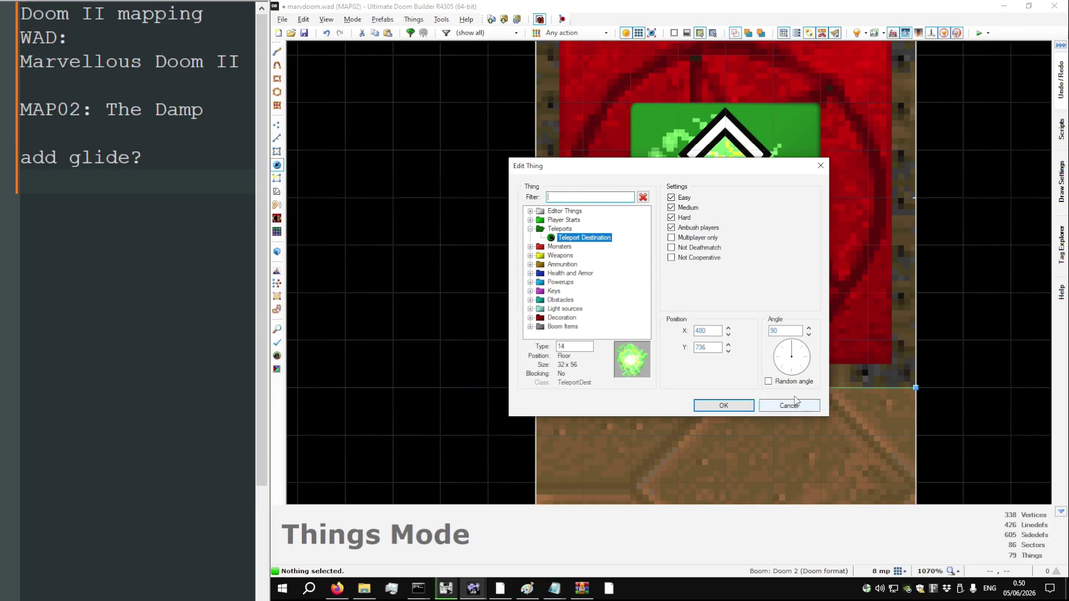
# Confirm the teleport destination's 270° angle, save MAP02, and zoom over the map
pyautogui.click(741, 404)
pyautogui.hotkey('ctrl', 's')
pyautogui.scroll(-8, 756, 255)
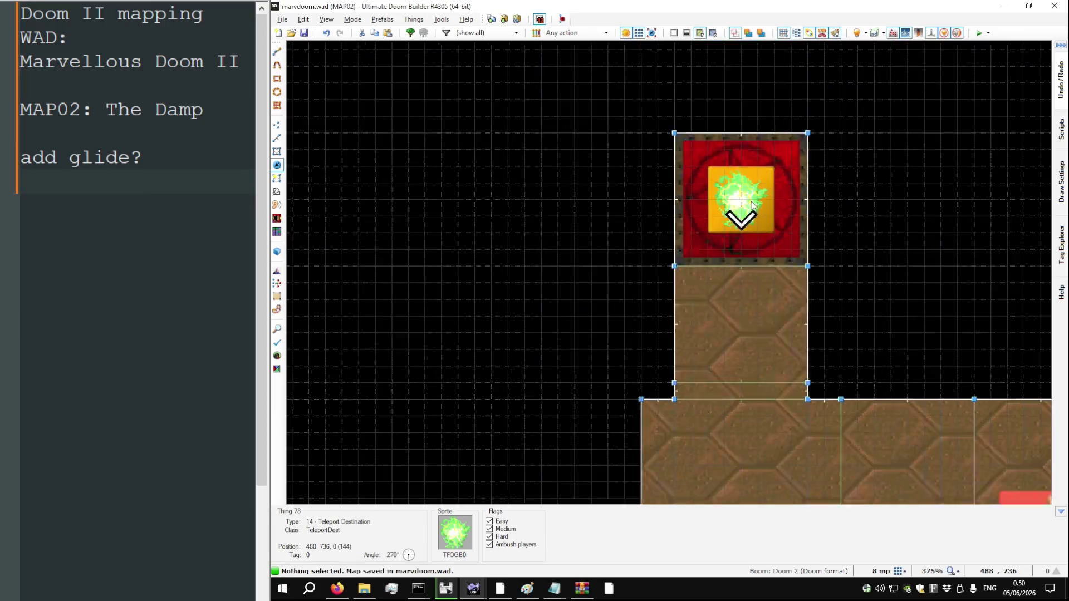
pyautogui.scroll(-2, 749, 209)
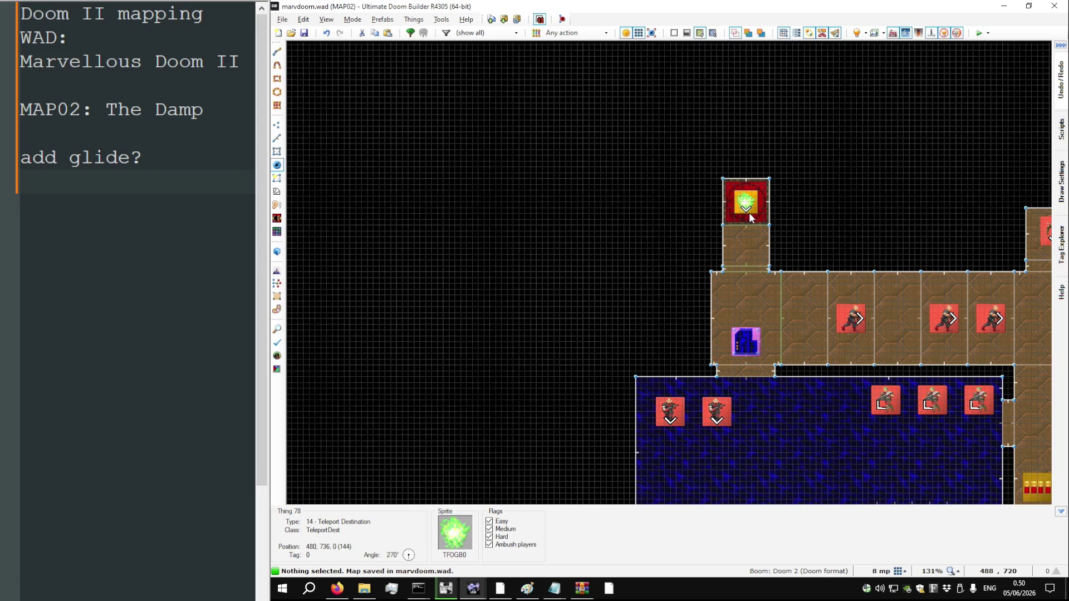
pyautogui.scroll(-7, 749, 212)
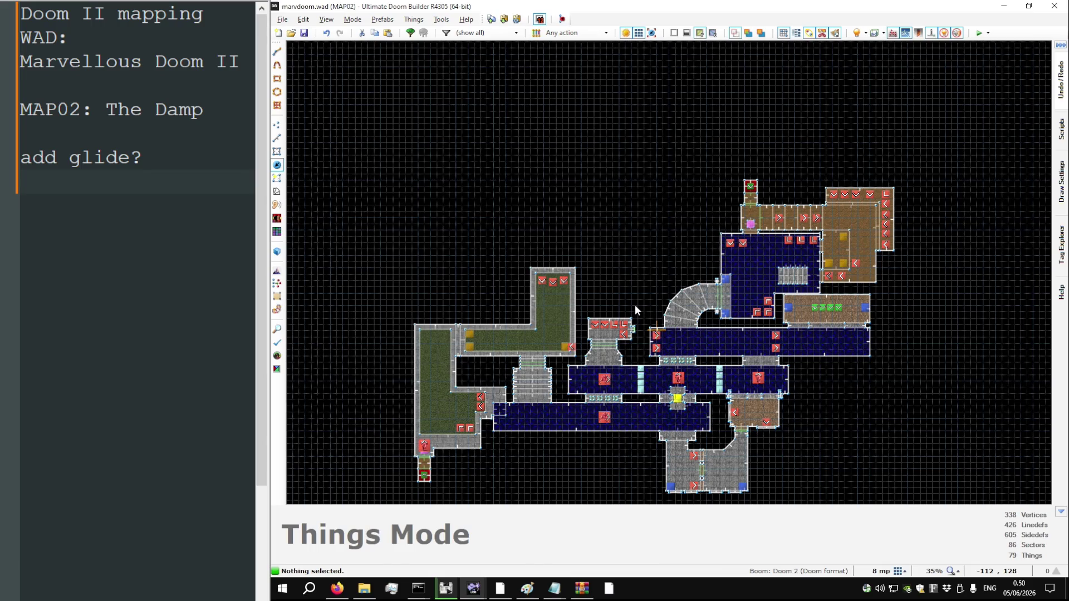
pyautogui.scroll(2, 635, 305)
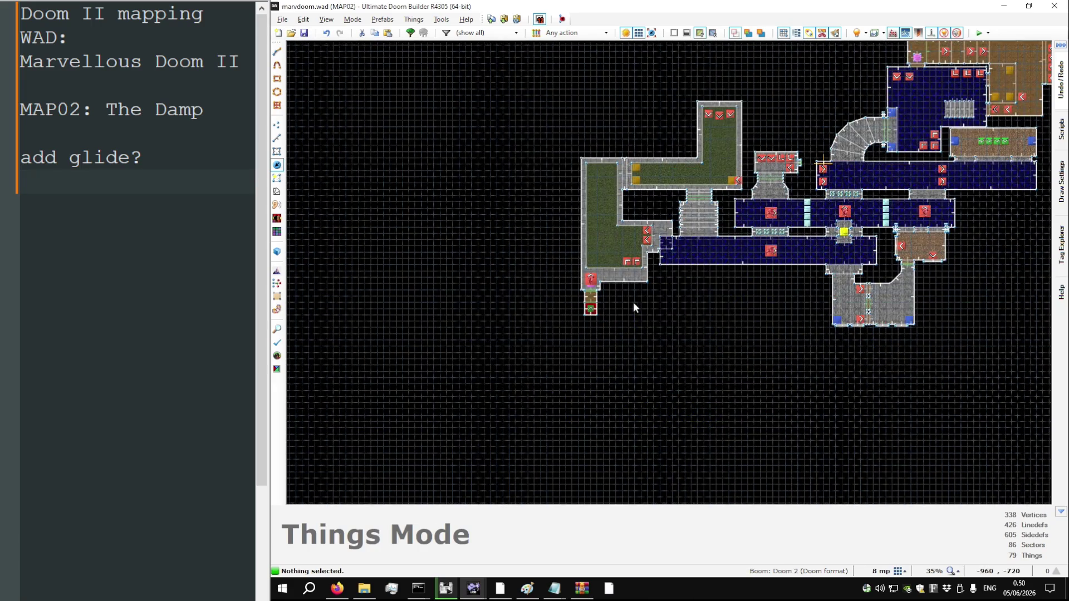
pyautogui.scroll(6, 576, 296)
pyautogui.scroll(3, 576, 300)
pyautogui.scroll(-3, 575, 288)
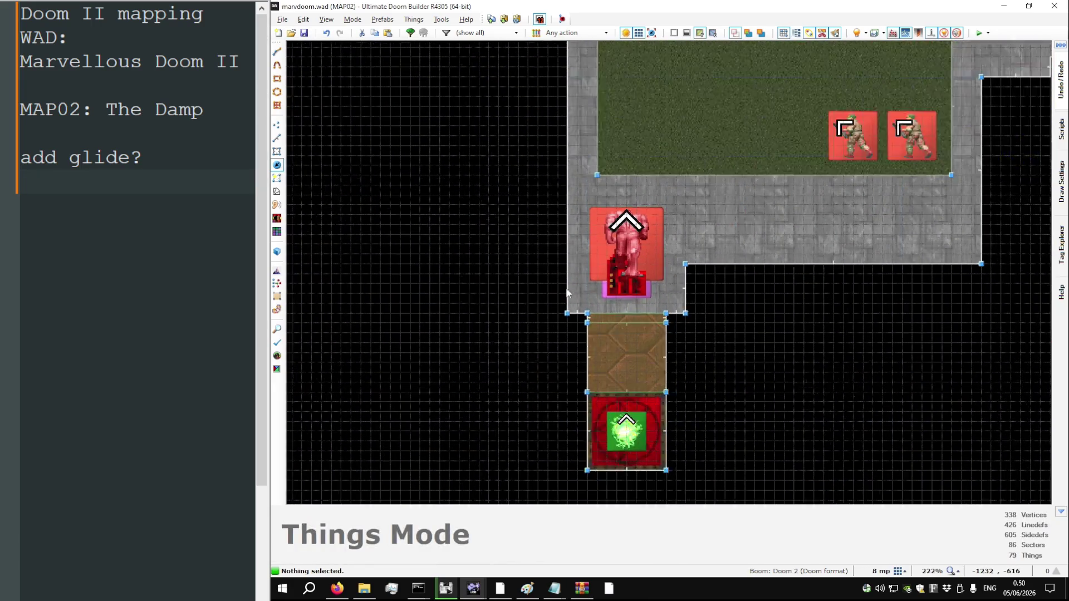
# Switch to Linedefs mode, then move to the DOOM2.WAD window and begin changing maps
pyautogui.press('l')
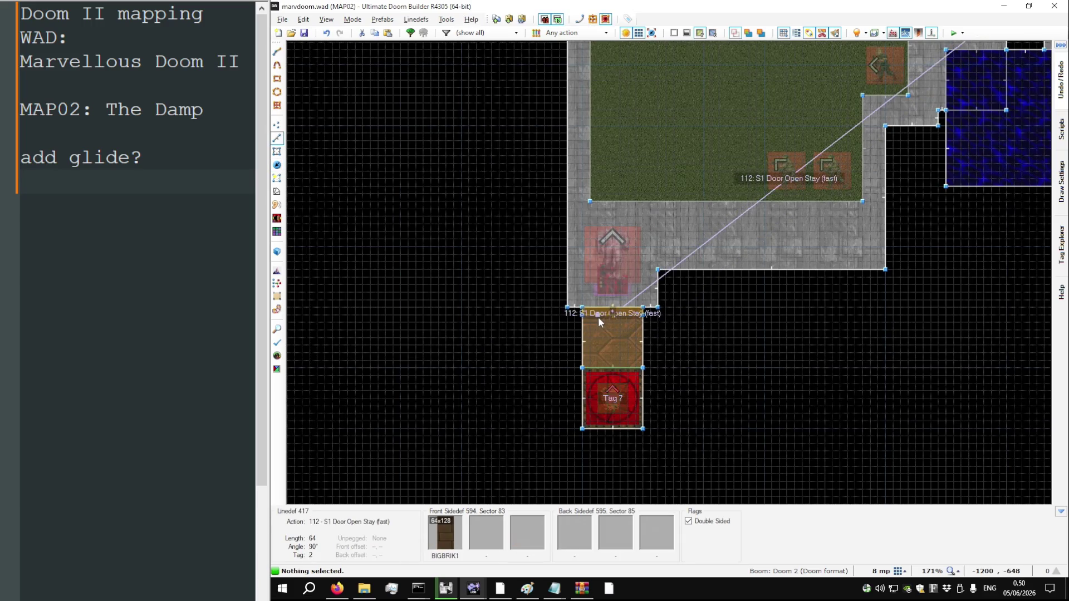
pyautogui.scroll(-9, 595, 311)
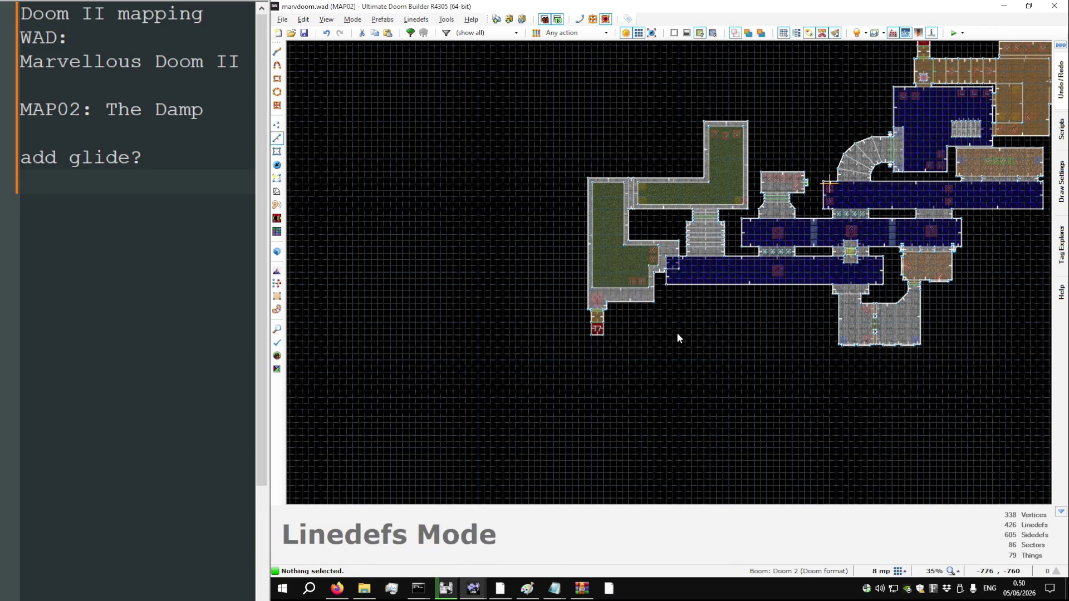
pyautogui.hotkey('alt', 'Tab')
pyautogui.hotkey('ctrl', 'shift', 'o')
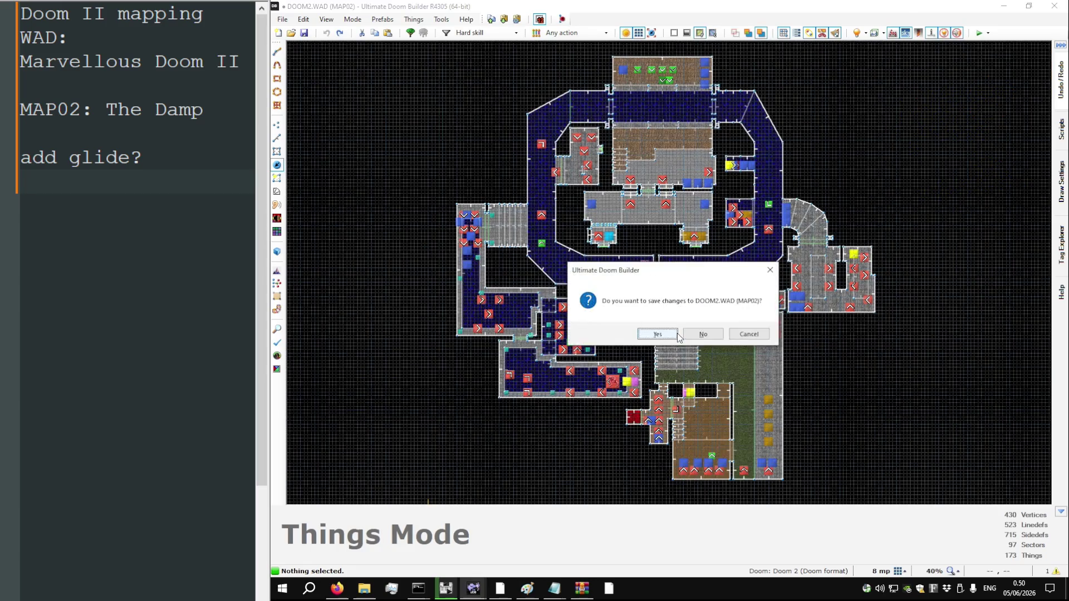
# Save the MAP02 changes, load the original MAP03, and view it in Linedefs mode
pyautogui.click(676, 332)
pyautogui.press('Return')
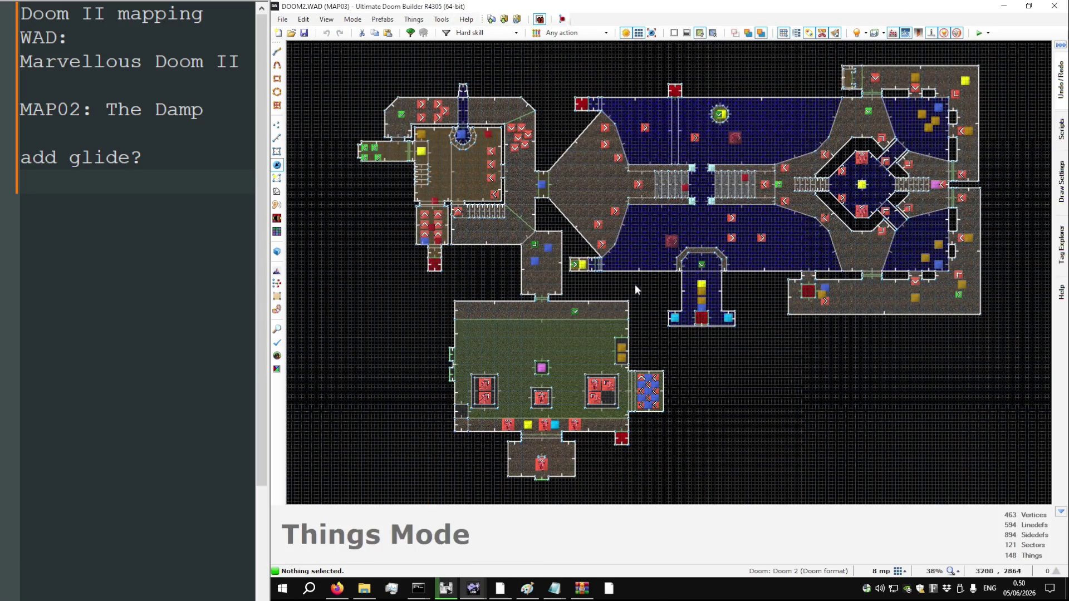
pyautogui.press('l')
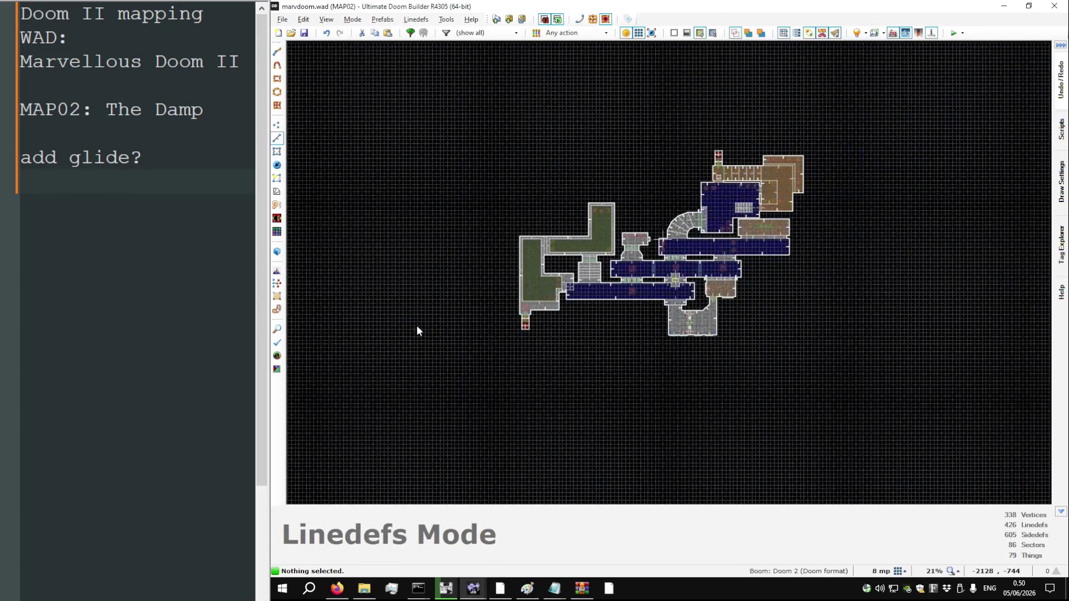
pyautogui.scroll(5, 563, 299)
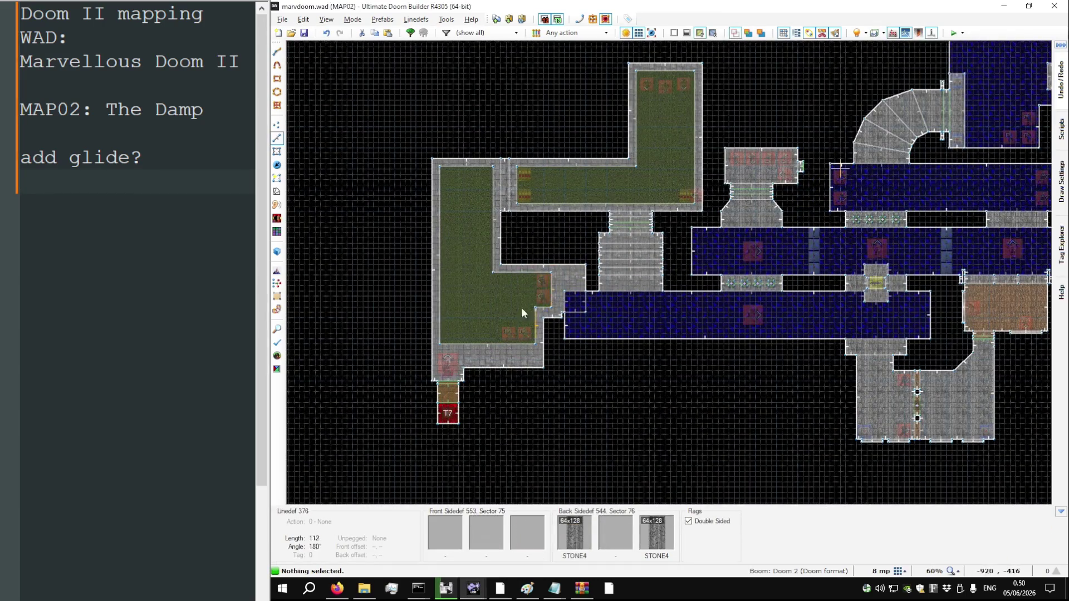
# Zoom in and out across marvdoom.wad's MAP02 to survey its full layout
pyautogui.scroll(-7, 522, 312)
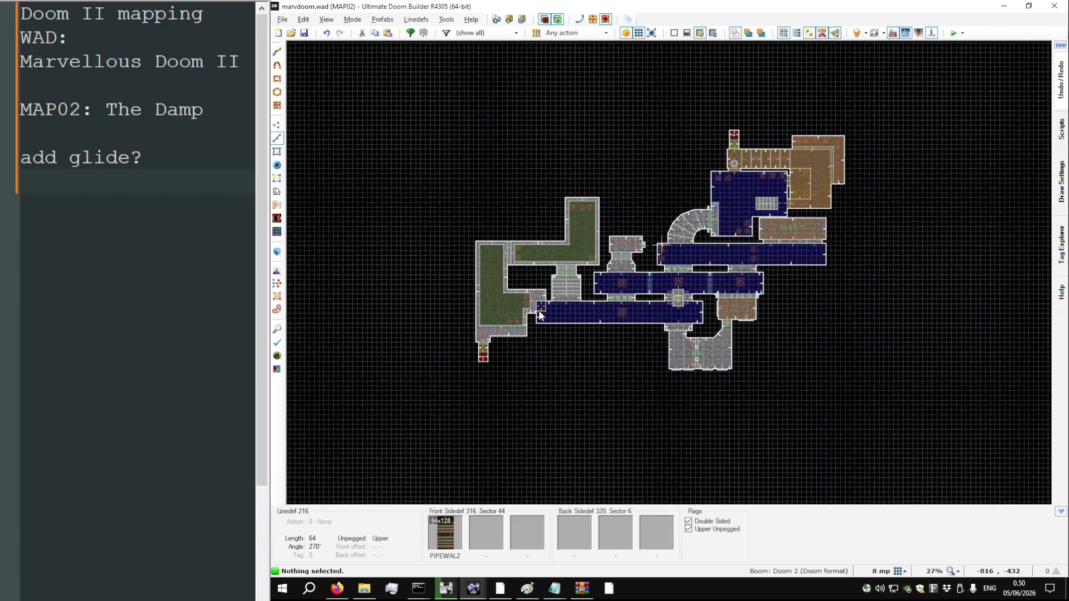
pyautogui.scroll(10, 616, 315)
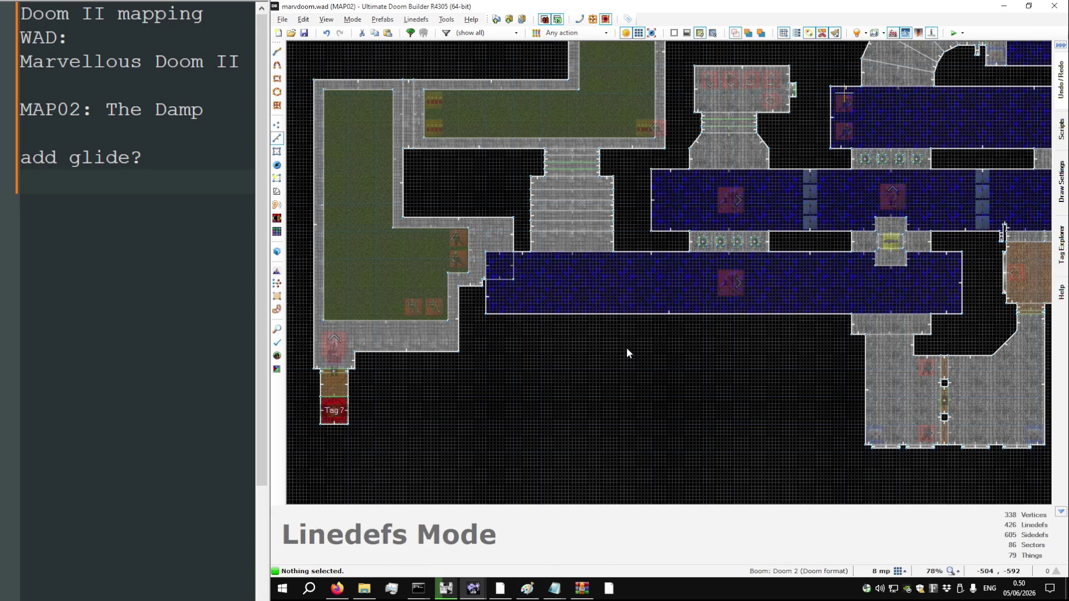
pyautogui.scroll(-5, 575, 341)
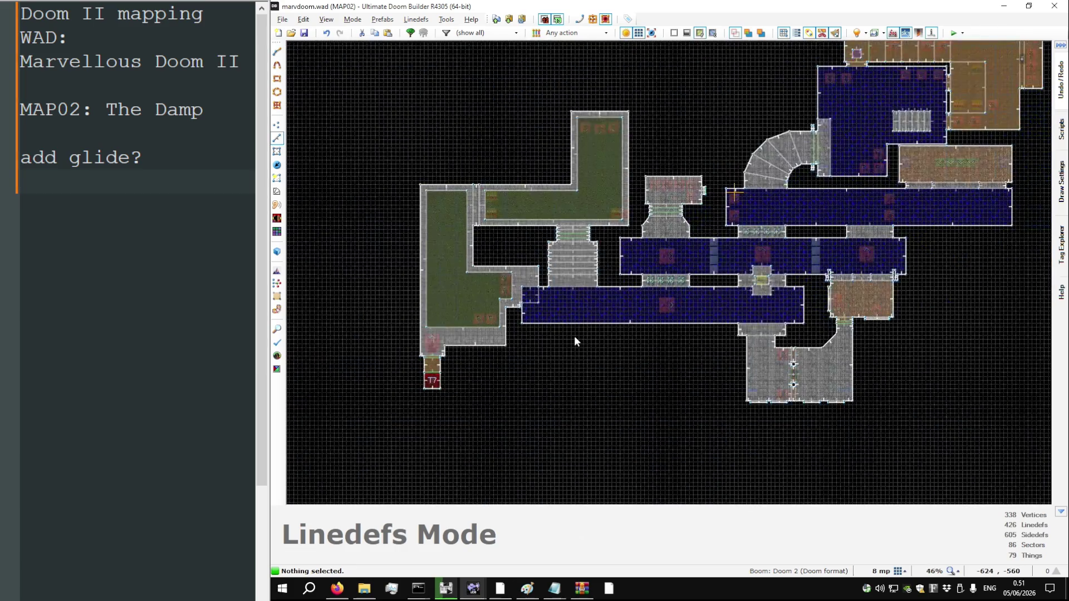
# Copy the stone ledge sector and paste the duplicate beneath the long blue room
pyautogui.press('s')
pyautogui.click(872, 235)
pyautogui.hotkey('ctrl', 'c')
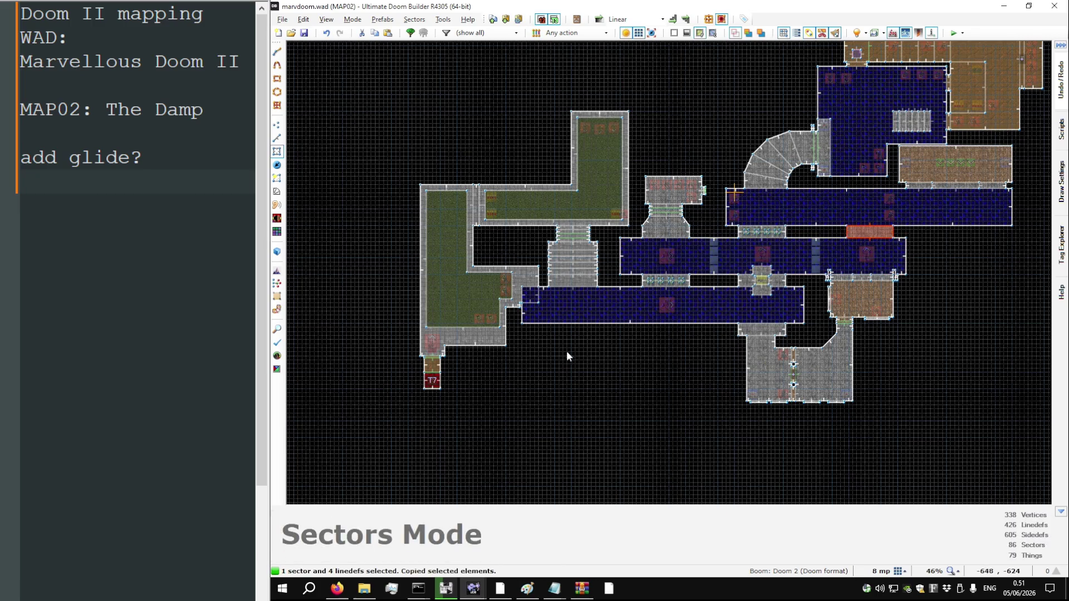
pyautogui.hotkey('ctrl', 'v')
pyautogui.scroll(8, 567, 351)
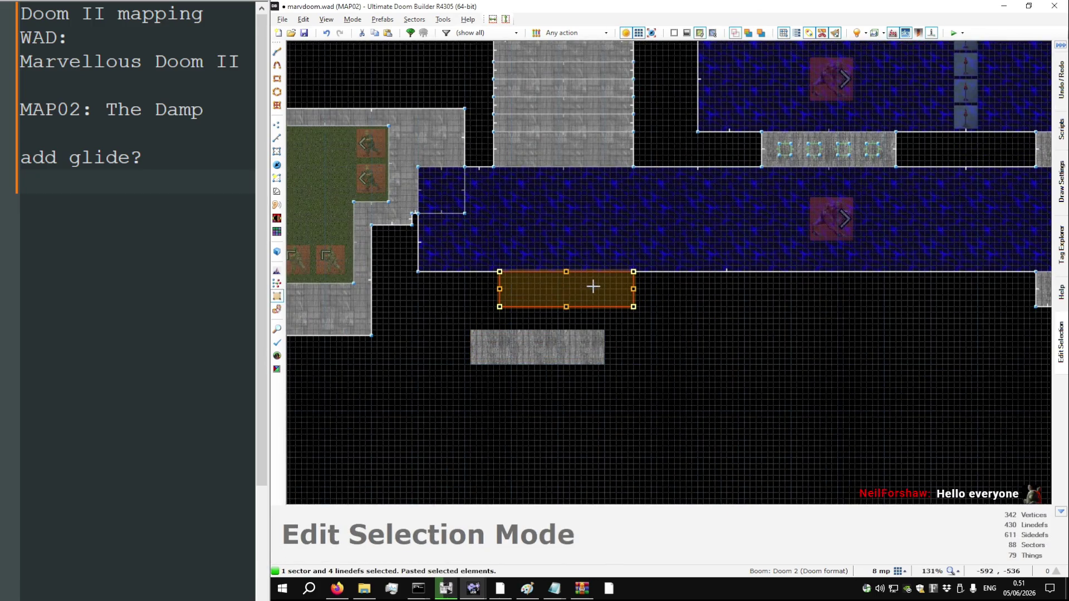
pyautogui.scroll(-2, 690, 316)
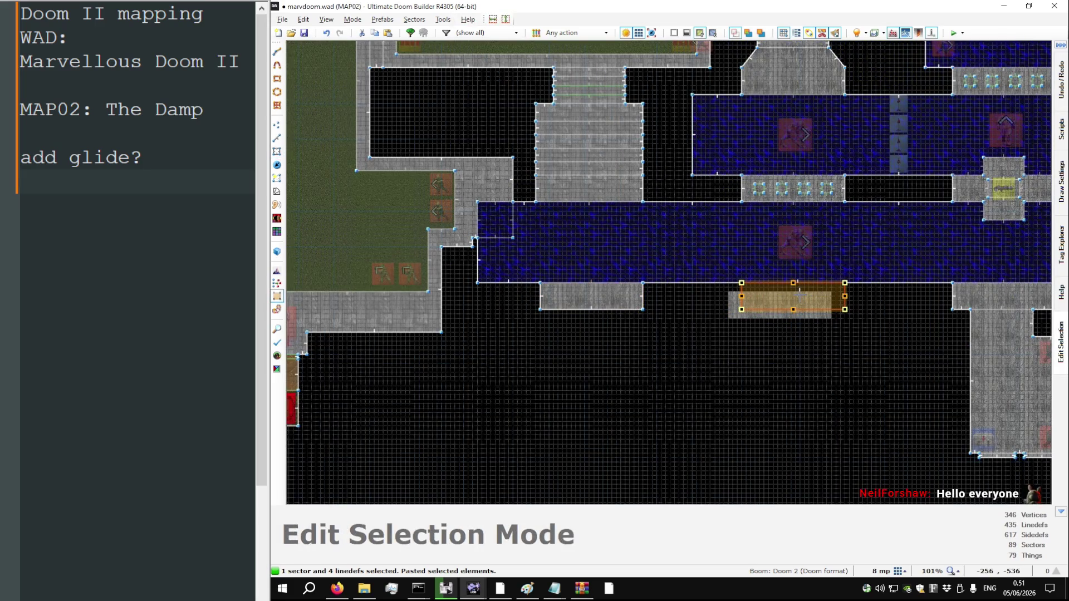
pyautogui.click(800, 295)
pyautogui.scroll(2, 571, 357)
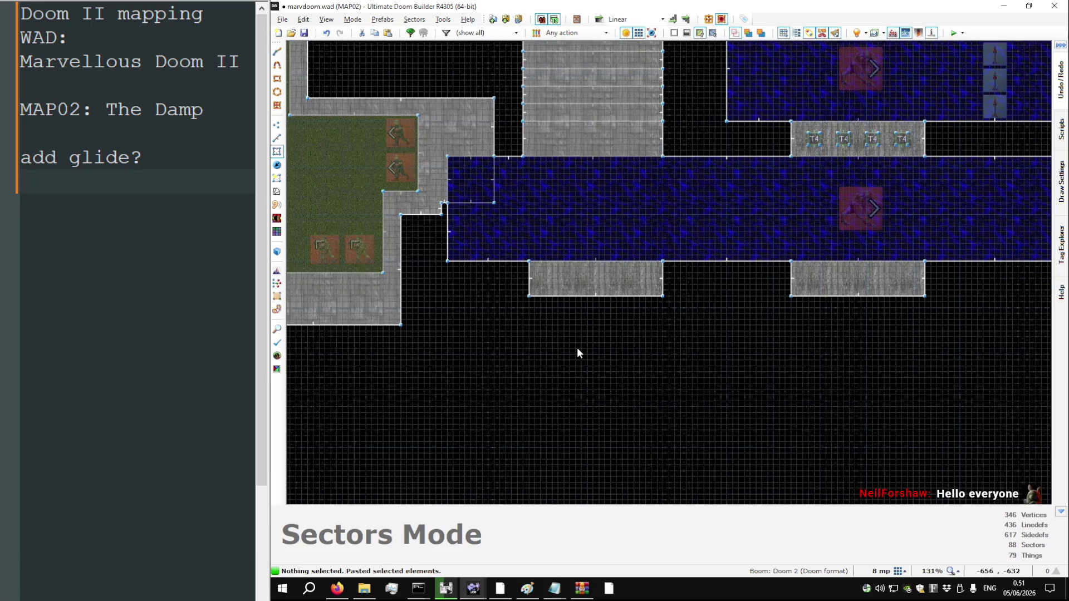
pyautogui.scroll(4, 501, 311)
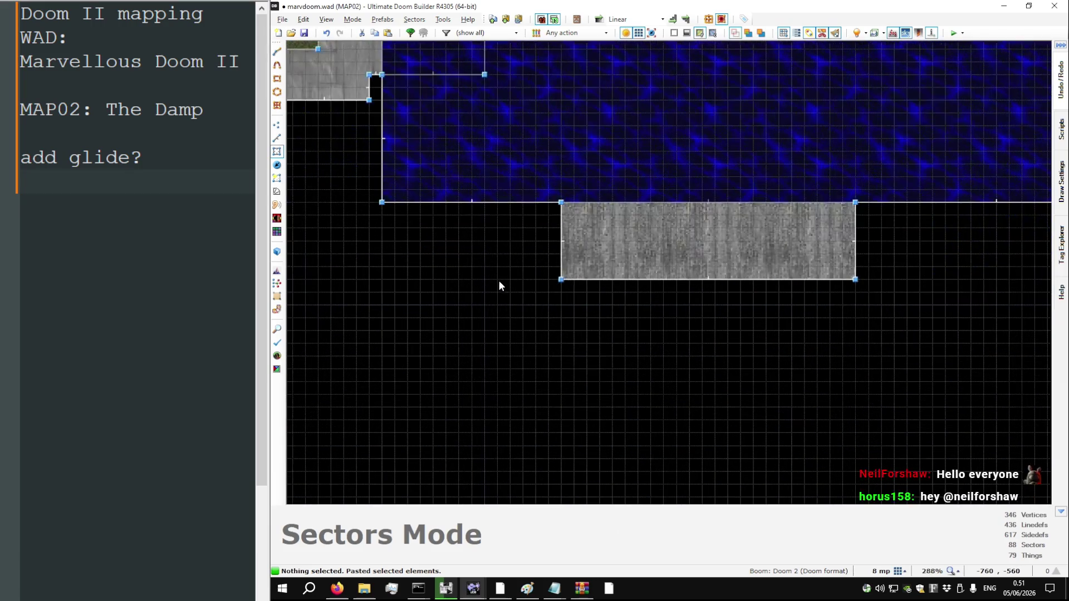
# Draw a closed outline below both ledges to create a new sector
pyautogui.press('d')
pyautogui.click(484, 278)
pyautogui.click(560, 279)
pyautogui.scroll(-7, 561, 280)
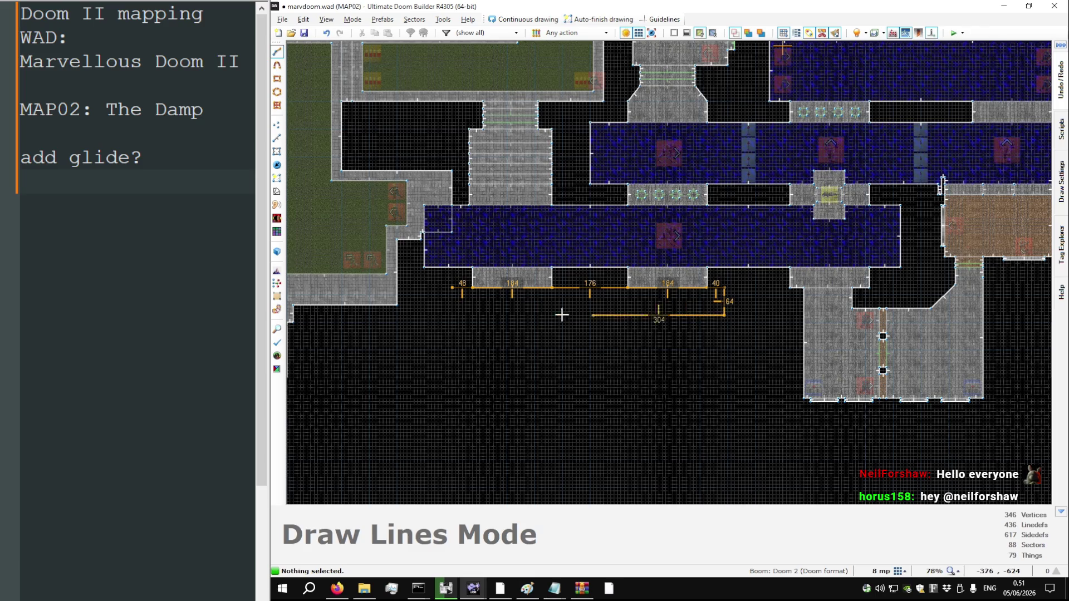
pyautogui.scroll(5, 562, 315)
pyautogui.click(435, 256)
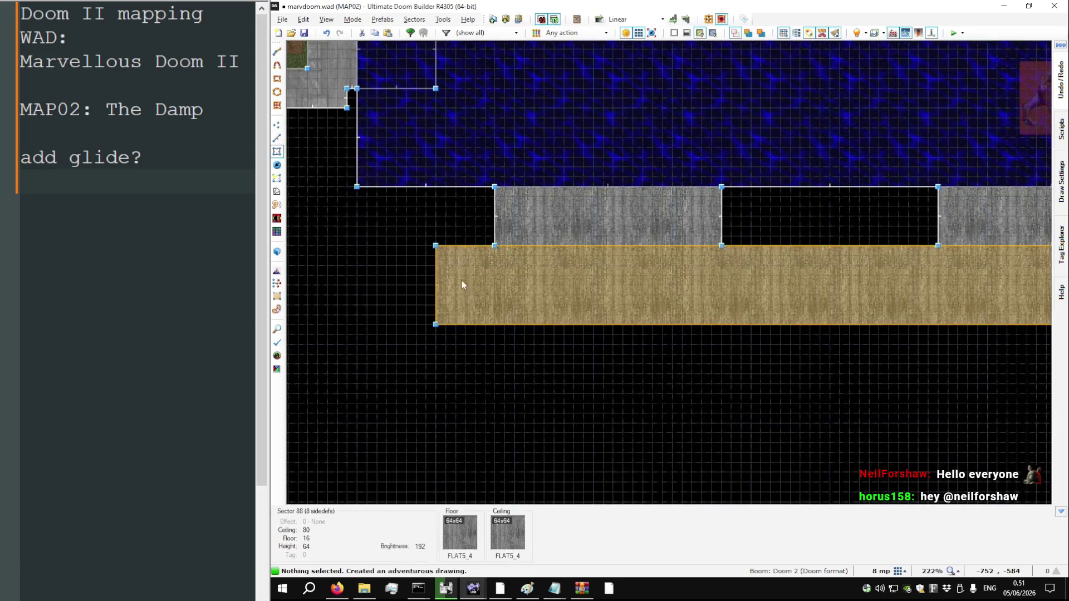
# In Visual Mode, give the new sector an FWATER1 water floor at height 0
pyautogui.press('q')
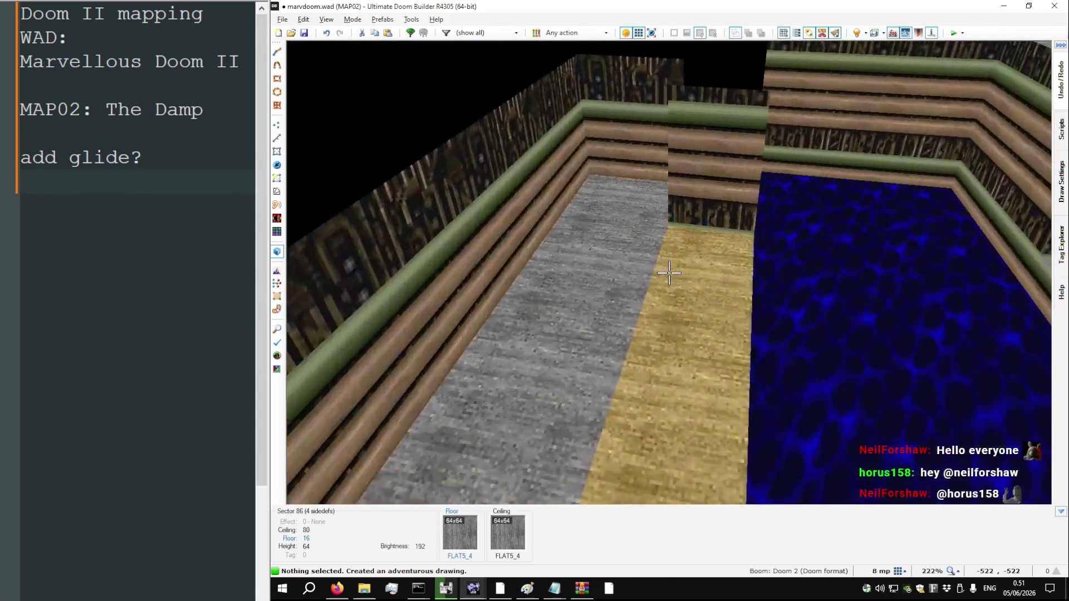
pyautogui.scroll(1, 669, 272)
pyautogui.hotkey('ctrl', 'v')
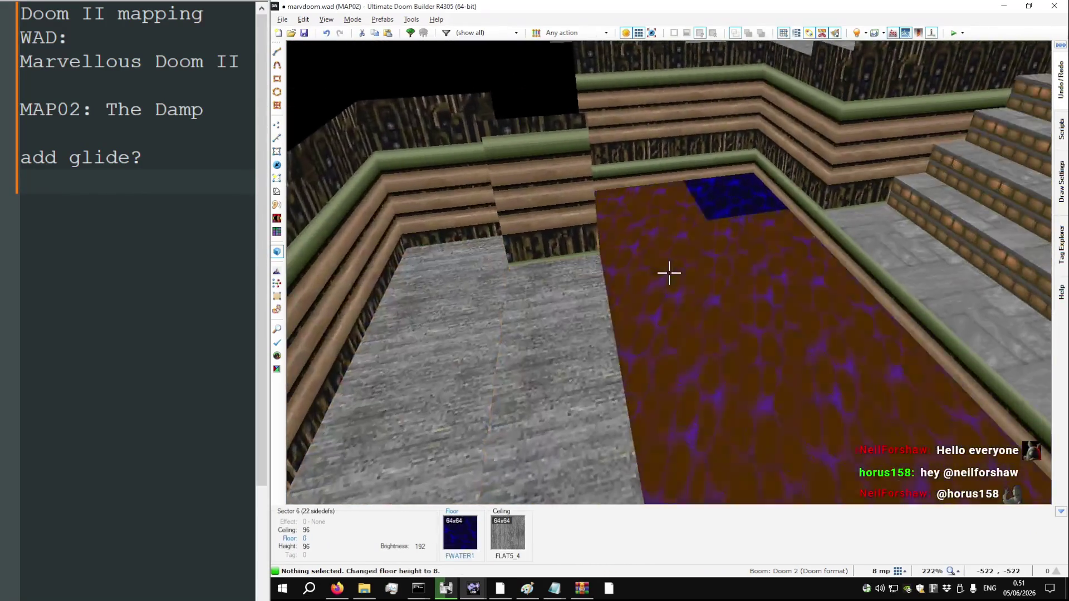
pyautogui.press('w')
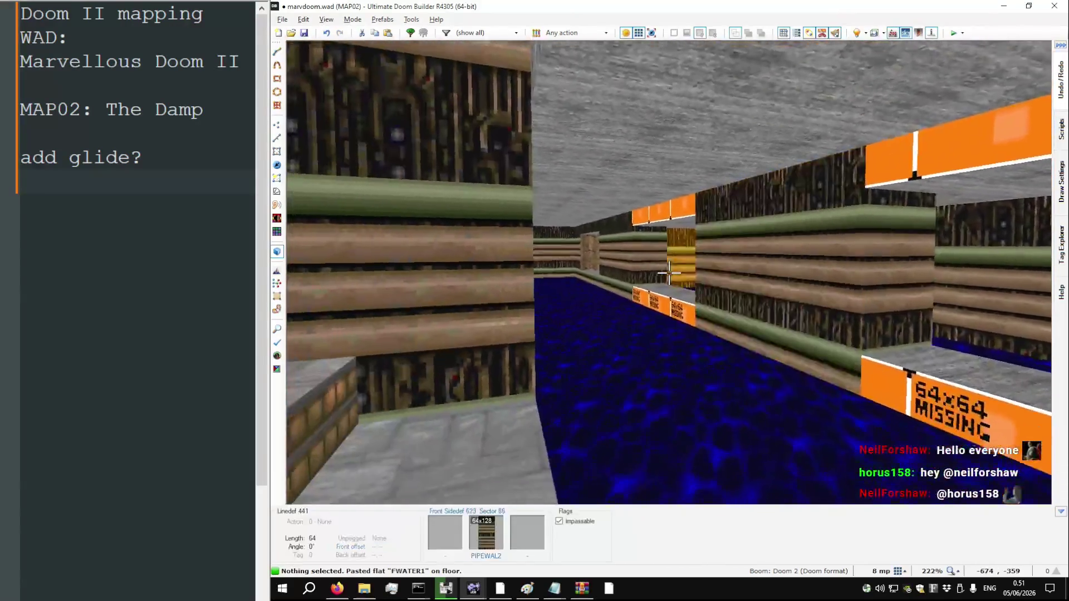
# Copy STONE4 and paste it onto the new sector's missing walls
pyautogui.hotkey('ctrl', 'c')
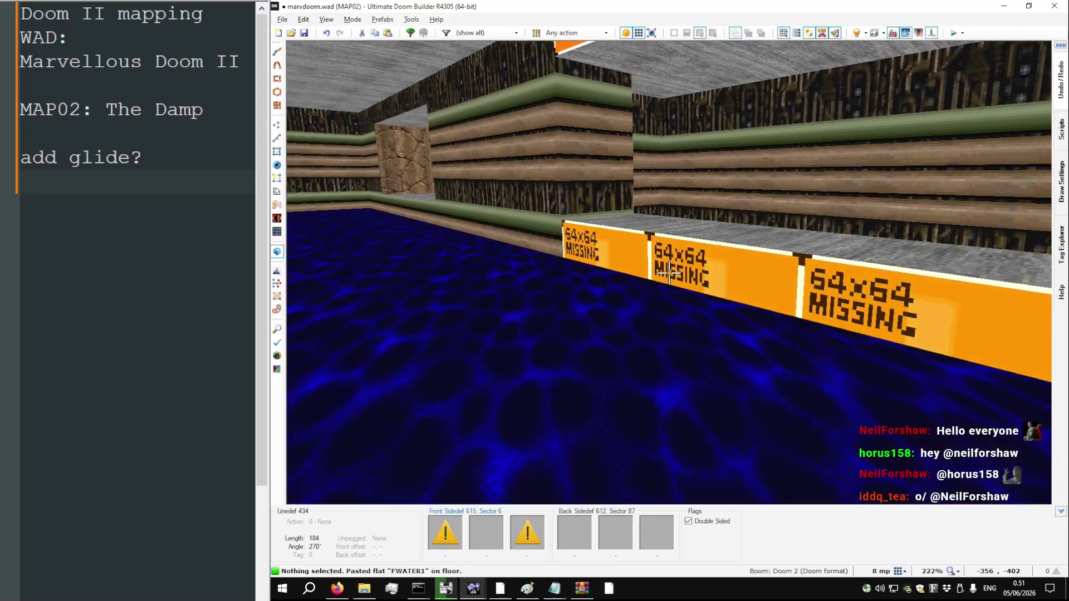
pyautogui.hotkey('ctrl', 'v')
pyautogui.press('w')
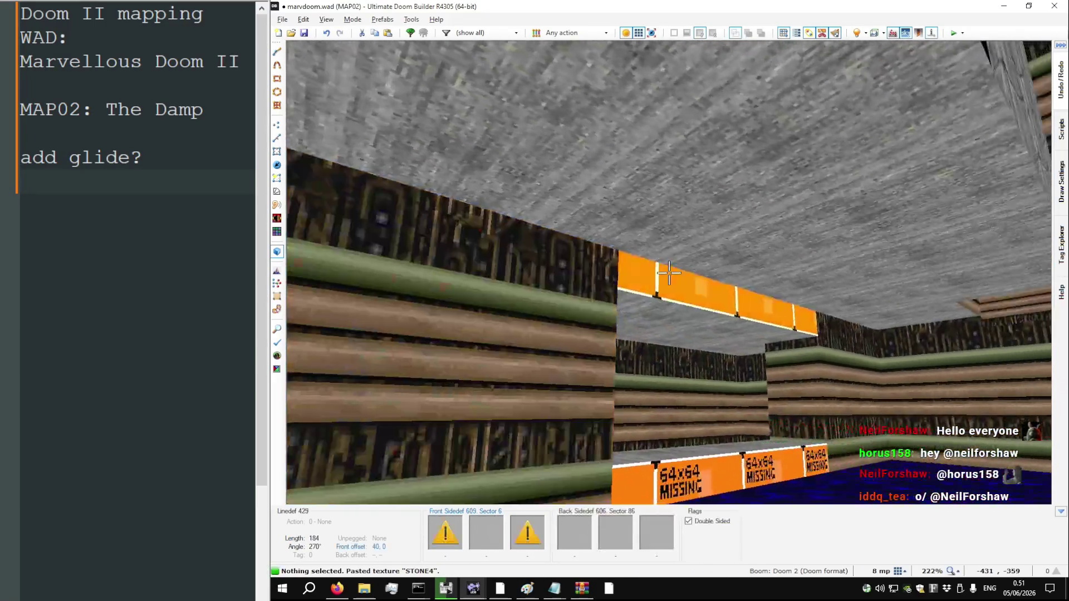
pyautogui.press('w')
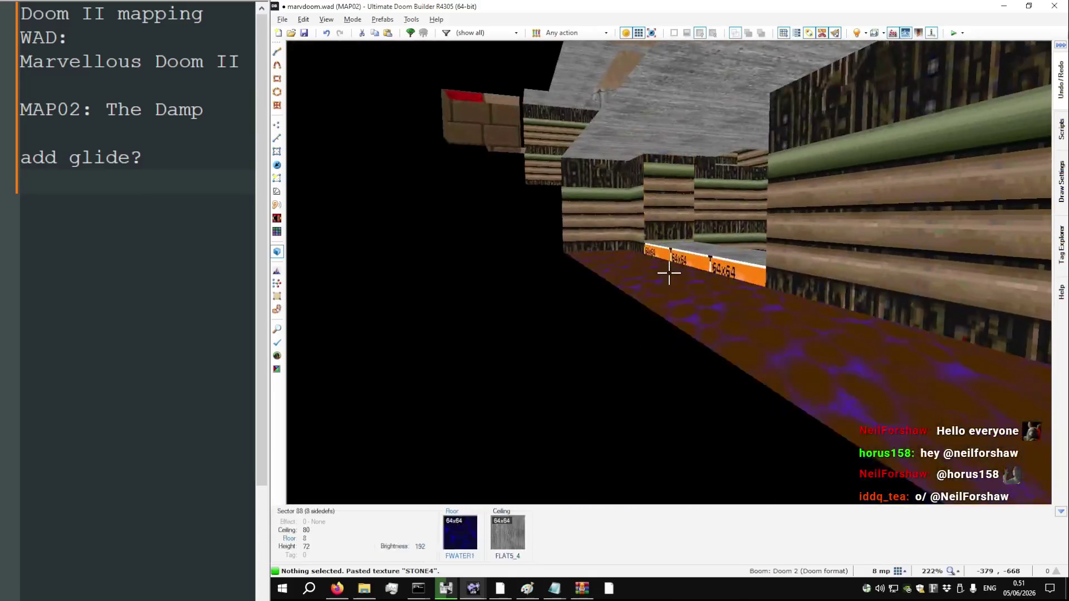
pyautogui.scroll(-1, 668, 273)
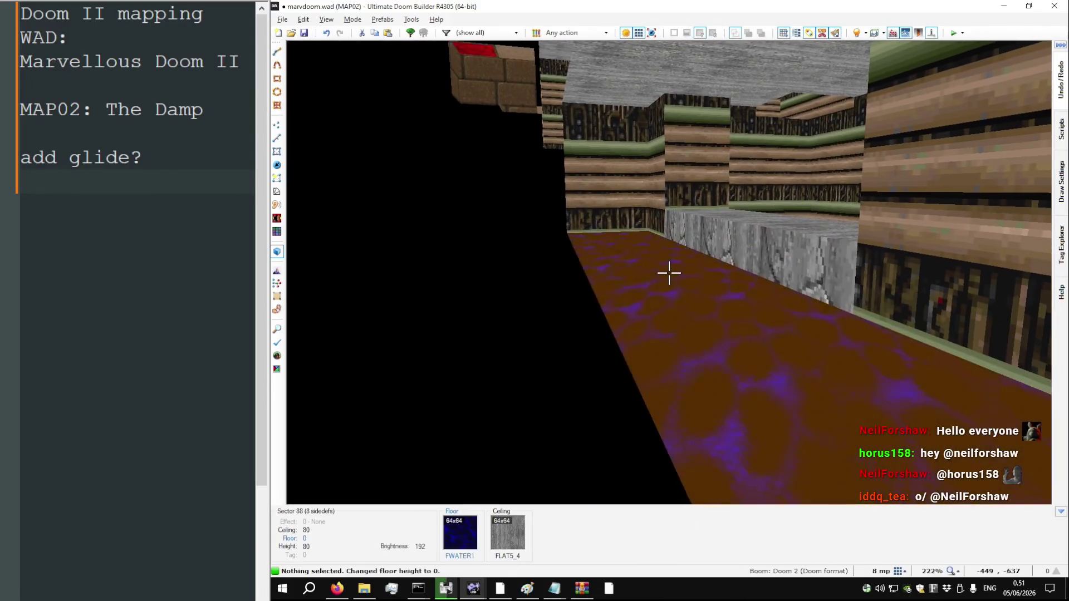
pyautogui.hotkey('ctrl', 'v')
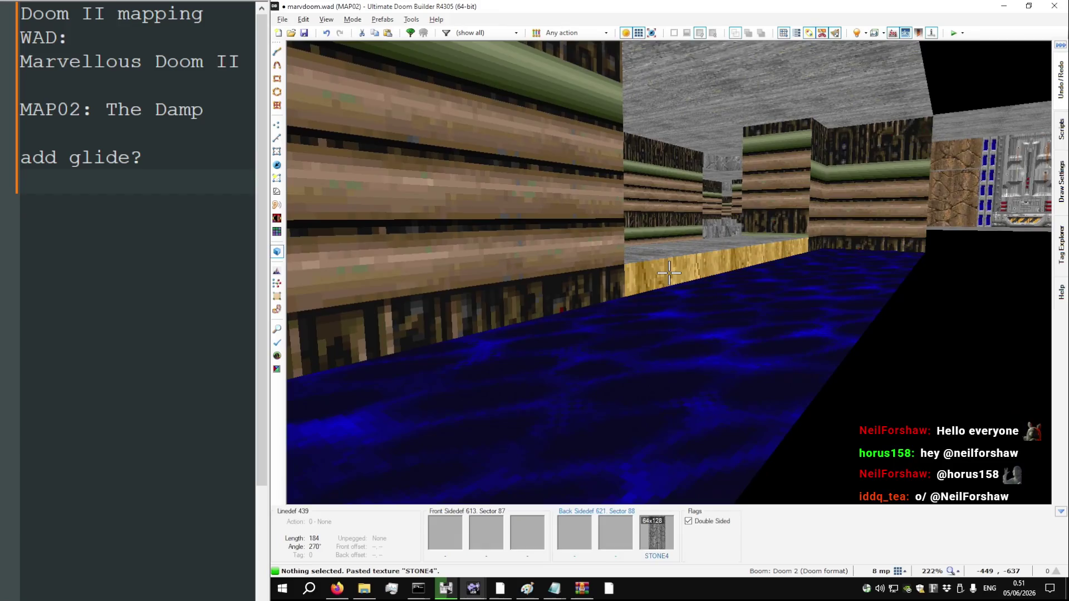
# Leave Visual Mode and insert a new thing in the water sector in Things mode
pyautogui.press('q')
pyautogui.press('t')
pyautogui.scroll(6, 516, 252)
pyautogui.press('Insert')
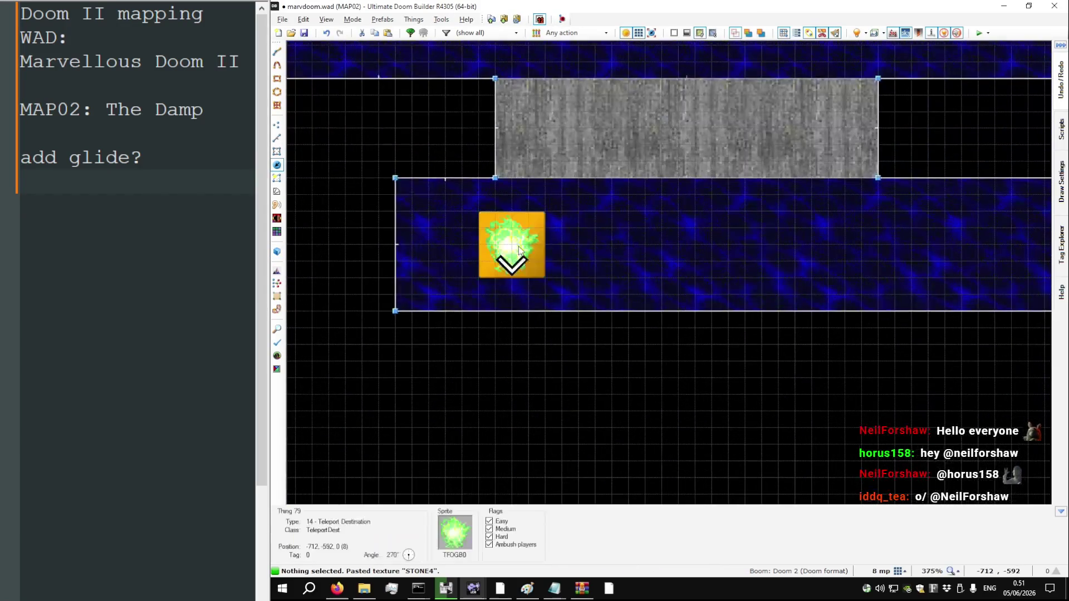
# Place a Health bonus thing on the blue water strip
pyautogui.doubleClick(533, 245)
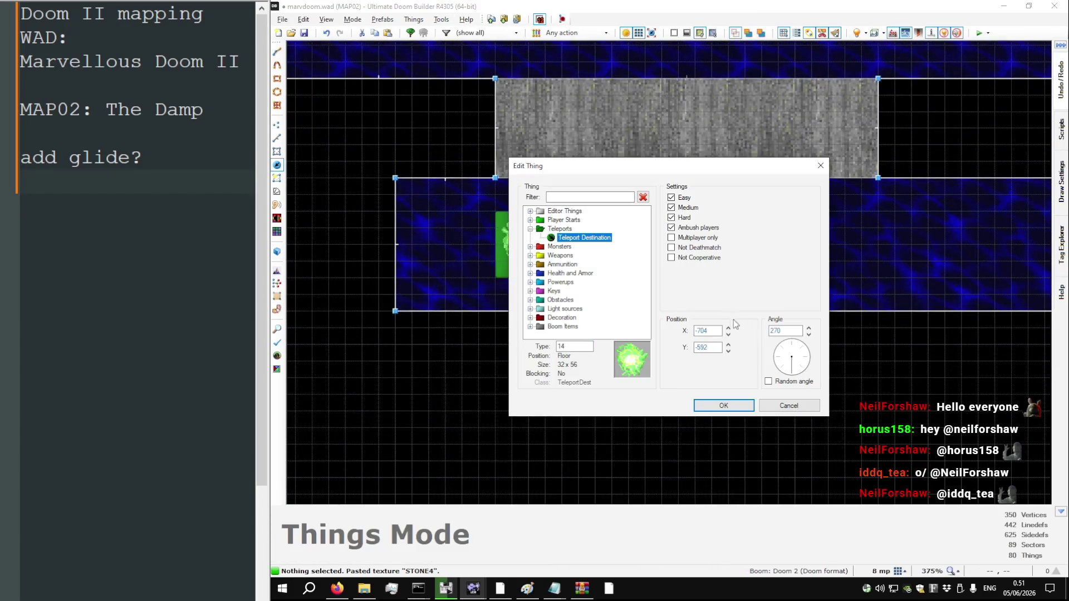
pyautogui.click(530, 274)
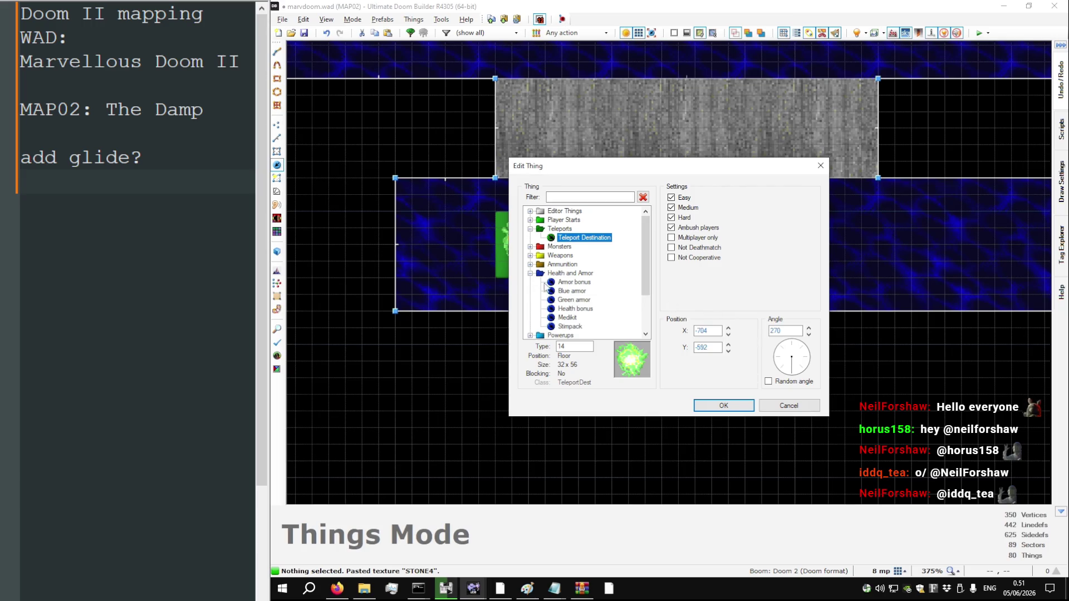
pyautogui.click(576, 290)
pyautogui.click(577, 310)
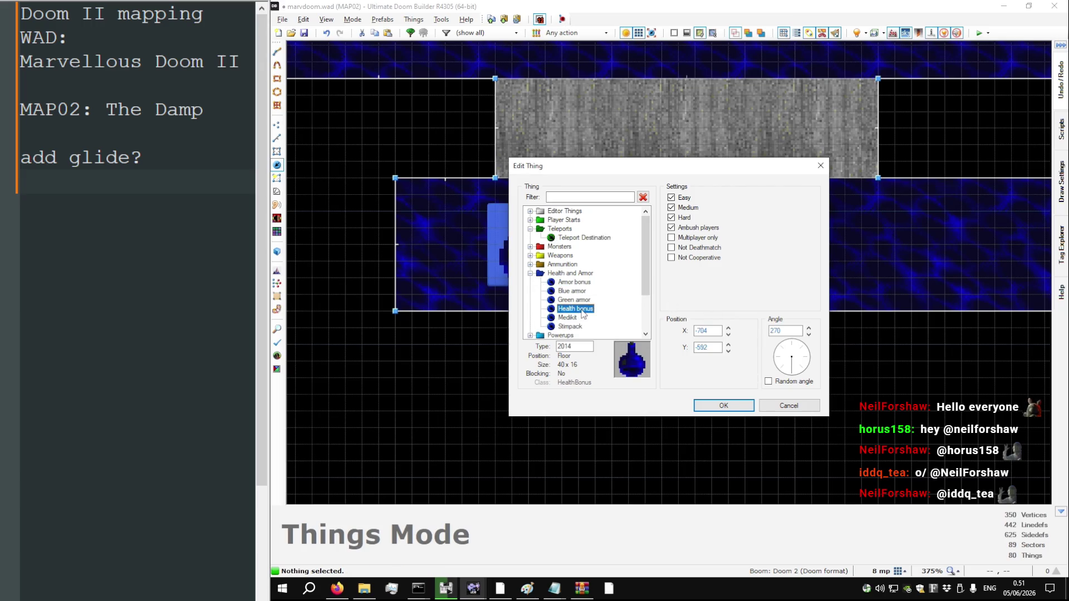
pyautogui.doubleClick(583, 310)
# Paste several duplicate health bonus potions and position them right along the strip
pyautogui.hotkey('ctrl', 'c')
pyautogui.hotkey('ctrl', 'v')
pyautogui.click(656, 249)
pyautogui.moveTo(533, 266); pyautogui.dragTo(666, 246)
pyautogui.scroll(-4, 531, 265)
pyautogui.hotkey('ctrl', 'v')
pyautogui.click(607, 254)
pyautogui.hotkey('ctrl', 'v')
pyautogui.press('Insert')
pyautogui.press('Return')
pyautogui.press('Insert')
pyautogui.press('Return')
pyautogui.hotkey('ctrl', 'v')
# Place the remaining potions up to the strip's end and shift the row to even the spacing
pyautogui.click(790, 255)
pyautogui.hotkey('ctrl', 'v')
pyautogui.click(837, 254)
pyautogui.hotkey('ctrl', 'v')
pyautogui.click(897, 259)
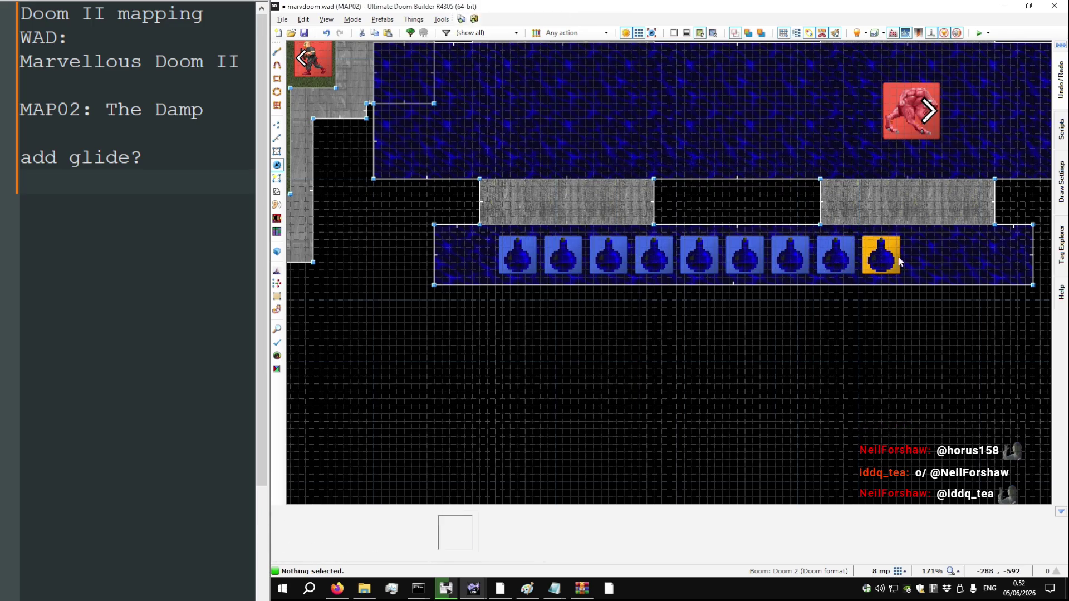
pyautogui.hotkey('ctrl', 'v')
pyautogui.click(940, 261)
pyautogui.hotkey('ctrl', 'v')
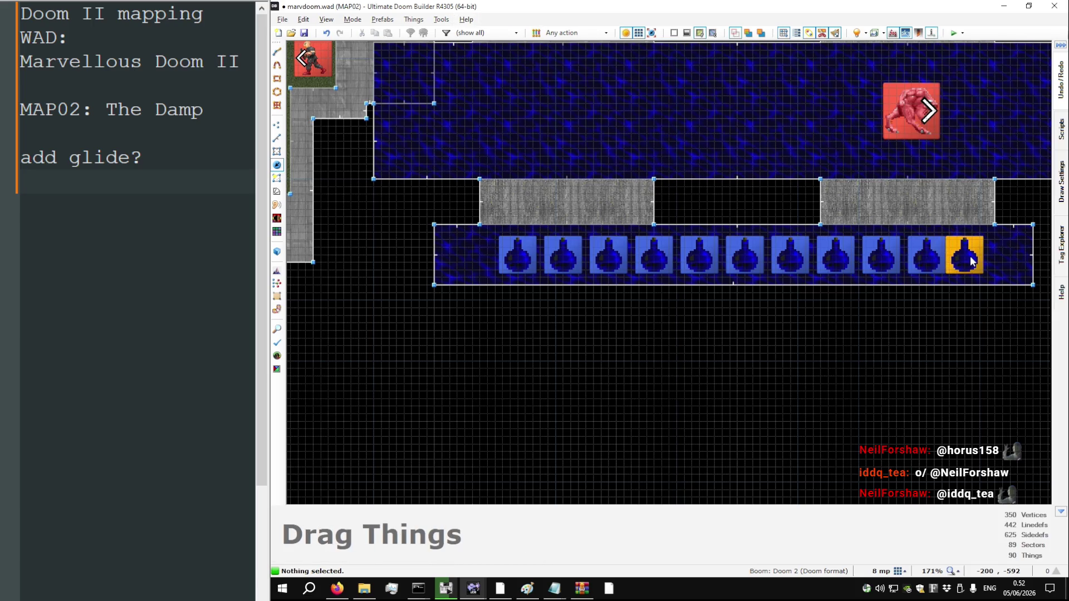
pyautogui.click(980, 258)
pyautogui.moveTo(946, 277); pyautogui.dragTo(478, 234)
pyautogui.moveTo(1010, 289)
pyautogui.mouseDown()
pyautogui.moveTo(497, 238)
pyautogui.moveTo(507, 256)
pyautogui.mouseUp()
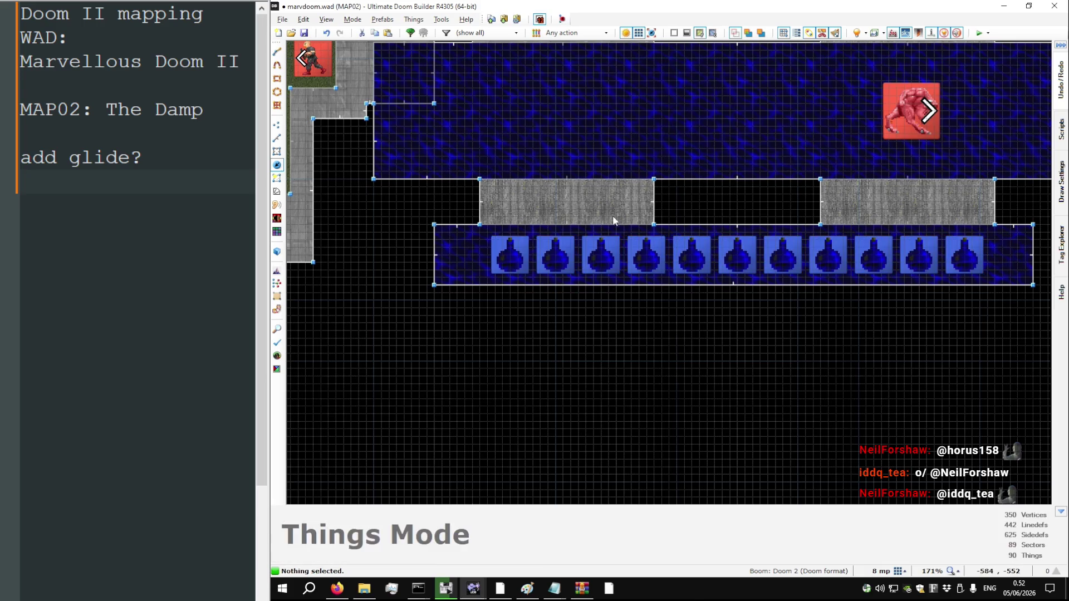
# Zoom out and back in on the potion row, then switch to Linedefs mode
pyautogui.scroll(-3, 613, 221)
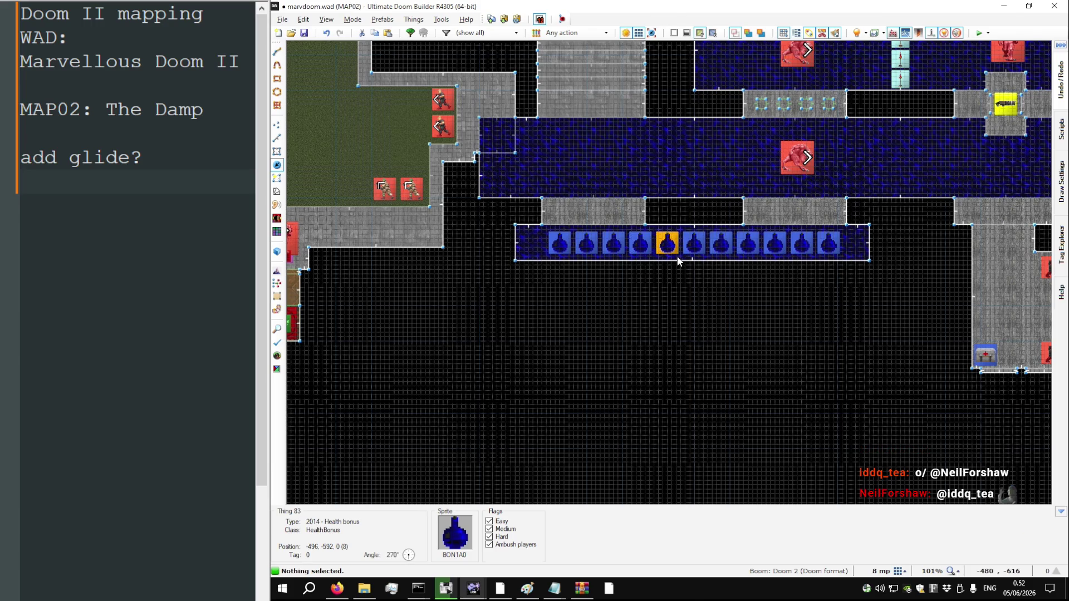
pyautogui.scroll(-3, 677, 258)
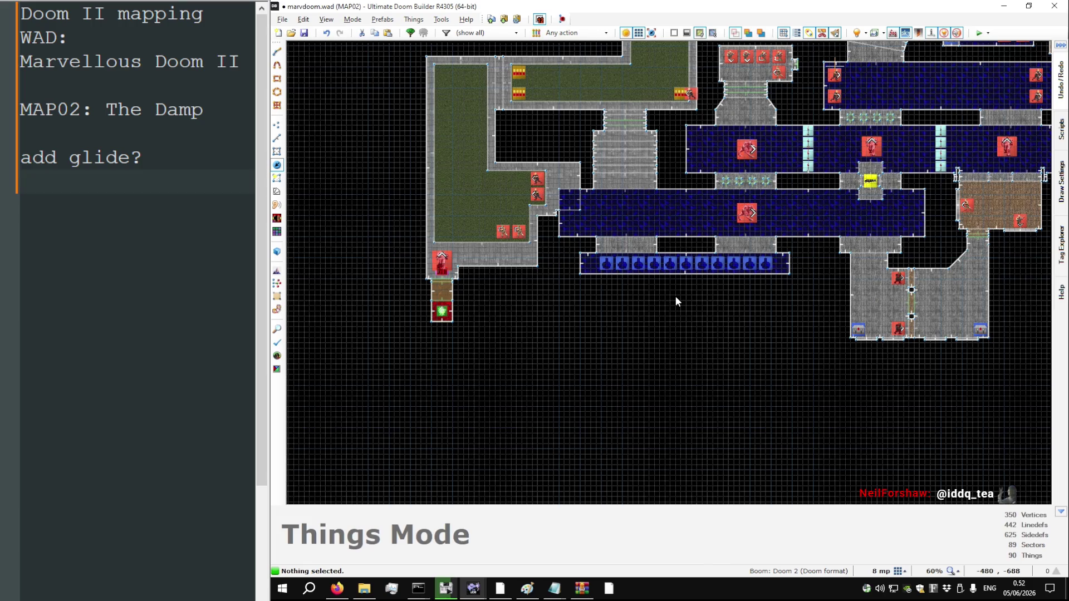
pyautogui.scroll(8, 680, 286)
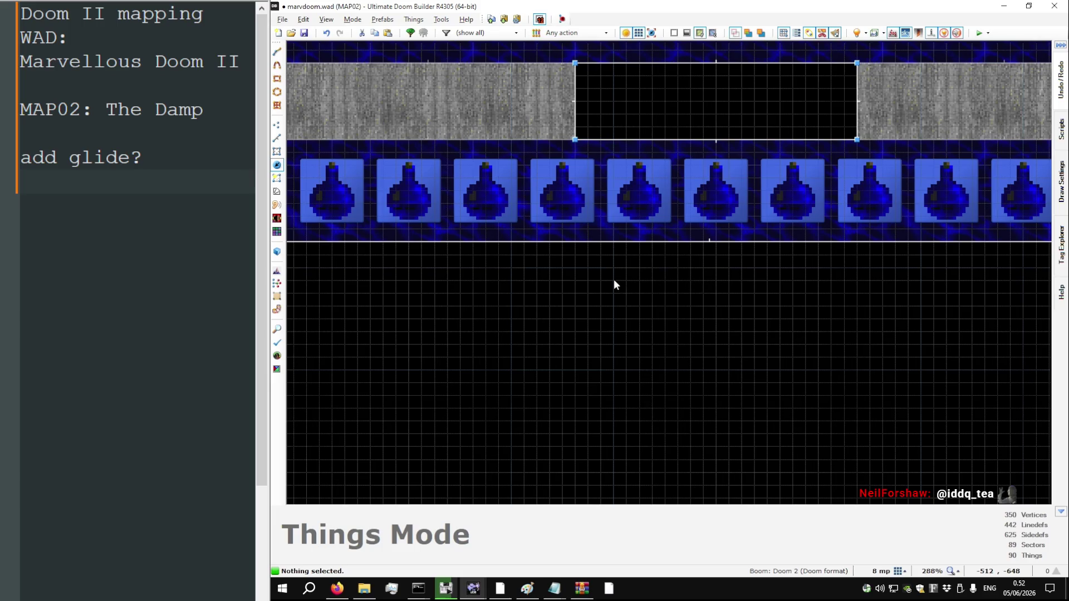
pyautogui.press('l')
pyautogui.scroll(7, 719, 262)
# Draw a 32×32 square sector attached to the potion strip's bottom edge
pyautogui.press('d')
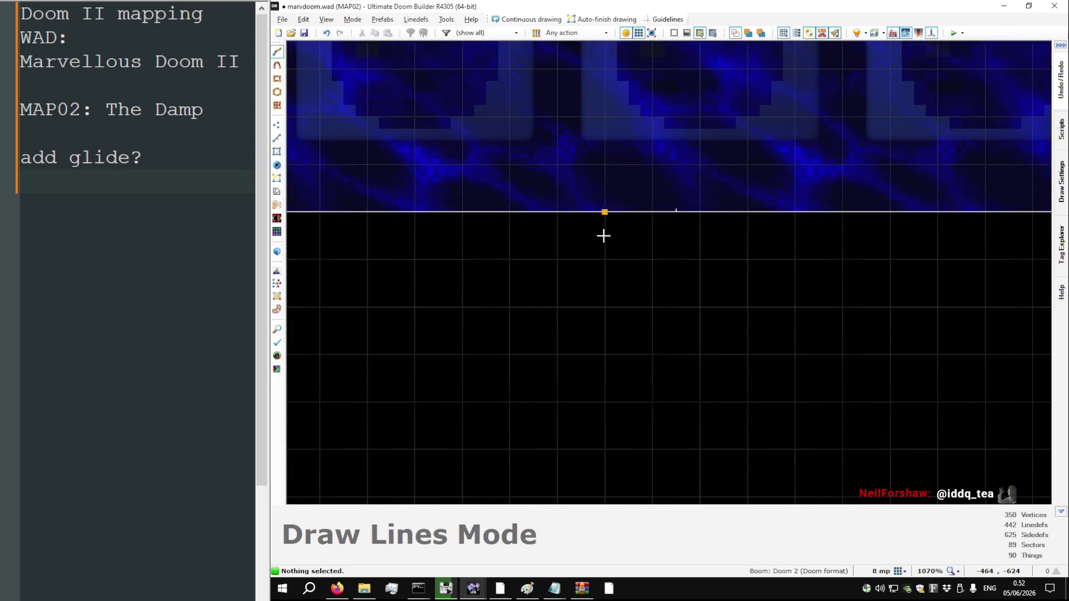
pyautogui.click(604, 236)
pyautogui.scroll(-6, 607, 268)
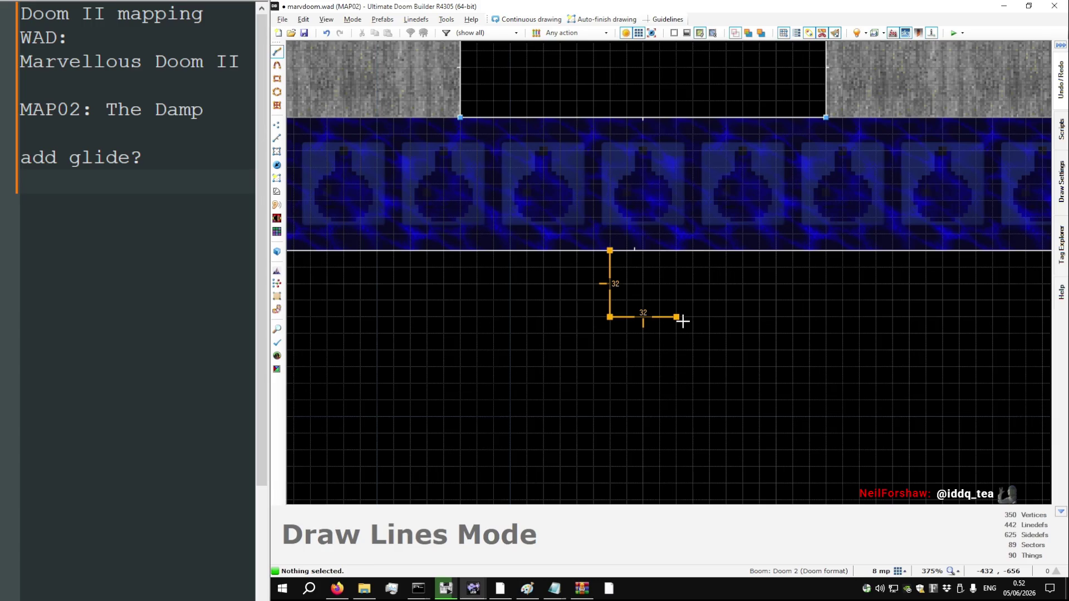
pyautogui.click(611, 257)
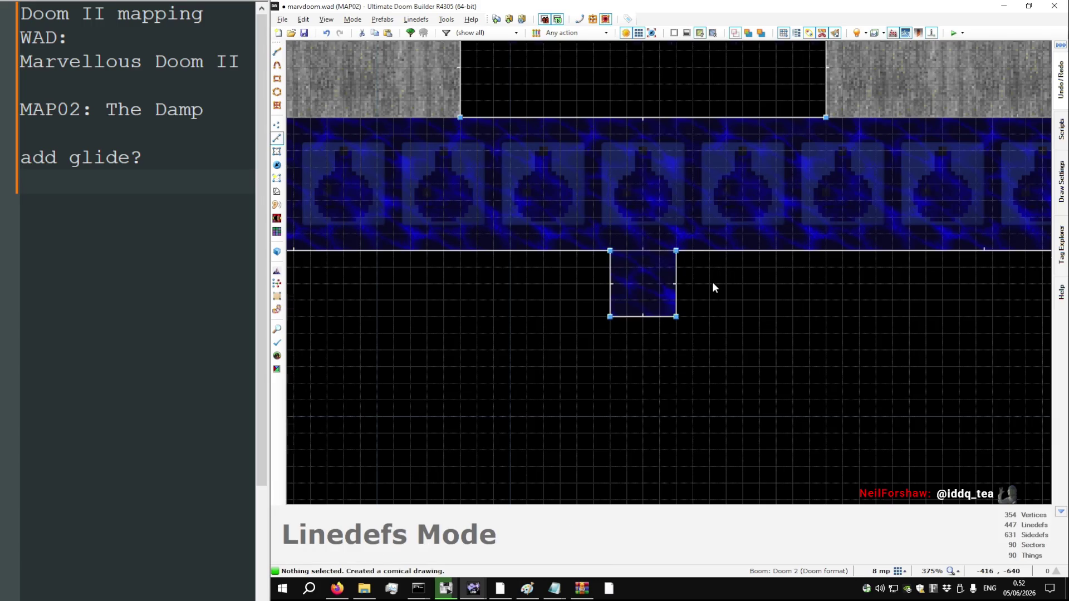
pyautogui.press('s')
pyautogui.scroll(-14, 625, 294)
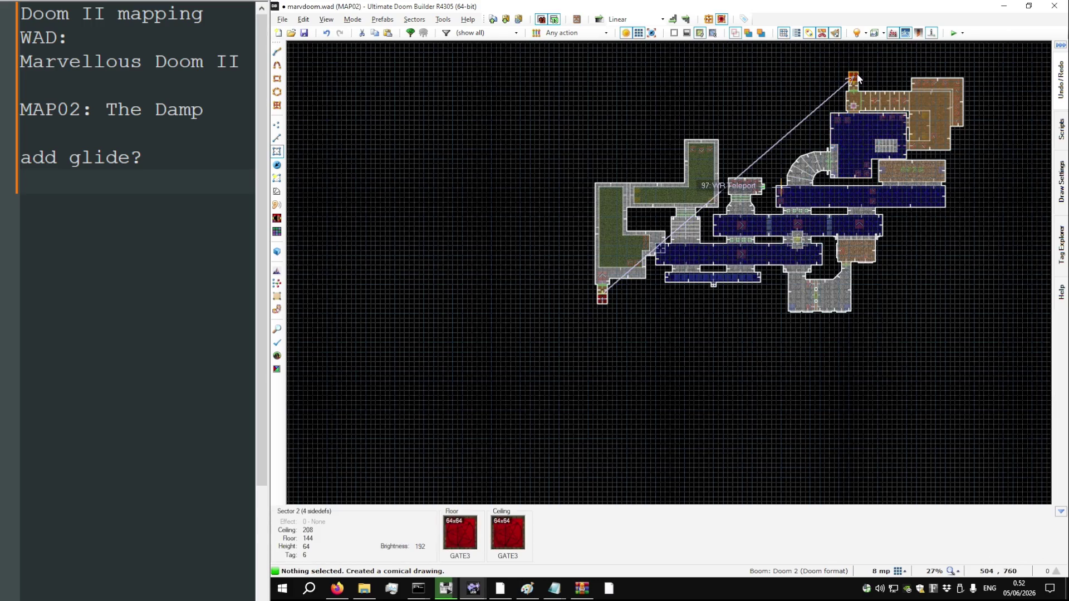
# In Visual Mode, select and lower the ceilings around the brick pentagram room
pyautogui.scroll(6, 595, 272)
pyautogui.press('q')
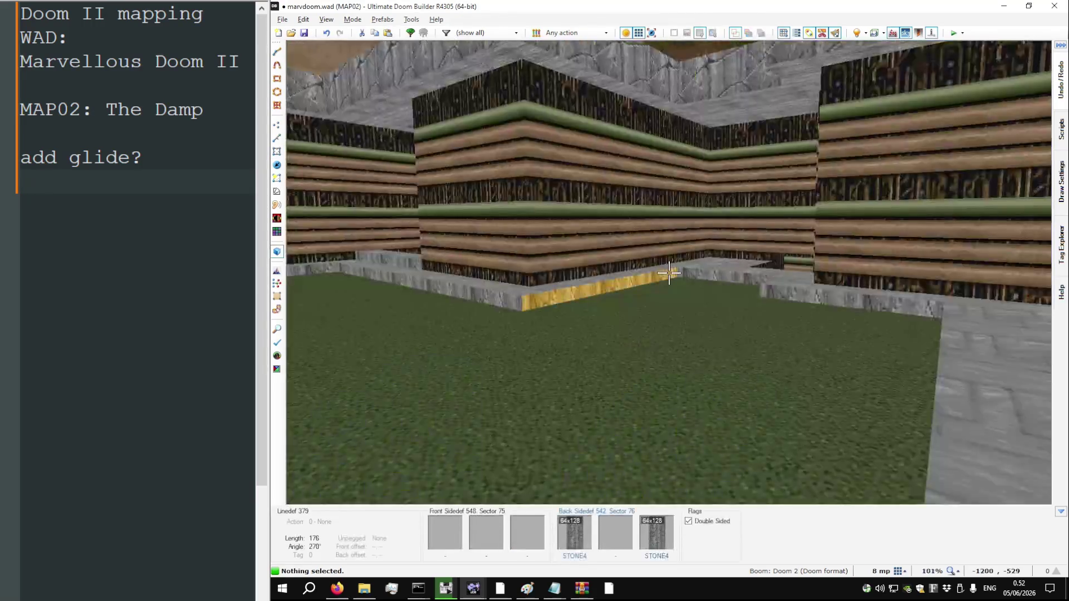
pyautogui.press('w')
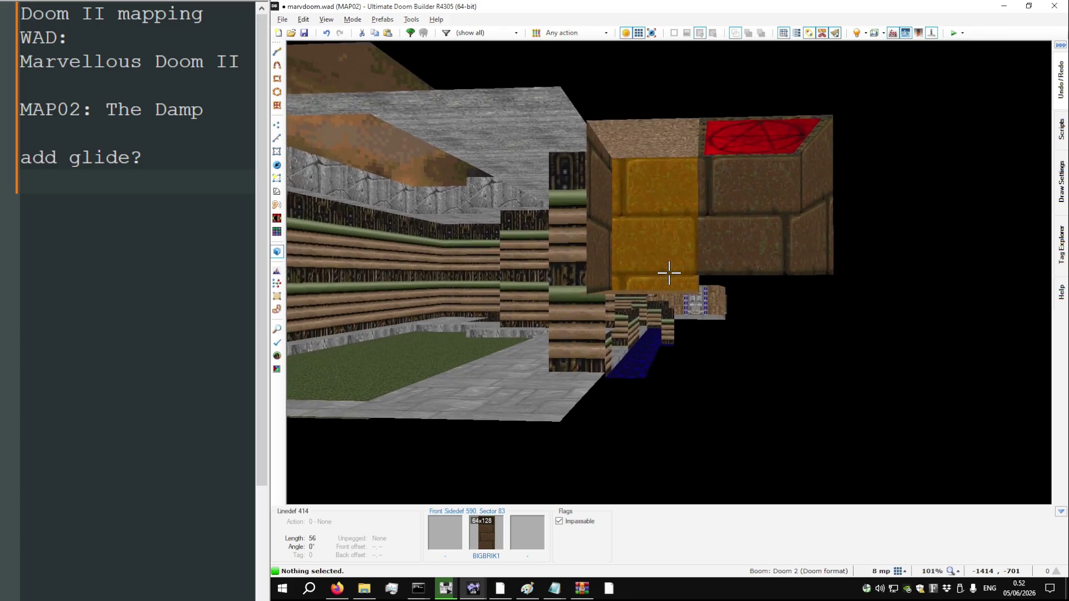
pyautogui.press('w')
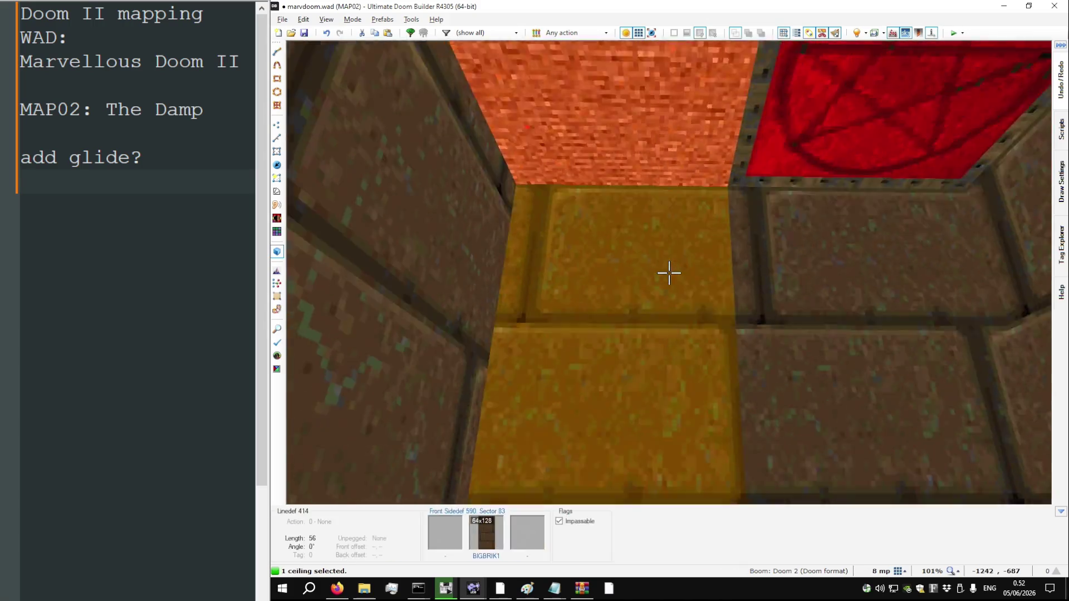
pyautogui.click(668, 273)
pyautogui.click(669, 273)
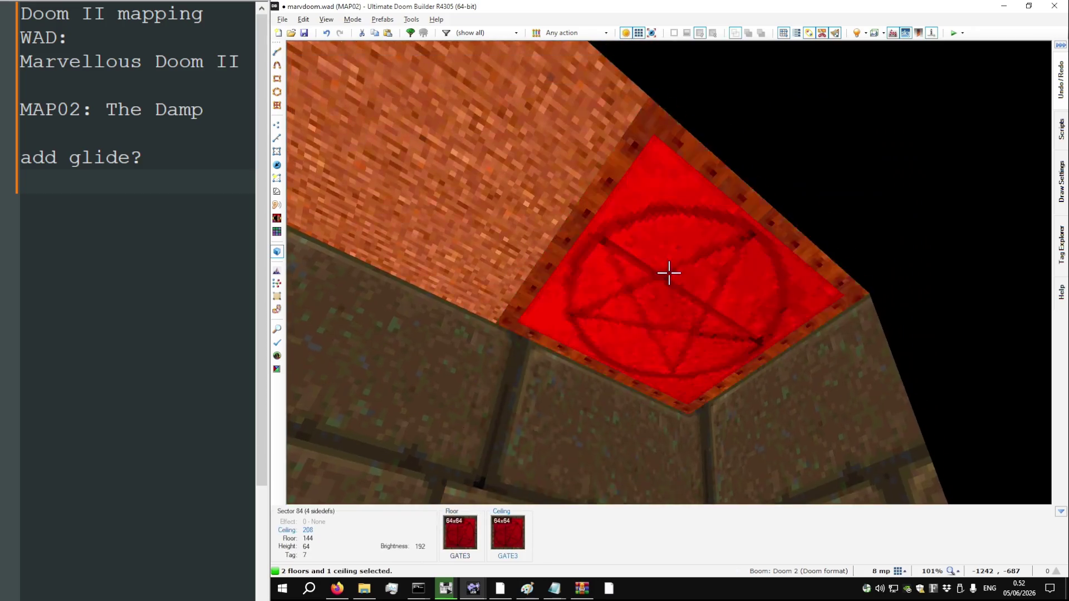
pyautogui.click(668, 273)
pyautogui.press('s')
pyautogui.scroll(-5, 668, 273)
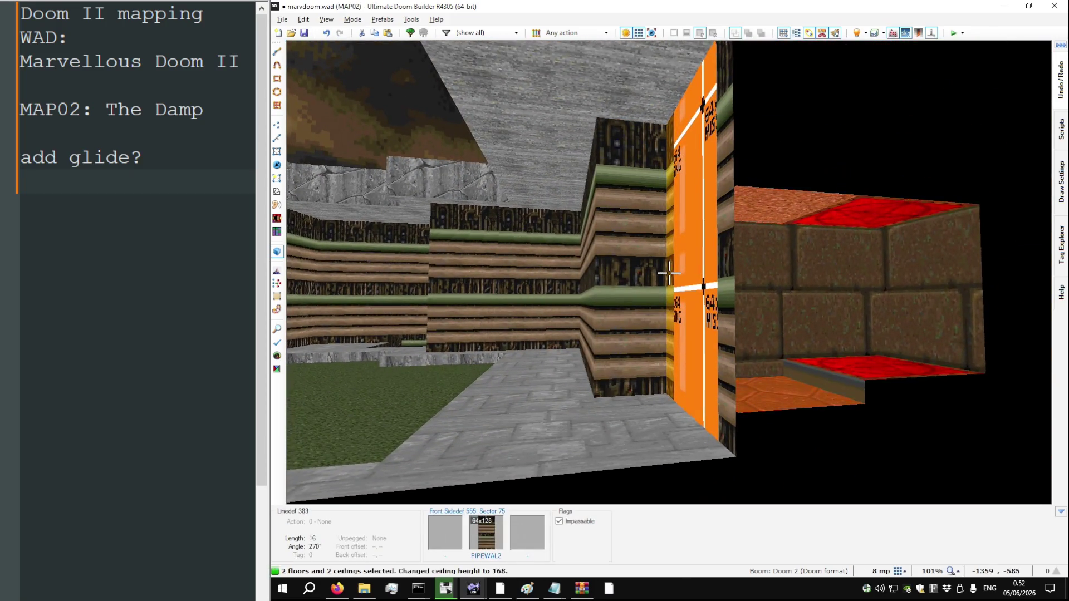
pyautogui.press('c')
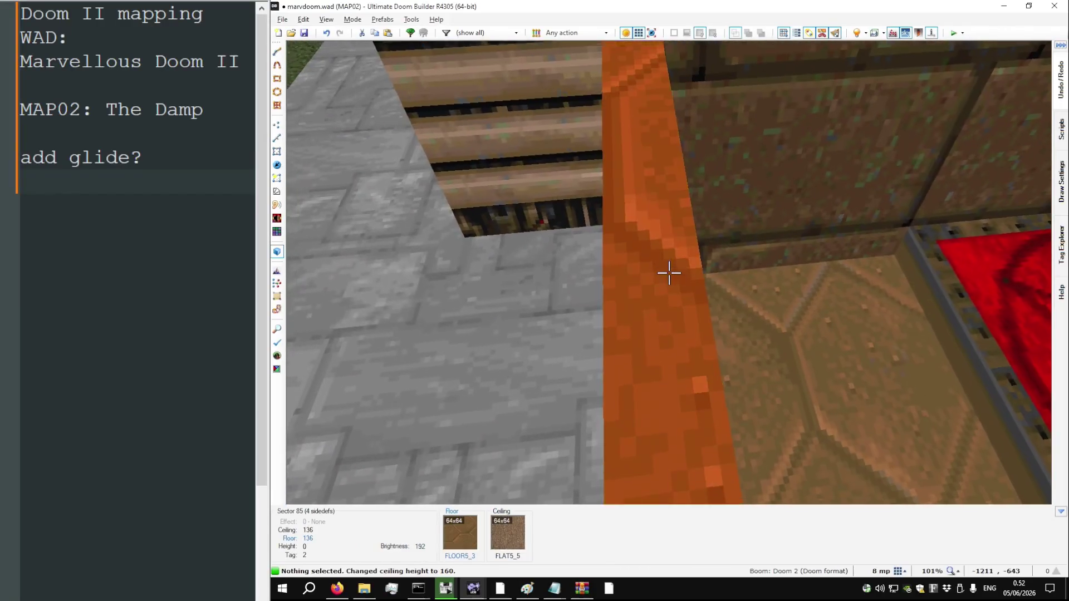
# Select another floor and ceiling and lower the ceiling further
pyautogui.click(669, 273)
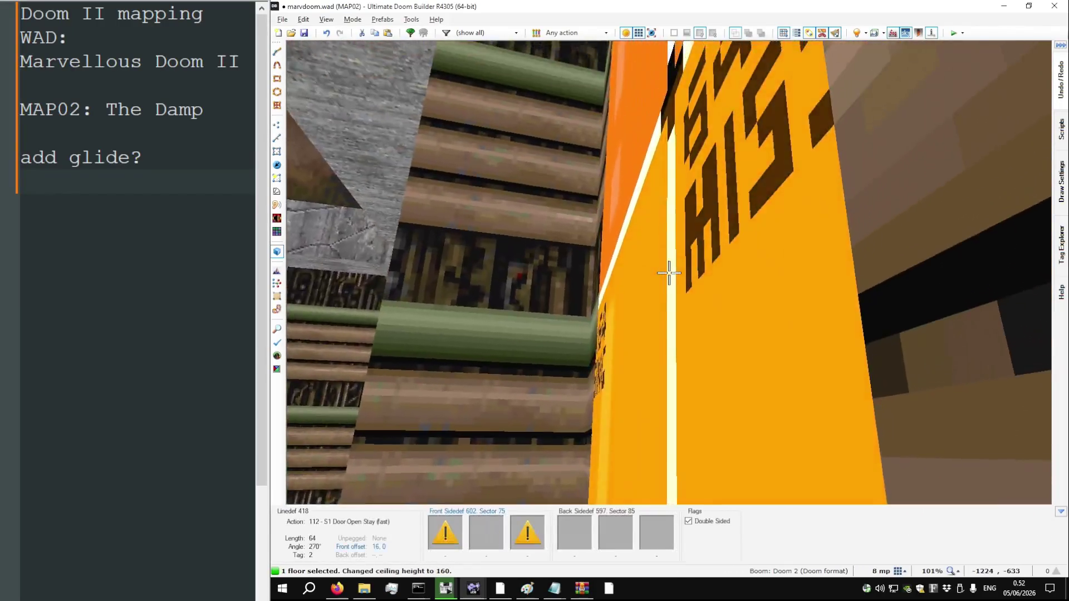
pyautogui.click(668, 273)
pyautogui.scroll(-7, 668, 272)
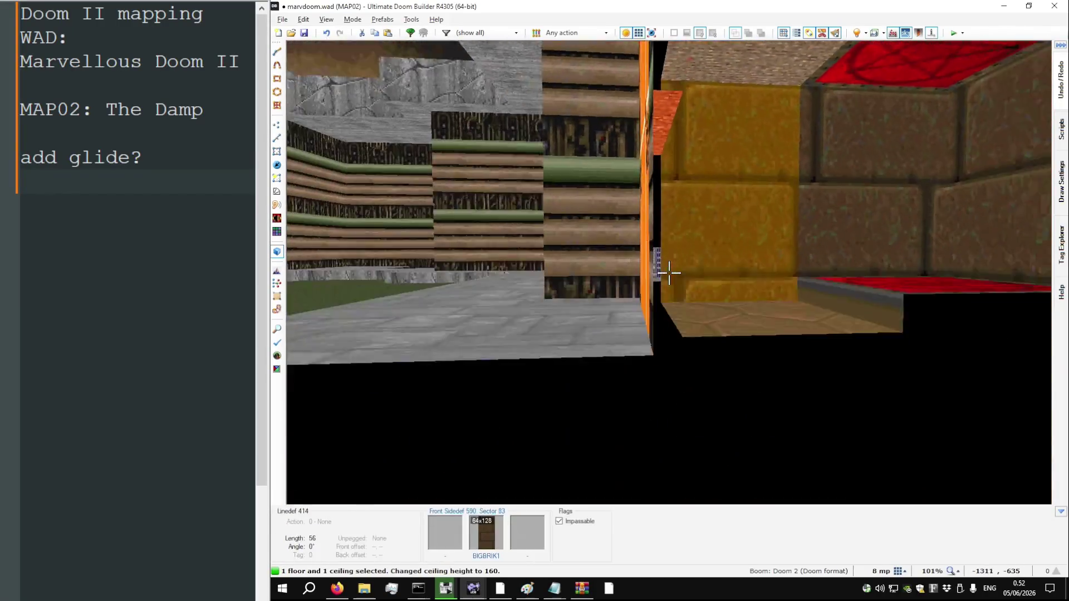
pyautogui.scroll(-2, 669, 273)
pyautogui.press('w')
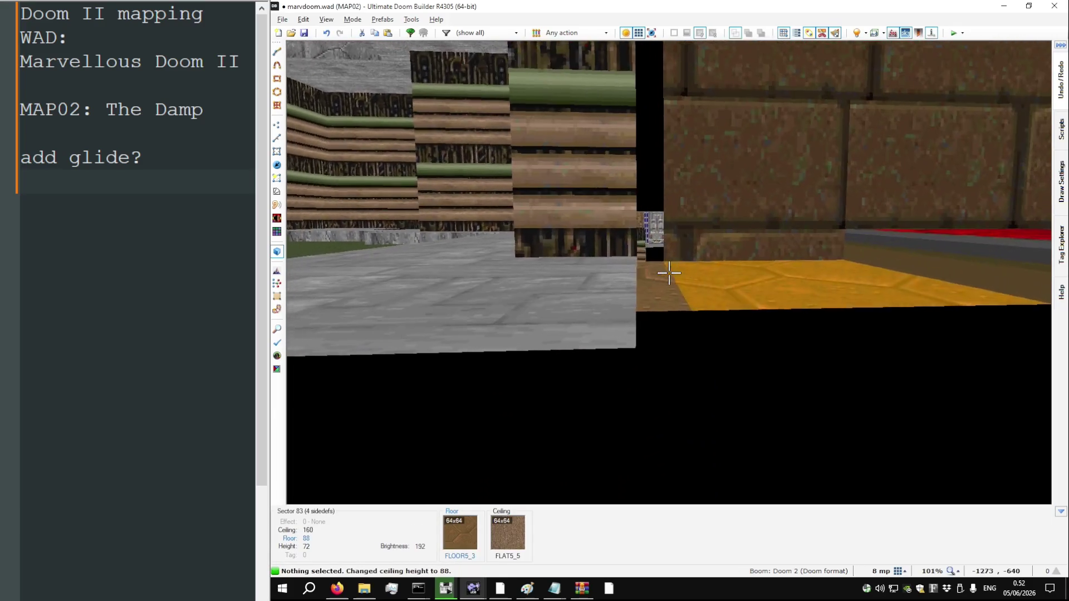
# Apply PIPEWAL2 to the missing-texture wall and save MAP02
pyautogui.hotkey('ctrl', 'c')
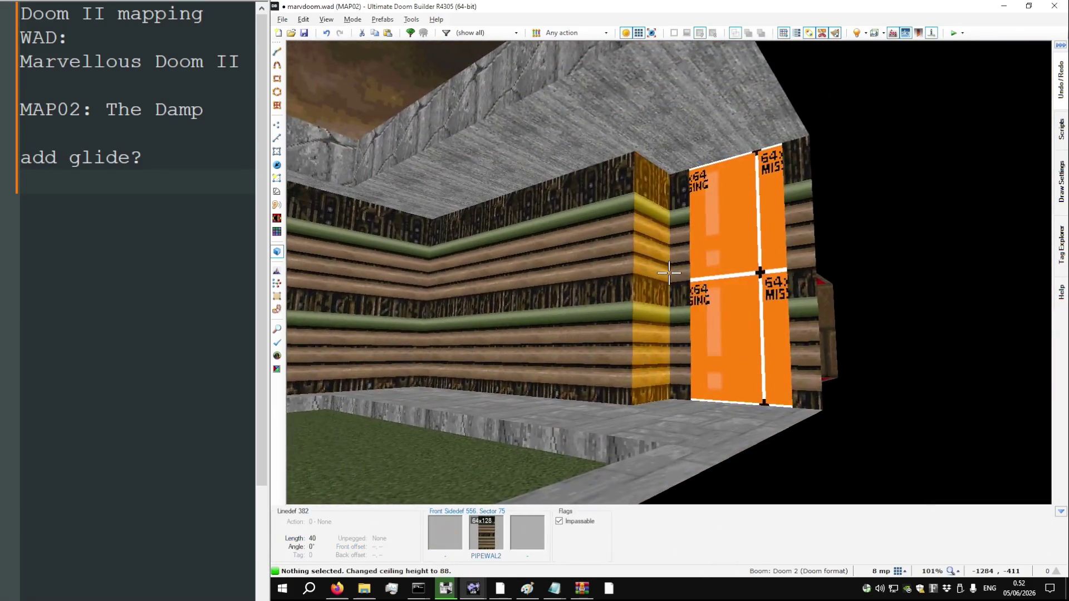
pyautogui.hotkey('ctrl', 'v')
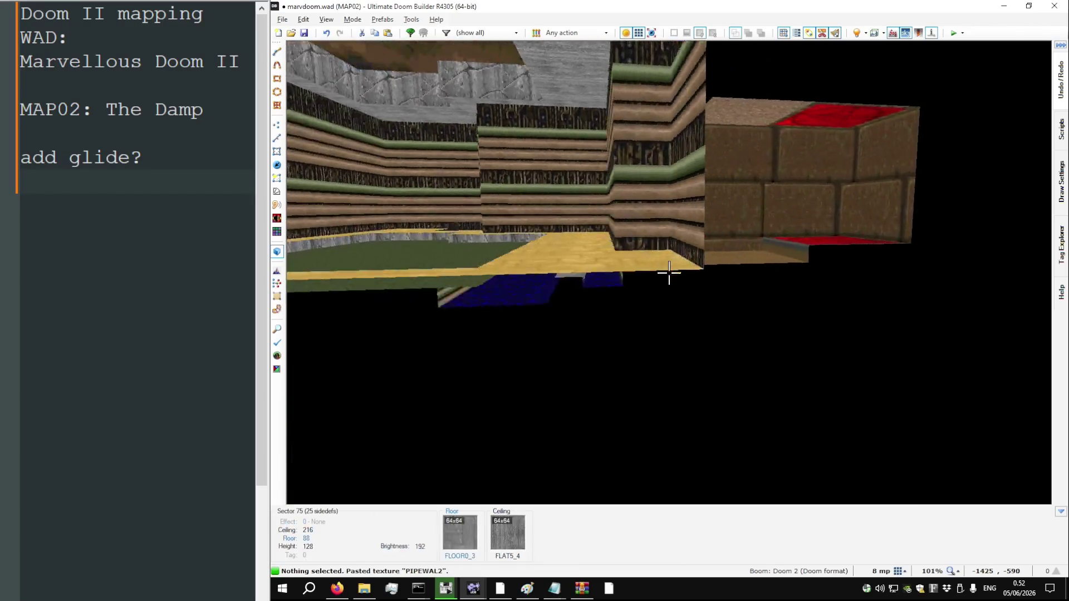
pyautogui.press('w')
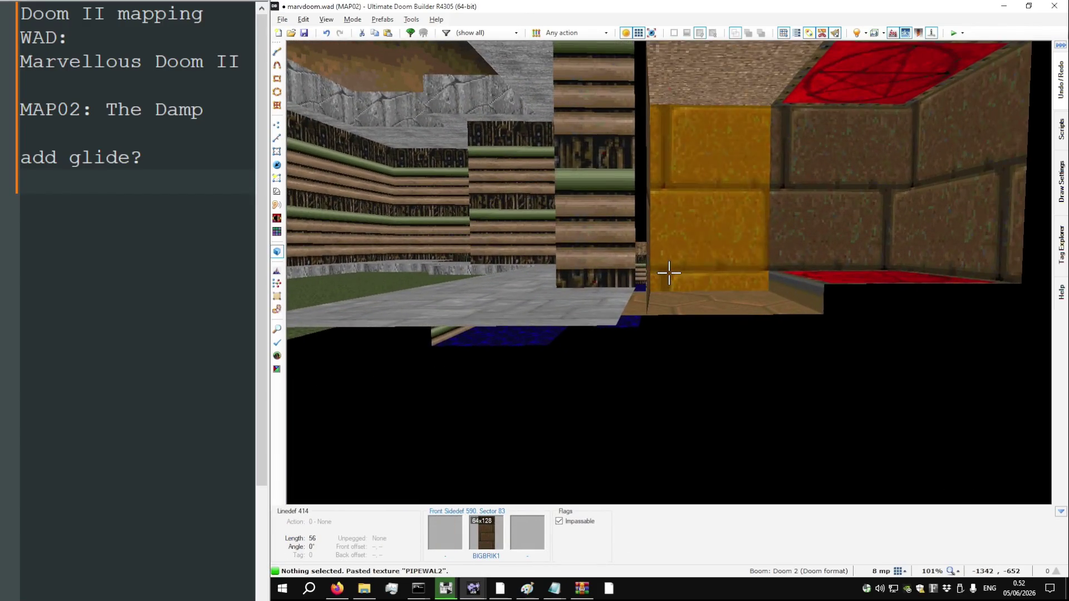
pyautogui.hotkey('ctrl', 's')
pyautogui.scroll(-2, 609, 276)
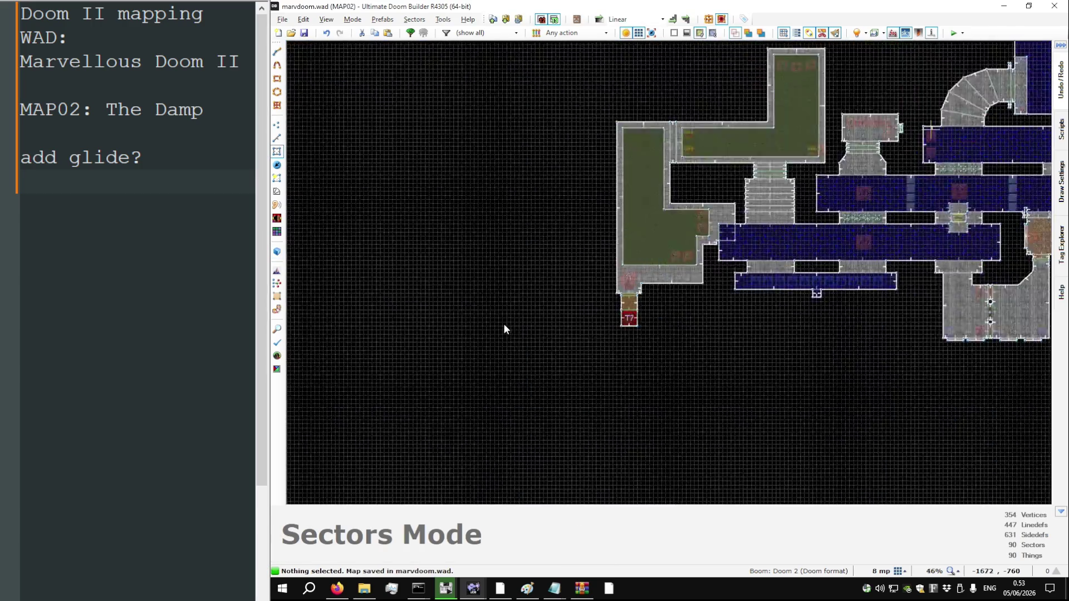
# Drag the small water sector's left, bottom and right linedefs outward to enlarge it
pyautogui.scroll(-3, 471, 334)
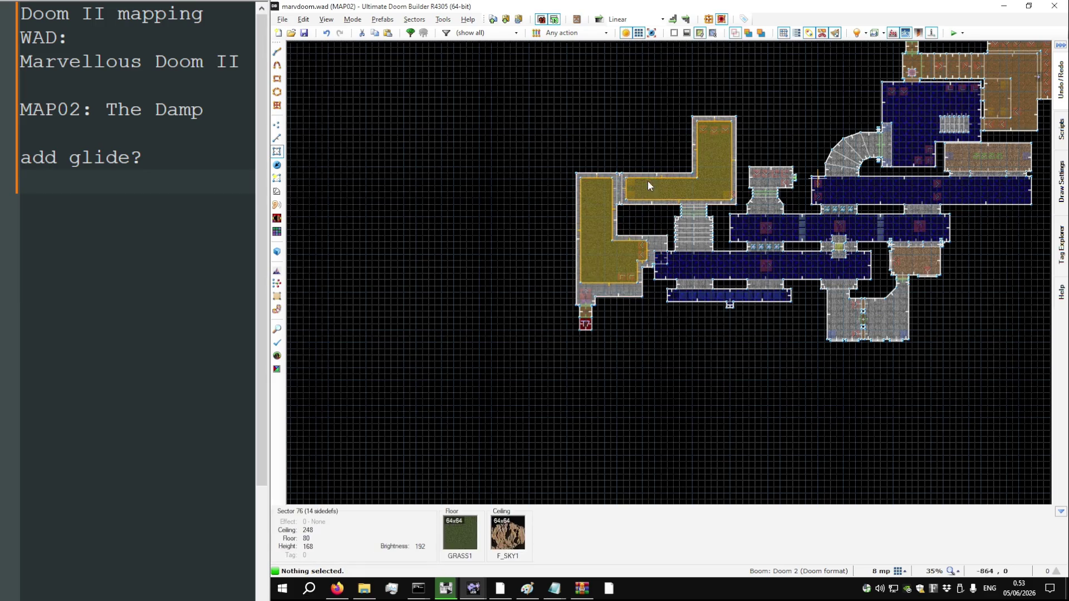
pyautogui.scroll(4, 646, 189)
pyautogui.scroll(-1, 646, 192)
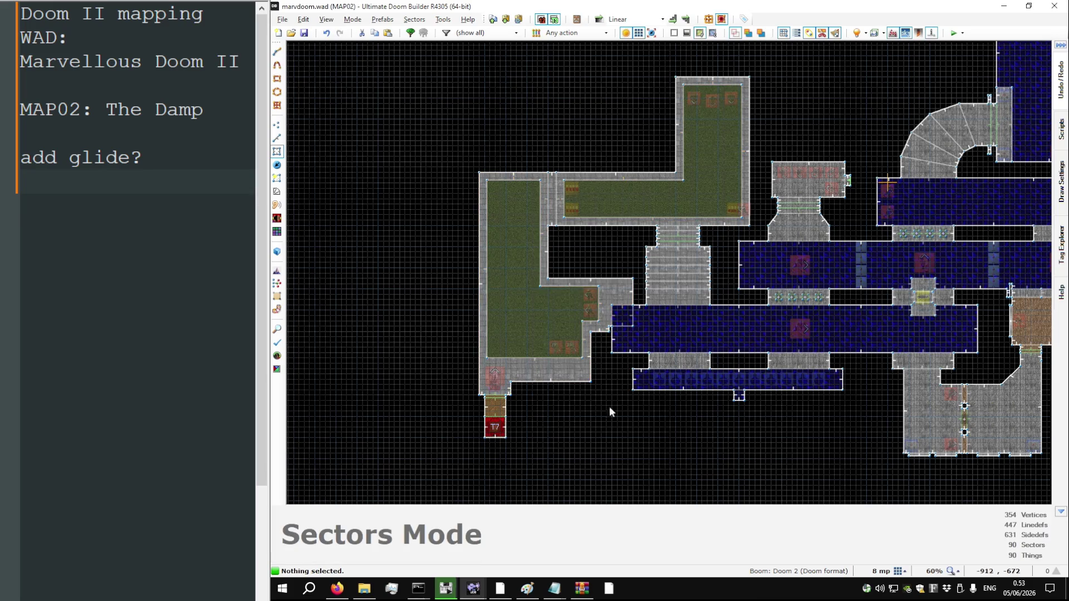
pyautogui.scroll(4, 723, 398)
pyautogui.scroll(3, 684, 399)
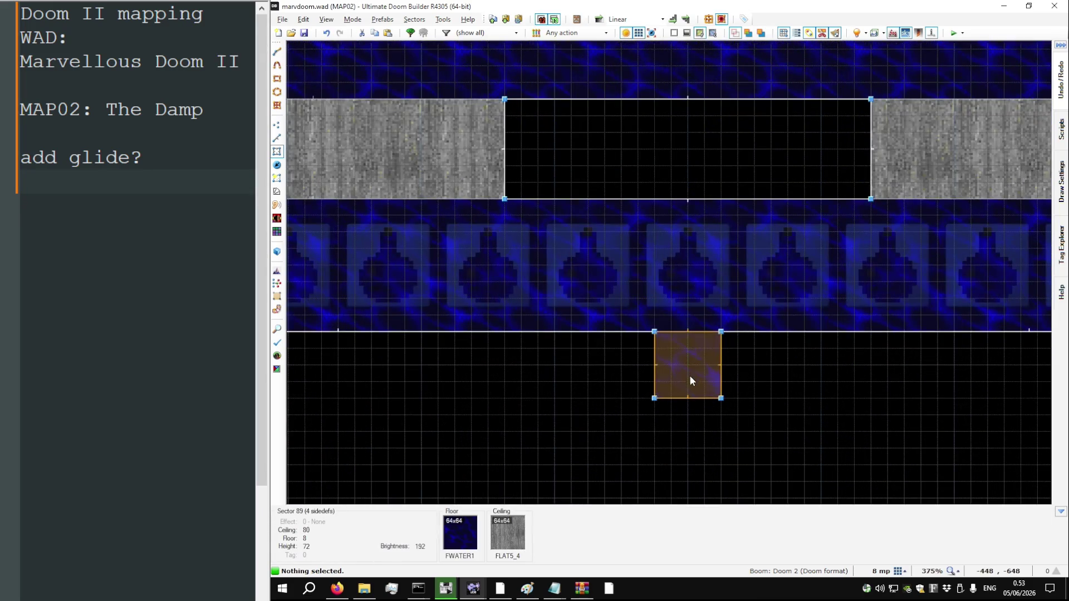
pyautogui.scroll(-2, 693, 362)
pyautogui.scroll(4, 683, 392)
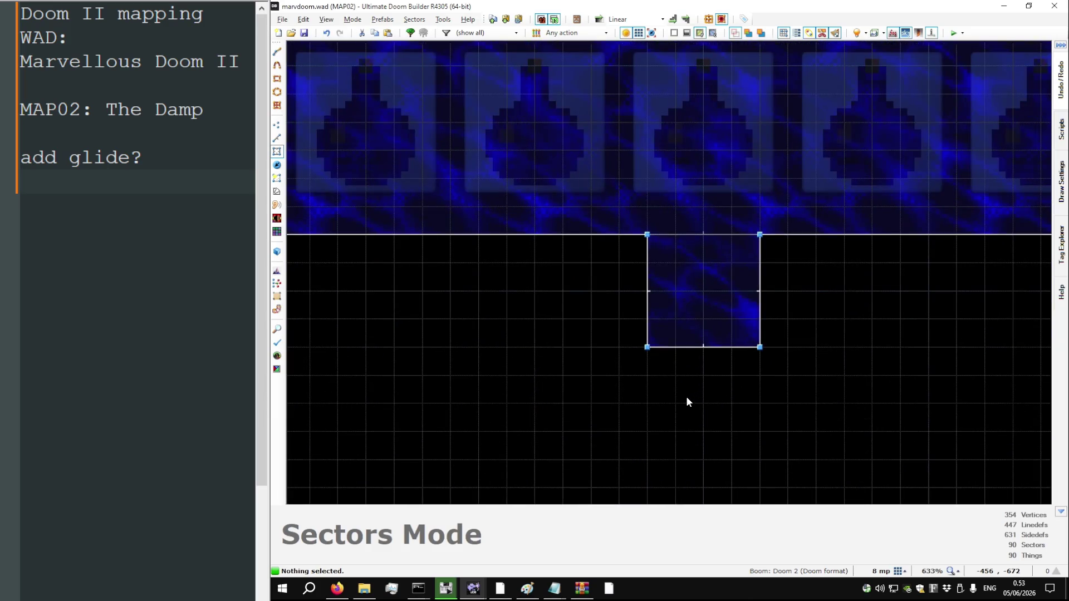
pyautogui.press('l')
pyautogui.moveTo(647, 325); pyautogui.dragTo(572, 321)
pyautogui.moveTo(679, 357); pyautogui.dragTo(692, 415)
pyautogui.moveTo(756, 369); pyautogui.dragTo(828, 361)
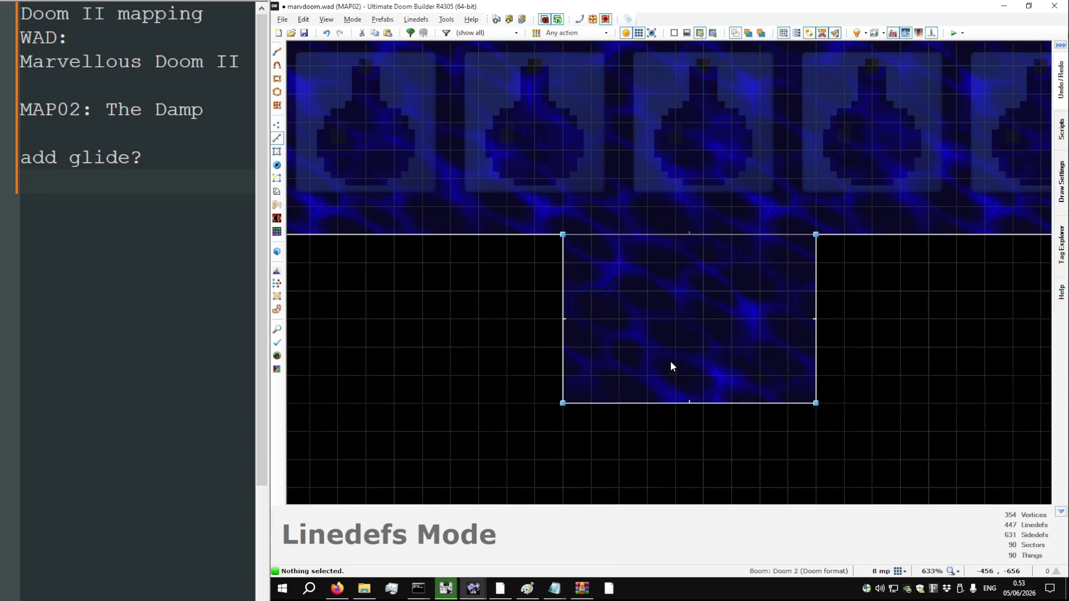
# Widen the small water room to the right and drag its bottom edge downward
pyautogui.press('t')
pyautogui.scroll(-4, 673, 349)
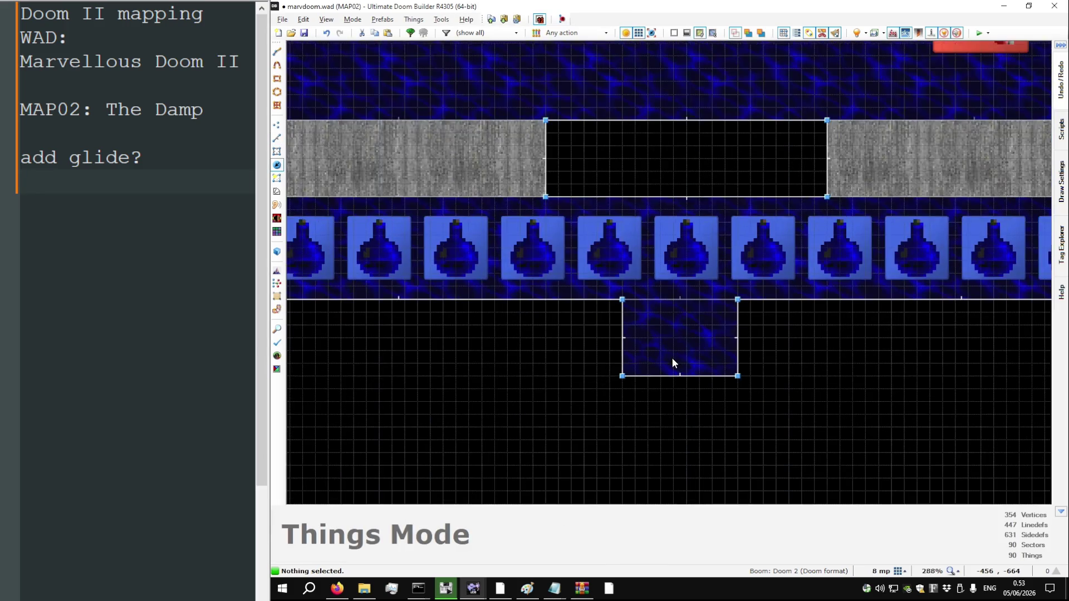
pyautogui.moveTo(739, 351)
pyautogui.mouseDown()
pyautogui.moveTo(768, 351)
pyautogui.moveTo(753, 346)
pyautogui.mouseUp()
pyautogui.moveTo(707, 376); pyautogui.dragTo(706, 400)
# Place a Blue armor thing inside the room and push its bottom wall further down
pyautogui.press('t')
pyautogui.press('Insert')
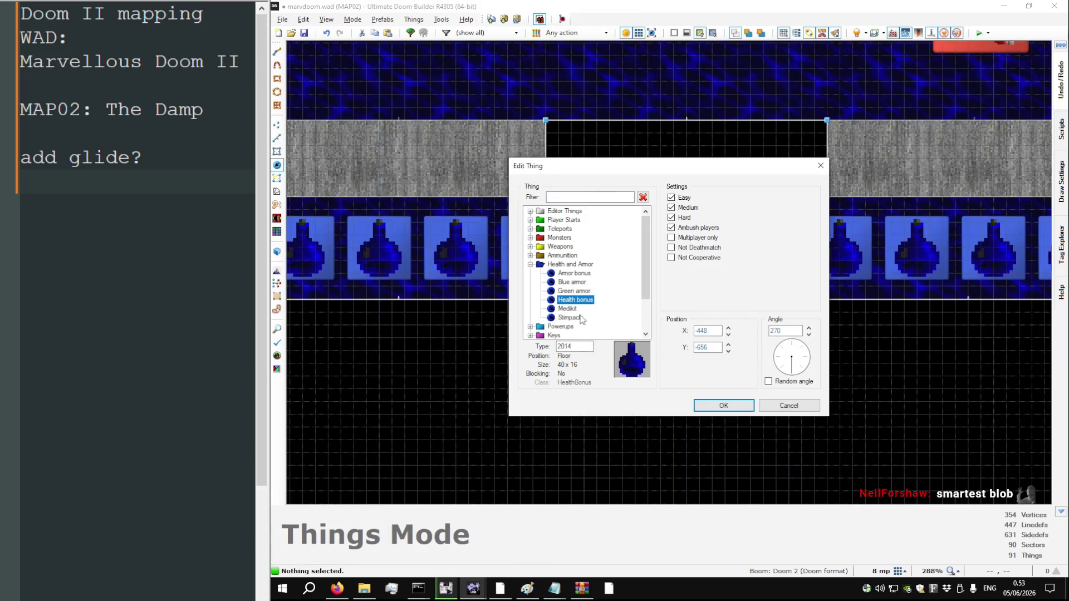
pyautogui.click(720, 404)
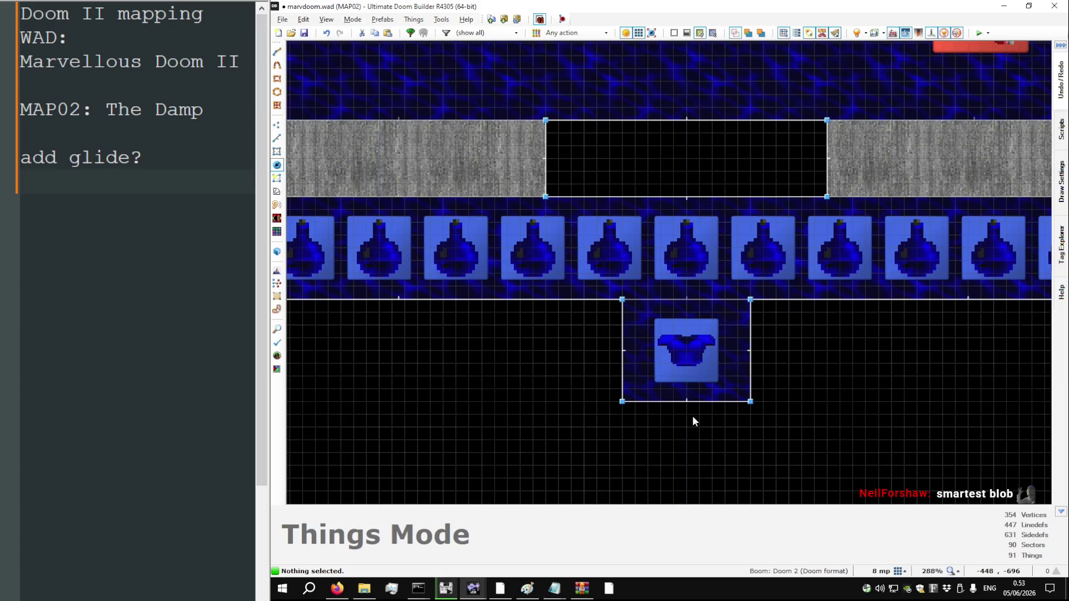
pyautogui.press('s')
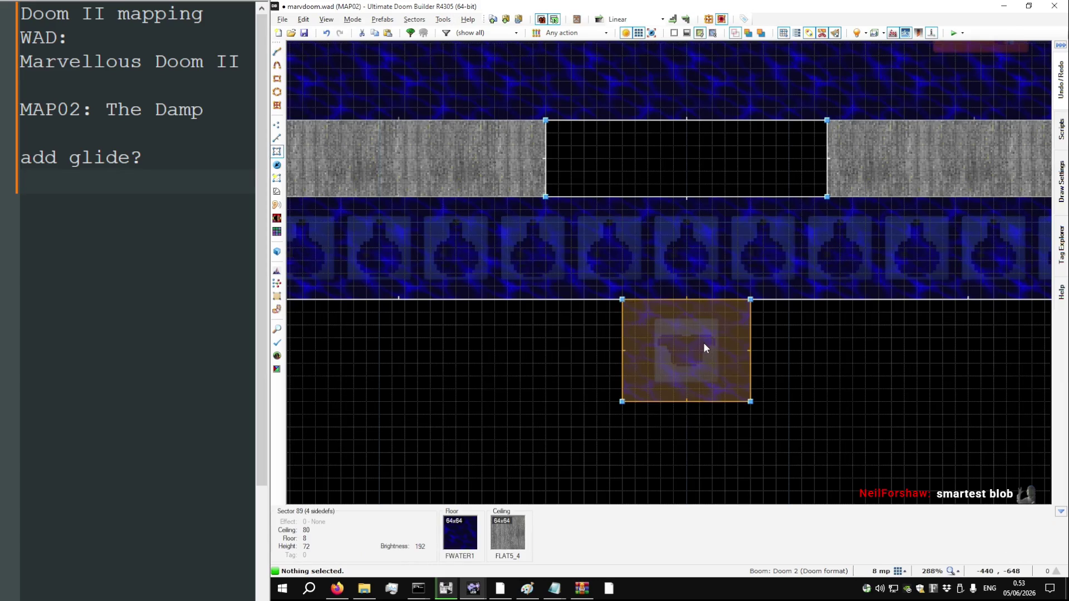
pyautogui.press('l')
pyautogui.moveTo(705, 399); pyautogui.dragTo(708, 452)
# Move the blue armor lower in the room, then delete it
pyautogui.press('t')
pyautogui.moveTo(703, 358); pyautogui.dragTo(704, 397)
pyautogui.scroll(10, 635, 306)
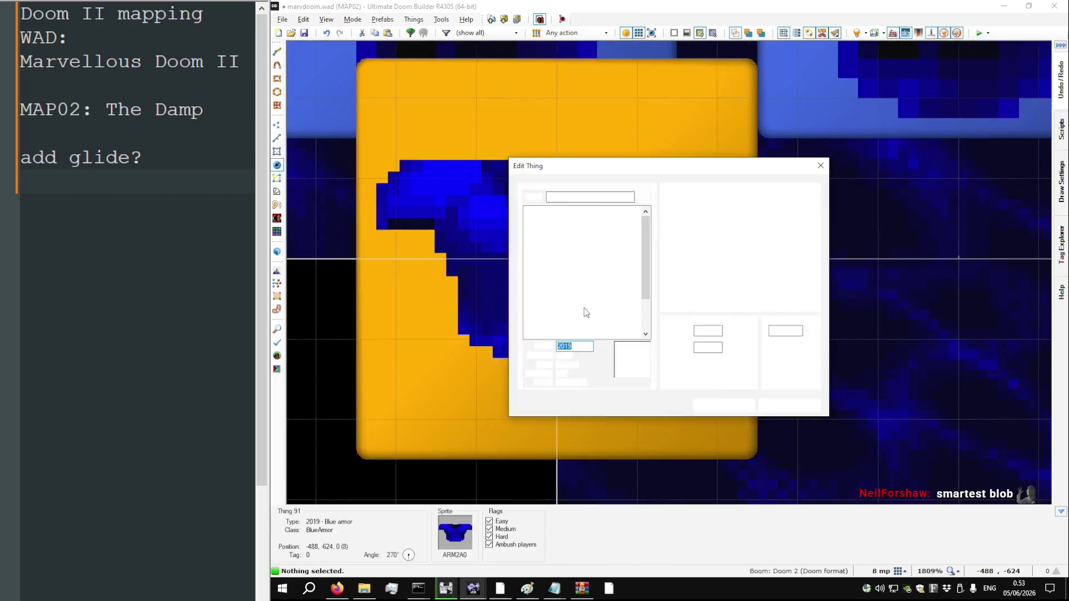
pyautogui.press('Delete')
pyautogui.scroll(-3, 625, 335)
# Draw a line across the water room's top, splitting off a thin strip by the corridor
pyautogui.press('l')
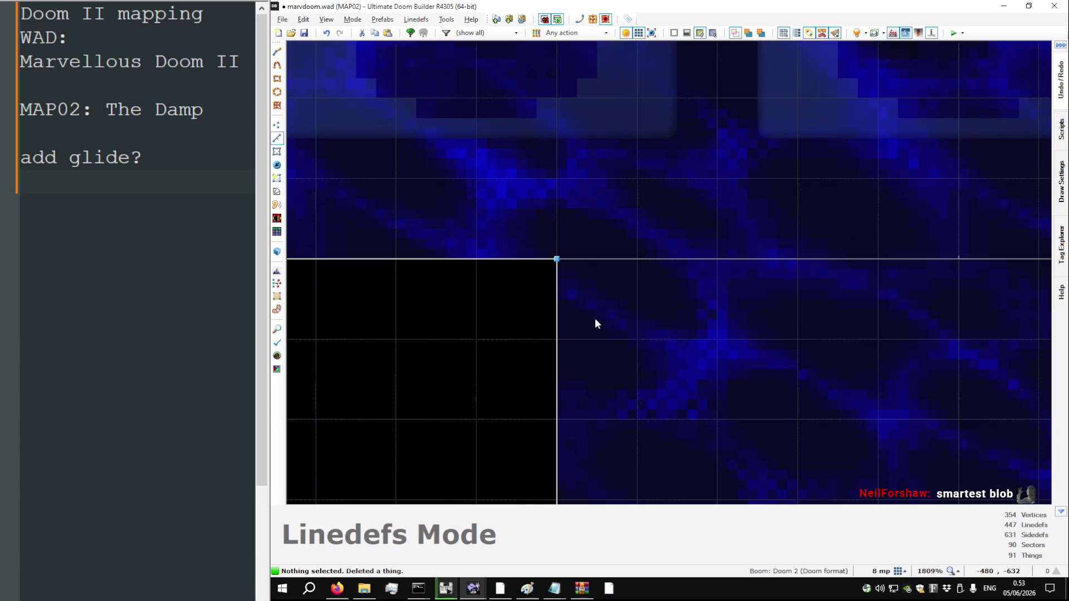
pyautogui.press('d')
pyautogui.click(555, 281)
pyautogui.scroll(-1, 551, 328)
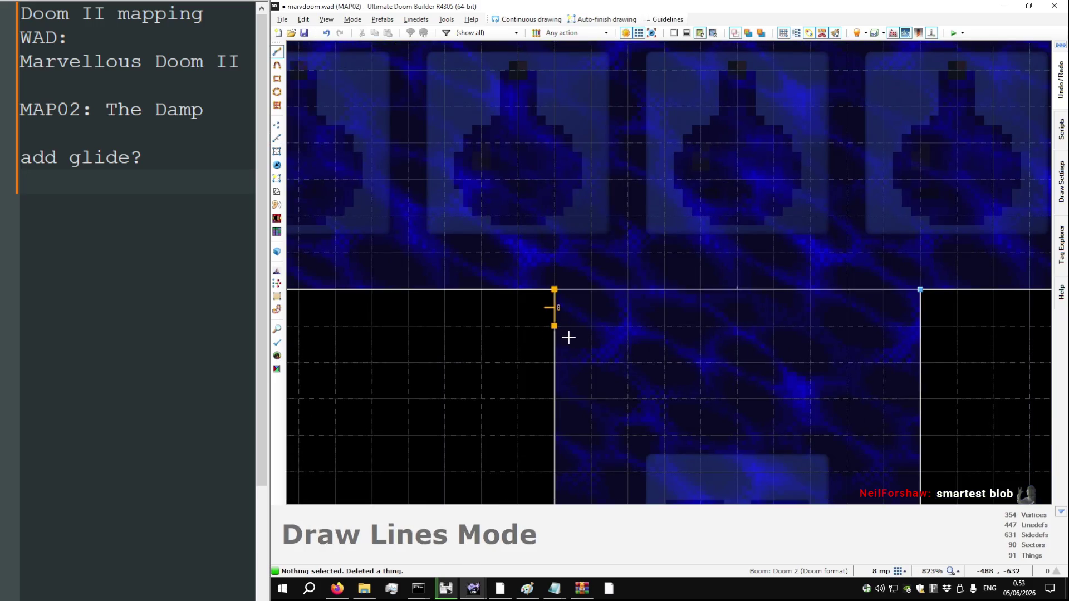
pyautogui.click(560, 299)
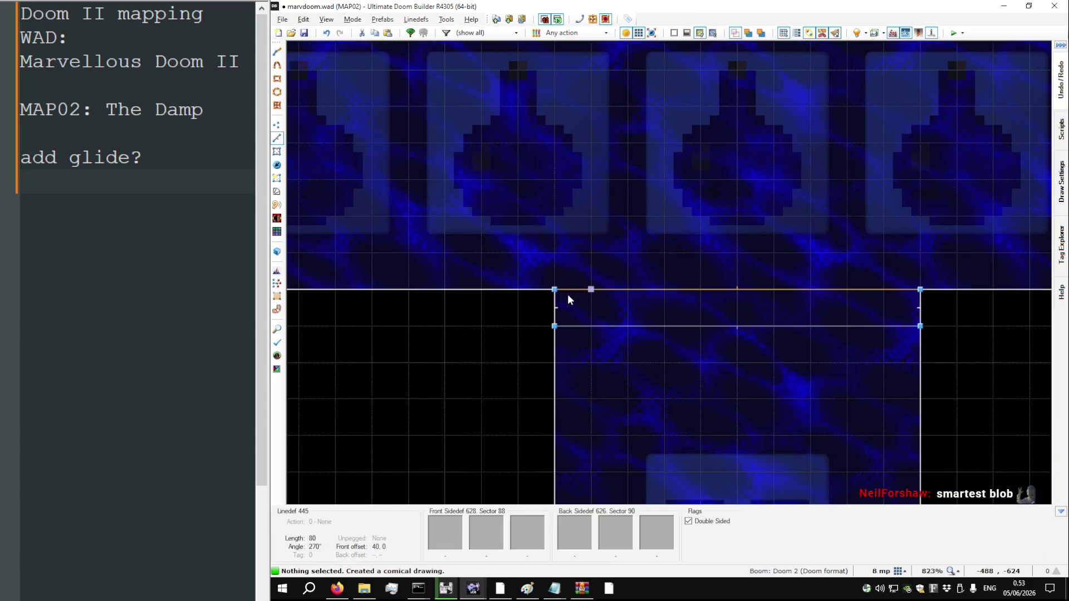
# Check the strip's line properties, leaving its top line shown as 1-sided on the automap
pyautogui.rightClick(680, 291)
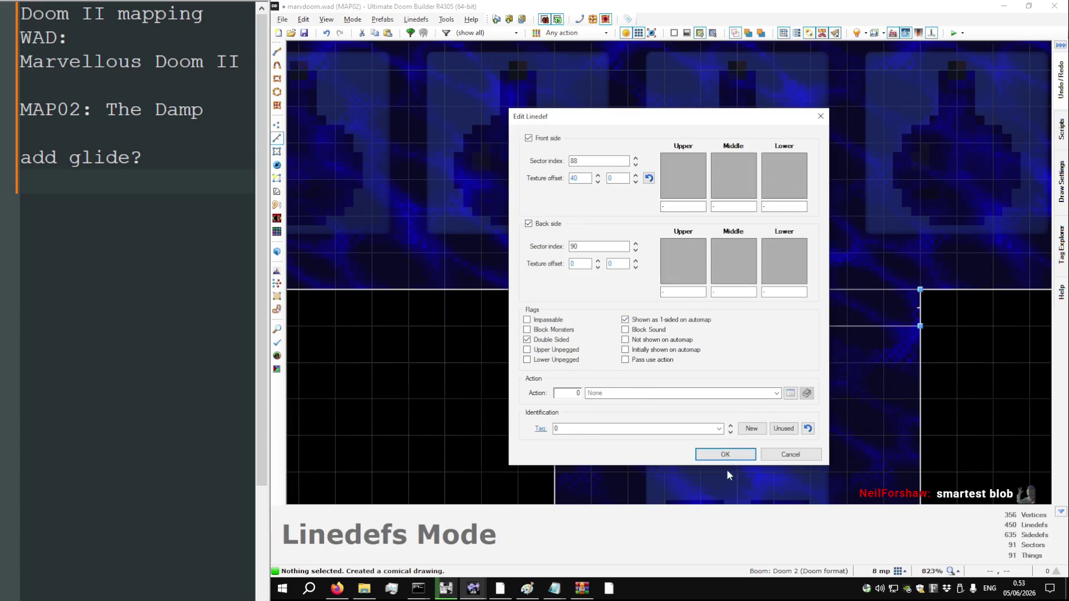
pyautogui.click(726, 455)
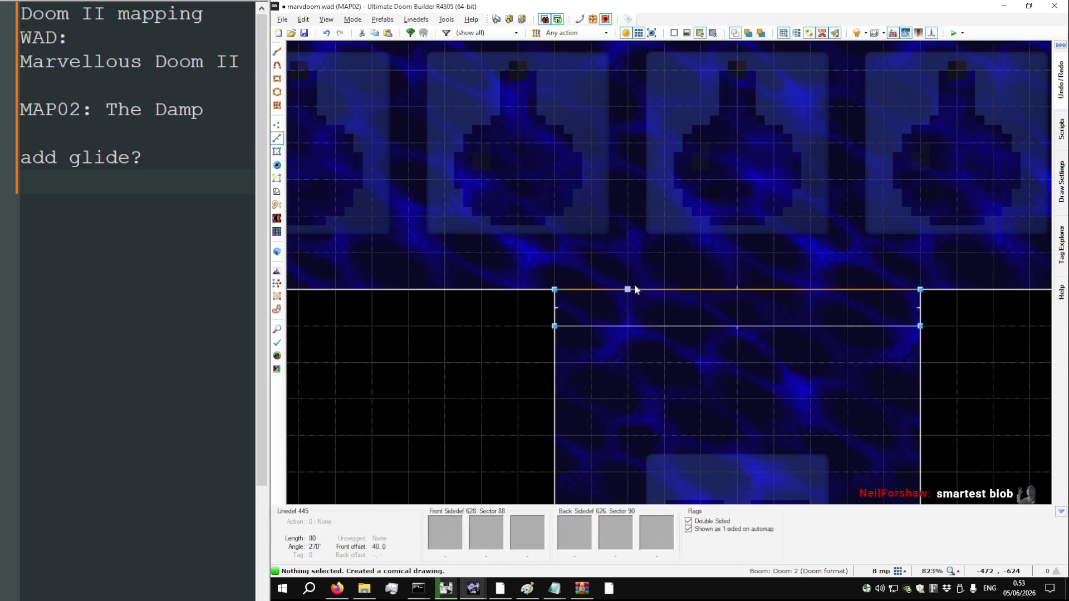
pyautogui.click(664, 291)
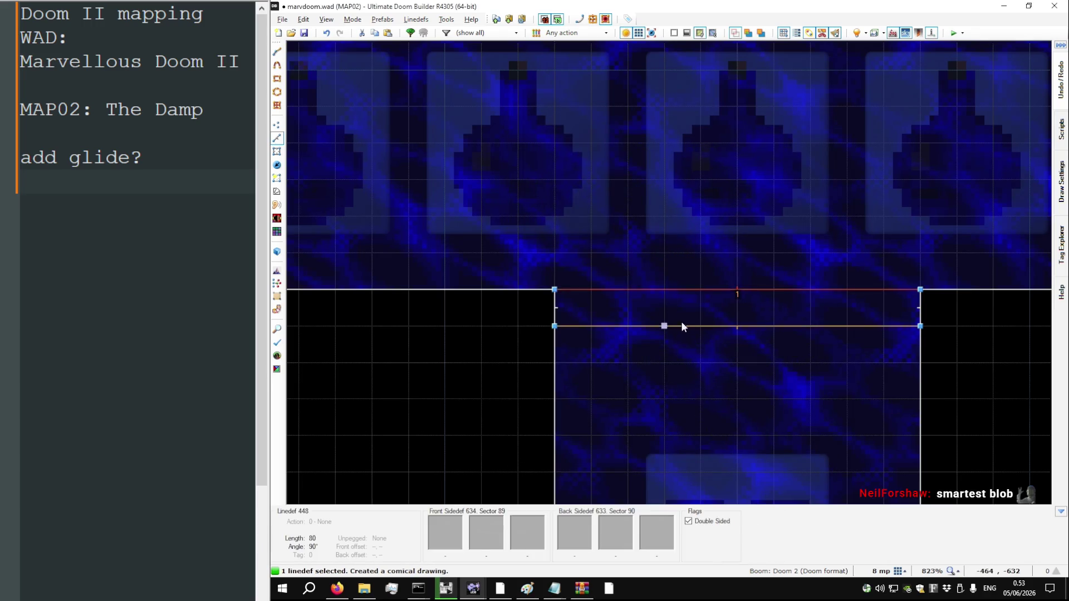
pyautogui.rightClick(698, 292)
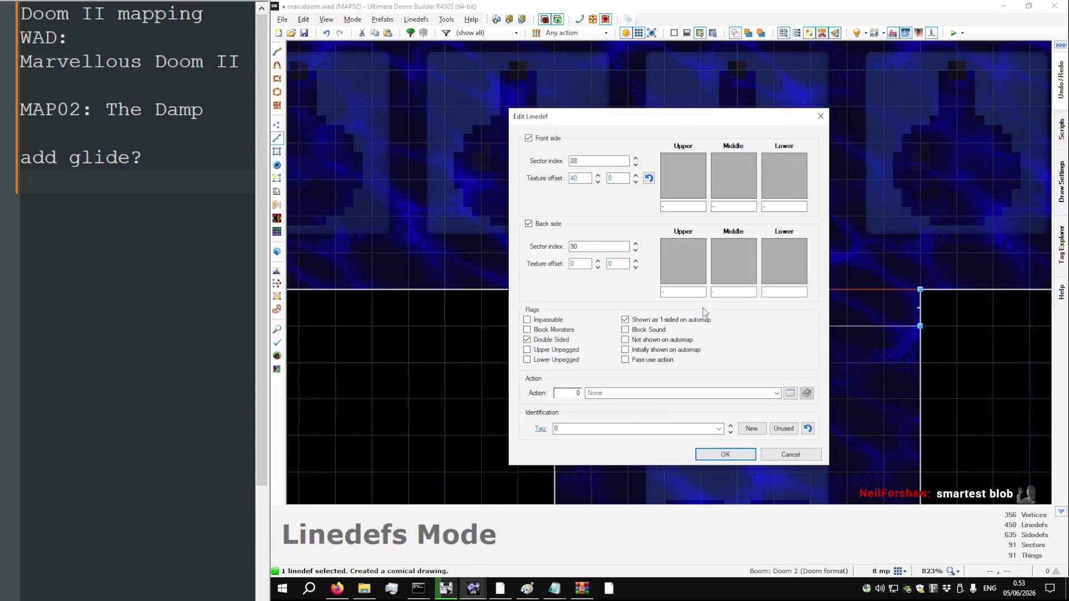
pyautogui.press('Escape')
pyautogui.press('w')
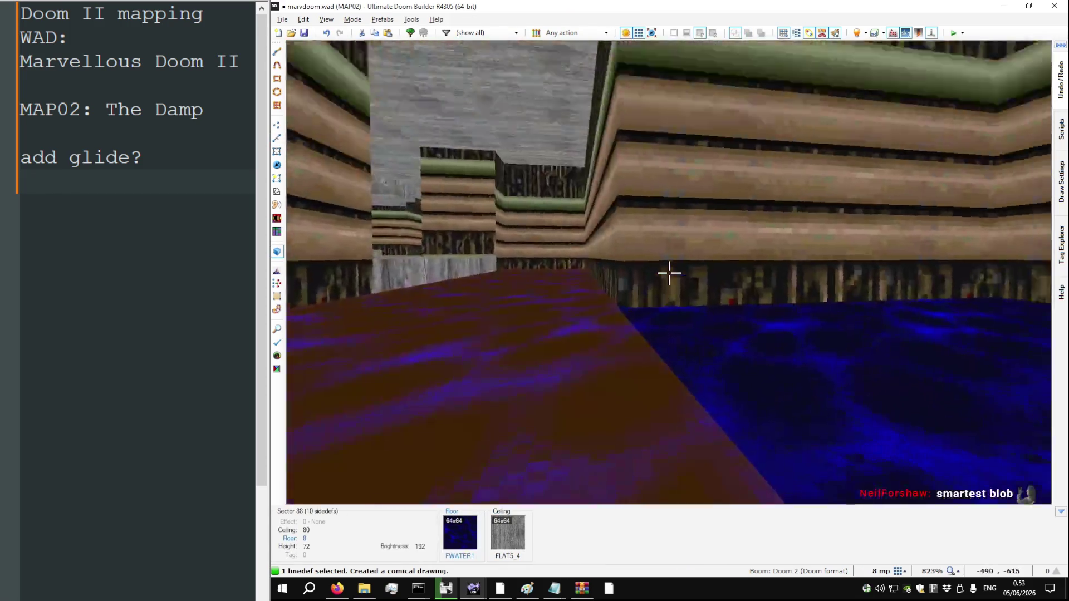
# Lower the thin strip's ceiling to 8 in Visual Mode
pyautogui.scroll(-1, 668, 273)
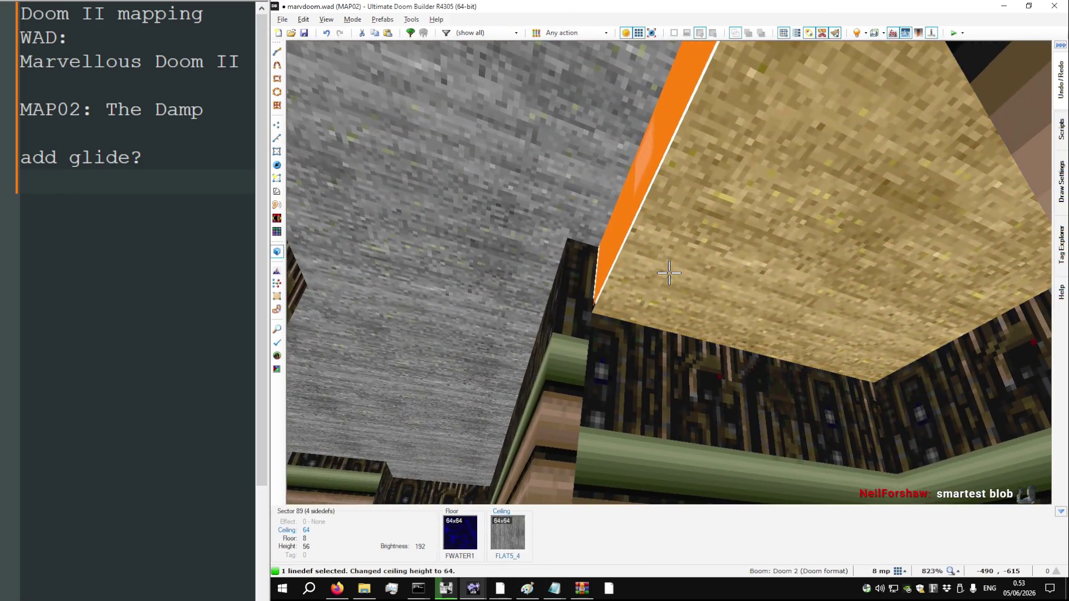
pyautogui.scroll(2, 669, 273)
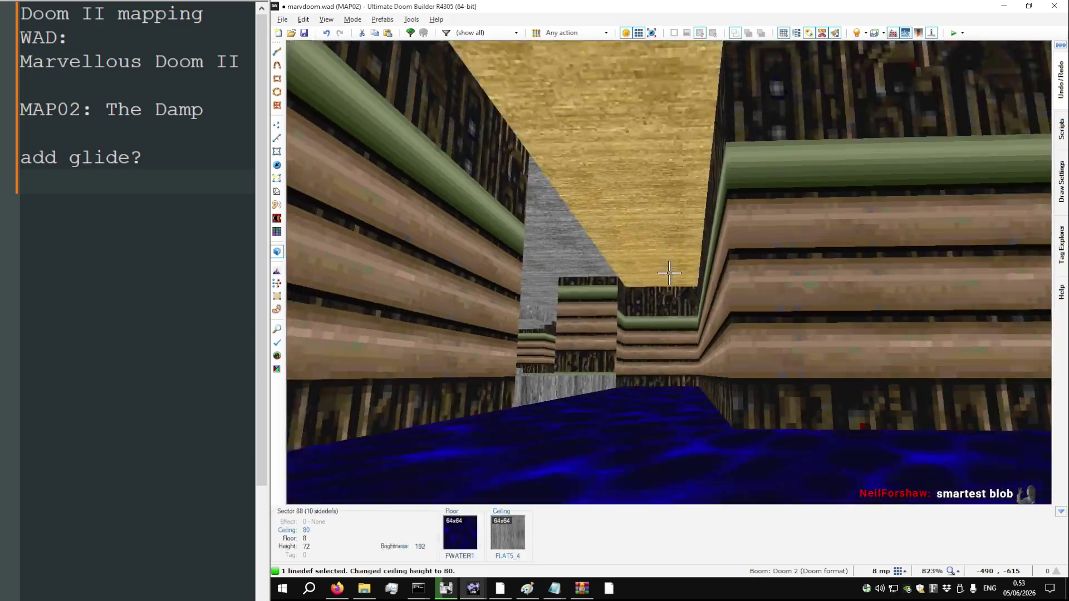
pyautogui.scroll(-2, 669, 273)
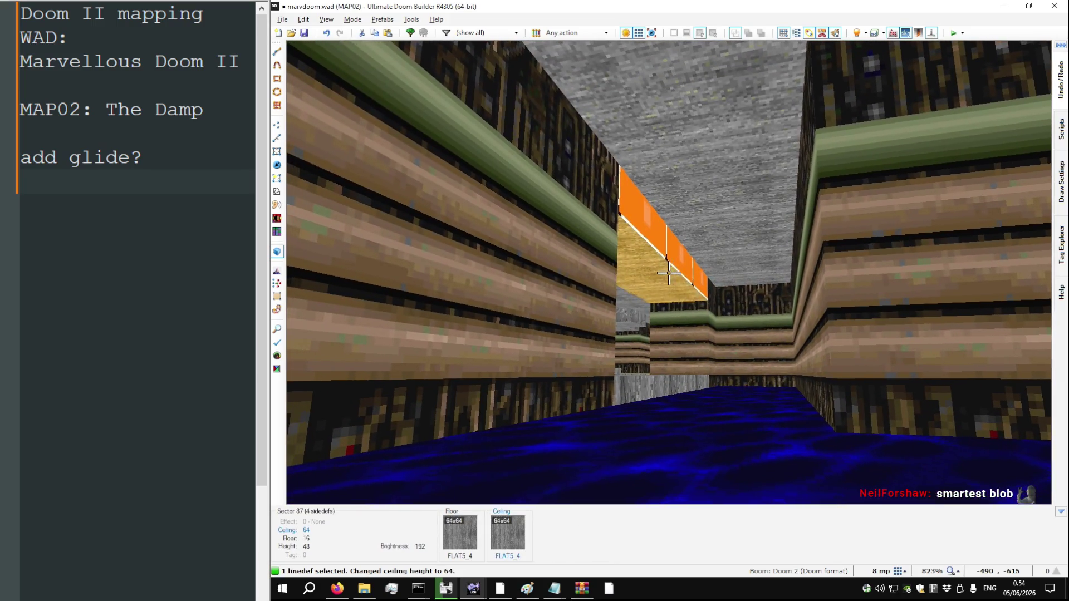
pyautogui.scroll(1, 668, 273)
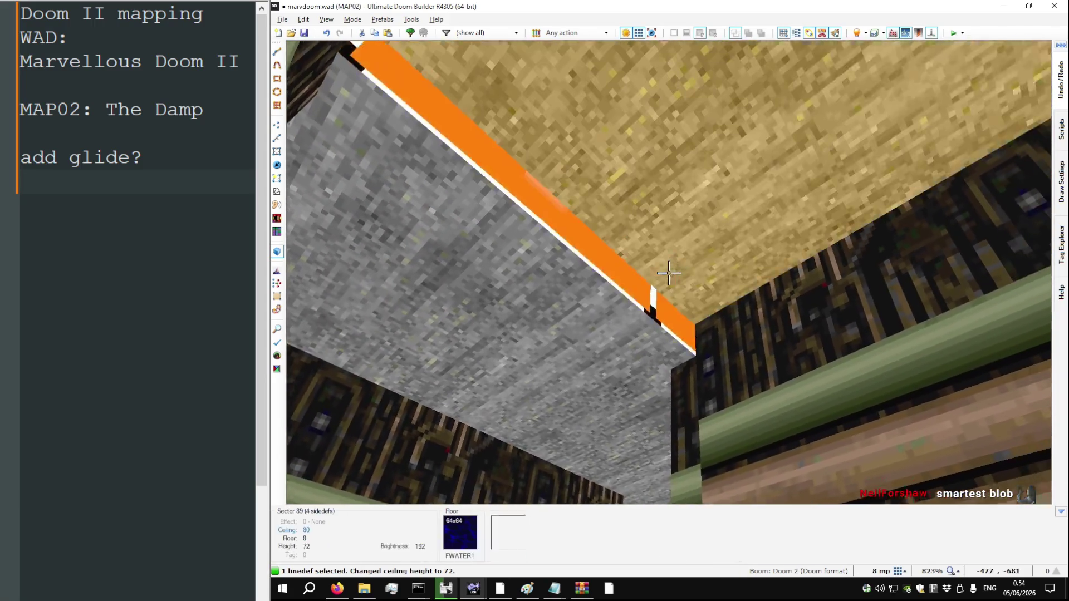
pyautogui.scroll(-1, 669, 273)
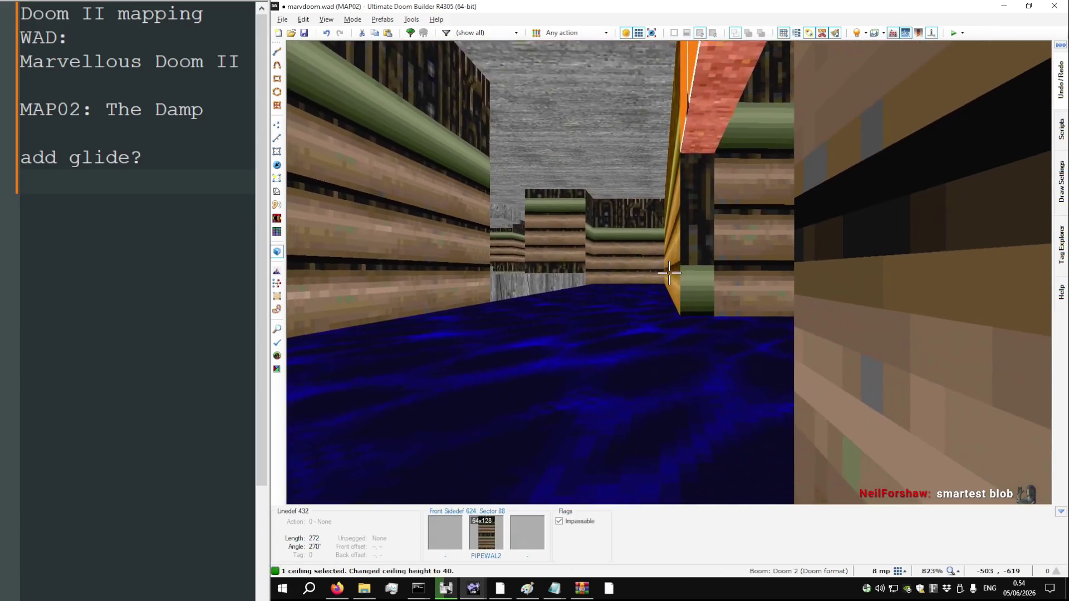
pyautogui.scroll(-1, 668, 273)
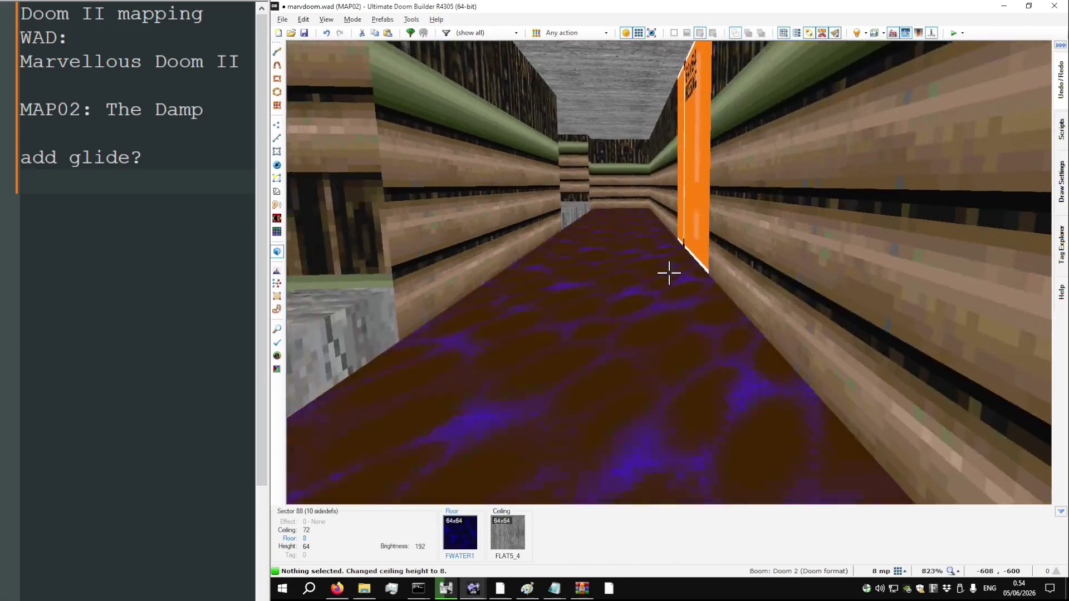
# Paste PIPEWAL2 onto the untextured wall and shift it down to offset 40, 65
pyautogui.press('w')
pyautogui.press('a')
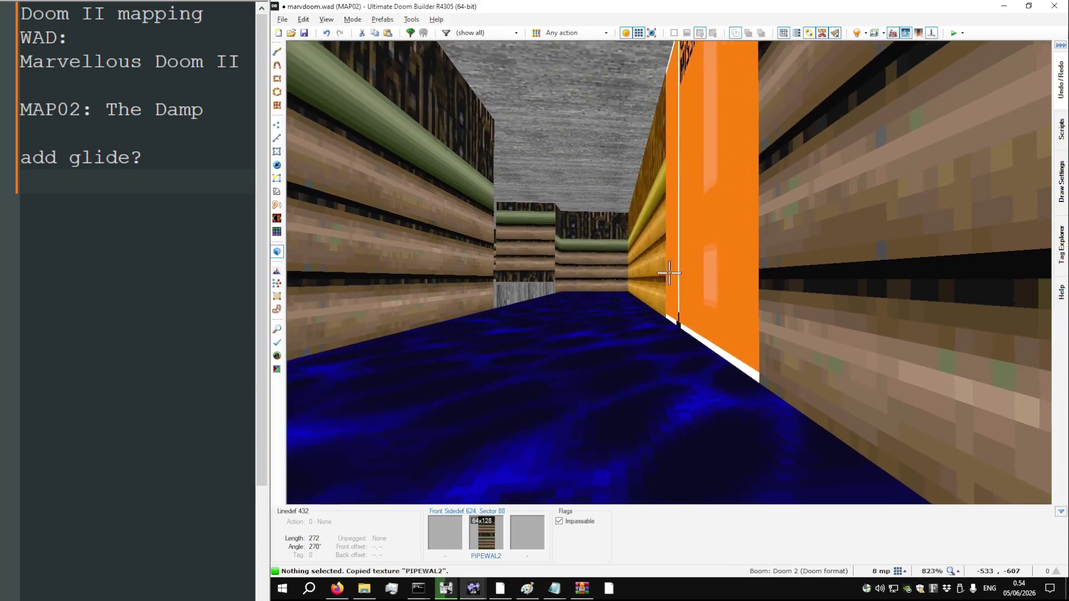
pyautogui.hotkey('ctrl', 'v')
pyautogui.press('w')
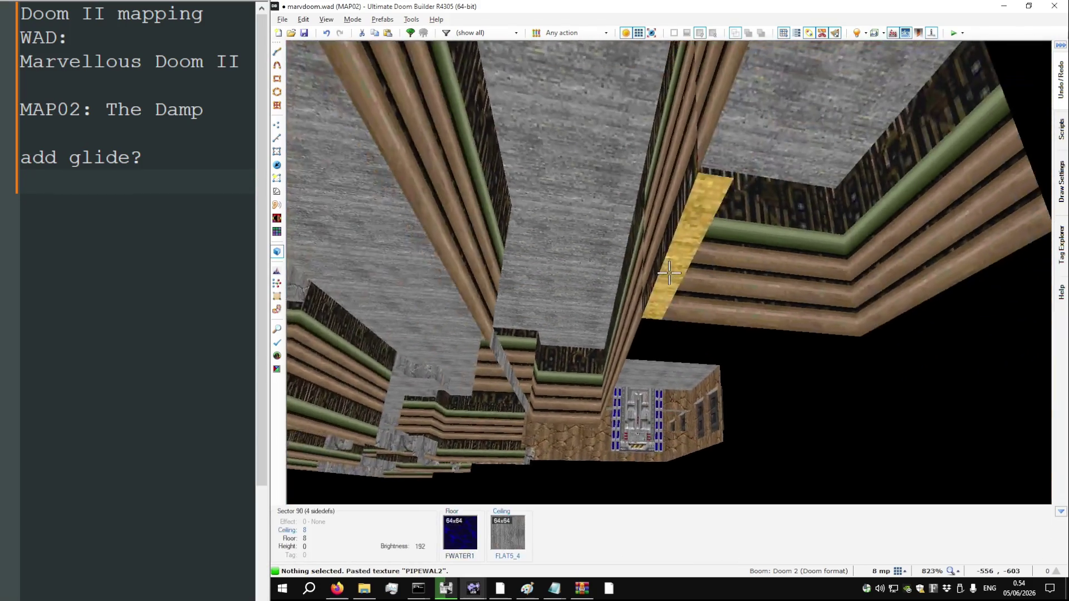
pyautogui.scroll(-1, 669, 273)
pyautogui.press('w')
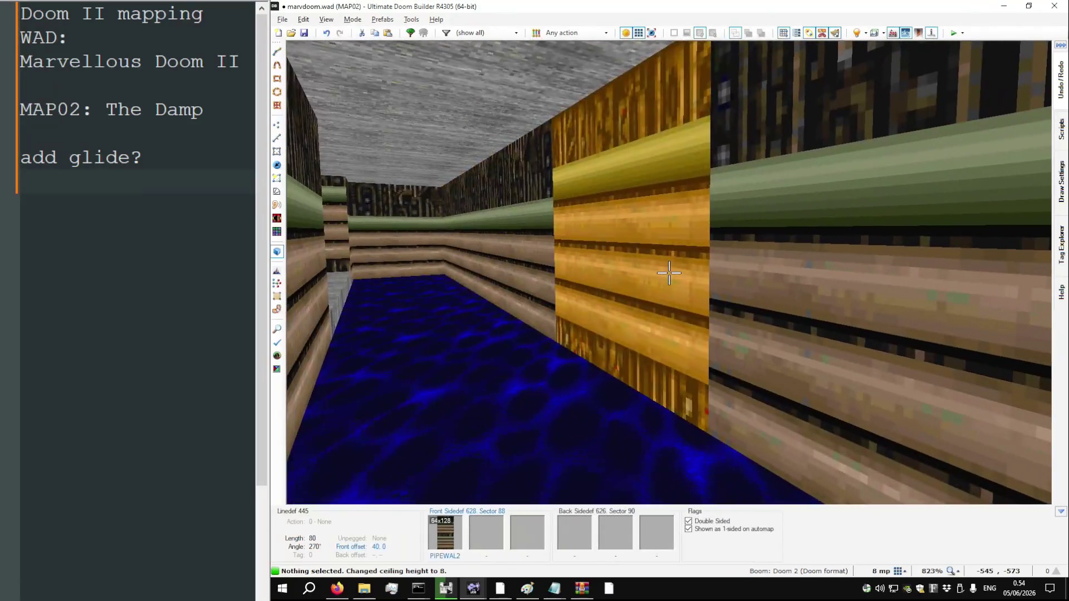
pyautogui.hotkey('ctrl', 'Down')
pyautogui.hotkey('ctrl', 'Down')
pyautogui.hotkey('ctrl', 'Down')
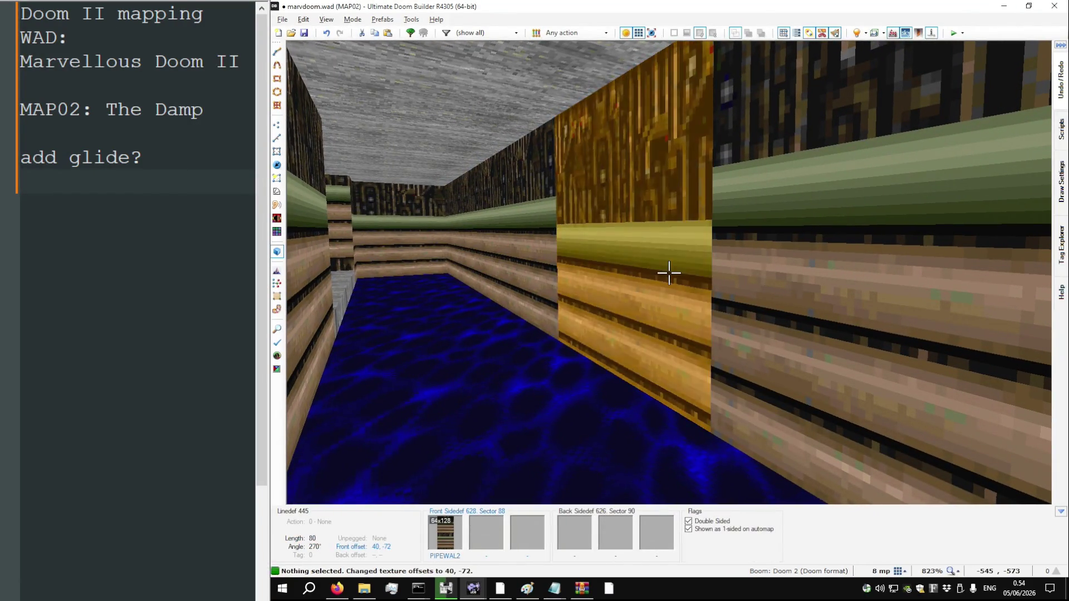
pyautogui.hotkey('ctrl', 'Down')
pyautogui.hotkey('ctrl', 'Down')
pyautogui.hotkey('ctrl', 'Down')
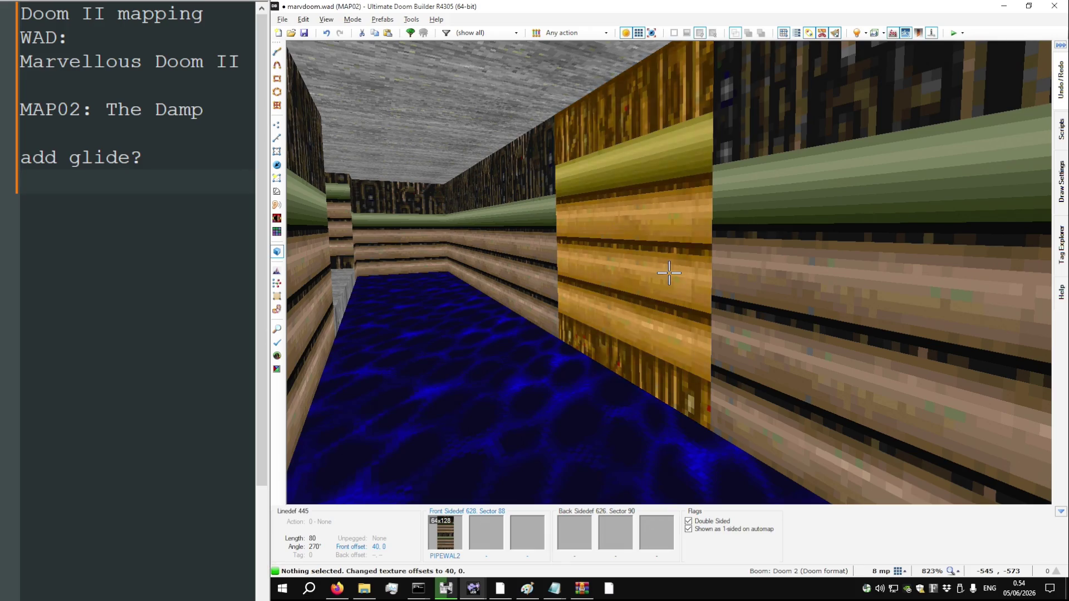
pyautogui.press('Down')
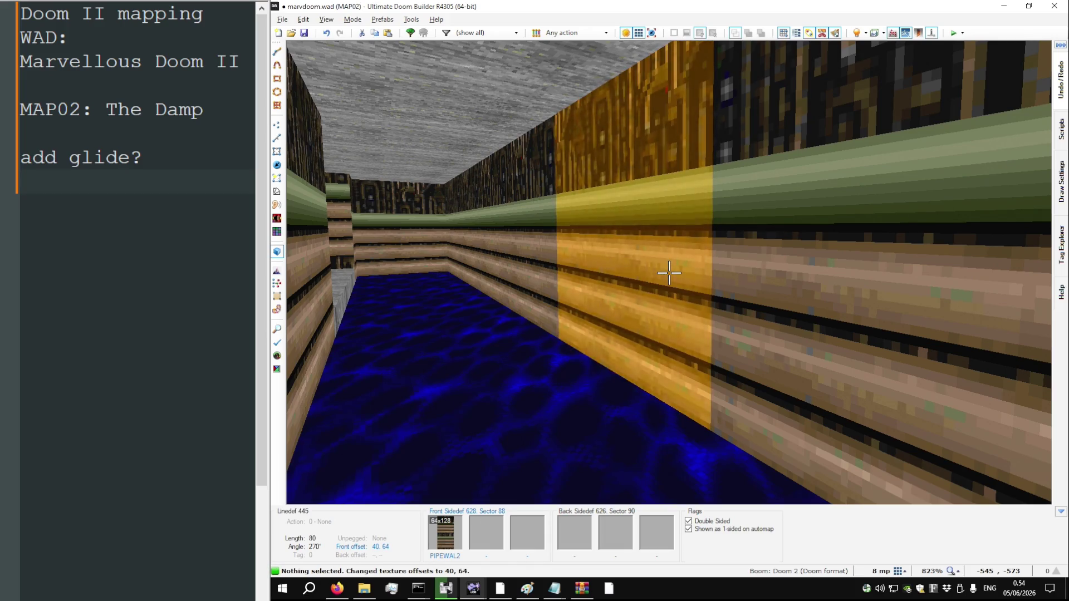
# Paste PIPEWAL2 onto the strip's other untextured wall
pyautogui.press('Up')
pyautogui.press('Up')
pyautogui.moveTo(669, 273)
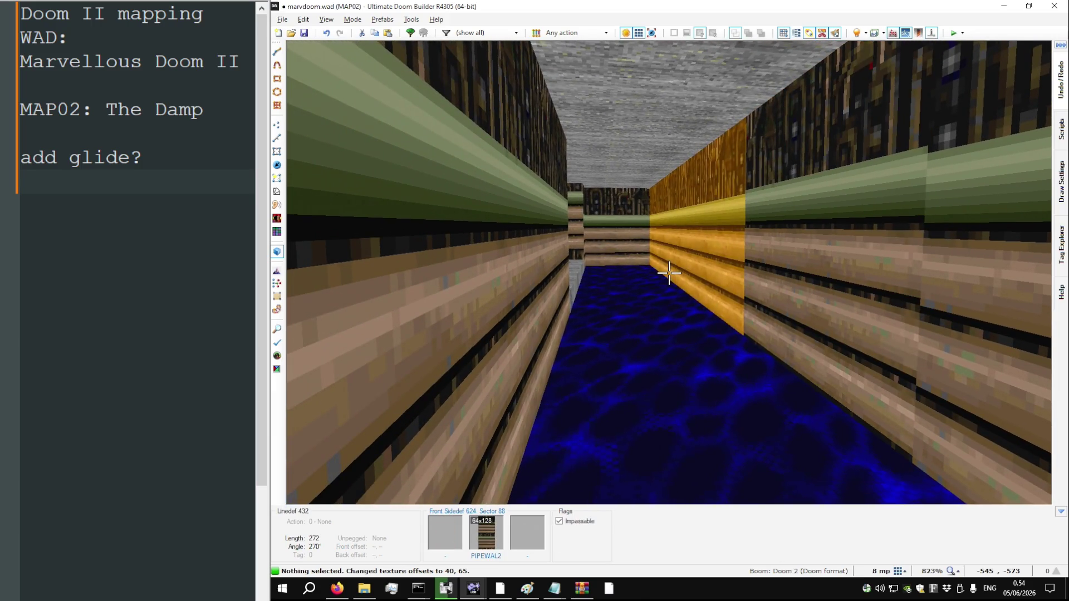
pyautogui.press('w')
pyautogui.hotkey('ctrl', 'v')
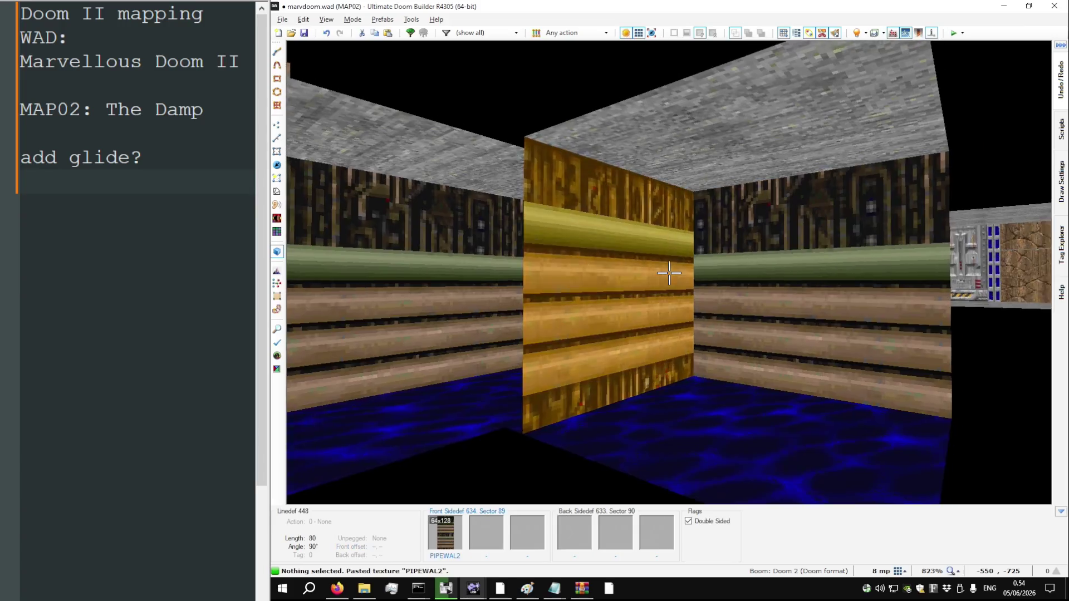
pyautogui.scroll(1, 668, 272)
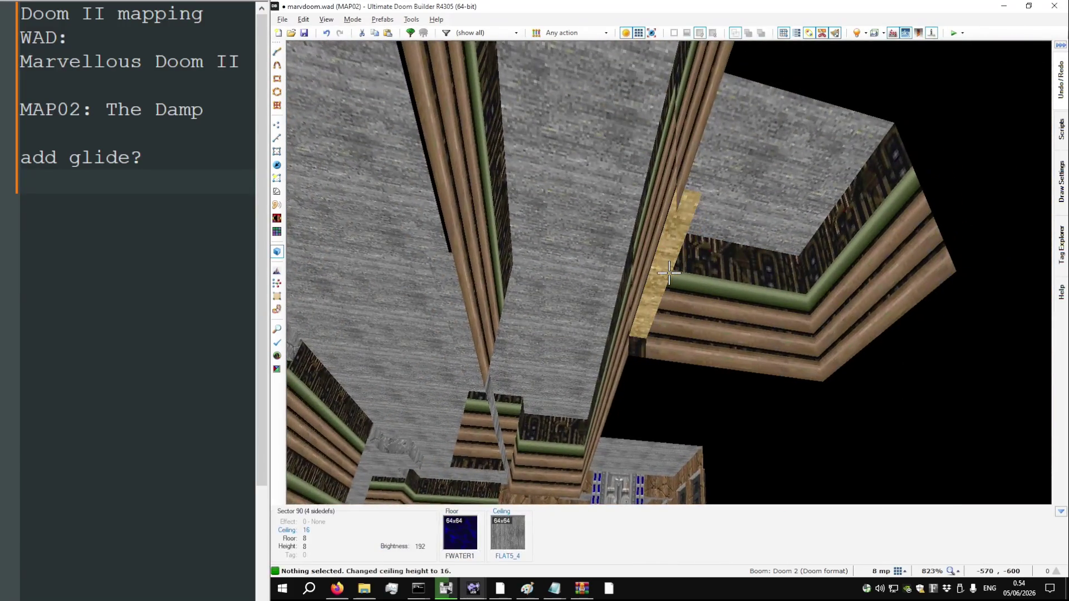
pyautogui.scroll(-1, 668, 273)
# Drag the water room's right-side vertices inward
pyautogui.press('q')
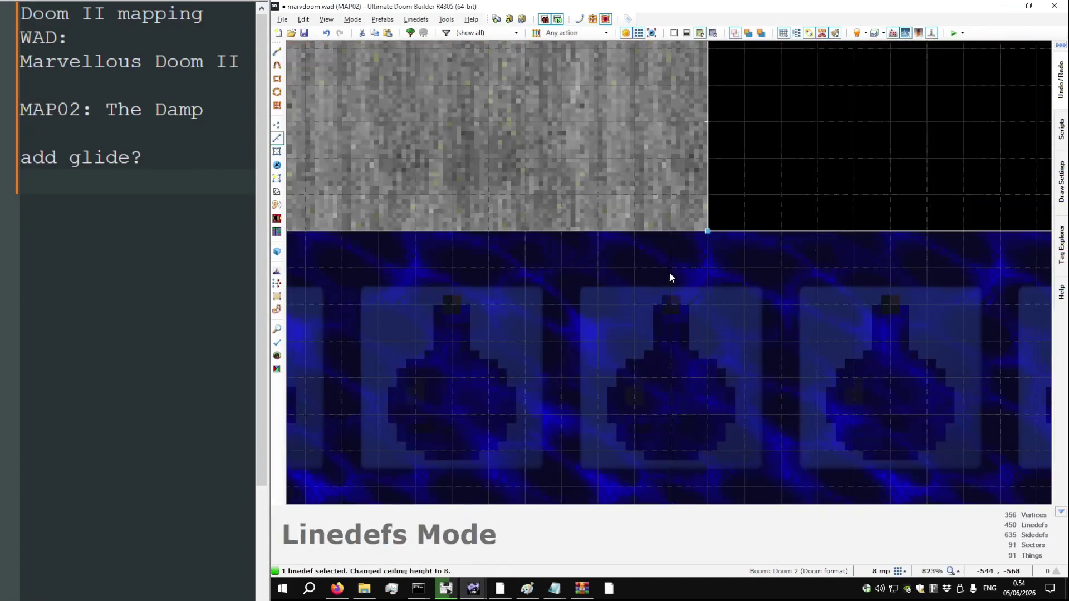
pyautogui.scroll(-6, 669, 277)
pyautogui.scroll(4, 718, 290)
pyautogui.press('v')
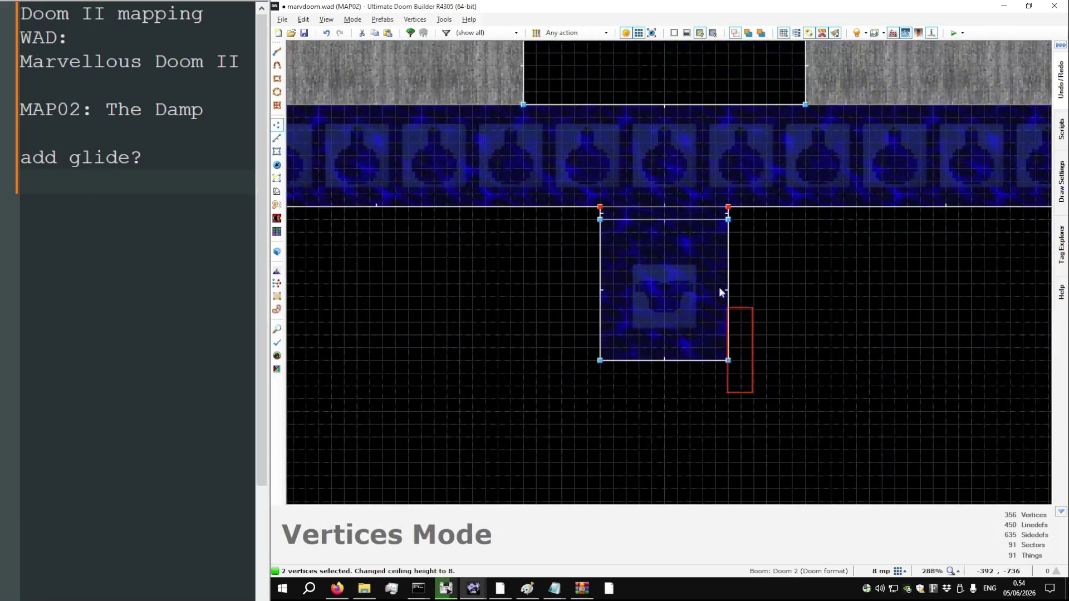
pyautogui.moveTo(729, 219); pyautogui.dragTo(715, 219)
# Box-select the room's left-side corners and slide them inward
pyautogui.moveTo(589, 191); pyautogui.dragTo(608, 402)
pyautogui.moveTo(602, 362); pyautogui.dragTo(623, 361)
pyautogui.moveTo(742, 391)
pyautogui.mouseDown()
pyautogui.moveTo(708, 189)
pyautogui.moveTo(709, 217)
pyautogui.mouseUp()
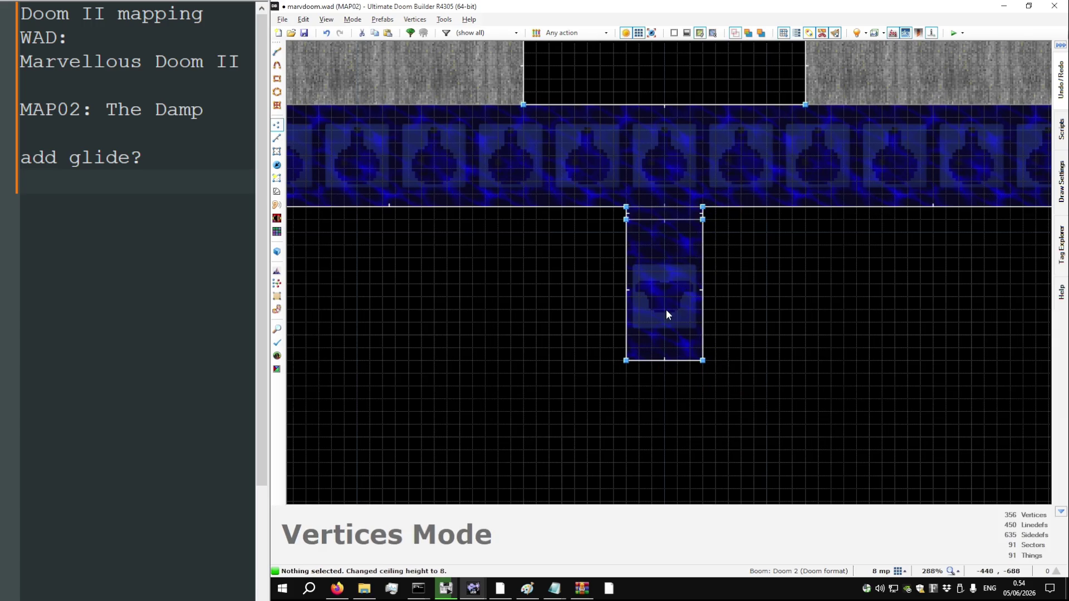
pyautogui.press('l')
pyautogui.rightClick(678, 207)
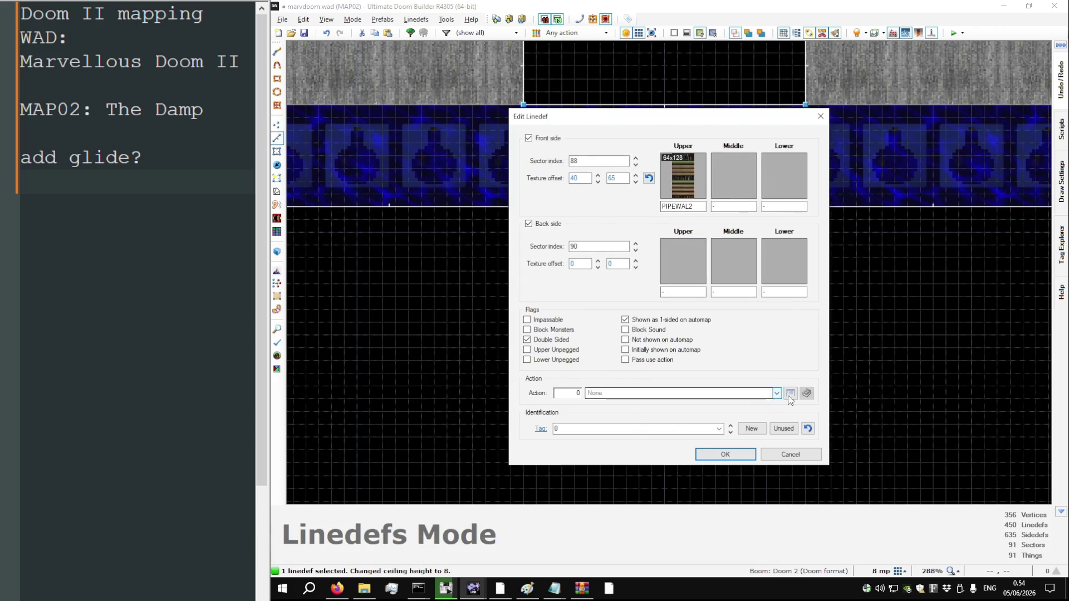
# Give the strip's top linedef action 31 D1 Door Open Stay, found by filtering 'open stay'
pyautogui.click(790, 394)
pyautogui.write('open stay')
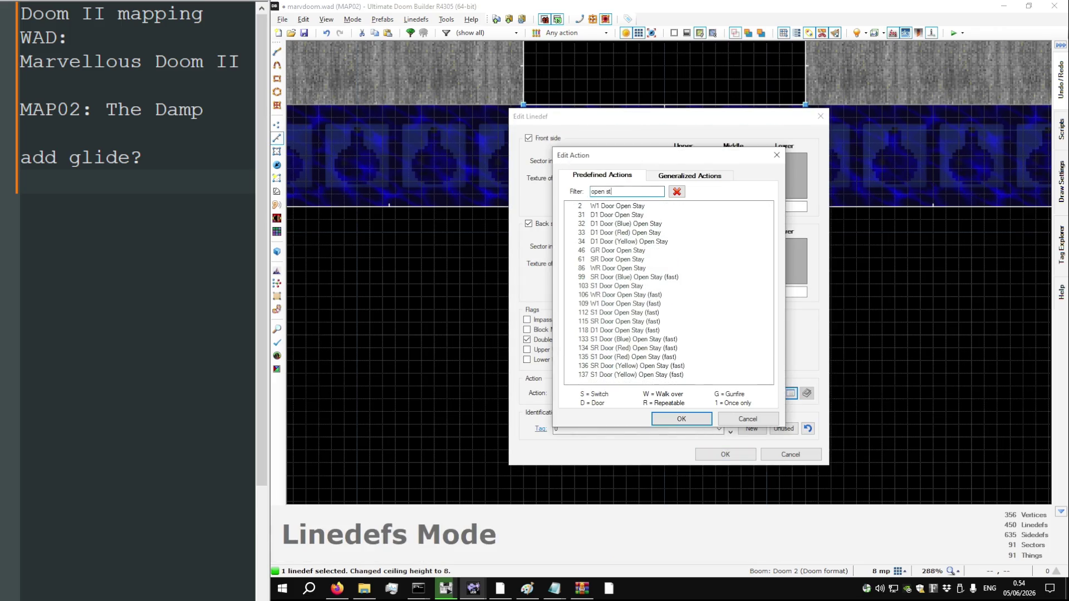
pyautogui.doubleClick(637, 215)
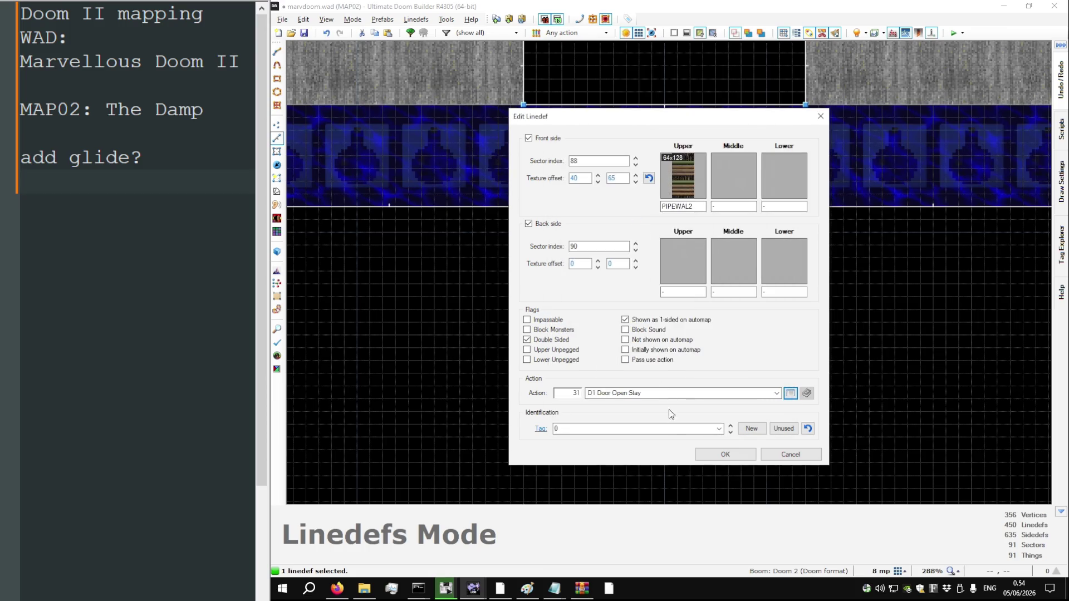
pyautogui.click(716, 454)
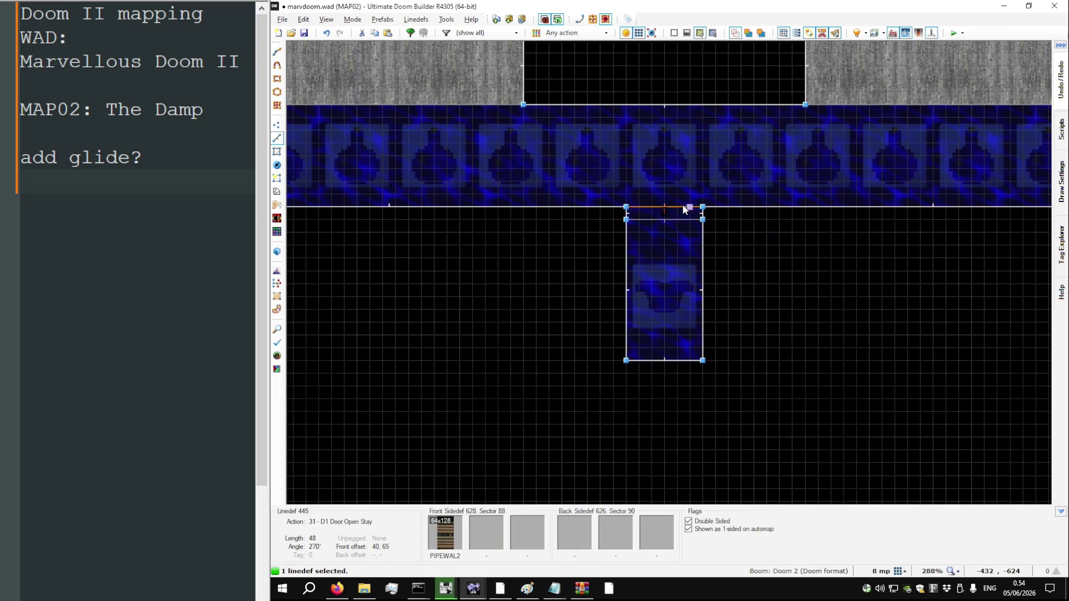
pyautogui.press('q')
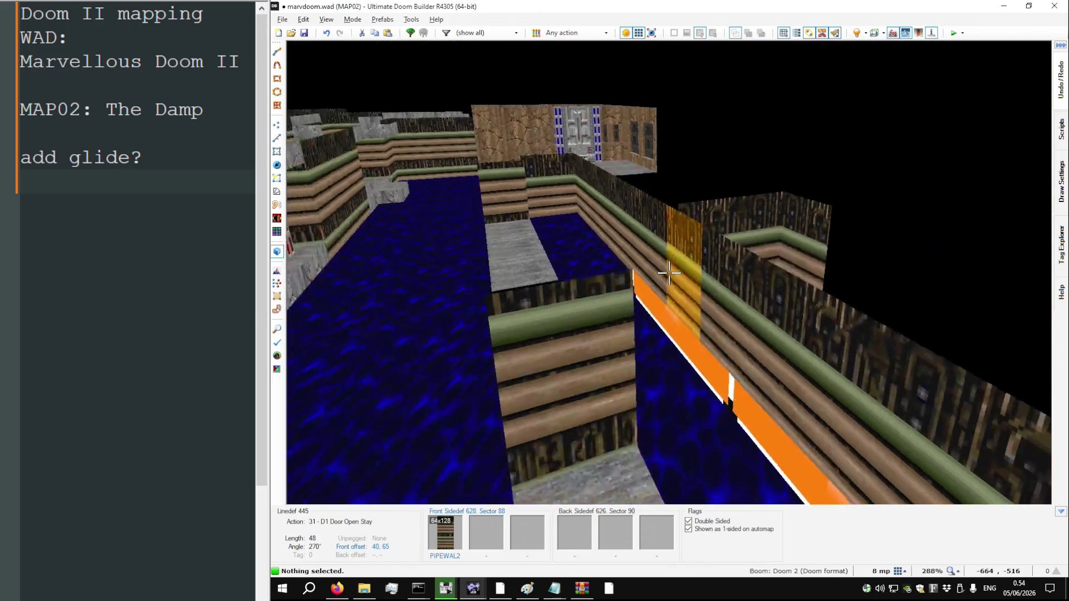
pyautogui.press('q')
pyautogui.scroll(-2, 672, 273)
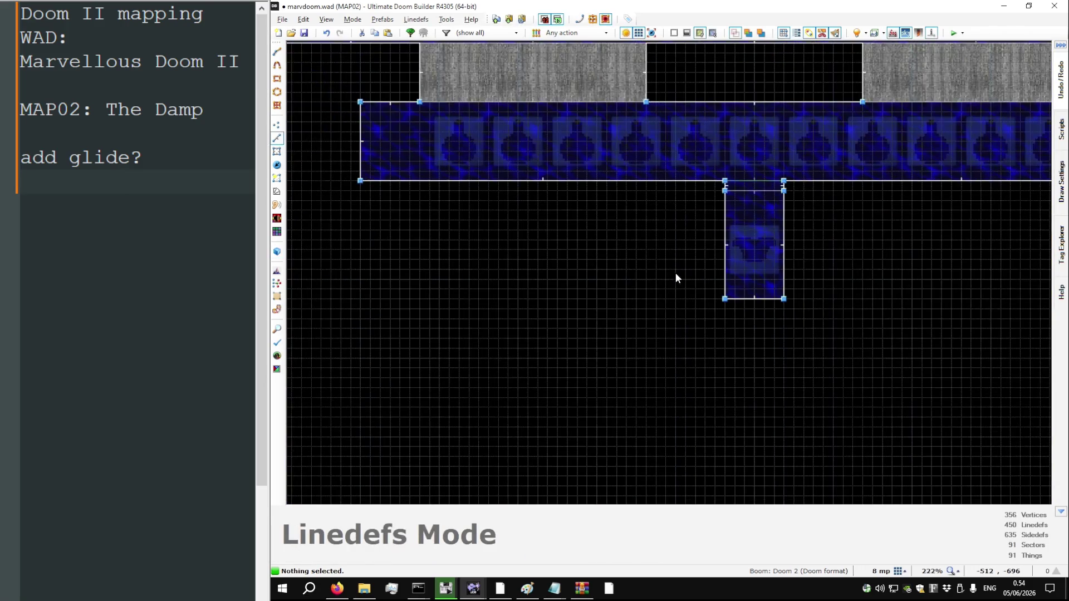
pyautogui.press('q')
pyautogui.click(669, 272)
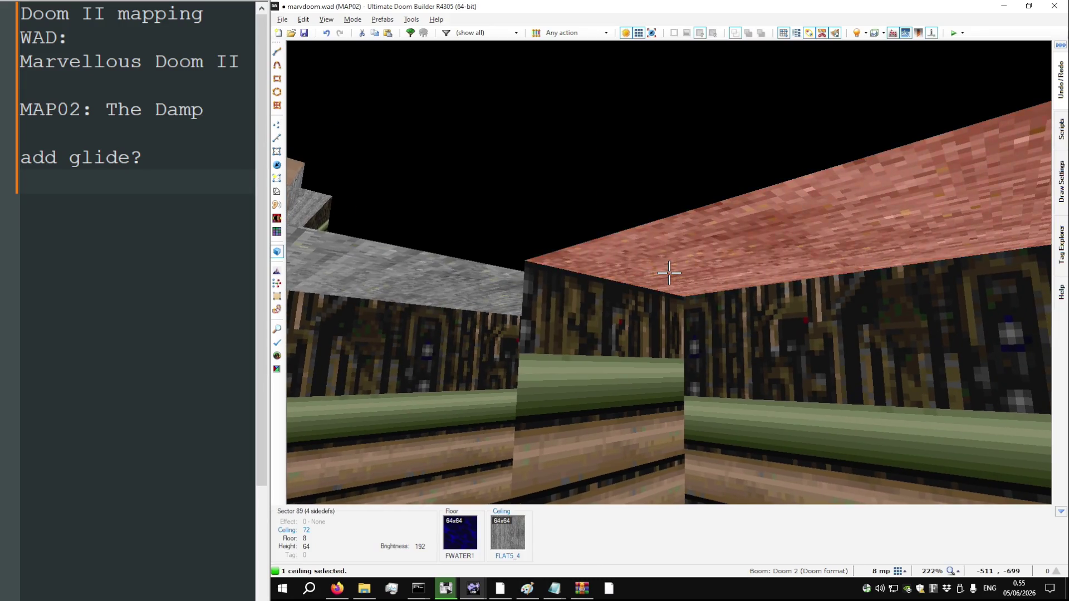
pyautogui.scroll(-1, 669, 273)
pyautogui.scroll(1, 668, 273)
pyautogui.click(668, 273)
pyautogui.press('t')
pyautogui.press('t')
pyautogui.press('t')
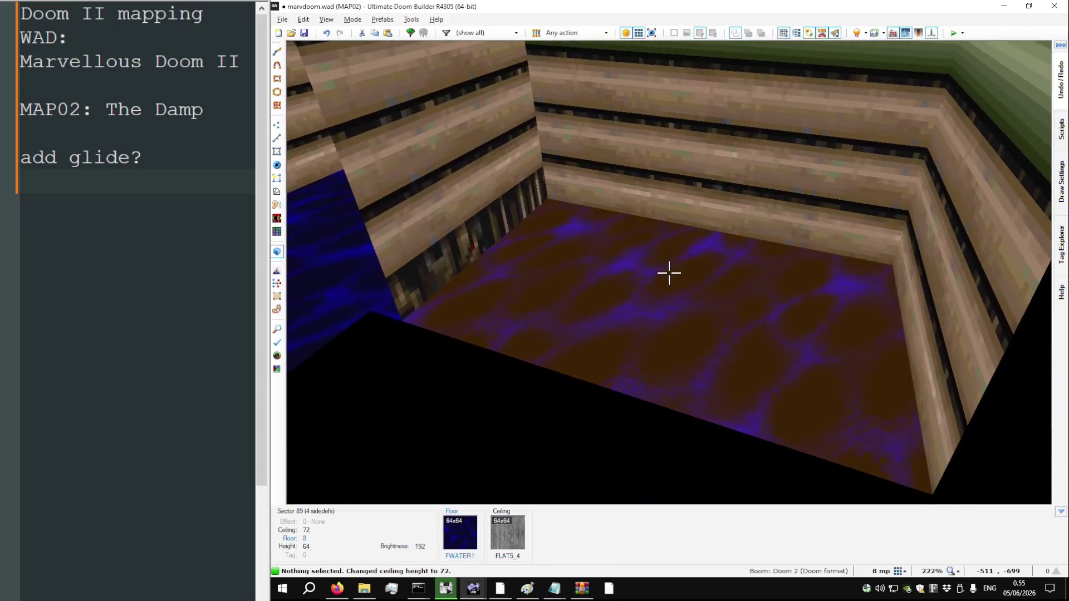
pyautogui.press('t')
pyautogui.press('t')
pyautogui.press('q')
pyautogui.scroll(4, 793, 306)
pyautogui.scroll(-2, 713, 337)
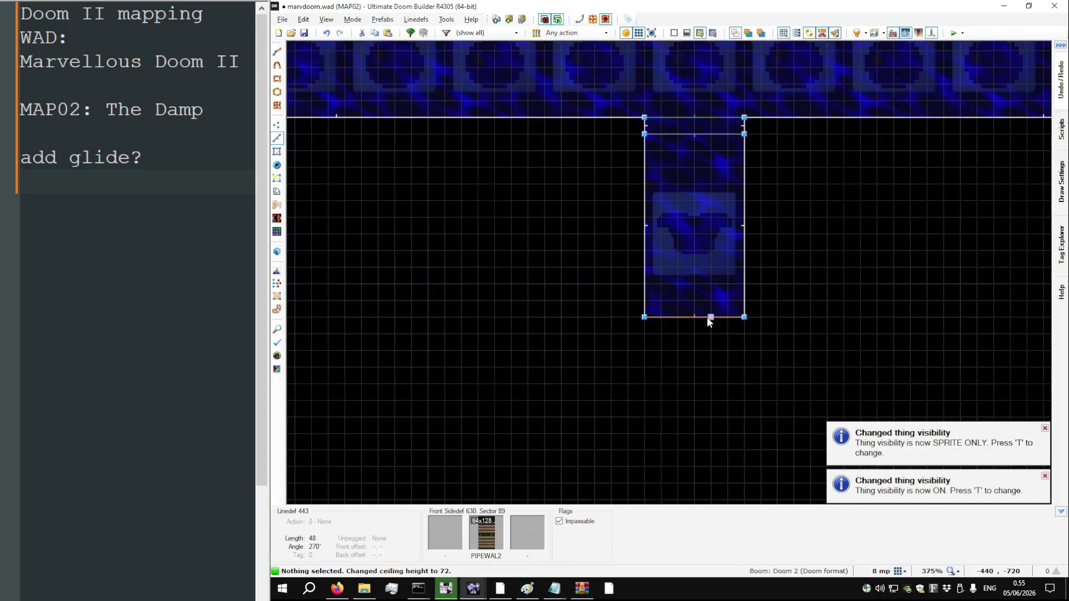
# Set the water room's sector special to 9: Secret and save marvdoom.wad
pyautogui.press('t')
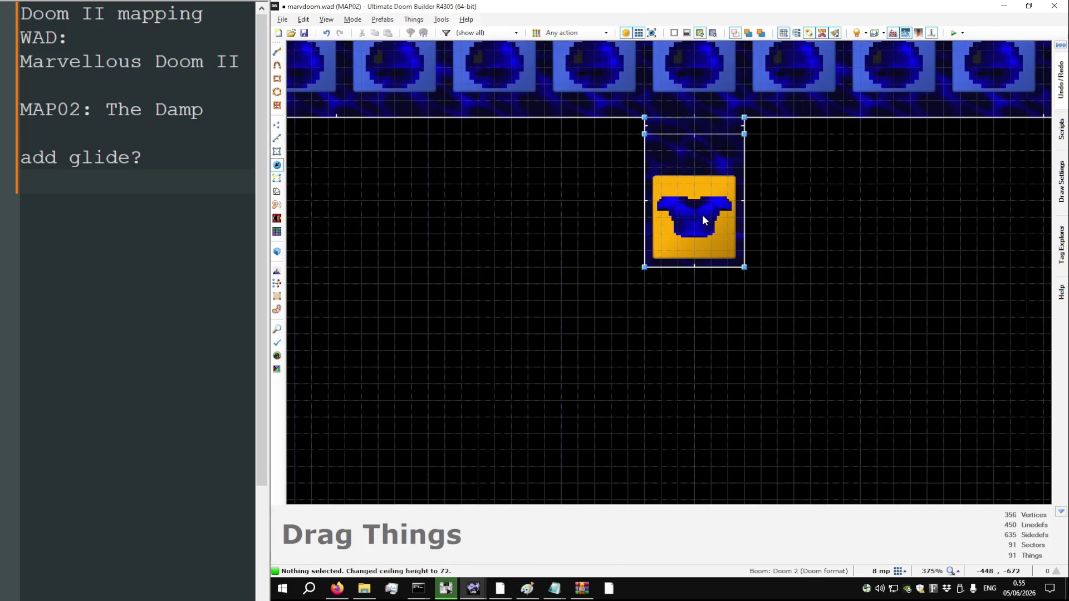
pyautogui.press('s')
pyautogui.rightClick(692, 204)
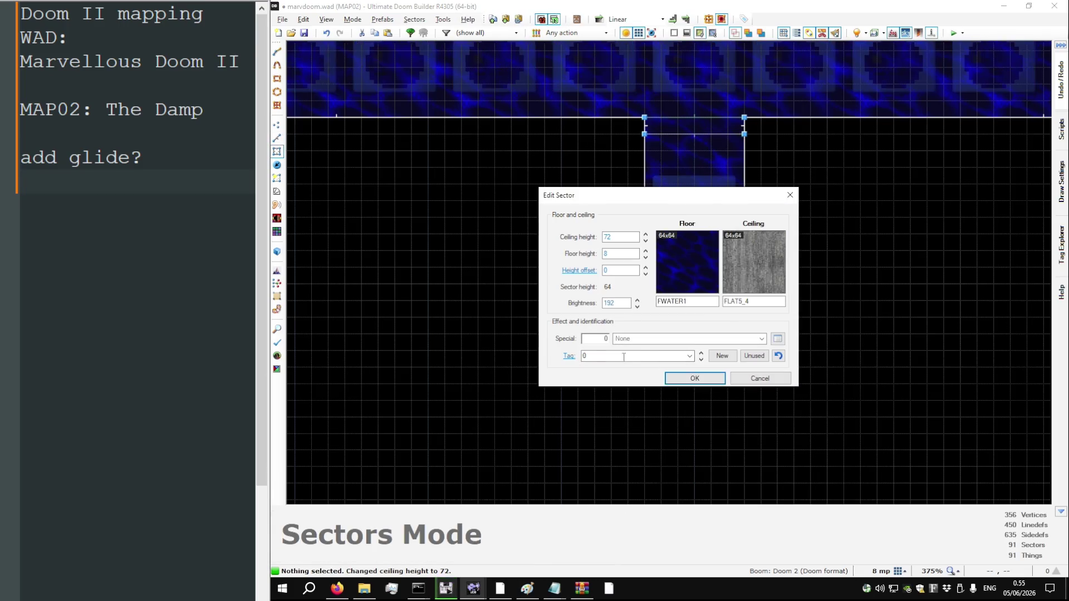
pyautogui.write('9')
pyautogui.click(695, 380)
pyautogui.hotkey('ctrl', 's')
pyautogui.scroll(-4, 690, 385)
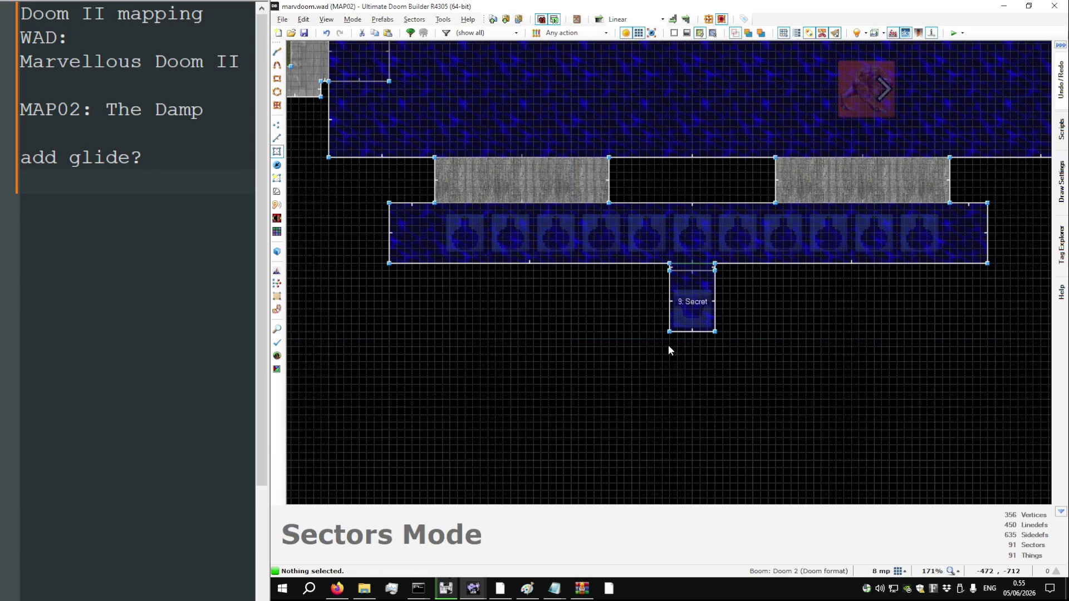
pyautogui.scroll(-4, 707, 323)
pyautogui.rightClick(387, 357)
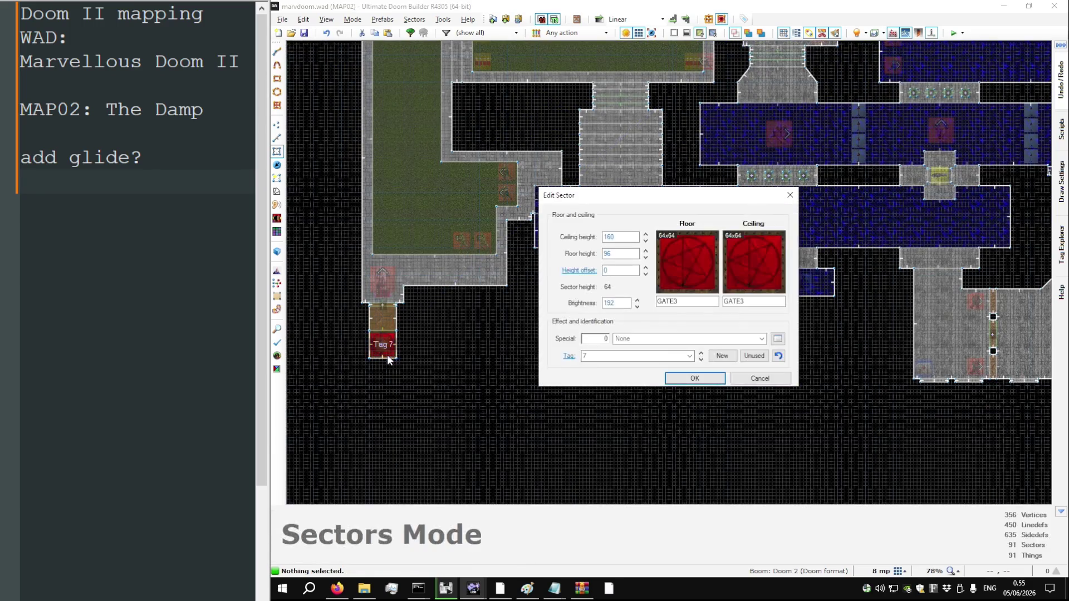
# Confirm the Tag 7 GATE3 sector as special 9: Secret
pyautogui.click(682, 380)
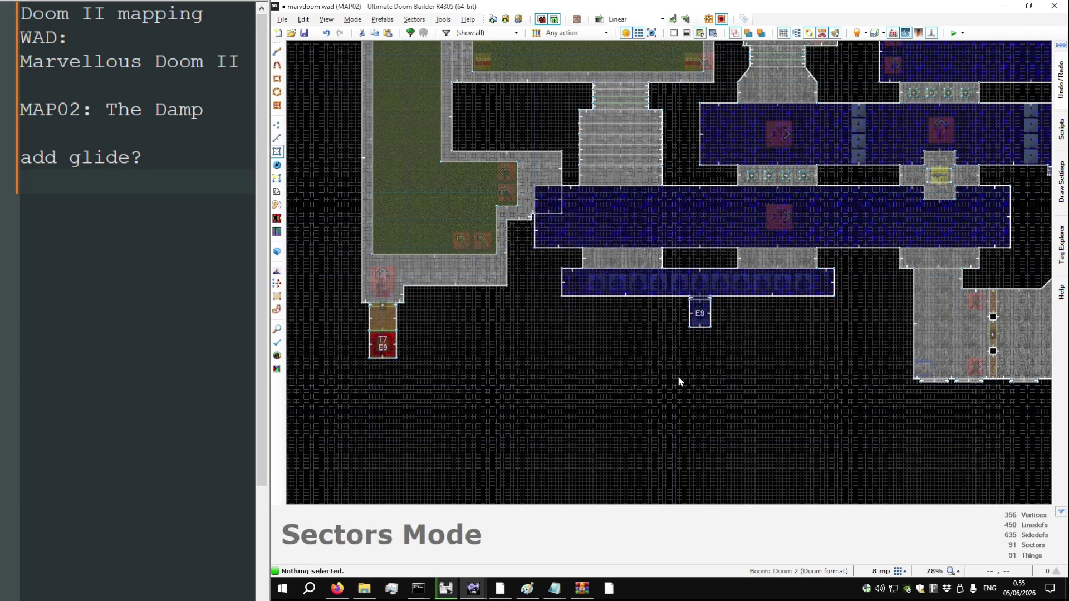
pyautogui.scroll(-3, 475, 365)
pyautogui.scroll(-2, 769, 78)
pyautogui.scroll(2, 769, 78)
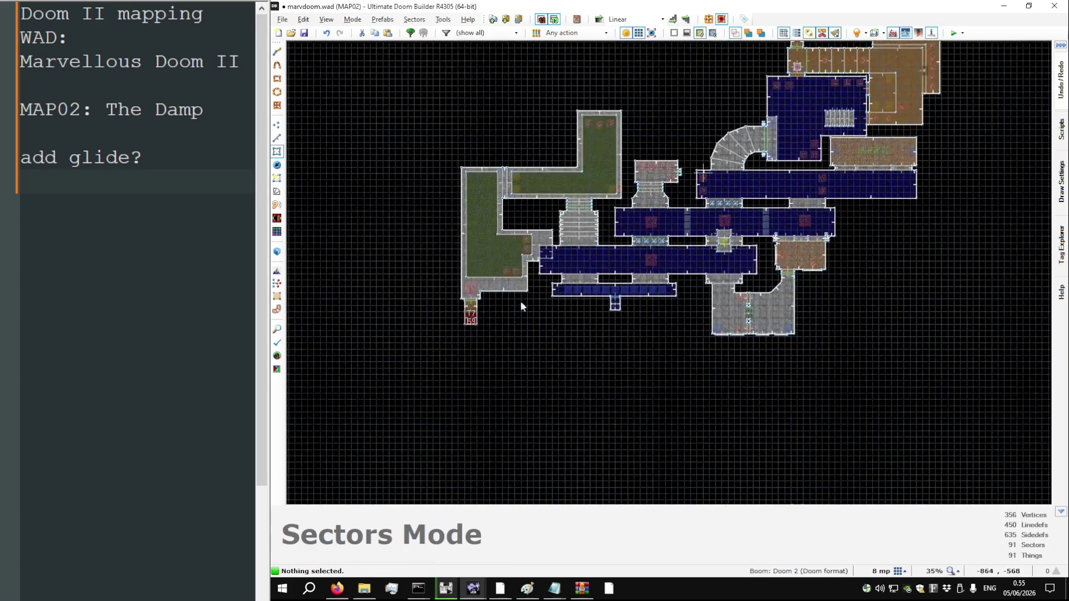
pyautogui.scroll(-2, 520, 301)
pyautogui.scroll(7, 632, 206)
pyautogui.scroll(3, 627, 282)
# Make the Tag 6 GATE3 sector special 9: Secret as well
pyautogui.rightClick(628, 283)
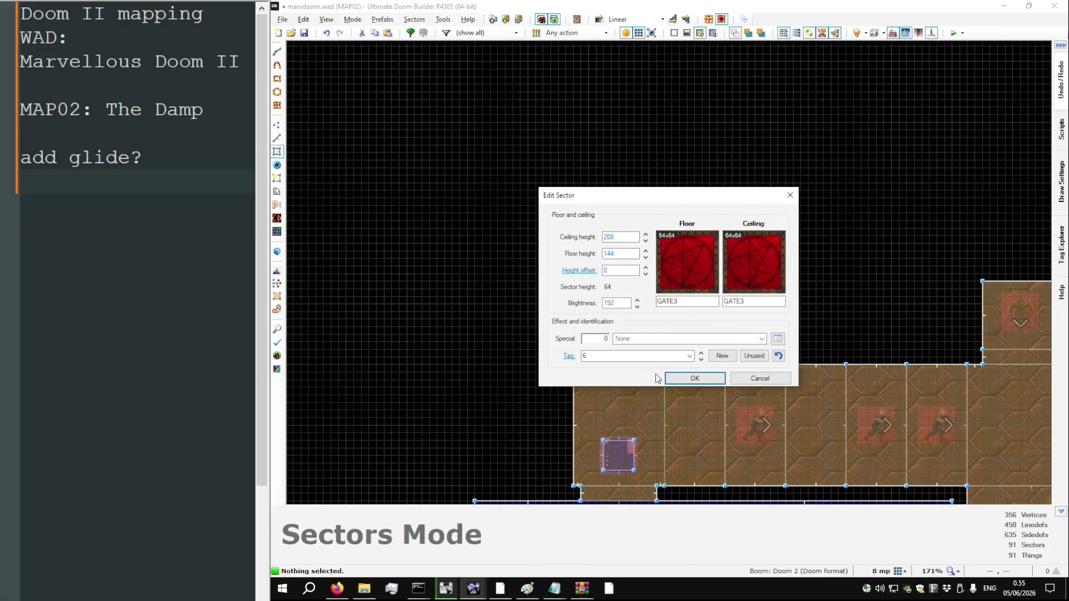
pyautogui.click(692, 378)
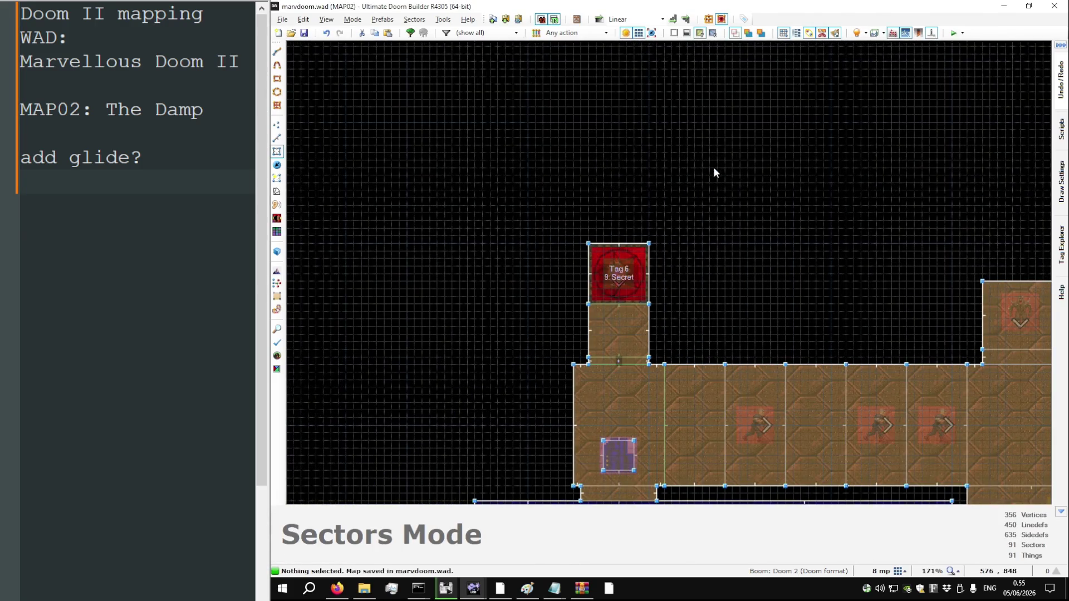
pyautogui.scroll(-6, 714, 171)
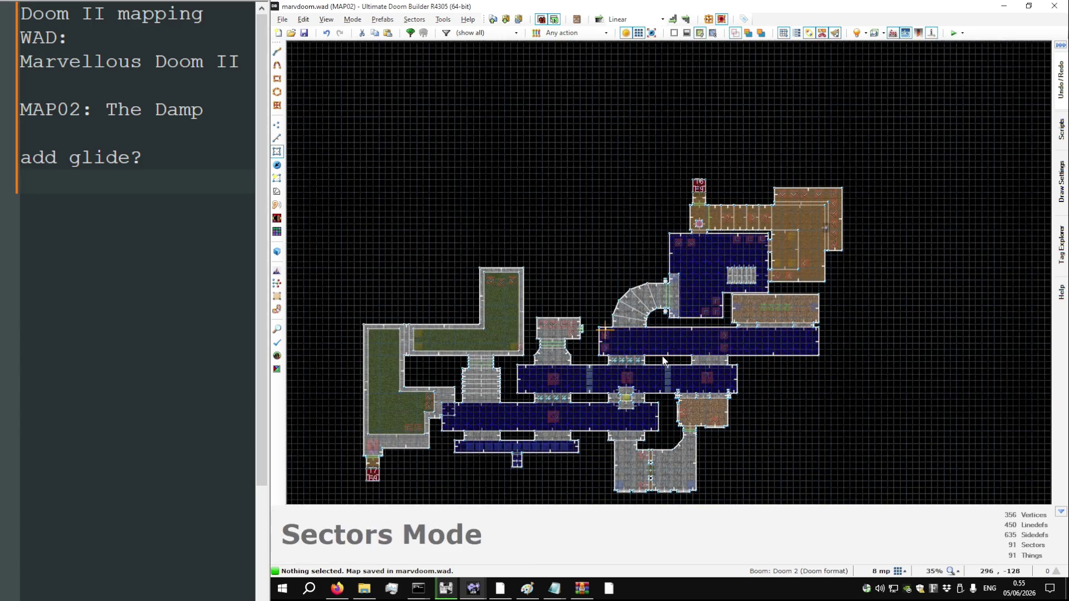
pyautogui.scroll(4, 633, 368)
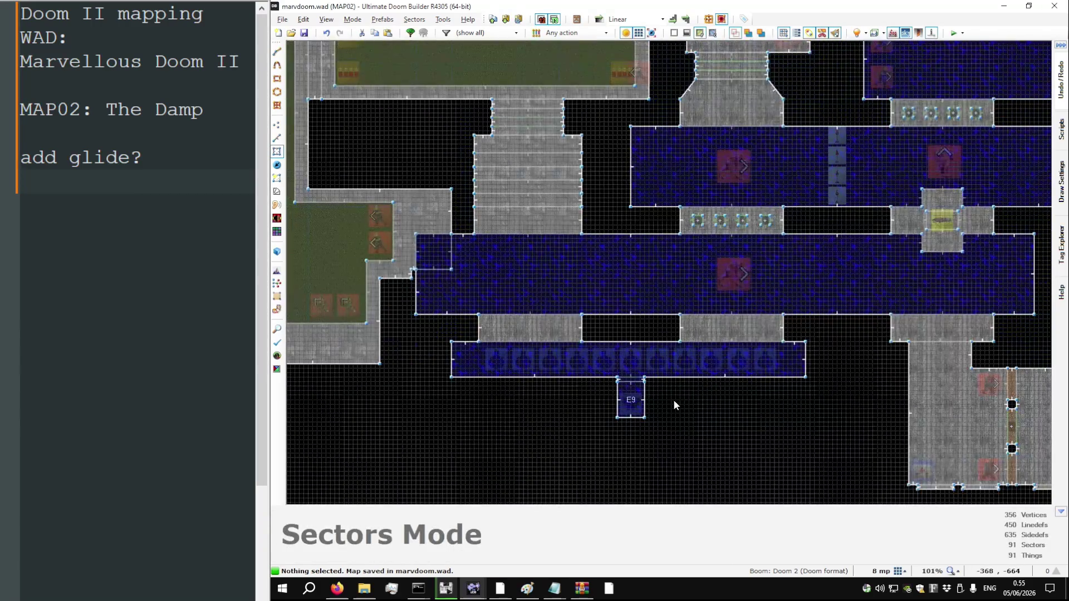
# Raise the water corridor ceiling to 80 and set the door texture offset to 40, 71
pyautogui.press('q')
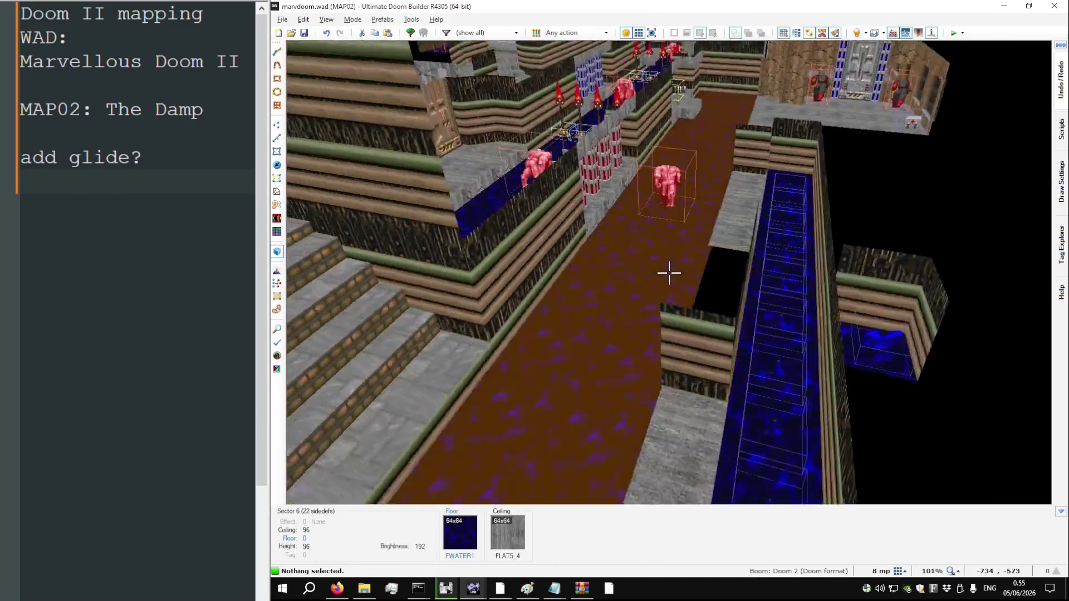
pyautogui.press('w')
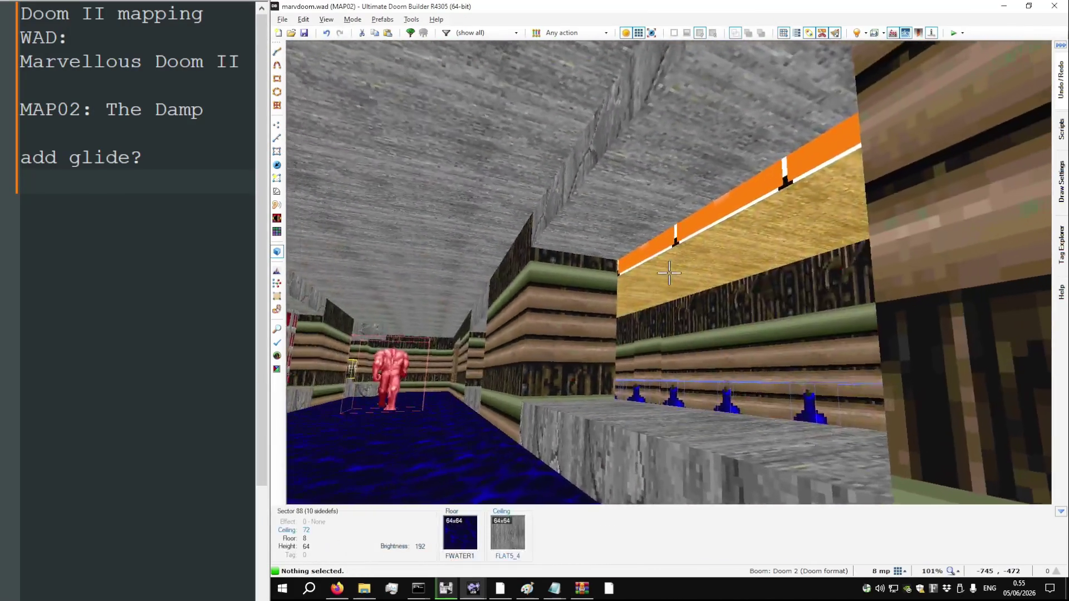
pyautogui.scroll(-1, 669, 273)
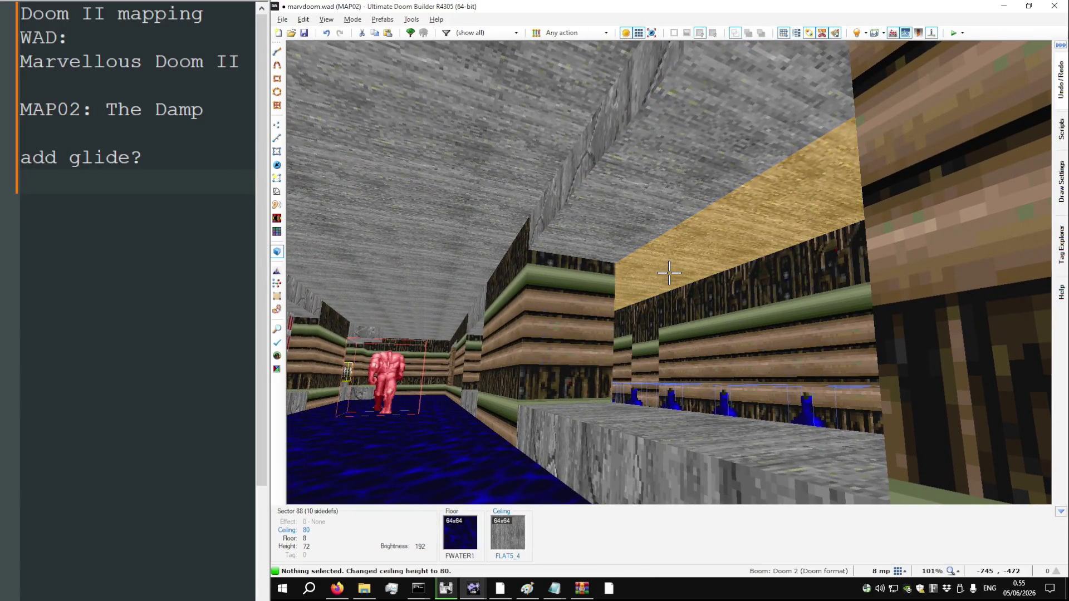
pyautogui.press('w')
pyautogui.hotkey('ctrl', 'Down')
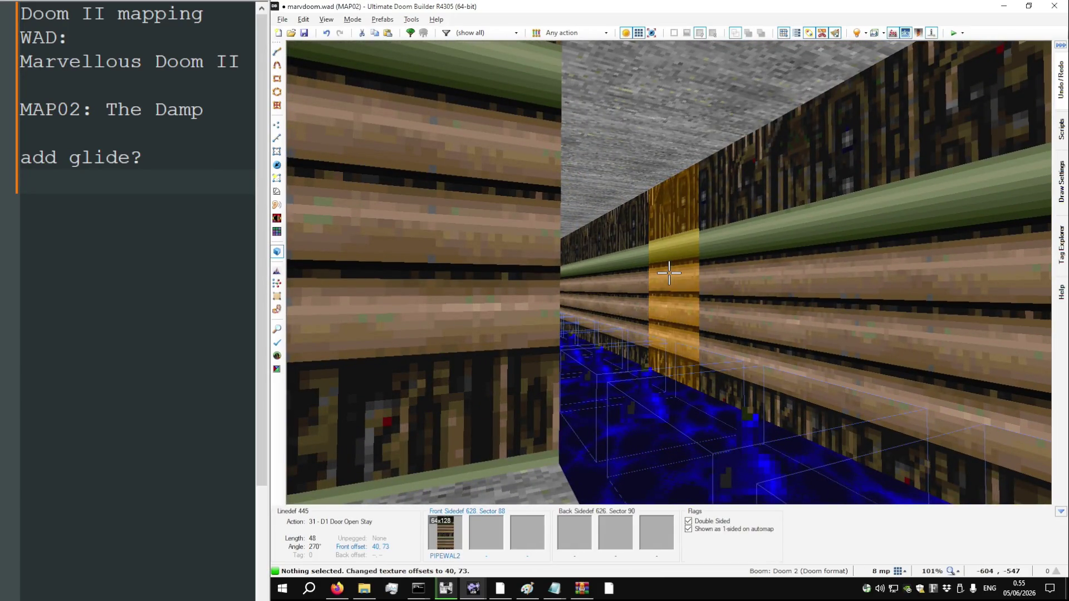
pyautogui.press('Up')
pyautogui.press('Up')
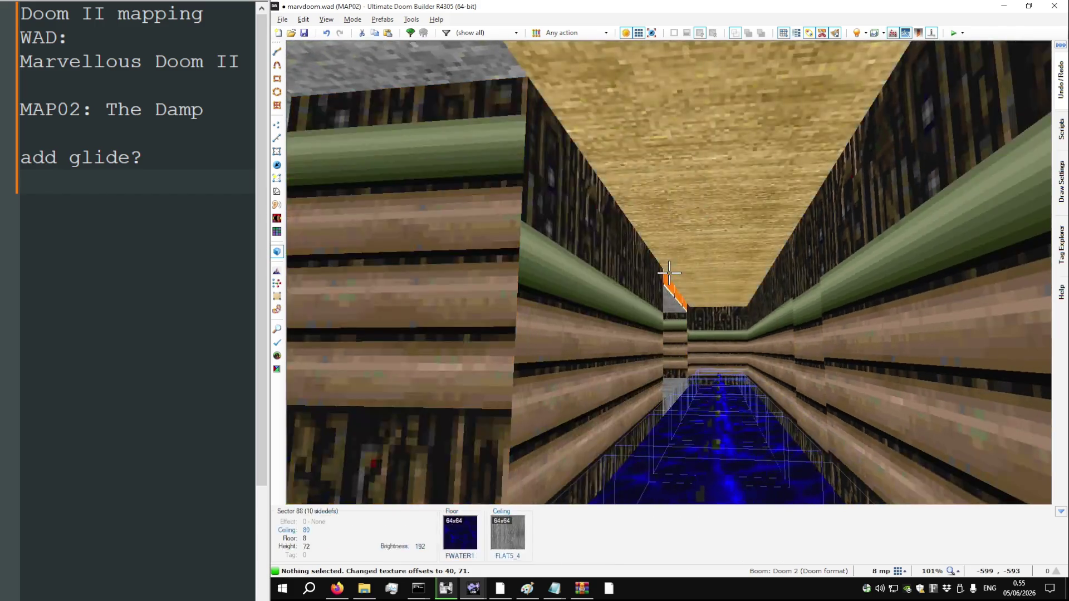
pyautogui.press('w')
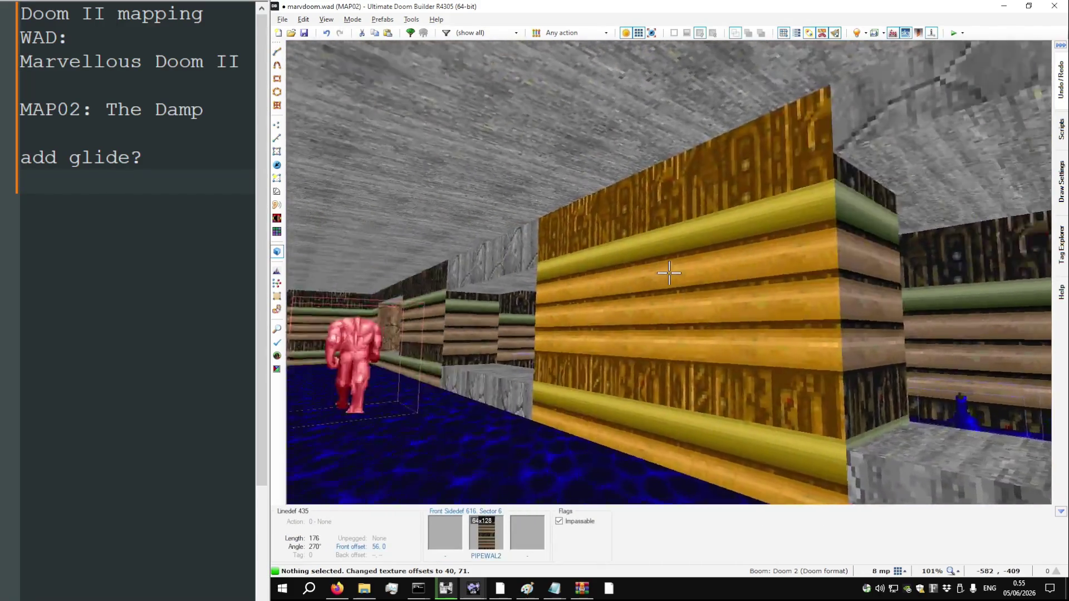
# Save the map and run Map Analysis, reviewing the missing upper texture on linedef 439
pyautogui.hotkey('ctrl', 's')
pyautogui.press('F4')
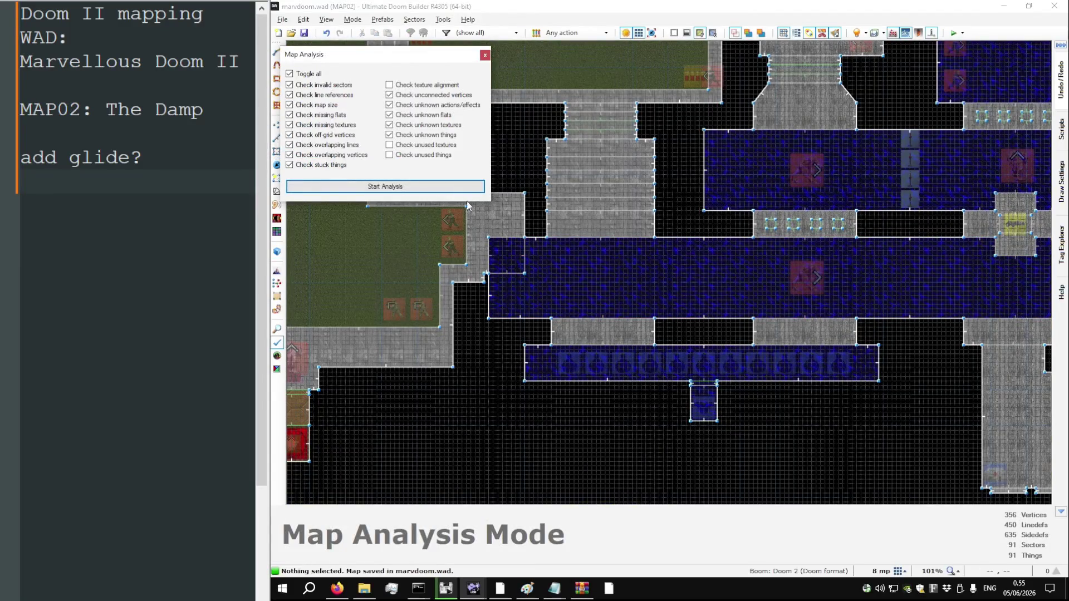
pyautogui.click(465, 190)
pyautogui.click(435, 226)
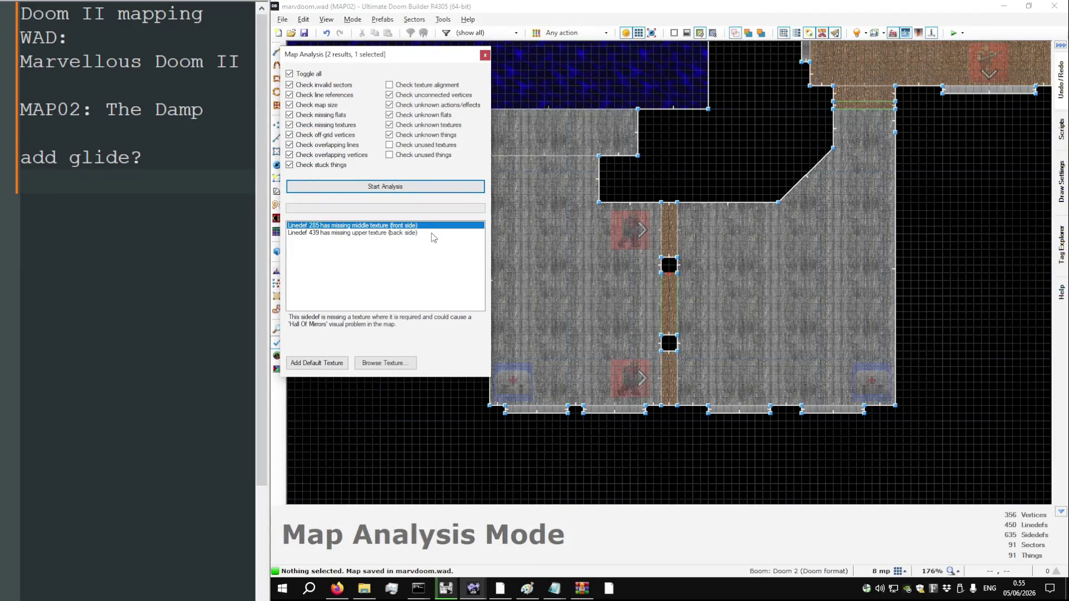
pyautogui.click(409, 233)
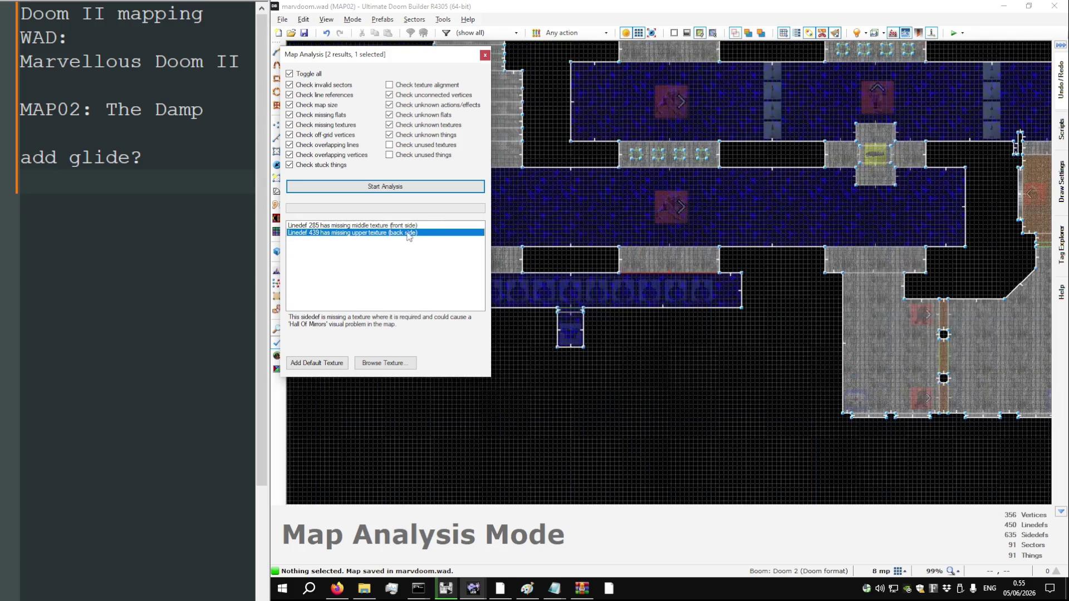
pyautogui.press('Escape')
# Copy STONE4 from the ledge and paste it onto the wall missing a texture
pyautogui.press('w')
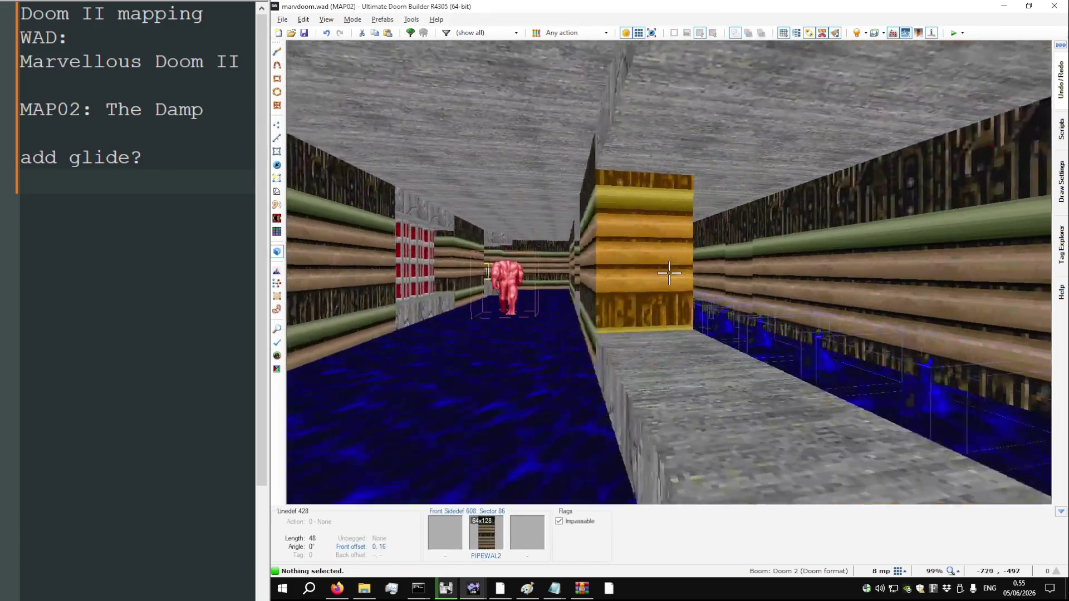
pyautogui.hotkey('ctrl', 'v')
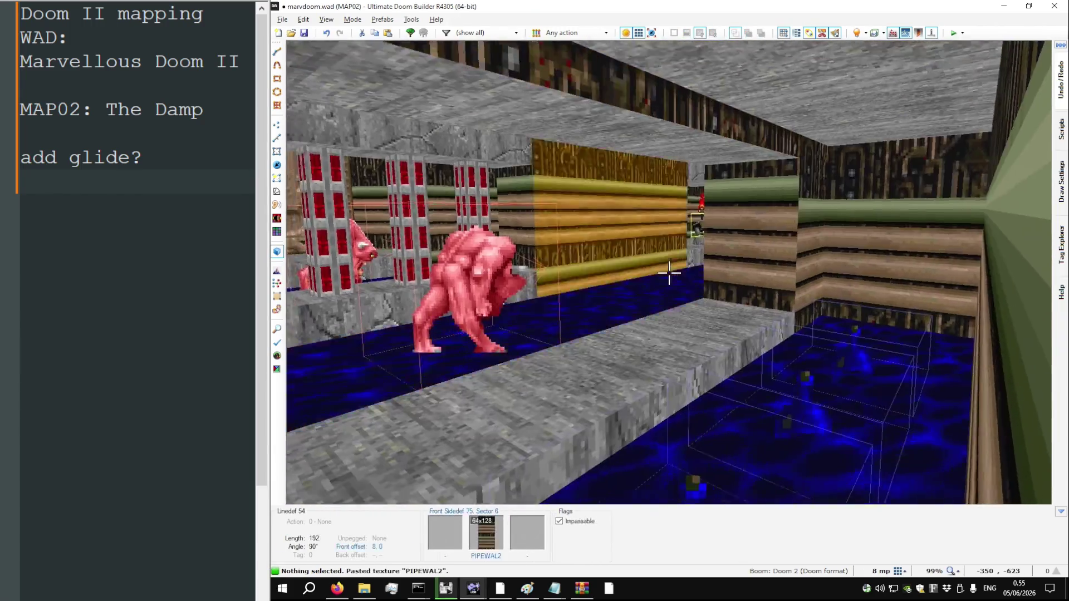
pyautogui.hotkey('ctrl', 'c')
pyautogui.press('t')
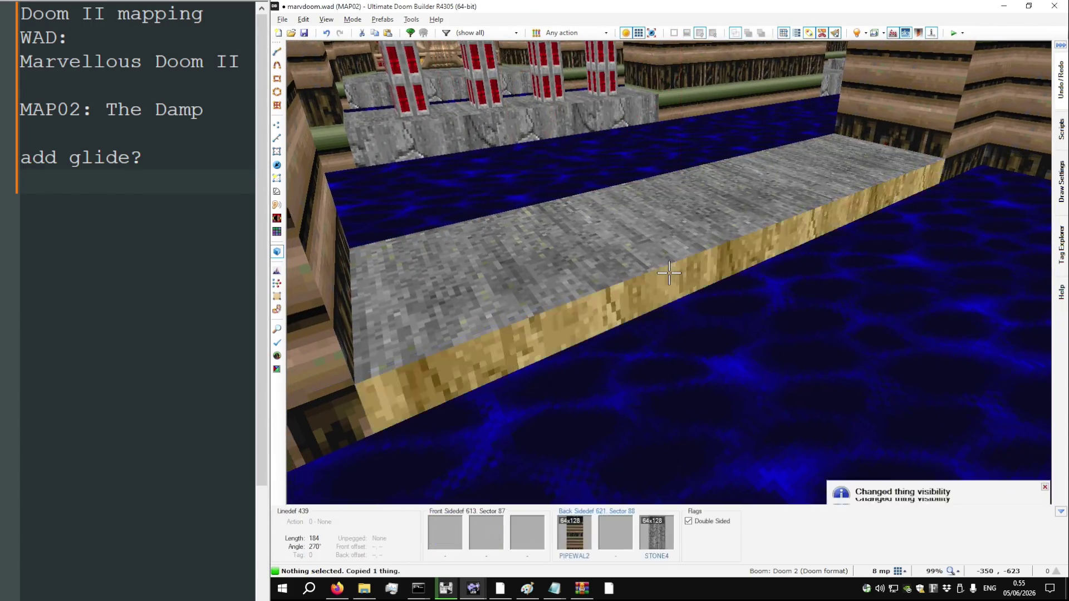
pyautogui.hotkey('ctrl', 'c')
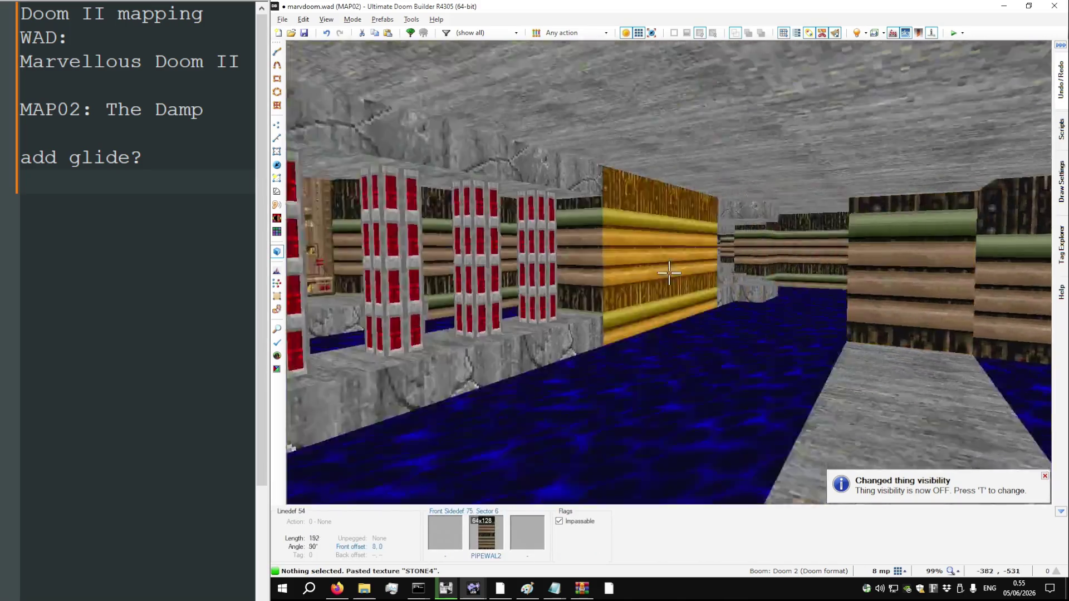
pyautogui.hotkey('ctrl', 'v')
# Shift the yellow pillar's PIPEWAL2 texture to offset 0, 24
pyautogui.press('s')
pyautogui.press('w')
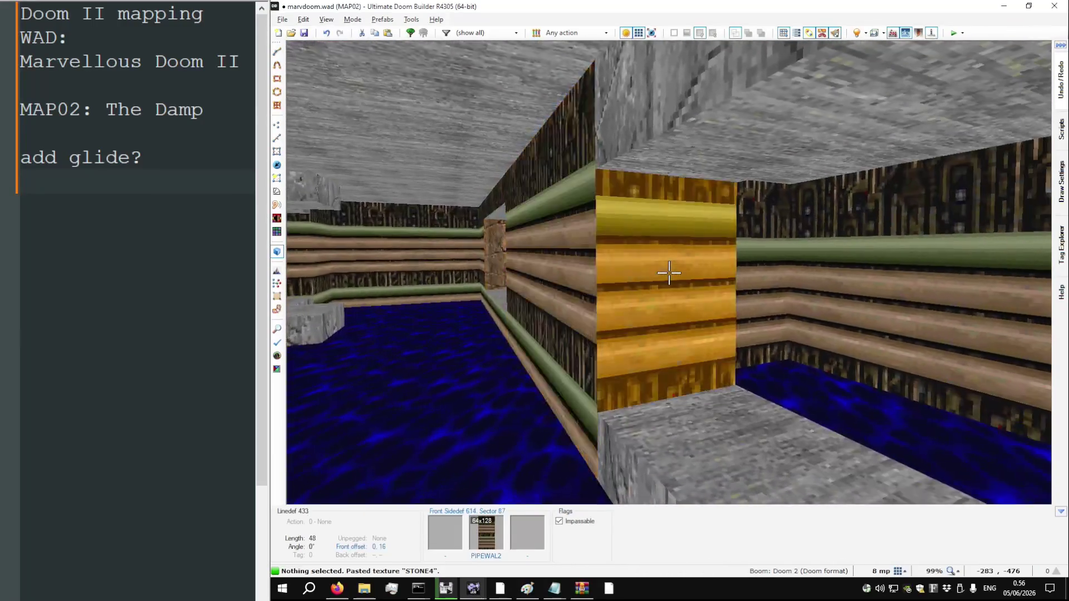
pyautogui.press('w')
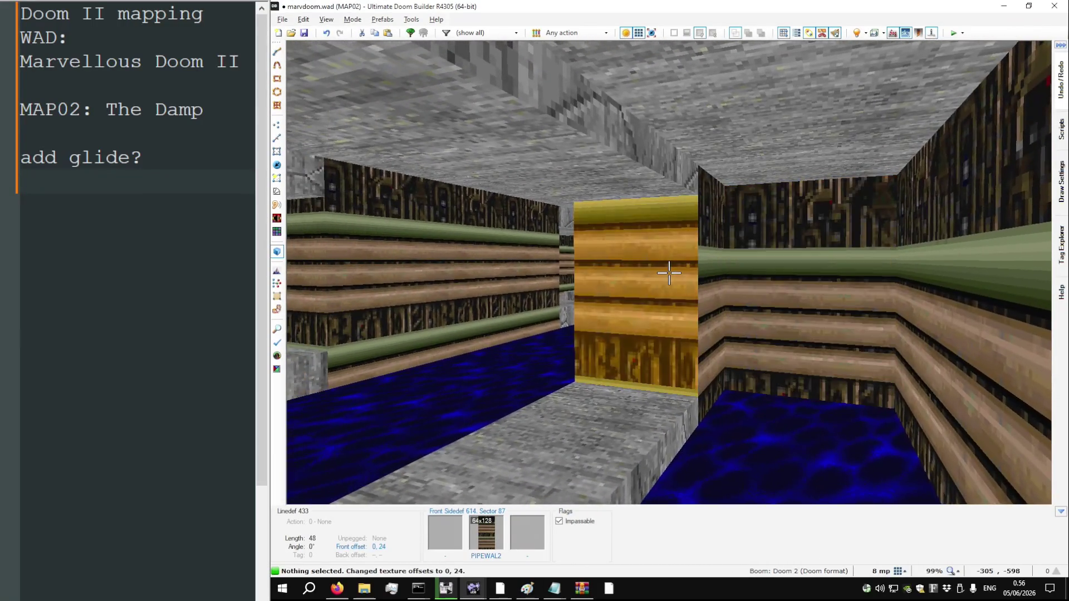
pyautogui.press('w')
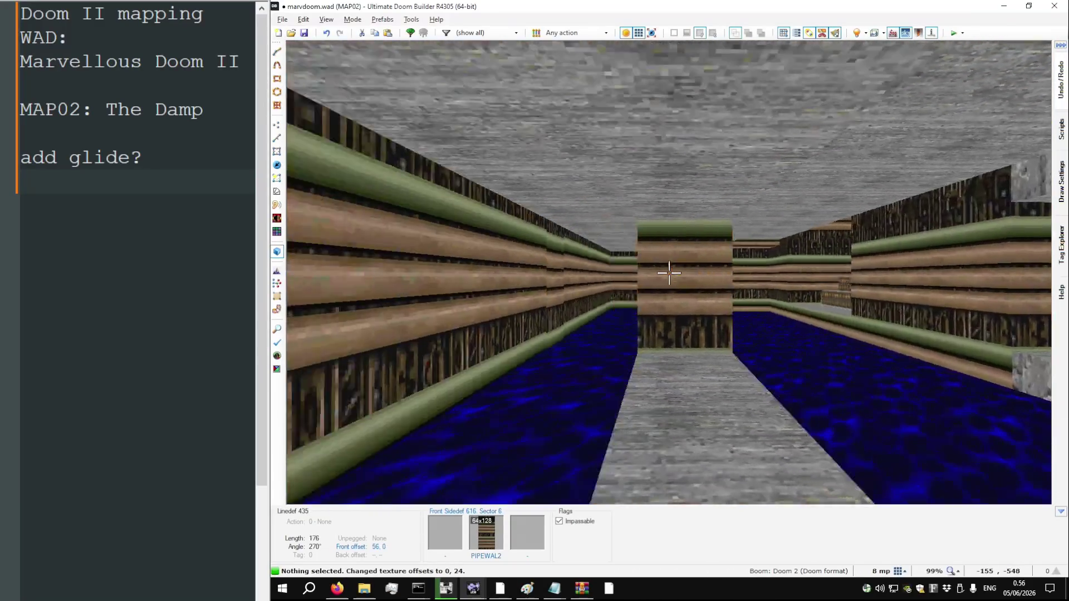
# Fly through the map in Visual Mode with things shown as sprites
pyautogui.press('w')
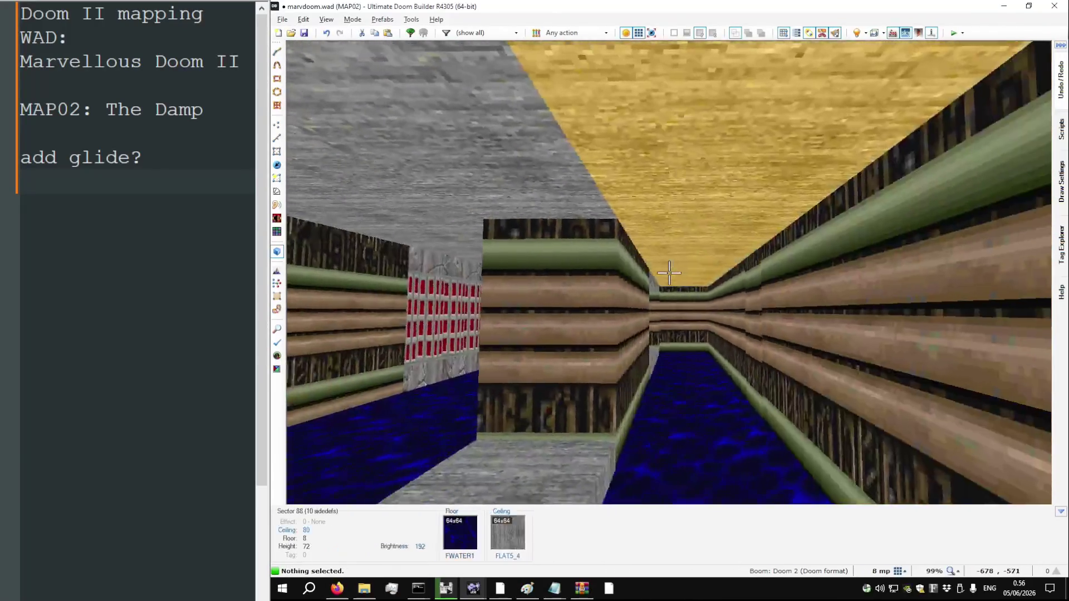
pyautogui.press('w')
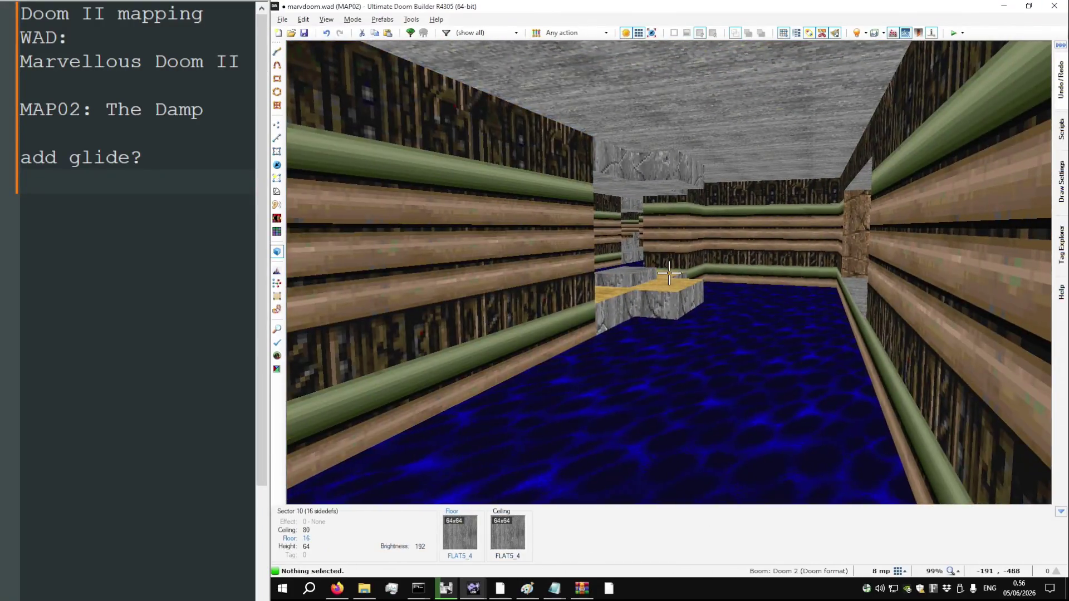
pyautogui.press('w')
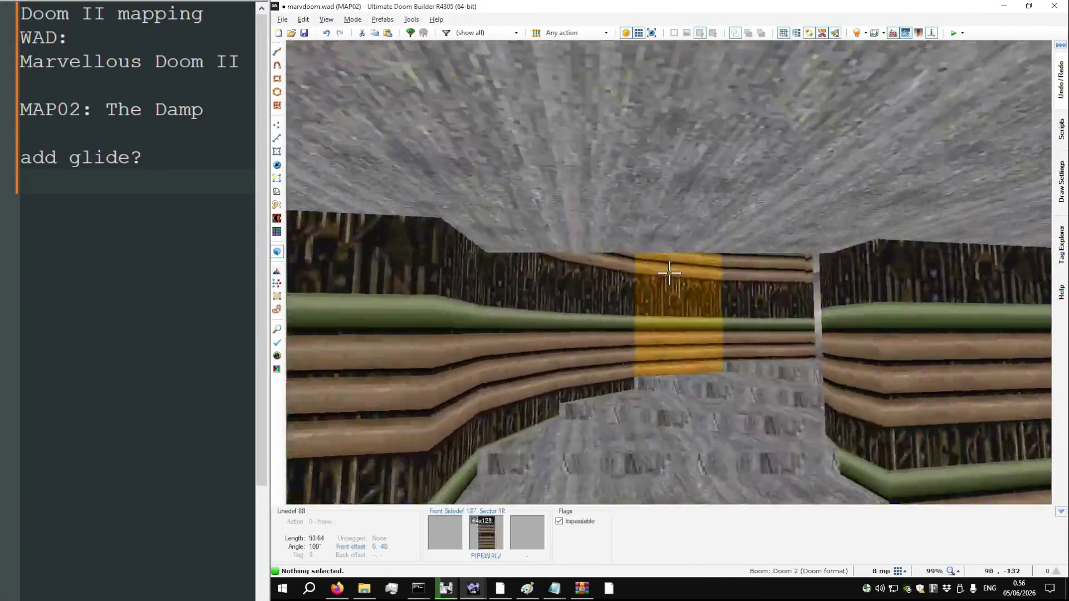
pyautogui.press('w')
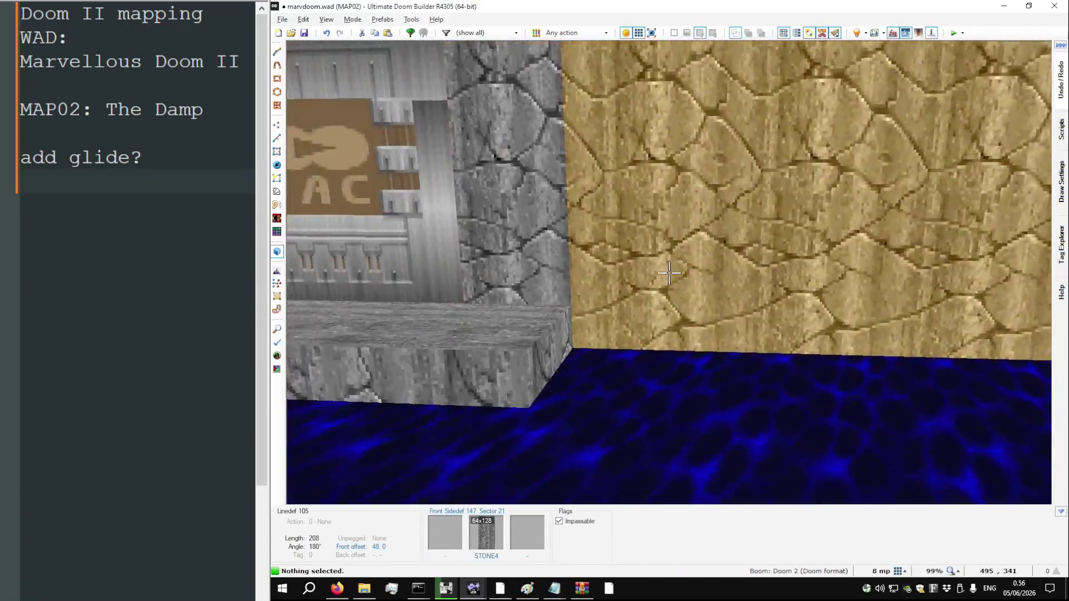
pyautogui.press('t')
pyautogui.press('w')
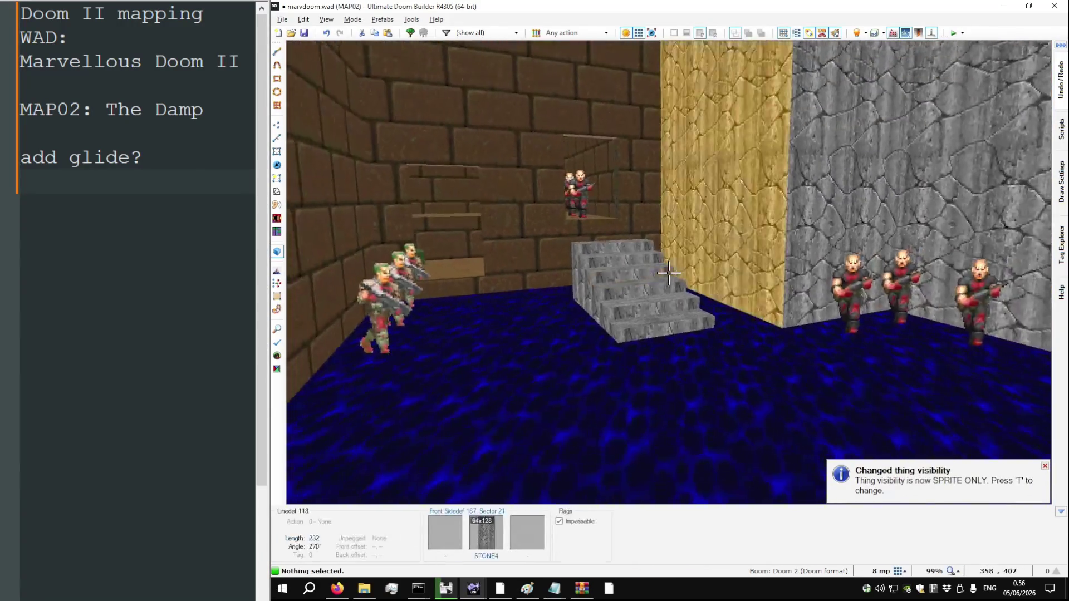
pyautogui.press('w')
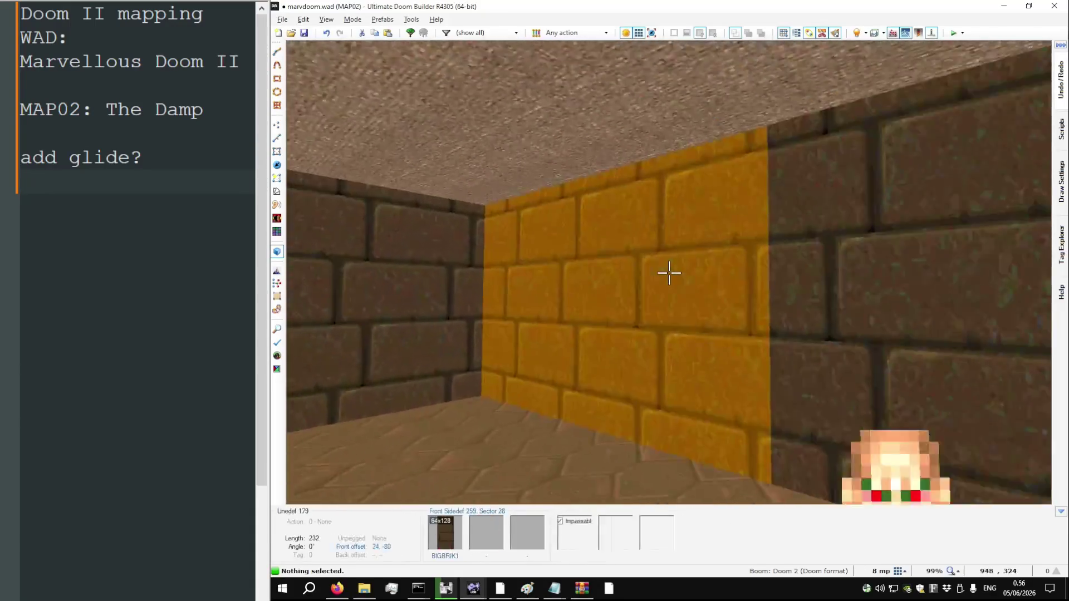
pyautogui.press('w')
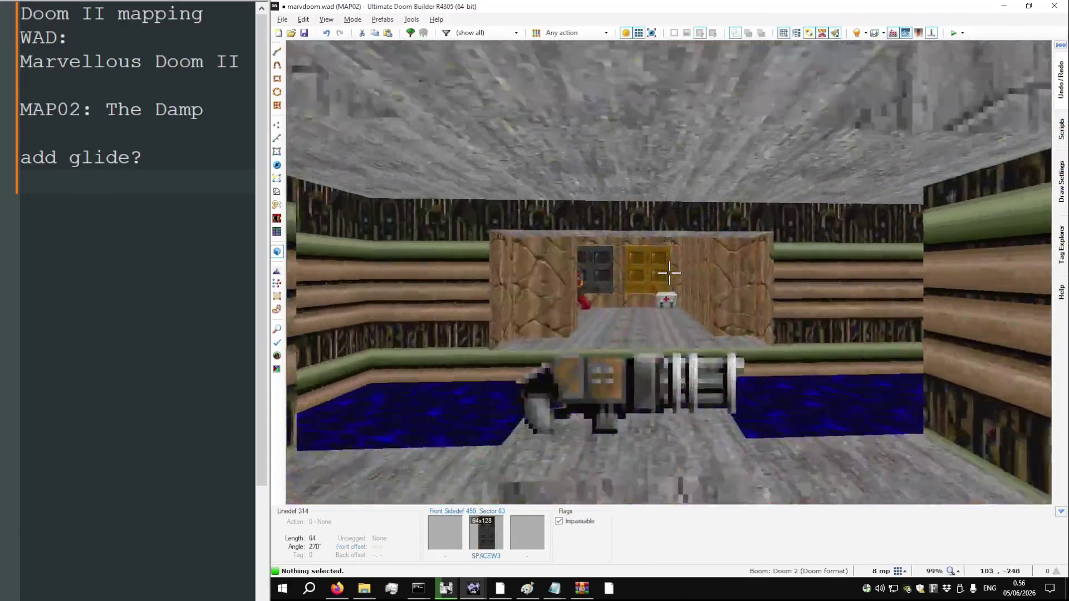
# Save marvdoom.wad and playtest MAP02 in Doom, shooting the first zombies down the corridor
pyautogui.hotkey('ctrl', 's')
pyautogui.press('q')
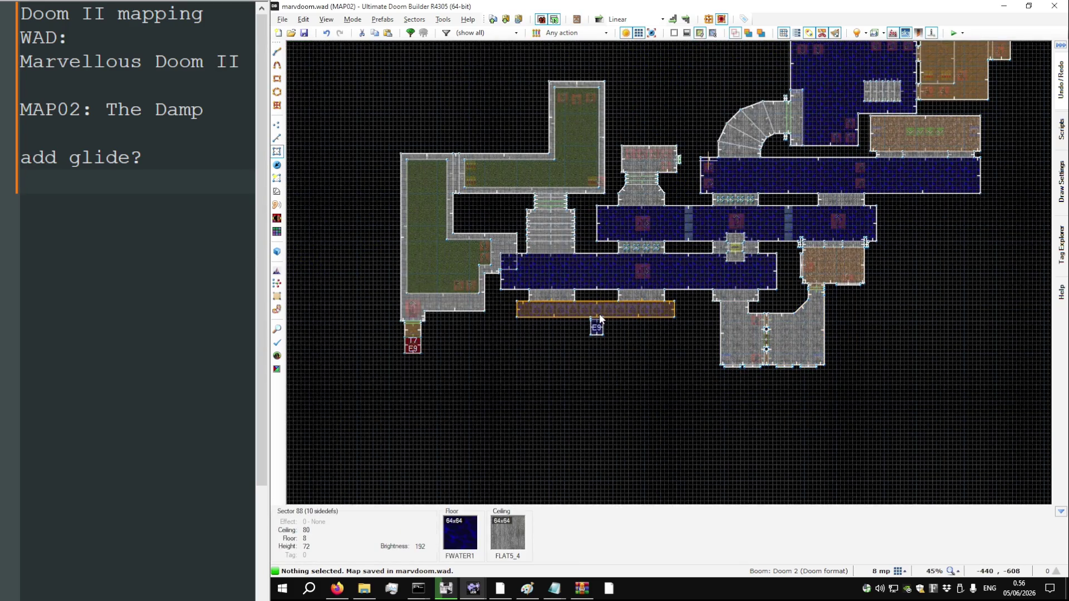
pyautogui.press('F9')
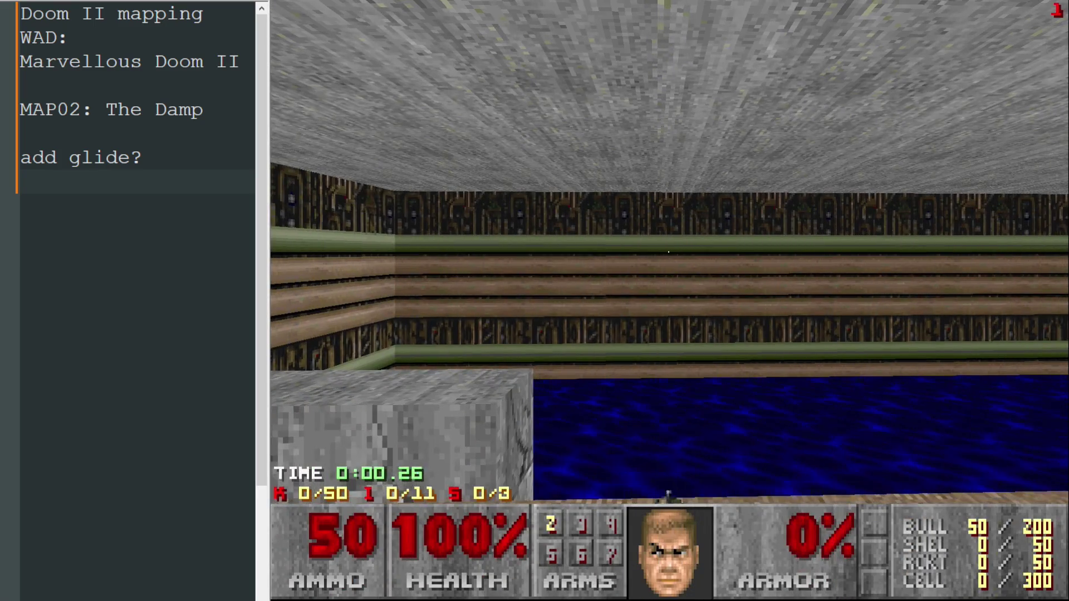
pyautogui.press('Left')
pyautogui.press('Up')
pyautogui.press('ctrl')
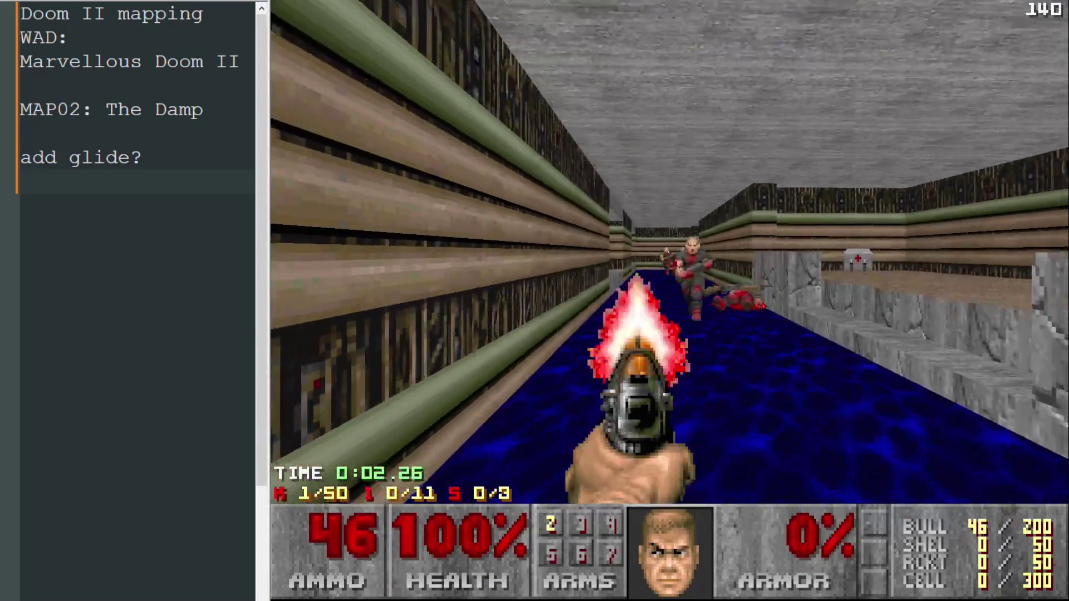
pyautogui.press('ctrl')
pyautogui.press('Escape')
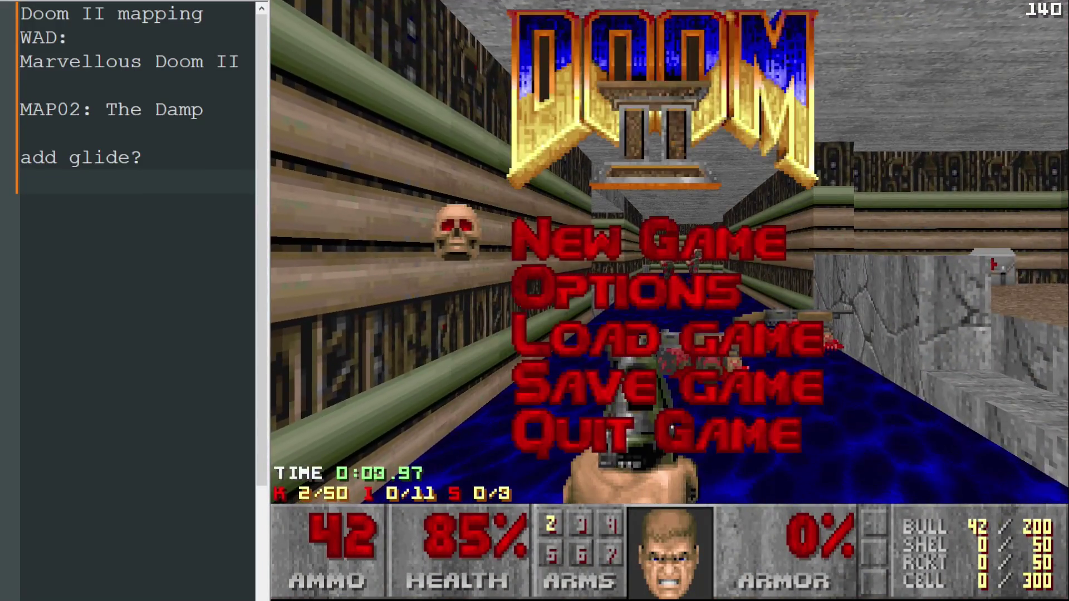
# Quit the test-play and return to the editor in Things mode, fitting the whole map in view
pyautogui.press('F10')
pyautogui.press('y')
pyautogui.press('t')
# Drag the two Former Sergeants further left along the water corridor and relaunch the test-play with F9
pyautogui.scroll(-3, 677, 320)
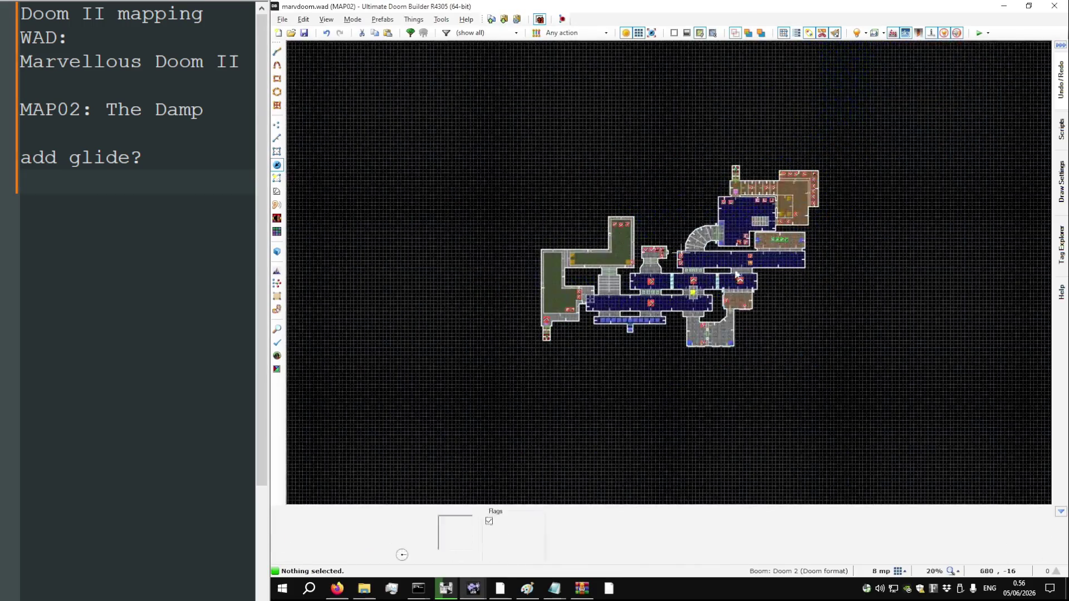
pyautogui.scroll(5, 803, 225)
pyautogui.scroll(1, 802, 226)
pyautogui.moveTo(739, 229); pyautogui.dragTo(637, 236)
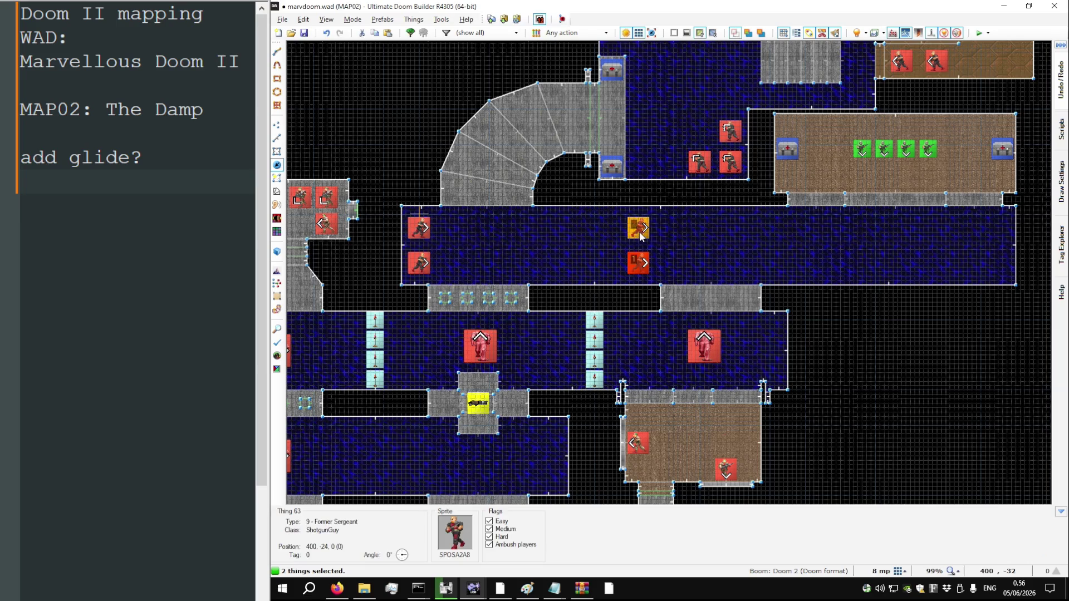
pyautogui.press('F9')
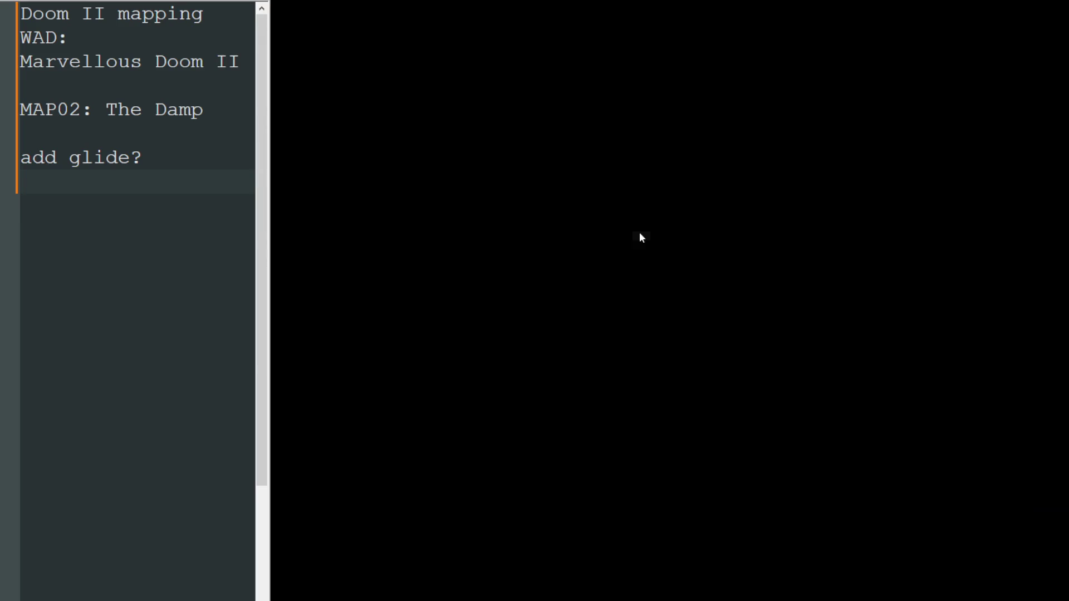
# Turn into the water corridor and kill the zombiemen with the pistol
pyautogui.press('Right')
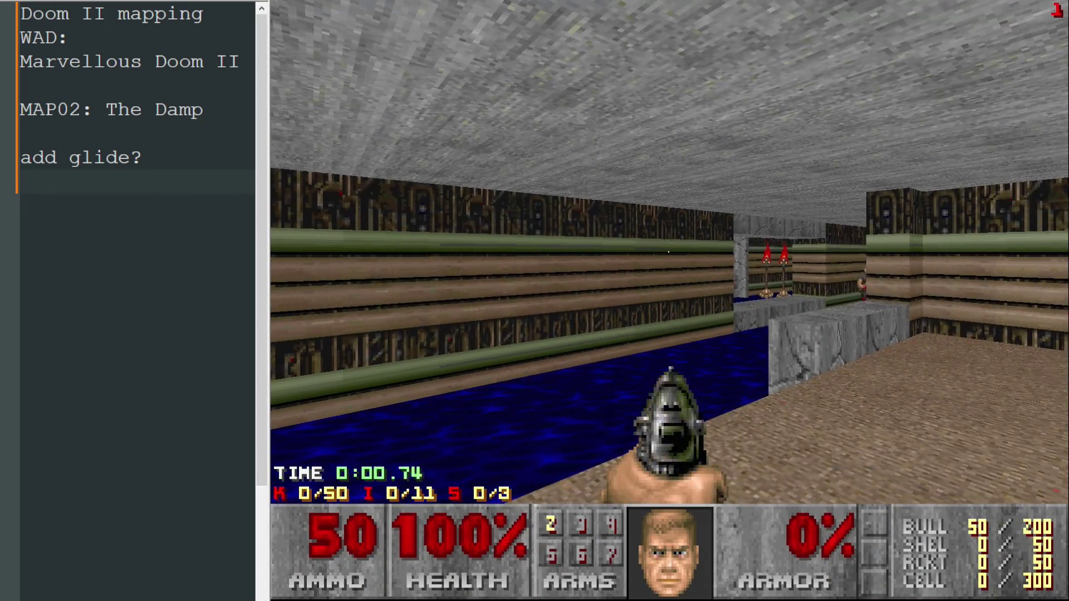
pyautogui.press('Right')
pyautogui.press('Up')
pyautogui.press('2')
pyautogui.press('ctrl')
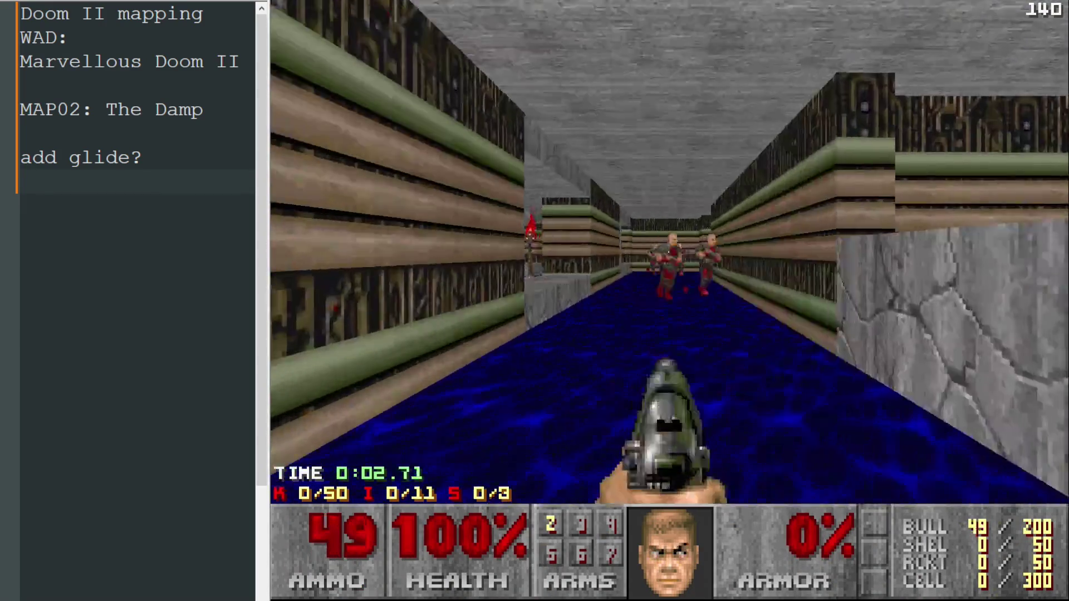
pyautogui.press('ctrl')
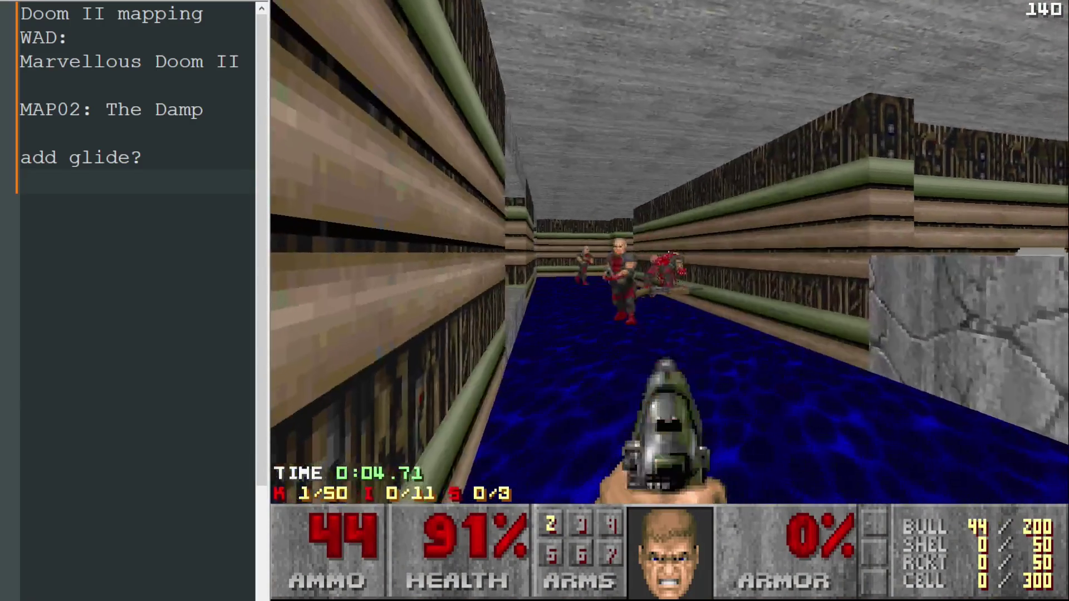
pyautogui.press('ctrl')
# Grab the shotgun, kill the pink demons and the zombieman, and collect the pickups
pyautogui.press('Up')
pyautogui.press('Left')
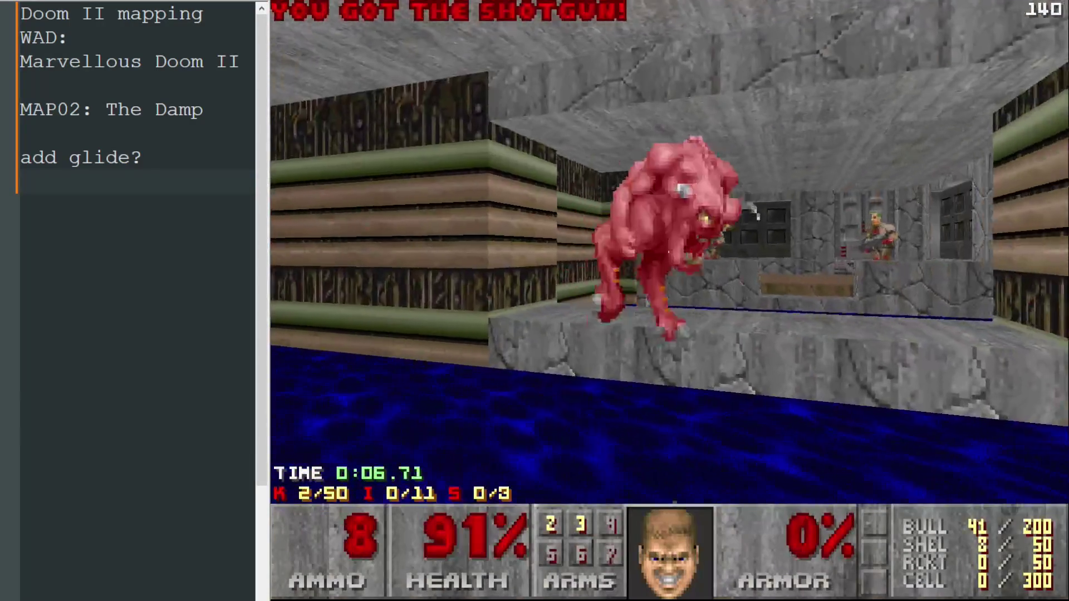
pyautogui.press('ctrl')
pyautogui.press('ctrl')
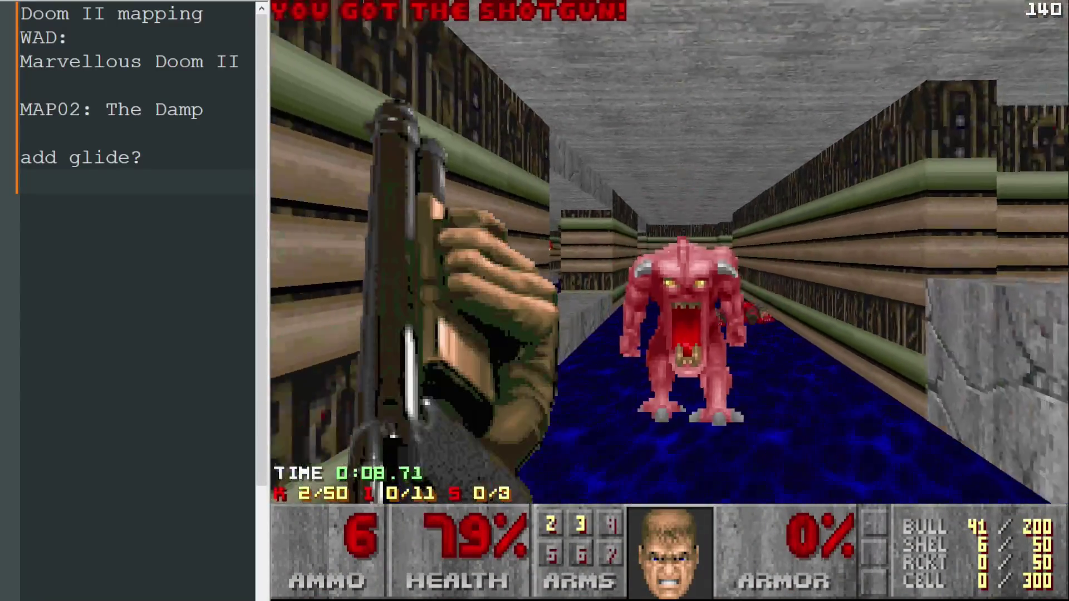
pyautogui.press('ctrl')
pyautogui.press('ctrl')
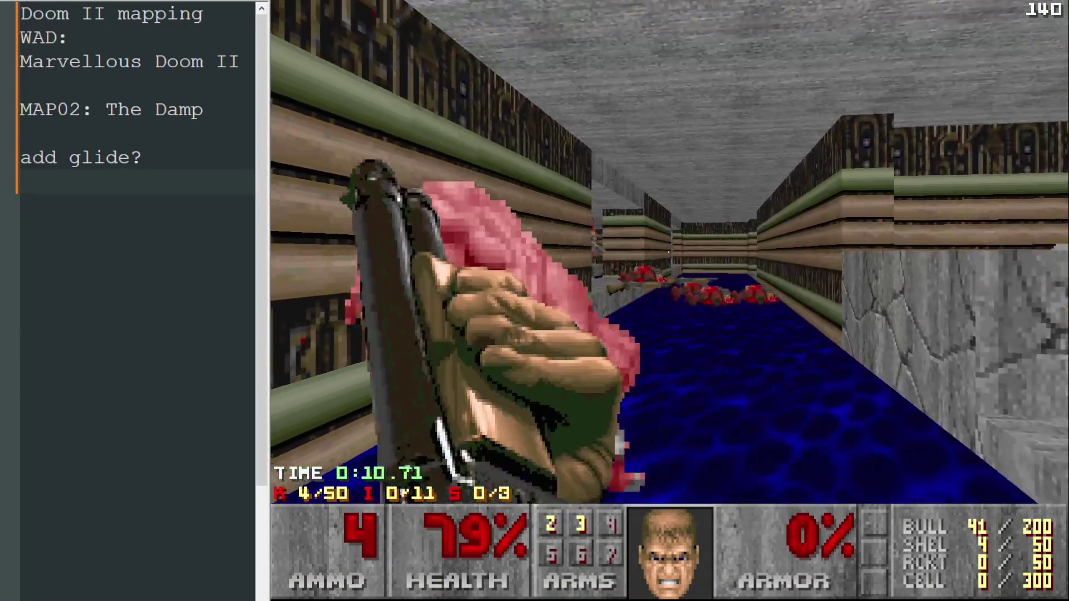
pyautogui.press('ctrl')
pyautogui.press('Left')
pyautogui.press('ctrl')
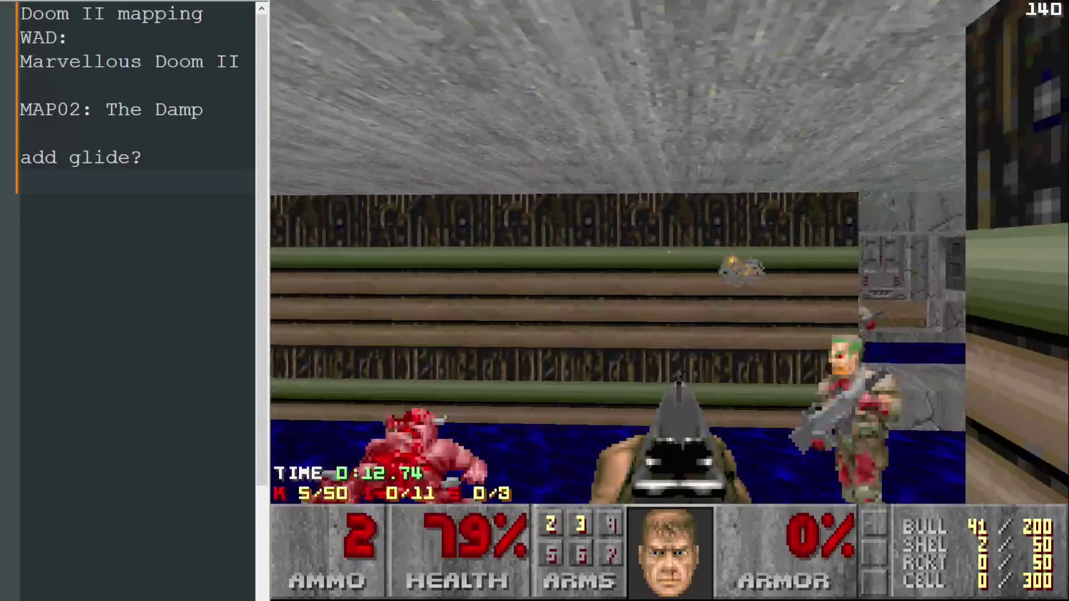
pyautogui.press('ctrl')
pyautogui.press('Up')
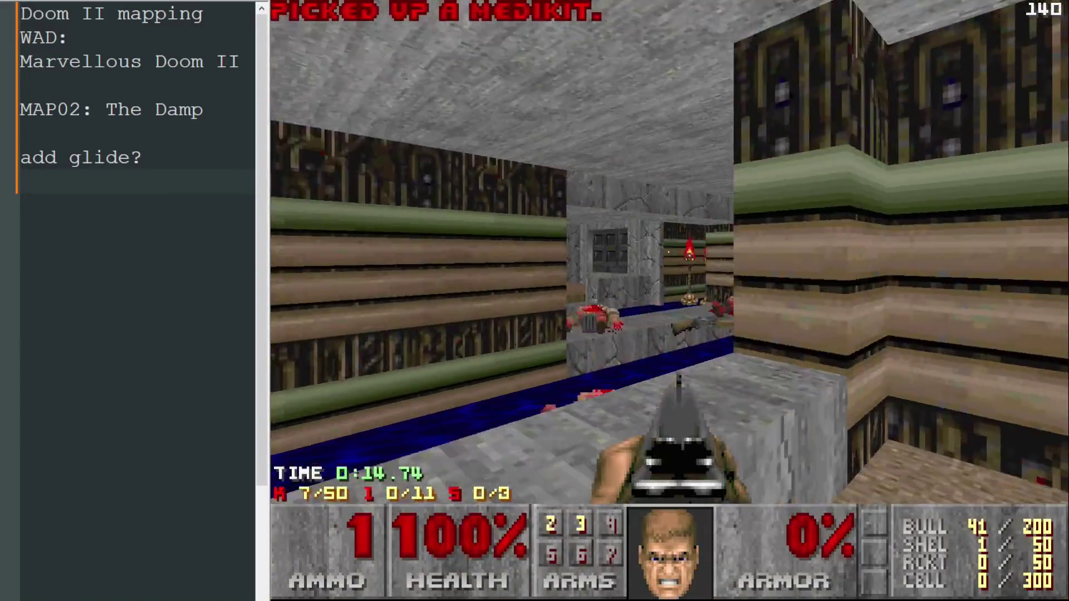
pyautogui.press('Up')
# Shoot the sergeant in the stair room and collect the shells, medikit and another shotgun
pyautogui.press('Right')
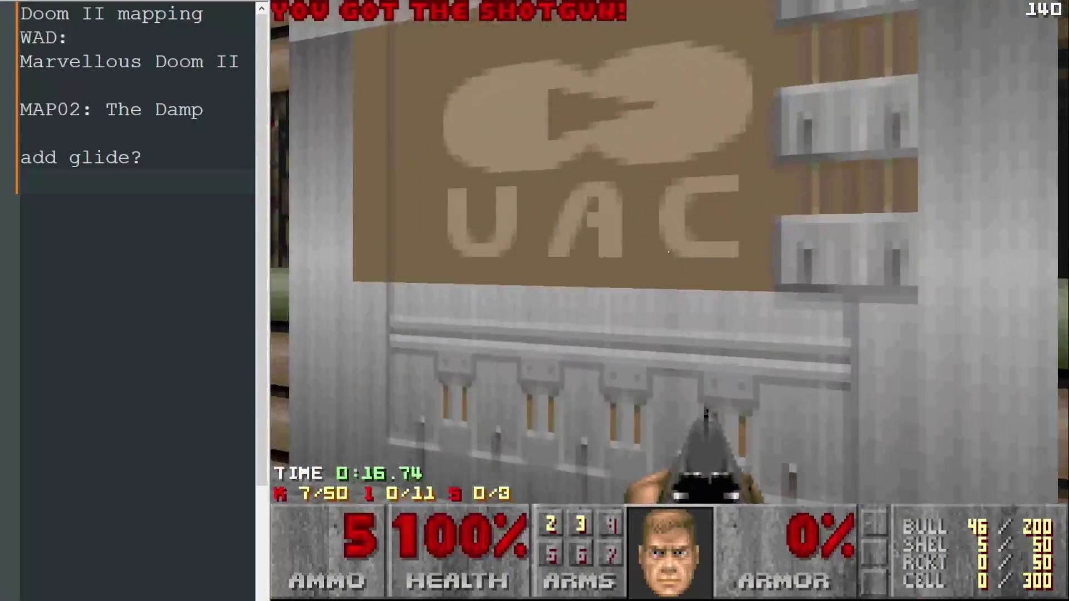
pyautogui.press('Right')
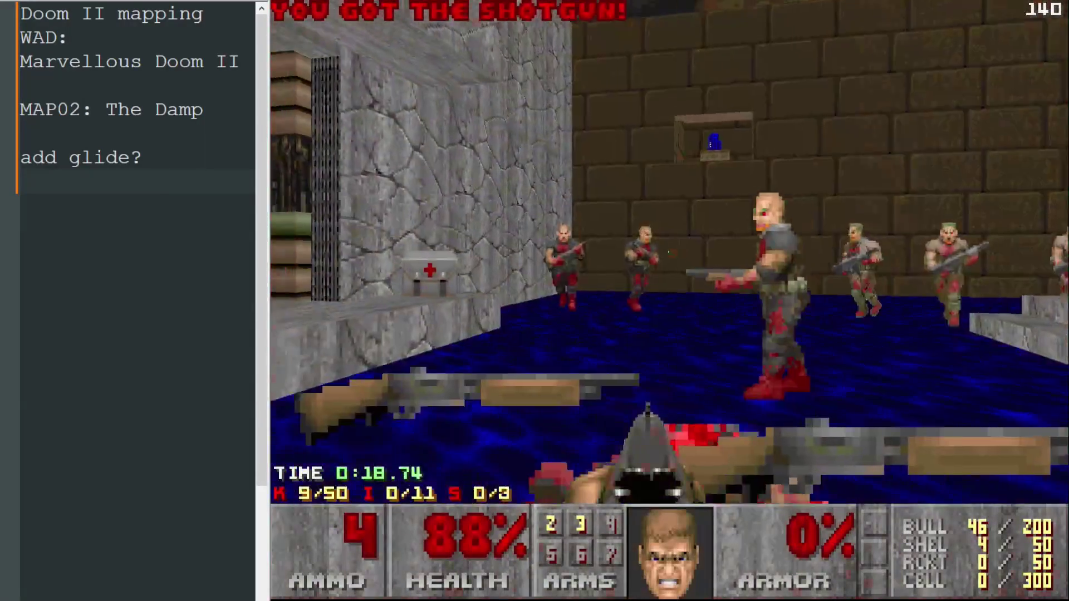
pyautogui.press('ctrl')
pyautogui.press('Up')
pyautogui.press('ctrl')
pyautogui.press('Up')
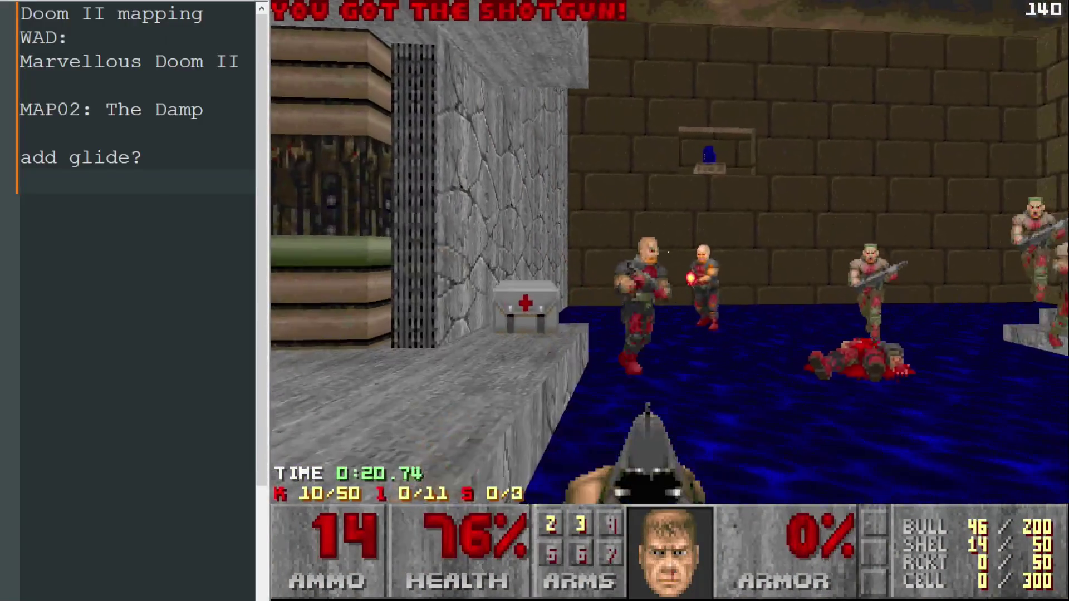
pyautogui.press('Right')
pyautogui.press('Up')
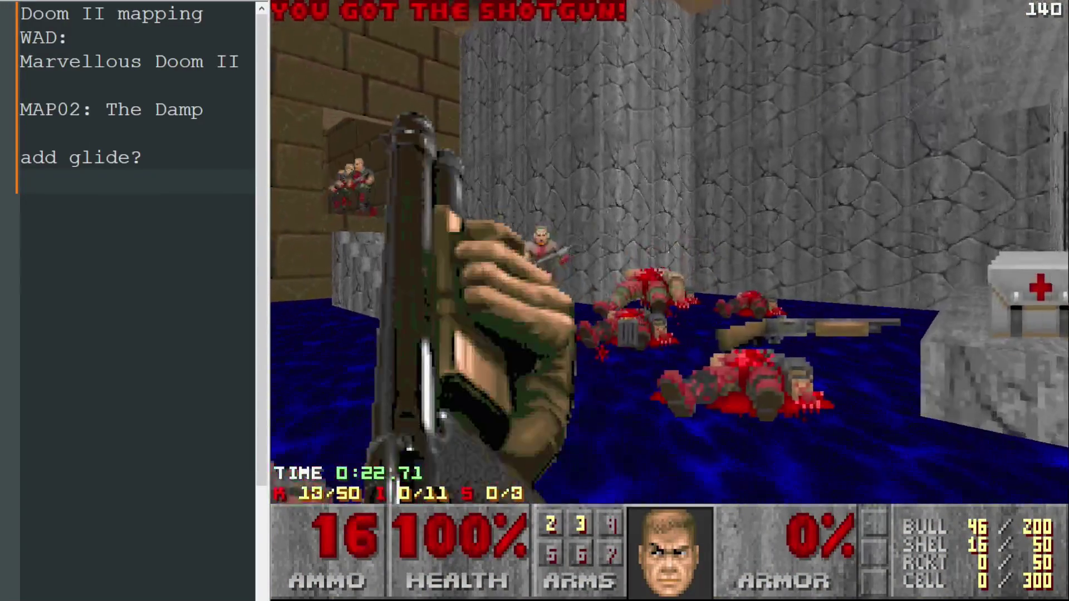
pyautogui.press('Left')
pyautogui.press('ctrl')
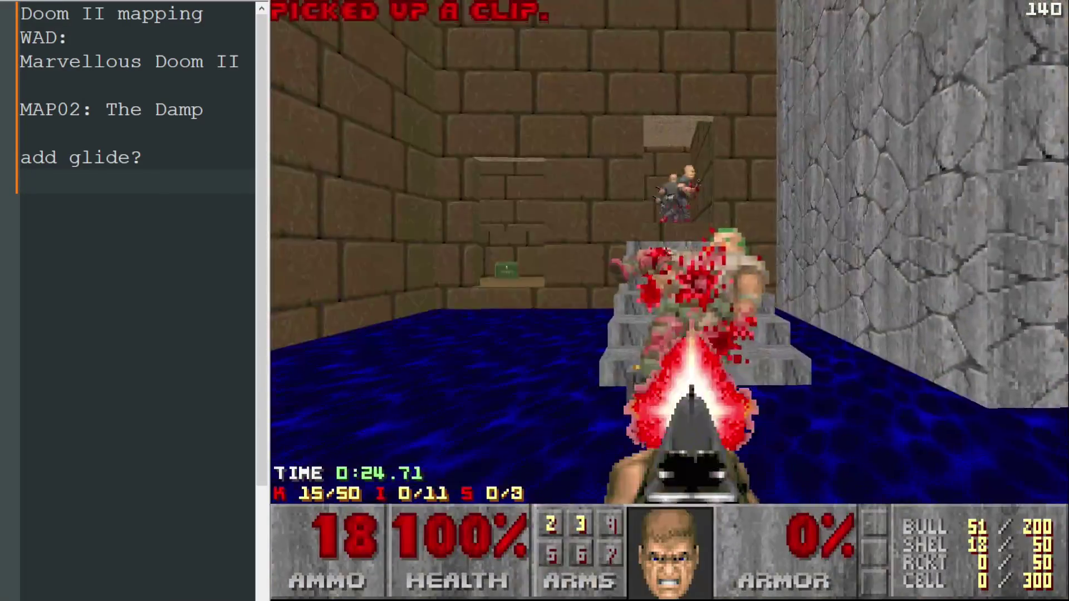
# Fight up the stairs killing the zombies, then take the blue keycard from the pedestal
pyautogui.press('Up')
pyautogui.press('ctrl')
pyautogui.press('ctrl')
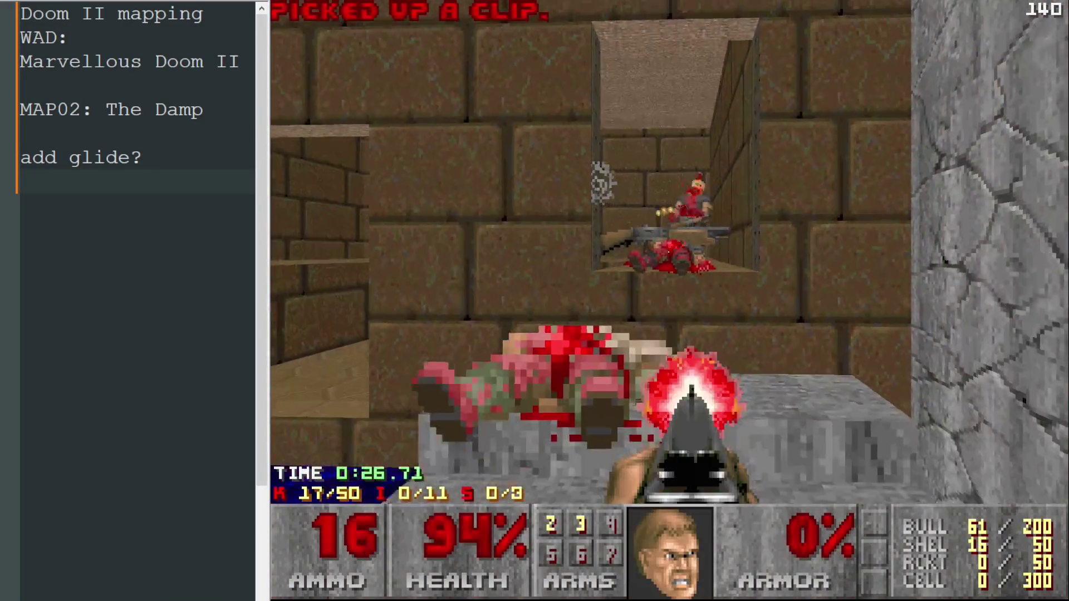
pyautogui.press('Up')
pyautogui.press('ctrl')
pyautogui.press('Left')
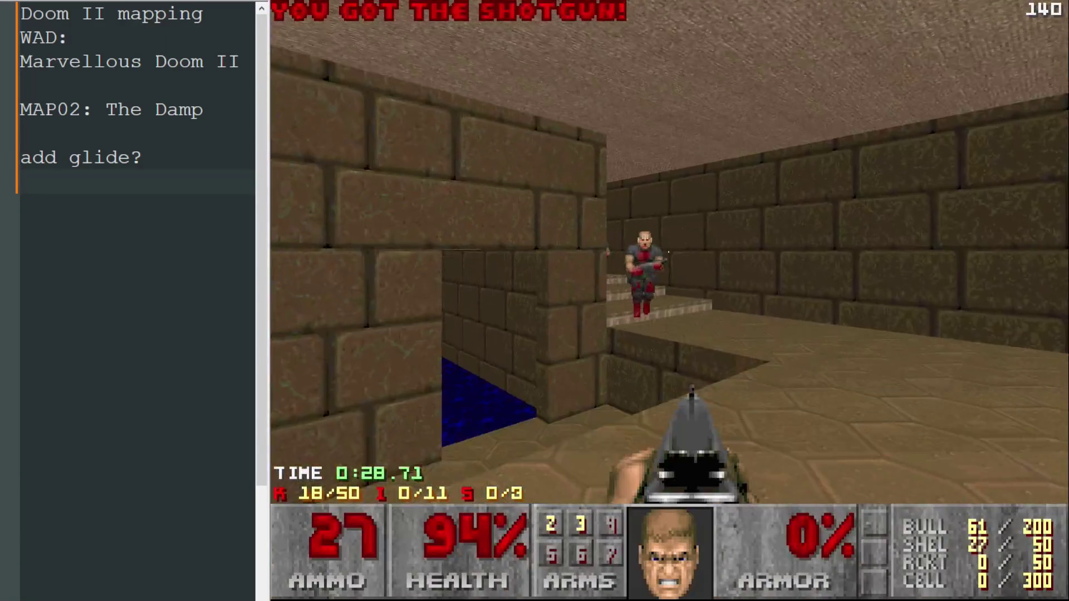
pyautogui.press('Up')
pyautogui.press('Left')
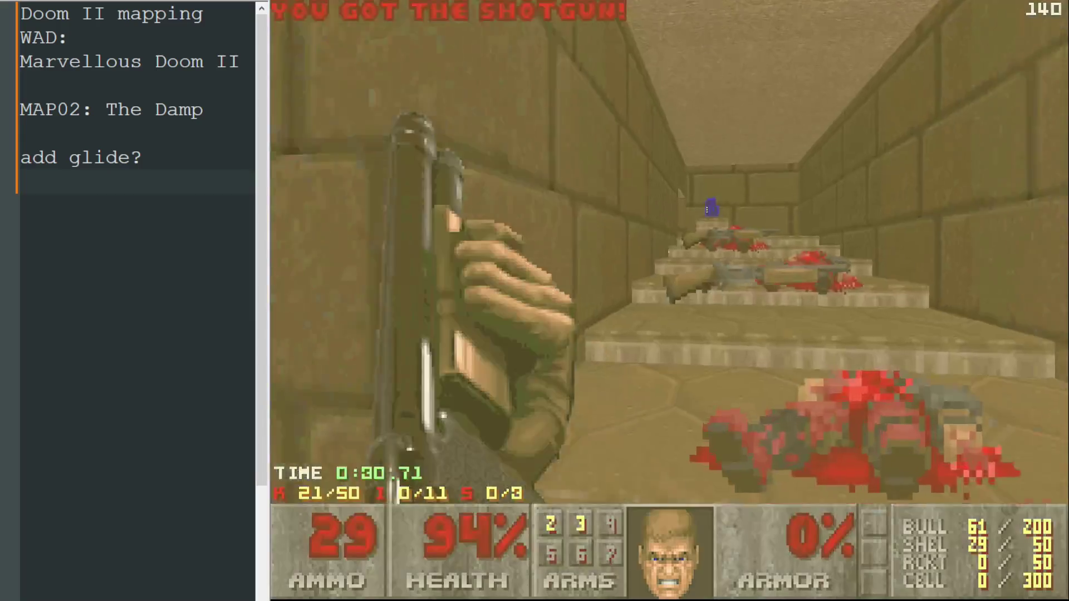
pyautogui.press('Up')
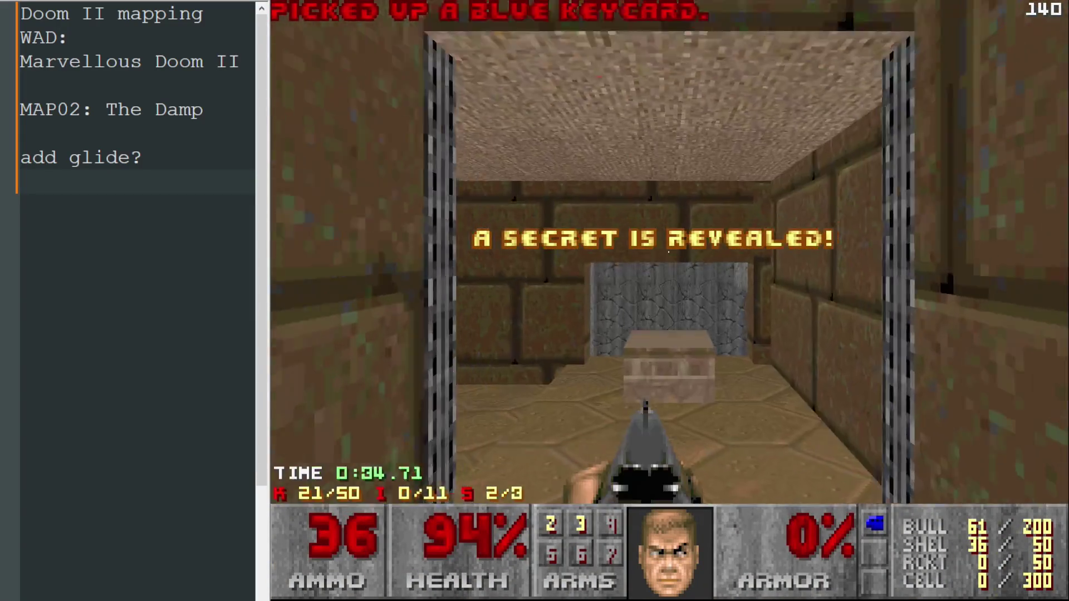
# Kill the pinky demon and start shooting the zombies down the corridor while dodging fireballs
pyautogui.press('Left')
pyautogui.press('ctrl')
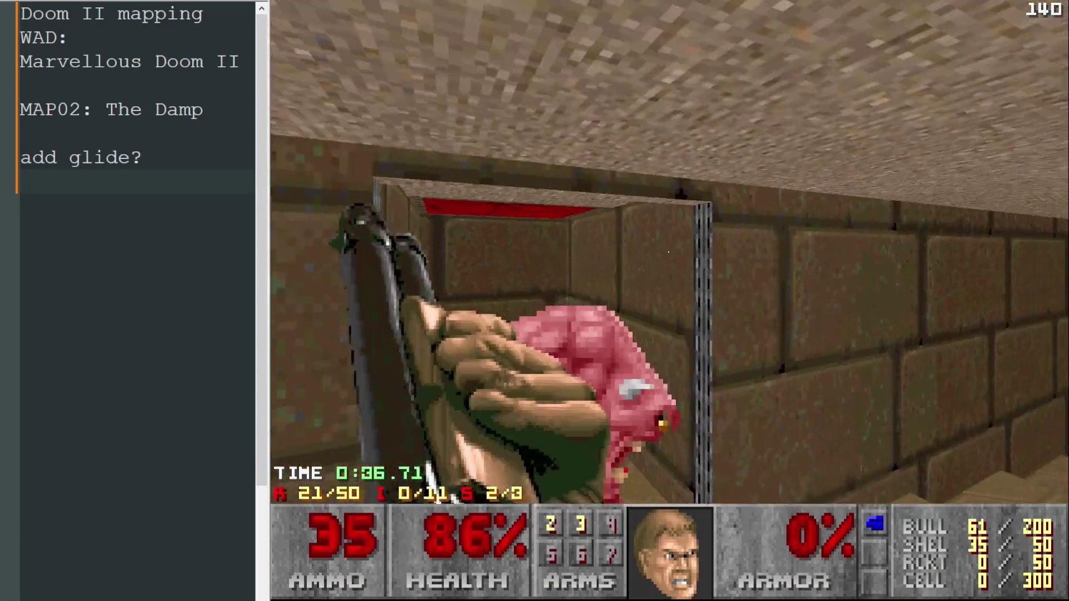
pyautogui.press('ctrl')
pyautogui.press('Left')
pyautogui.press('Right')
pyautogui.press('Up')
pyautogui.press('ctrl')
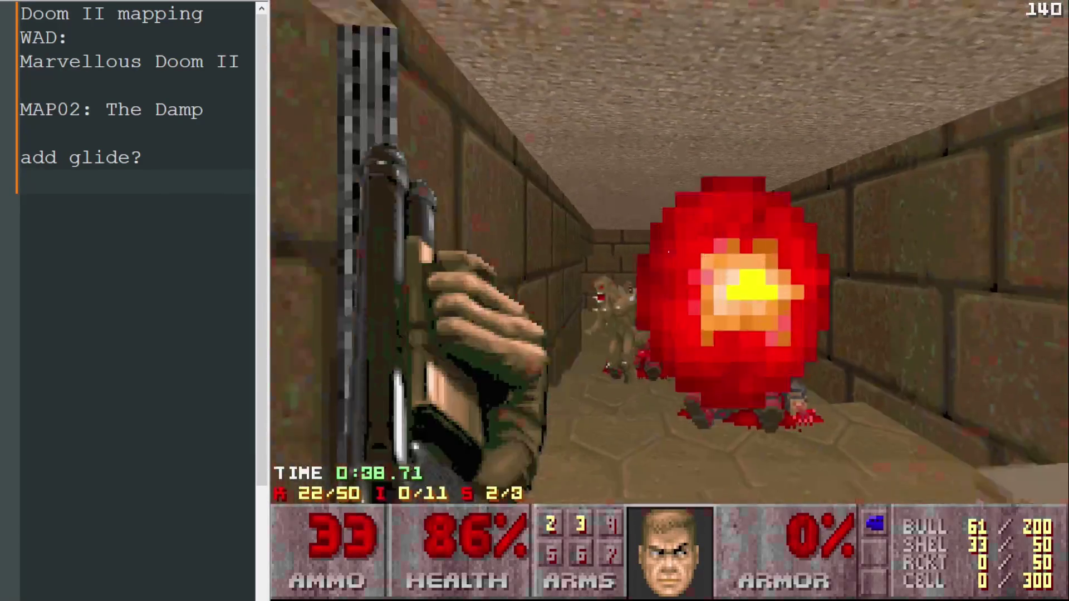
pyautogui.press('Up')
pyautogui.press('ctrl')
# Clear the rest of the corridor, including the imps, collecting a shotgun and shells
pyautogui.press('ctrl')
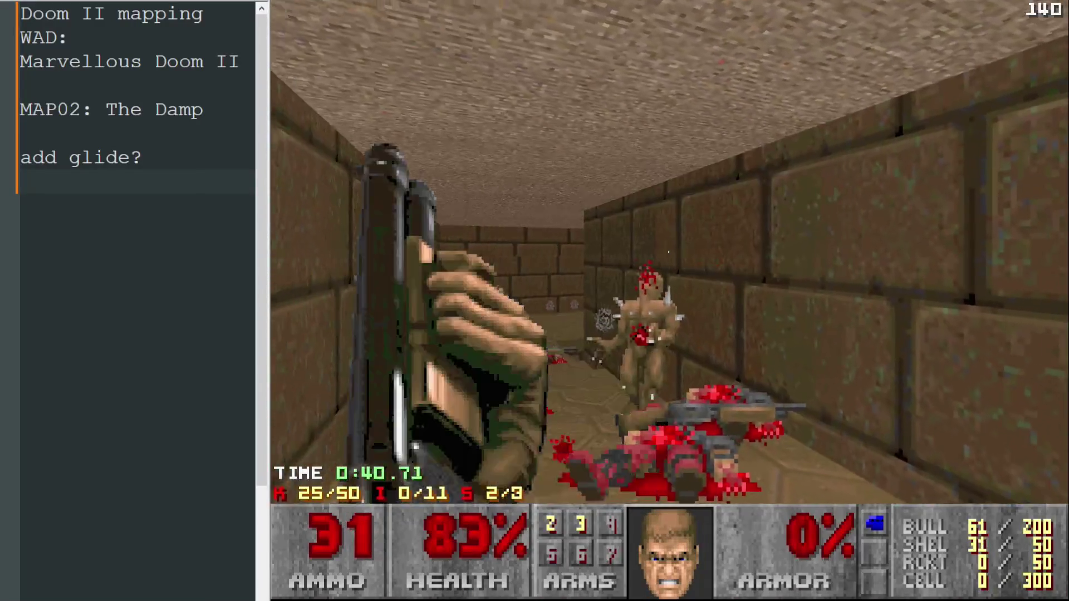
pyautogui.press('Up')
pyautogui.press('Left')
pyautogui.press('ctrl')
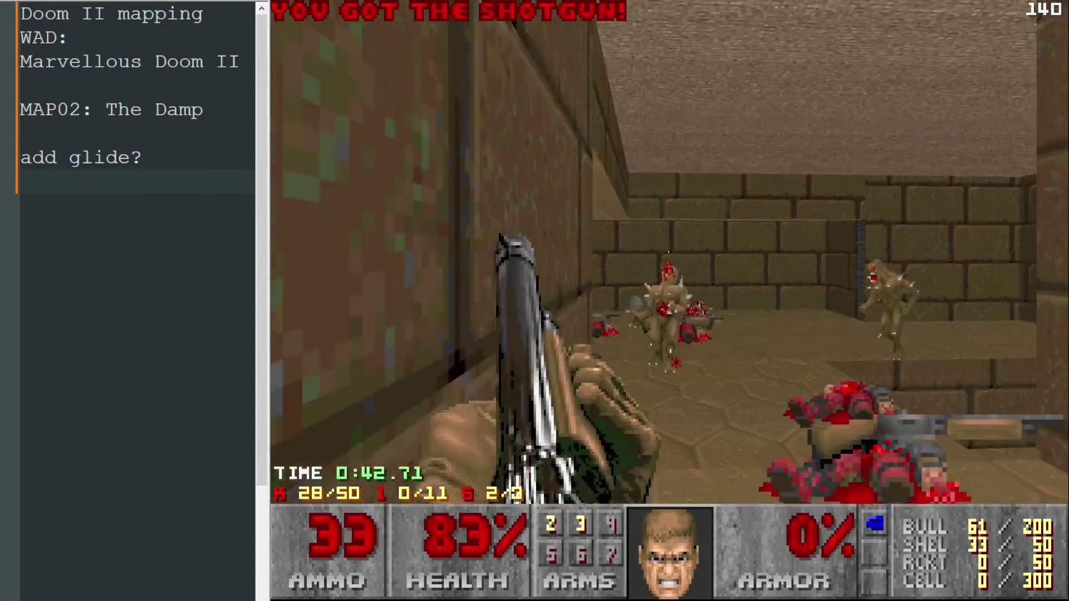
pyautogui.press('Up')
pyautogui.press('Left')
pyautogui.press('ctrl')
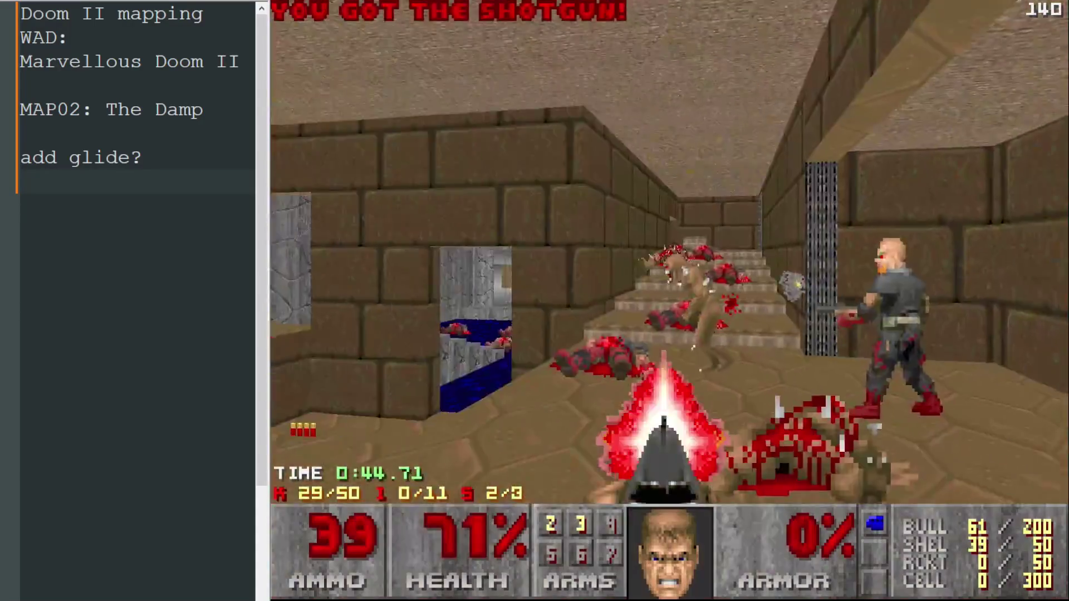
pyautogui.press('ctrl')
pyautogui.press('ctrl')
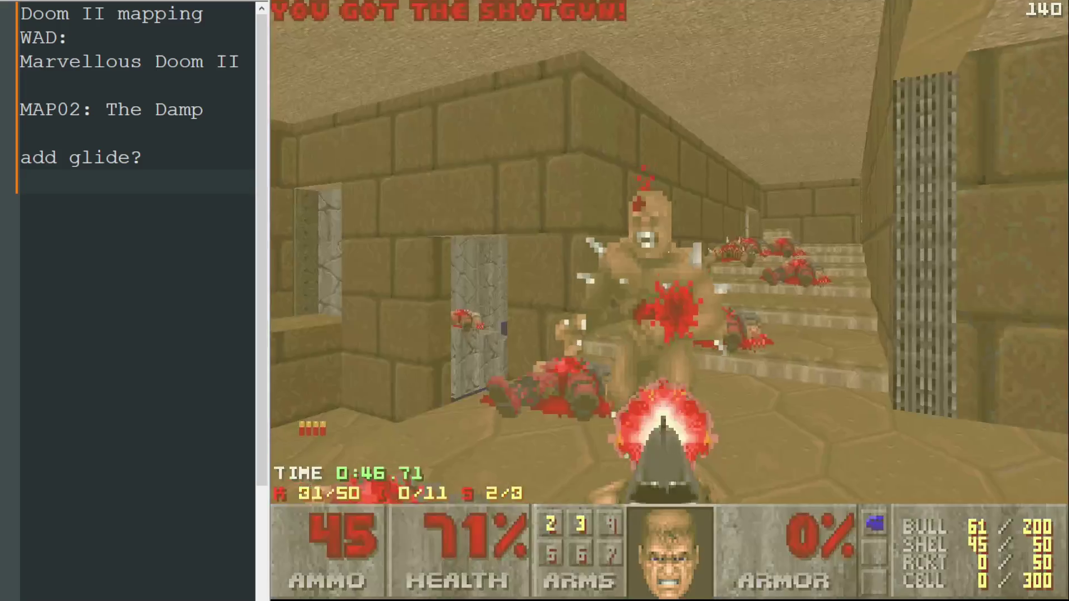
pyautogui.press('Left')
# Take the medikit, enter the pillared blue room and kill the pinky demon there
pyautogui.press('Up')
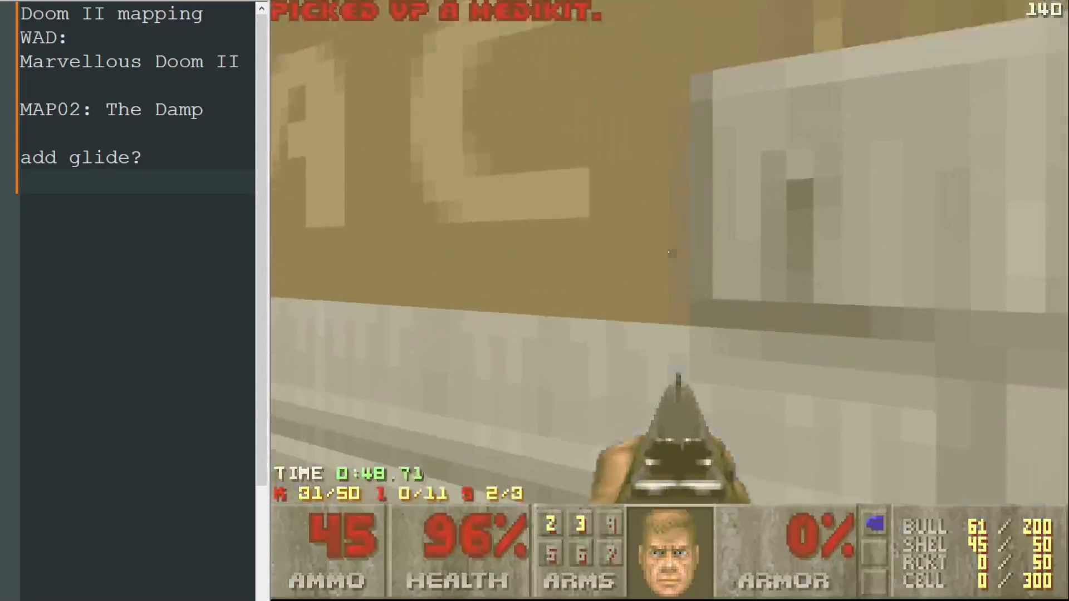
pyautogui.press('Right')
pyautogui.press('Left')
pyautogui.press('Up')
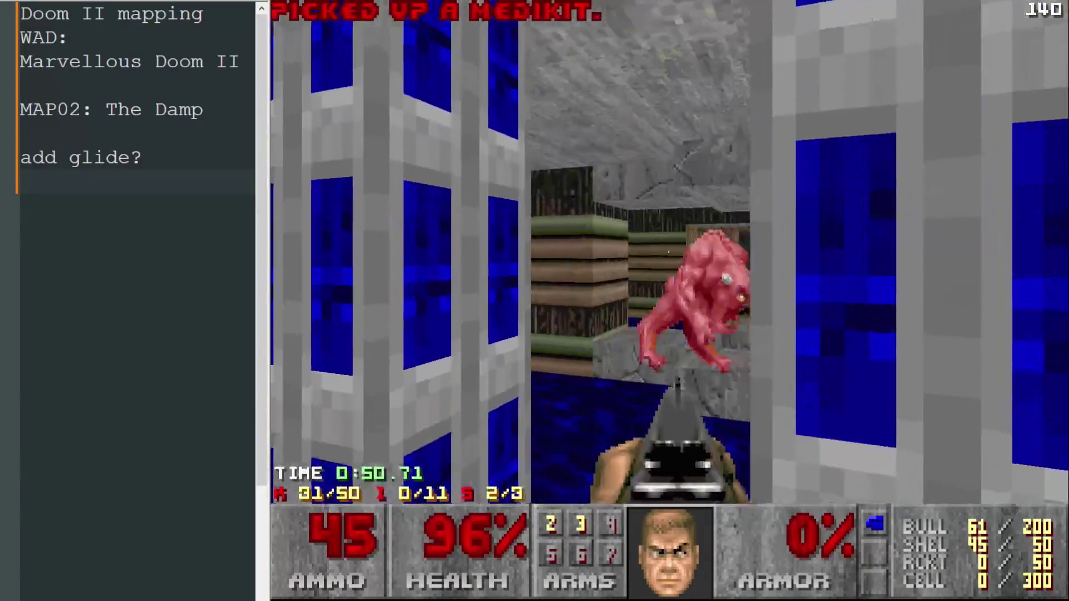
pyautogui.press('Left')
pyautogui.press('ctrl')
pyautogui.press('ctrl')
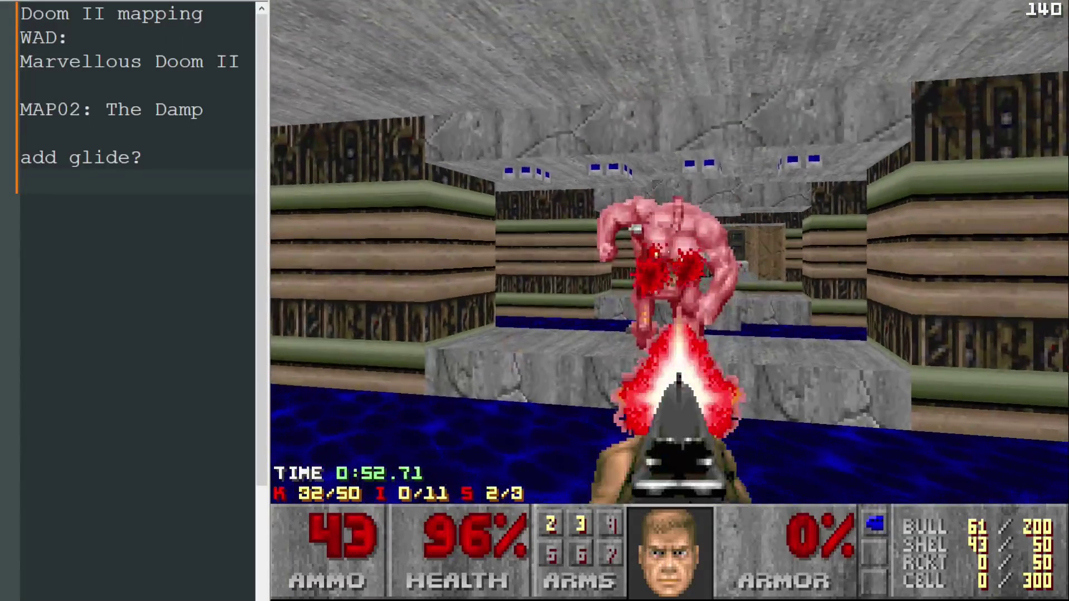
pyautogui.press('Up')
pyautogui.press('Up')
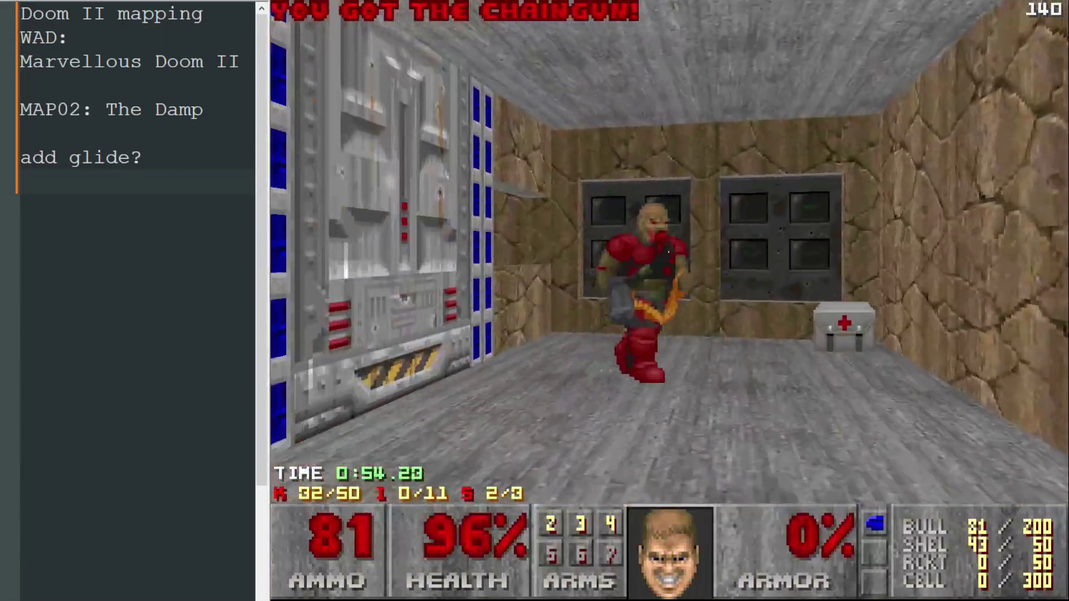
# Grab the chaingun, gun down both chaingunners and the pinky, and collect the medikits
pyautogui.press('ctrl')
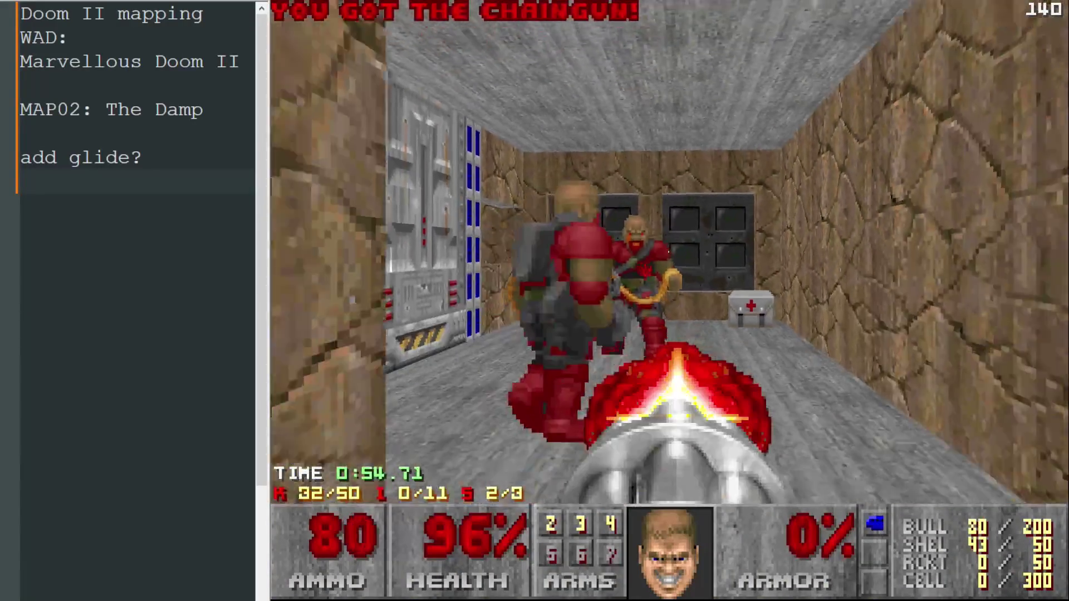
pyautogui.press('ctrl')
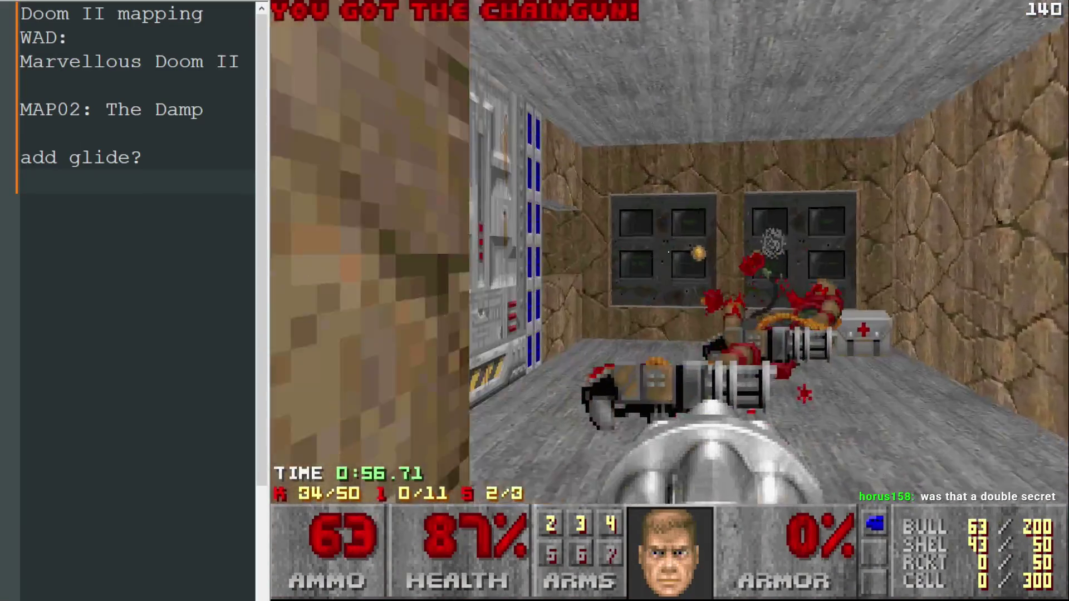
pyautogui.press('Up')
pyautogui.press('Left')
pyautogui.press('Left')
pyautogui.press('Up')
pyautogui.press('ctrl')
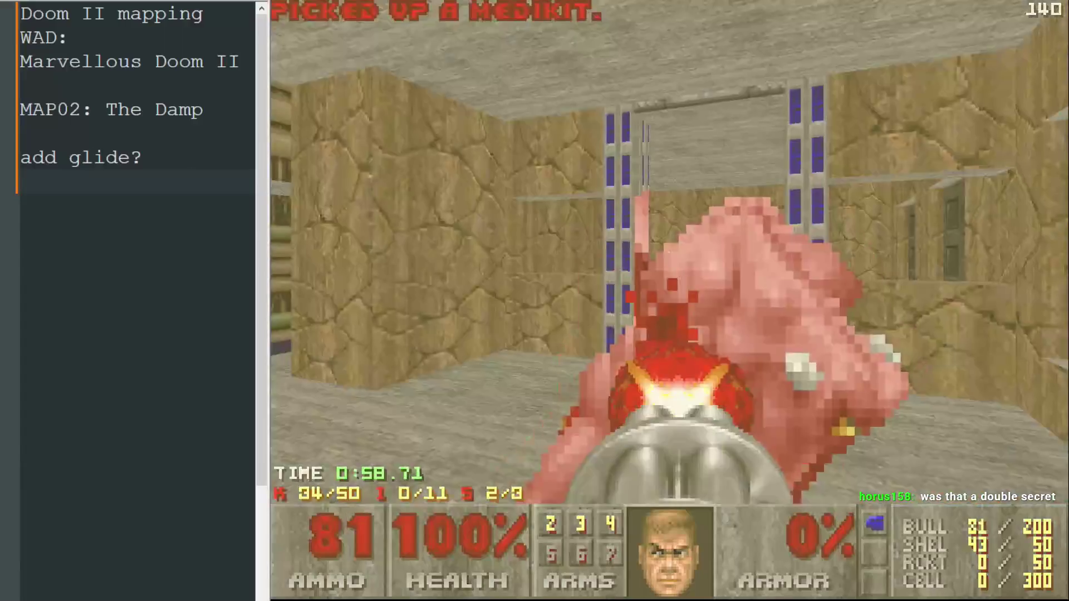
pyautogui.press('ctrl')
pyautogui.press('Right')
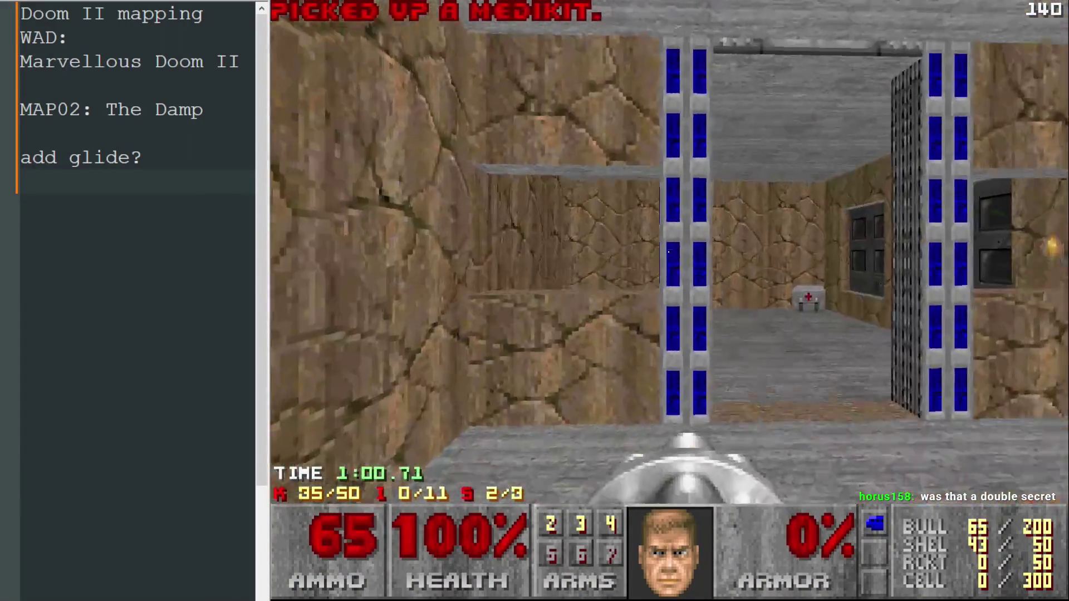
# Follow the water corridor collecting health bonuses, then step onto the ledge for the megaarmor
pyautogui.press('Left')
pyautogui.press('Up')
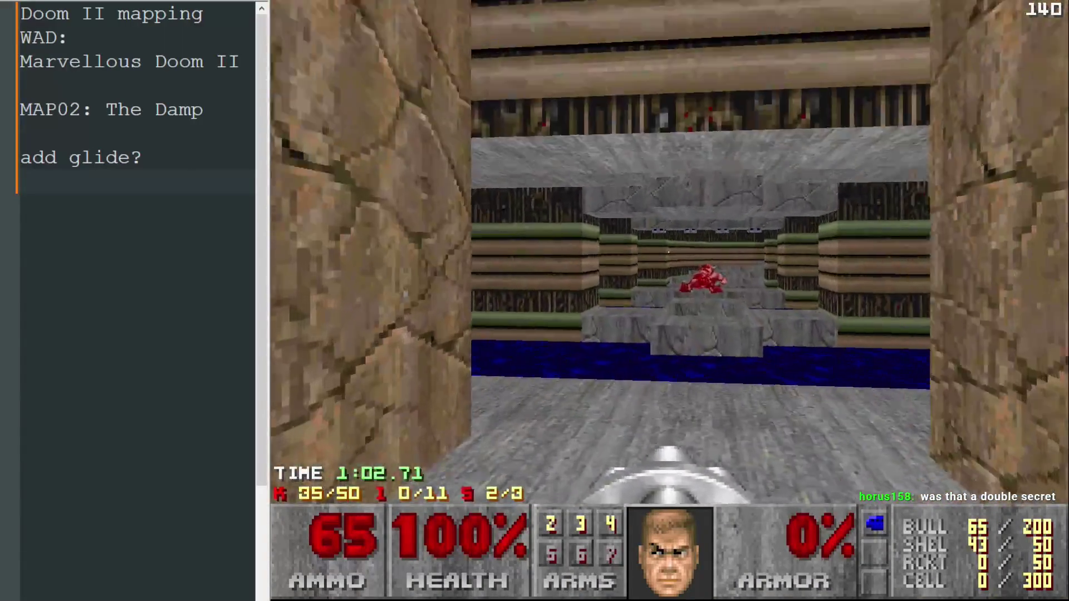
pyautogui.press('Up')
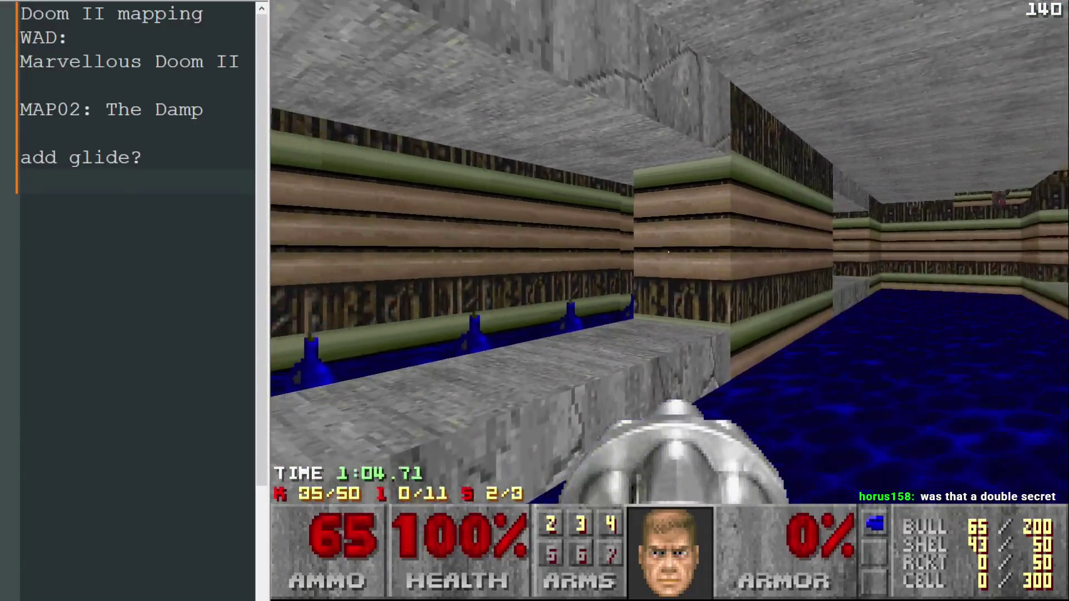
pyautogui.press('Right')
pyautogui.press('Up')
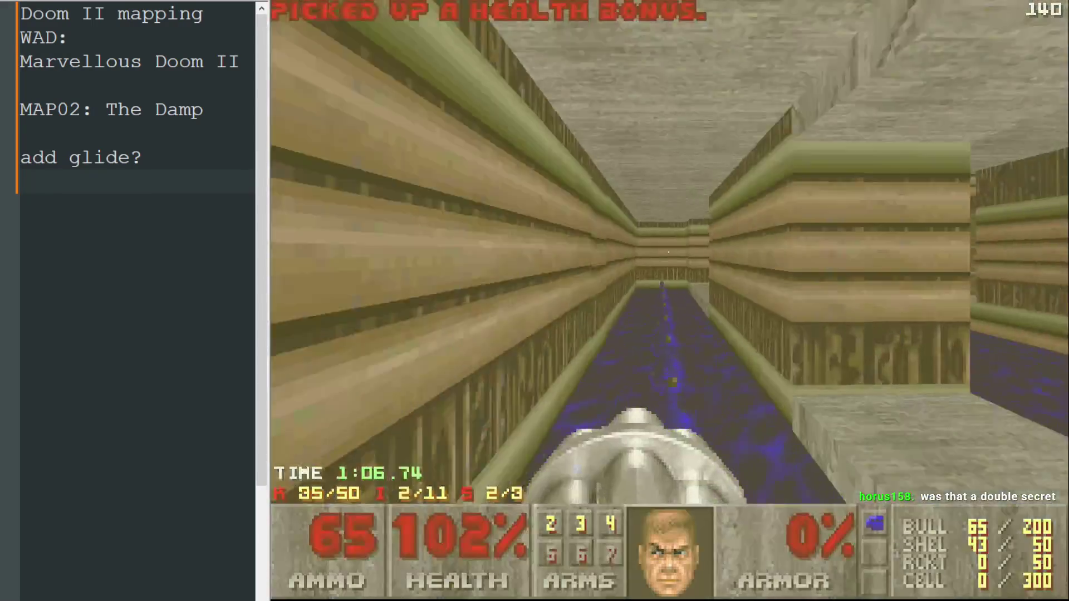
pyautogui.press('Left')
pyautogui.press('Up')
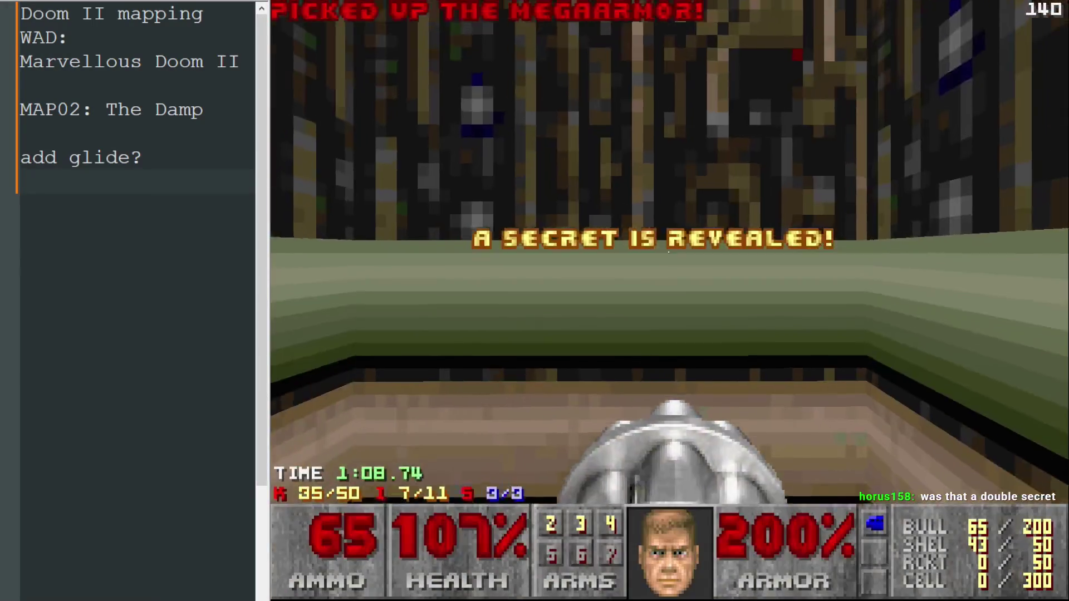
# Collect a health bonus in the water corridor, shoot the zombieman and pick up the shells
pyautogui.press('Up')
pyautogui.press('Right')
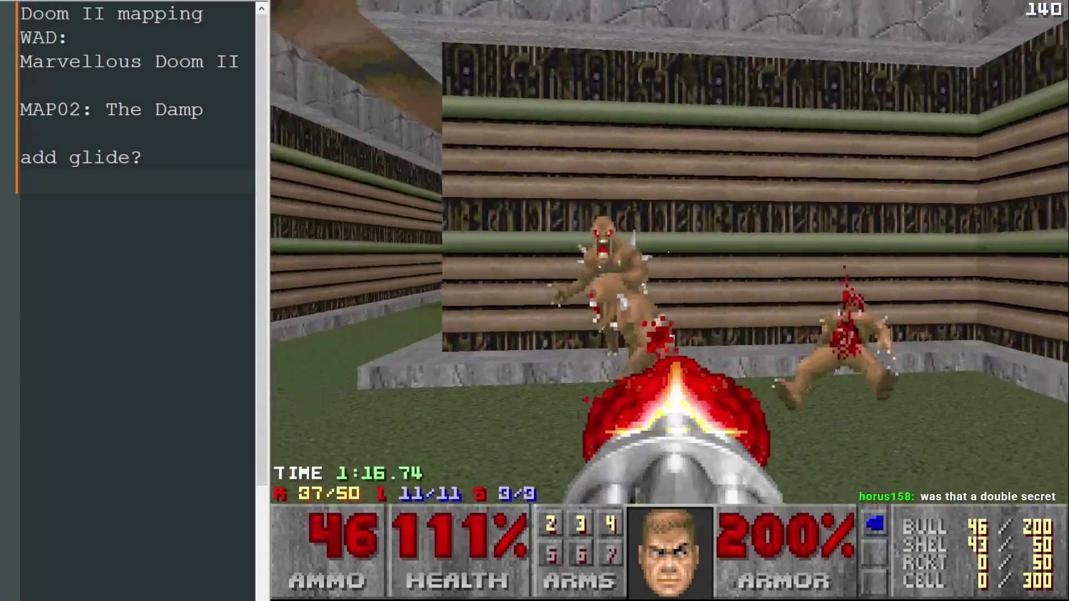
pyautogui.press('ctrl')
pyautogui.press('Left')
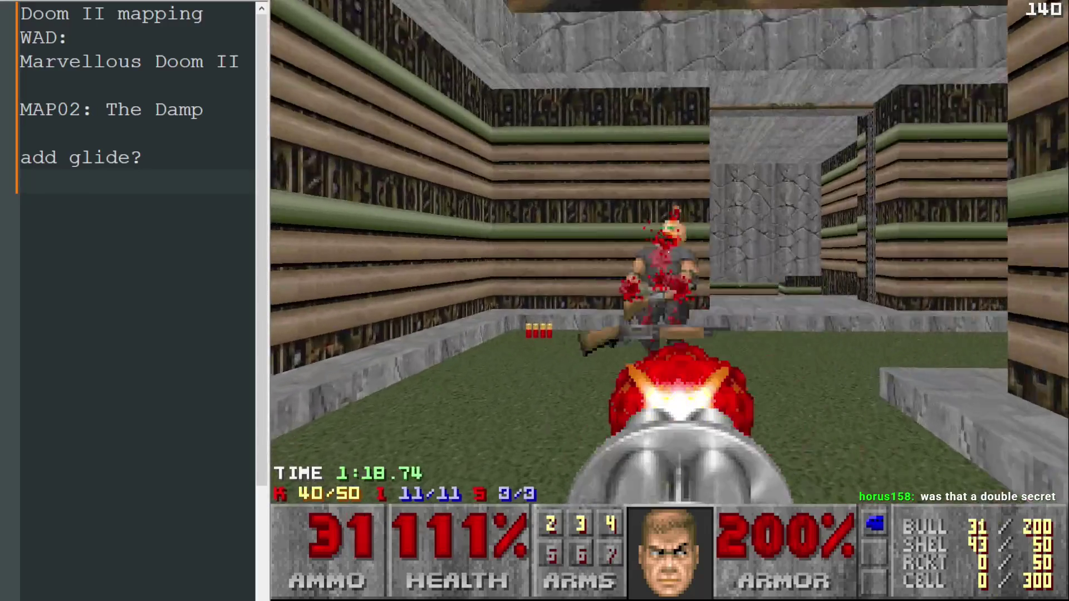
pyautogui.press('ctrl')
pyautogui.press('Up')
pyautogui.press('Left')
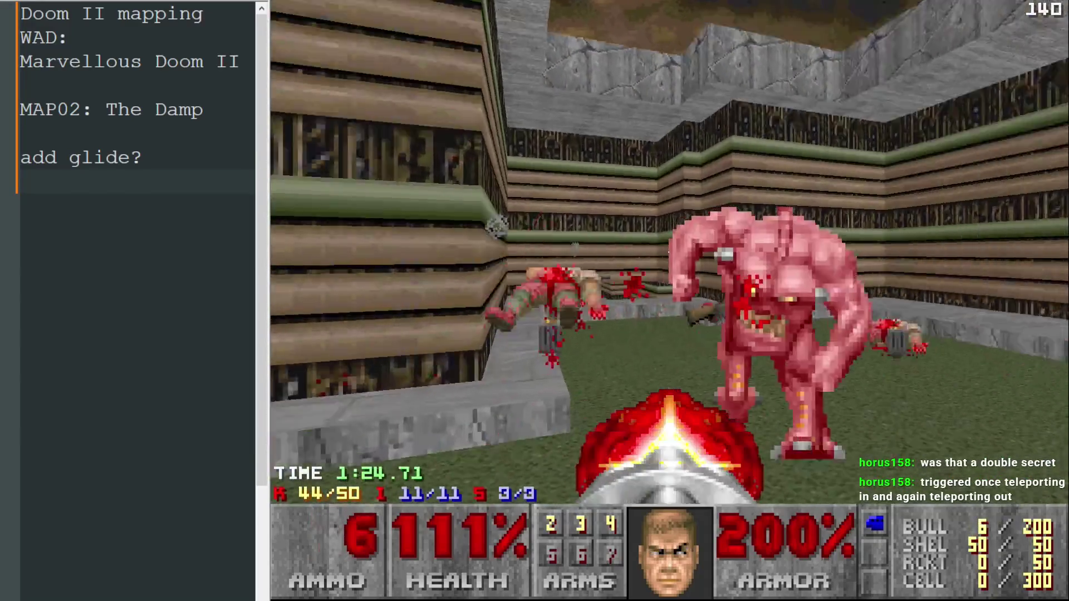
# Kill the pinky demons and take the red keycard from the small room
pyautogui.press('ctrl')
pyautogui.press('Up')
pyautogui.press('Left')
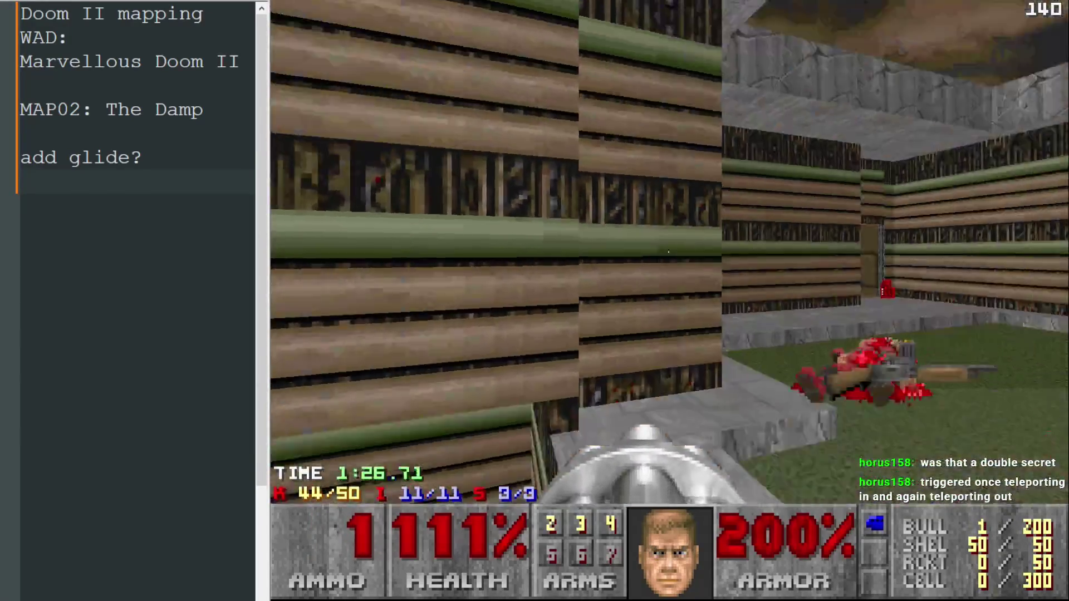
pyautogui.press('Up')
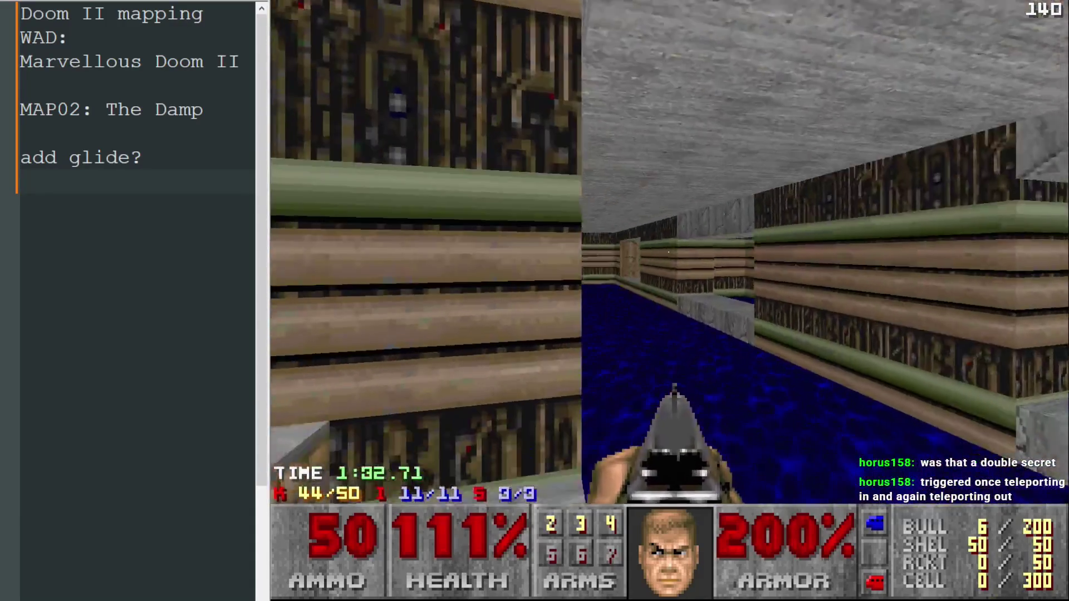
pyautogui.press('Left')
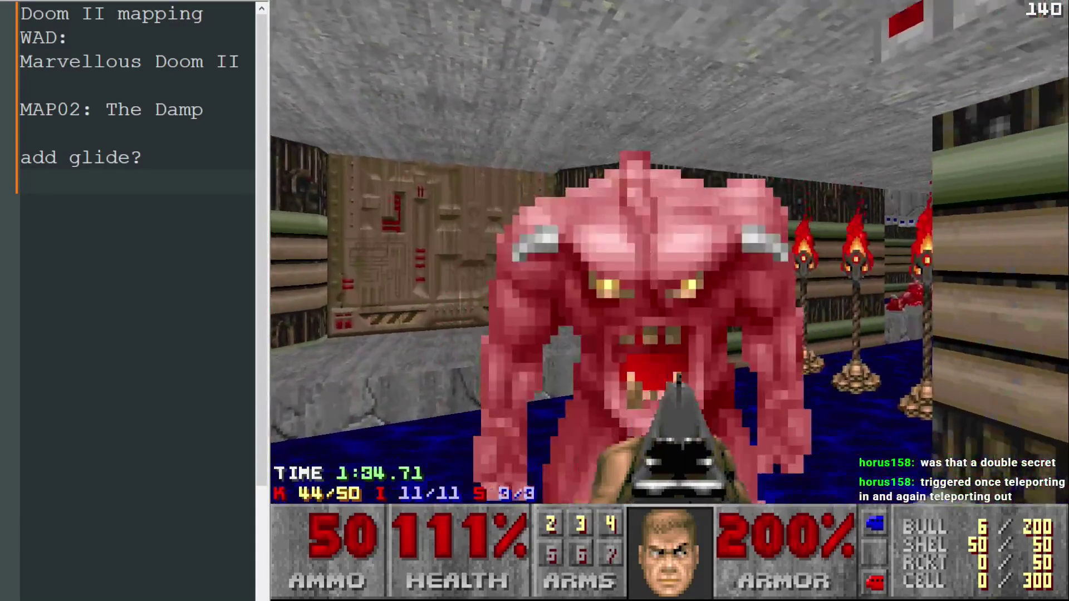
pyautogui.press('ctrl')
pyautogui.press('ctrl')
pyautogui.press('ctrl')
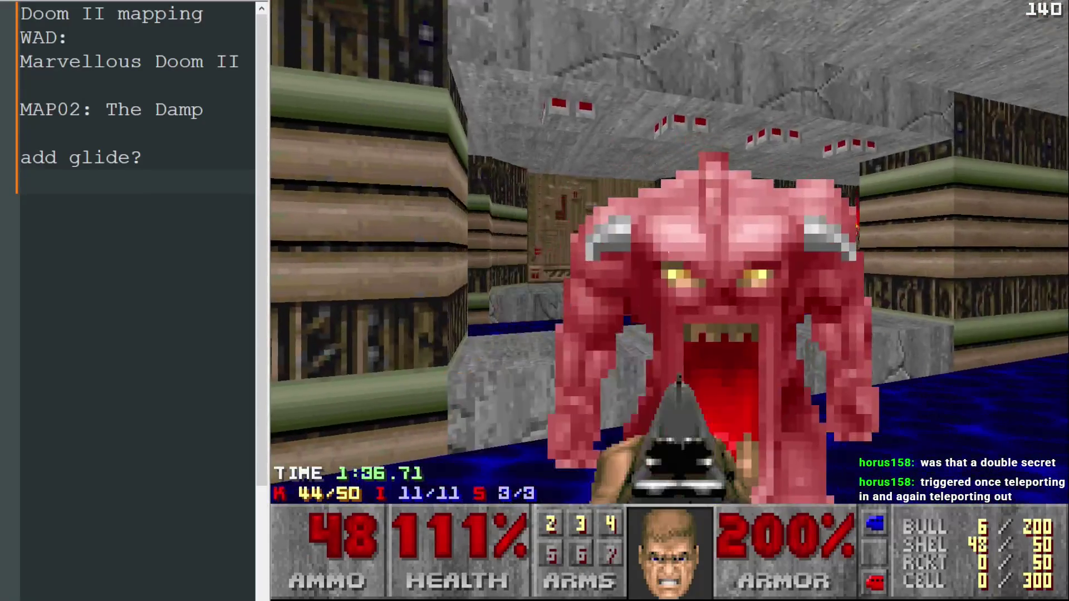
pyautogui.press('Left')
# Open the brown door, clear the zombiemen, hit the exit switch, and open the game menu
pyautogui.press('Up')
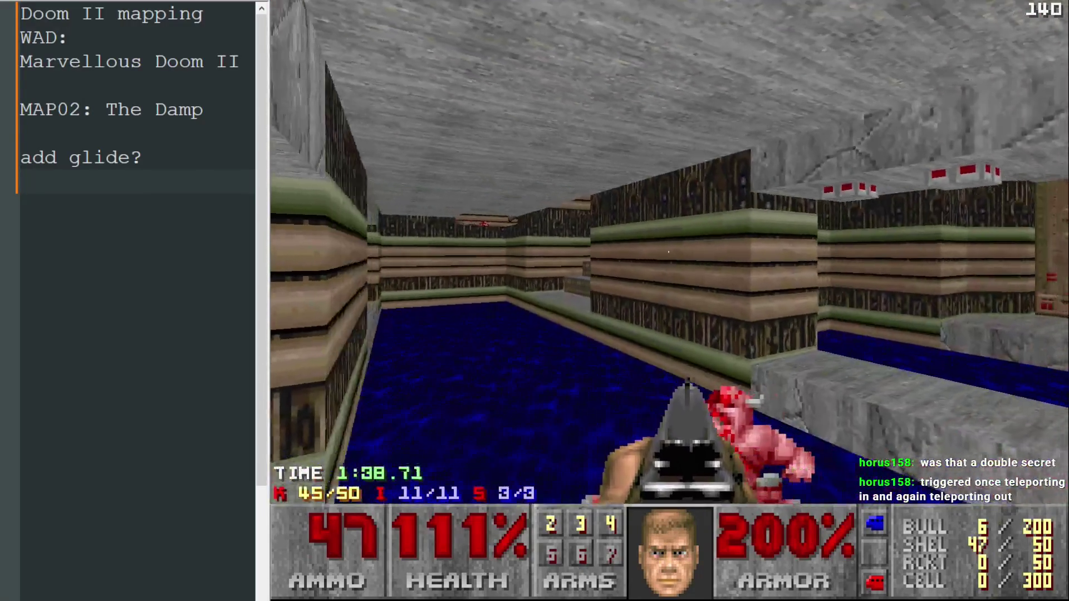
pyautogui.press('Up')
pyautogui.press('space')
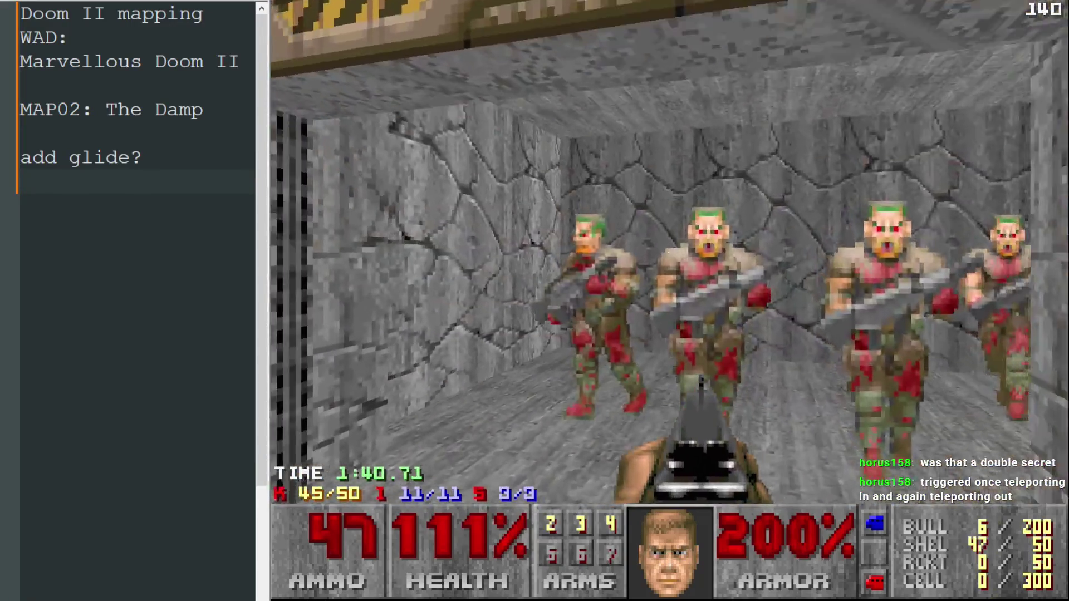
pyautogui.press('ctrl')
pyautogui.press('ctrl')
pyautogui.press('ctrl')
pyautogui.press('Up')
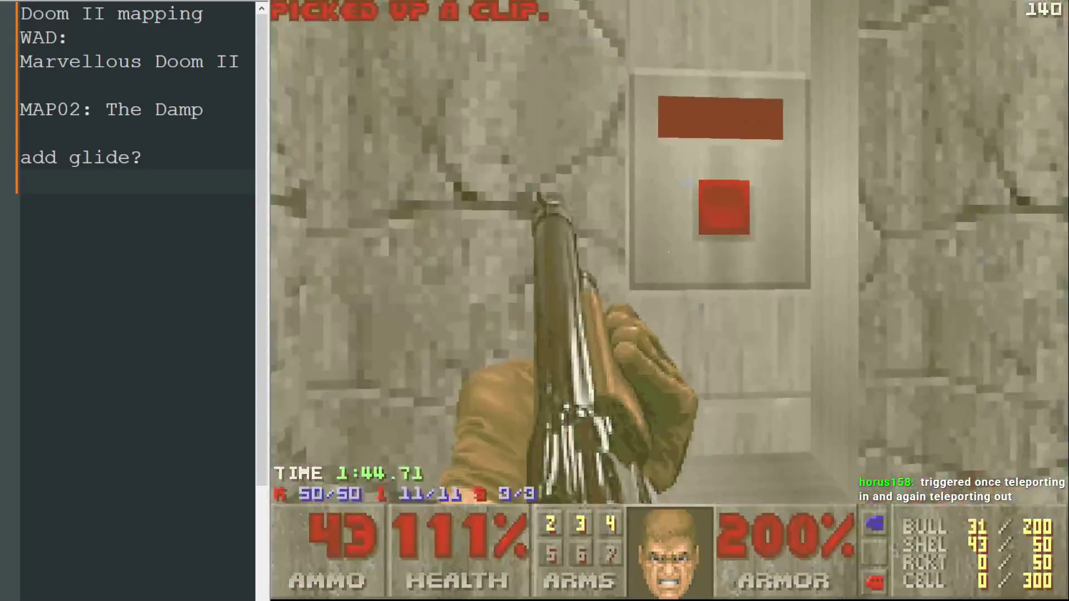
pyautogui.press('space')
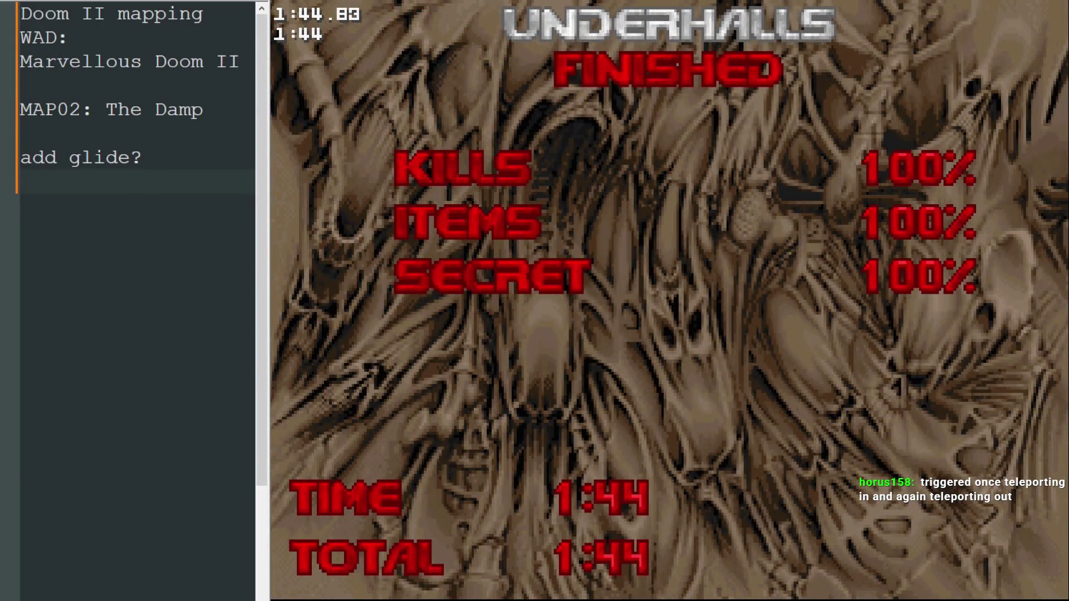
pyautogui.press('Escape')
pyautogui.press('Up')
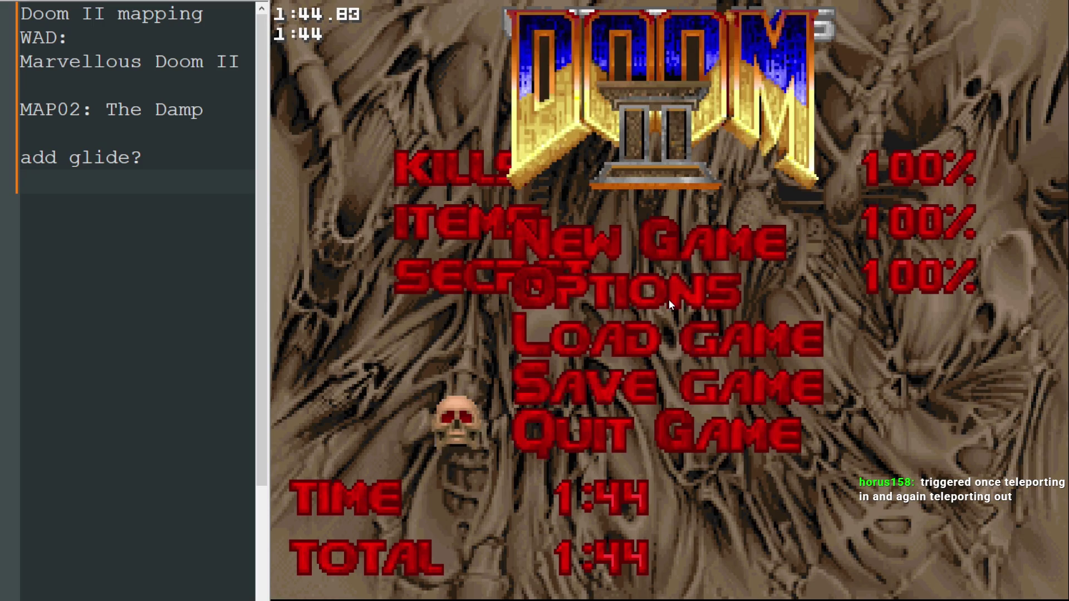
# Quit the game, then pan MAP02 down to the lower grey room and zoom in on it
pyautogui.press('Return')
pyautogui.press('y')
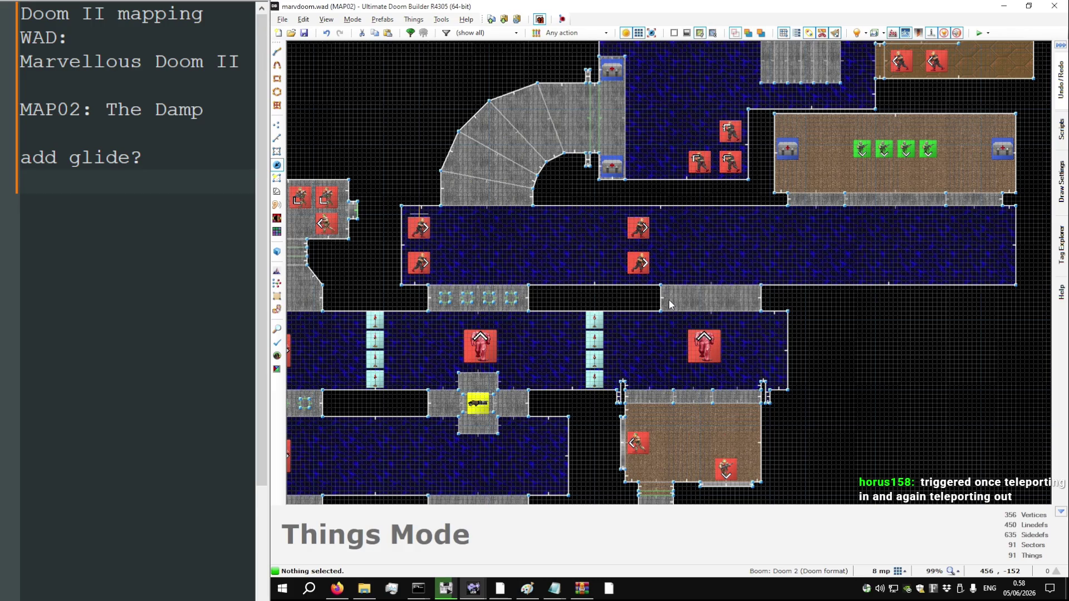
pyautogui.press('Left')
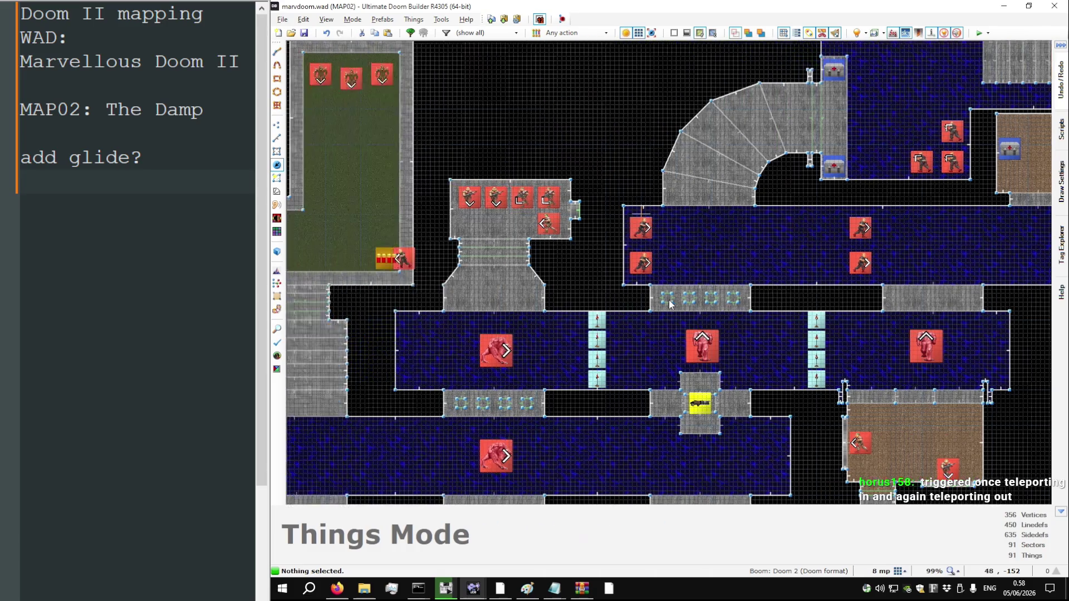
pyautogui.press('Down')
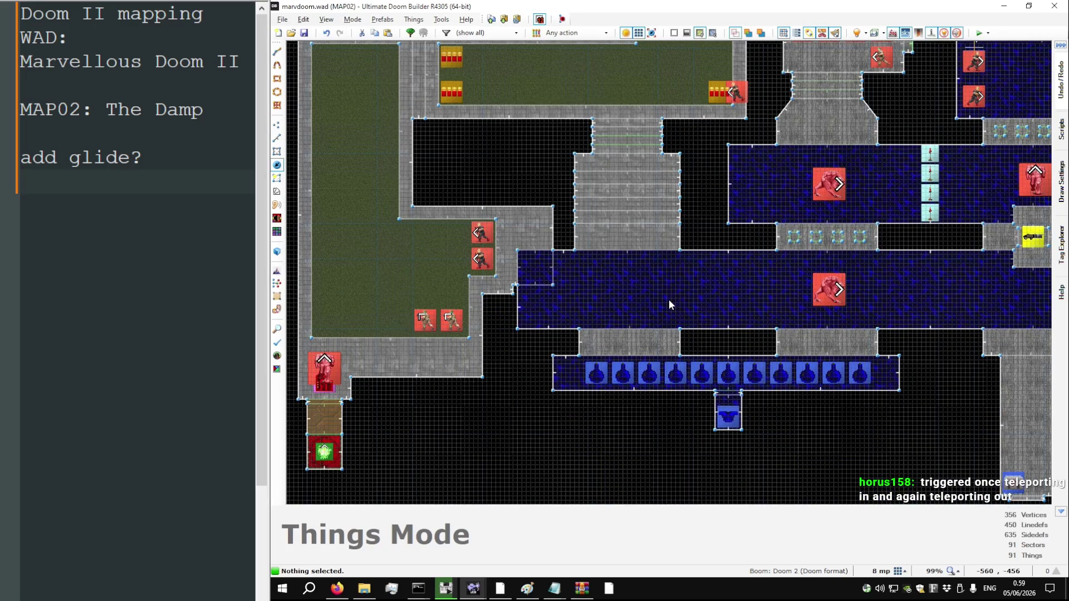
pyautogui.press('Right')
pyautogui.press('Right')
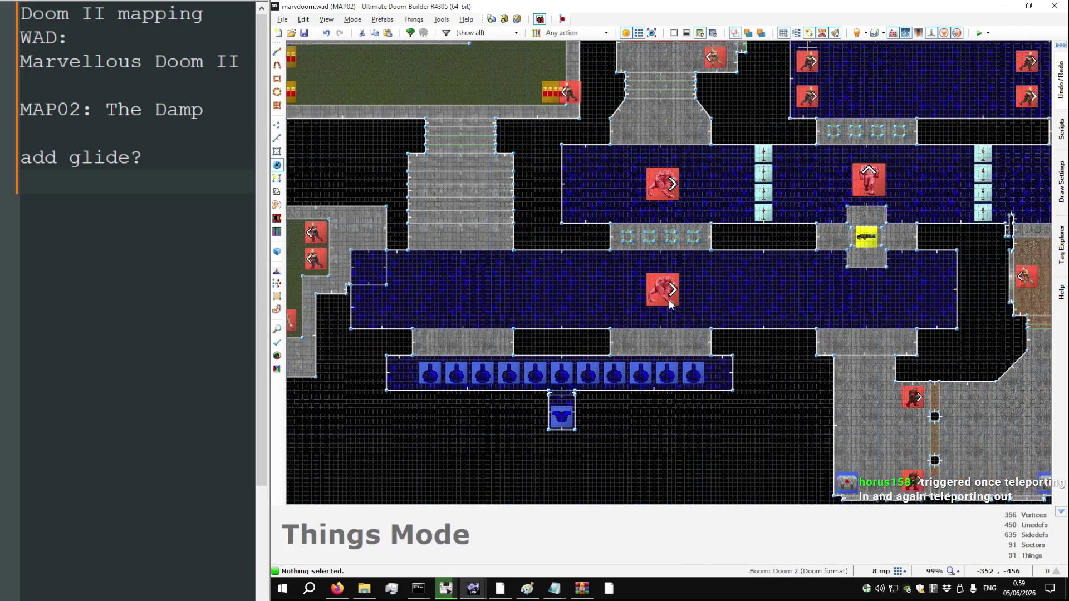
pyautogui.press('Down')
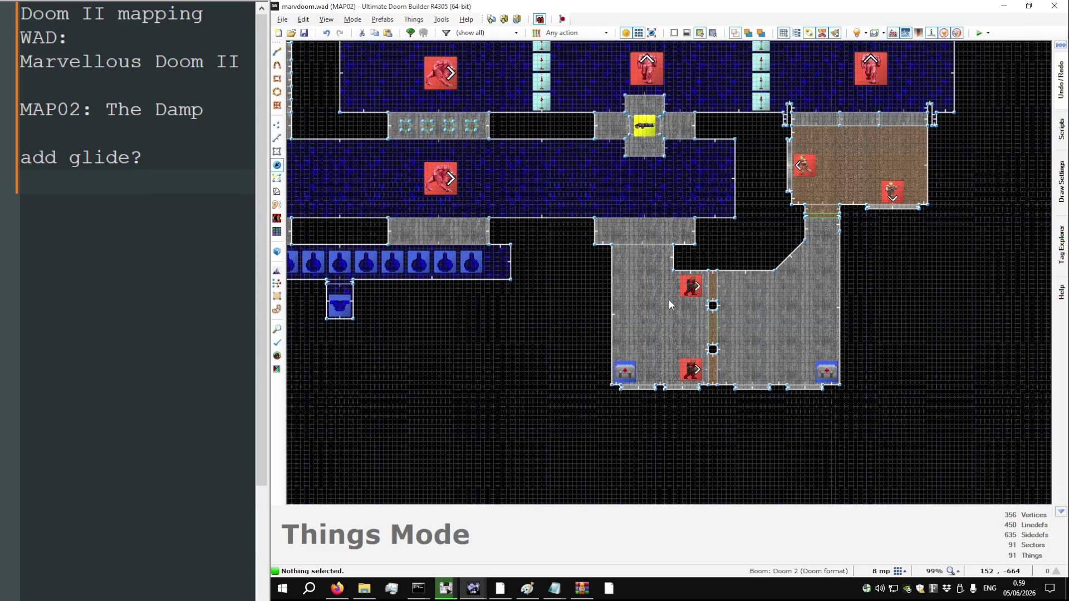
pyautogui.scroll(5, 669, 299)
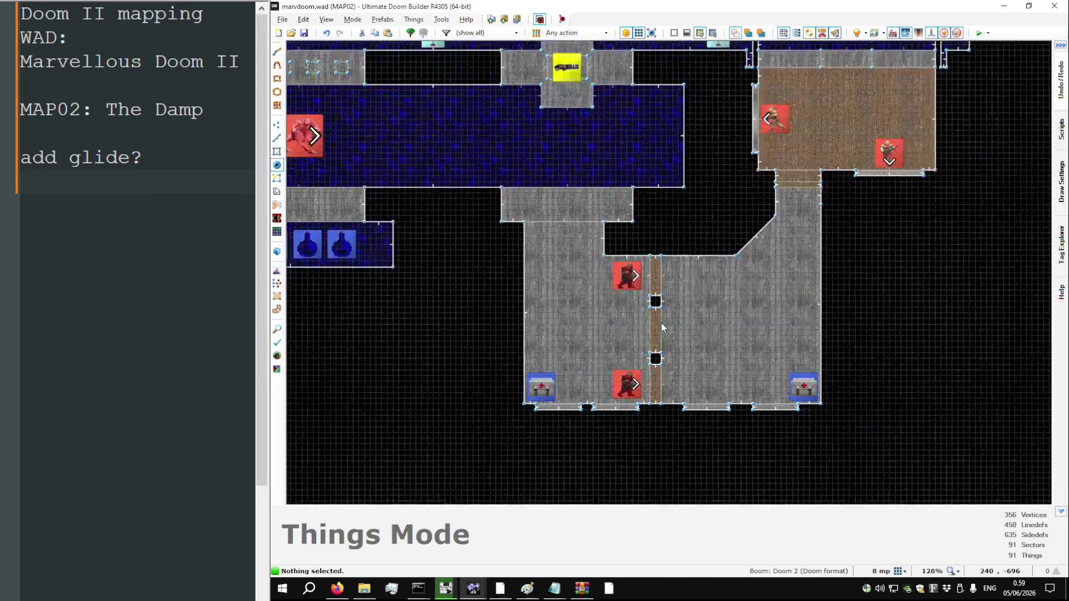
# In Visual Mode, put DOORTRAK on the door's missing upper wall, undoing an accidental FWATER1 paste
pyautogui.press('w')
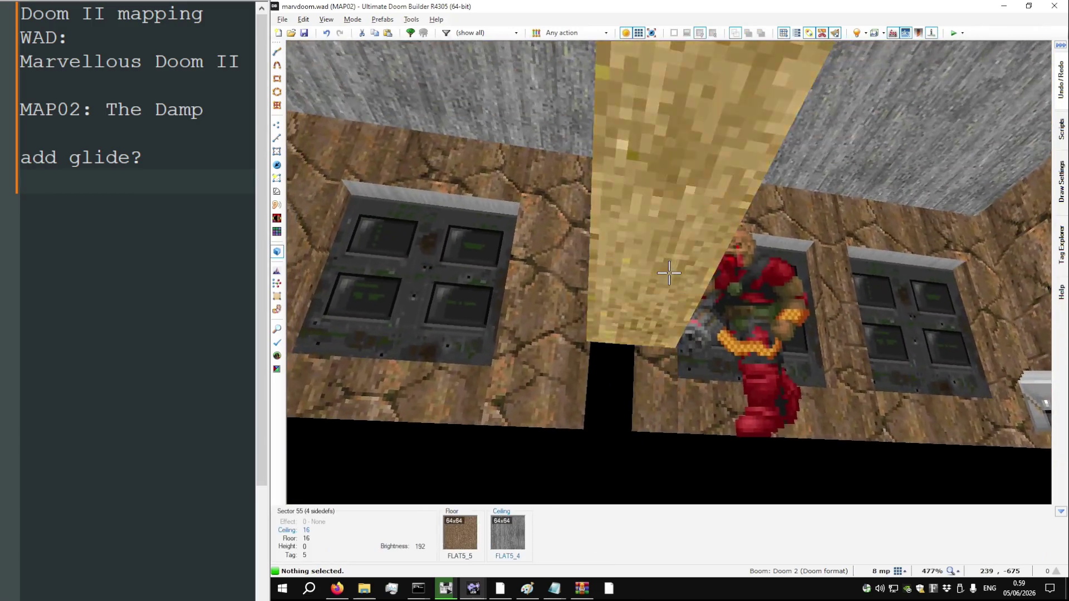
pyautogui.click(669, 273)
pyautogui.scroll(1, 669, 273)
pyautogui.hotkey('ctrl', 'c')
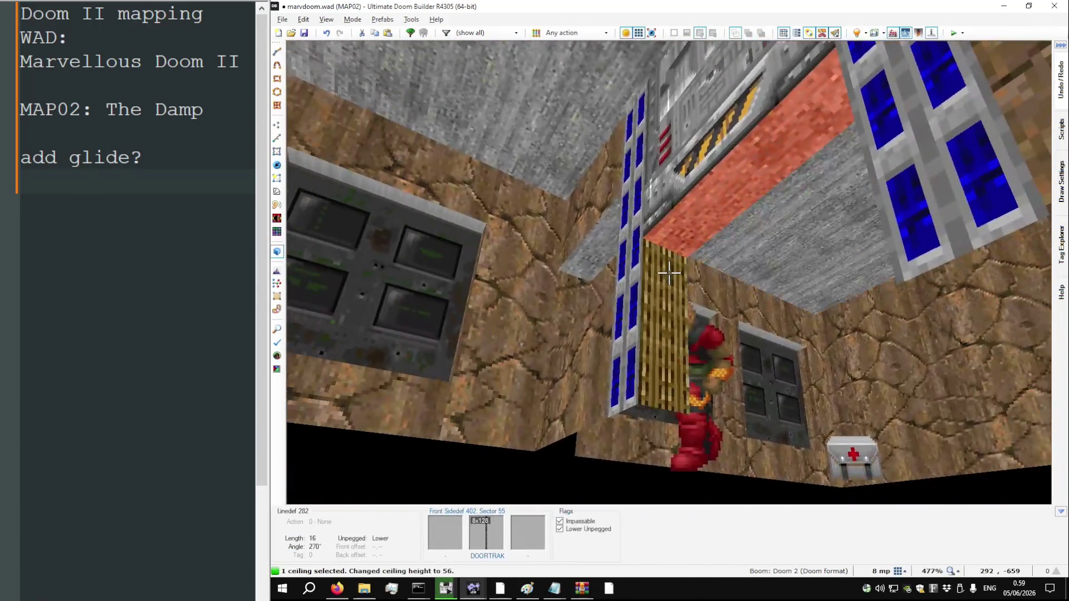
pyautogui.hotkey('ctrl', 'v')
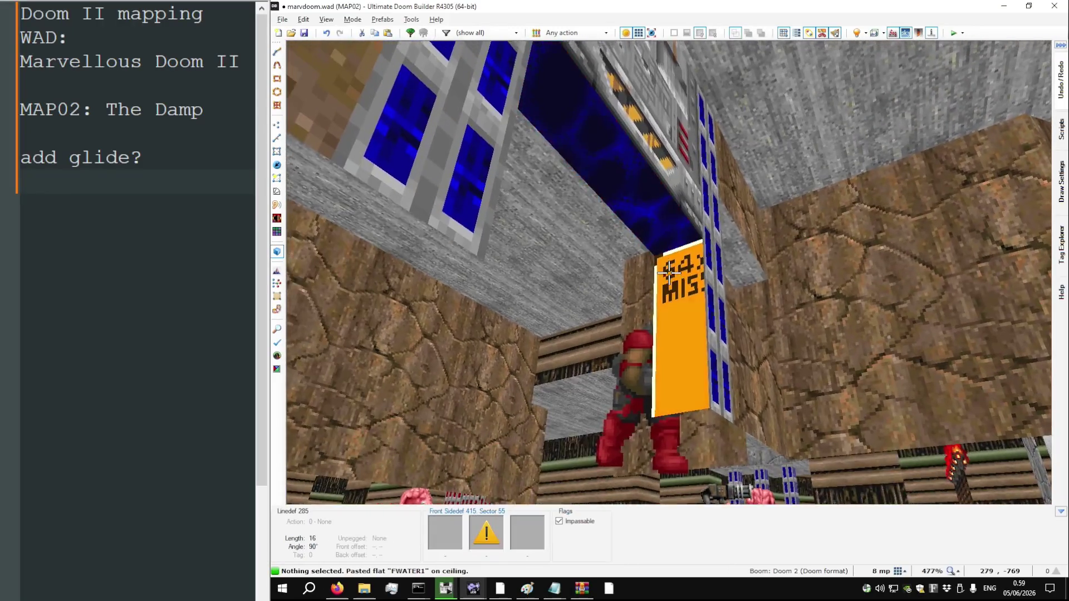
pyautogui.scroll(1, 669, 273)
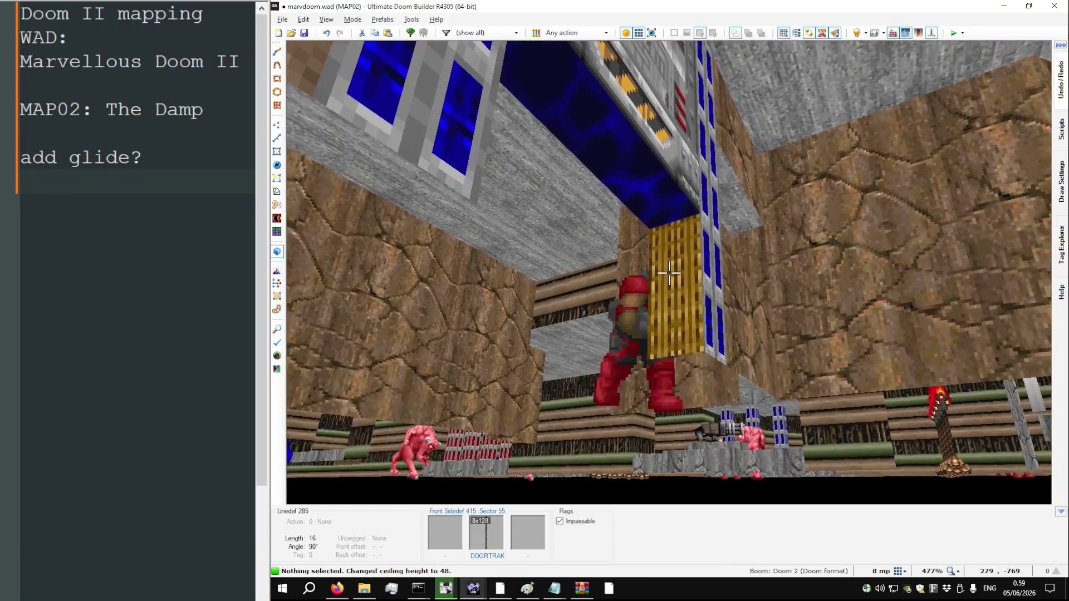
pyautogui.scroll(-2, 669, 273)
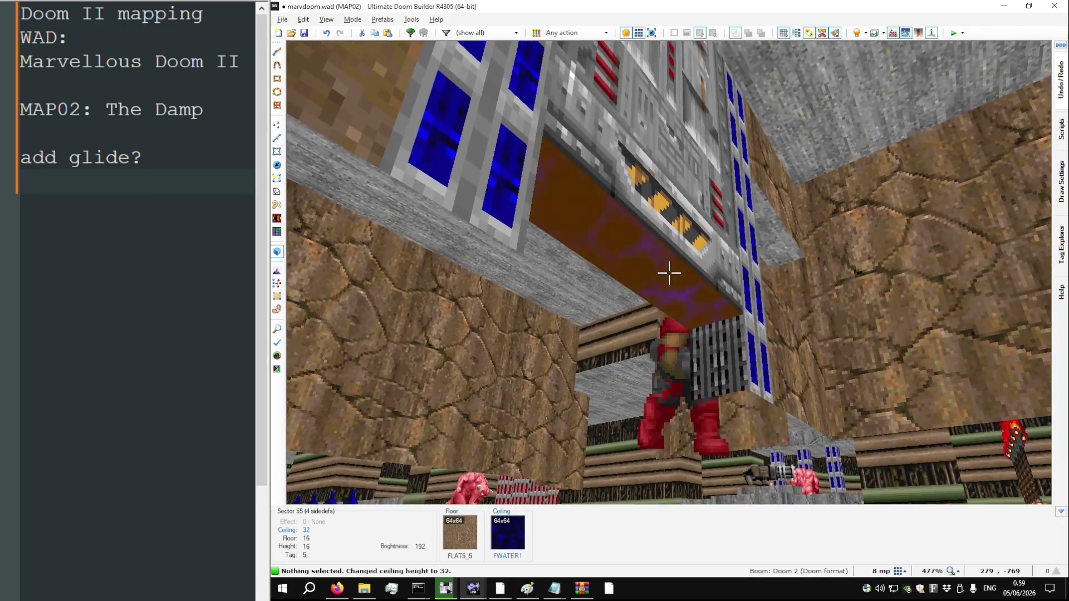
pyautogui.hotkey('ctrl', 'z')
pyautogui.hotkey('ctrl', 'z')
pyautogui.hotkey('ctrl', 'z')
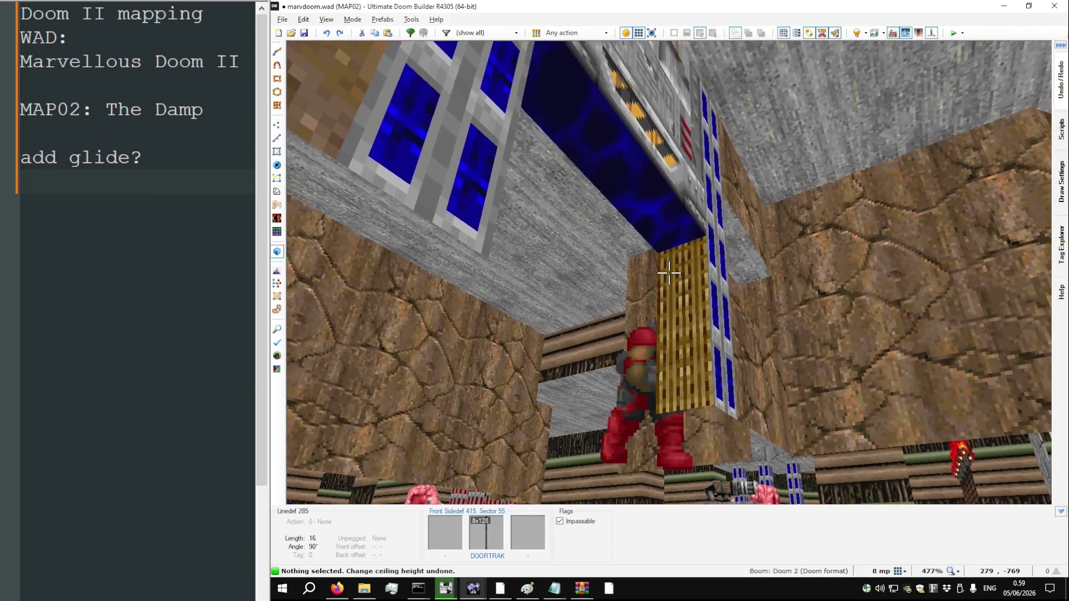
pyautogui.hotkey('ctrl', 'v')
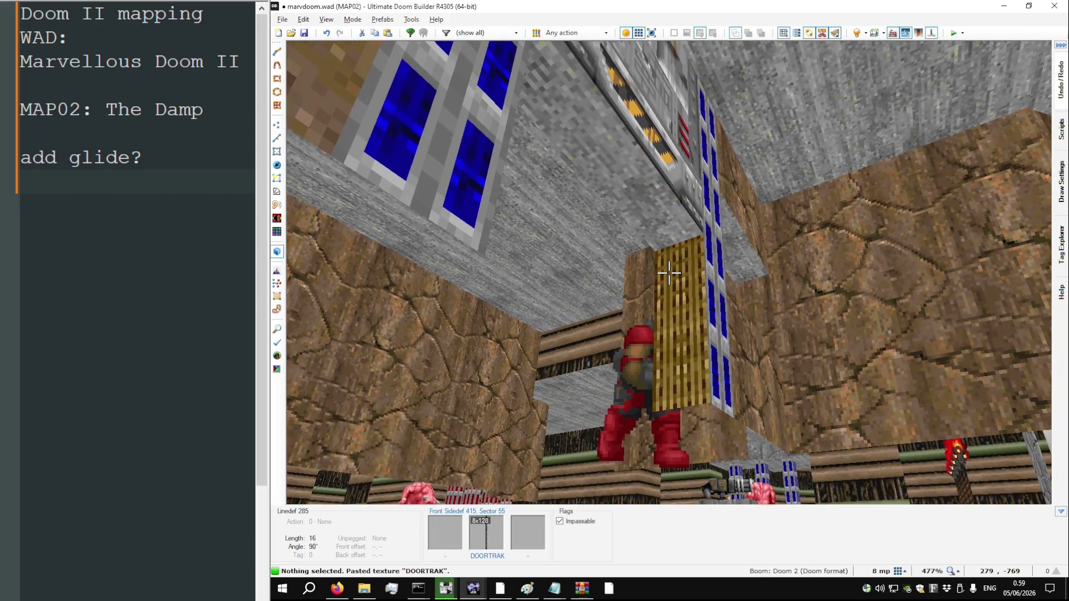
# Lower the door sector's ceiling to 16 and give it the FLAT1 ceiling flat
pyautogui.scroll(-5, 669, 272)
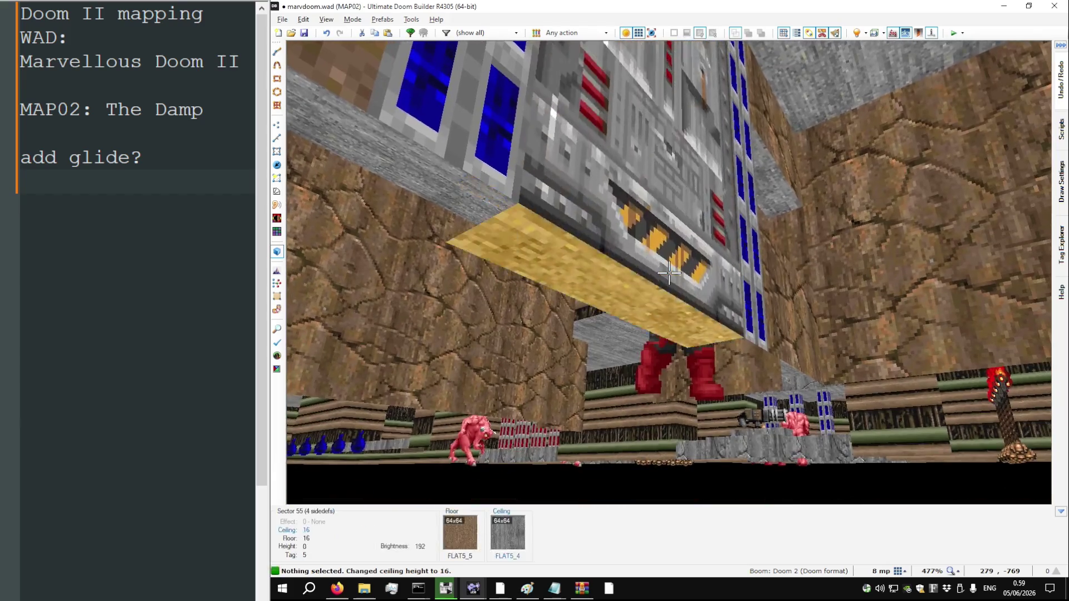
pyautogui.press('w')
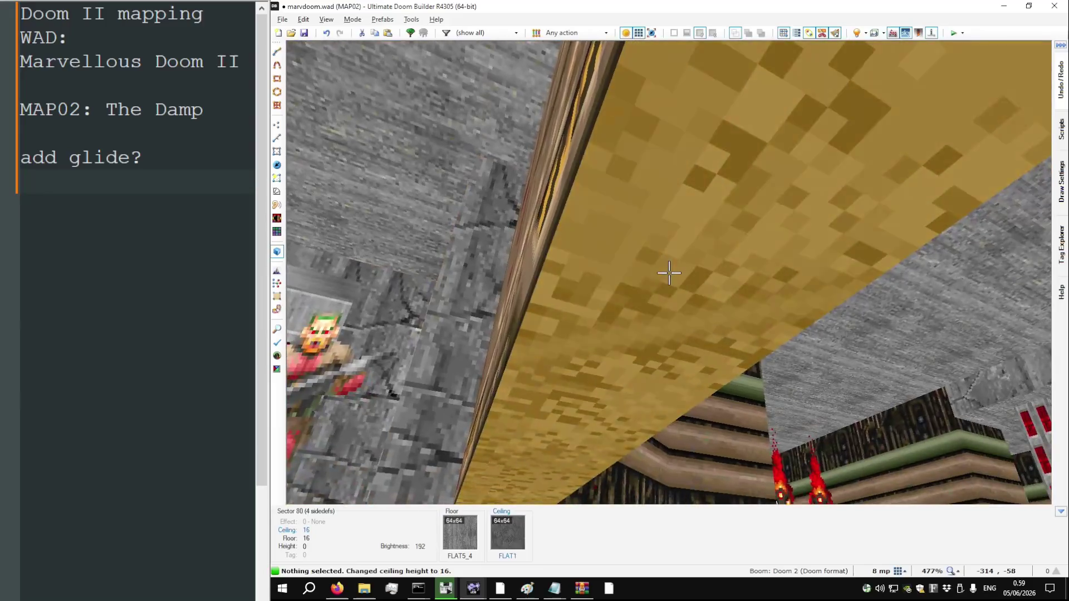
pyautogui.press('w')
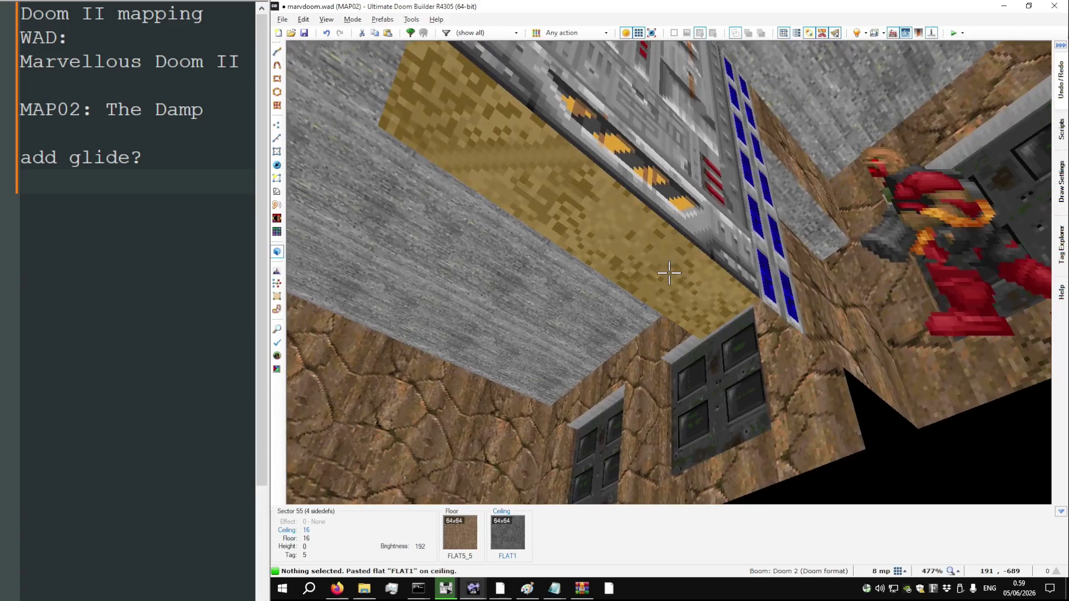
pyautogui.press('w')
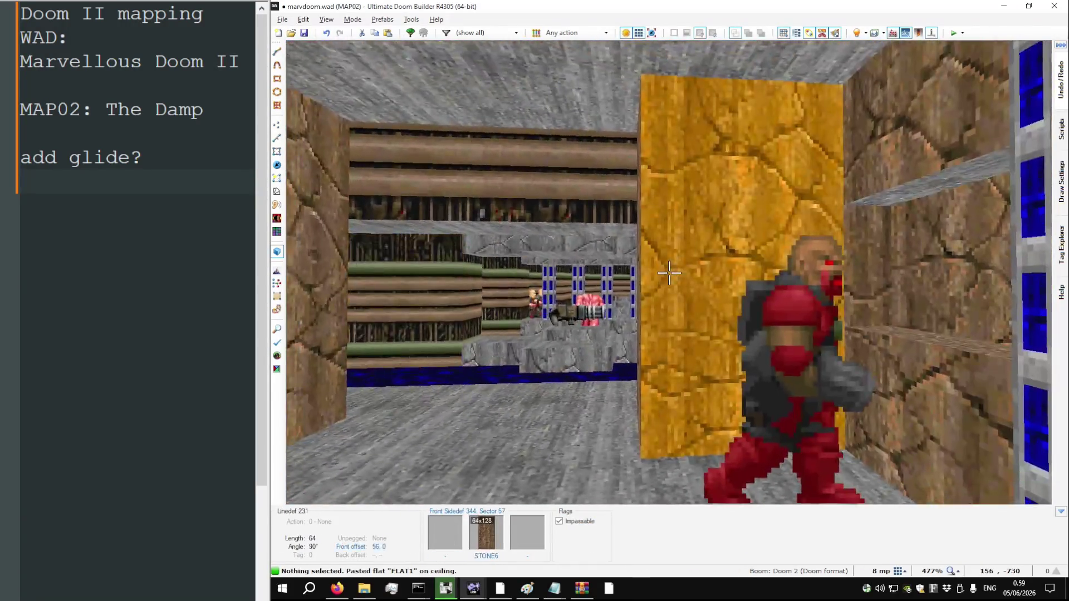
# Fly through MAP02 past the barred corridor, brick-room stairs and UAC door to the yellow walls
pyautogui.press('w')
pyautogui.press('w')
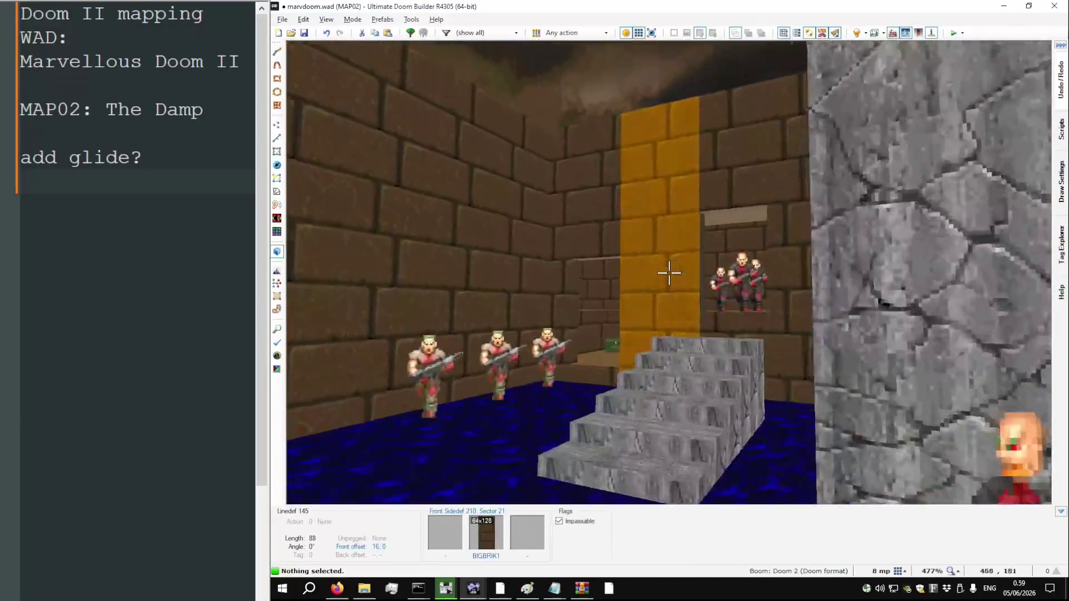
pyautogui.press('w')
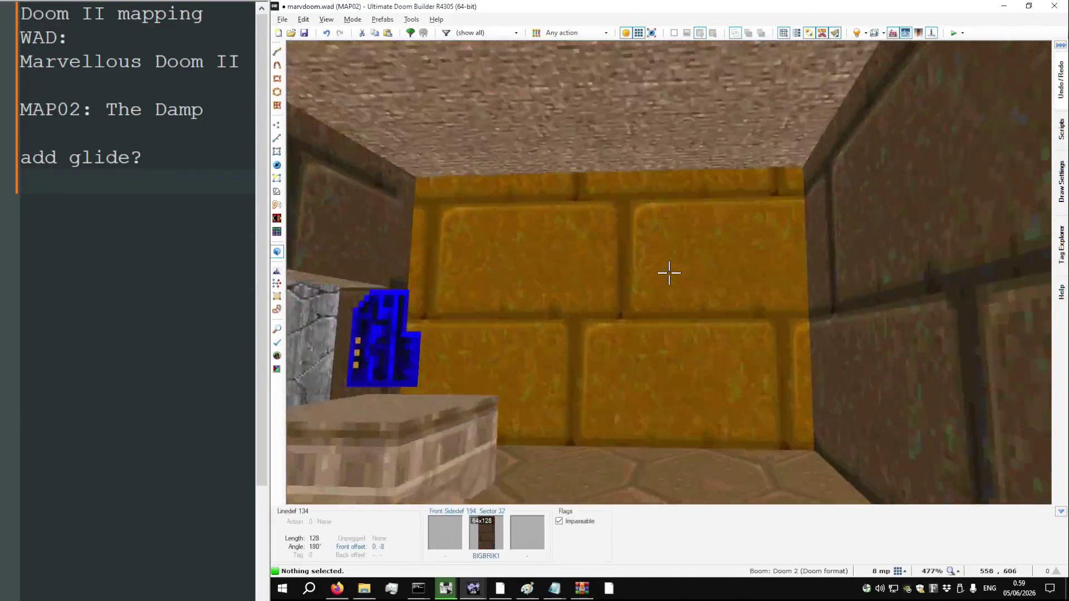
pyautogui.press('w')
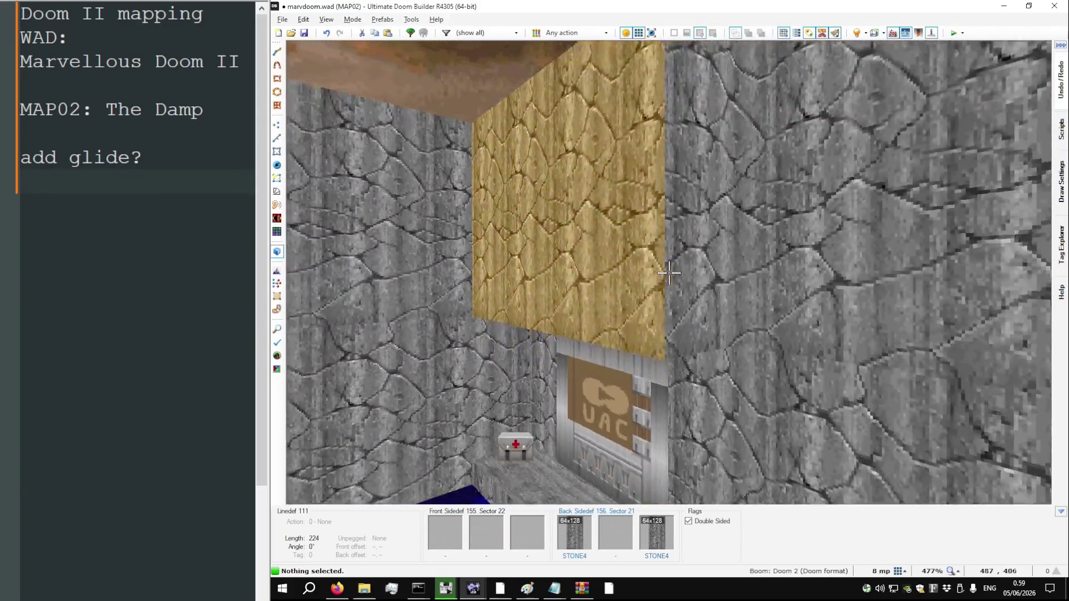
pyautogui.press('w')
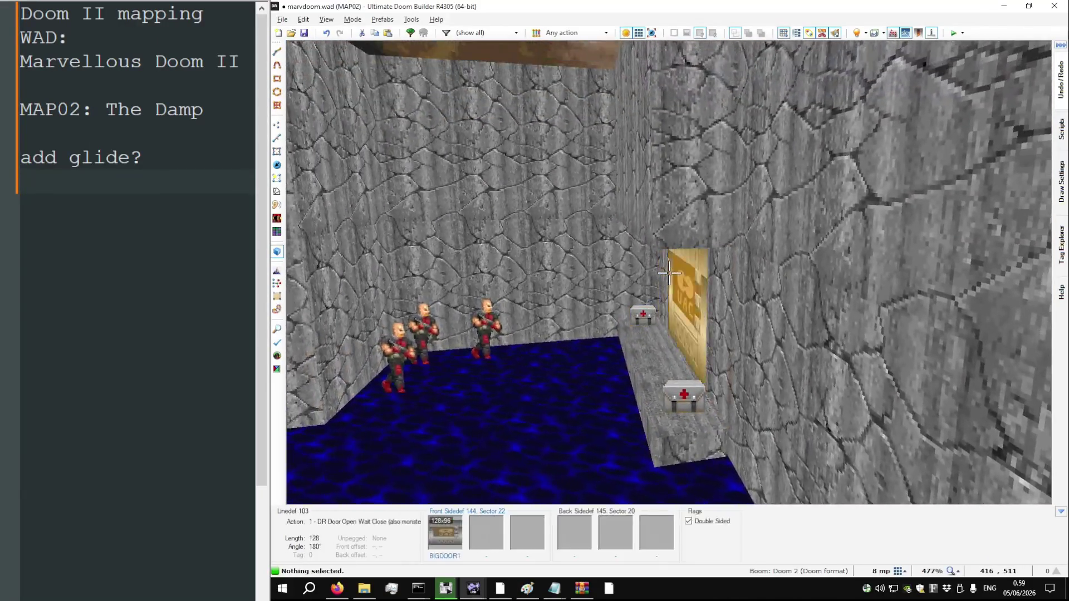
pyautogui.press('w')
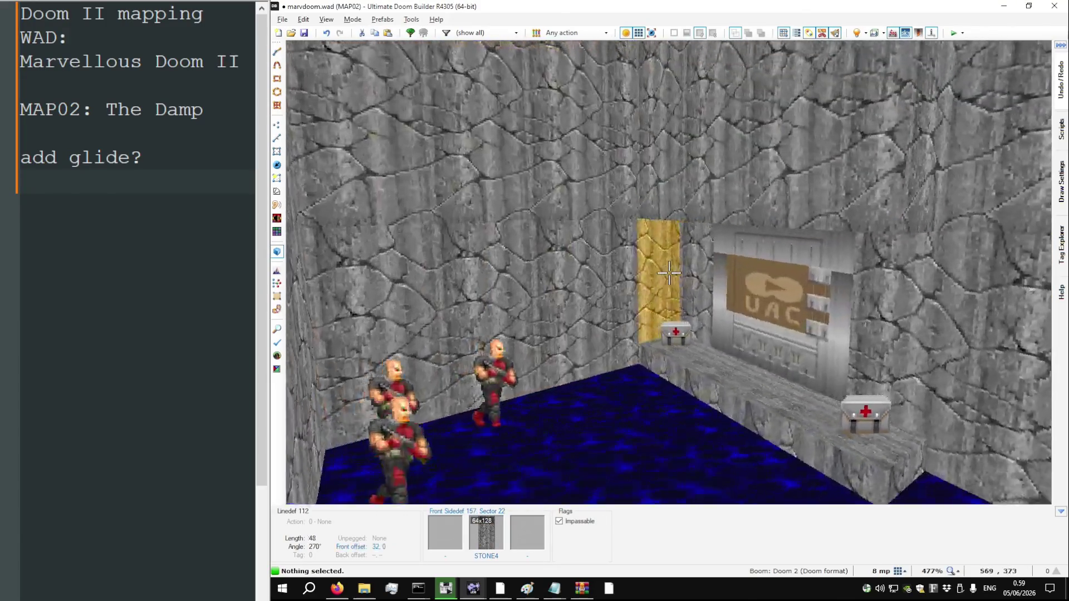
pyautogui.press('w')
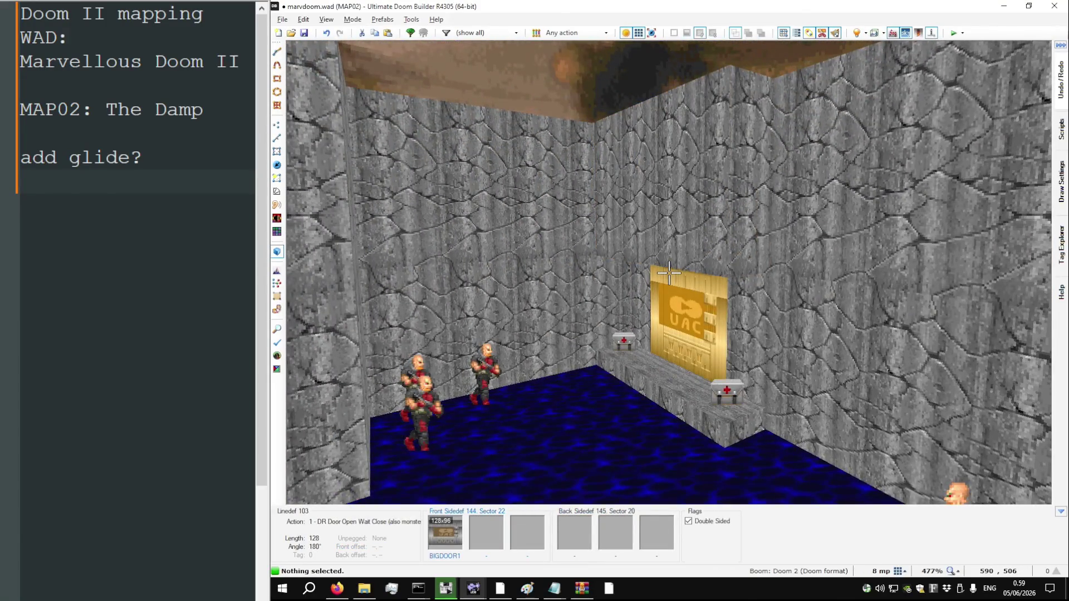
pyautogui.press('w')
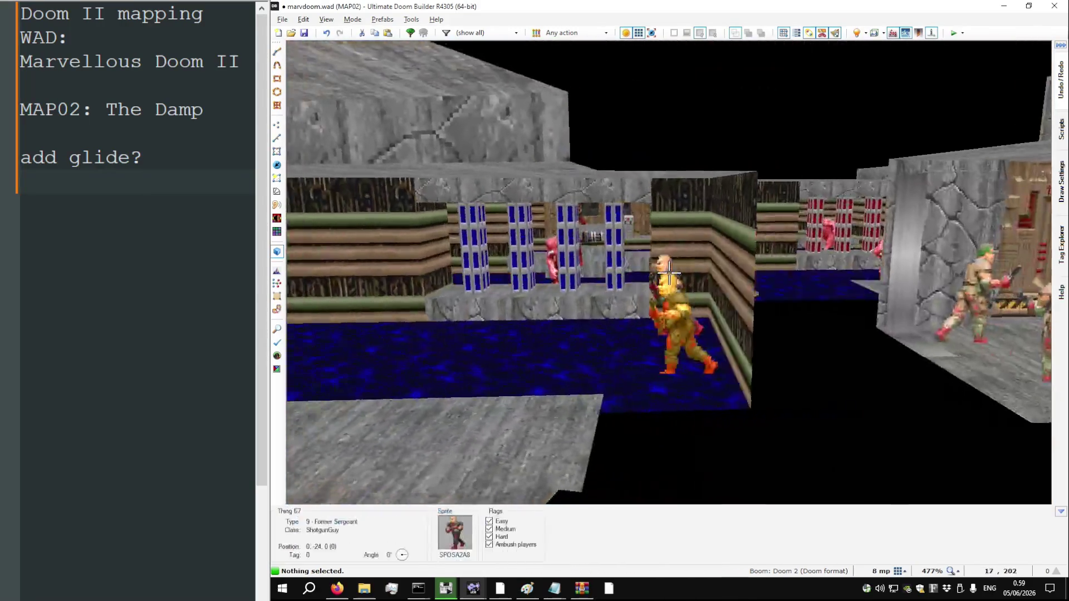
pyautogui.press('w')
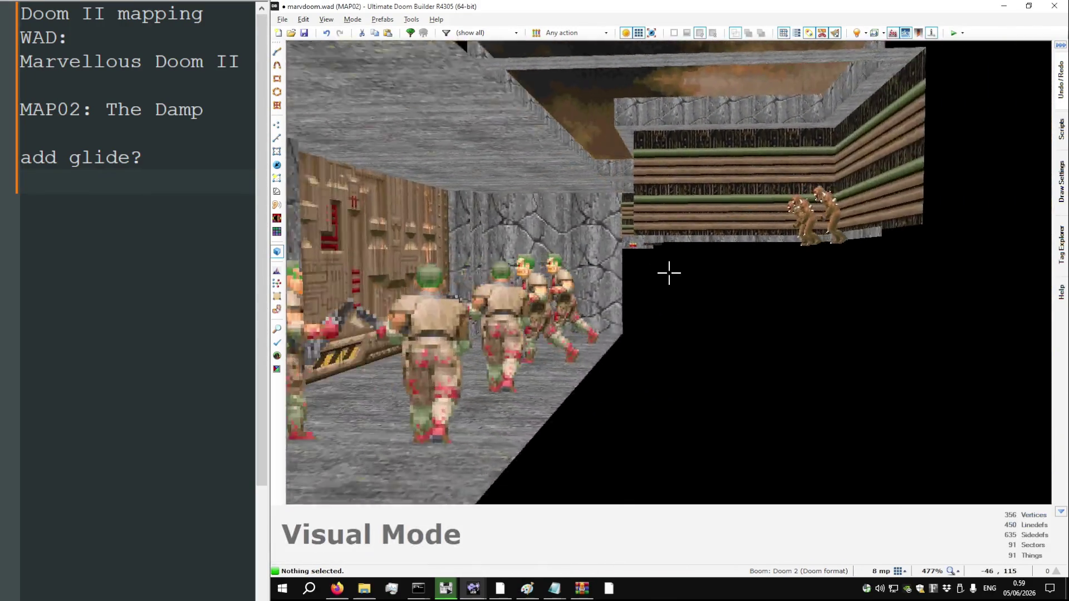
pyautogui.press('w')
pyautogui.press('w')
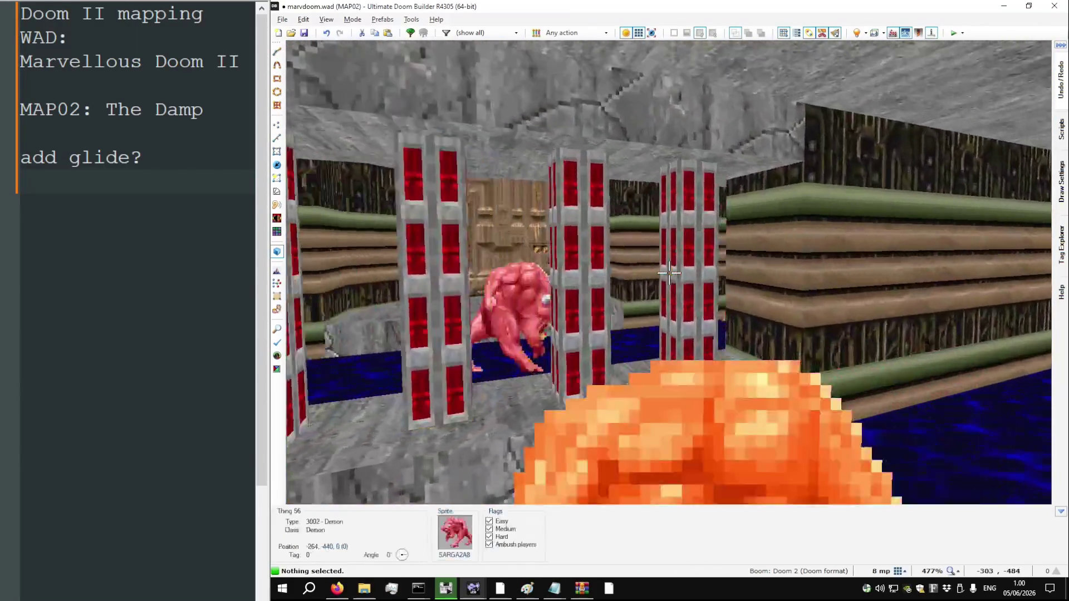
# Continue through the grey room, pipe wall and corridors to the player starts, then save the map
pyautogui.press('w')
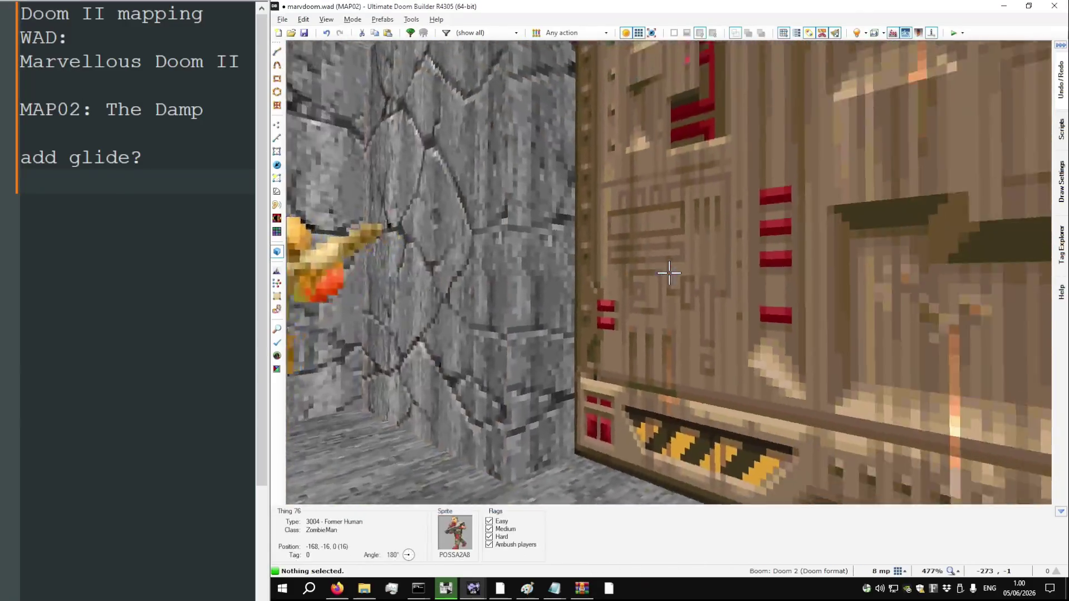
pyautogui.press('w')
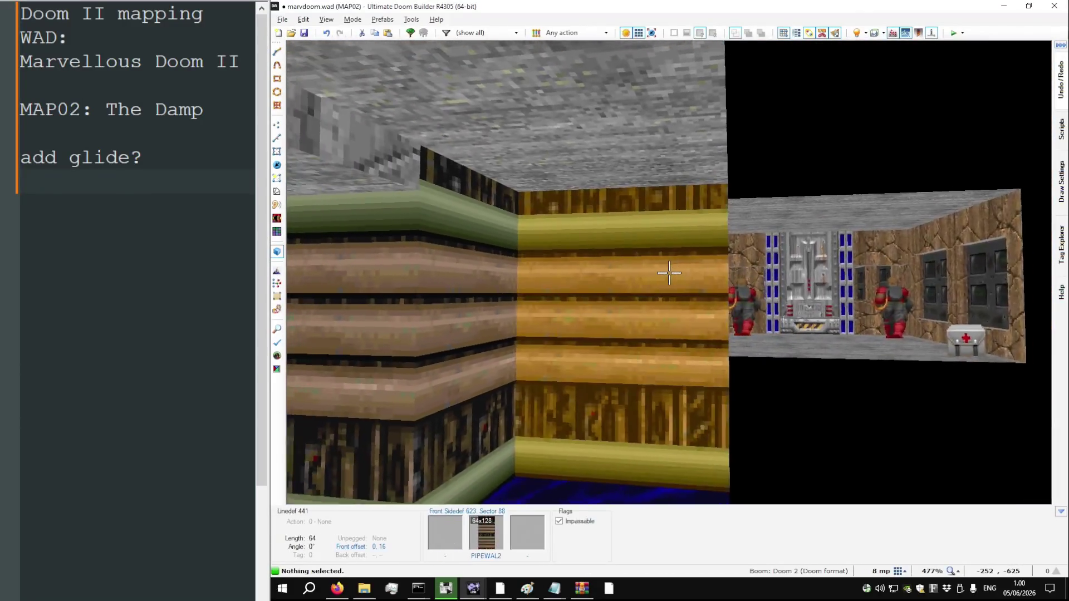
pyautogui.press('w')
pyautogui.press('w')
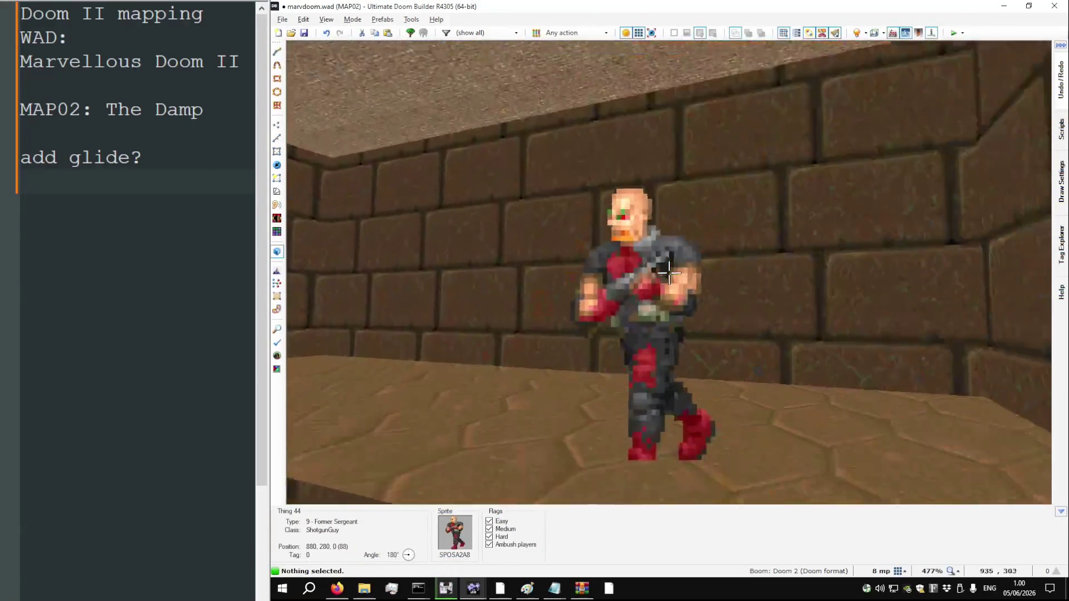
pyautogui.press('w')
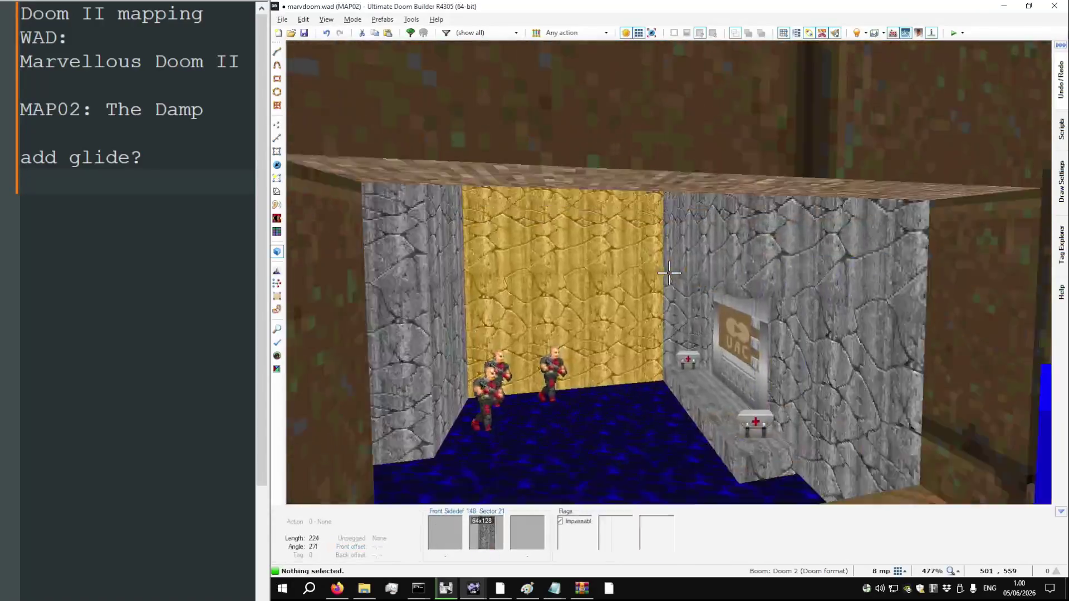
pyautogui.press('w')
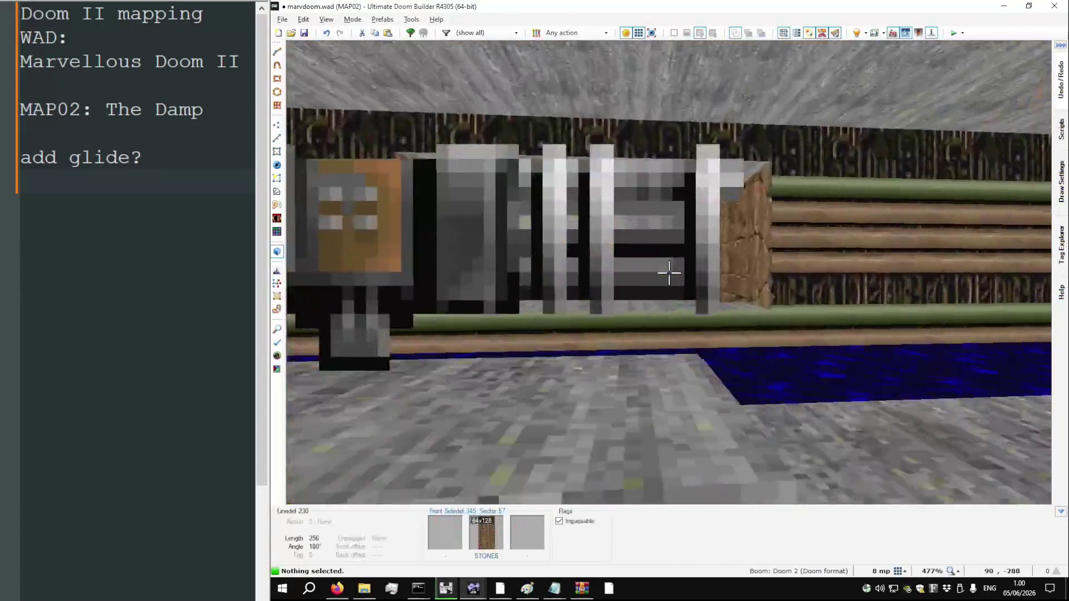
pyautogui.press('w')
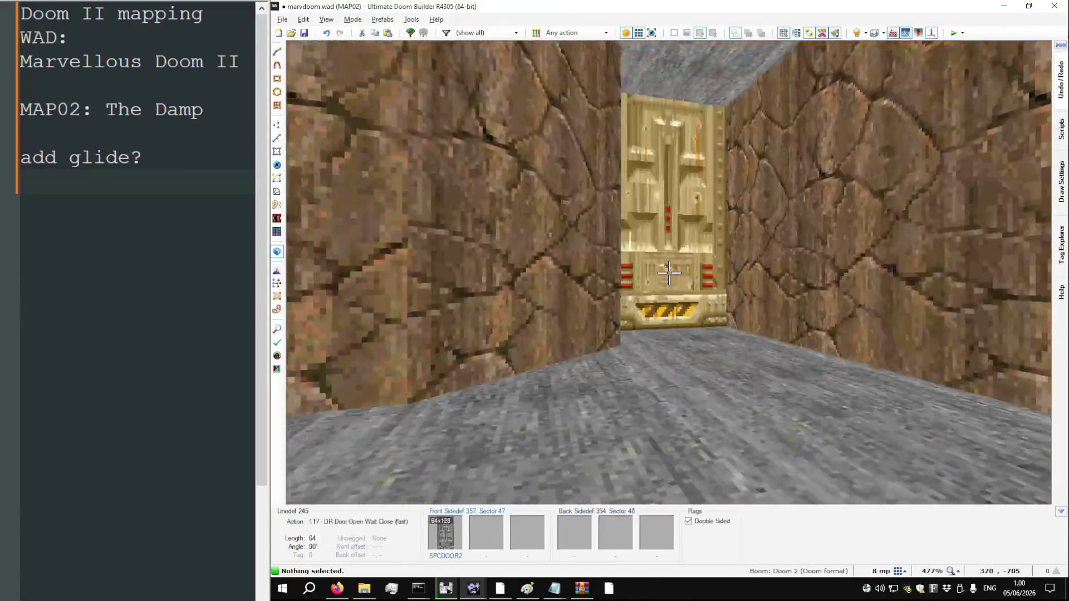
pyautogui.press('w')
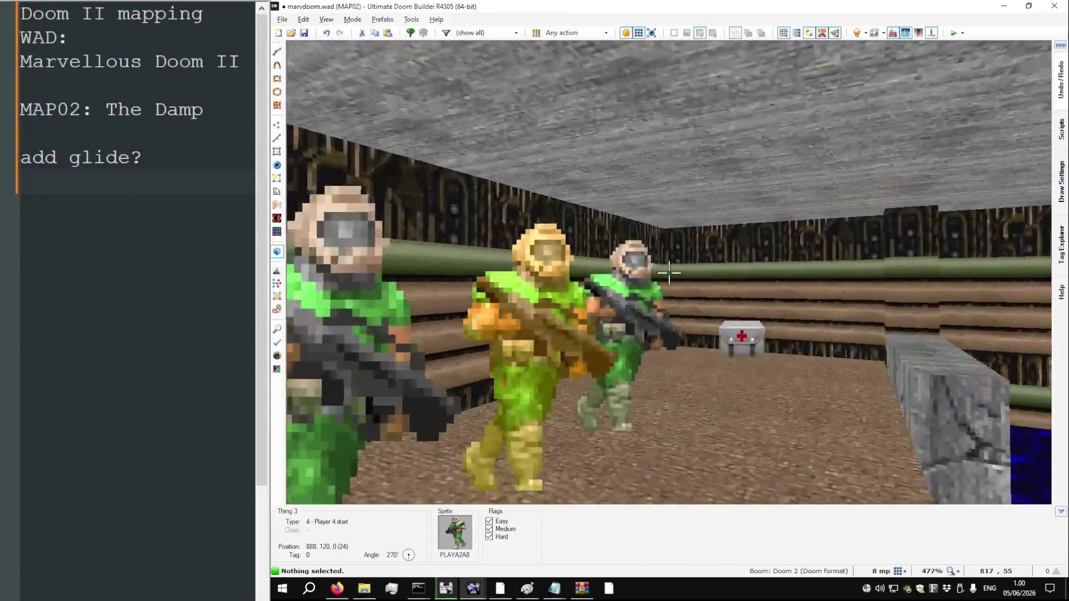
pyautogui.hotkey('ctrl', 's')
pyautogui.press('q')
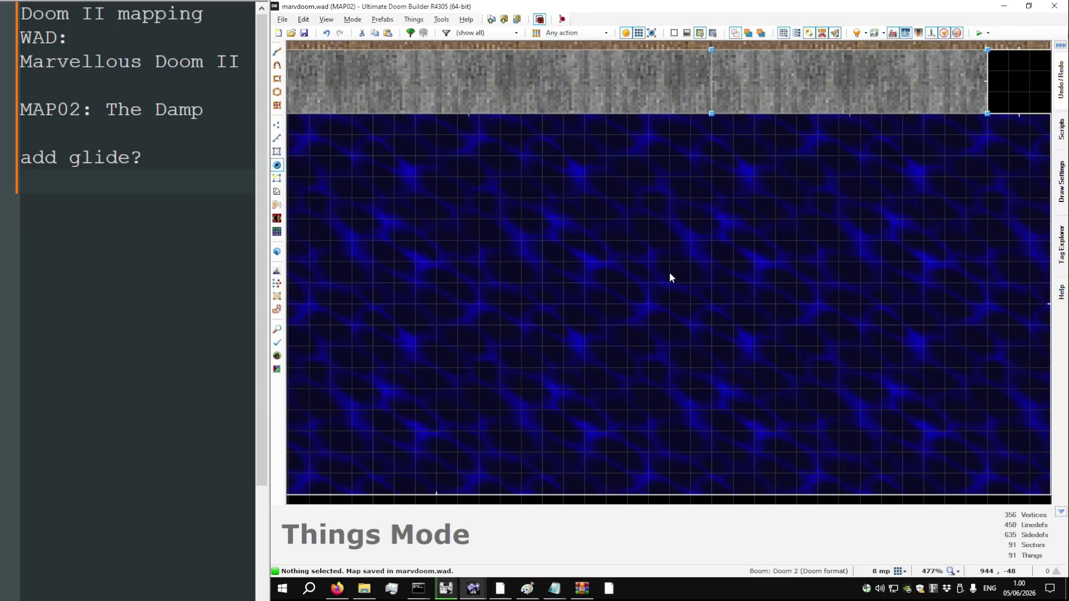
# Create a new map with level name MAP03
pyautogui.press('F2')
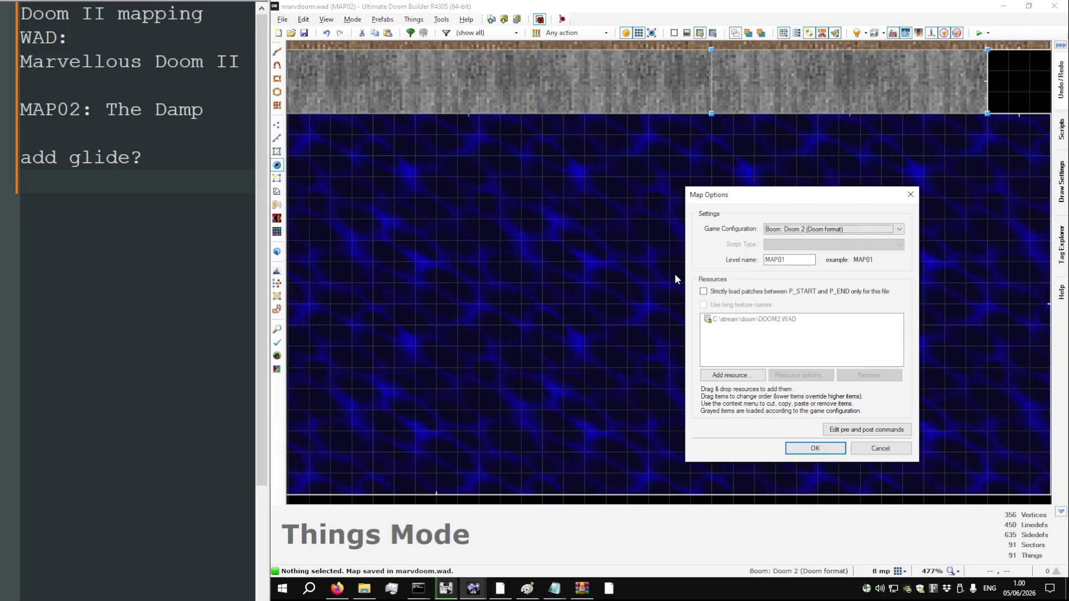
pyautogui.click(791, 260)
pyautogui.press('BackSpace')
pyautogui.write('3')
pyautogui.click(819, 447)
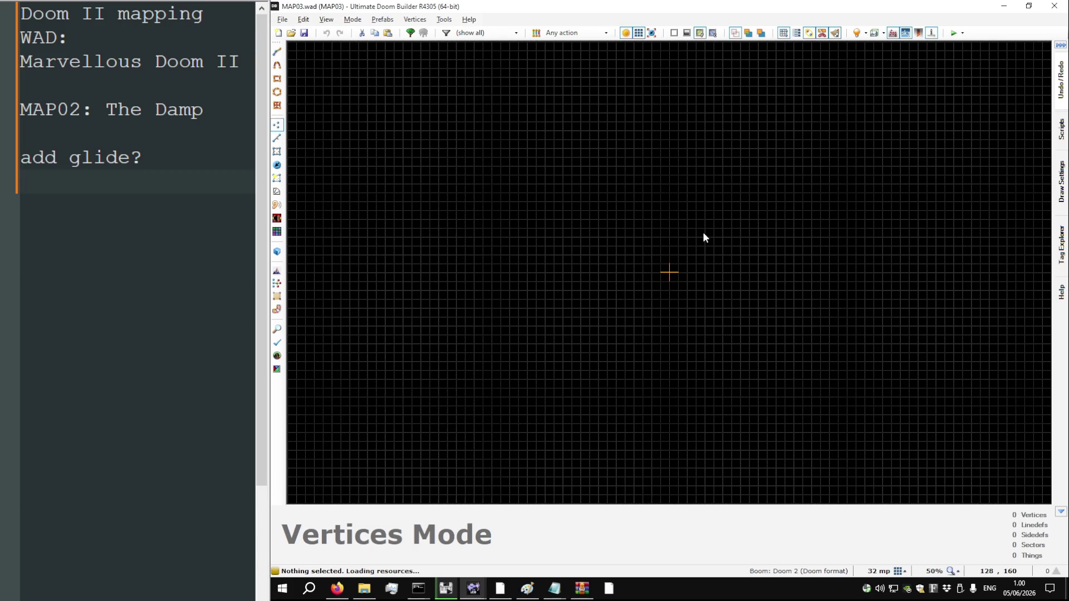
# Save MAP03 into c:\streamdoom\marvdoom.wad
pyautogui.hotkey('ctrl', 's')
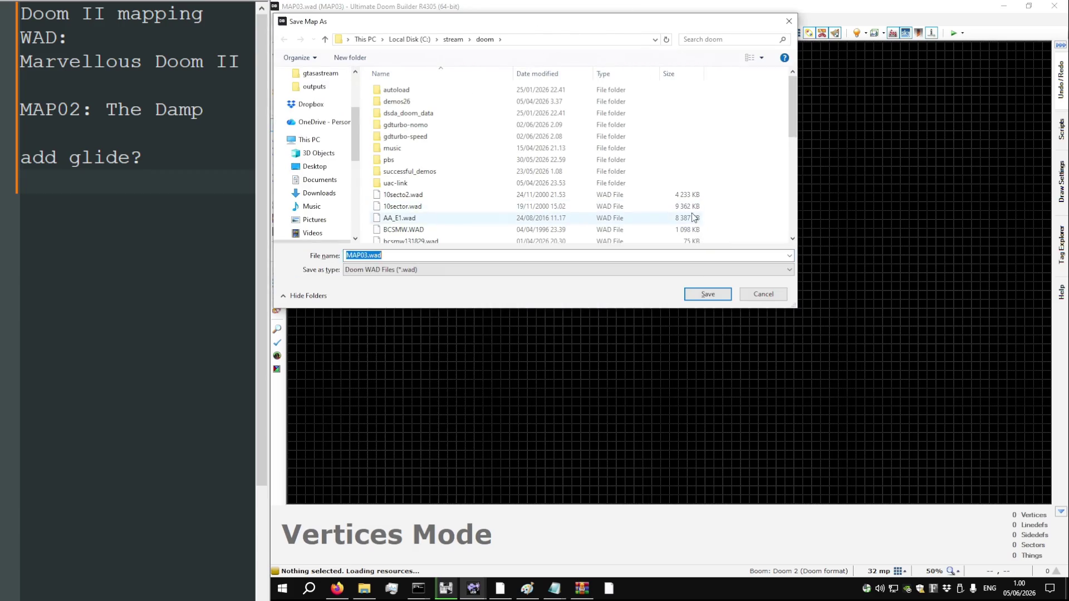
pyautogui.press('Escape')
pyautogui.click(282, 19)
pyautogui.click(337, 108)
pyautogui.write('mar')
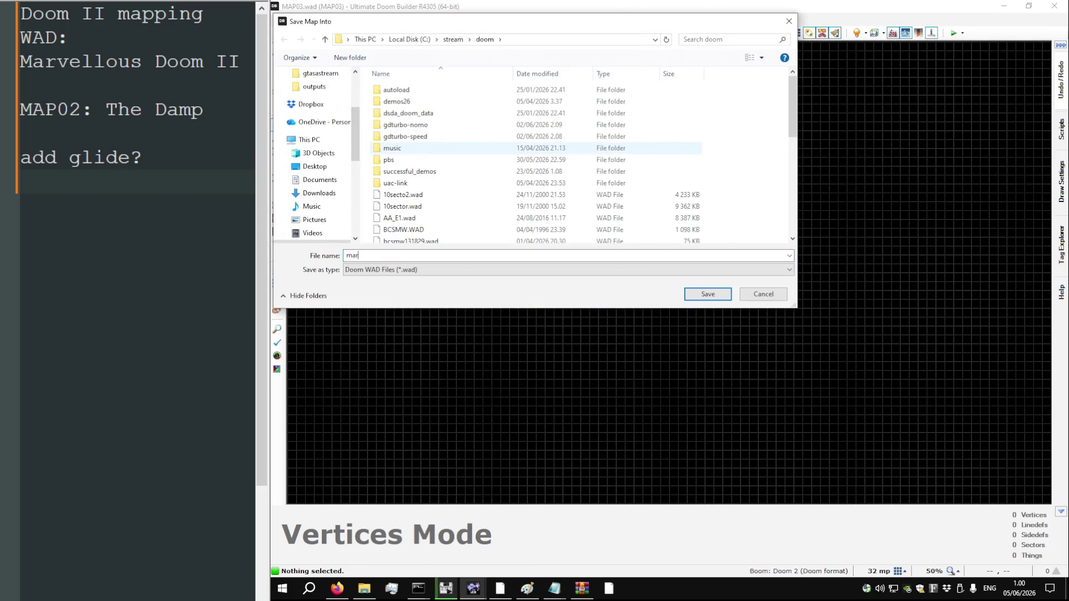
pyautogui.write('v')
pyautogui.press('BackSpace')
pyautogui.press('BackSpace')
pyautogui.press('BackSpace')
pyautogui.write('c:\\streamdoom\\')
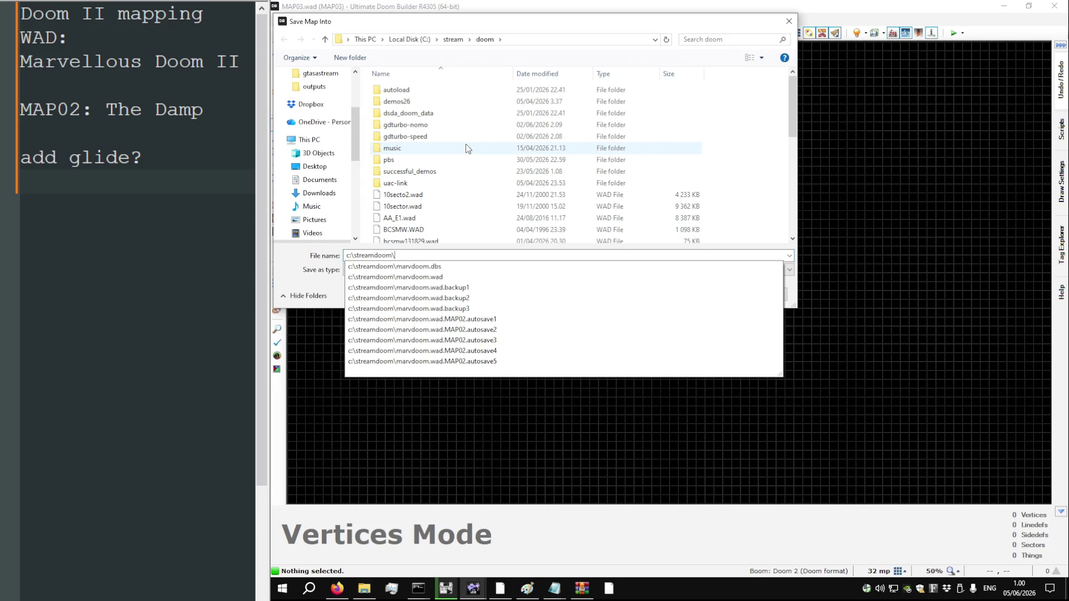
pyautogui.write('marvdoom.wad')
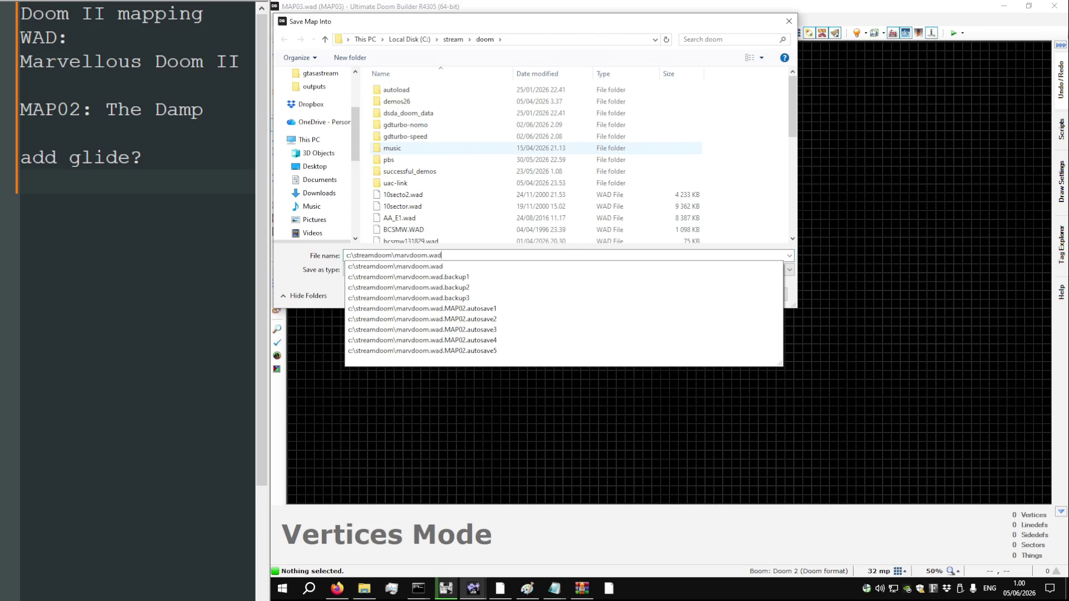
pyautogui.press('Return')
pyautogui.press('space')
# Draw a three-corner inner outline and an eight-corner outer polygon, closing them into a sector
pyautogui.click(544, 301)
pyautogui.click(571, 309)
pyautogui.click(669, 255)
pyautogui.click(581, 131)
pyautogui.click(474, 192)
pyautogui.click(465, 246)
pyautogui.click(500, 335)
pyautogui.click(634, 380)
pyautogui.click(695, 256)
pyautogui.click(678, 121)
pyautogui.click(563, 77)
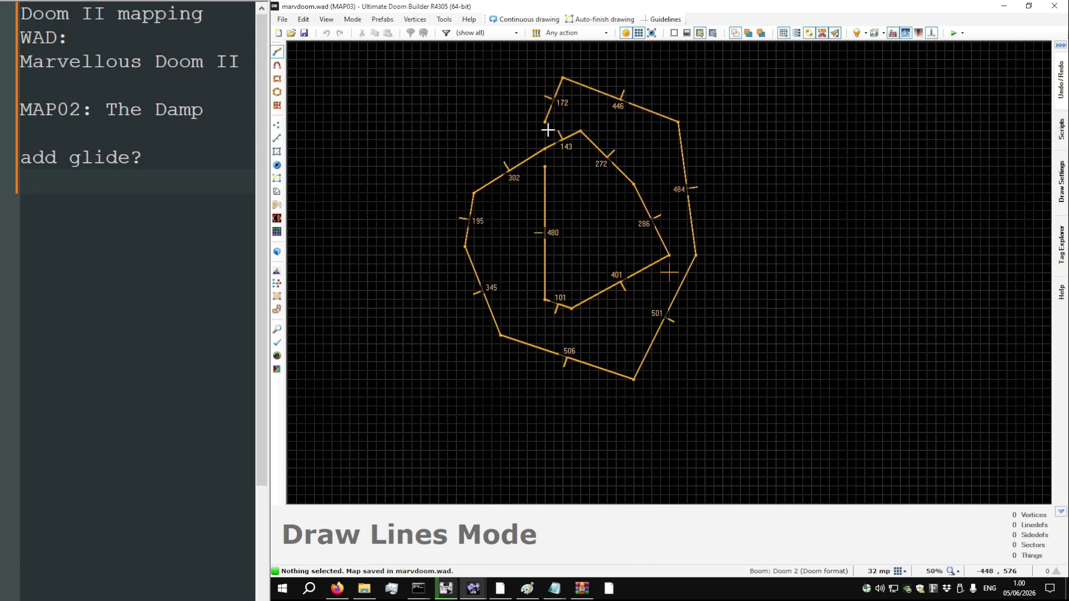
pyautogui.click(546, 177)
# Save the map and zoom out
pyautogui.hotkey('ctrl', 's')
pyautogui.scroll(-2, 618, 316)
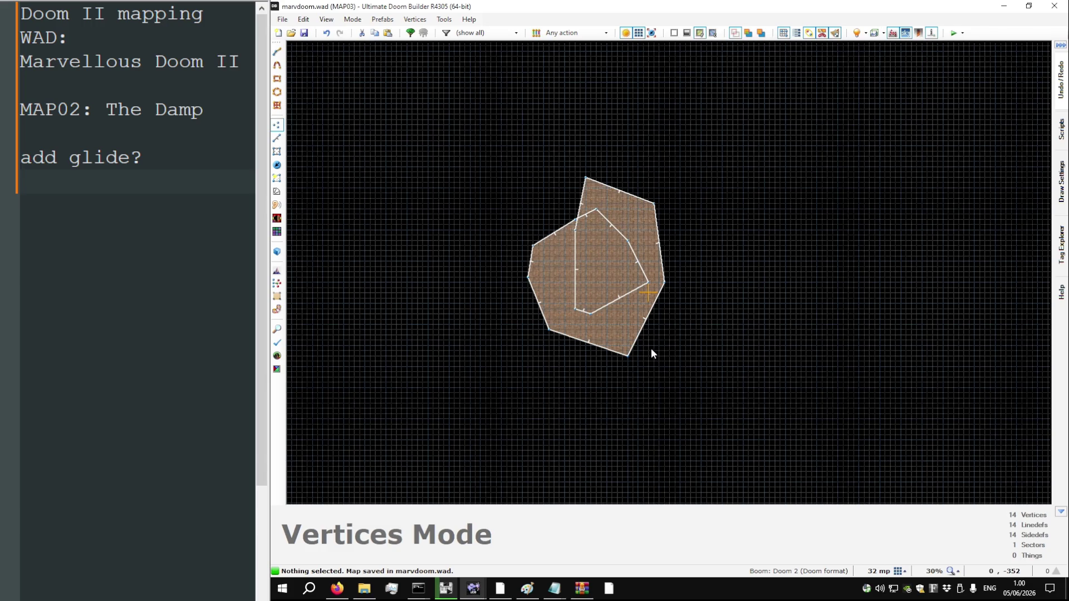
pyautogui.hotkey('alt', 'Tab')
pyautogui.hotkey('alt', 'Tab')
# Return to the Doom II wiki article and open the MAP03: The Gantlet page
pyautogui.scroll(6, 656, 186)
pyautogui.hotkey('alt', 'Left')
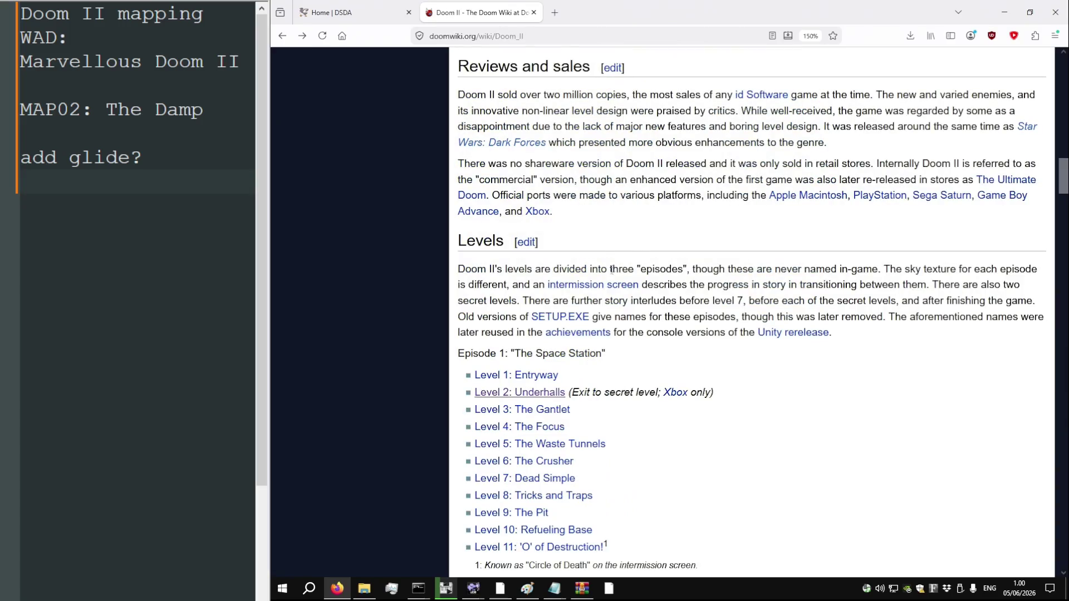
pyautogui.click(548, 411)
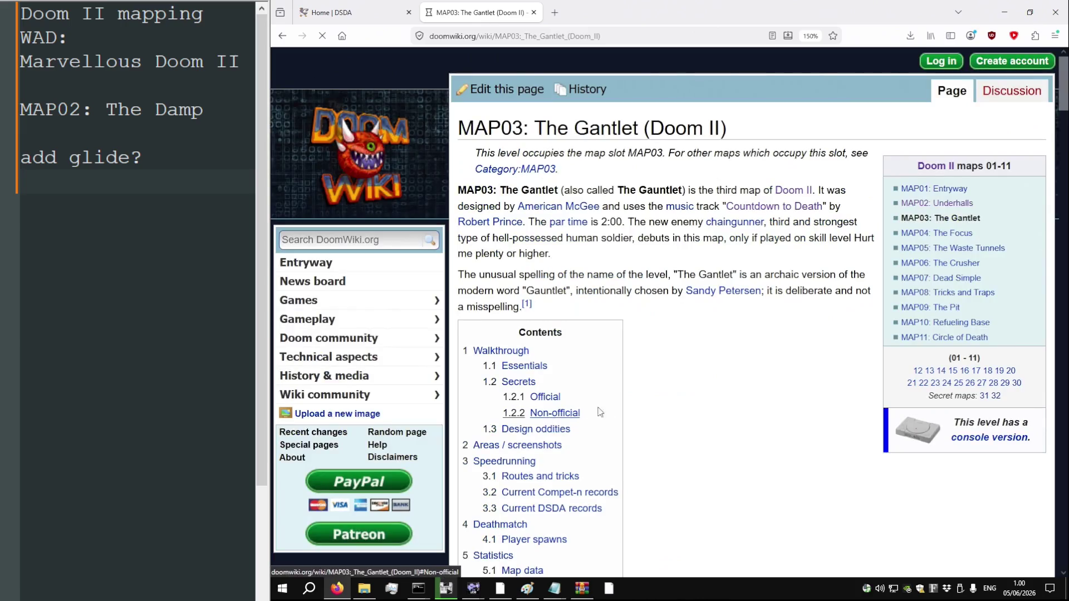
pyautogui.scroll(-3, 668, 411)
pyautogui.scroll(3, 670, 412)
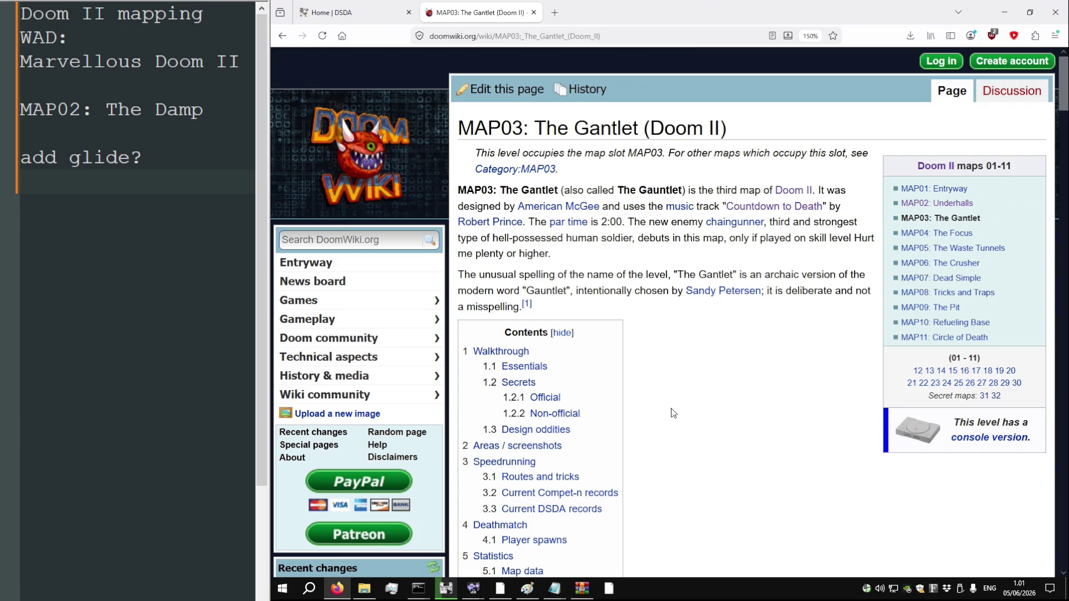
pyautogui.hotkey('ctrl', 't')
# Search 'gantlet synonyms' and read Merriam-Webster's GAUNTLET synonyms page
pyautogui.write('gantlet synonyms')
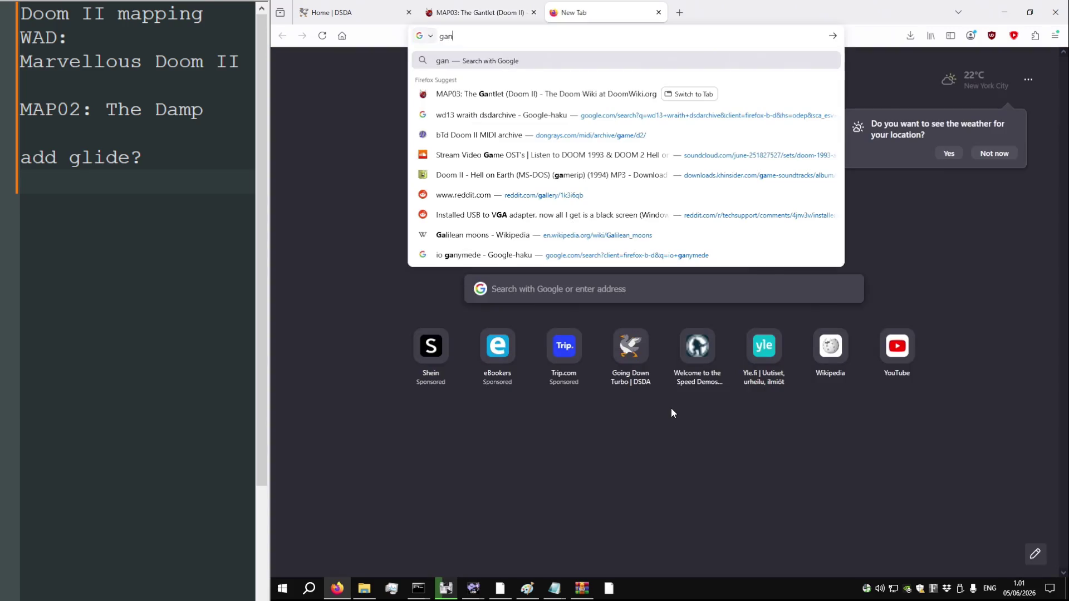
pyautogui.press('Return')
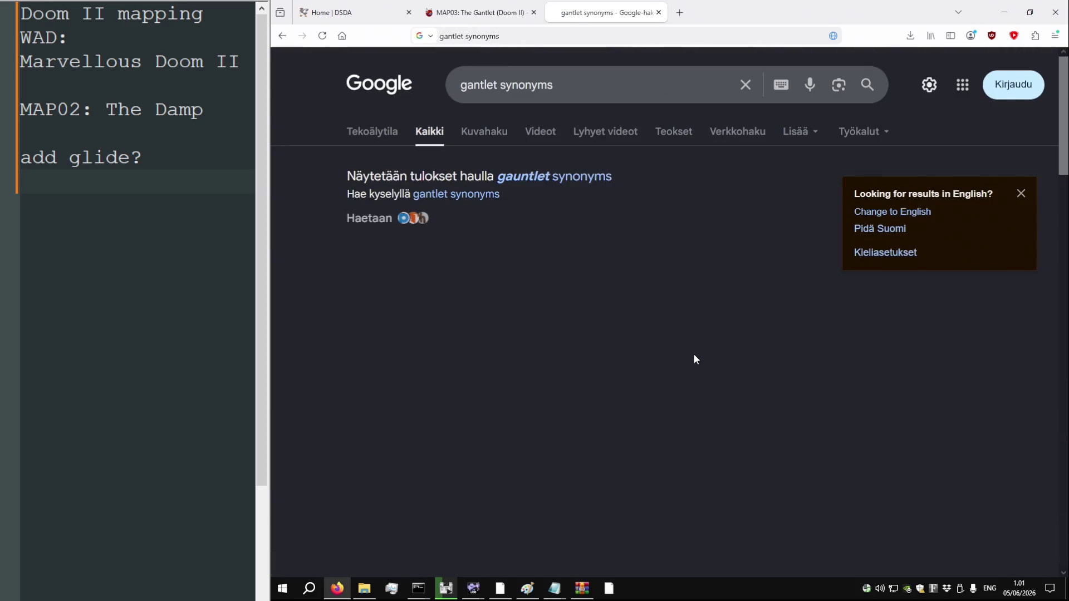
pyautogui.scroll(-10, 573, 184)
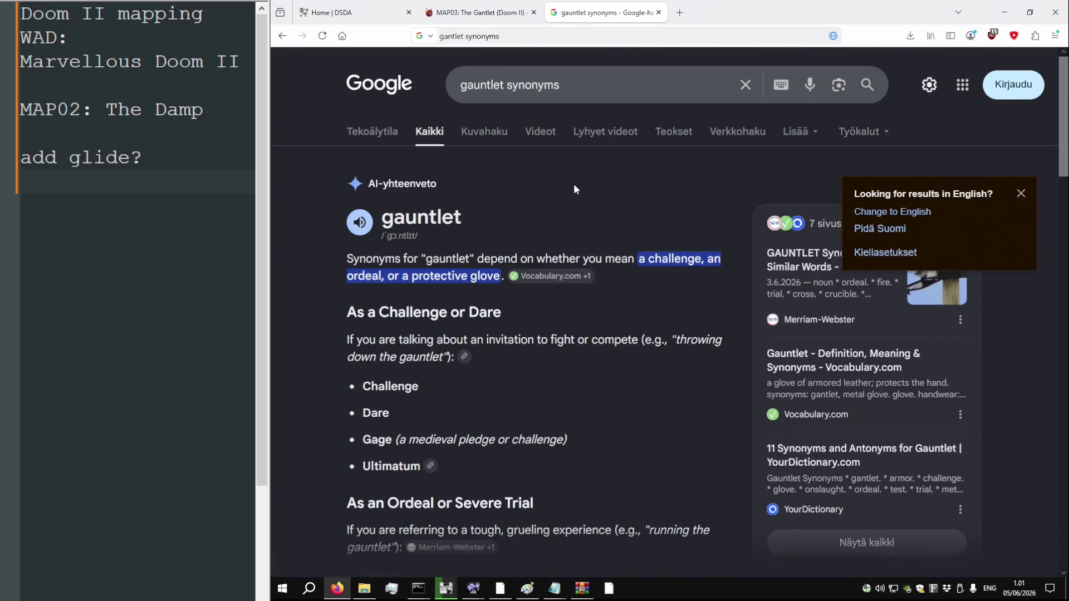
pyautogui.scroll(-3, 560, 266)
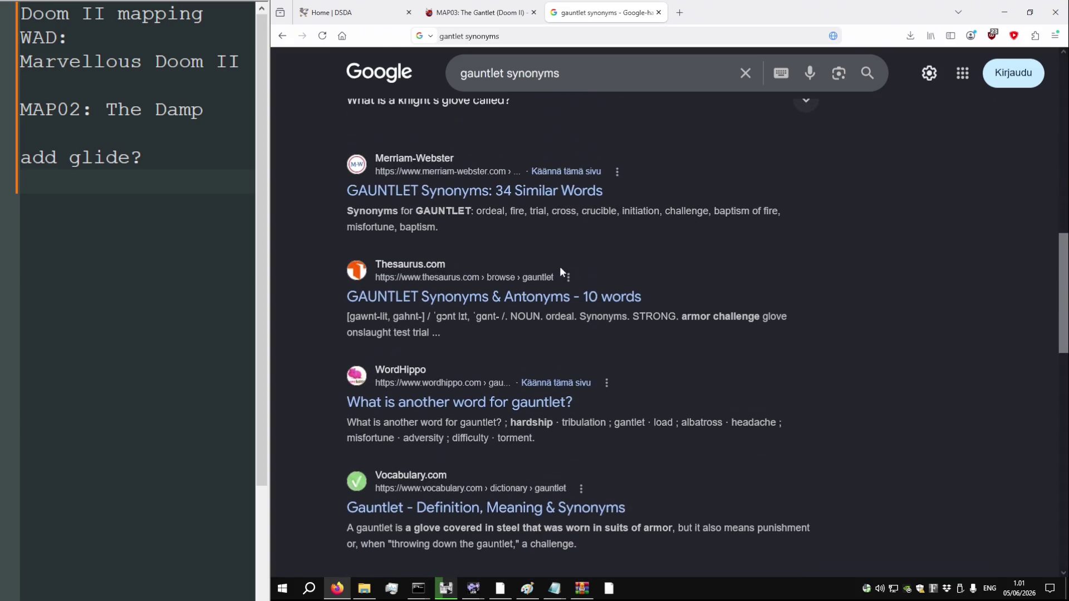
pyautogui.click(488, 188)
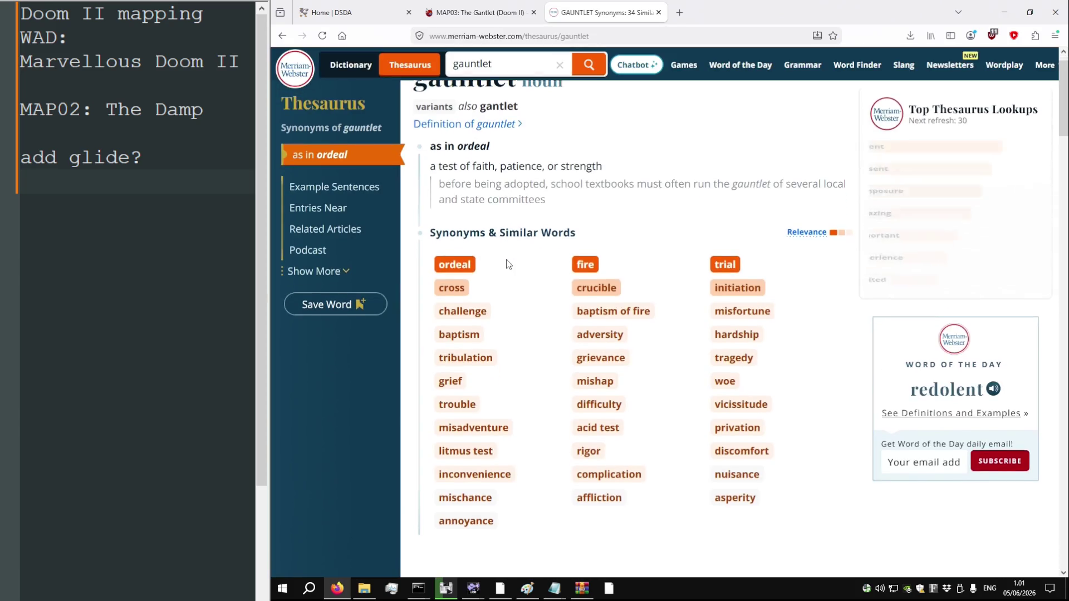
pyautogui.scroll(-2, 537, 265)
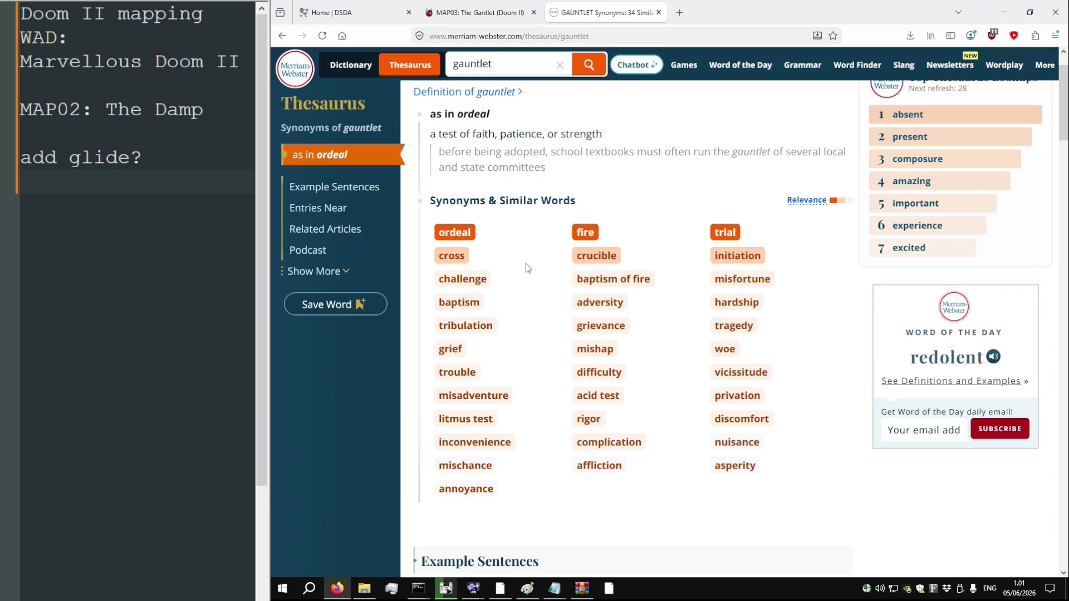
pyautogui.hotkey('alt', 'Tab')
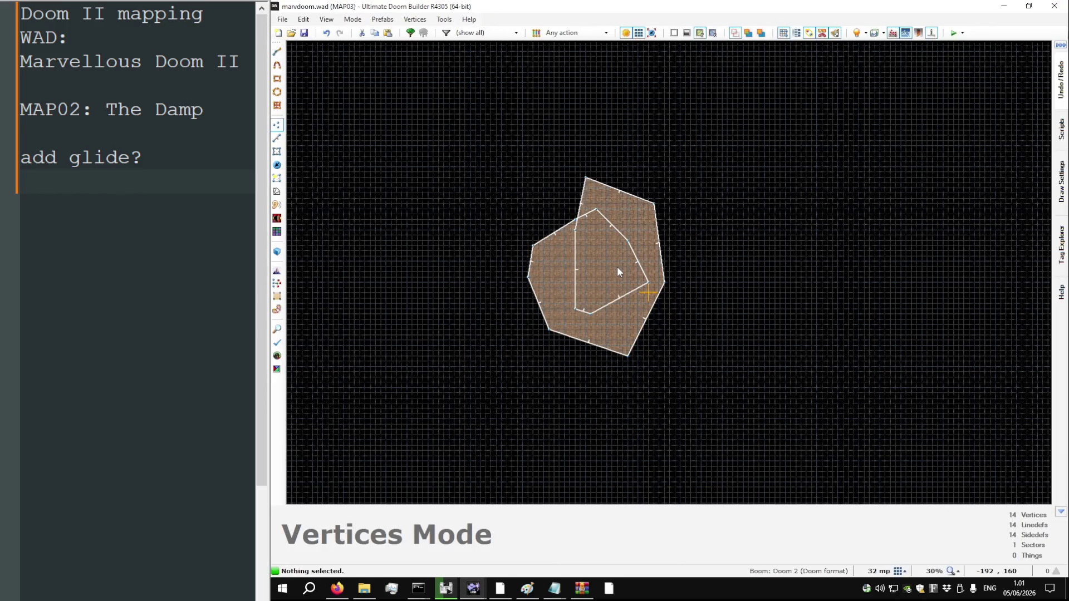
# Add the line 'MAP03: The Trial' below the MAP02 notes
pyautogui.press('Up')
pyautogui.press('Up')
pyautogui.write('MAP')
pyautogui.press('BackSpace')
pyautogui.press('BackSpace')
pyautogui.press('BackSpace')
pyautogui.hotkey('ctrl', 'End')
pyautogui.press('Return')
pyautogui.press('Return')
pyautogui.press('BackSpace')
pyautogui.write('MAP03')
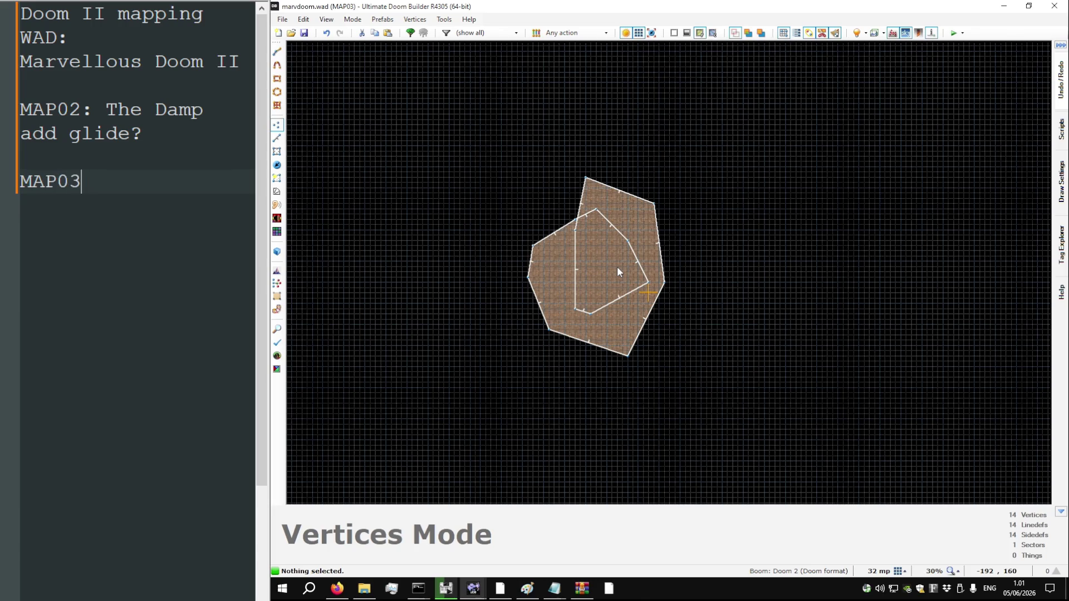
pyautogui.write(': The Trial')
# Add 'MAP01: Station Entry' under the WAD title and shrink the notes font slightly
pyautogui.press('Up')
pyautogui.press('Up')
pyautogui.press('Up')
pyautogui.press('Up')
pyautogui.press('Up')
pyautogui.press('End')
pyautogui.press('Return')
pyautogui.press('Return')
pyautogui.write('MA')
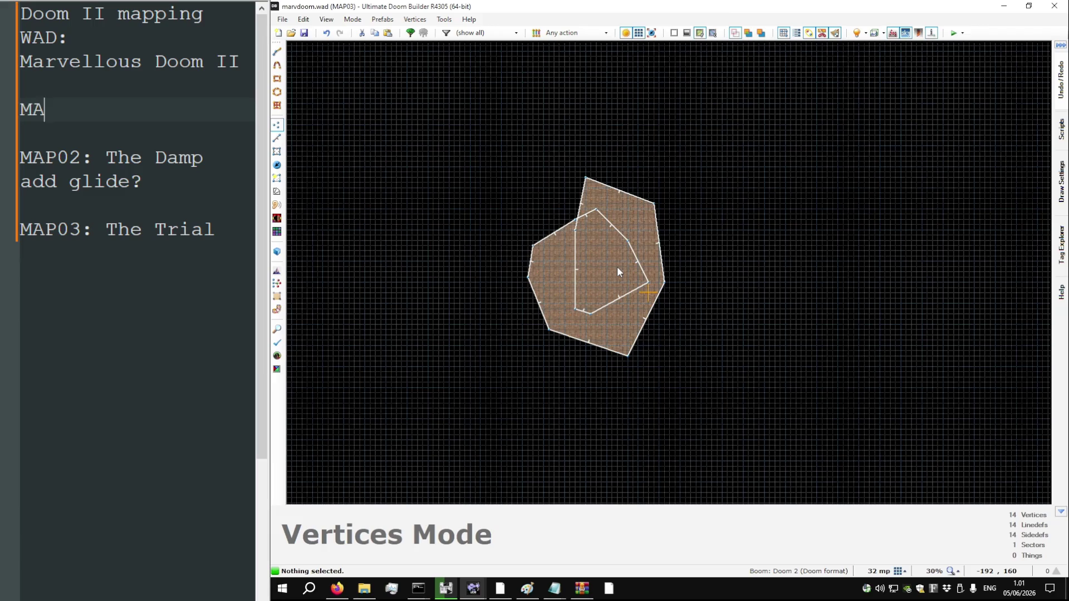
pyautogui.write('P01:')
pyautogui.press('Return')
pyautogui.write('Station Entry')
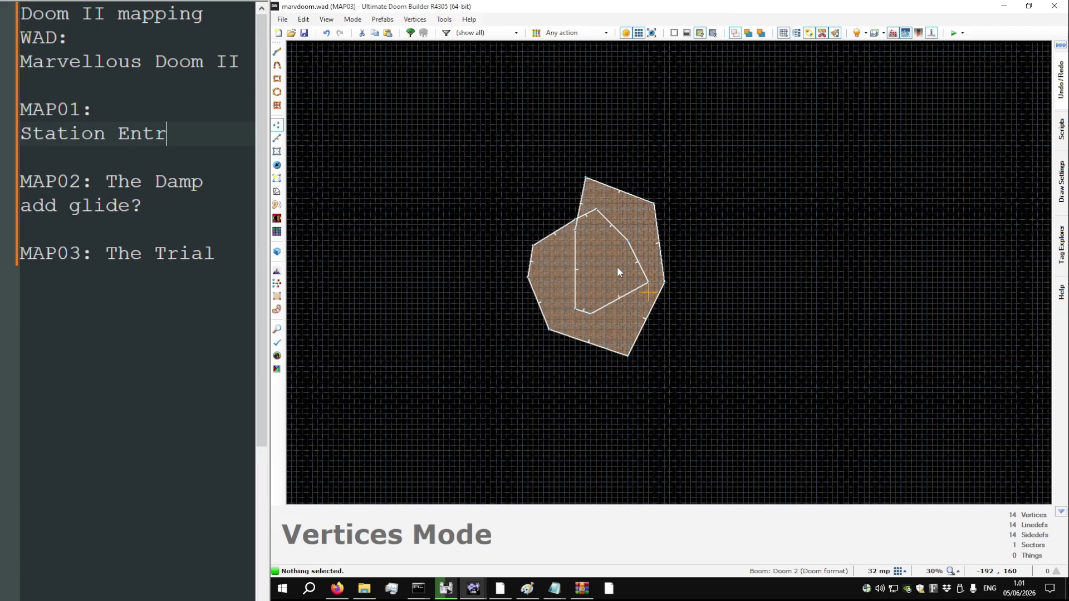
pyautogui.press('Home')
pyautogui.press('BackSpace')
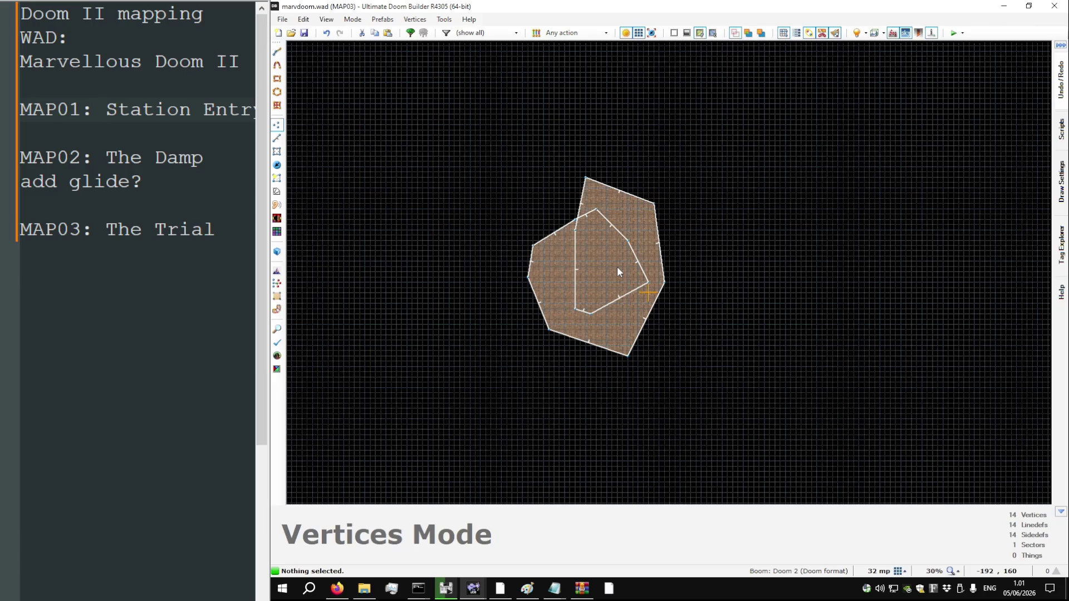
pyautogui.press('BackSpace')
pyautogui.press('Return')
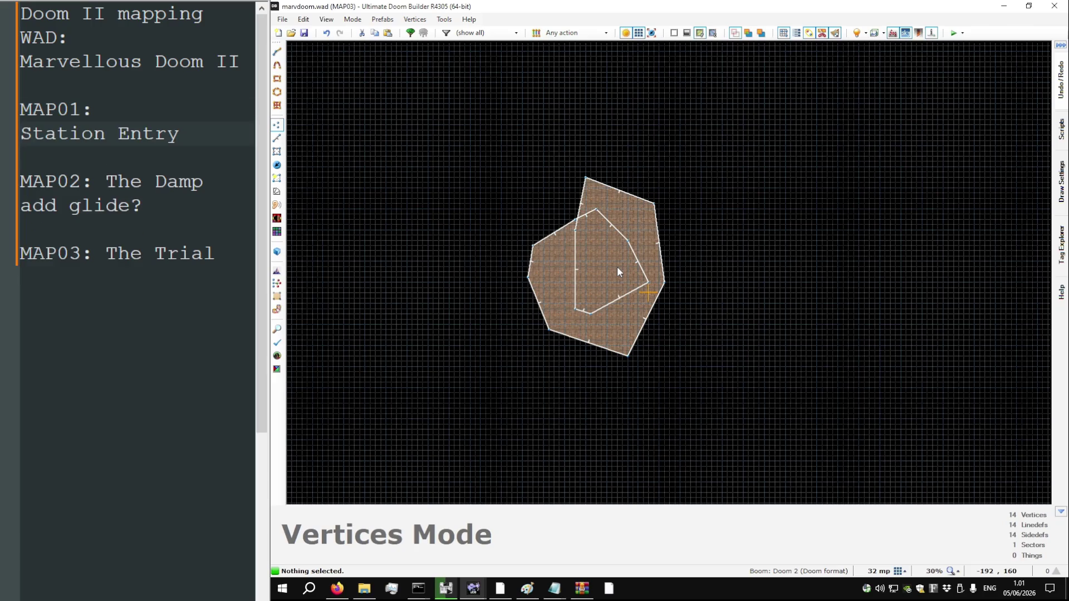
pyautogui.hotkey('ctrl', '-')
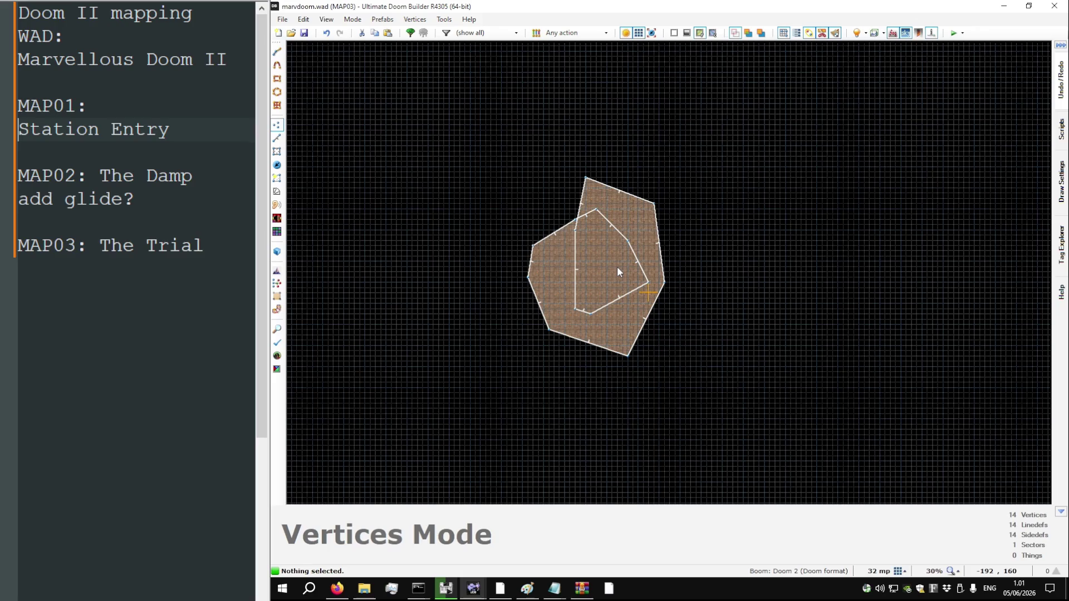
pyautogui.press('BackSpace')
pyautogui.press('Down')
pyautogui.press('Down')
pyautogui.hotkey('ctrl', 'End')
pyautogui.press('Return')
pyautogui.press('Return')
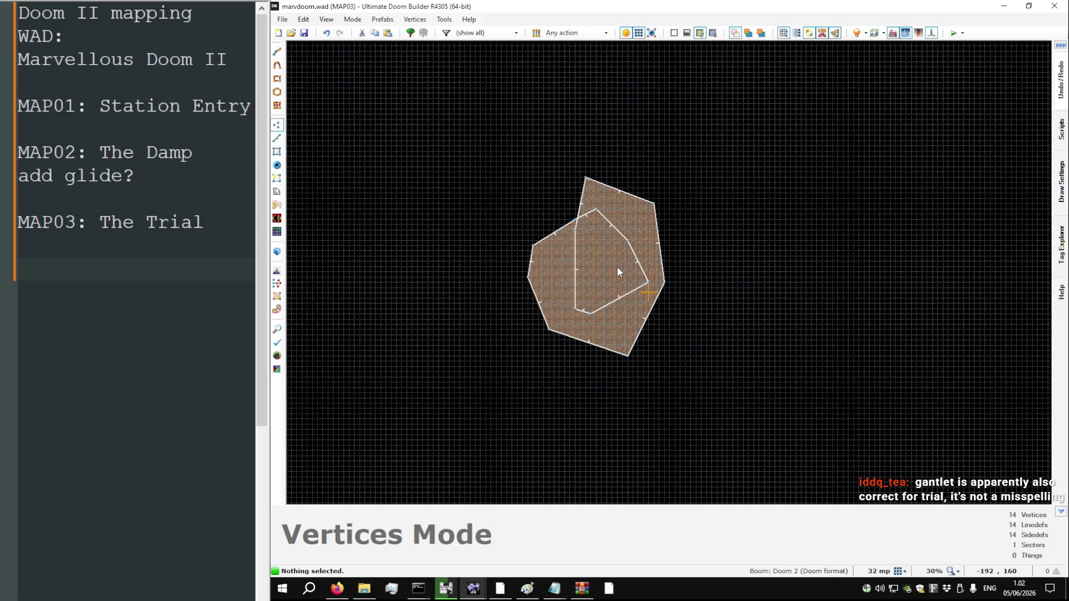
# Delete the drawn sector to leave MAP03 empty
pyautogui.press('s')
pyautogui.click(599, 273)
pyautogui.press('Delete')
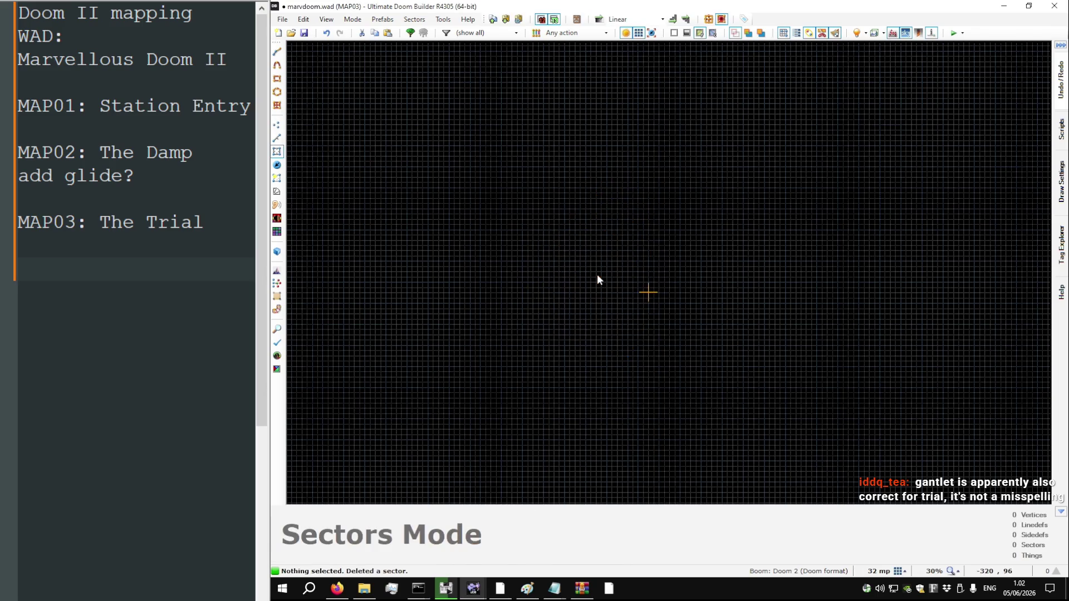
pyautogui.press('l')
# Switch to the DOOM2.WAD window and load its MAP03
pyautogui.hotkey('alt', 'Tab')
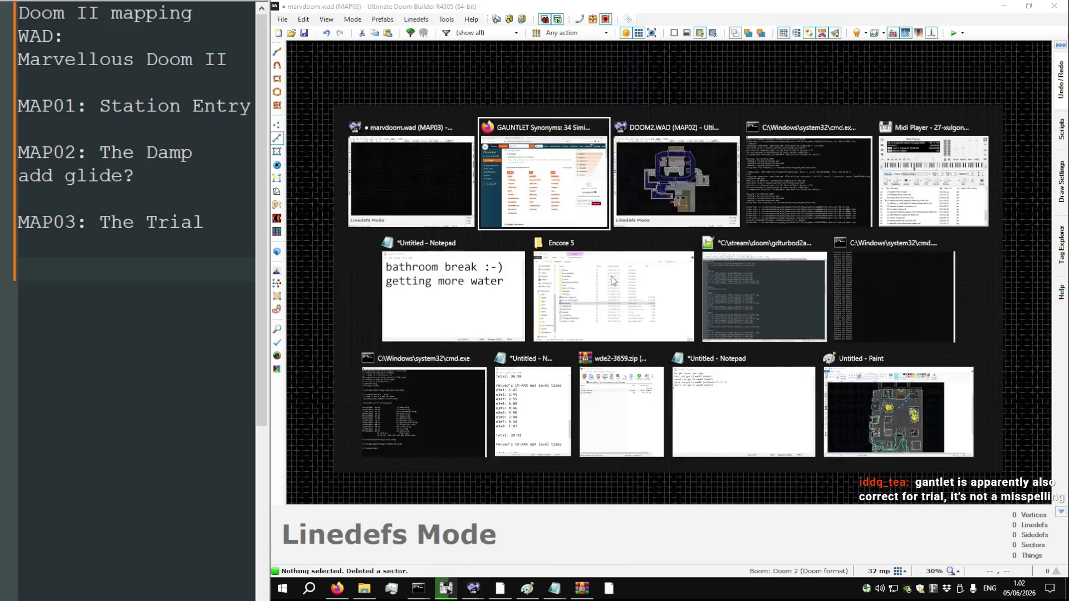
pyautogui.hotkey('alt', 'Tab')
pyautogui.hotkey('ctrl', 'shift', 'o')
pyautogui.press('Down')
pyautogui.press('Return')
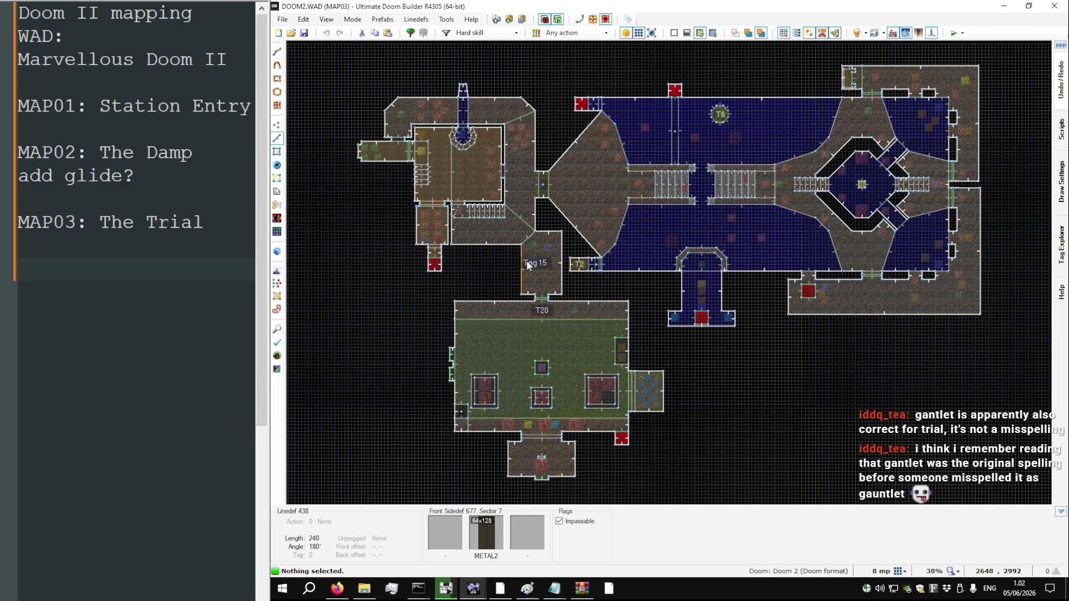
pyautogui.press('l')
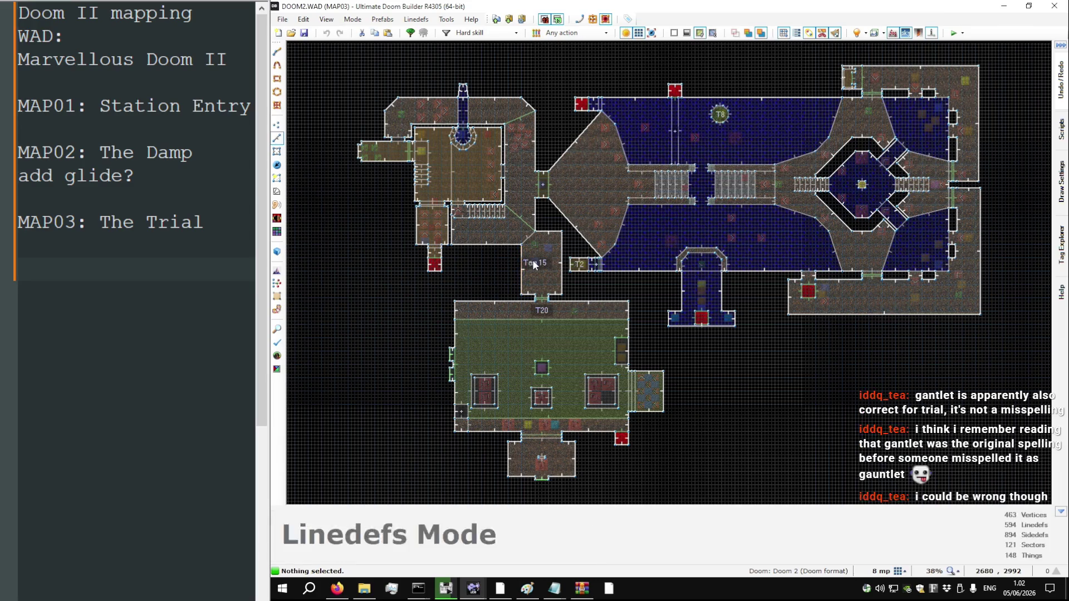
pyautogui.scroll(3, 499, 145)
pyautogui.scroll(-3, 493, 194)
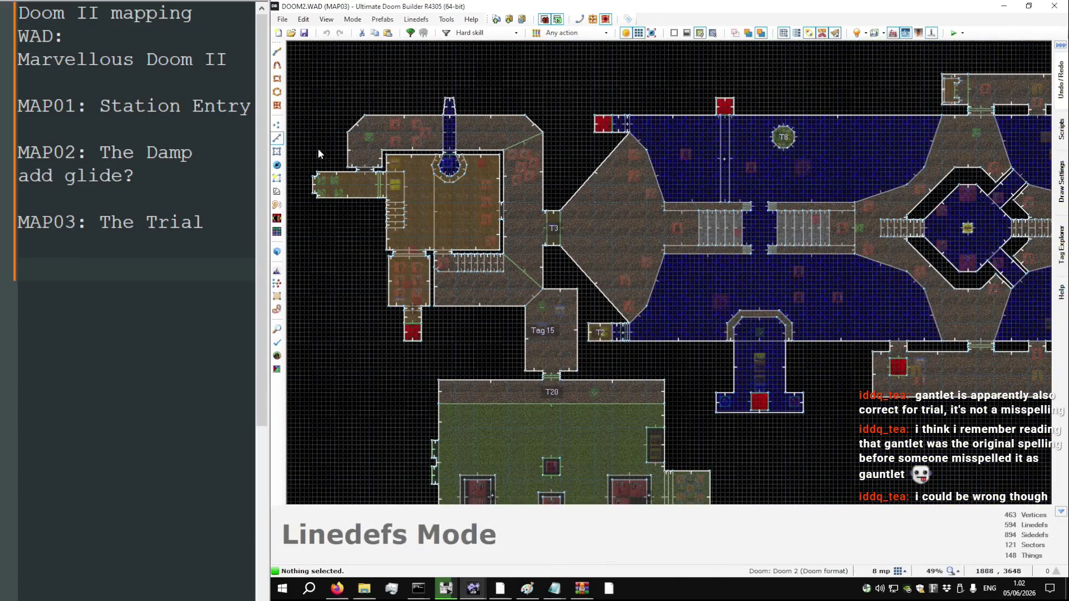
pyautogui.scroll(3, 316, 184)
pyautogui.scroll(-2, 316, 189)
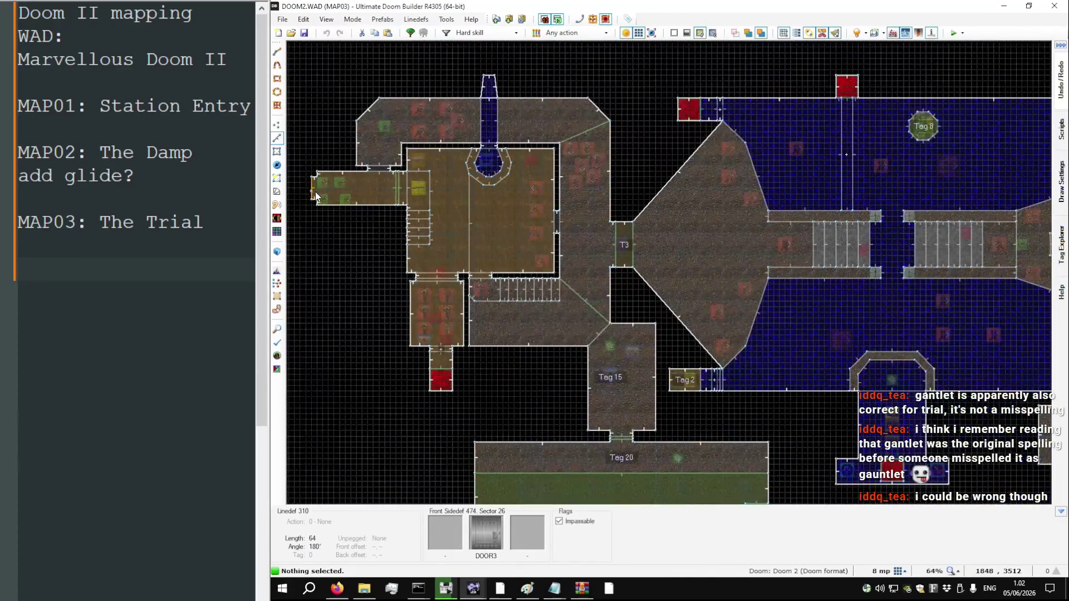
pyautogui.scroll(-2, 315, 191)
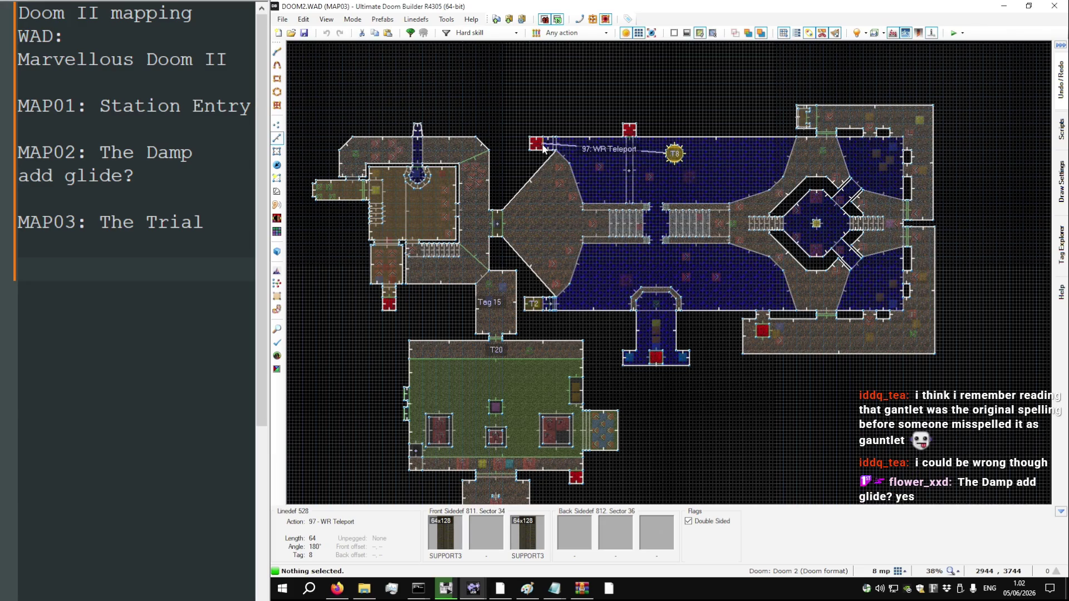
pyautogui.scroll(1, 541, 308)
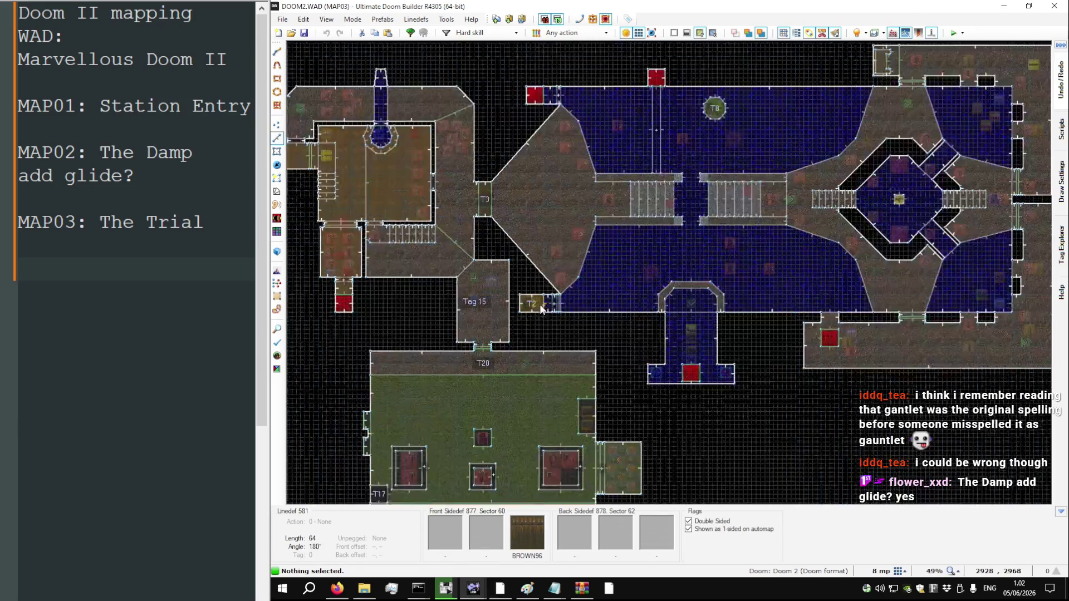
pyautogui.scroll(3, 541, 307)
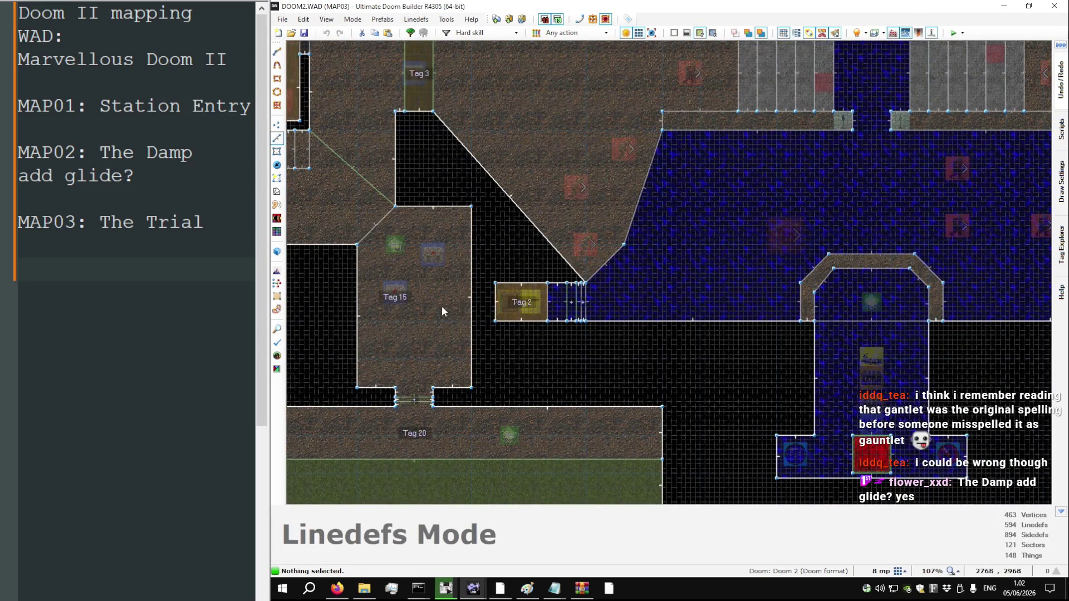
pyautogui.scroll(-4, 442, 306)
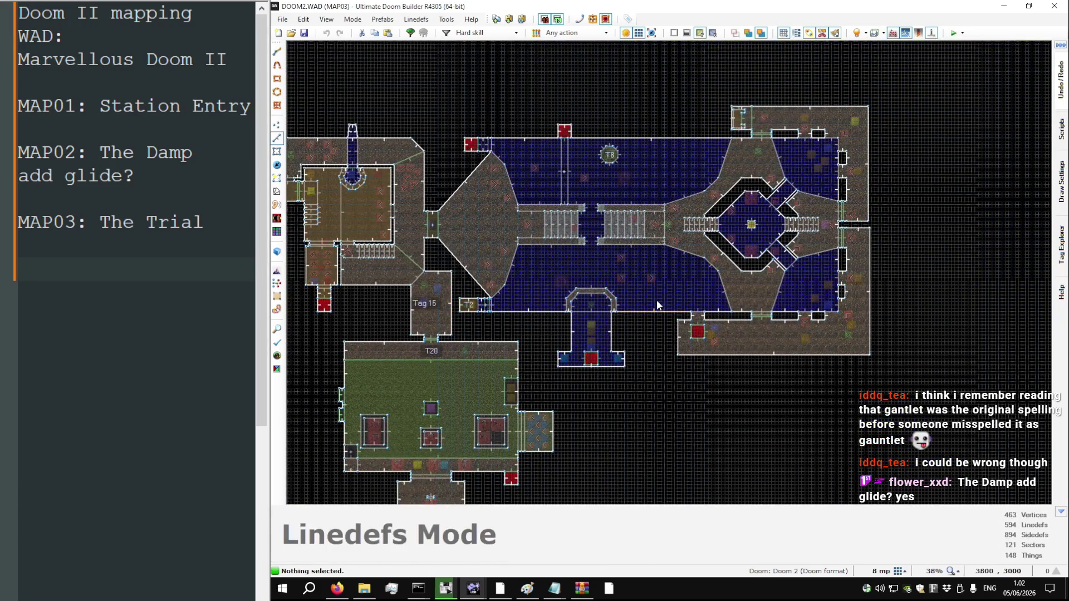
pyautogui.scroll(1, 657, 300)
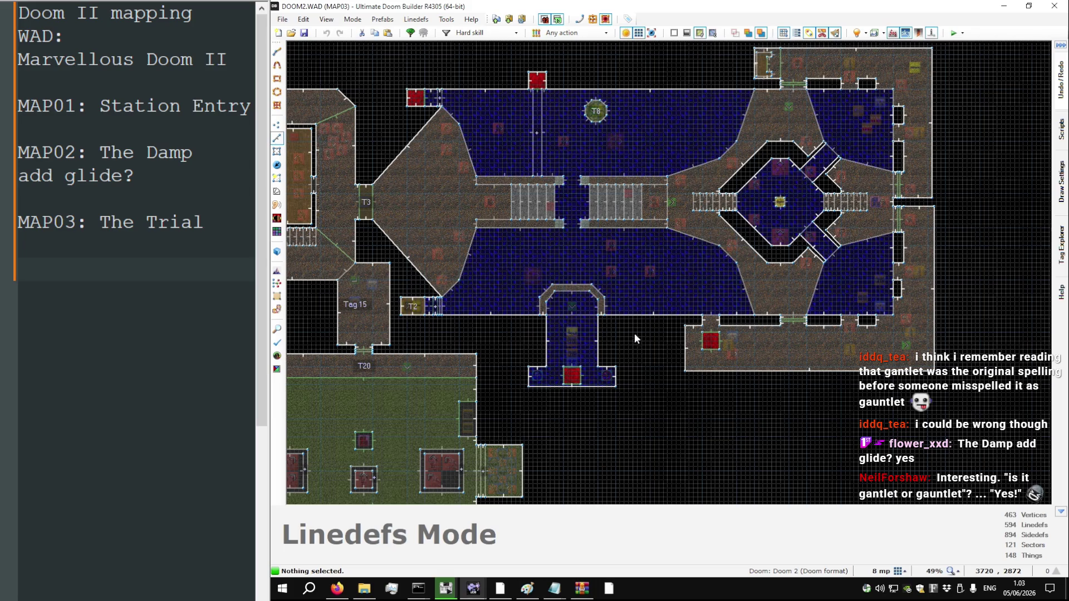
pyautogui.press('t')
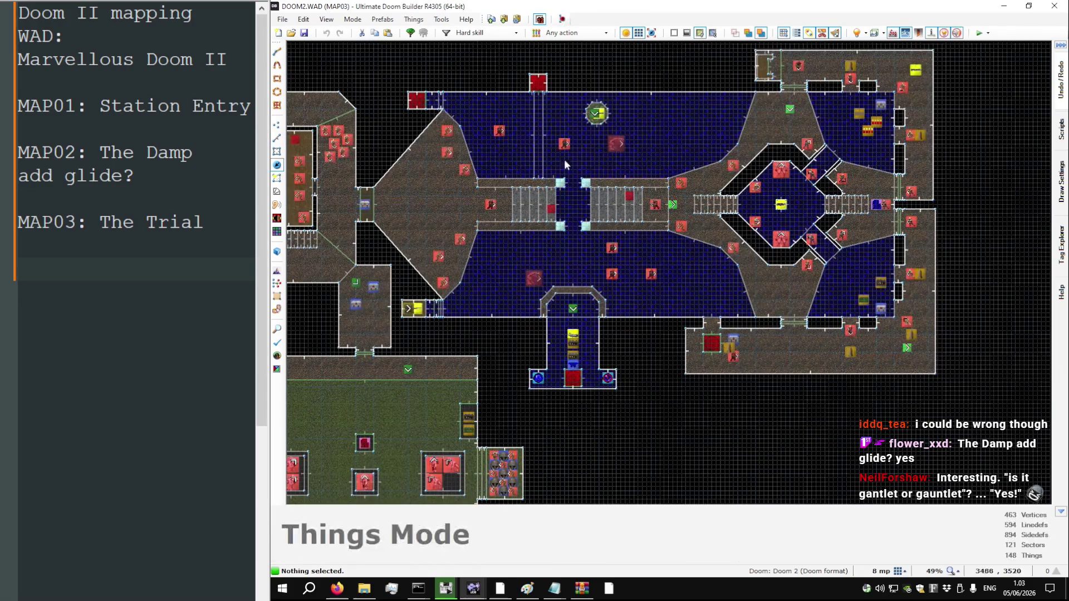
# Pan to the west rooms, box-select their things, deselect the Medikit, then clear the selection
pyautogui.scroll(-3, 659, 138)
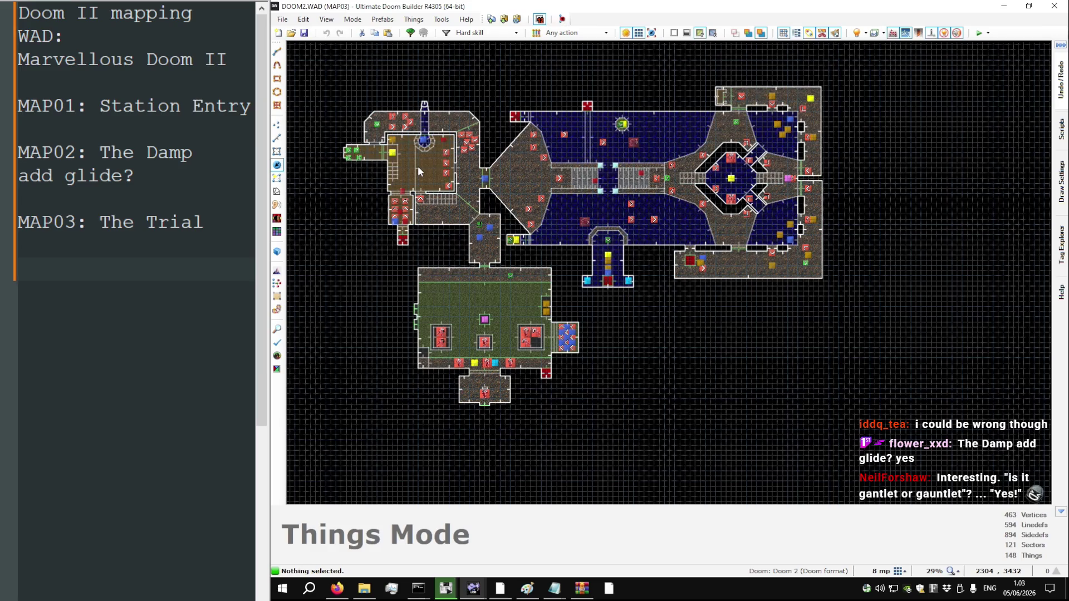
pyautogui.scroll(3, 417, 166)
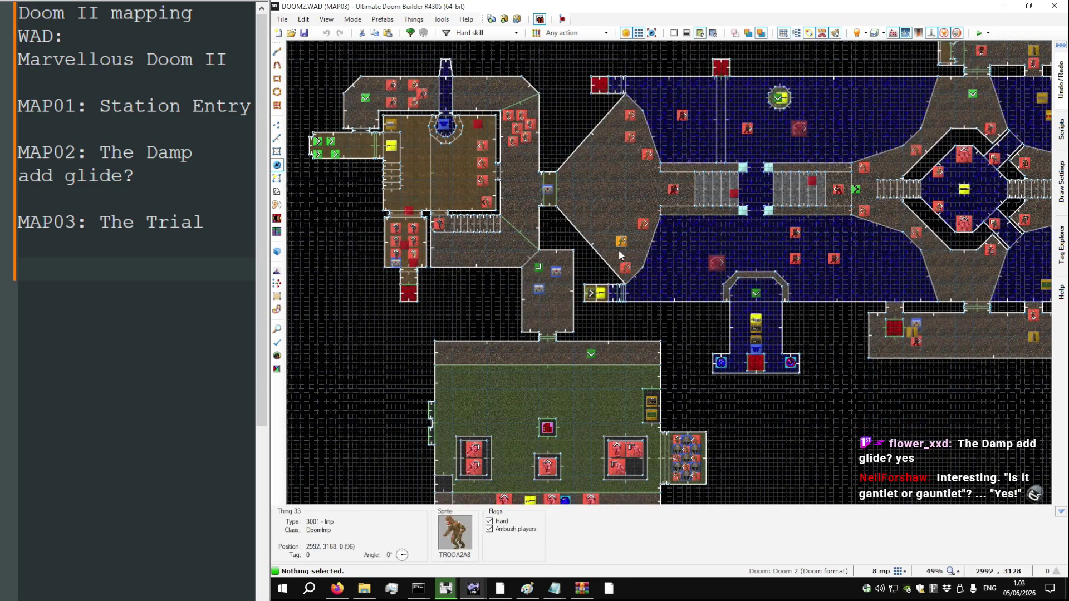
pyautogui.press('Up')
pyautogui.press('Left')
pyautogui.moveTo(455, 199); pyautogui.dragTo(667, 426)
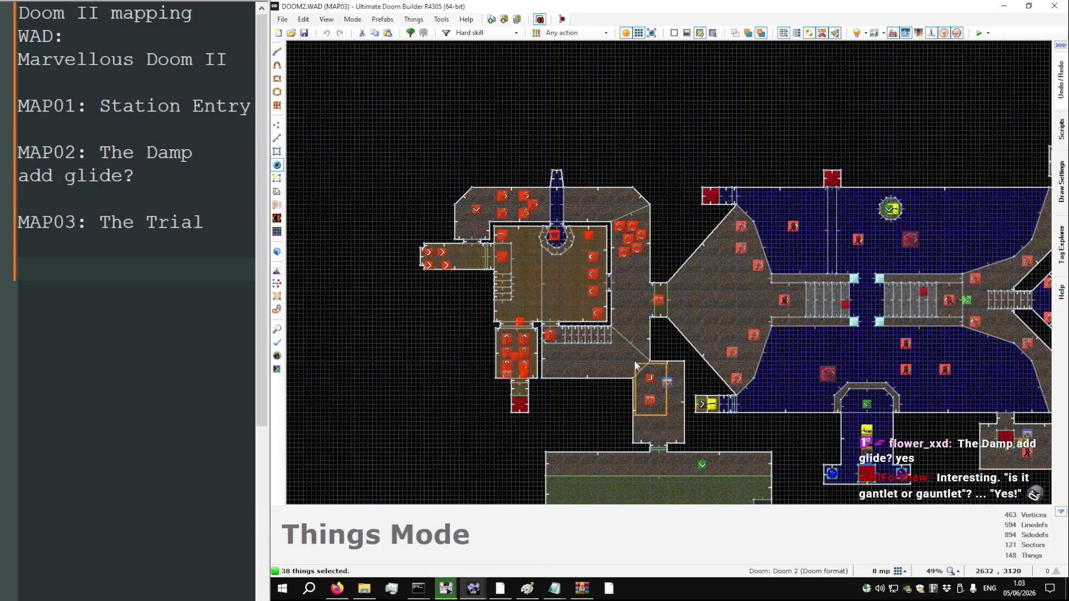
pyautogui.moveTo(652, 408); pyautogui.dragTo(644, 373)
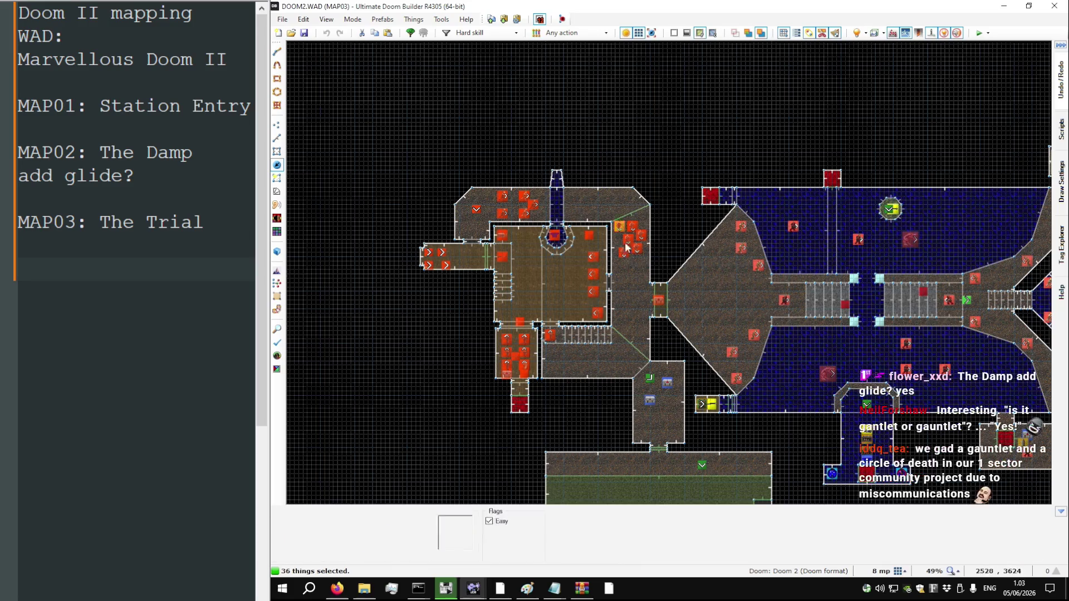
pyautogui.click(557, 252)
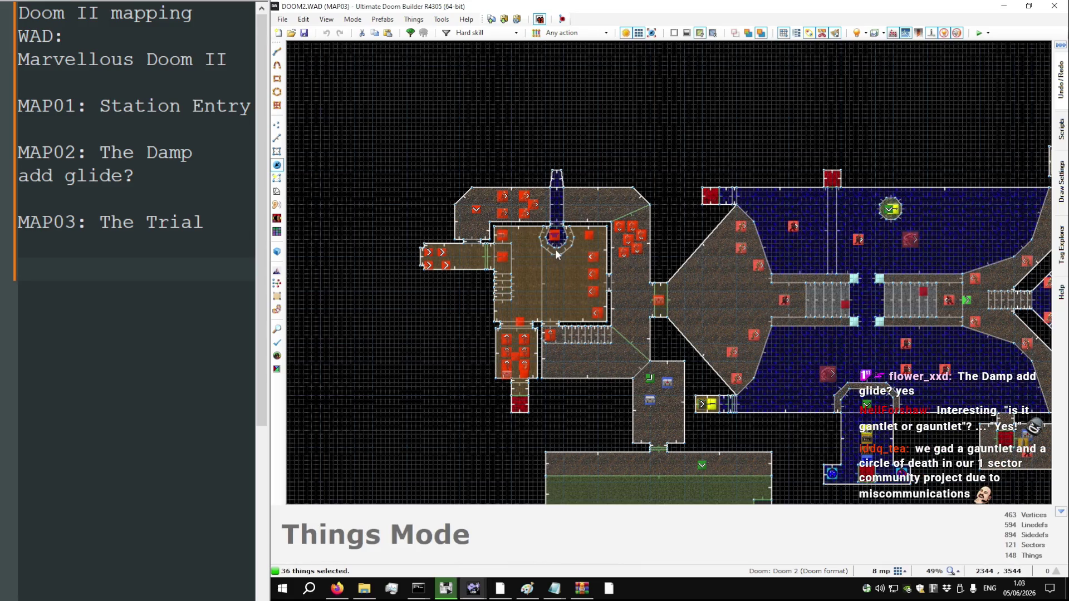
pyautogui.scroll(5, 556, 248)
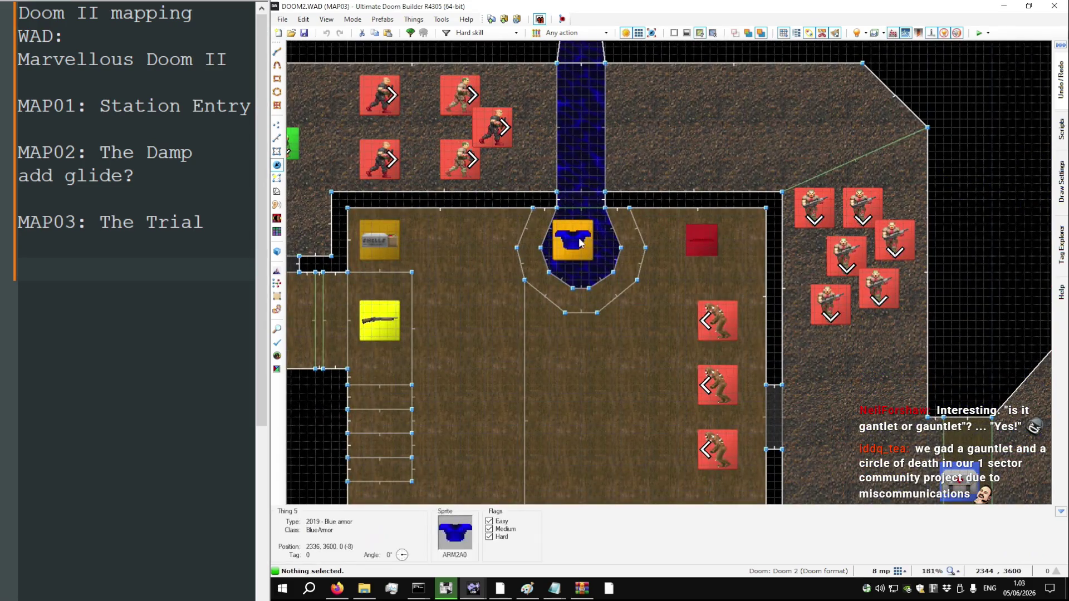
# View the blue armor pedestal in 3D with thing bounding boxes shown, then return to 2D
pyautogui.press('w')
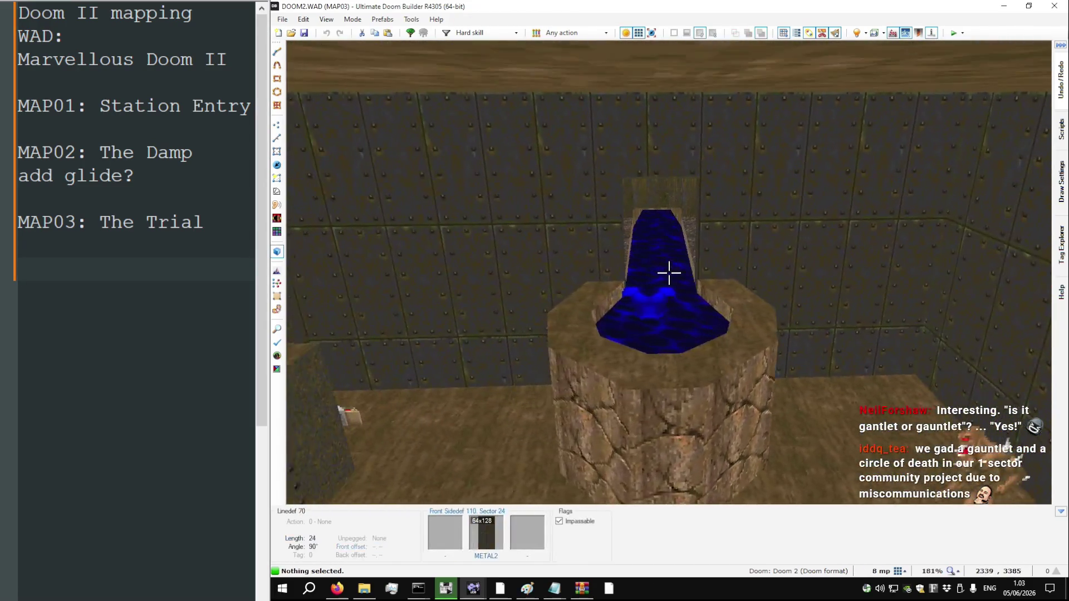
pyautogui.press('w')
pyautogui.press('w')
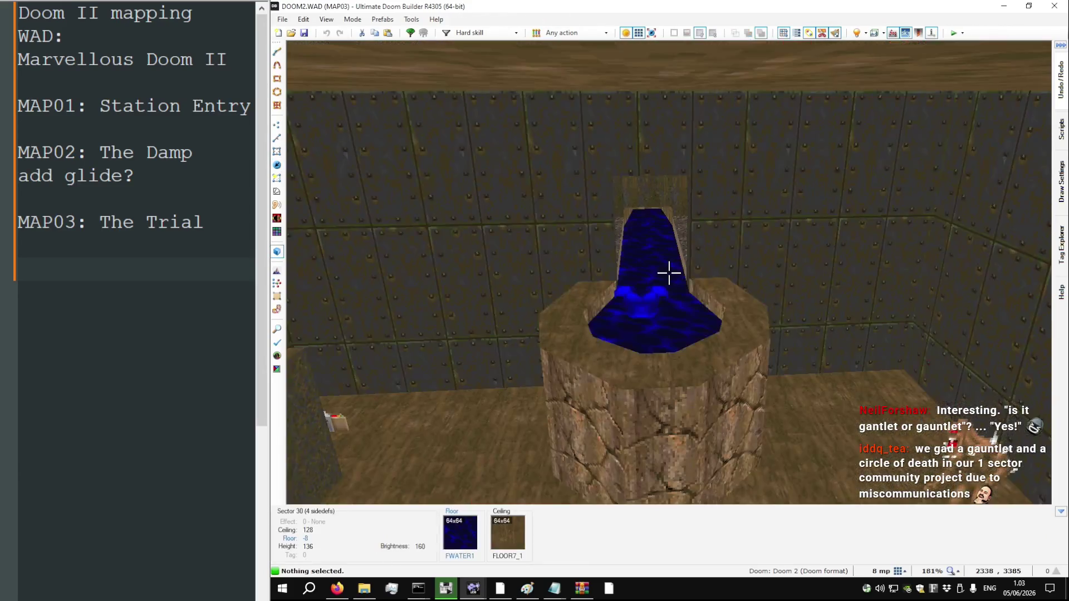
pyautogui.press('w')
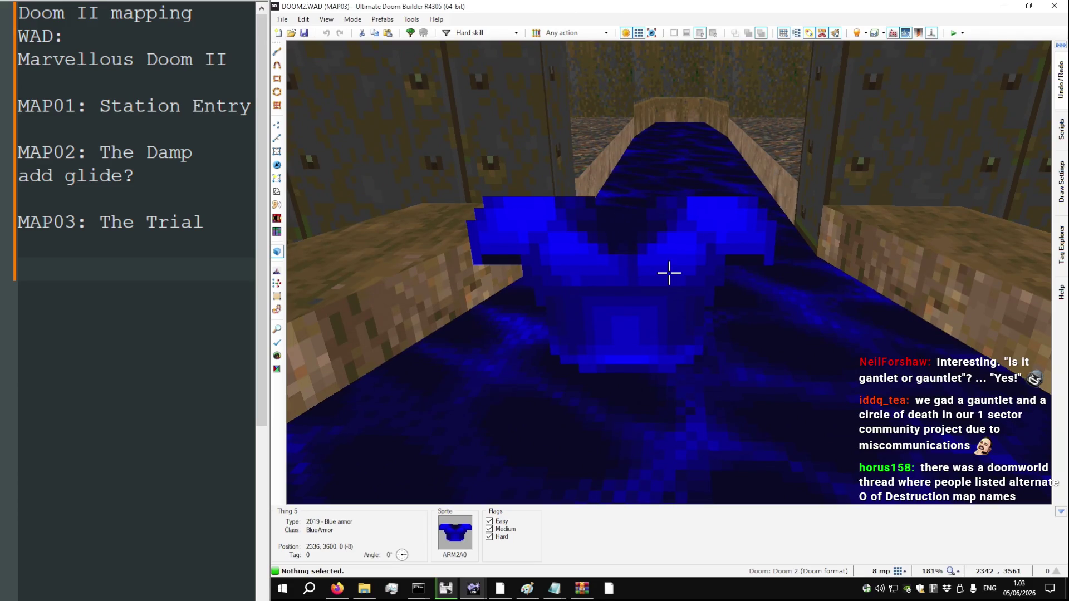
pyautogui.press('s')
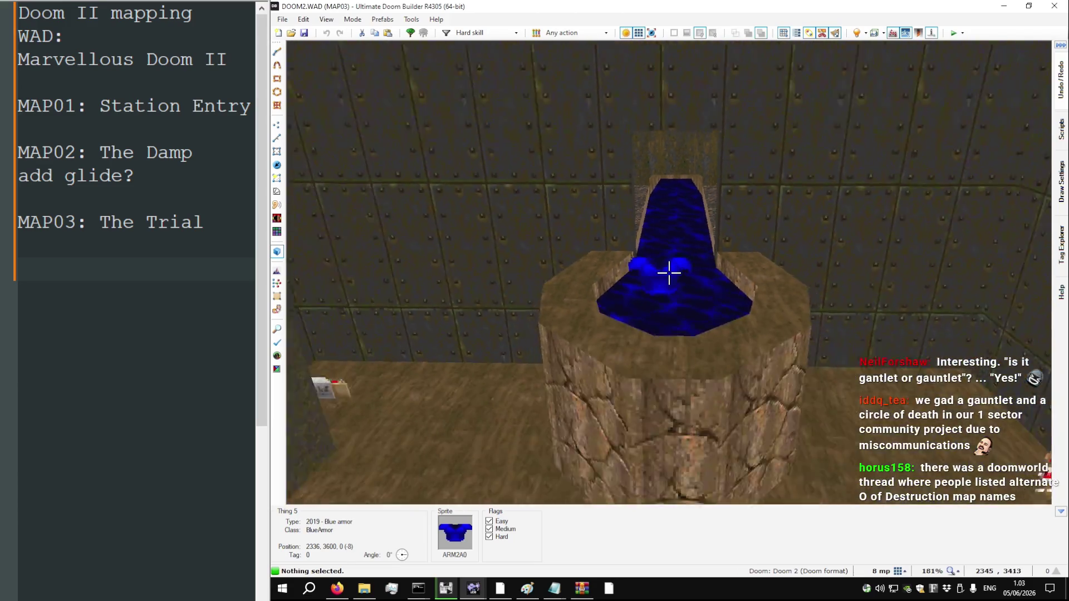
pyautogui.press('w')
pyautogui.press('s')
pyautogui.press('t')
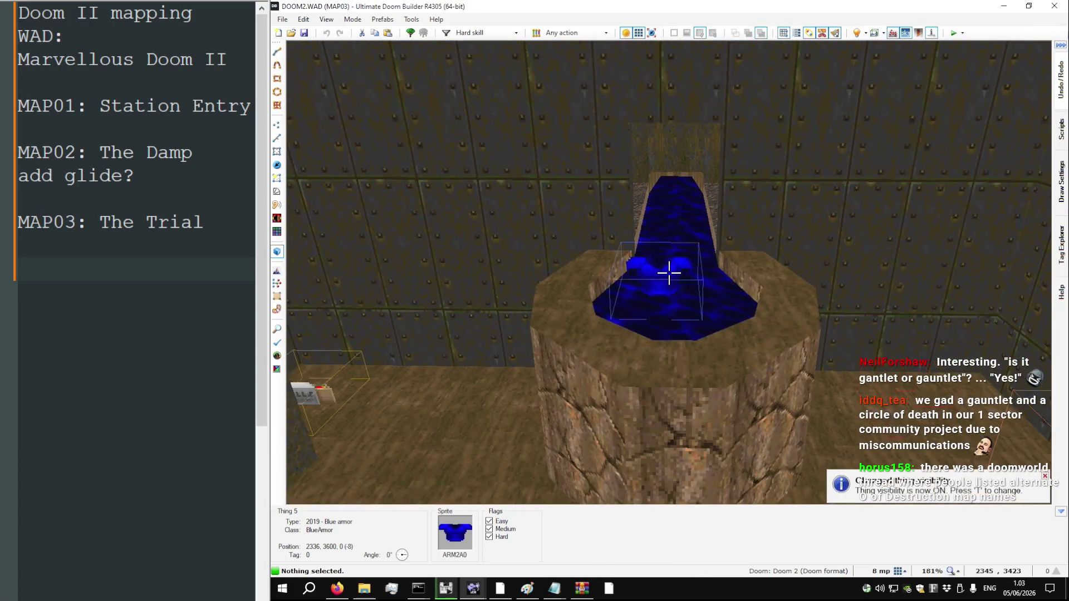
pyautogui.press('s')
pyautogui.press('w')
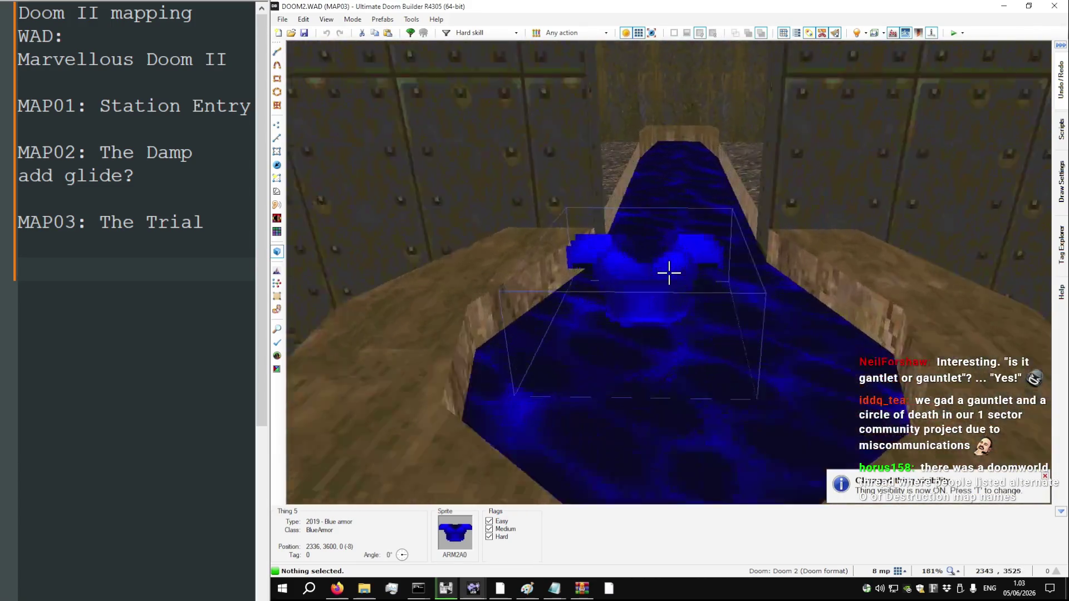
pyautogui.press('s')
pyautogui.press('w')
pyautogui.press('q')
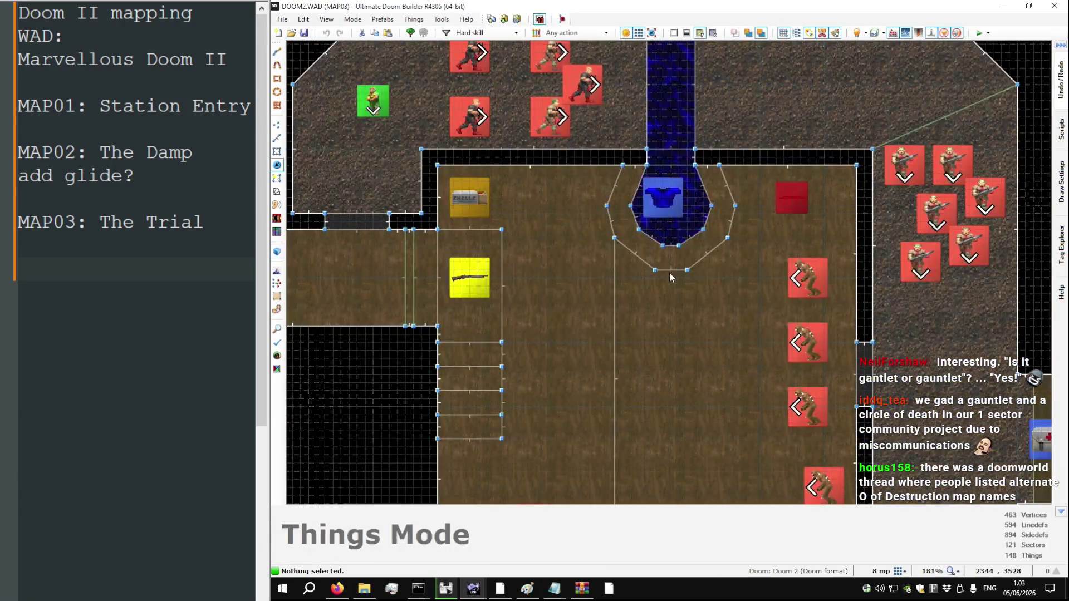
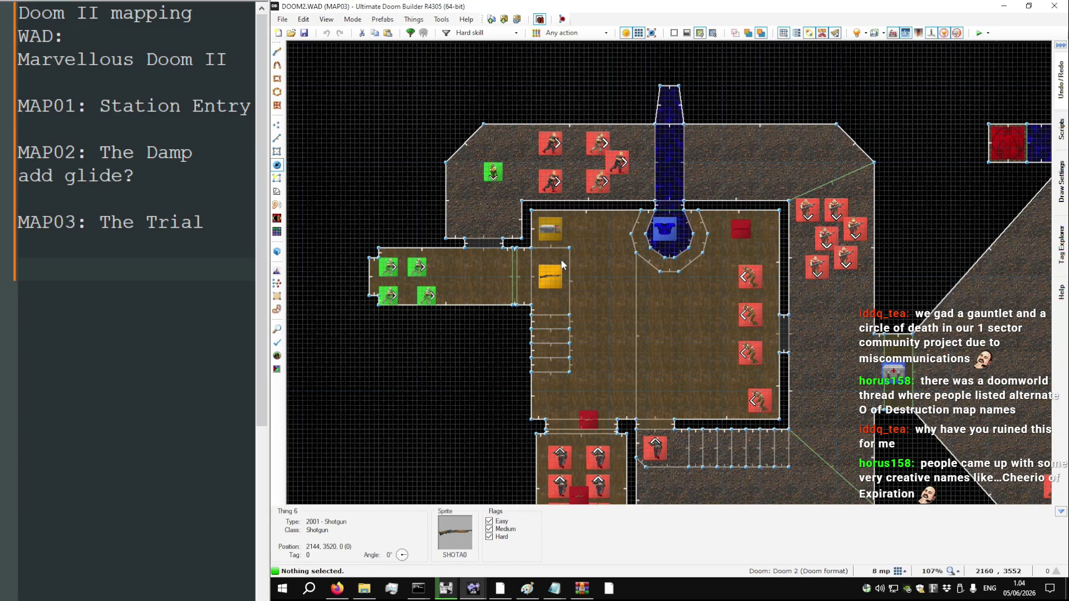
# Switch to Things mode and pan around MAP03 to survey its rooms
pyautogui.press('t')
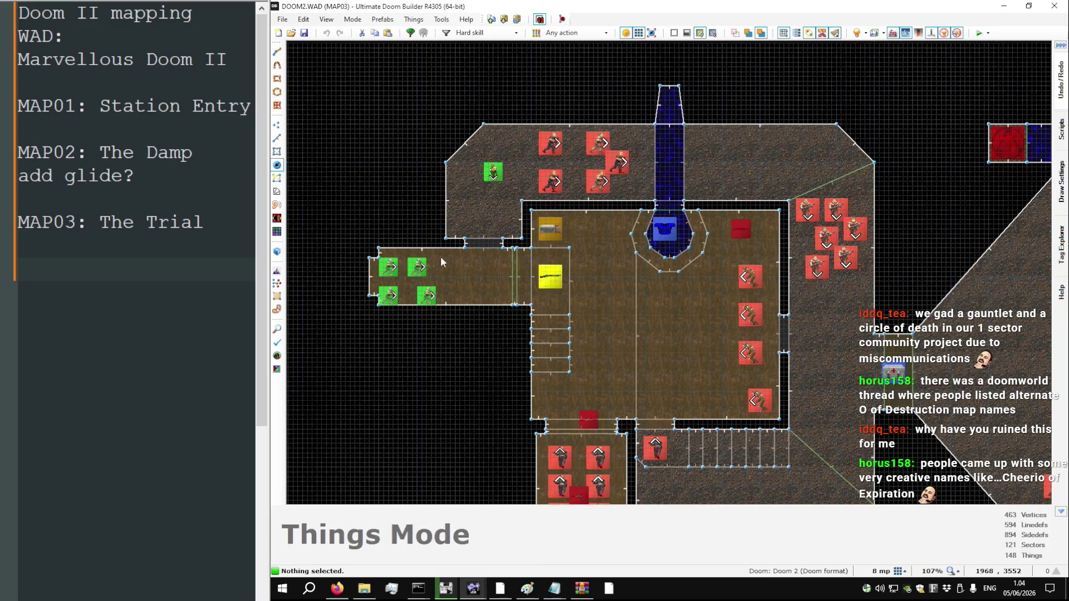
pyautogui.scroll(-4, 452, 268)
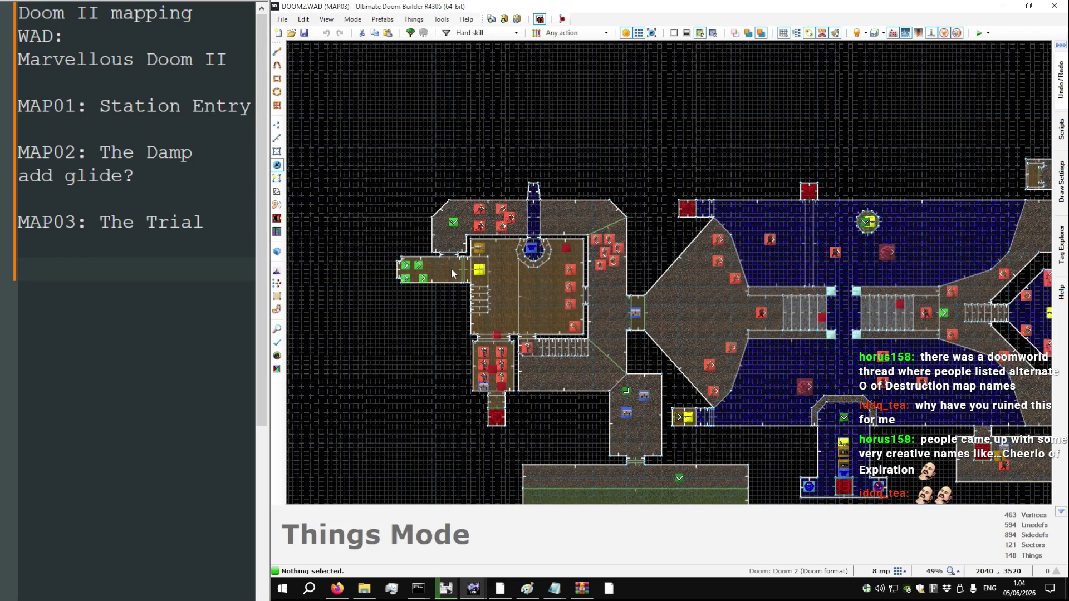
pyautogui.scroll(-1, 451, 268)
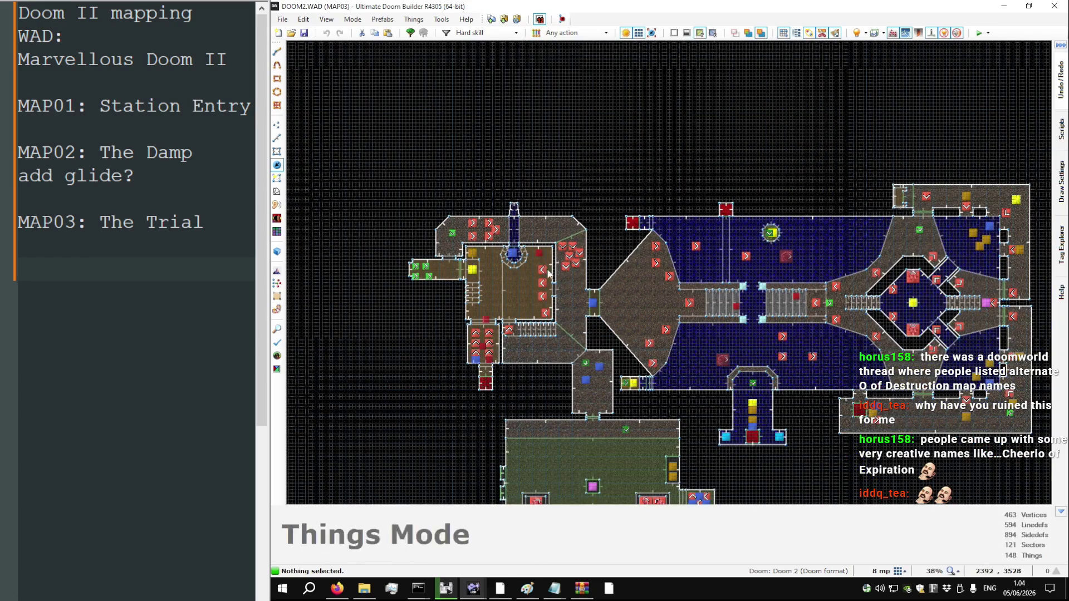
pyautogui.scroll(7, 783, 449)
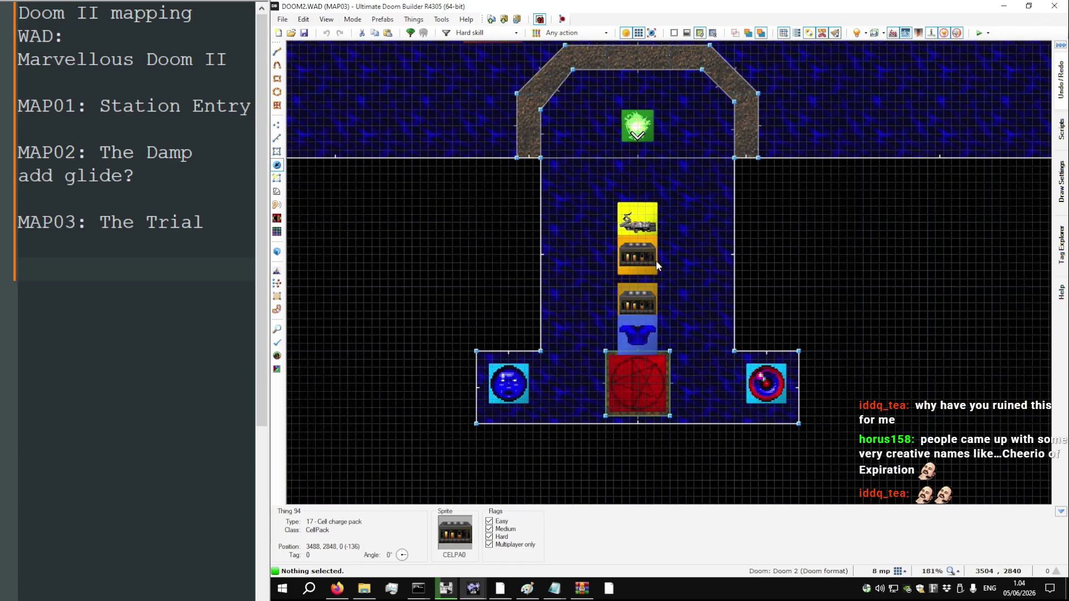
pyautogui.press('Right')
pyautogui.press('t')
pyautogui.press('Right')
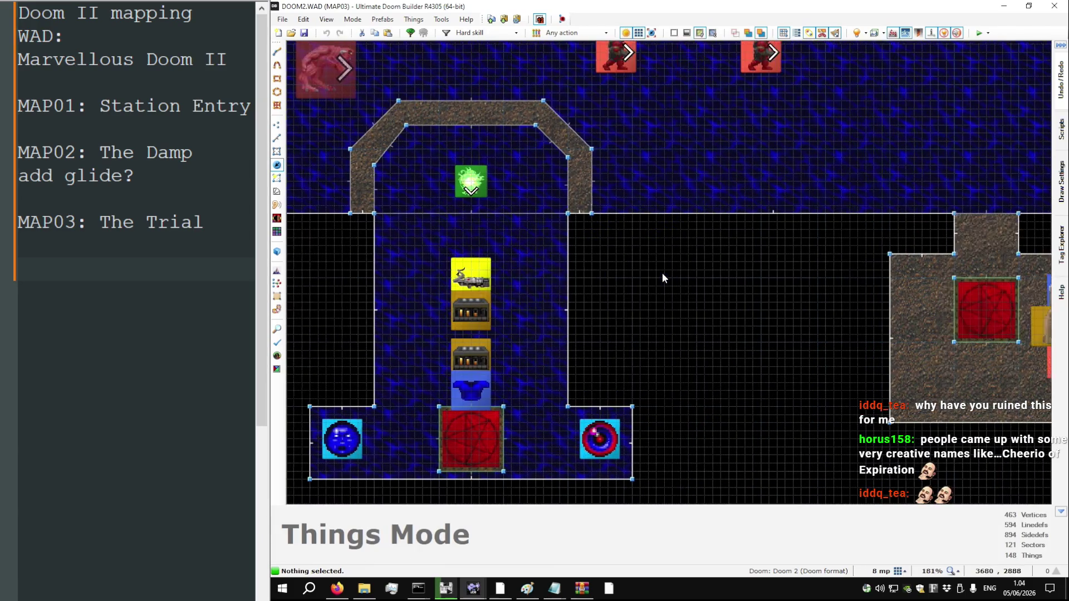
pyautogui.press('Right')
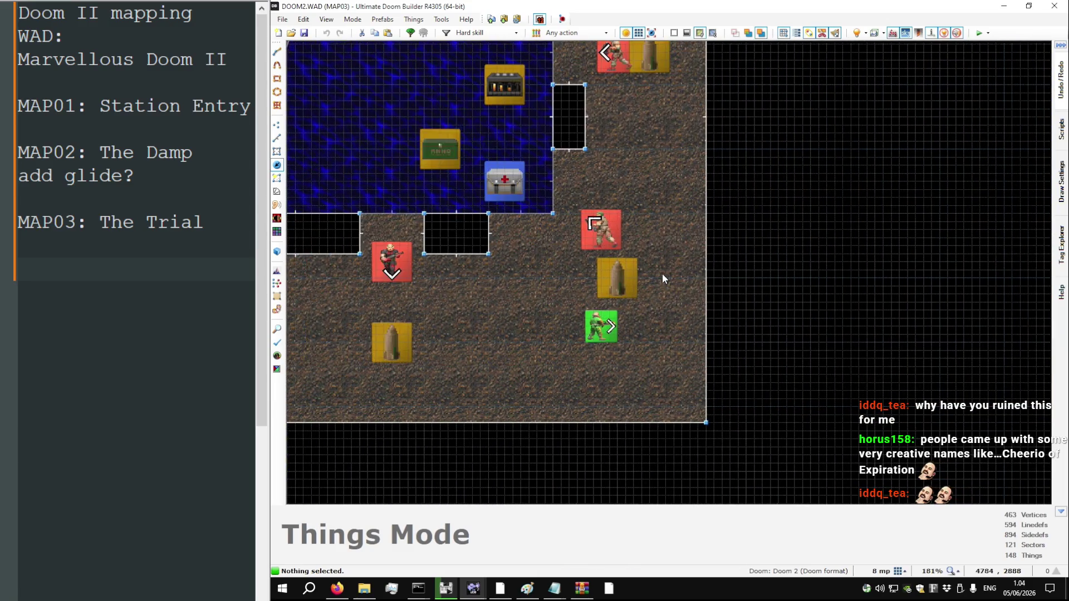
pyautogui.press('Up')
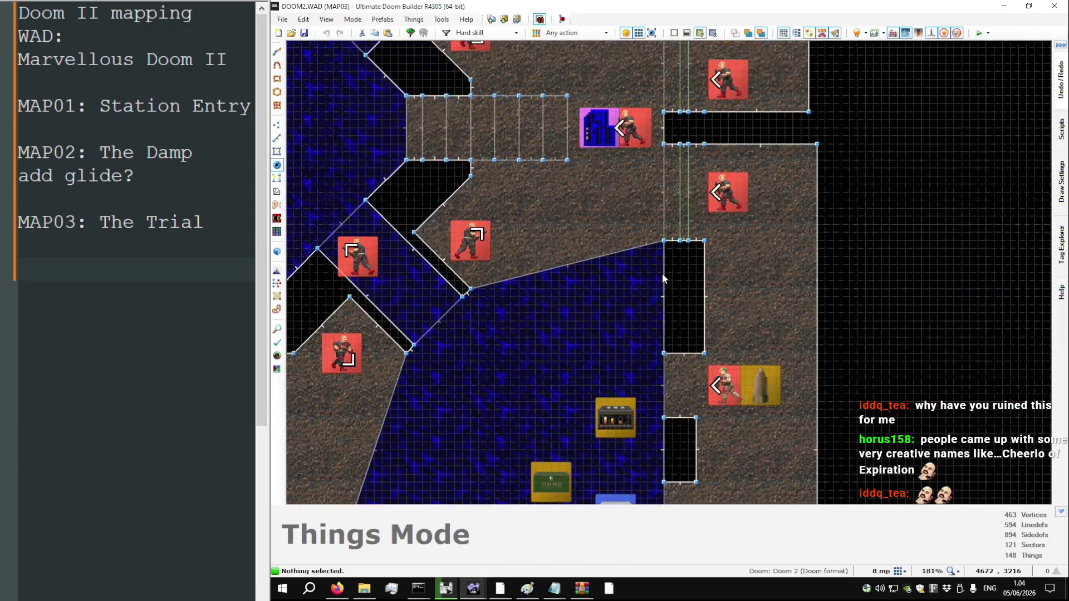
pyautogui.scroll(-1, 663, 272)
pyautogui.press('Down')
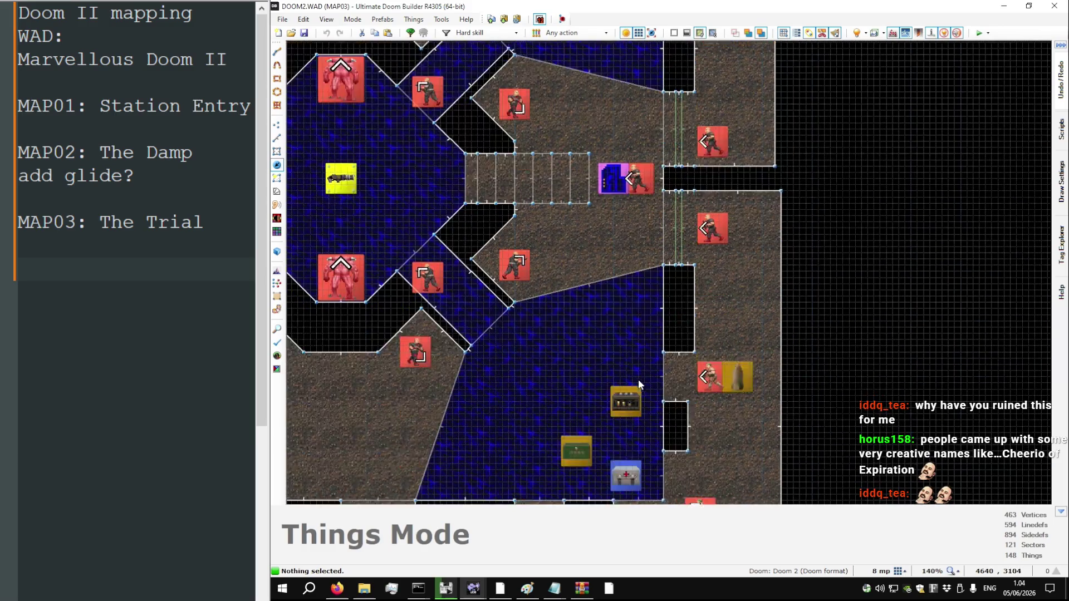
pyautogui.scroll(-10, 623, 359)
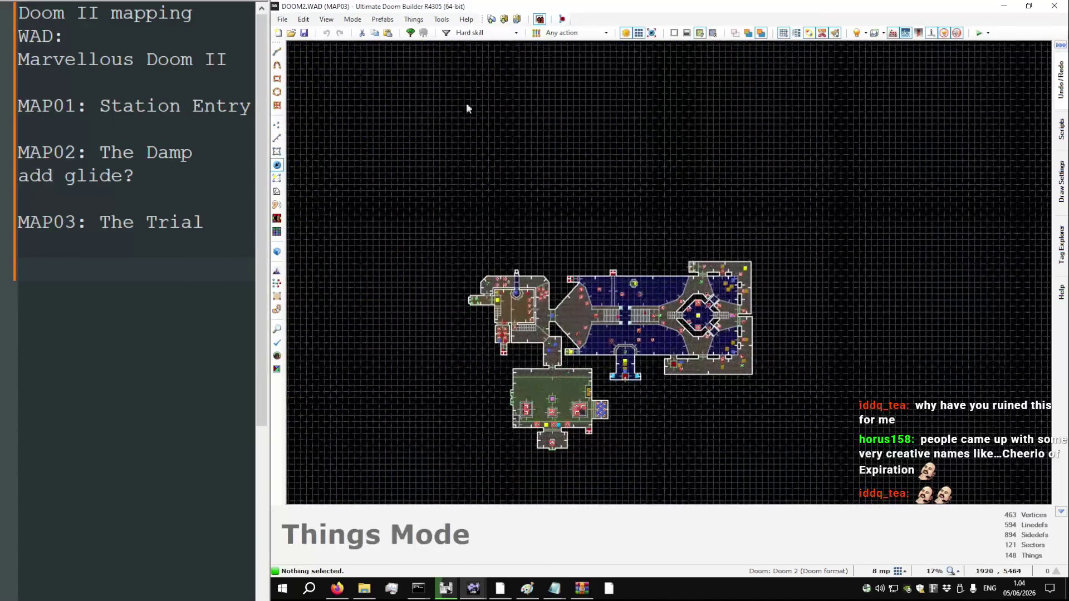
# Filter to multiplayer things, then box-select and delete all 15 of them
pyautogui.click(488, 34)
pyautogui.click(489, 108)
pyautogui.moveTo(775, 440); pyautogui.dragTo(437, 223)
pyautogui.press('Delete')
# Set the things filter back to Hard skill and pan toward the eastern rooms
pyautogui.click(488, 33)
pyautogui.click(495, 84)
pyautogui.scroll(4, 651, 345)
pyautogui.scroll(10, 630, 201)
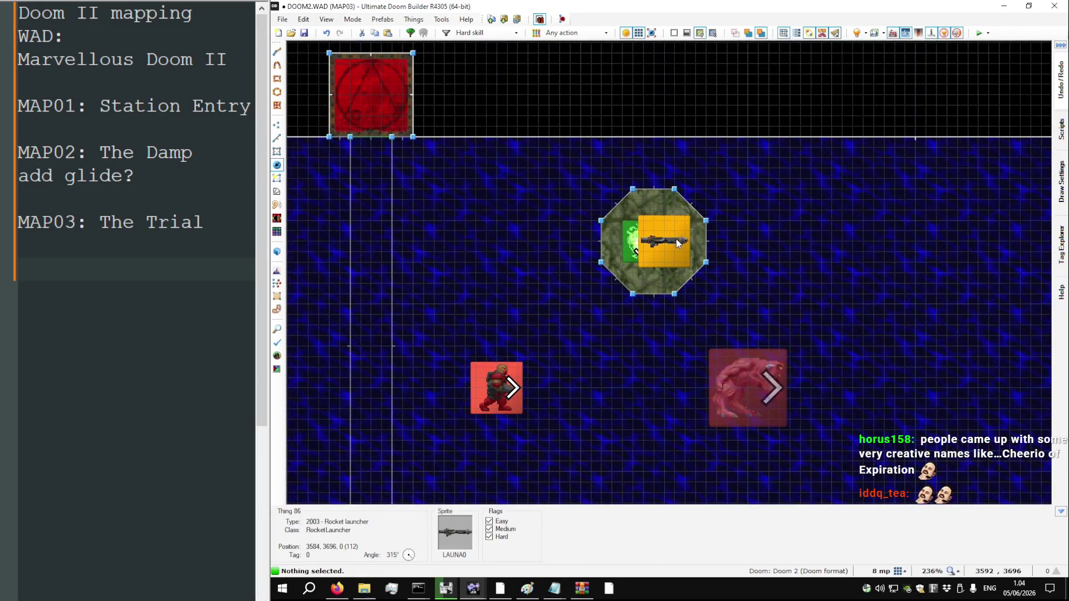
pyautogui.scroll(-7, 672, 241)
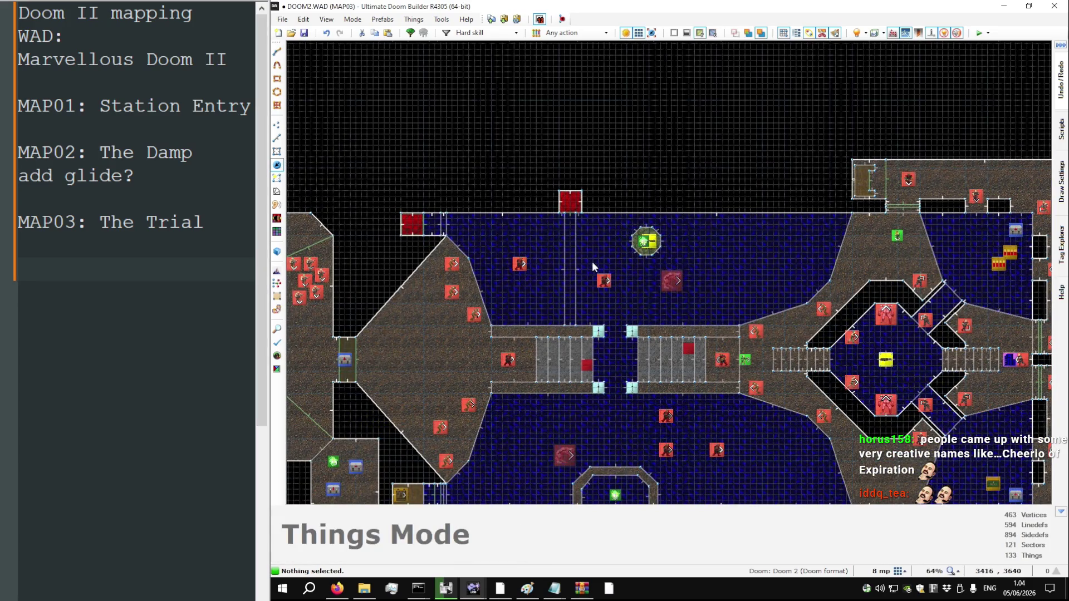
pyautogui.press('Down')
pyautogui.press('Down')
pyautogui.press('Right')
pyautogui.press('Right')
pyautogui.press('Right')
pyautogui.press('Right')
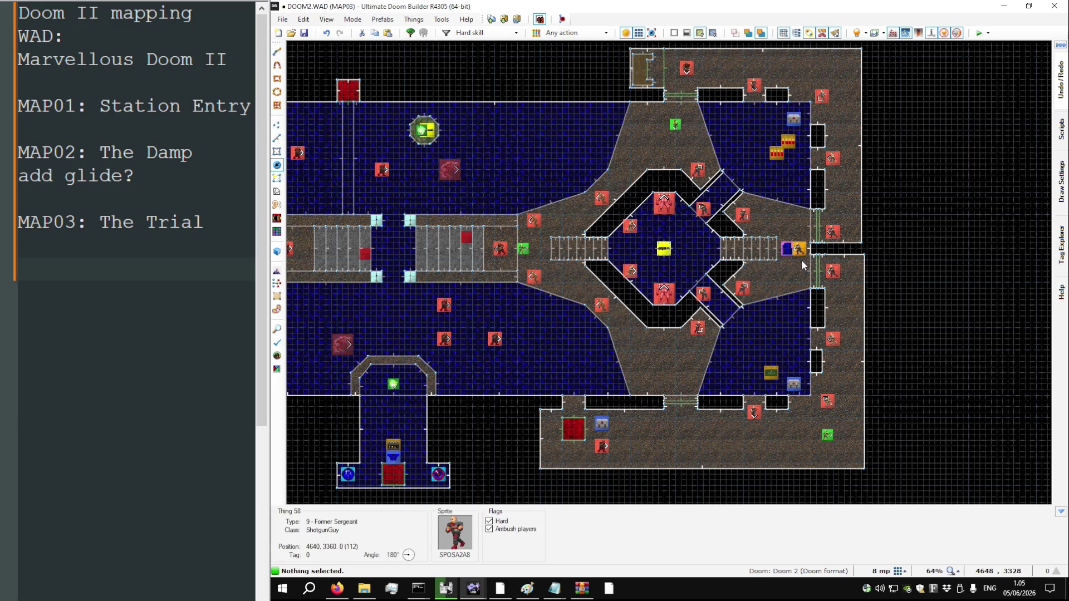
# Enter Visual Mode and inspect the sergeant, blue keycard and blue-key door area
pyautogui.press('w')
pyautogui.press('s')
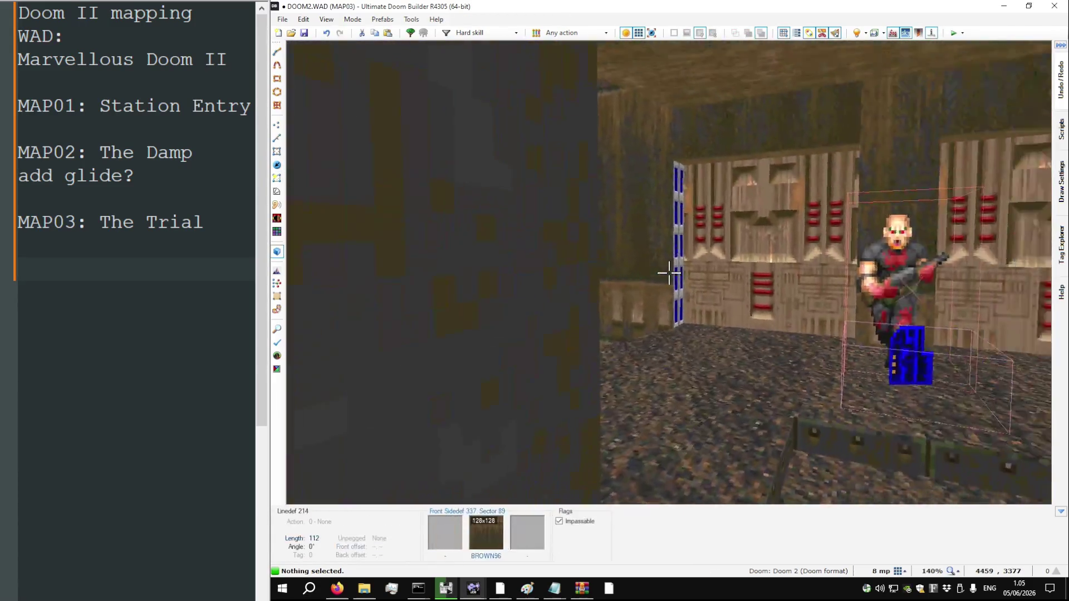
pyautogui.press('a')
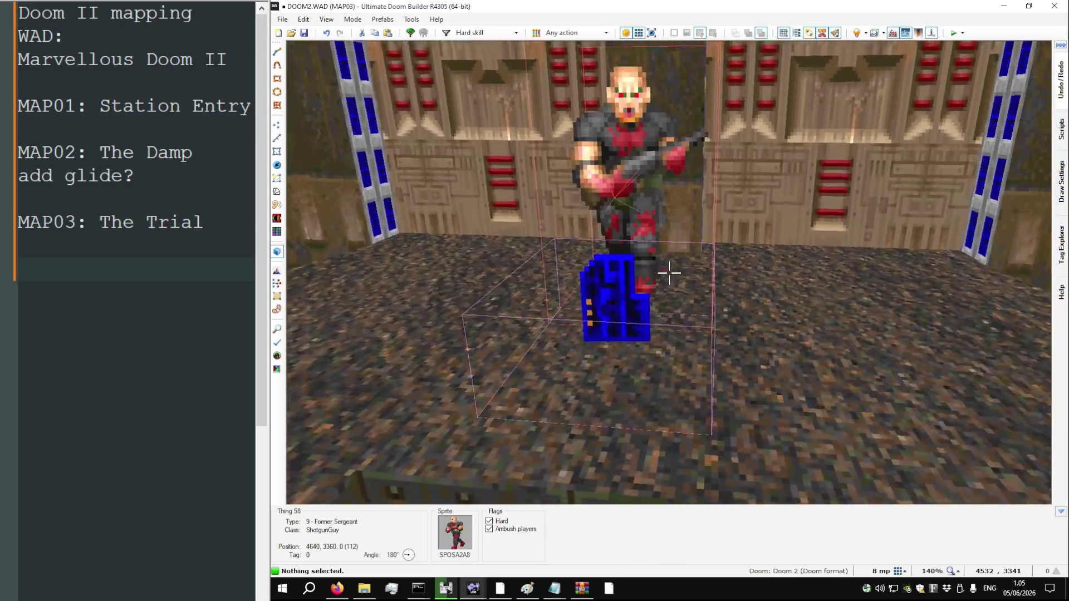
pyautogui.press('w')
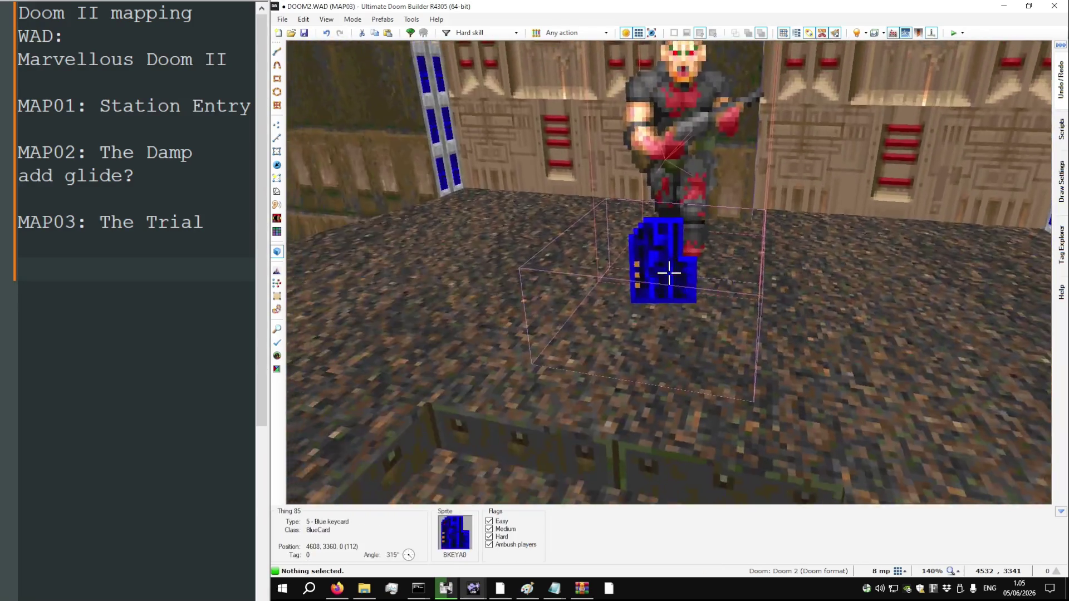
pyautogui.press('w')
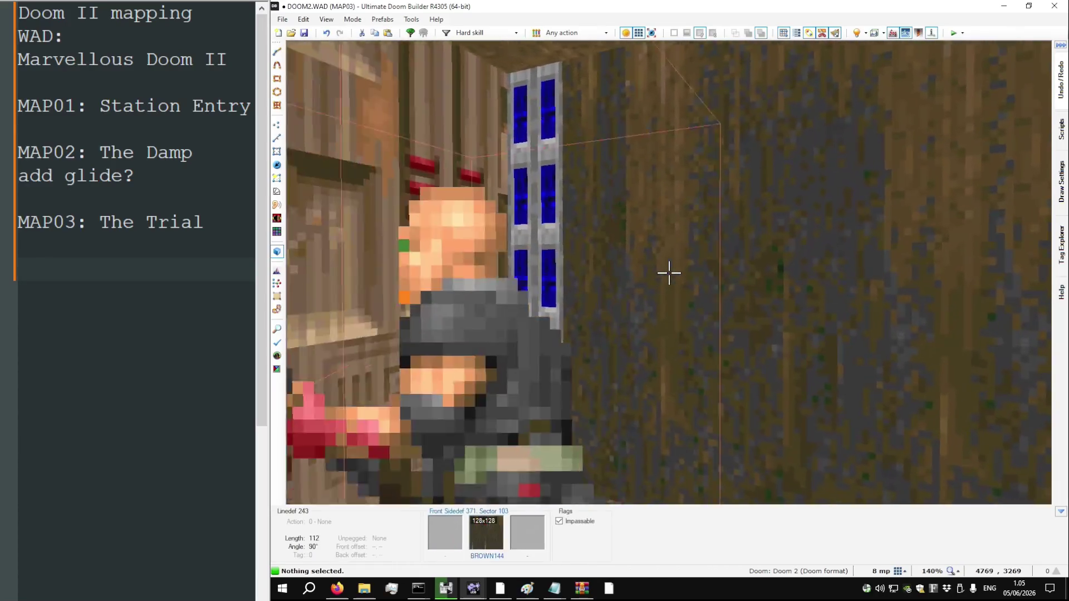
pyautogui.press('w')
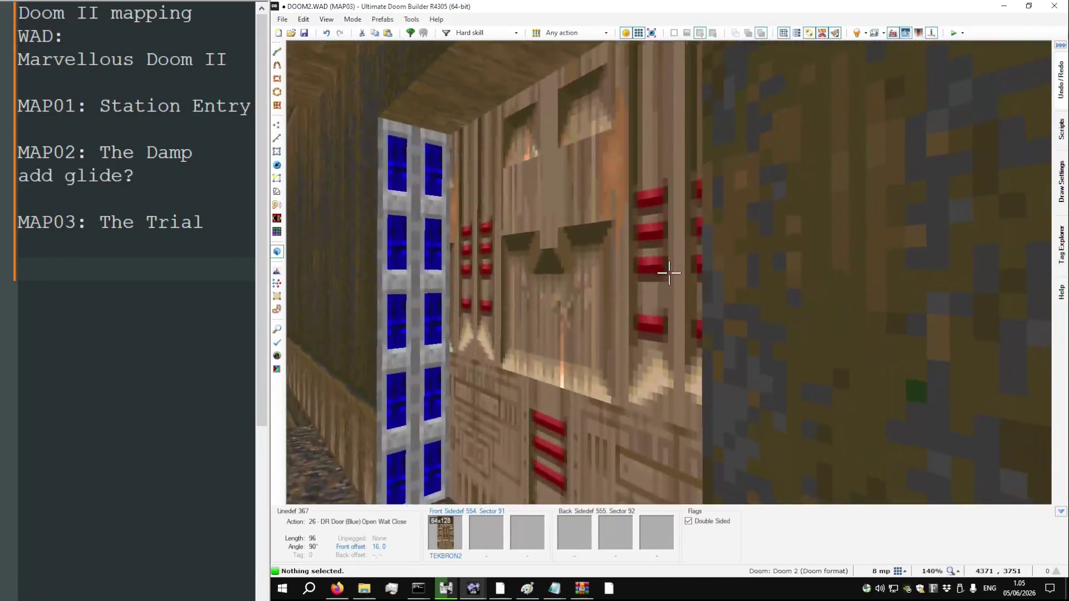
pyautogui.press('w')
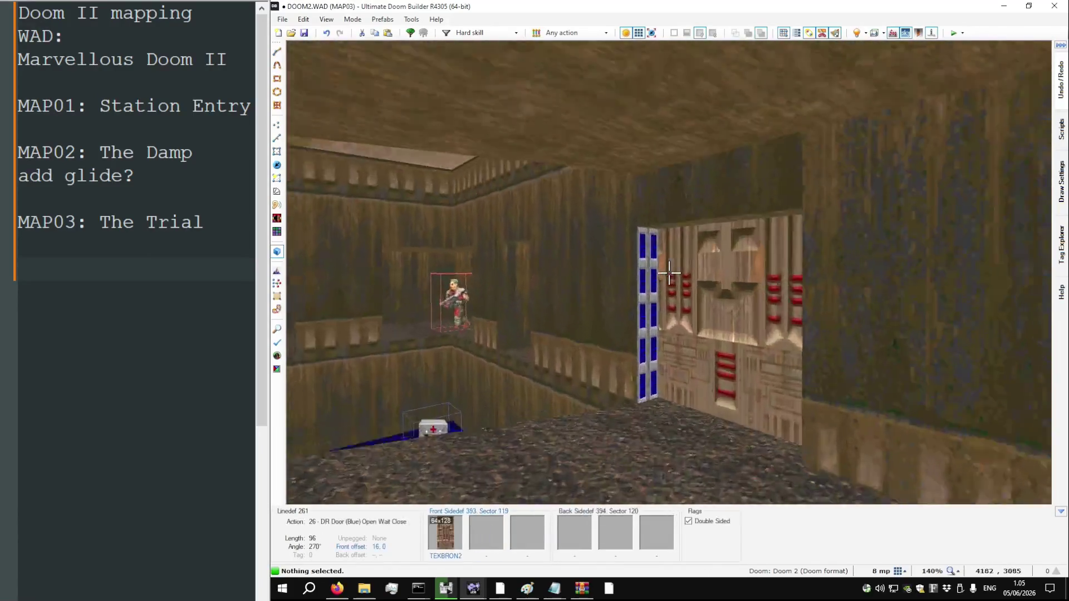
pyautogui.press('w')
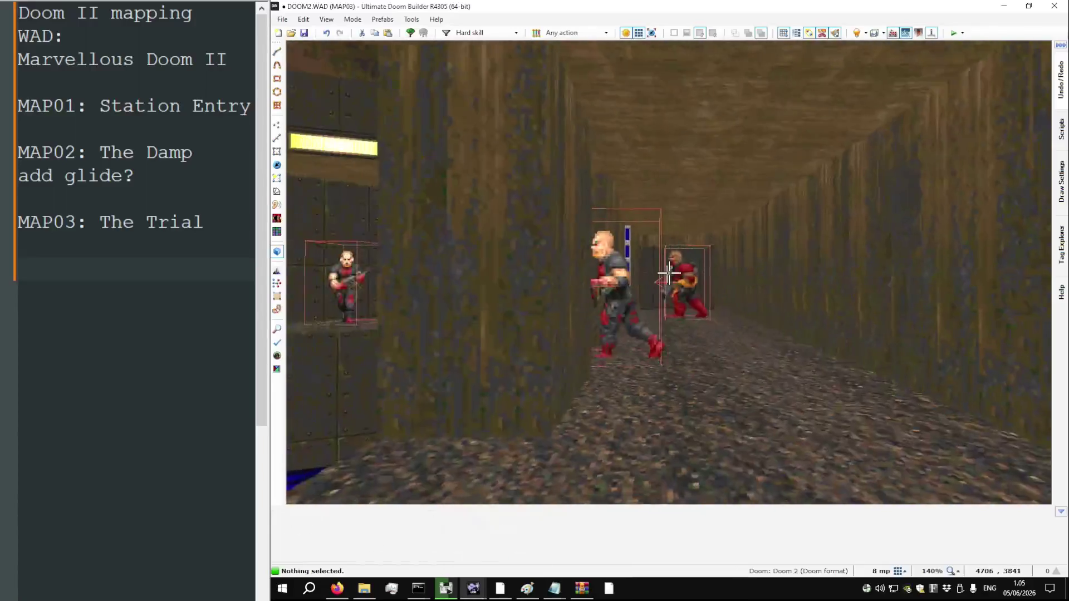
# Fly through the monster room and torch room past the Chaingunner and Former Humans
pyautogui.press('w')
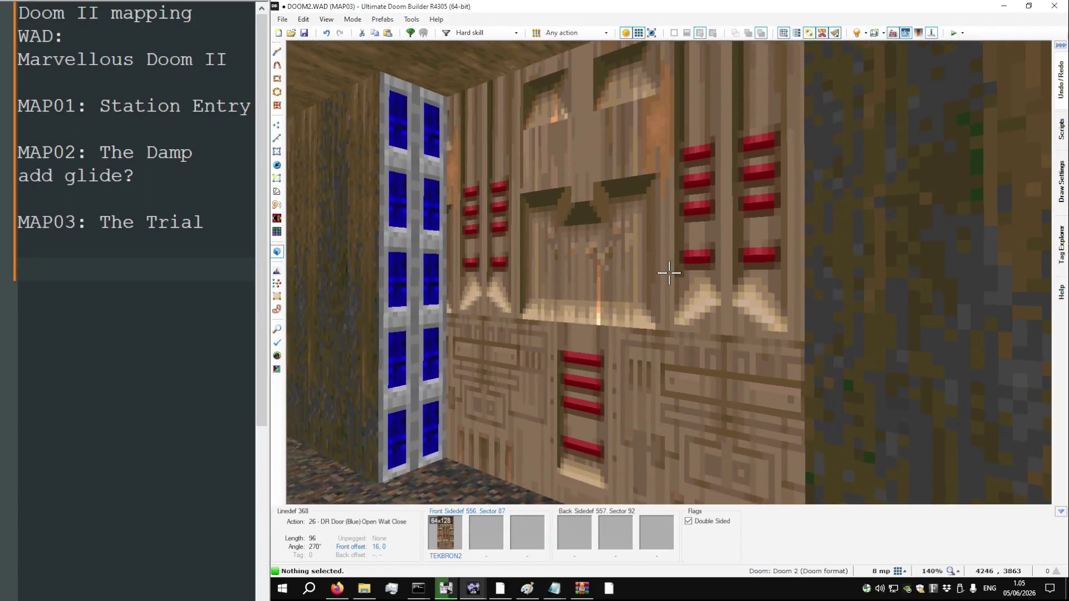
pyautogui.press('w')
pyautogui.press('w')
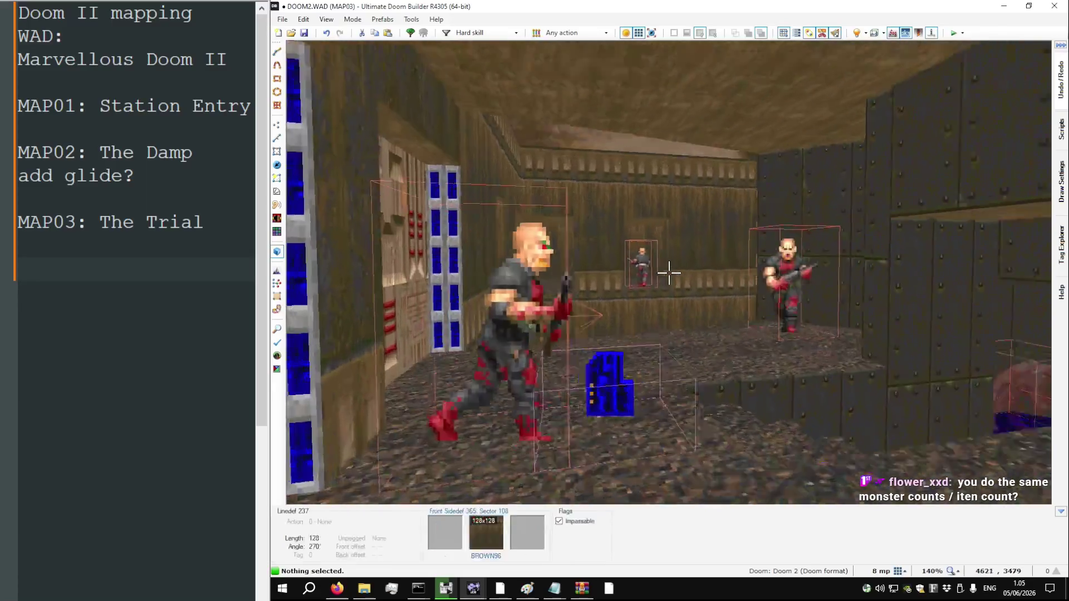
pyautogui.press('w')
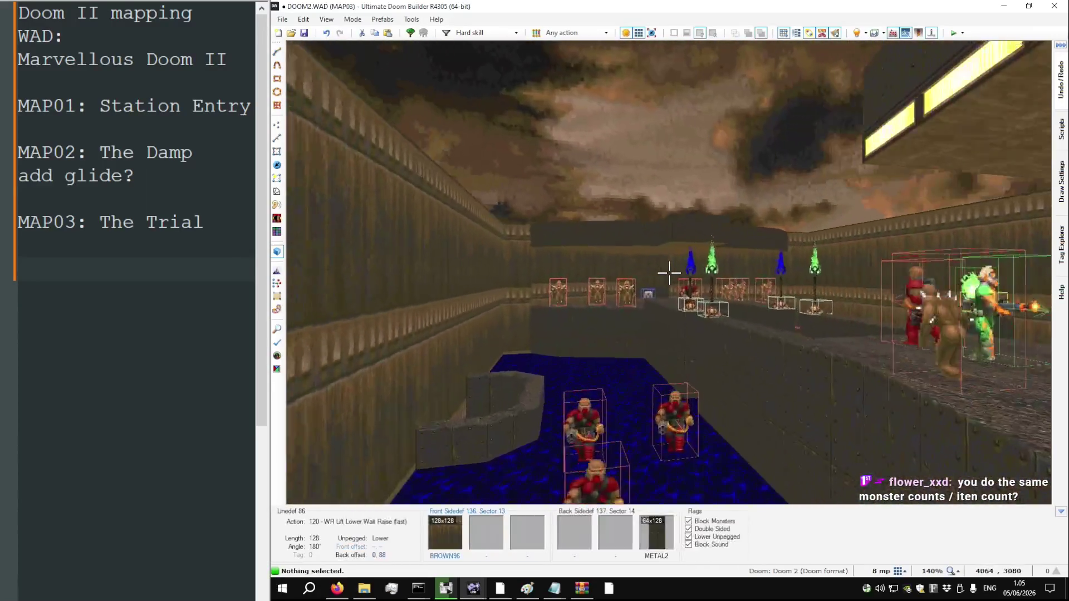
pyautogui.press('w')
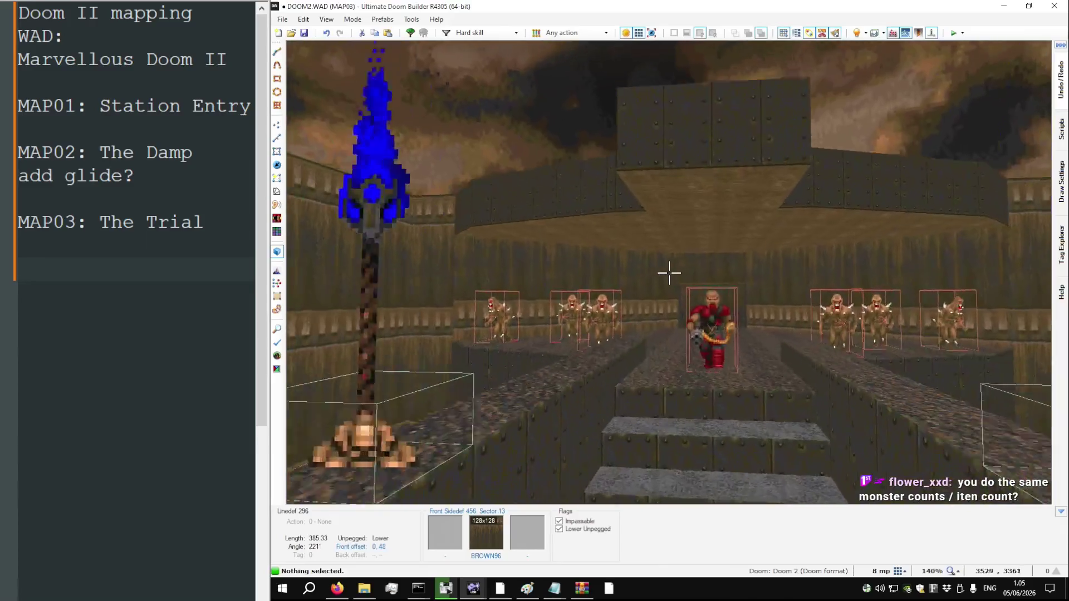
pyautogui.press('w')
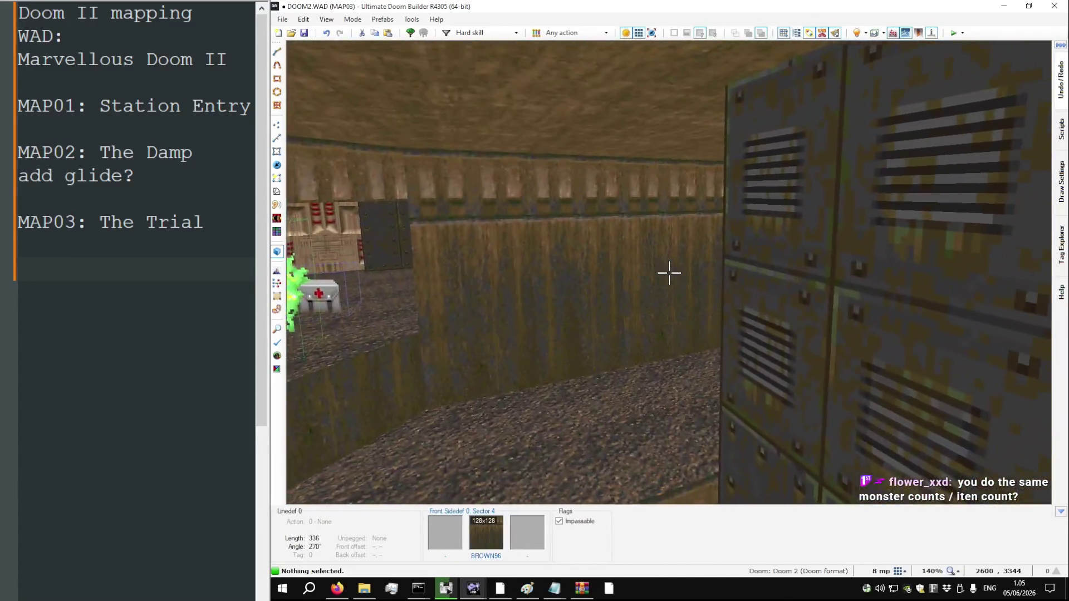
pyautogui.press('w')
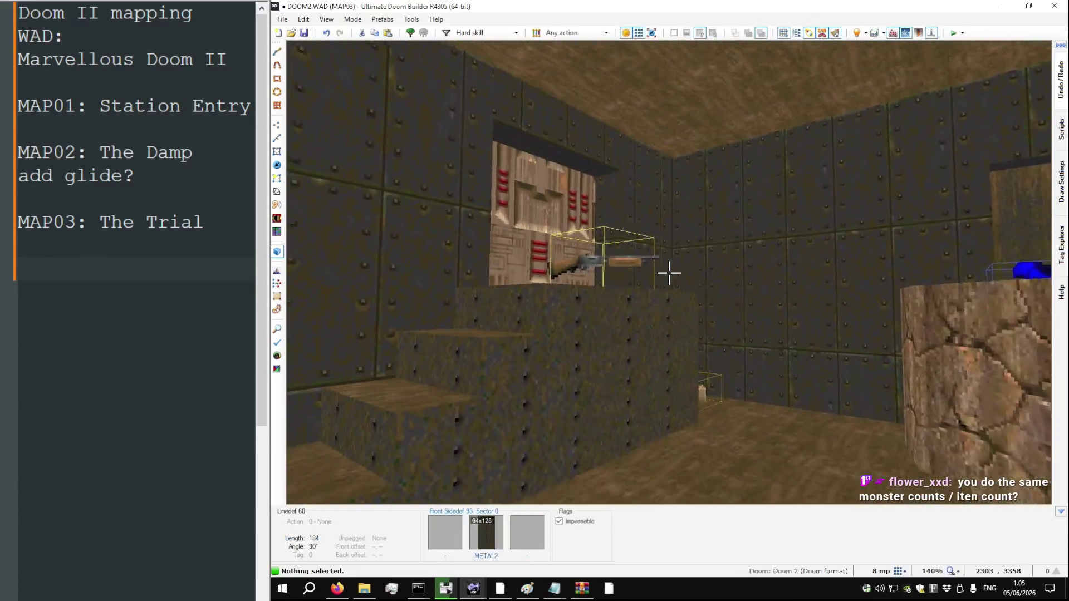
pyautogui.press('w')
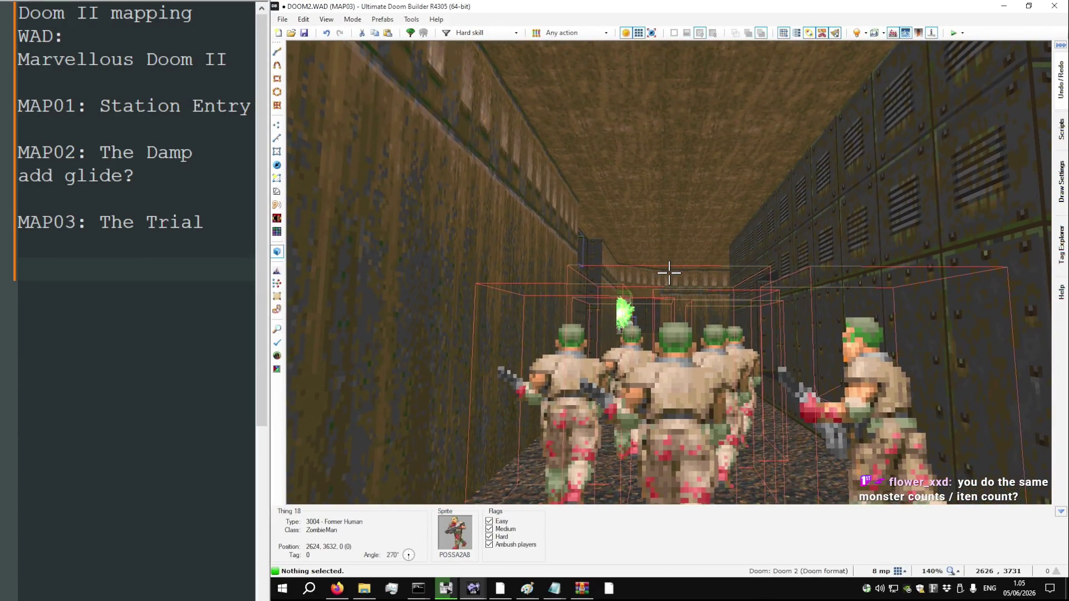
pyautogui.press('w')
pyautogui.press('w')
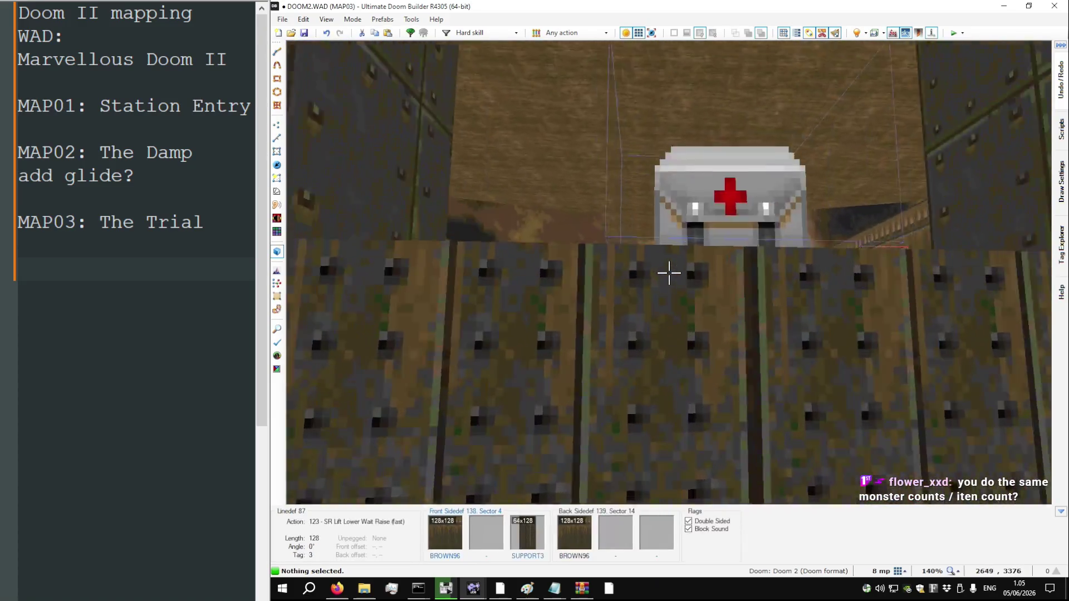
pyautogui.press('w')
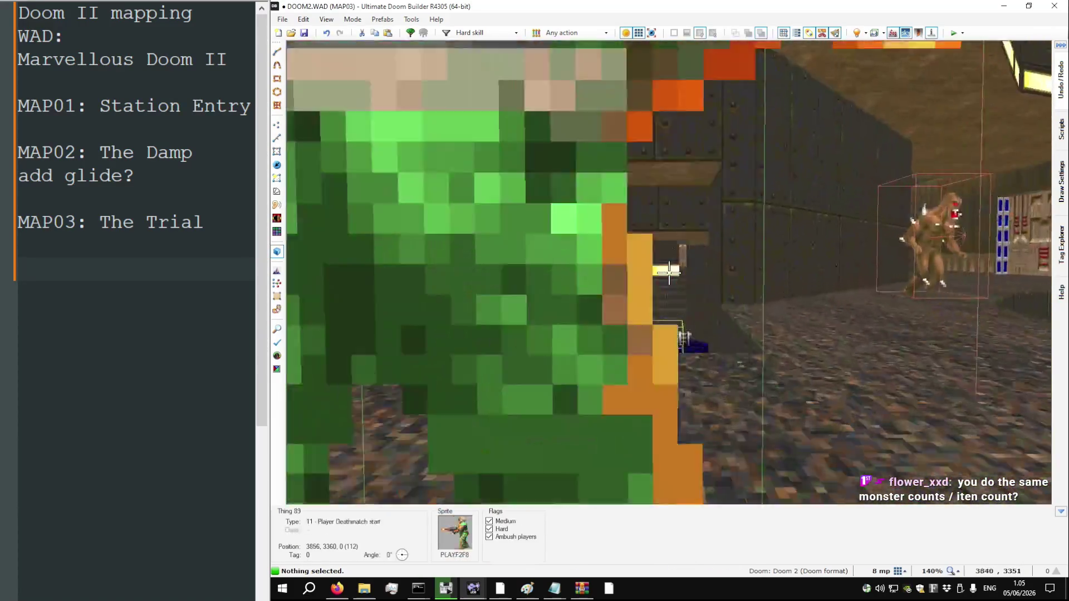
pyautogui.press('w')
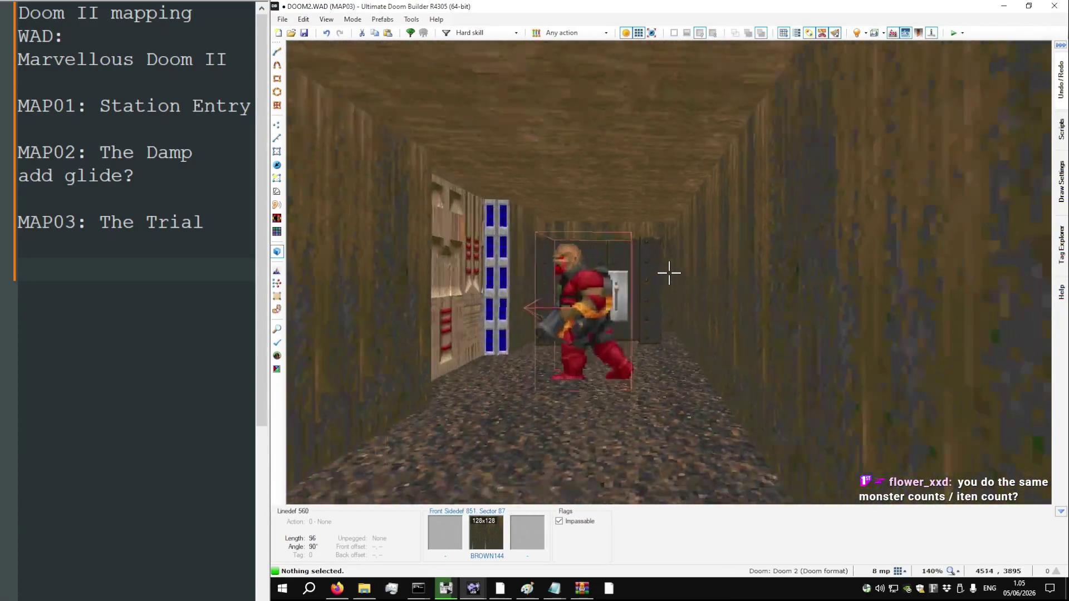
# Fly through the sky room, up the torch-lit stairs to the corridor door and back
pyautogui.press('w')
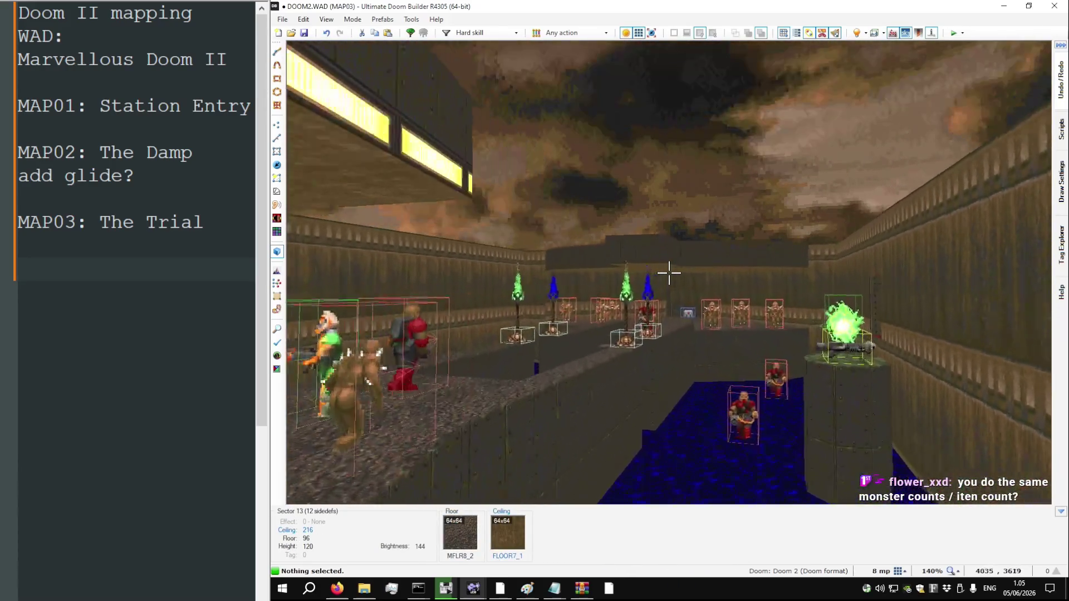
pyautogui.press('w')
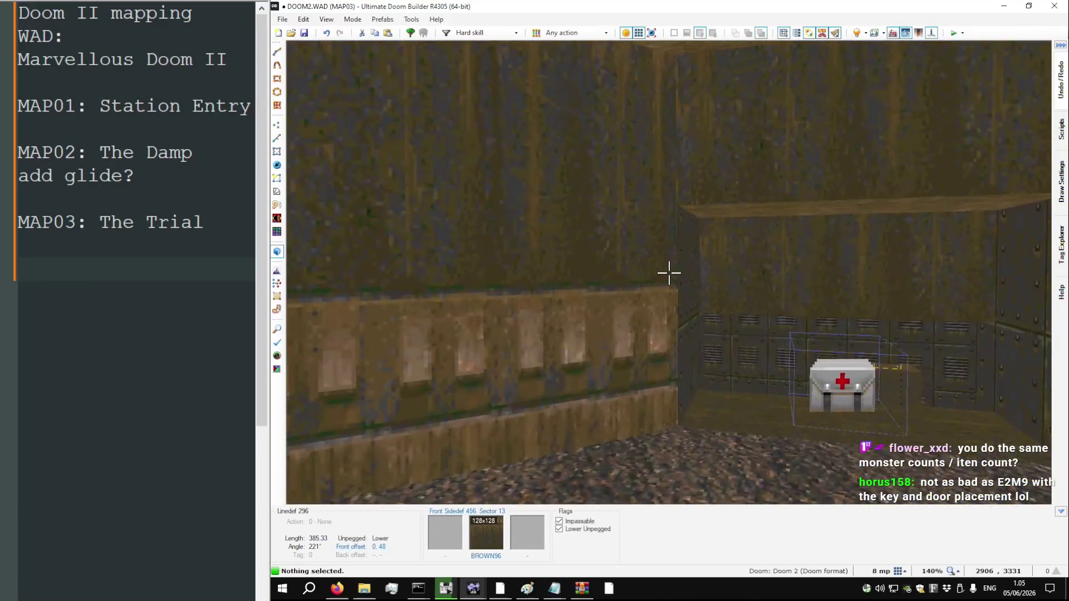
pyautogui.press('w')
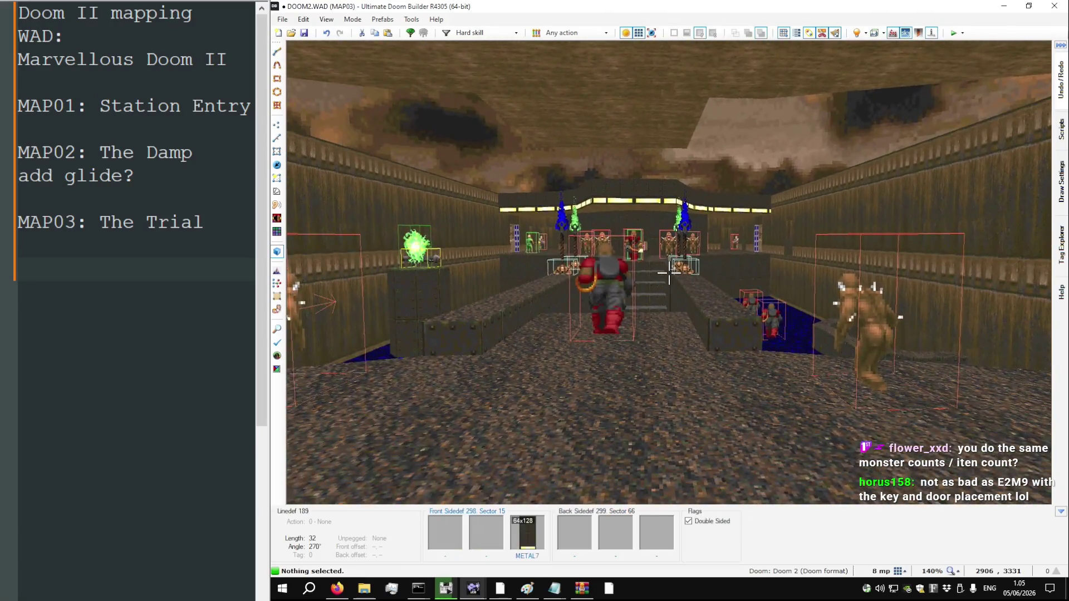
pyautogui.press('w')
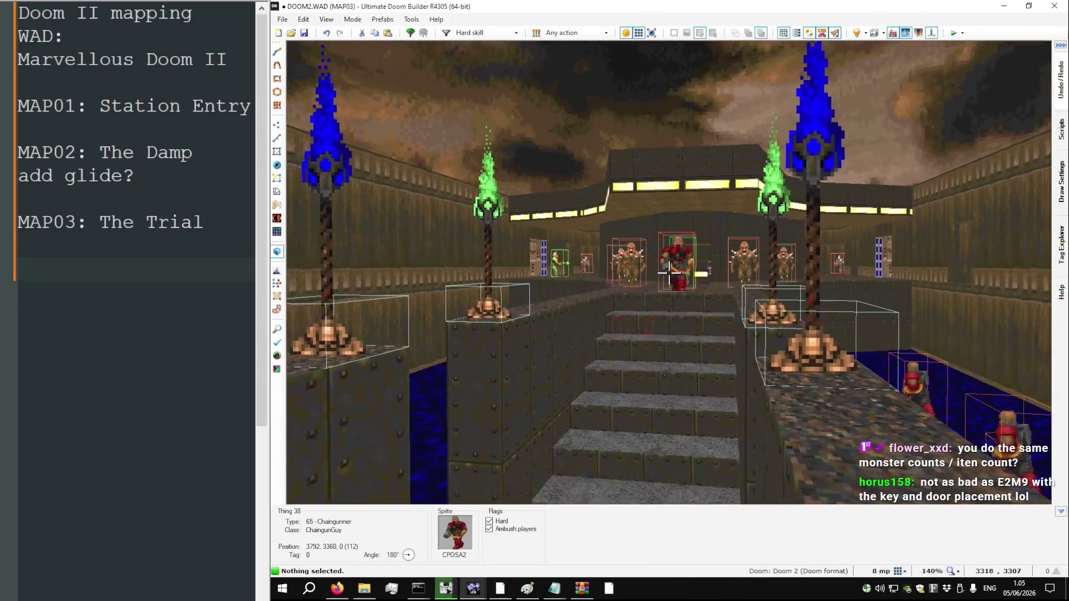
pyautogui.press('w')
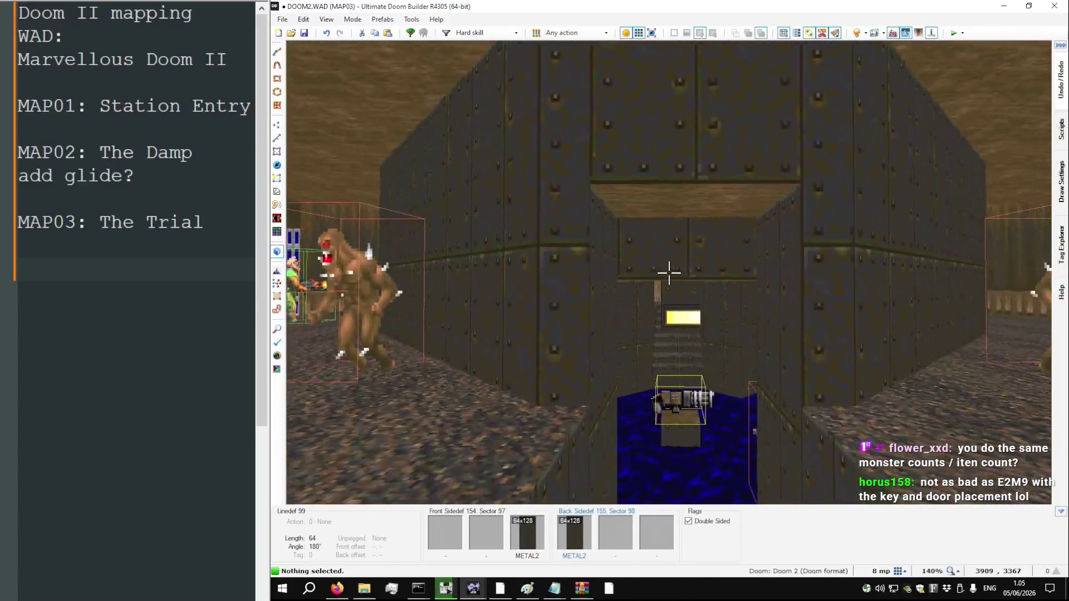
pyautogui.press('w')
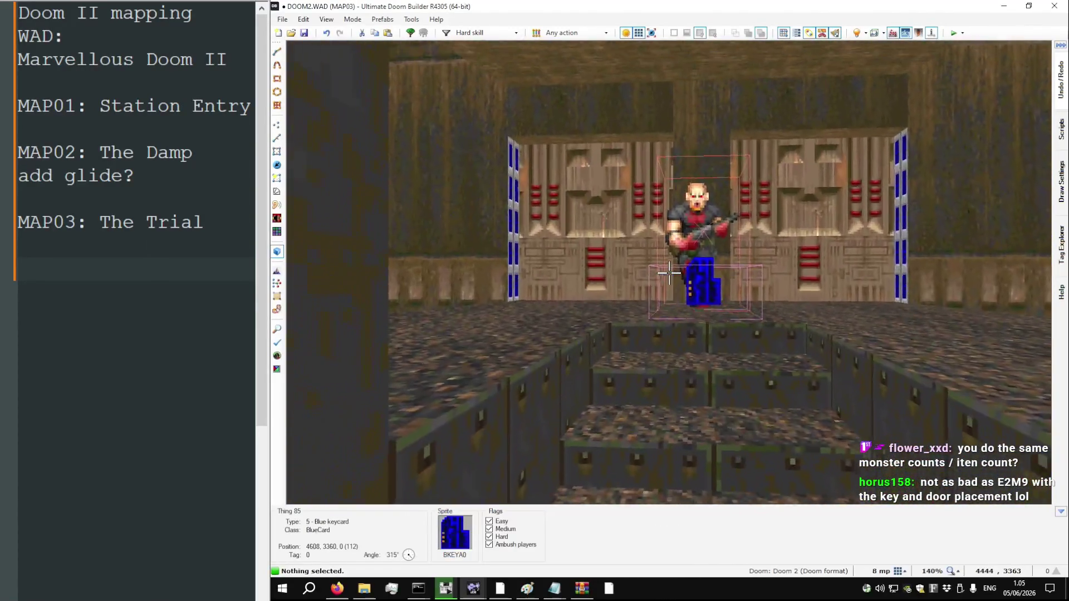
pyautogui.press('s')
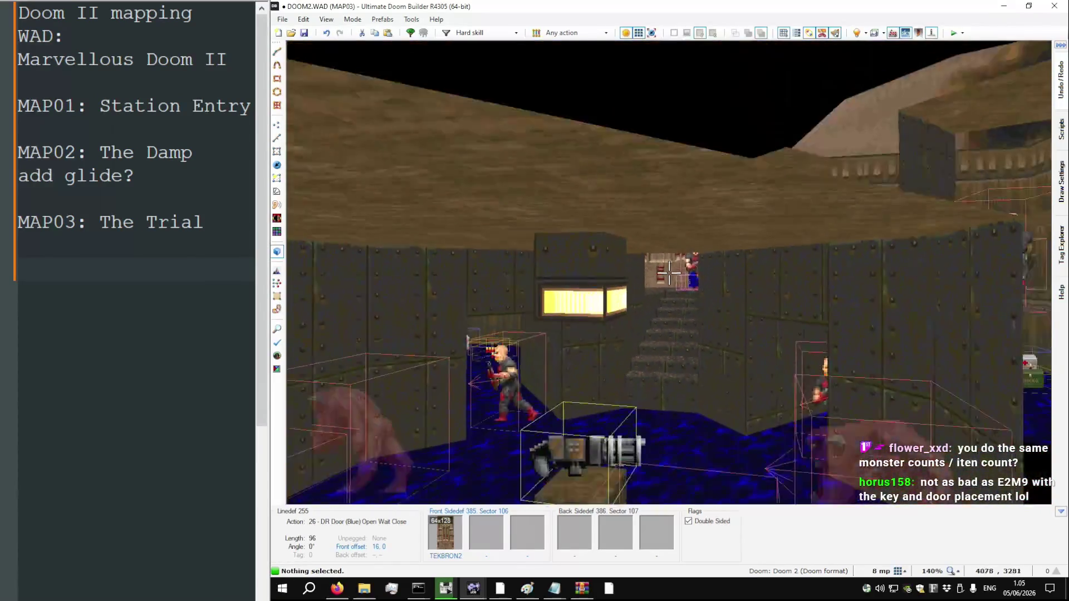
pyautogui.press('w')
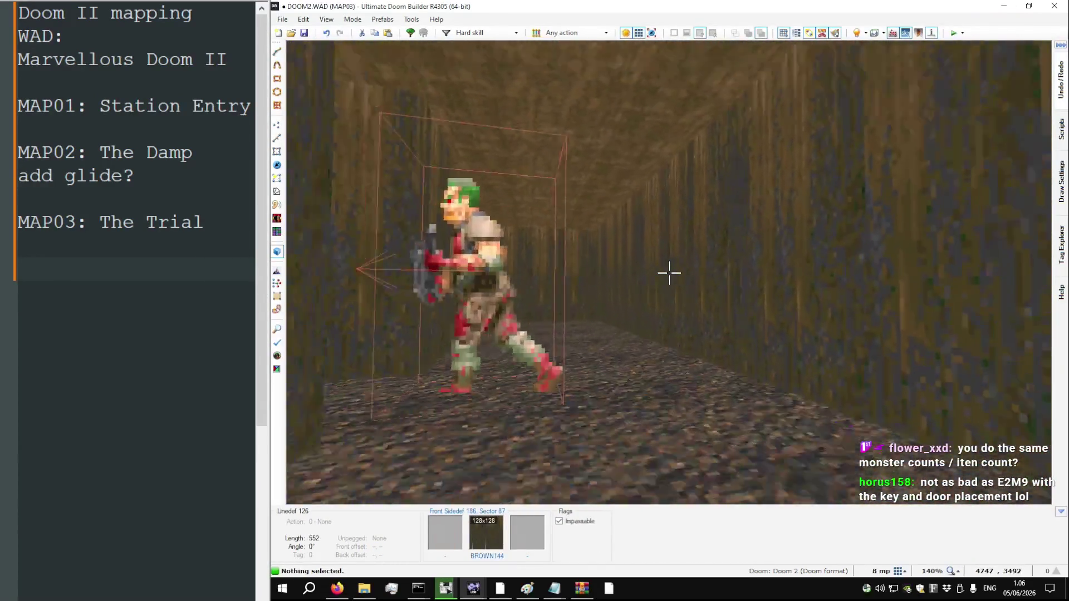
# Cross the large monster room from the blue-key door and inspect the water pit
pyautogui.press('w')
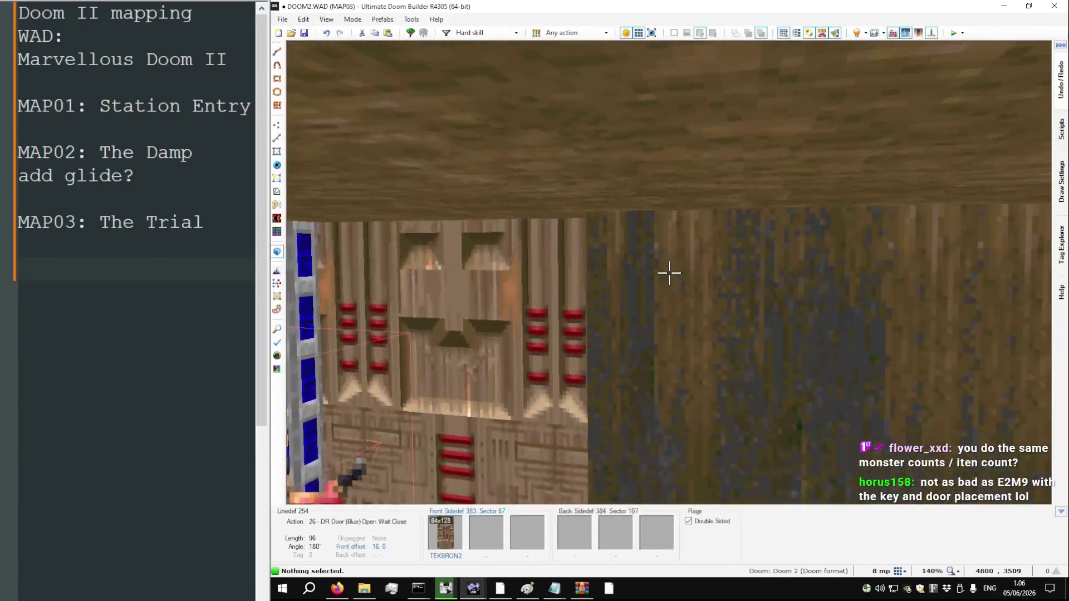
pyautogui.press('w')
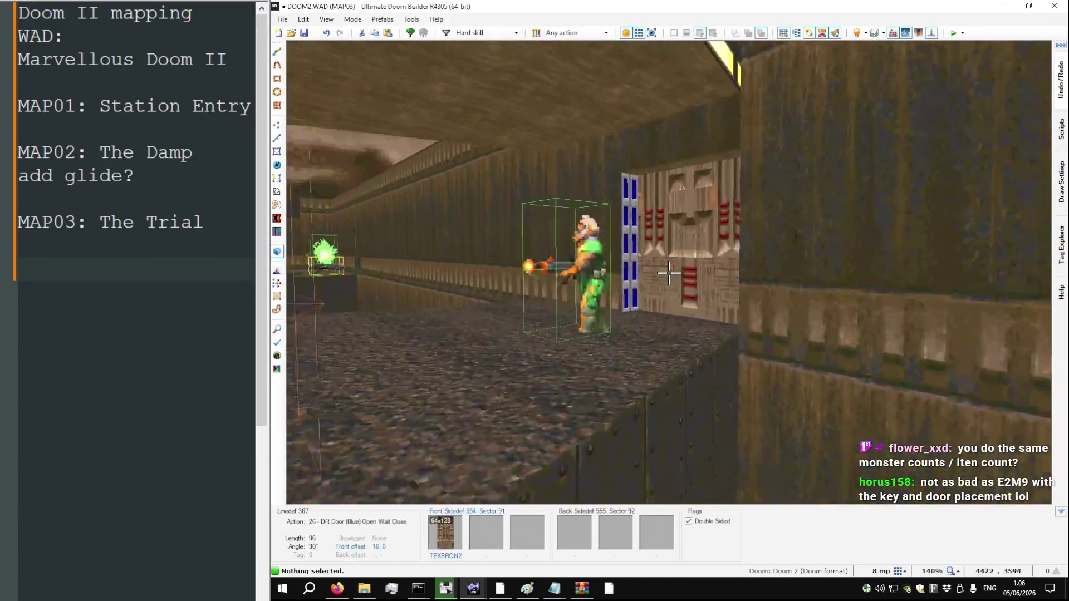
pyautogui.press('w')
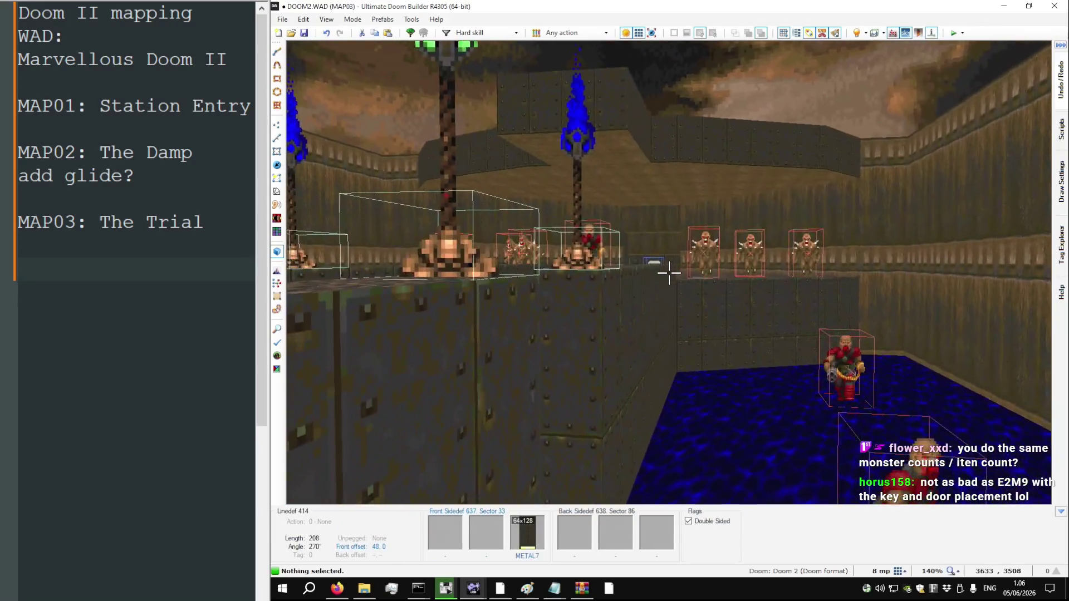
pyautogui.press('w')
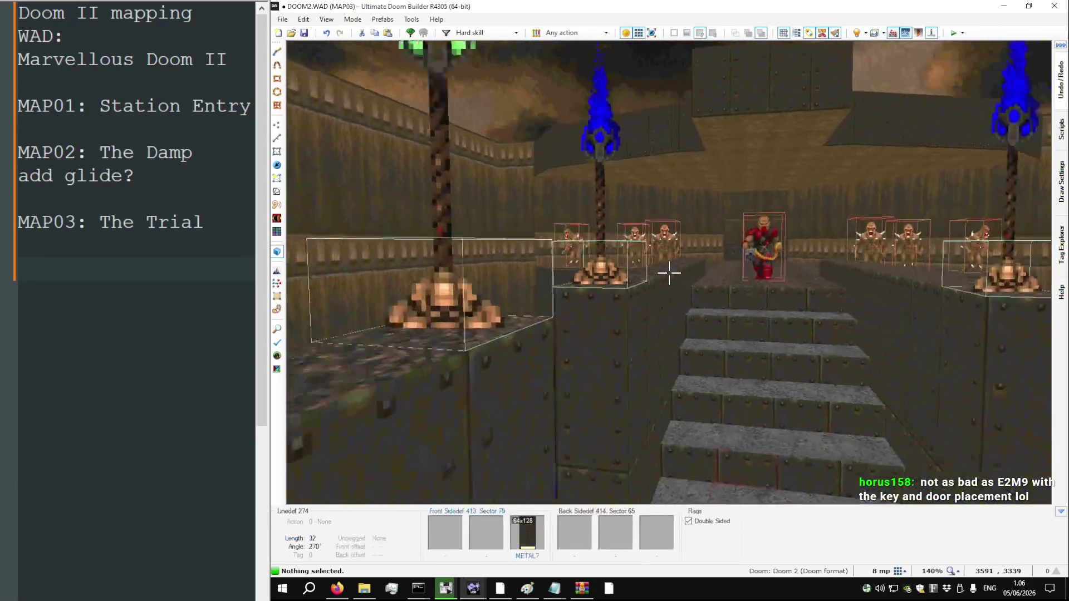
pyautogui.press('w')
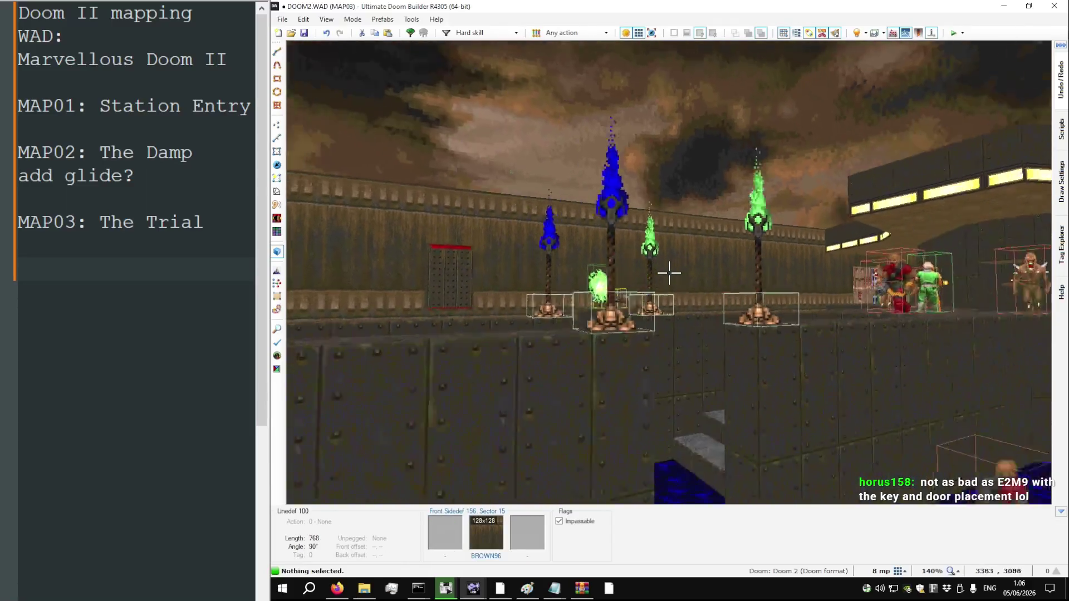
pyautogui.press('w')
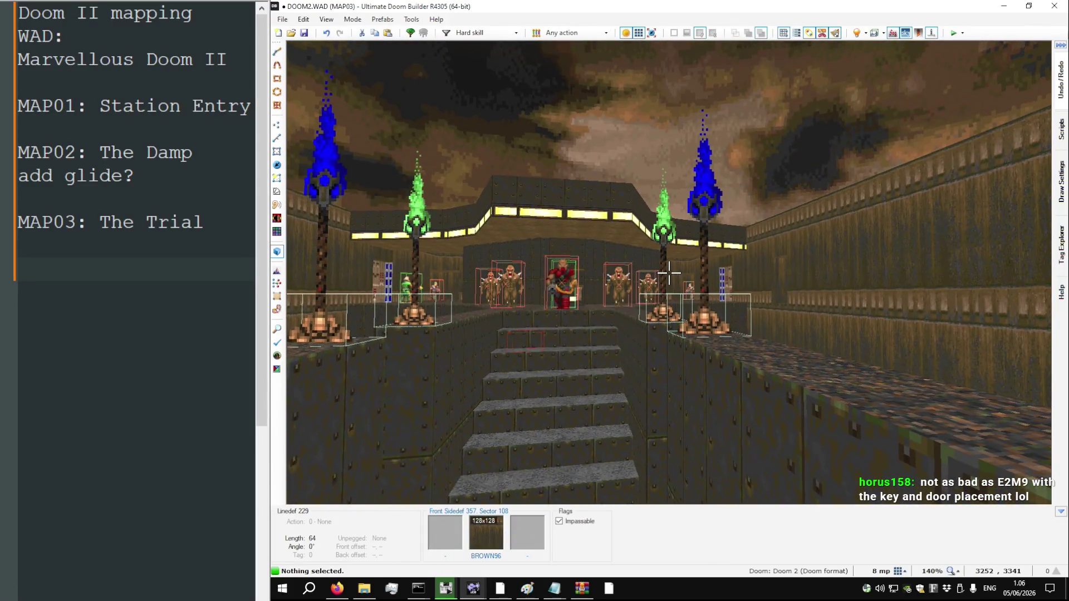
pyautogui.press('w')
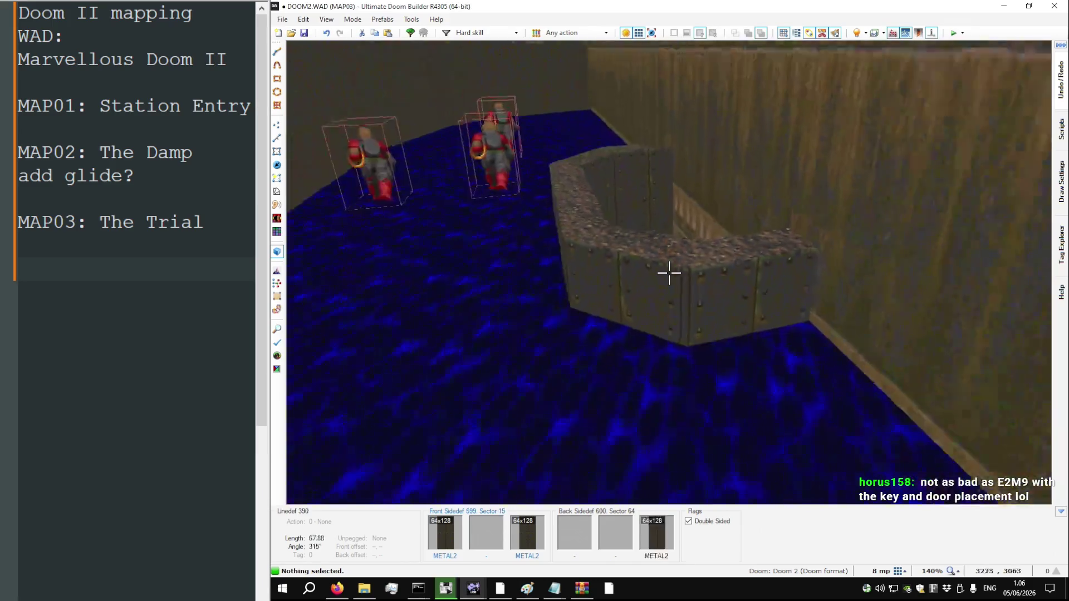
pyautogui.press('w')
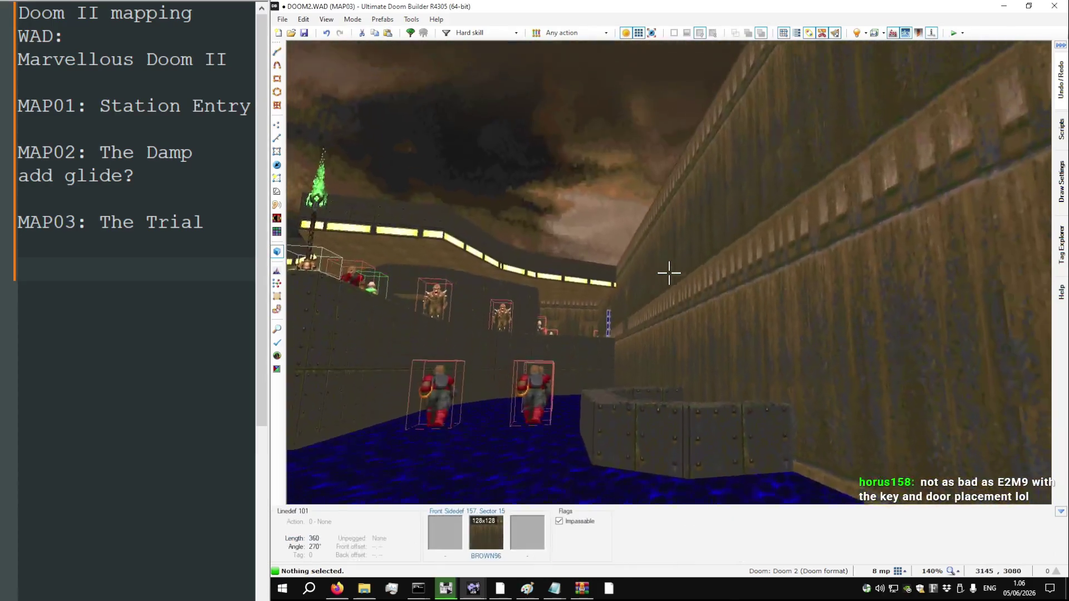
pyautogui.press('w')
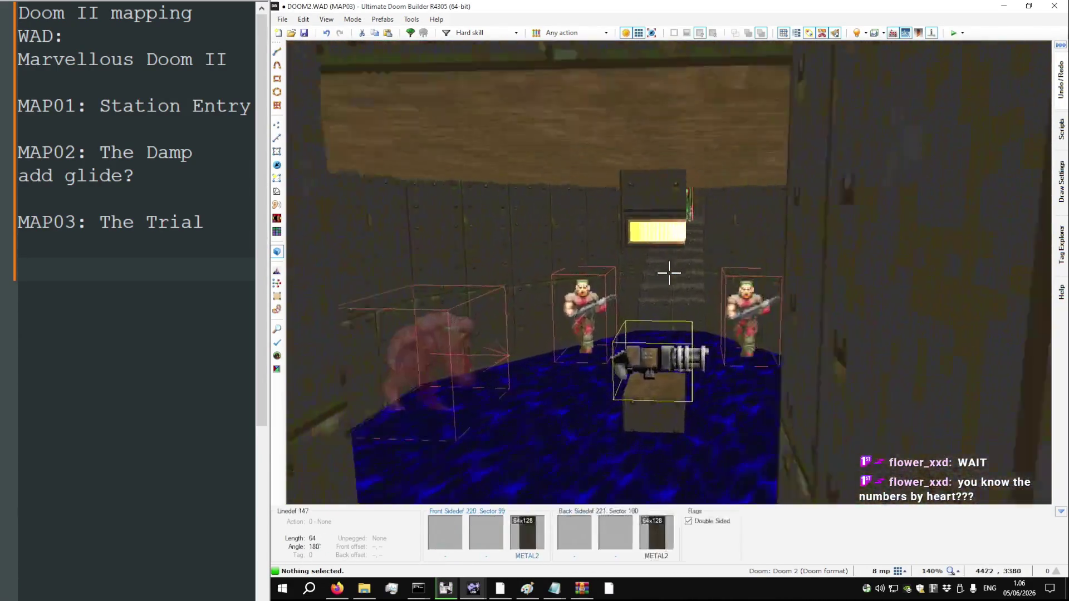
# Fly past the shotgun ledge and player starts to the blue armor pillar and beyond
pyautogui.press('w')
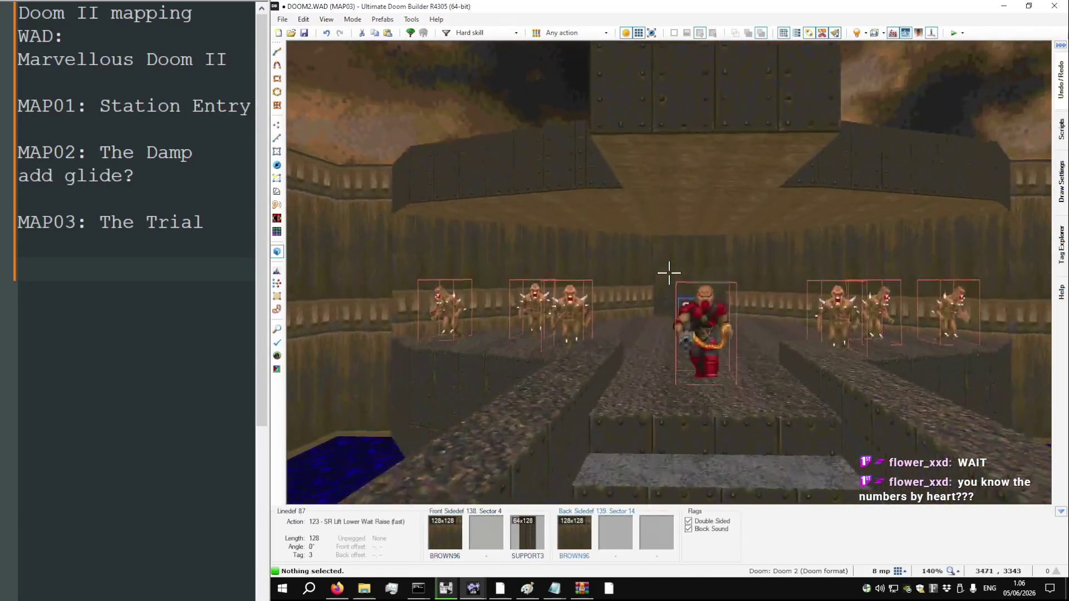
pyautogui.press('w')
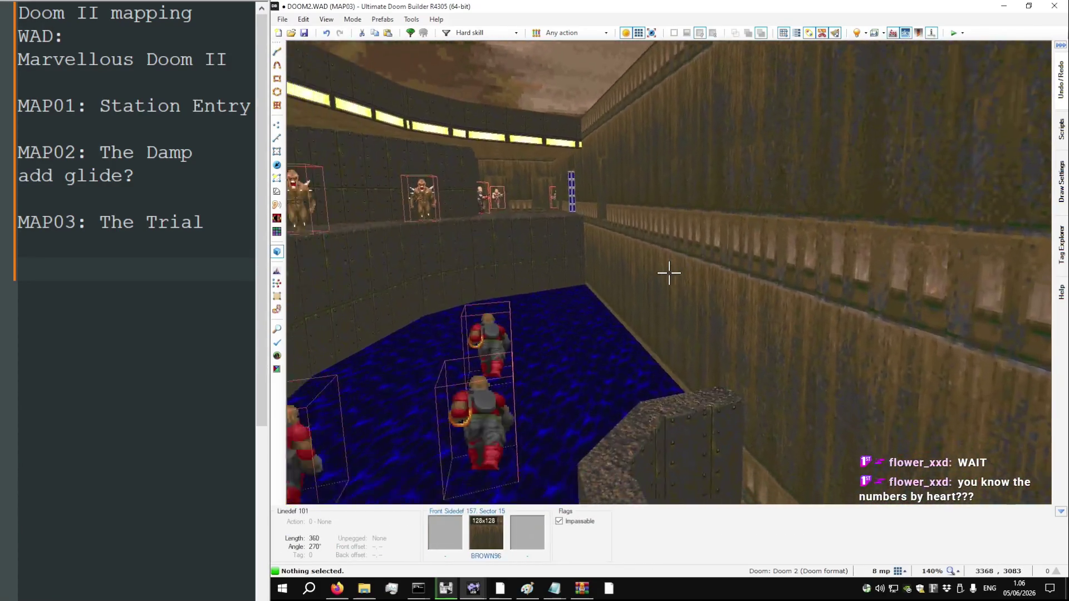
pyautogui.press('w')
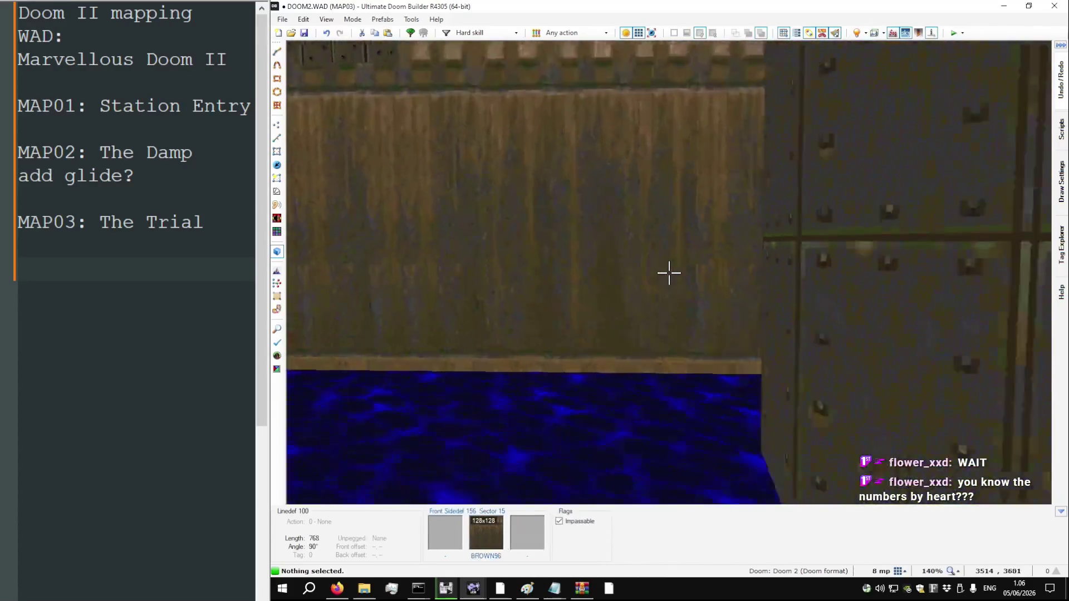
pyautogui.press('w')
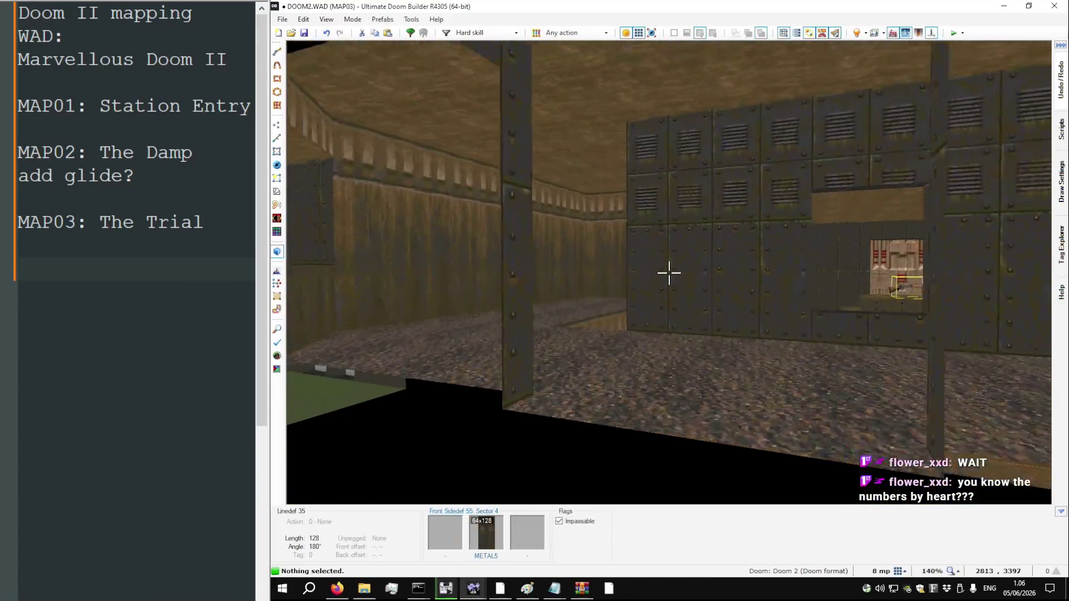
pyautogui.press('w')
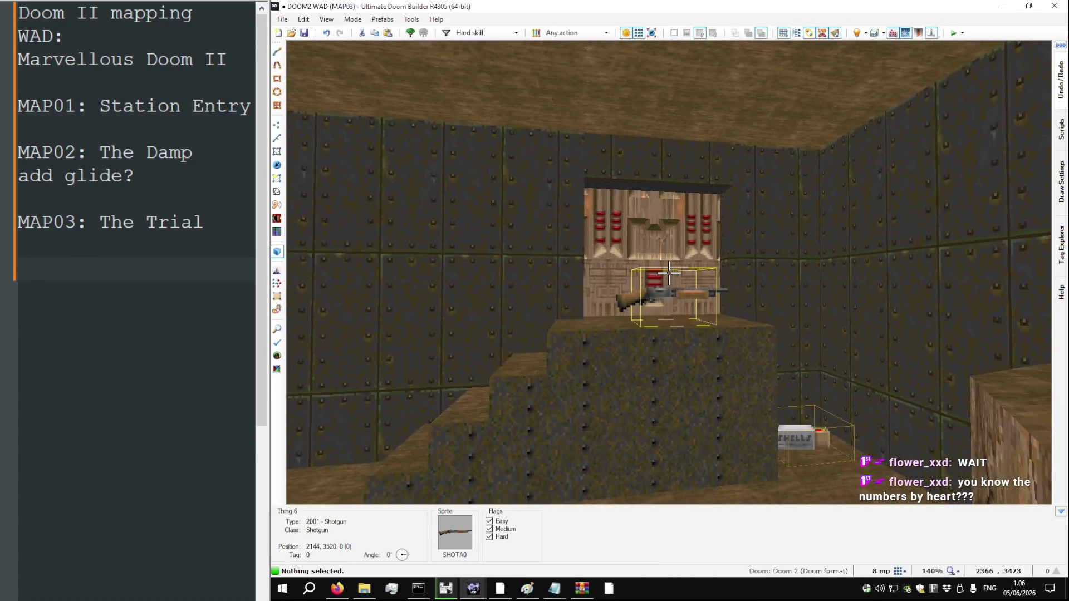
pyautogui.press('w')
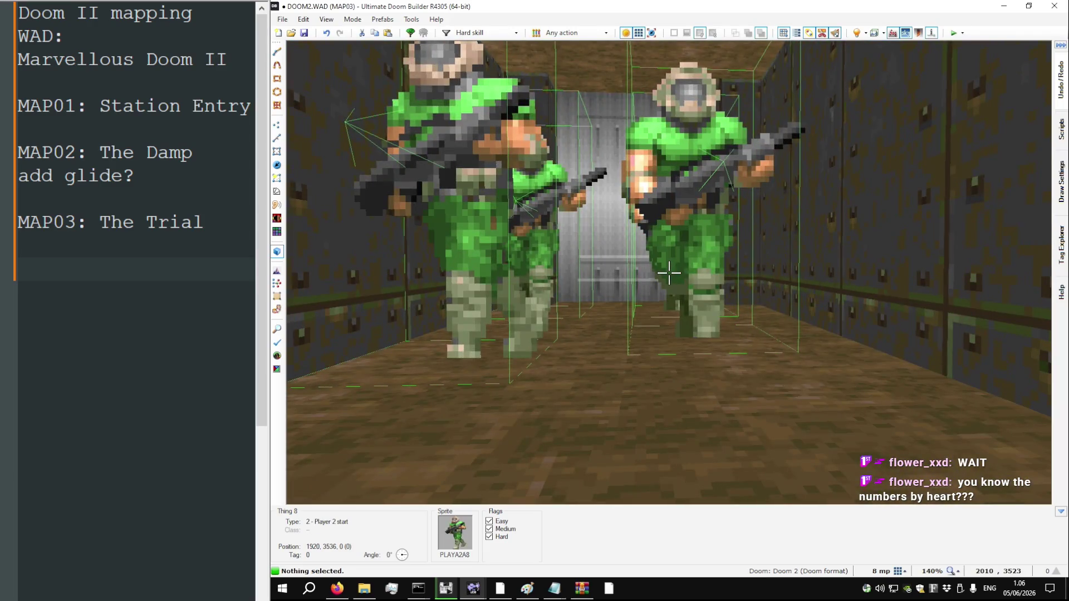
pyautogui.press('w')
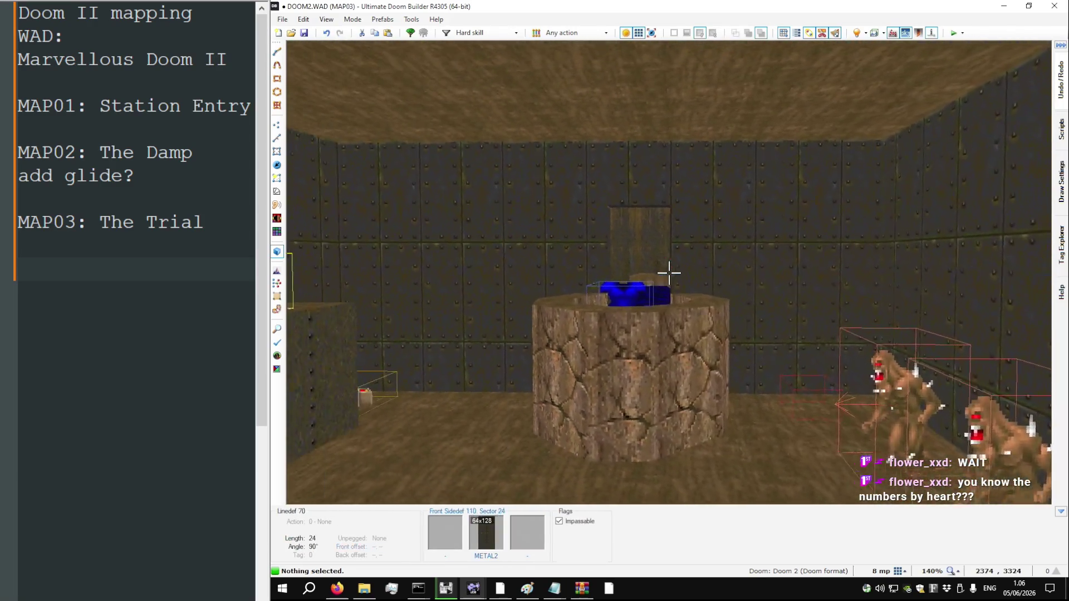
pyautogui.press('w')
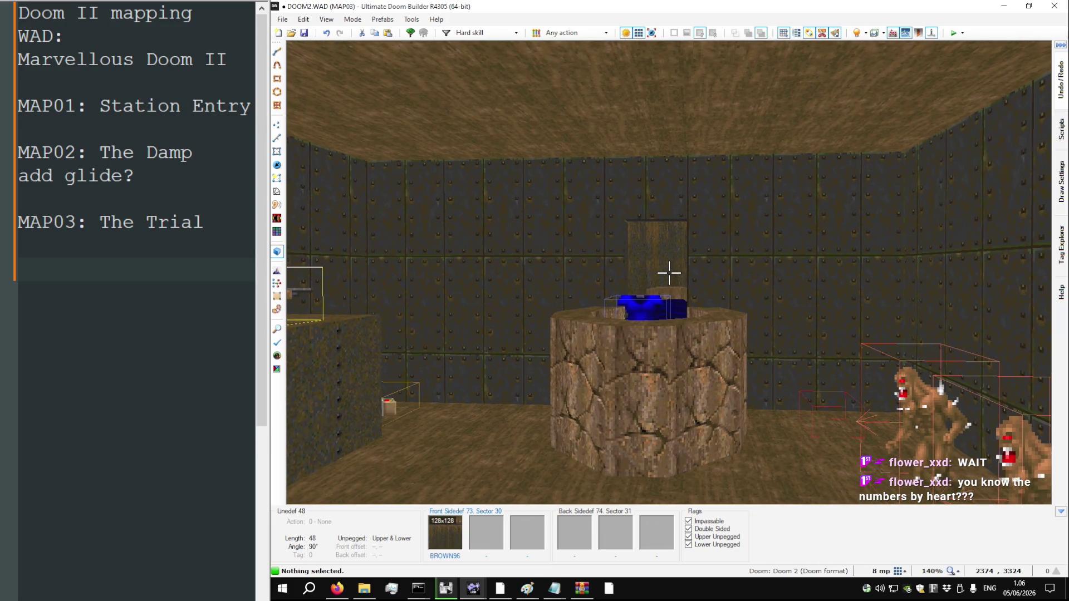
pyautogui.press('w')
pyautogui.press('w')
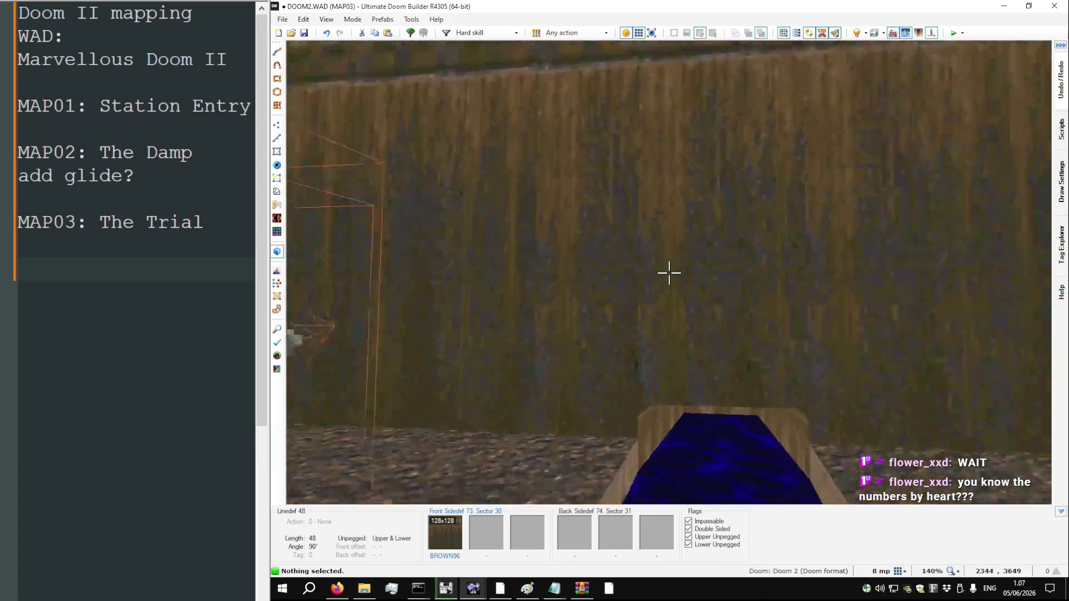
pyautogui.press('w')
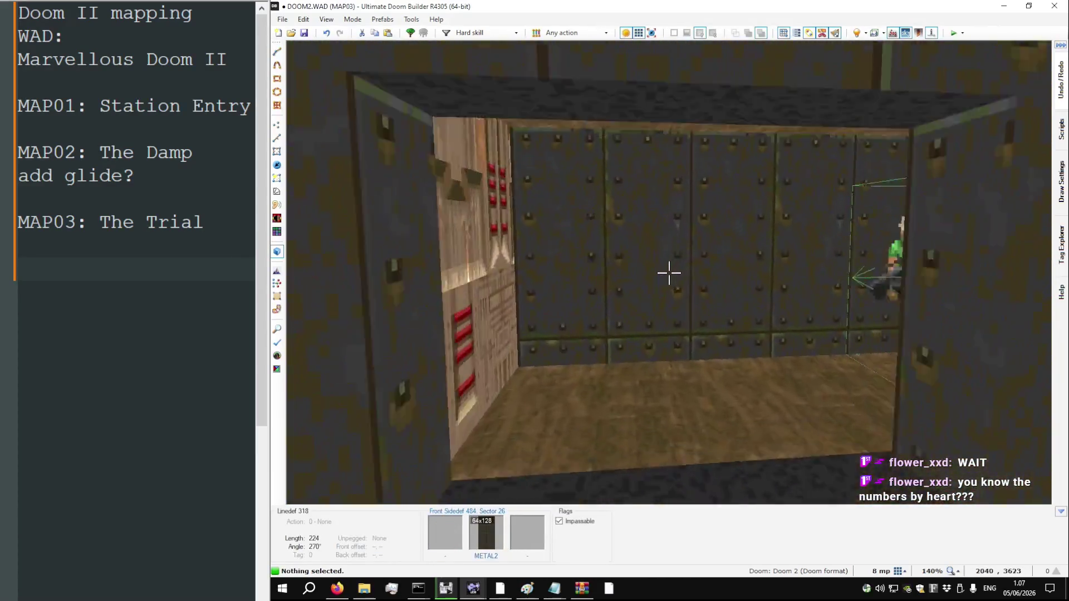
# Return to the 2D map and centre MAP03's whole layout in view
pyautogui.press('q')
pyautogui.scroll(-3, 657, 277)
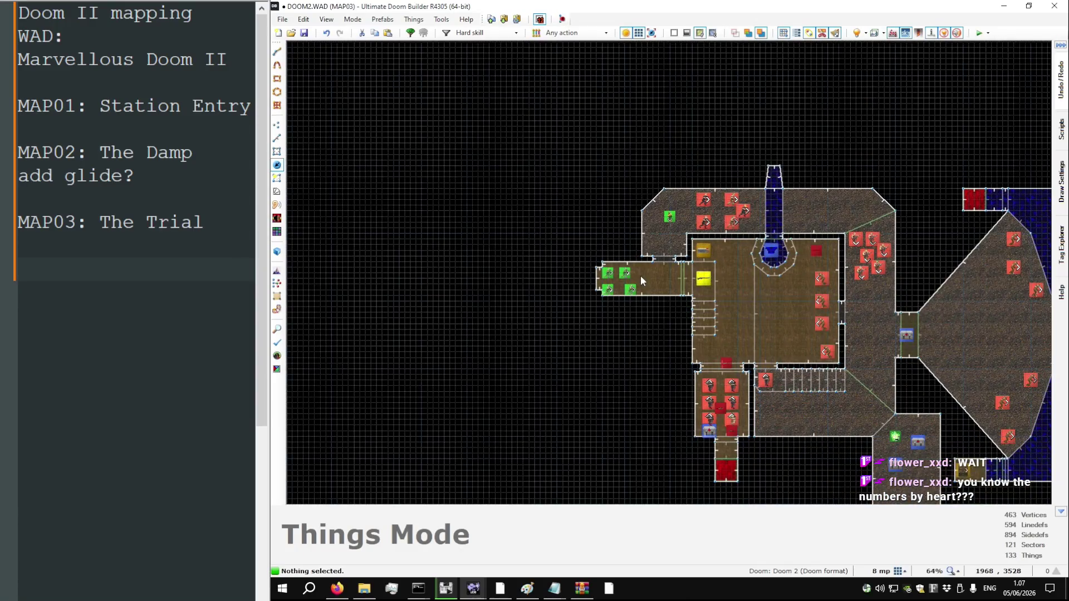
pyautogui.scroll(-3, 531, 263)
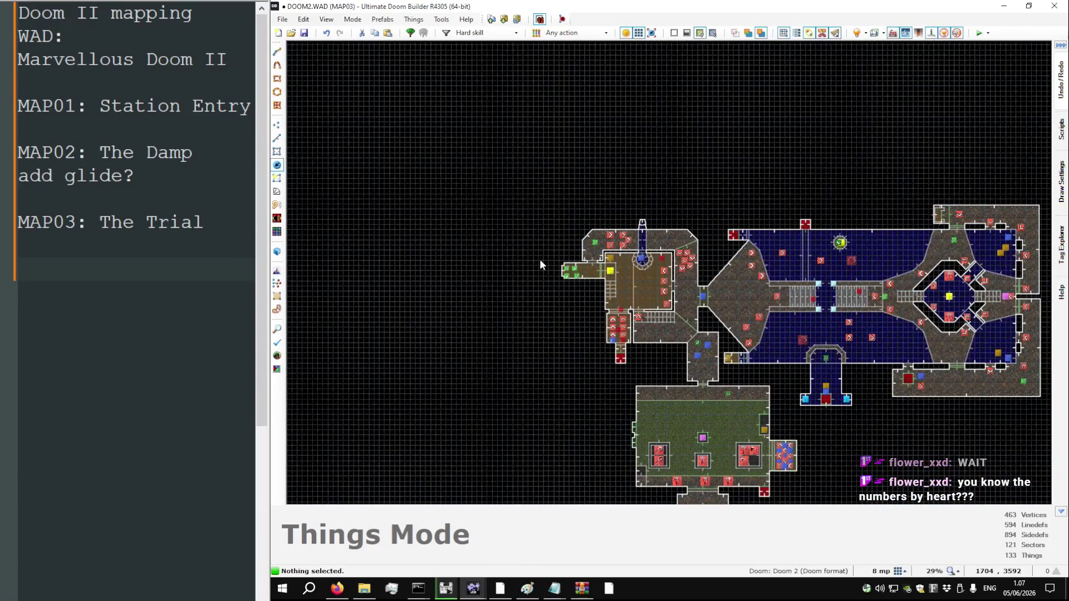
pyautogui.press('Right')
pyautogui.press('Down')
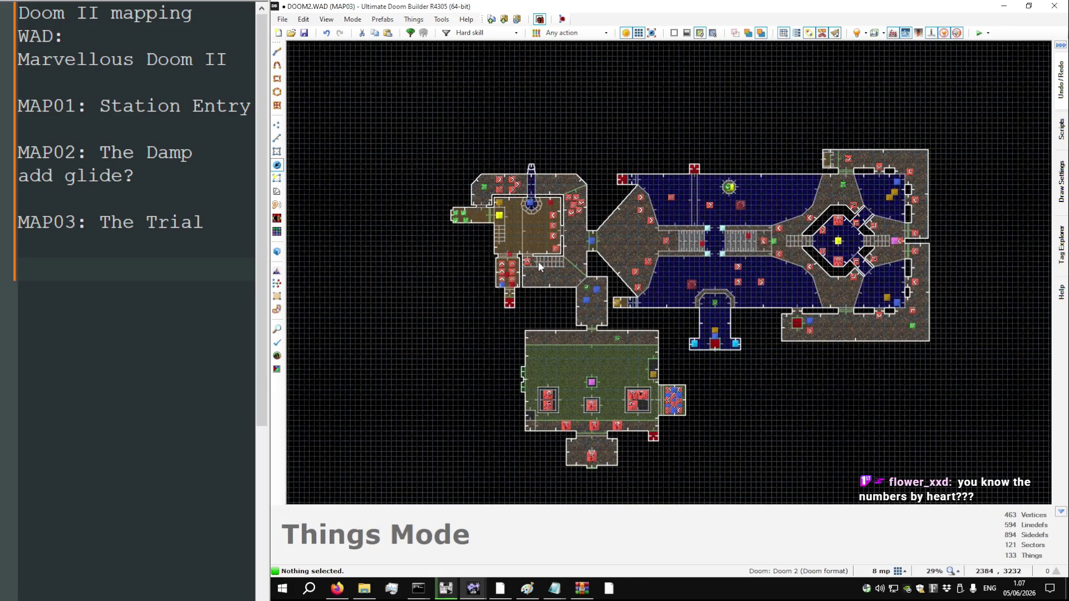
# Box-select groups of things (39 in one area), clear the selections, then re-enter Visual Mode
pyautogui.moveTo(499, 225); pyautogui.dragTo(601, 315)
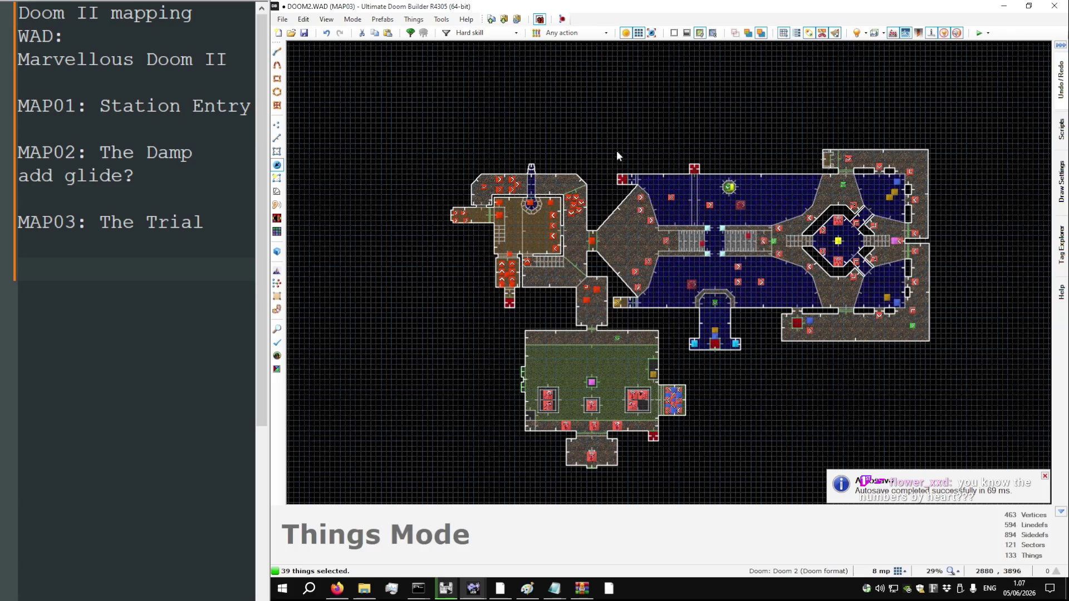
pyautogui.moveTo(954, 321); pyautogui.dragTo(963, 327)
pyautogui.press('Escape')
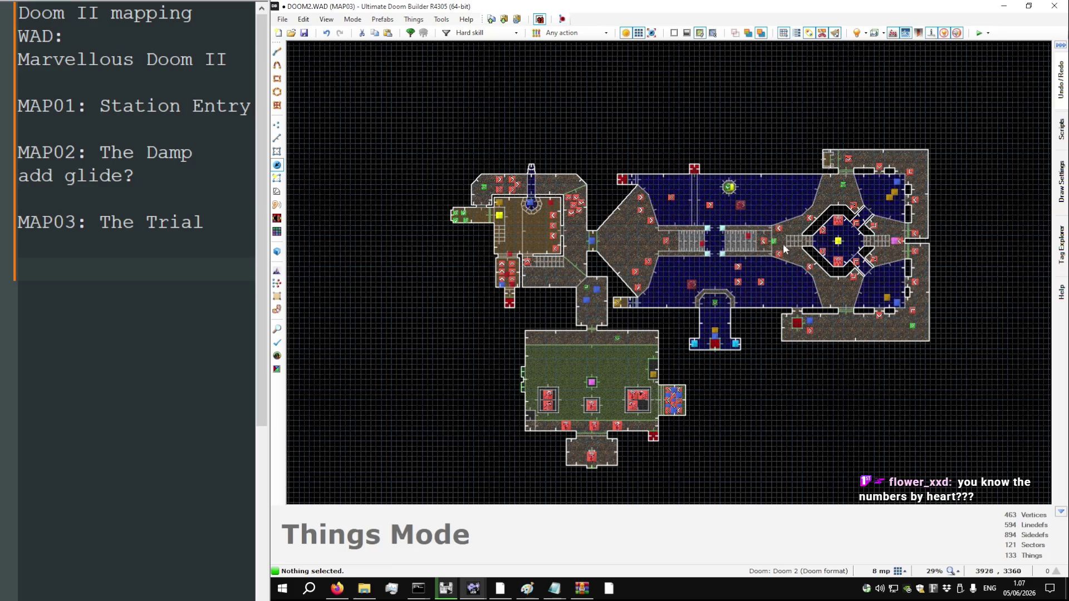
pyautogui.scroll(5, 570, 395)
pyautogui.scroll(-3, 606, 334)
pyautogui.moveTo(686, 400)
pyautogui.mouseDown()
pyautogui.moveTo(801, 501)
pyautogui.moveTo(806, 489)
pyautogui.mouseUp()
pyautogui.click(806, 489)
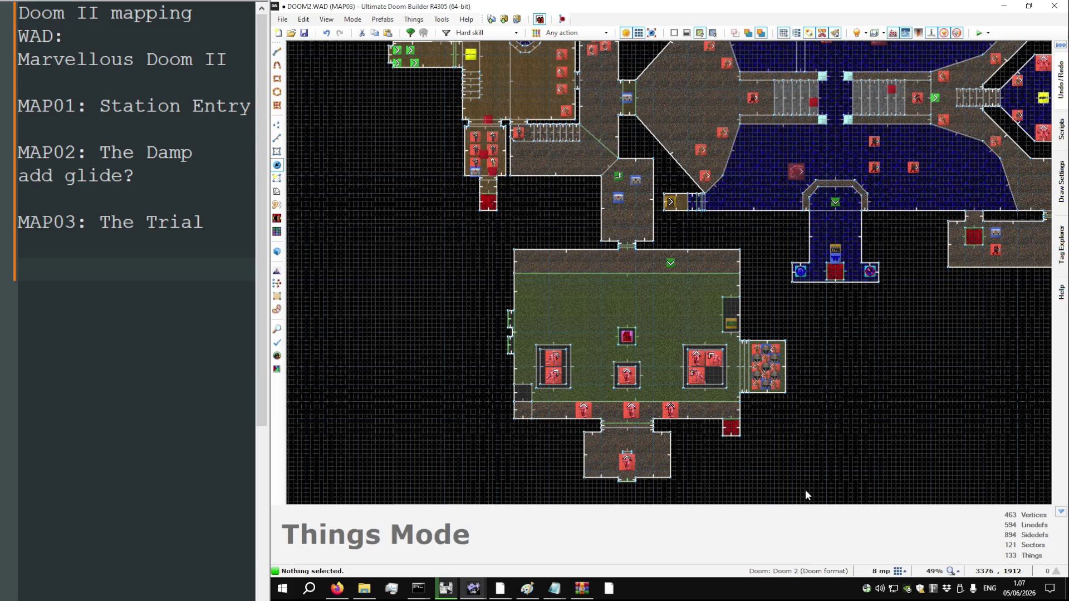
pyautogui.press('q')
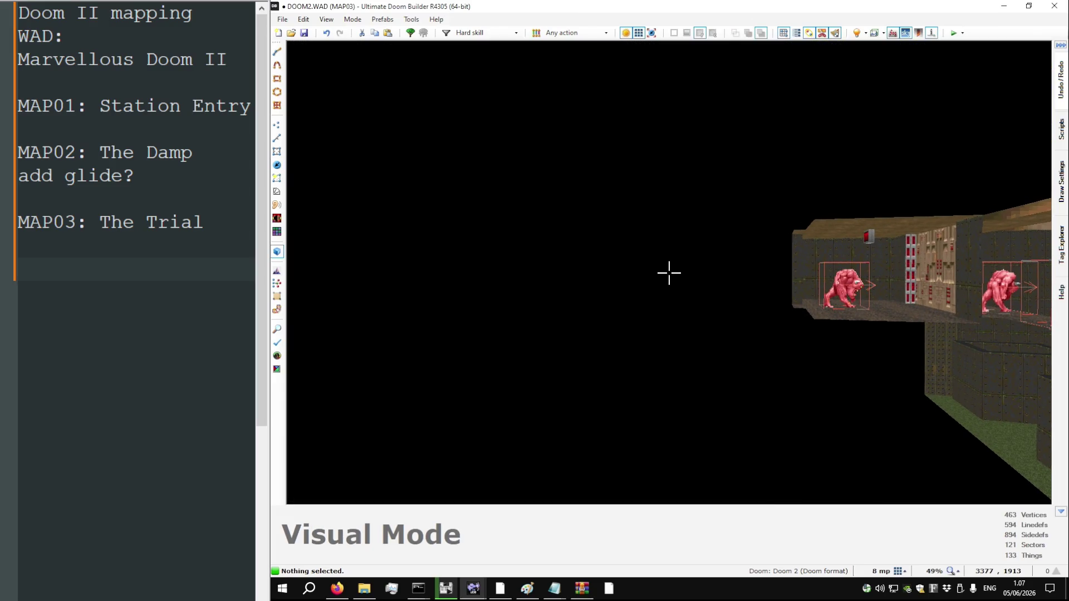
# Fly across the grass-floored room and over the wall toward the soldiers' corridor
pyautogui.press('w')
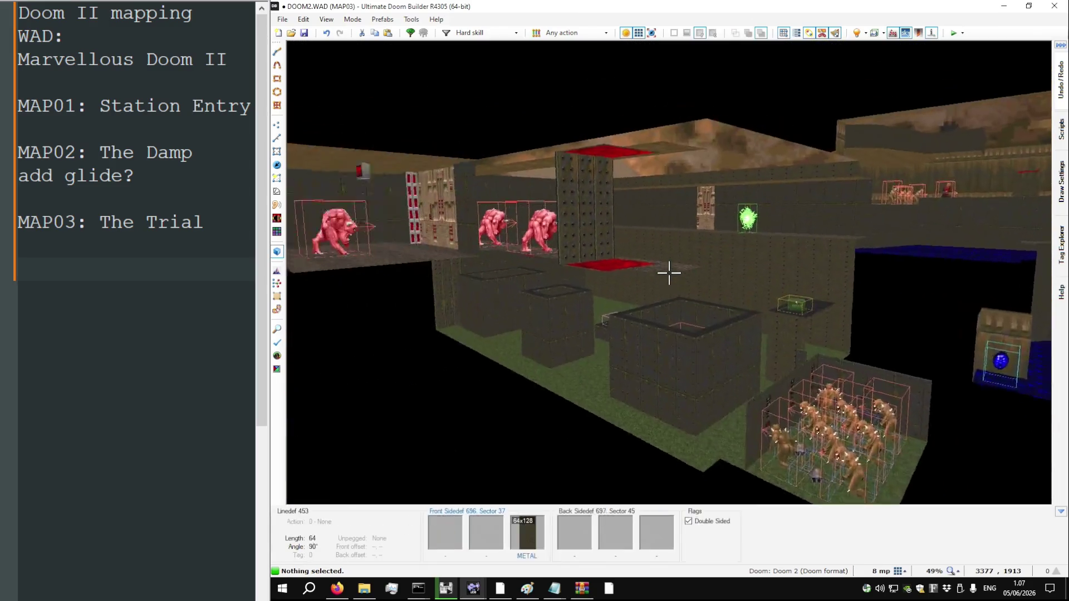
pyautogui.press('w')
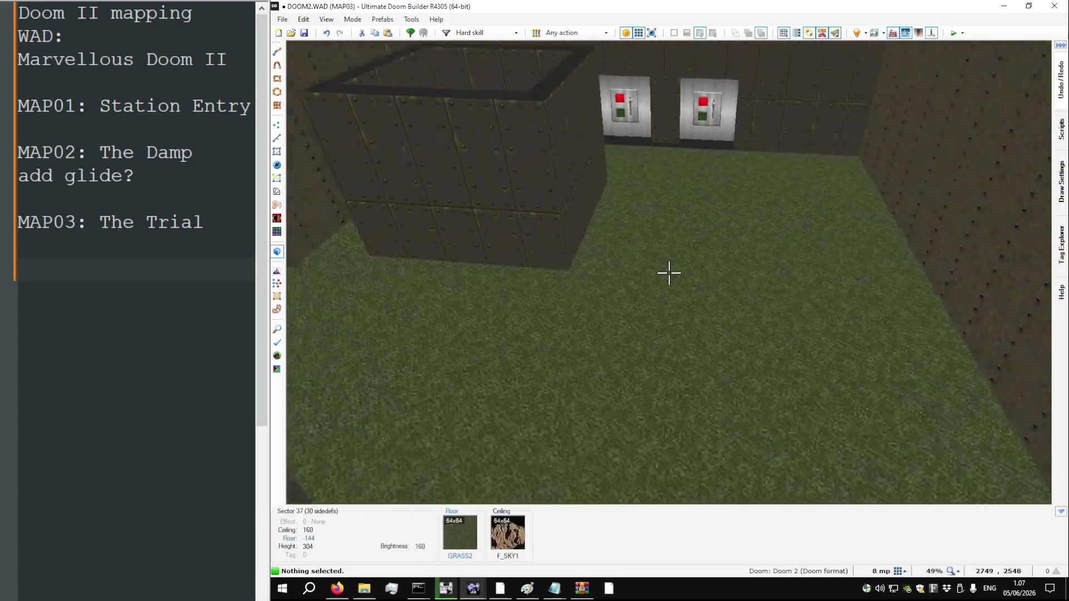
pyautogui.press('w')
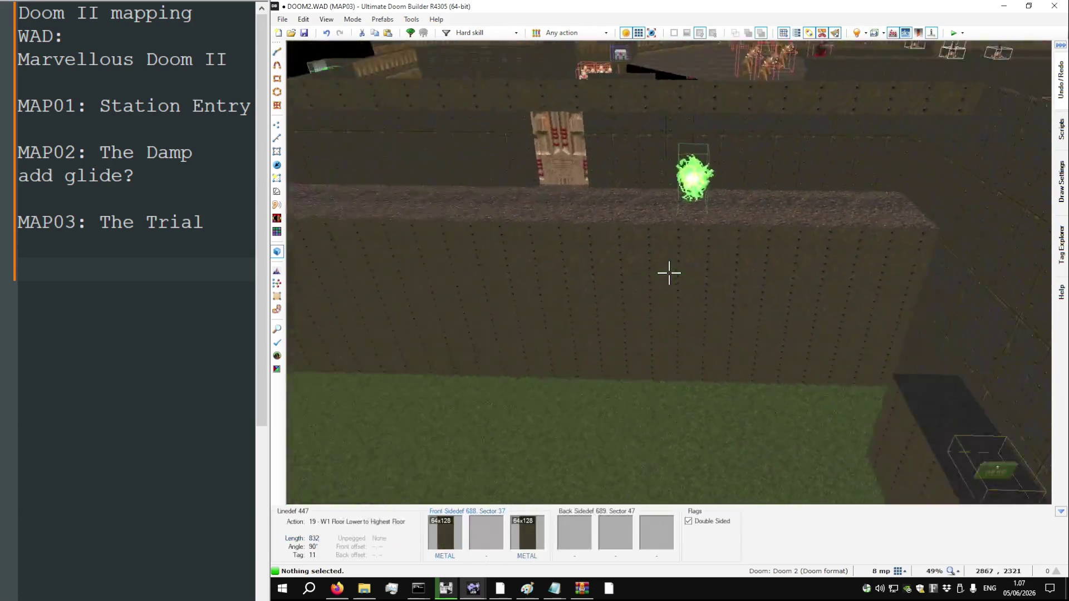
pyautogui.press('s')
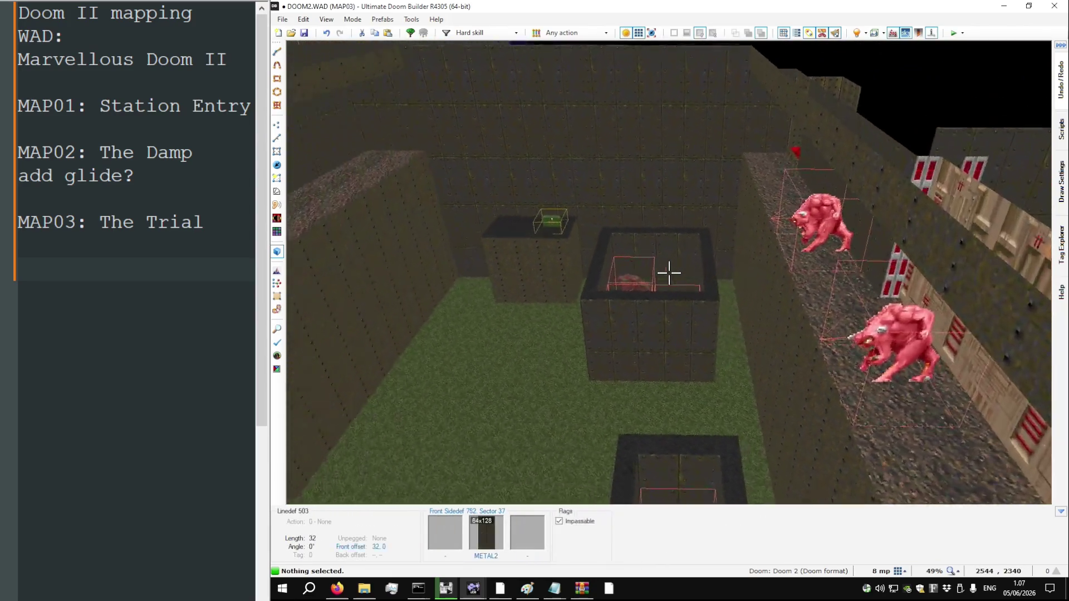
pyautogui.press('w')
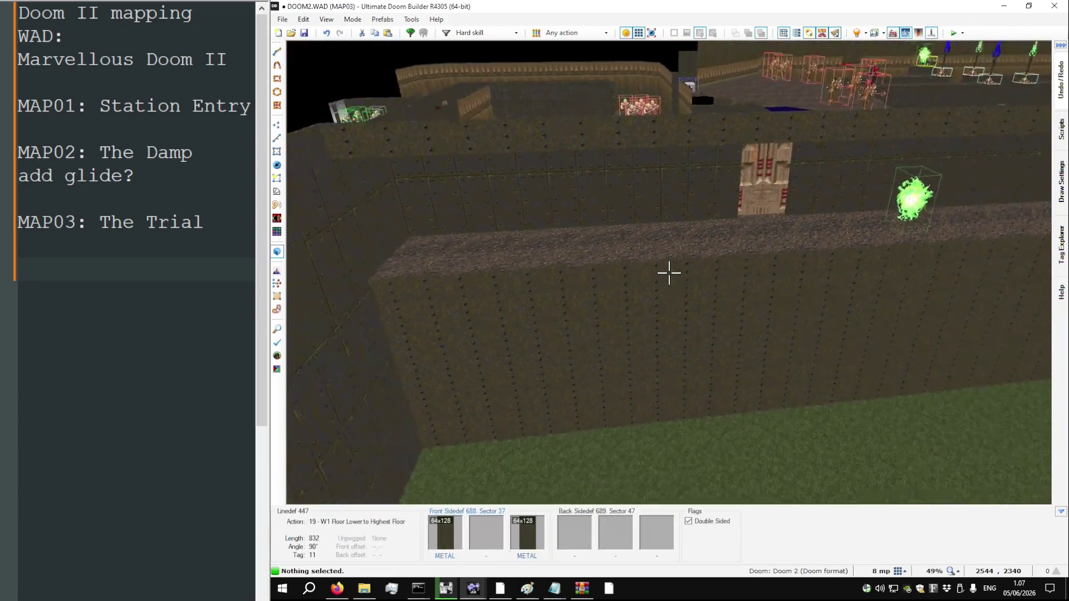
pyautogui.press('w')
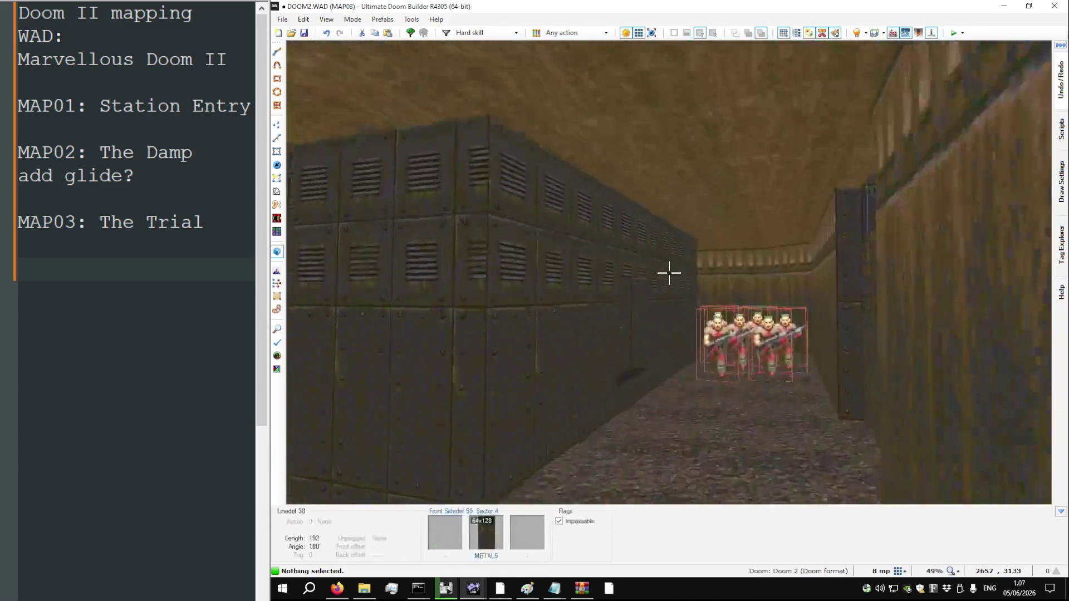
# Tour the shotgun alcove, player-start room and door area, then return to 2D
pyautogui.press('w')
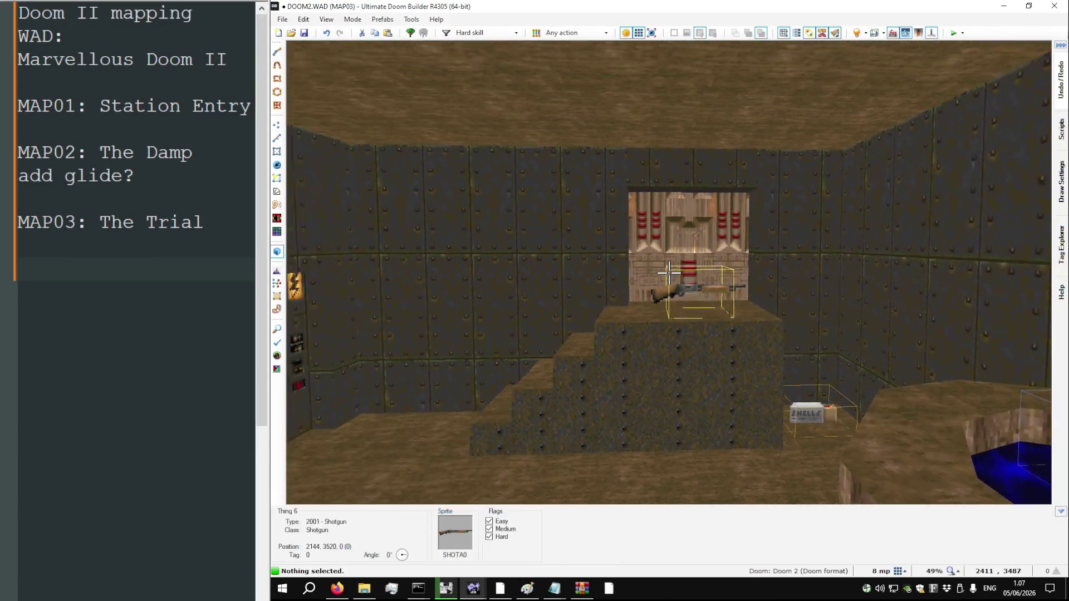
pyautogui.press('w')
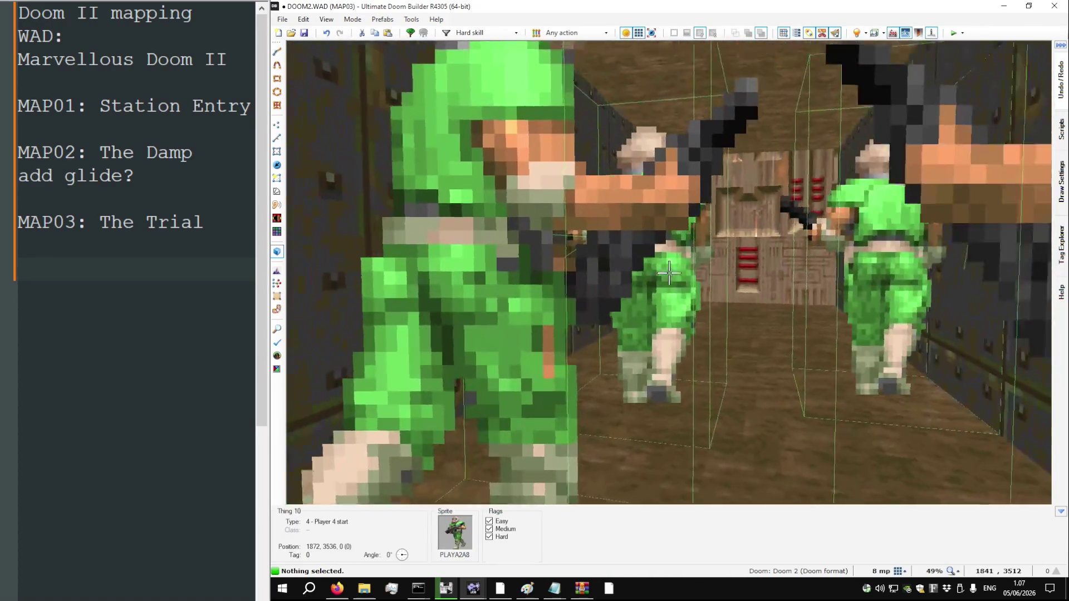
pyautogui.press('w')
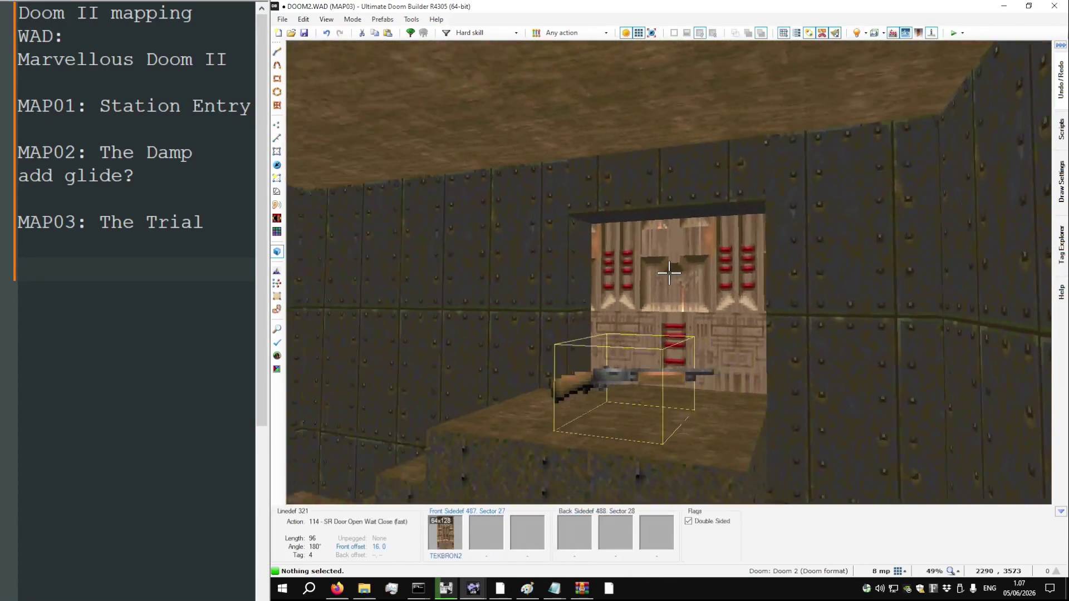
pyautogui.press('w')
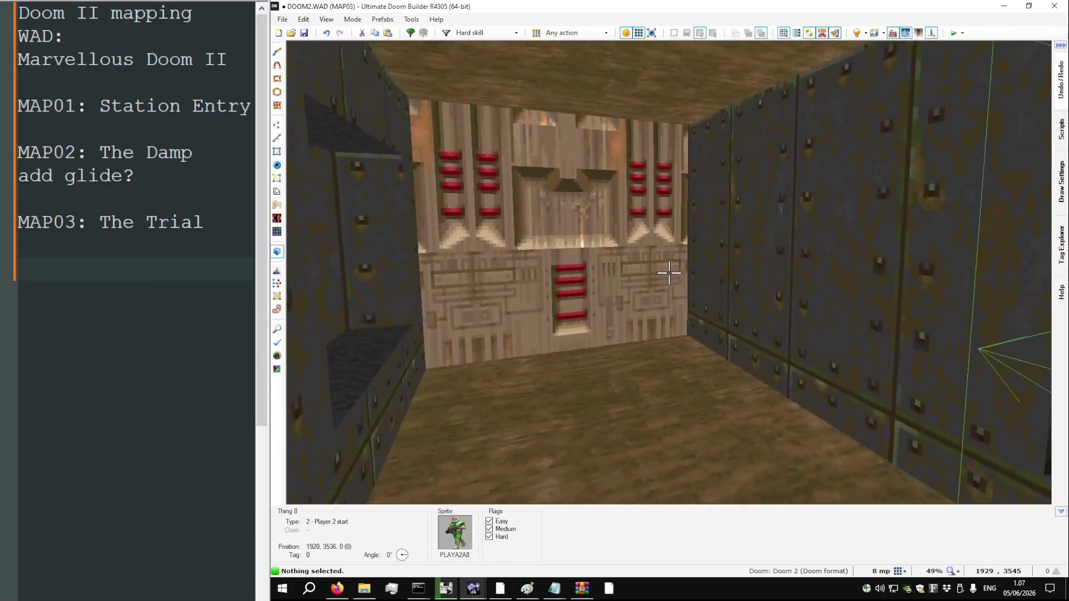
pyautogui.press('w')
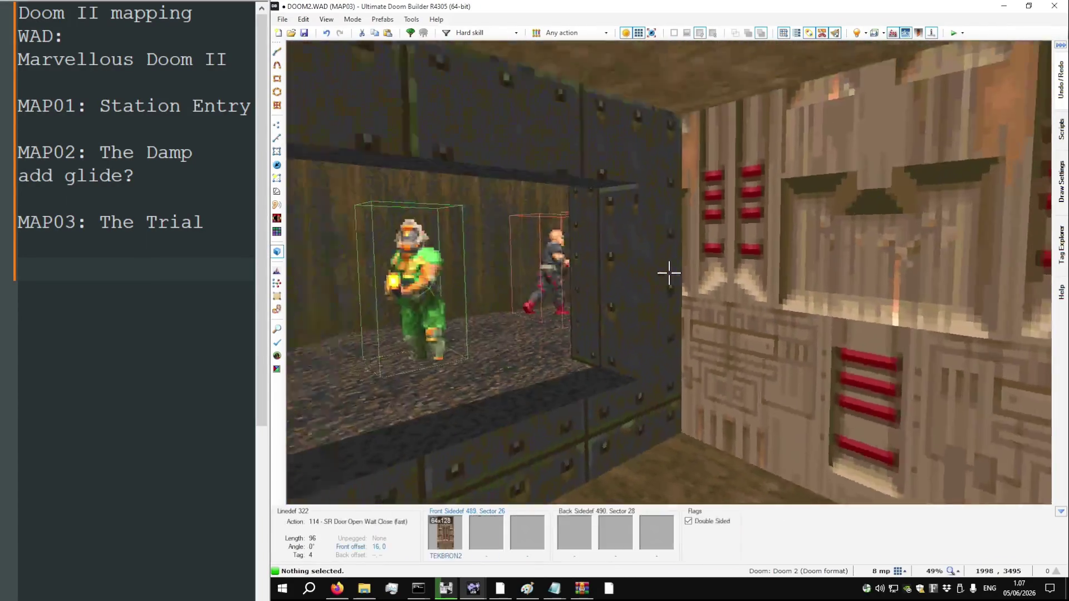
pyautogui.press('w')
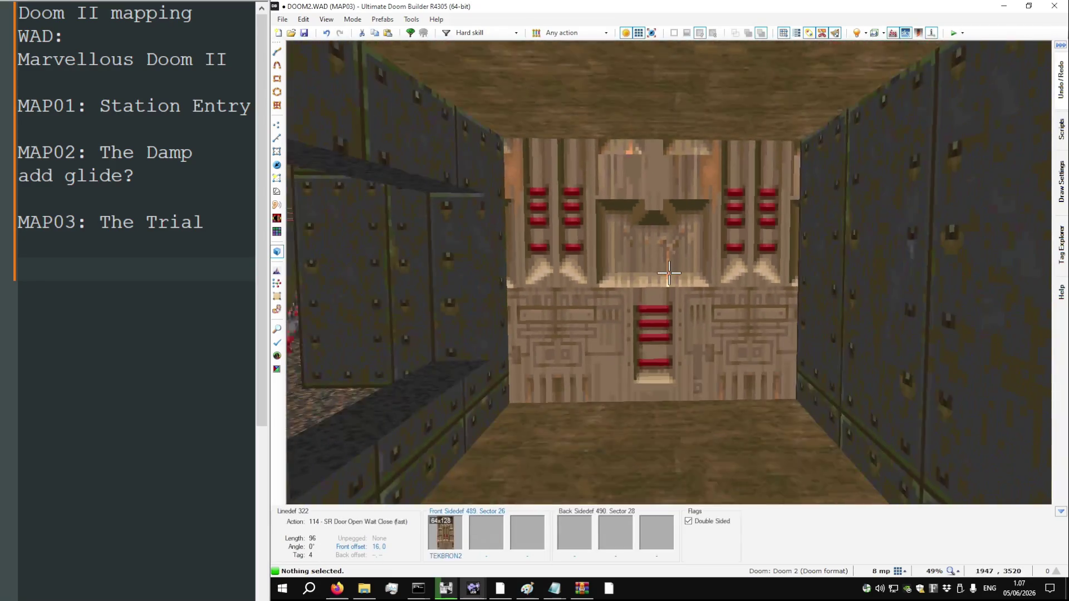
pyautogui.press('w')
pyautogui.press('w')
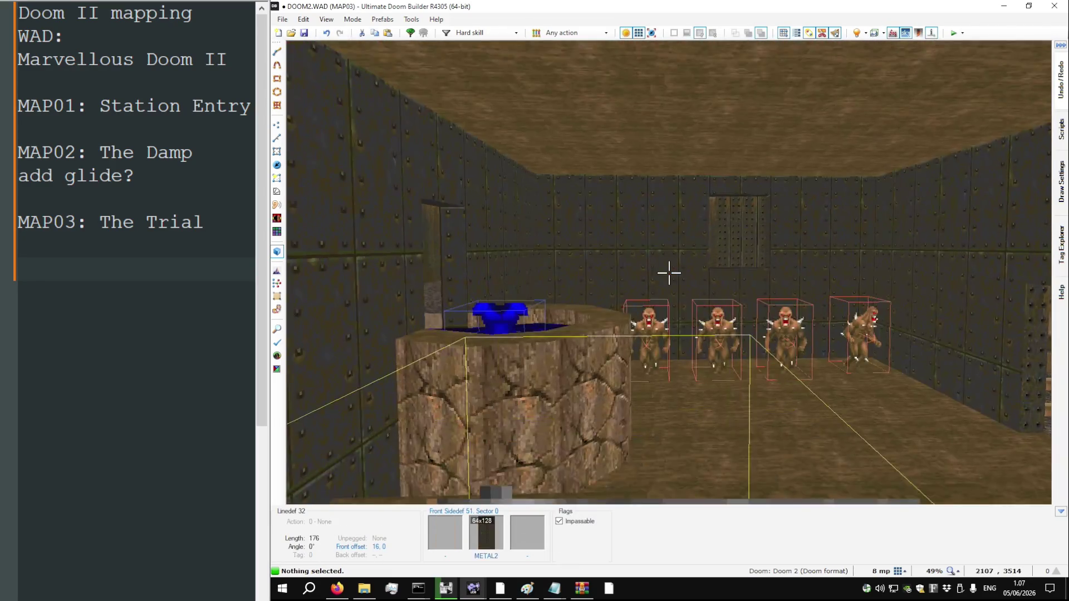
pyautogui.press('w')
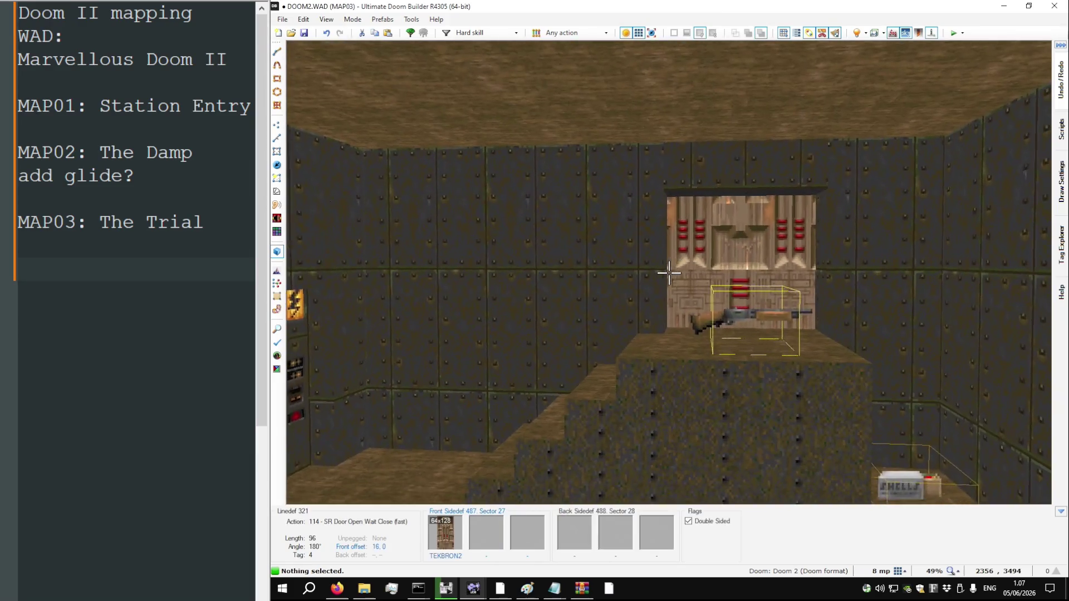
pyautogui.press('q')
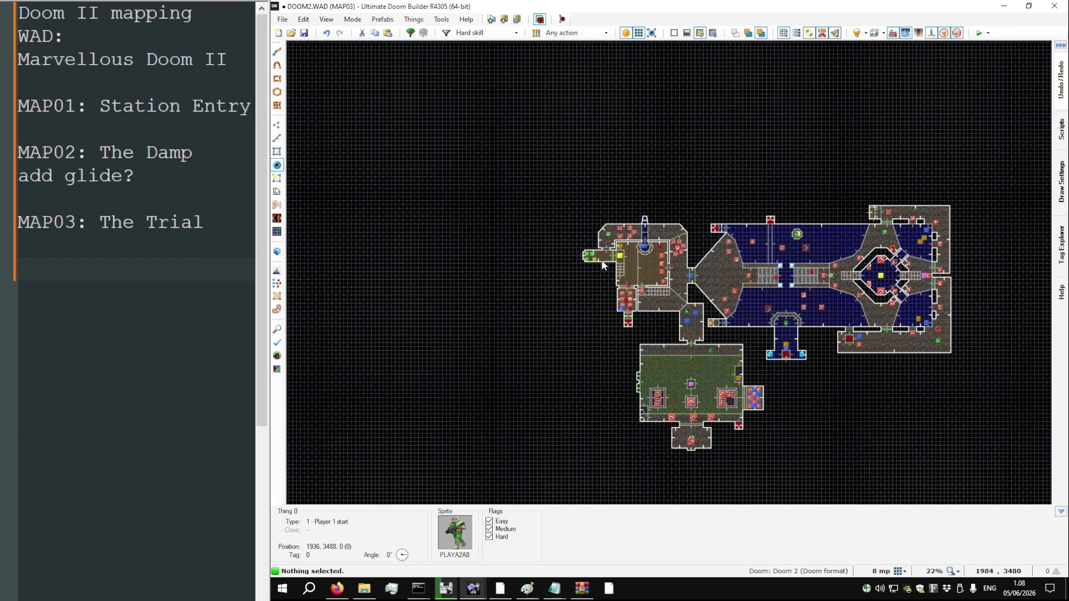
# Re-enter Visual Mode and fly past the medikit opening and imps up the water-room stairs
pyautogui.press('t')
pyautogui.scroll(3, 822, 275)
pyautogui.press('q')
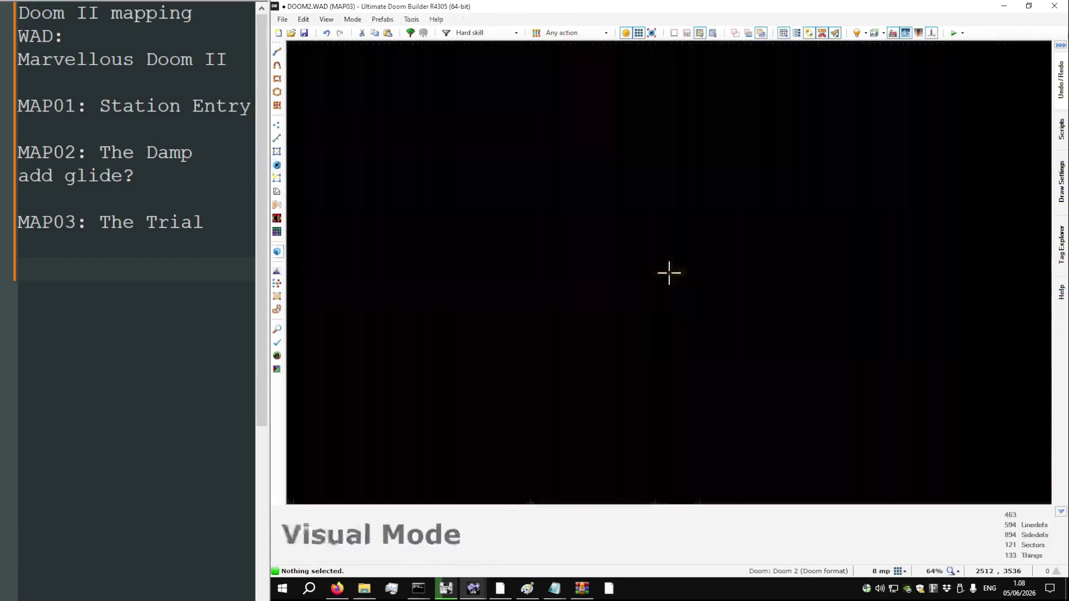
pyautogui.press('w')
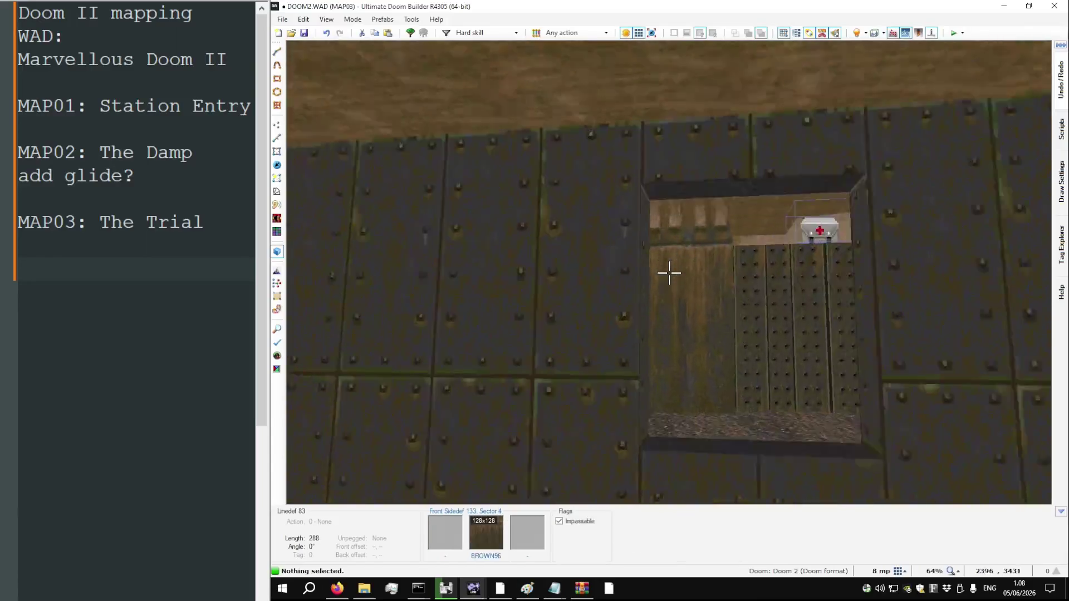
pyautogui.press('w')
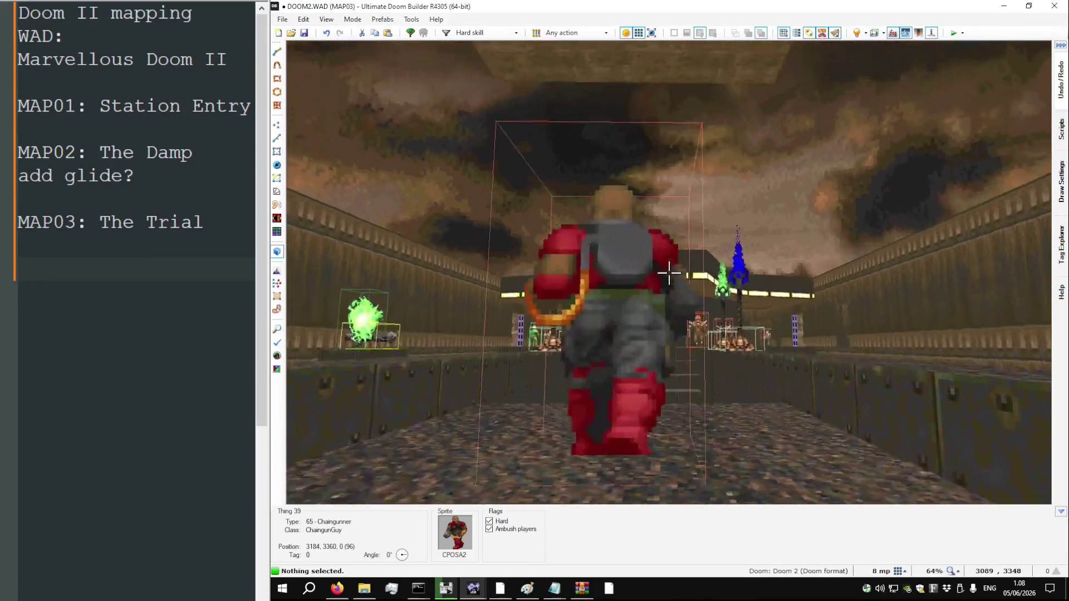
pyautogui.press('w')
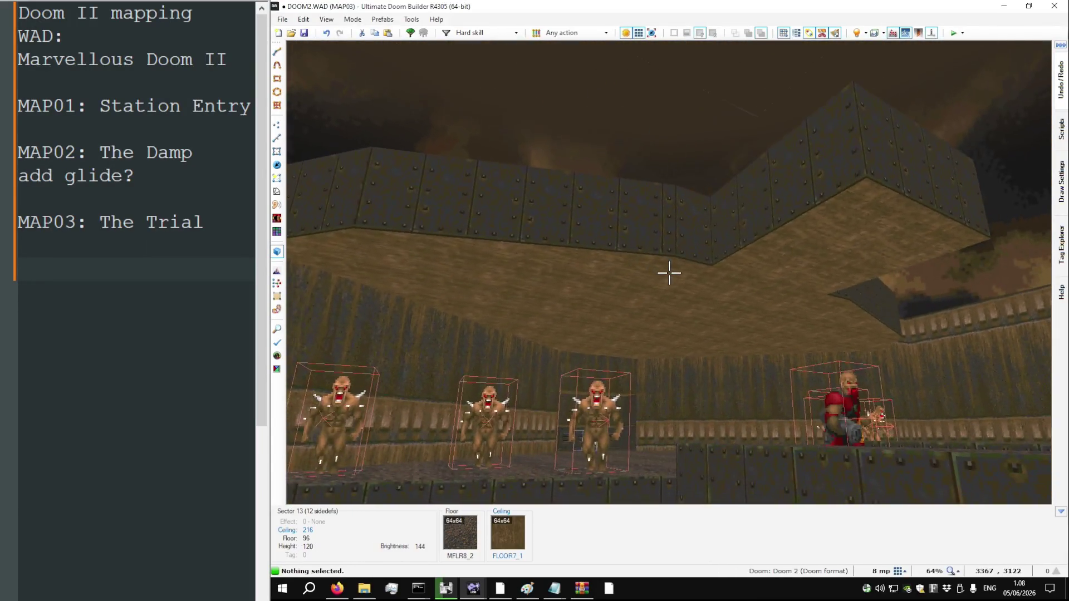
pyautogui.press('w')
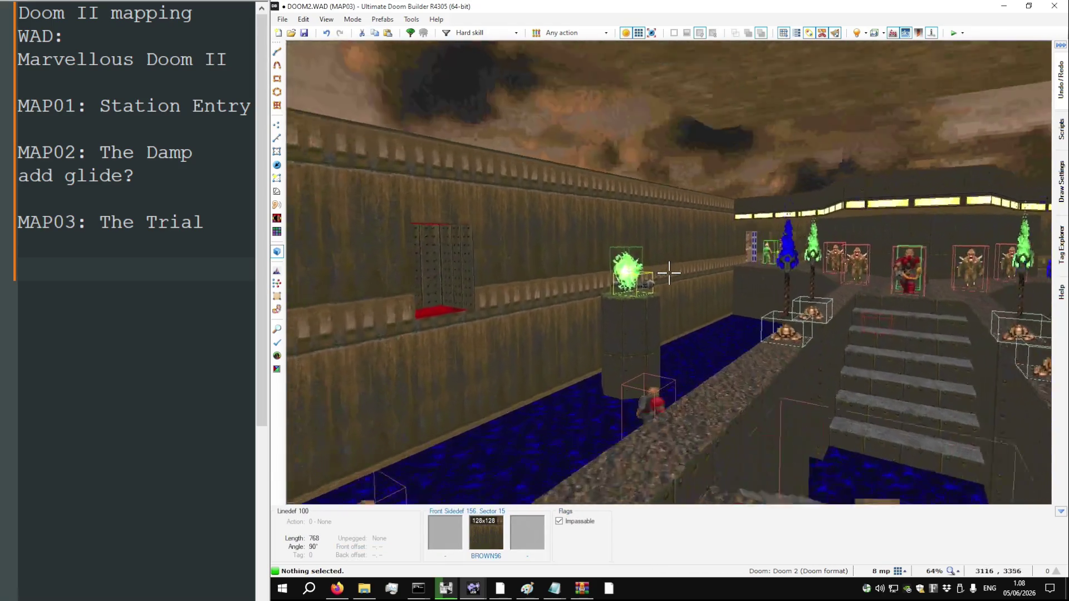
pyautogui.press('w')
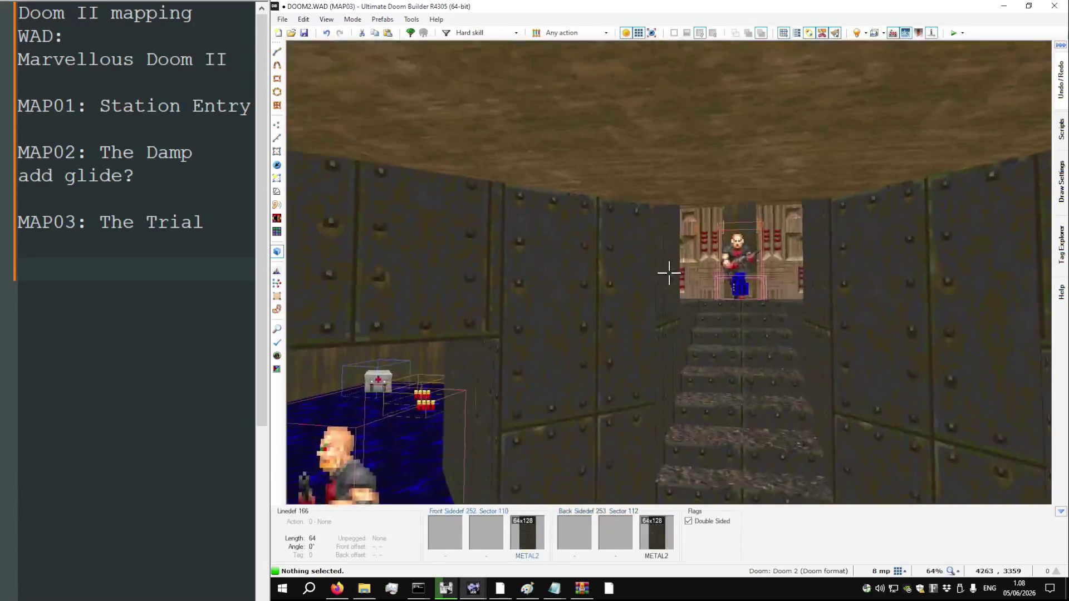
pyautogui.press('w')
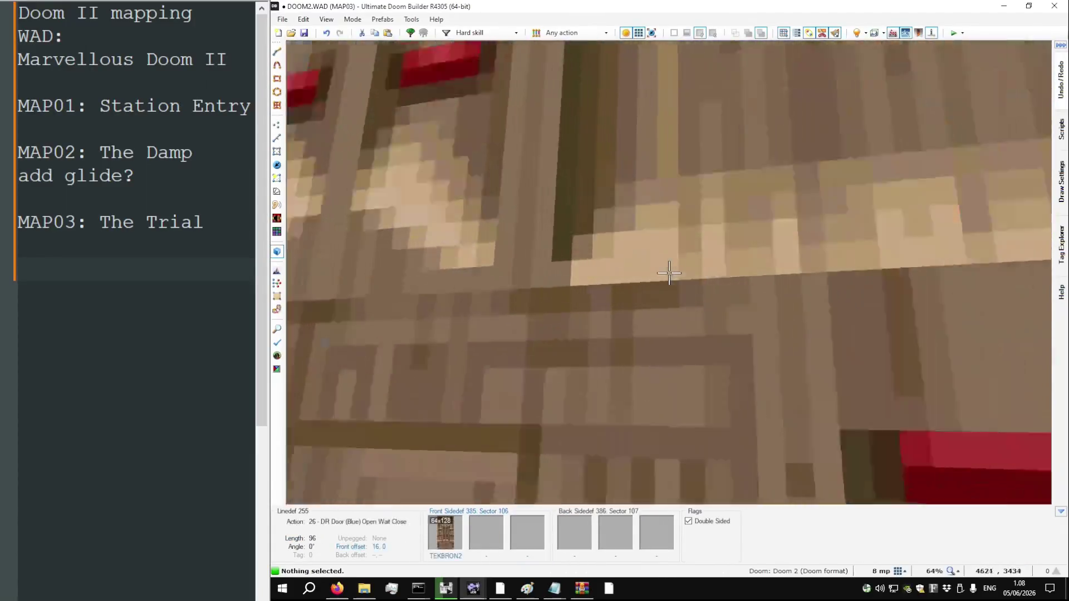
pyautogui.press('w')
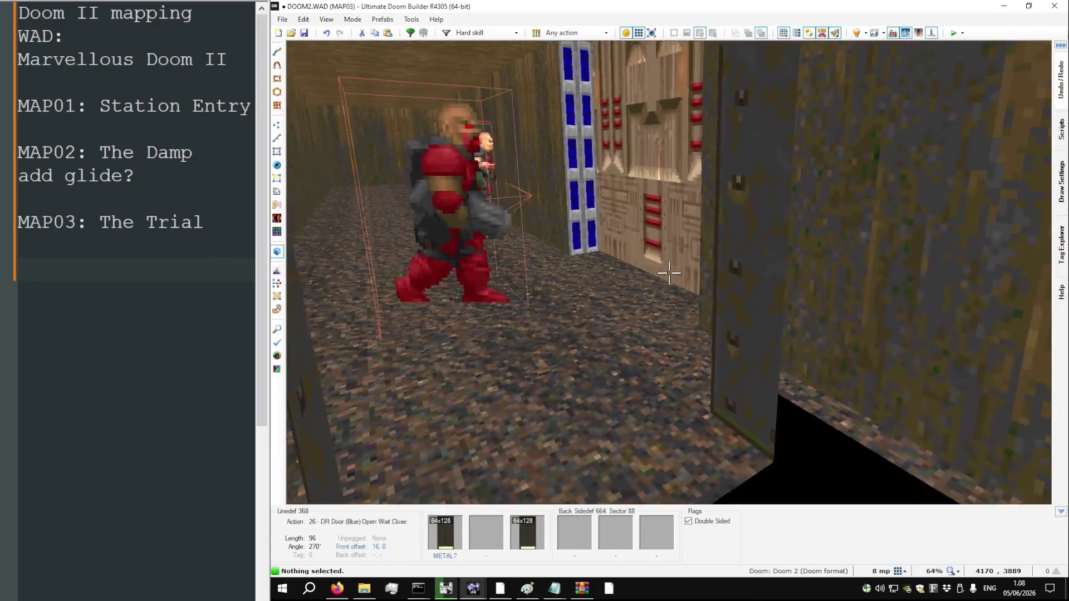
# Fly down the brown corridor, through the blue-floored alcove and water room to the player starts
pyautogui.press('w')
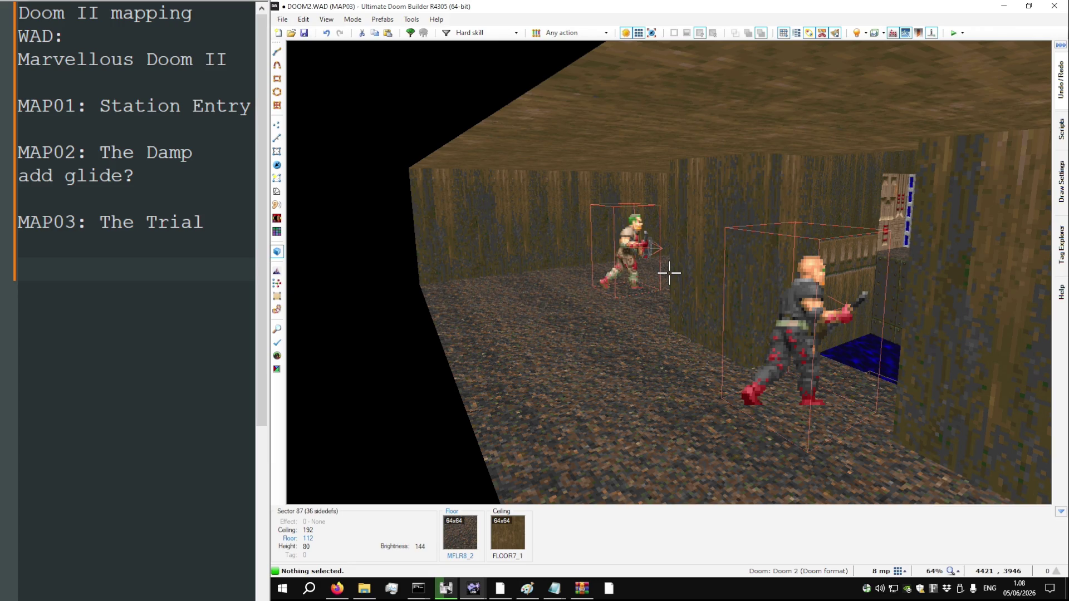
pyautogui.press('w')
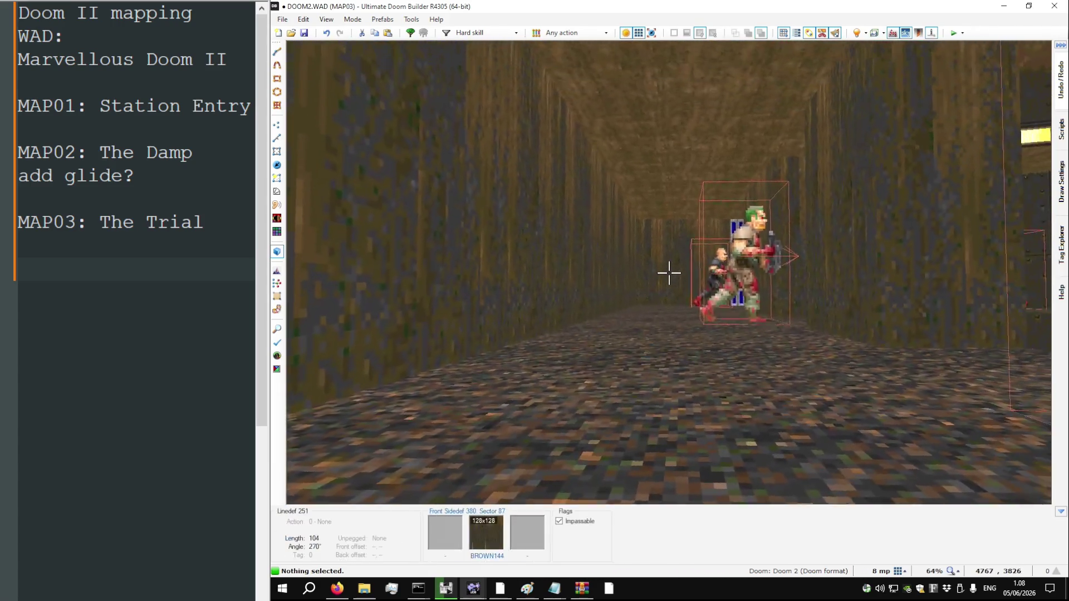
pyautogui.press('w')
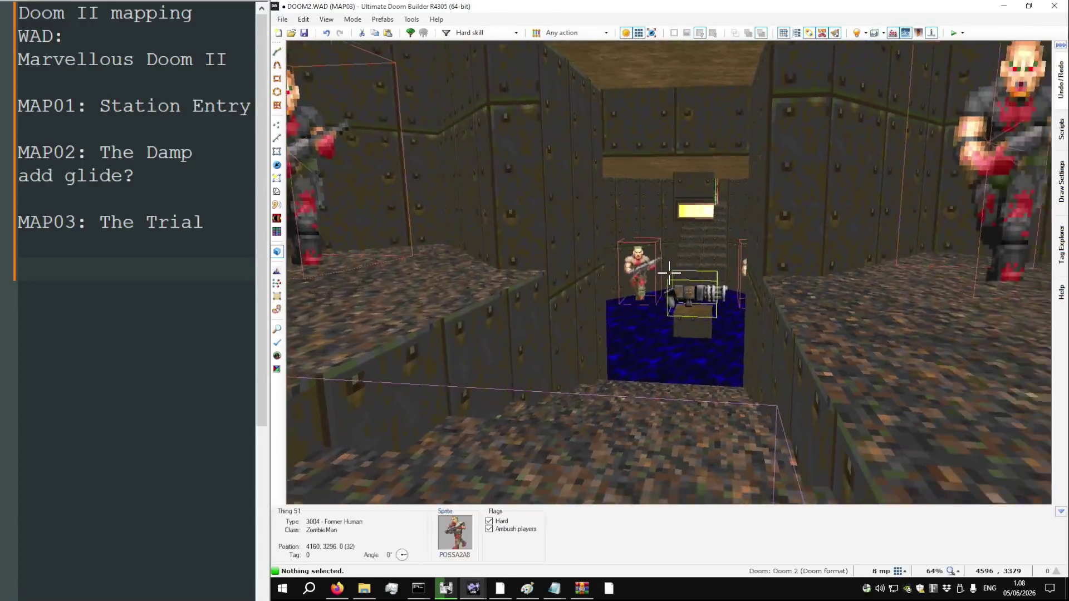
pyautogui.press('w')
pyautogui.press('w')
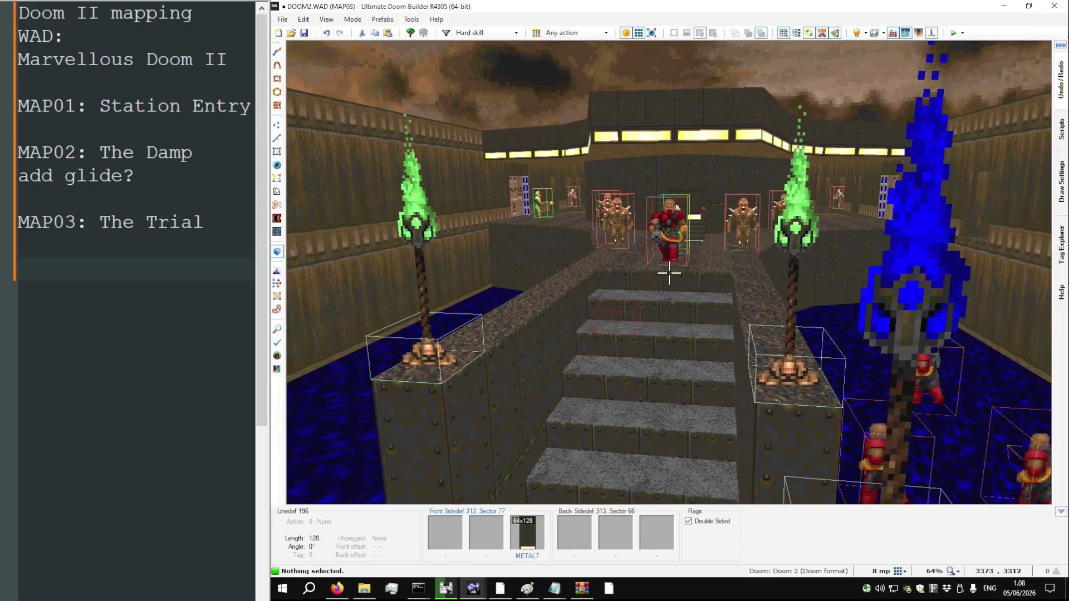
pyautogui.press('w')
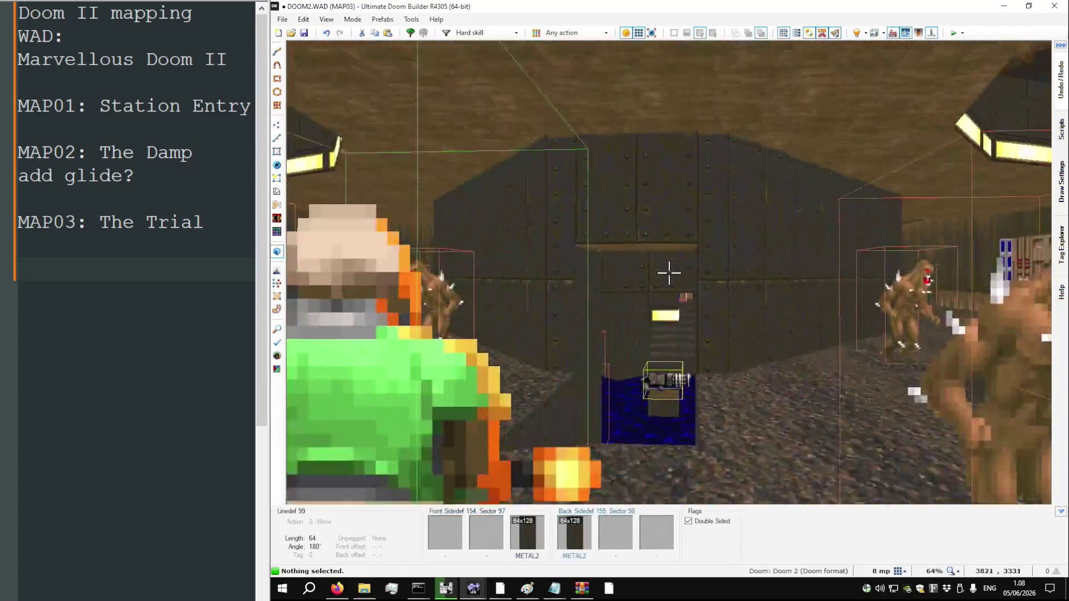
pyautogui.press('w')
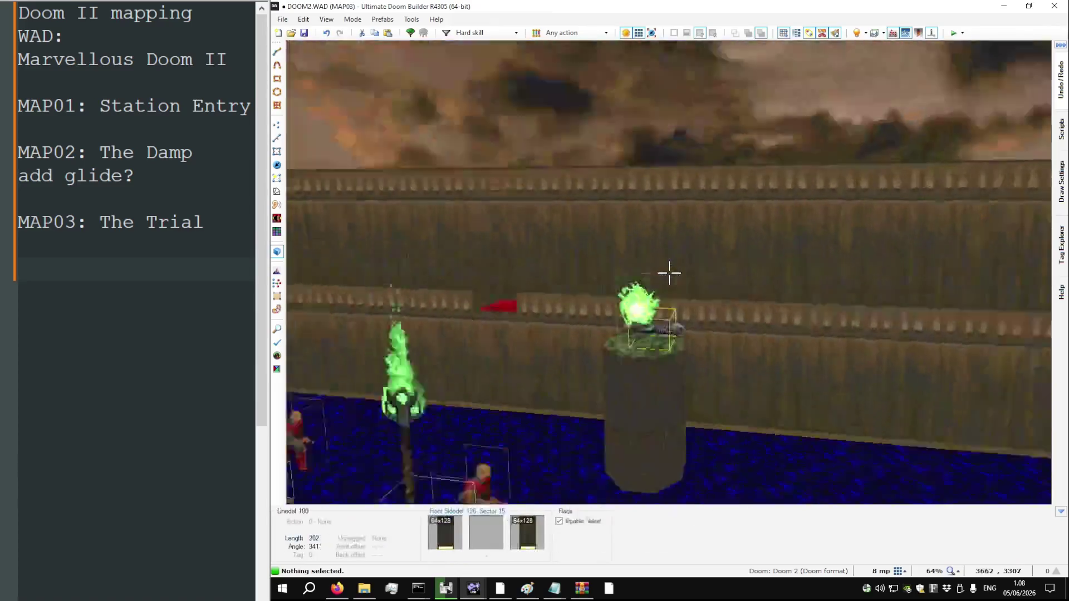
pyautogui.press('w')
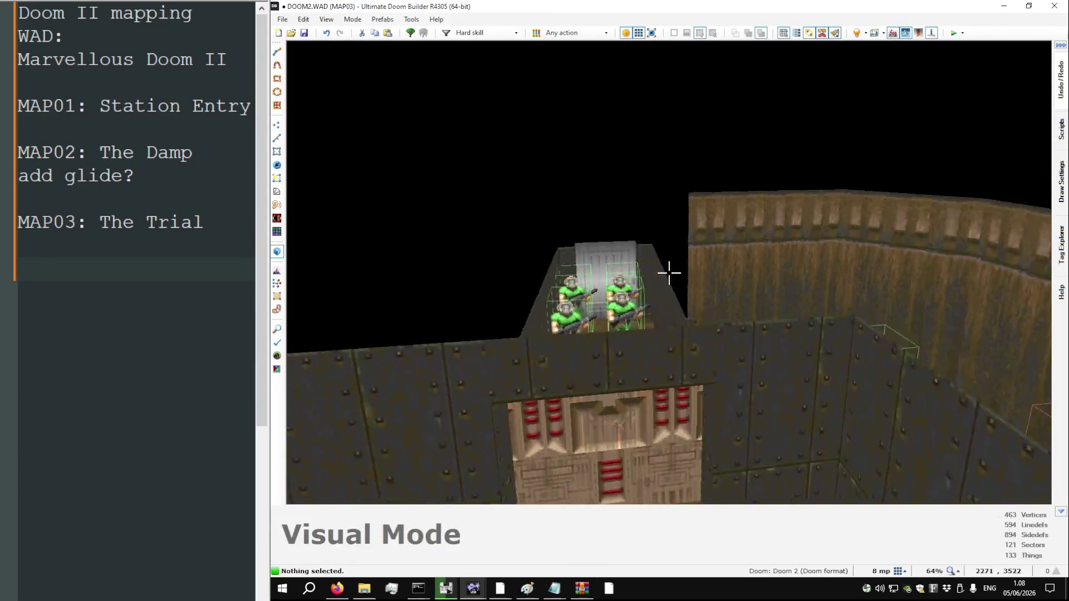
# Move past the chaingun on a box to the blue-torch area and face the stairs
pyautogui.press('w')
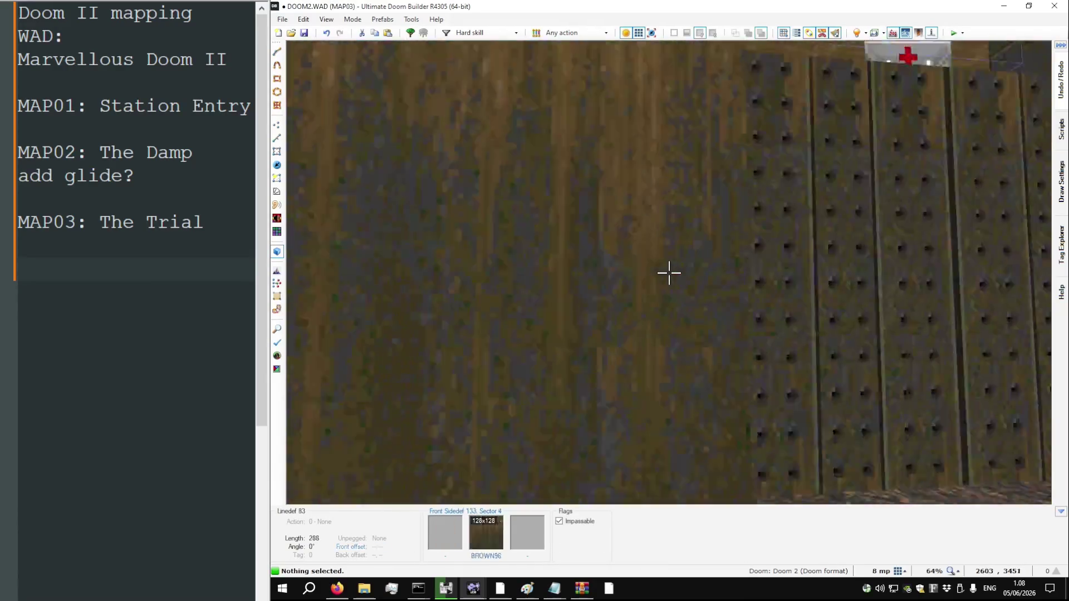
pyautogui.press('w')
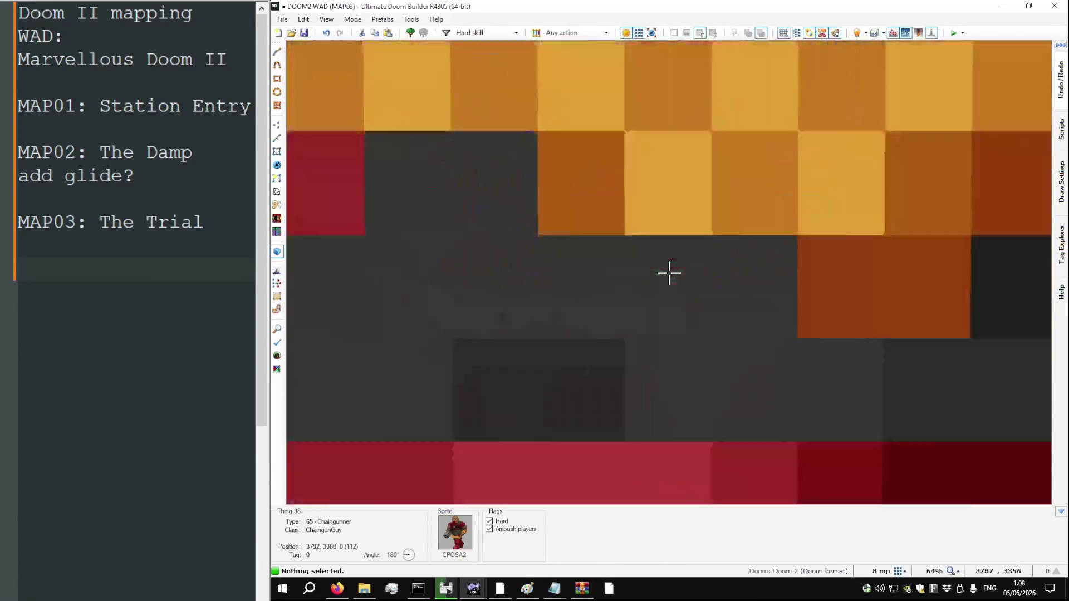
pyautogui.press('w')
pyautogui.press('w')
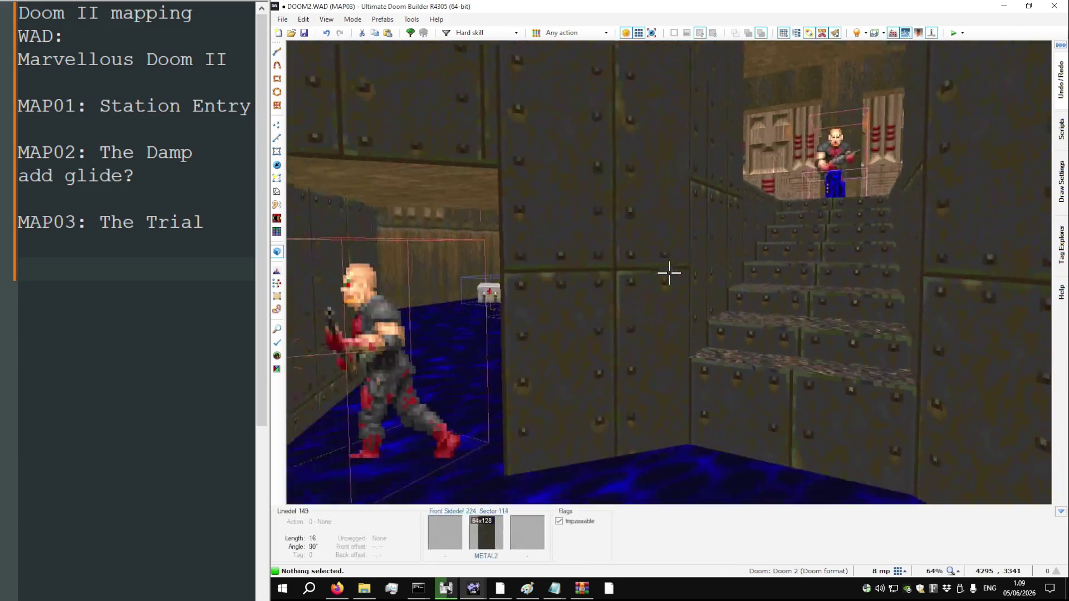
pyautogui.moveTo(668, 273)
pyautogui.press('w')
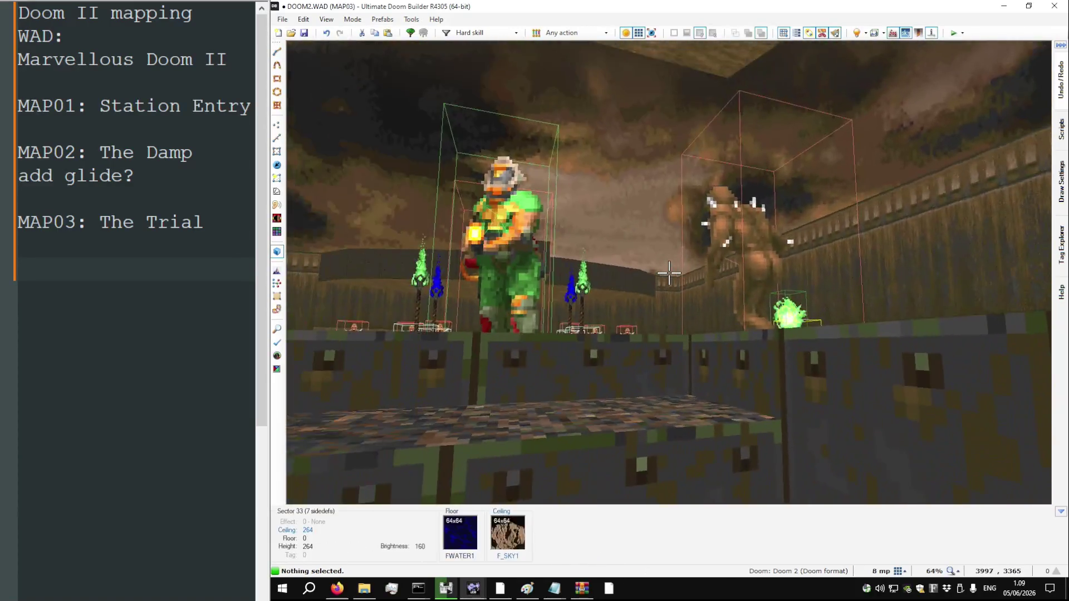
pyautogui.press('w')
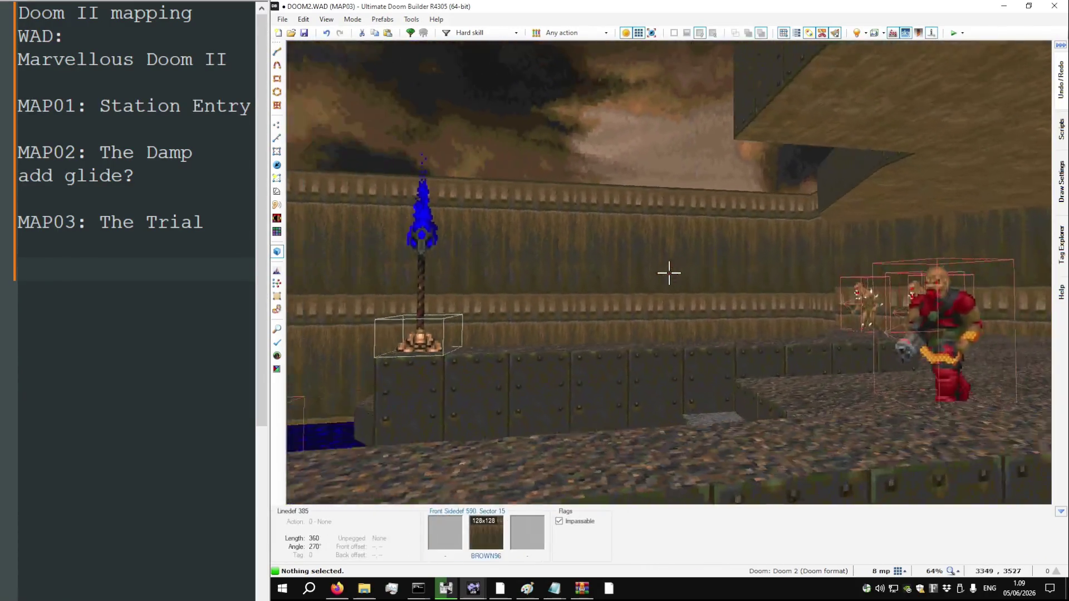
pyautogui.press('w')
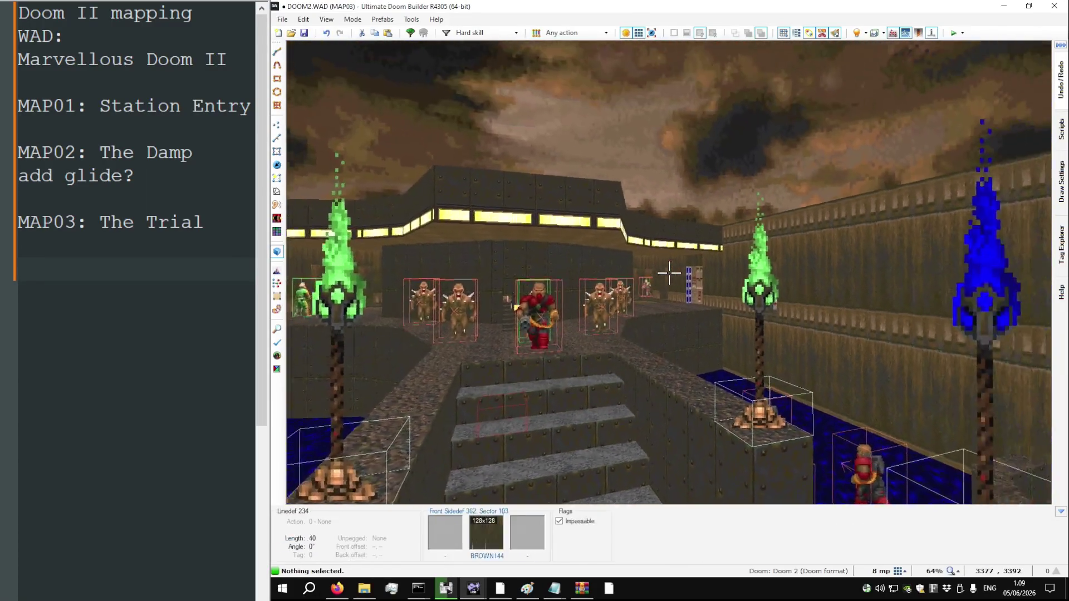
# Fly along the corridor to the chaingunner room, then return to the 2D Things map
pyautogui.press('w')
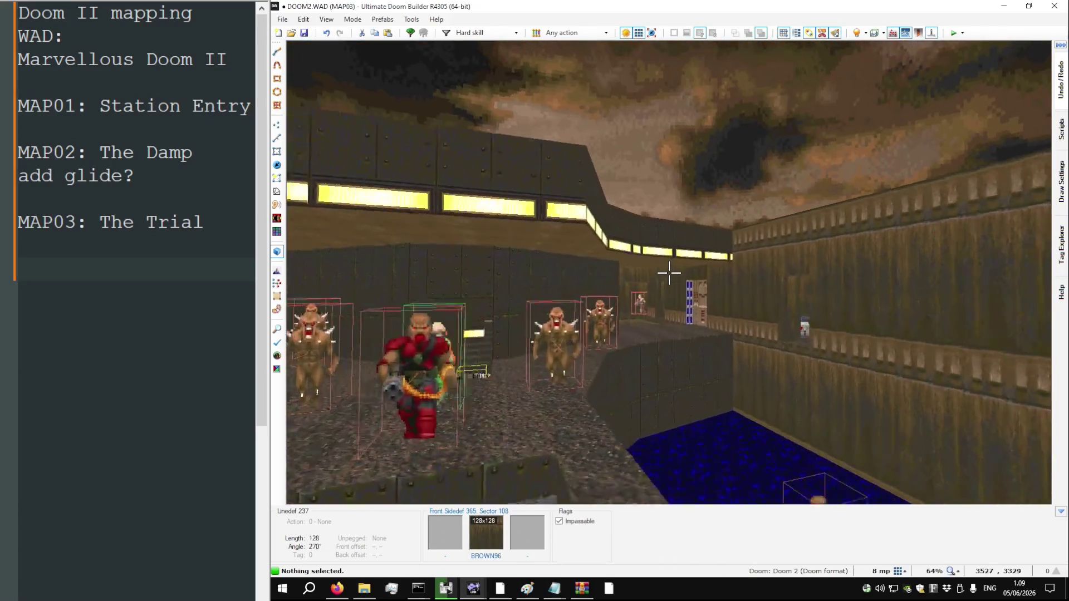
pyautogui.press('w')
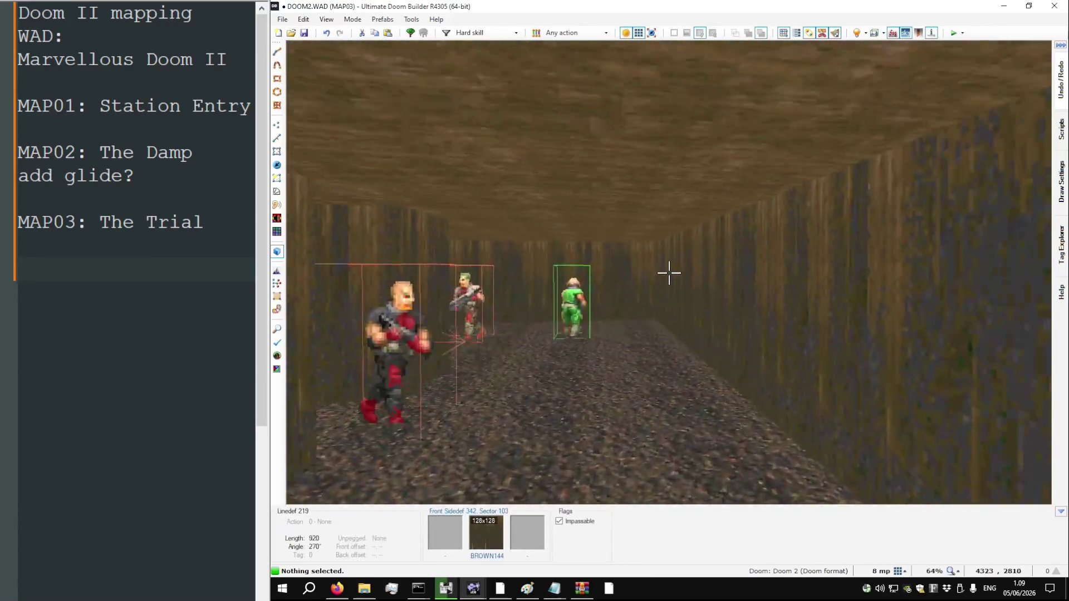
pyautogui.press('w')
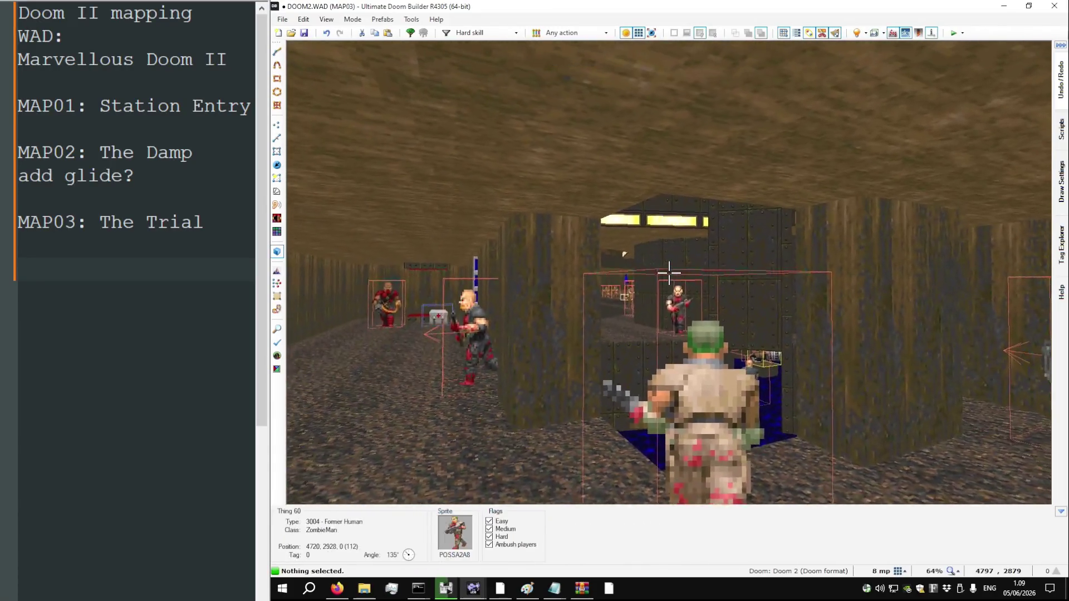
pyautogui.press('w')
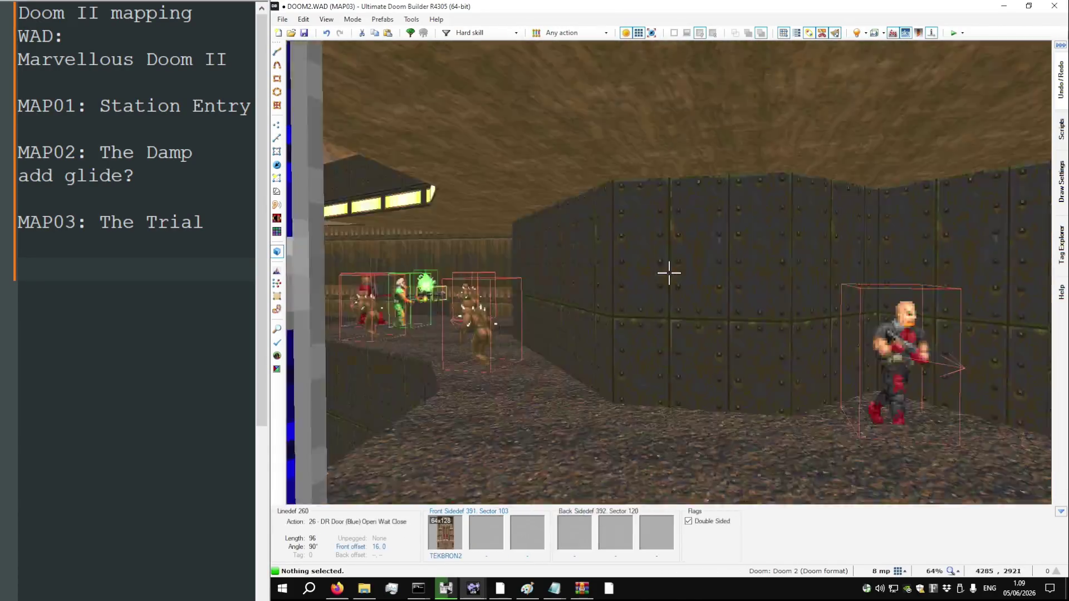
pyautogui.press('q')
# Zoom to the start area, insert a thing there and undo it
pyautogui.scroll(-4, 670, 275)
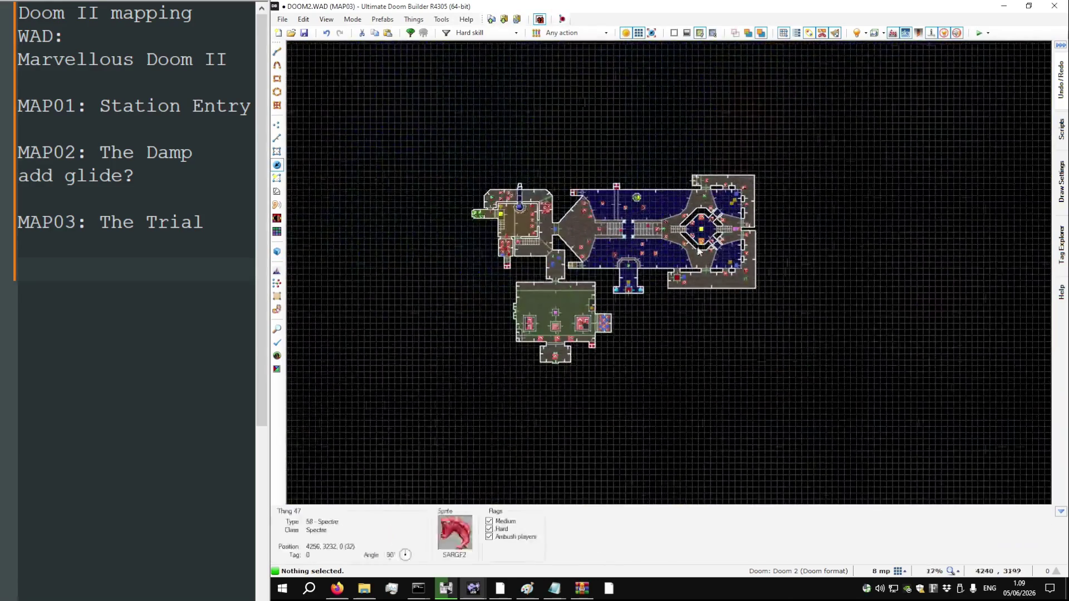
pyautogui.scroll(3, 477, 169)
pyautogui.scroll(4, 494, 266)
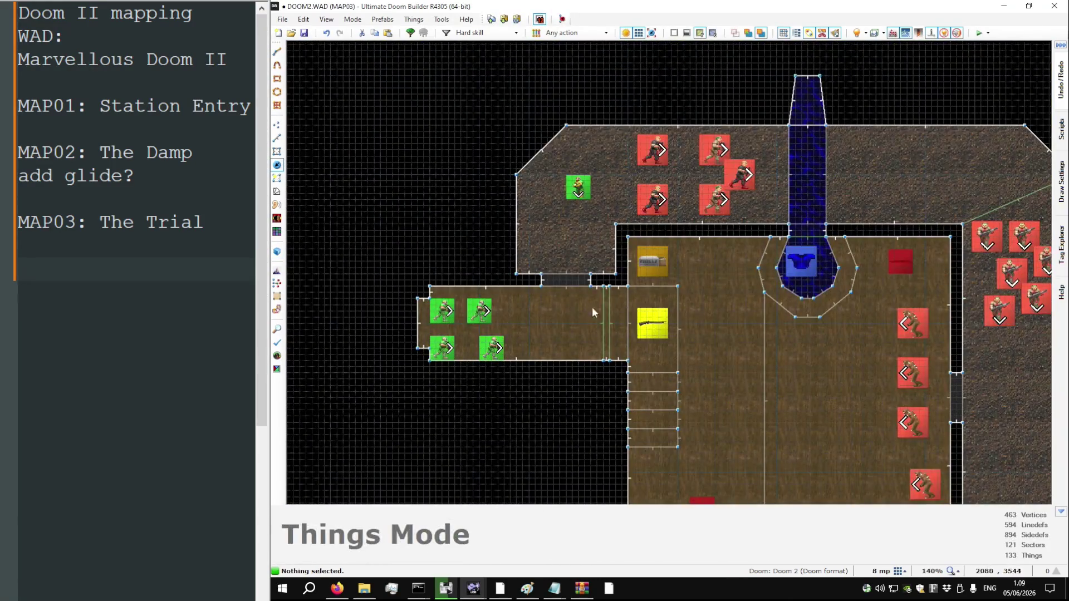
pyautogui.scroll(6, 592, 306)
pyautogui.scroll(-4, 574, 307)
pyautogui.rightClick(476, 266)
pyautogui.press('Escape')
# Start drawing new lines in Lines mode, then cancel the unfinished drawing
pyautogui.press('l')
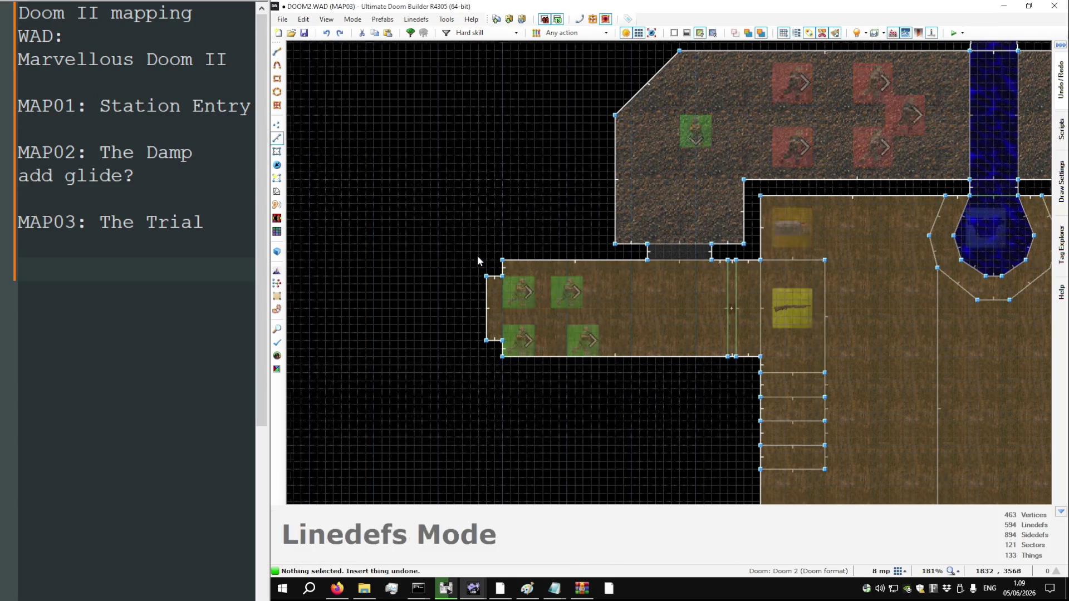
pyautogui.scroll(3, 490, 258)
pyautogui.press('d')
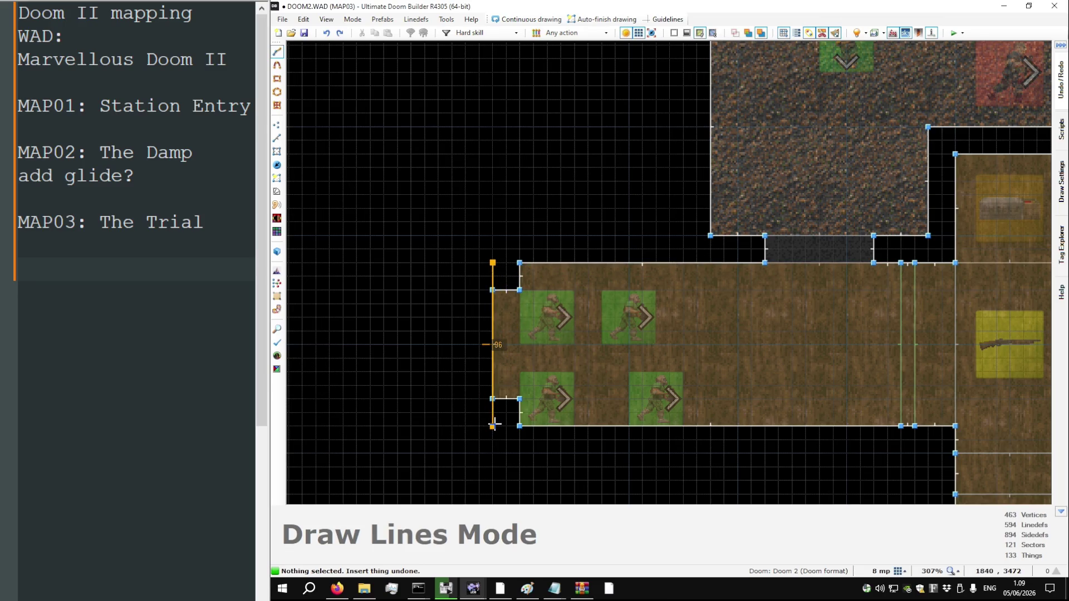
pyautogui.press('Escape')
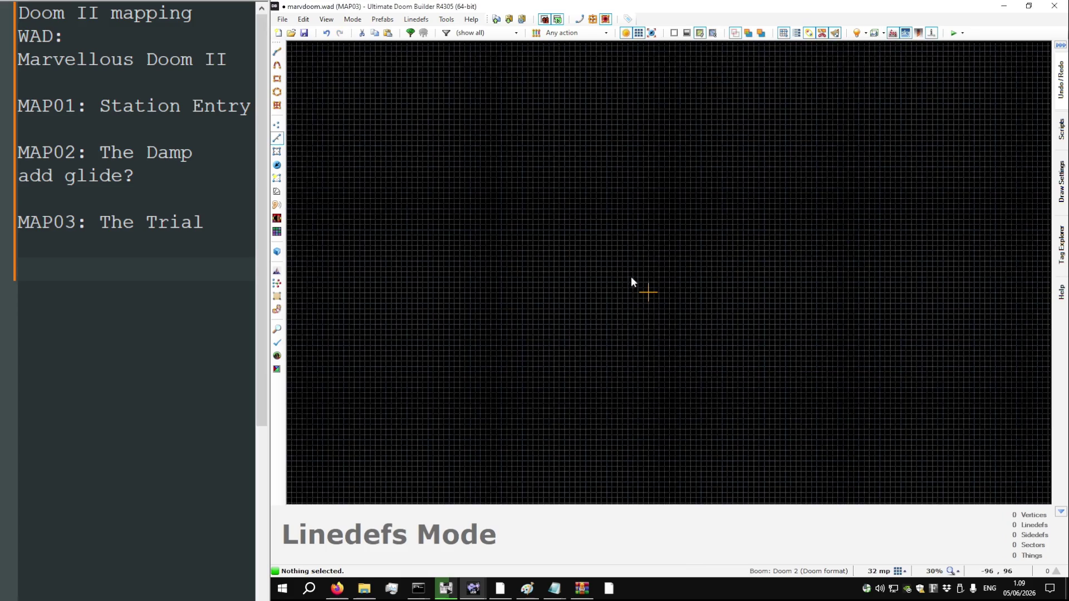
# Draw a rectangular room outline on a 16-unit grid
pyautogui.scroll(9, 620, 282)
pyautogui.press('d')
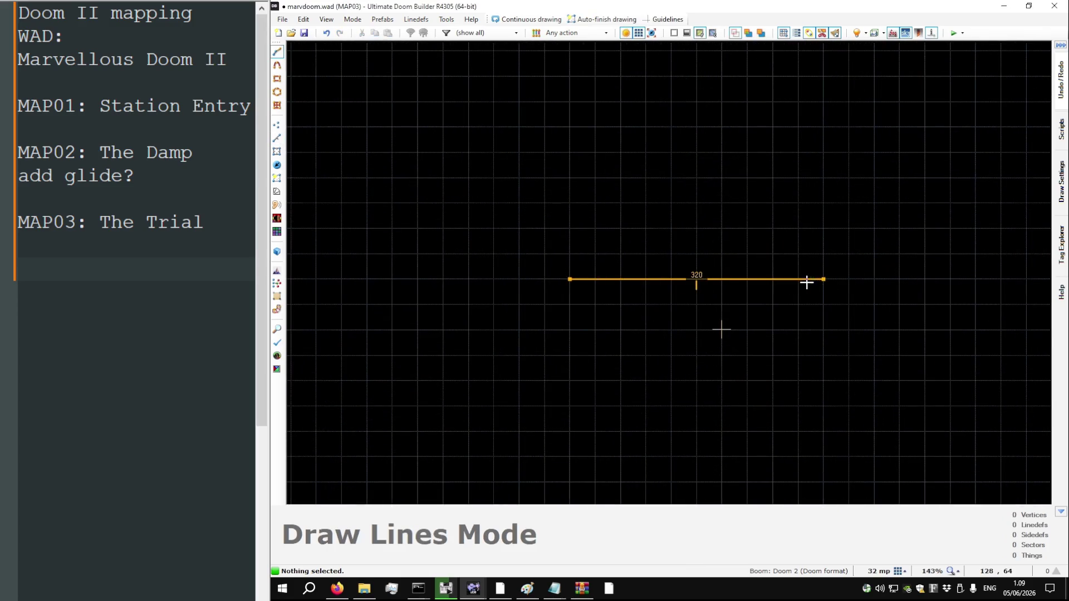
pyautogui.press('[')
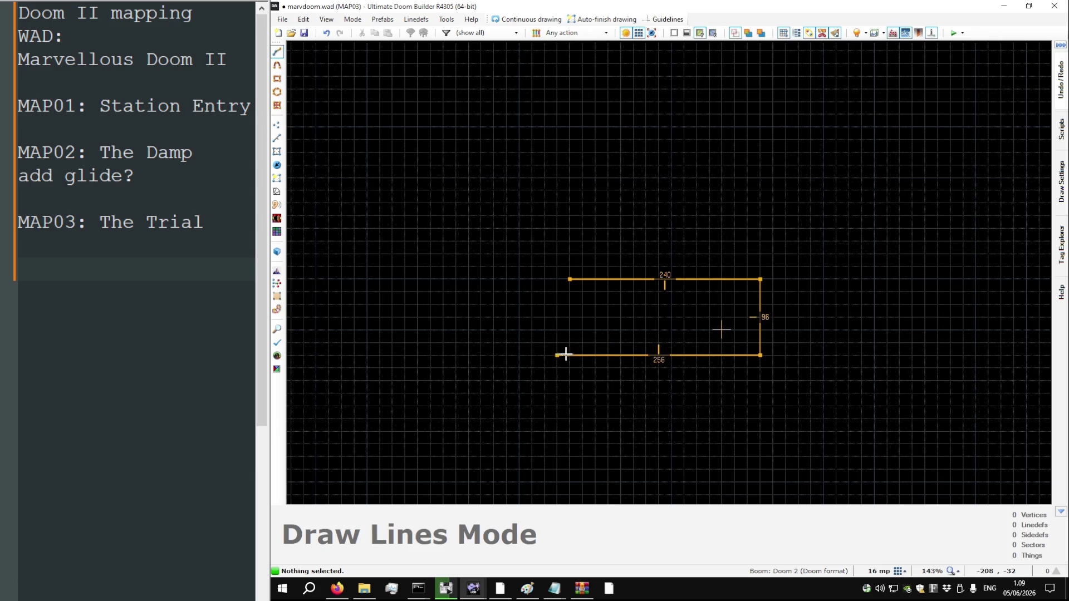
pyautogui.click(571, 279)
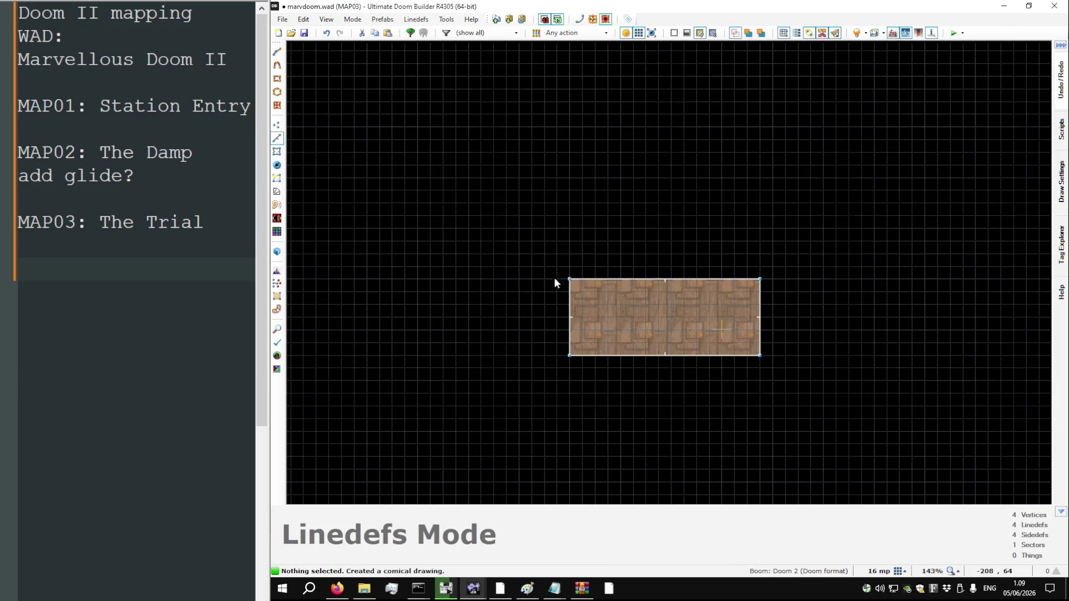
pyautogui.scroll(3, 554, 278)
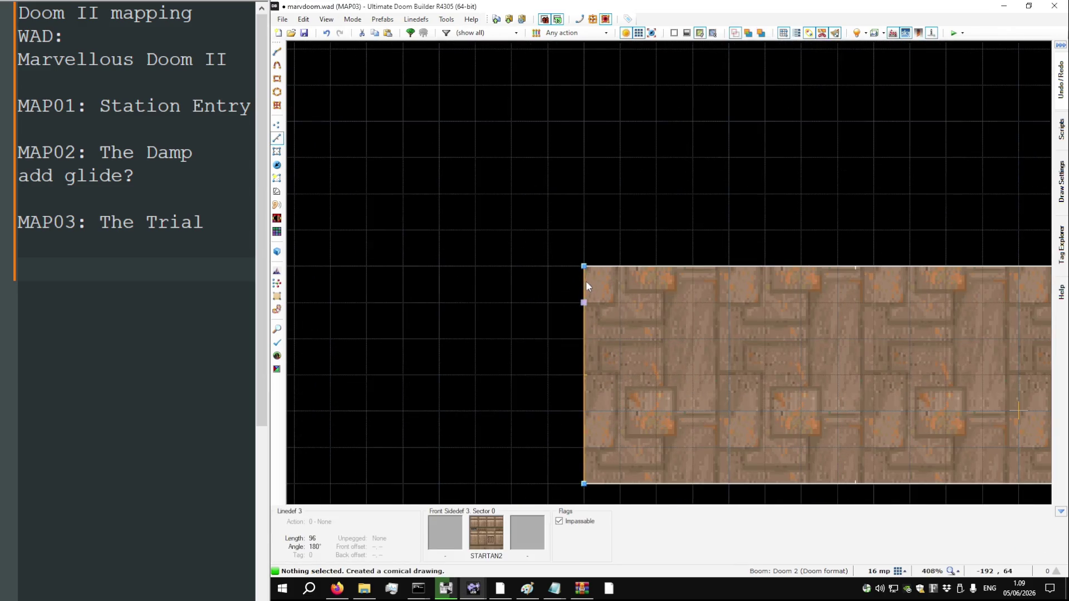
# Cut square notches into the room's top-left and bottom-left corners
pyautogui.press('v')
pyautogui.moveTo(583, 302); pyautogui.dragTo(619, 301)
pyautogui.moveTo(583, 266)
pyautogui.mouseDown()
pyautogui.moveTo(619, 266)
pyautogui.moveTo(584, 302)
pyautogui.mouseUp()
pyautogui.press('space')
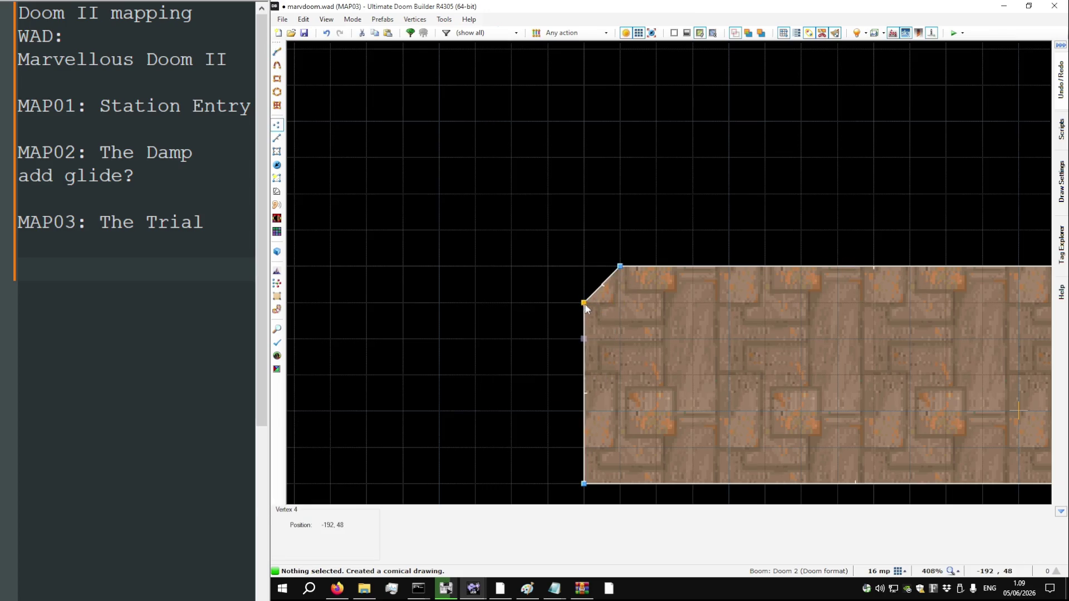
pyautogui.click(619, 302)
pyautogui.click(620, 266)
pyautogui.moveTo(584, 483)
pyautogui.mouseDown()
pyautogui.moveTo(609, 478)
pyautogui.moveTo(619, 447)
pyautogui.mouseUp()
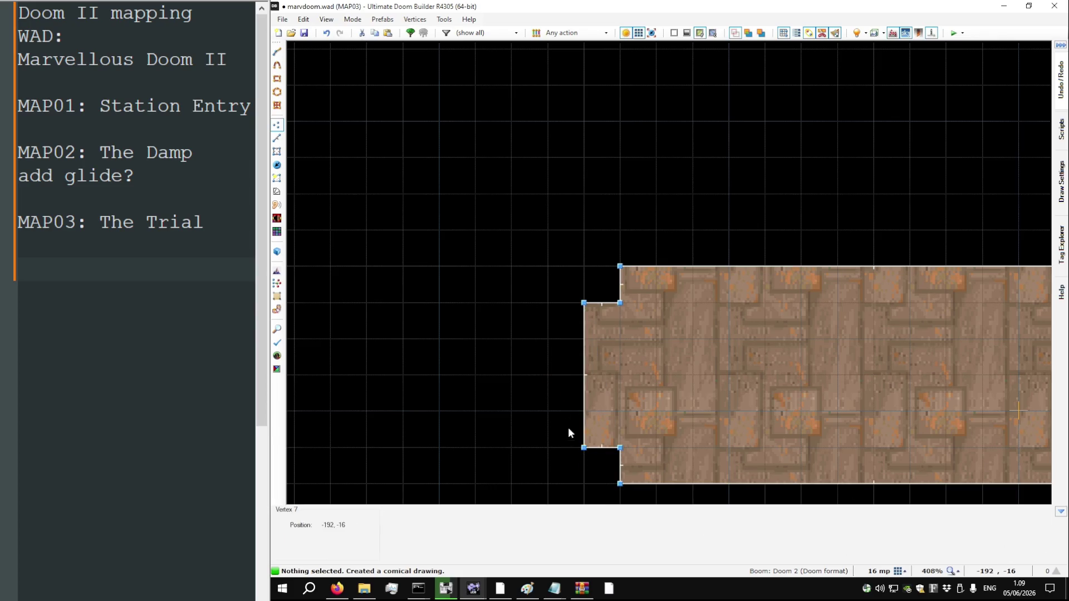
# Check the room in 3D, then copy all its vertices, undoing a first trial paste
pyautogui.press('w')
pyautogui.press('w')
pyautogui.scroll(-8, 538, 284)
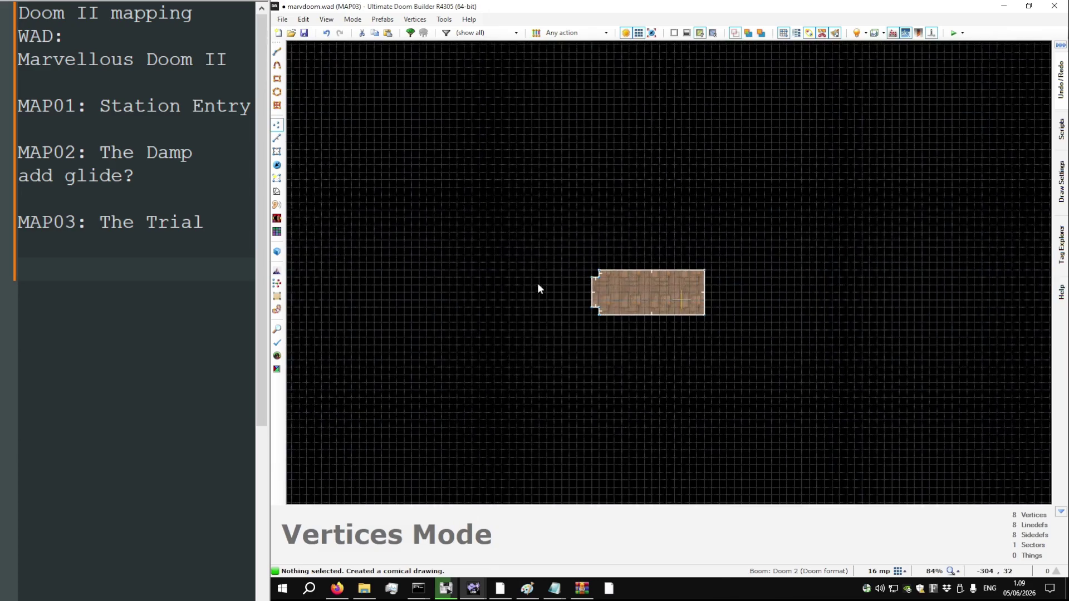
pyautogui.scroll(5, 666, 293)
pyautogui.moveTo(464, 249); pyautogui.dragTo(394, 208)
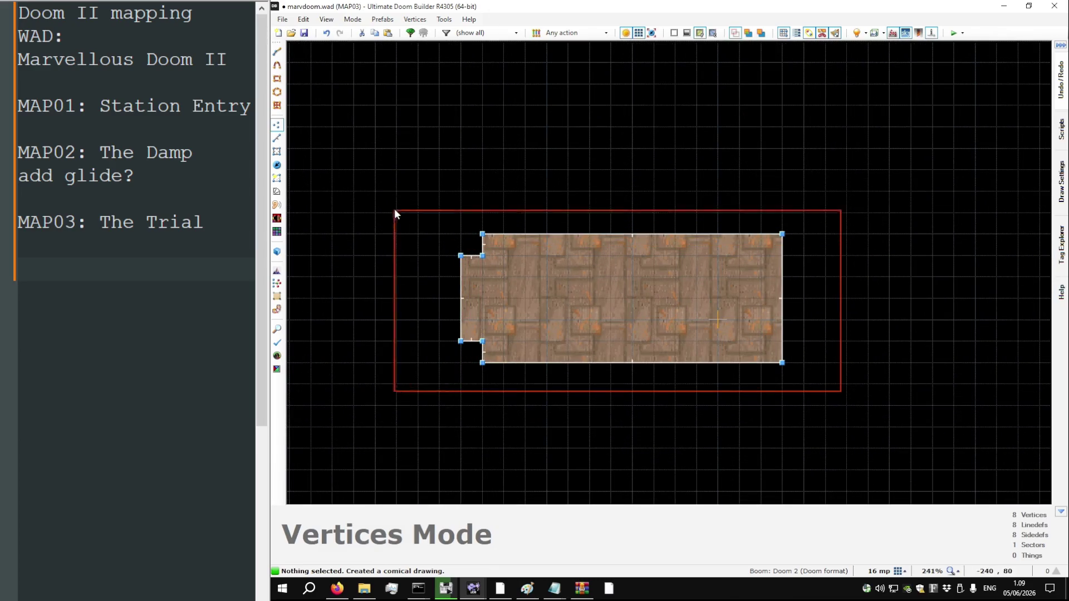
pyautogui.scroll(-3, 706, 274)
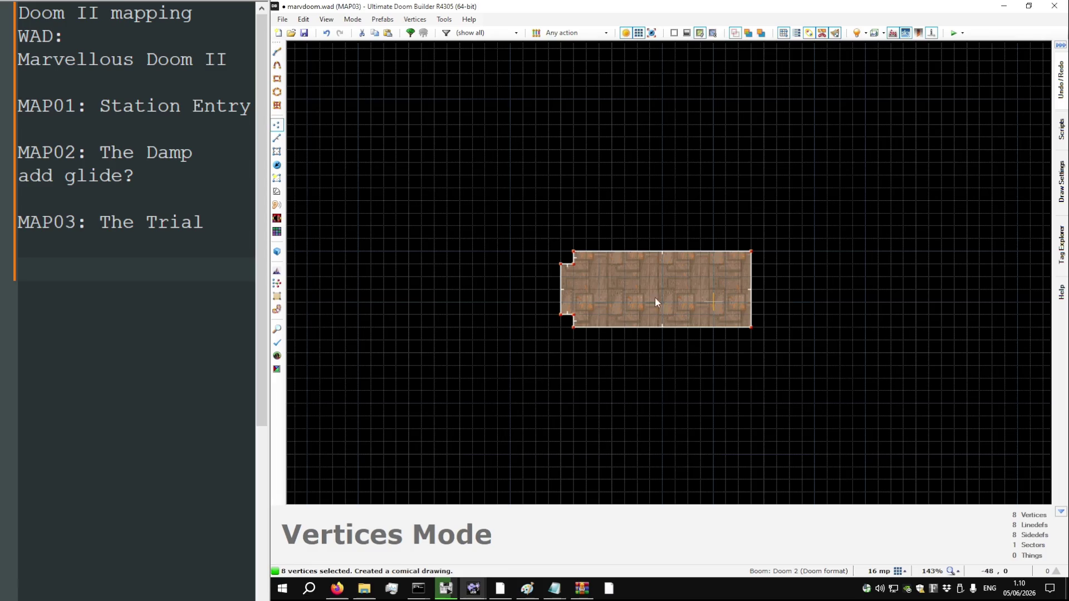
pyautogui.hotkey('ctrl', 'c')
pyautogui.scroll(-1, 649, 298)
pyautogui.hotkey('ctrl', 'v')
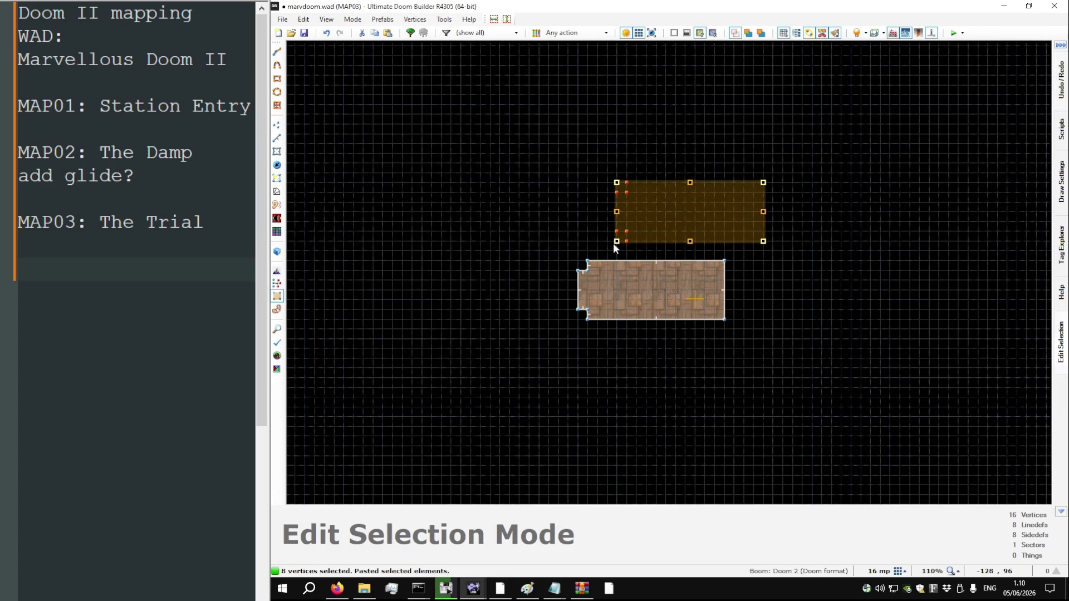
pyautogui.press('Escape')
pyautogui.hotkey('ctrl', 'z')
# Paste a sector copy of the room, rotate it 90° upright and place it down-right
pyautogui.press('s')
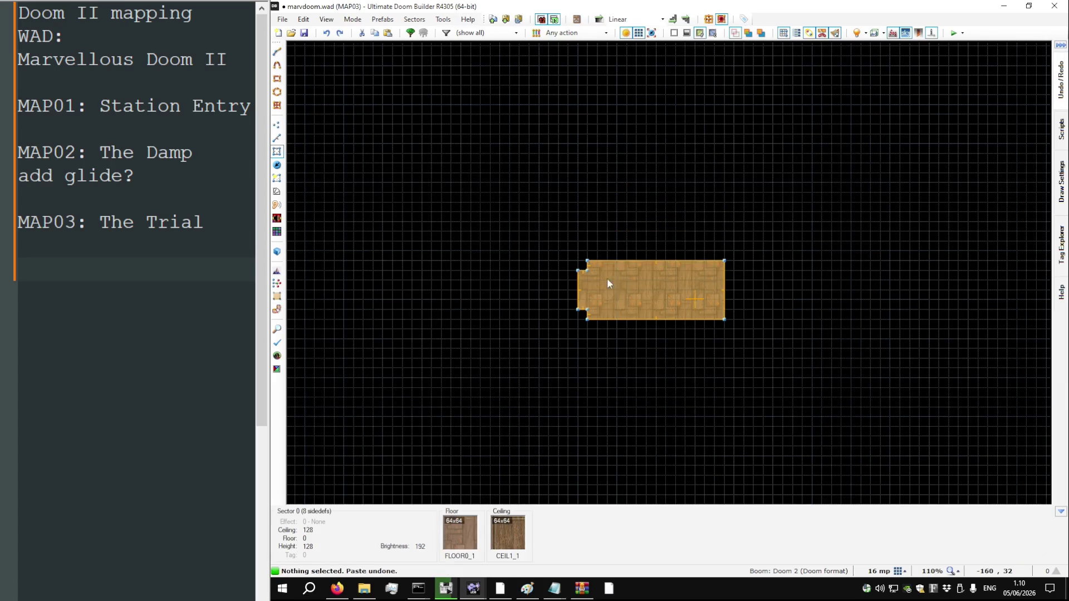
pyautogui.hotkey('ctrl', 'v')
pyautogui.moveTo(562, 212)
pyautogui.mouseDown()
pyautogui.moveTo(601, 245)
pyautogui.moveTo(663, 239)
pyautogui.moveTo(661, 255)
pyautogui.mouseUp()
pyautogui.moveTo(631, 183)
pyautogui.mouseDown()
pyautogui.moveTo(792, 301)
pyautogui.moveTo(801, 324)
pyautogui.mouseUp()
pyautogui.press('Return')
# Delete the original horizontal room, keeping only the upright copy
pyautogui.click(668, 306)
pyautogui.press('Delete')
pyautogui.moveTo(720, 232)
pyautogui.mouseDown()
pyautogui.moveTo(836, 361)
pyautogui.moveTo(735, 324)
pyautogui.moveTo(727, 337)
pyautogui.mouseUp()
pyautogui.click(688, 389)
pyautogui.scroll(-3, 631, 383)
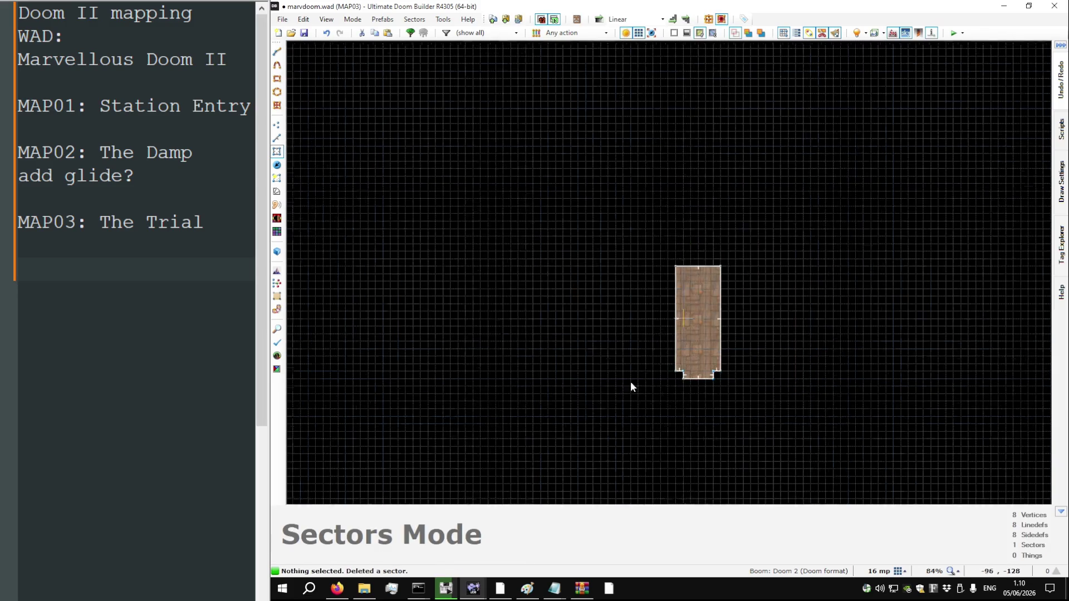
pyautogui.scroll(6, 689, 337)
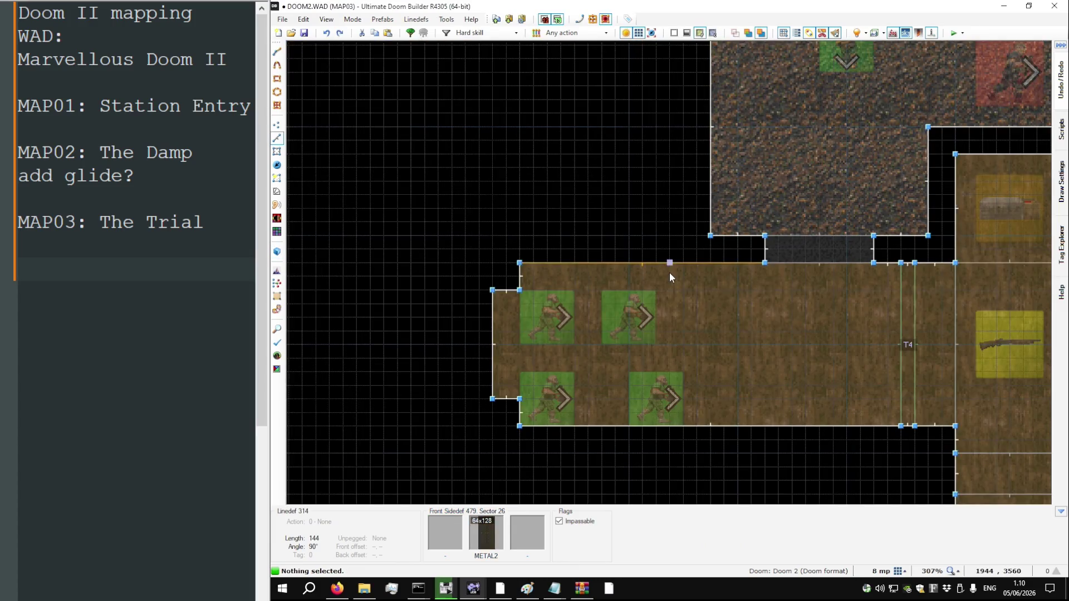
# In 3D view, lower the start room's ceiling to 72
pyautogui.press('q')
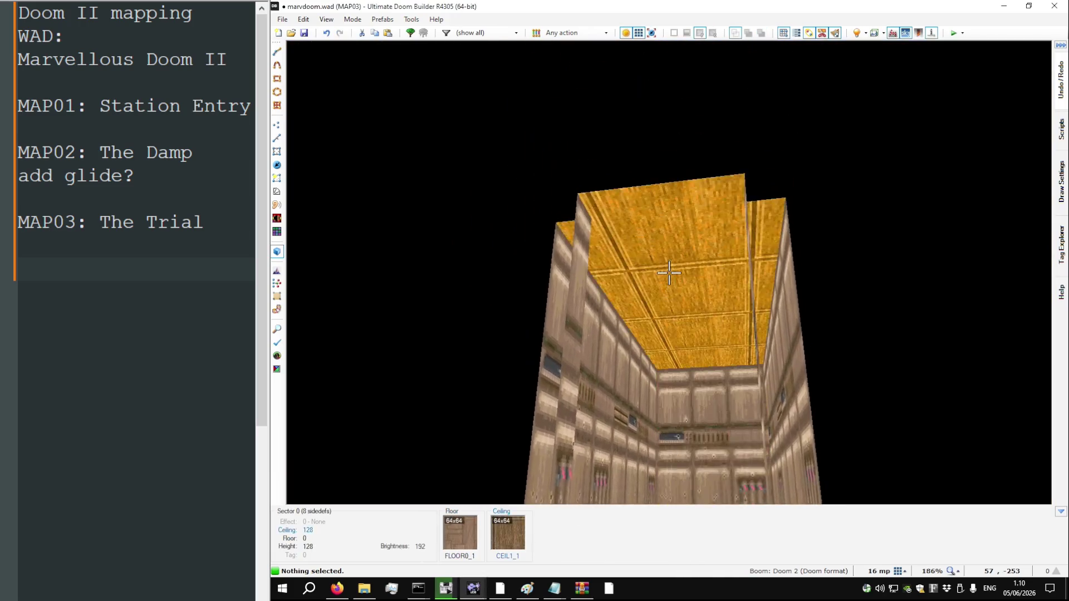
pyautogui.click(668, 273)
pyautogui.scroll(-7, 669, 273)
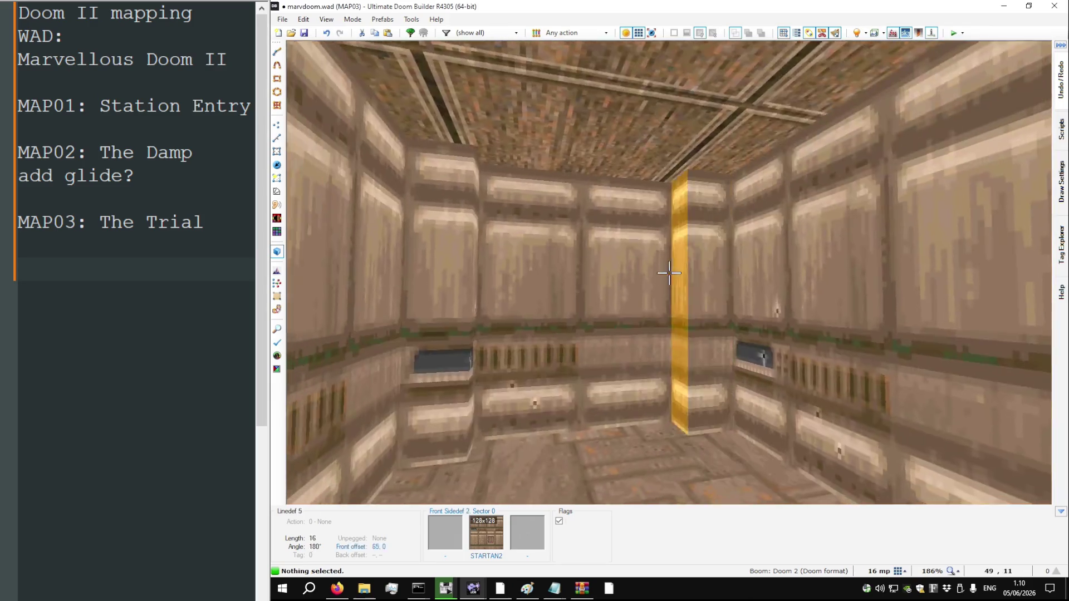
# Make DOOR3 the end wall's middle texture and shift it sideways to offset 40
pyautogui.rightClick(669, 273)
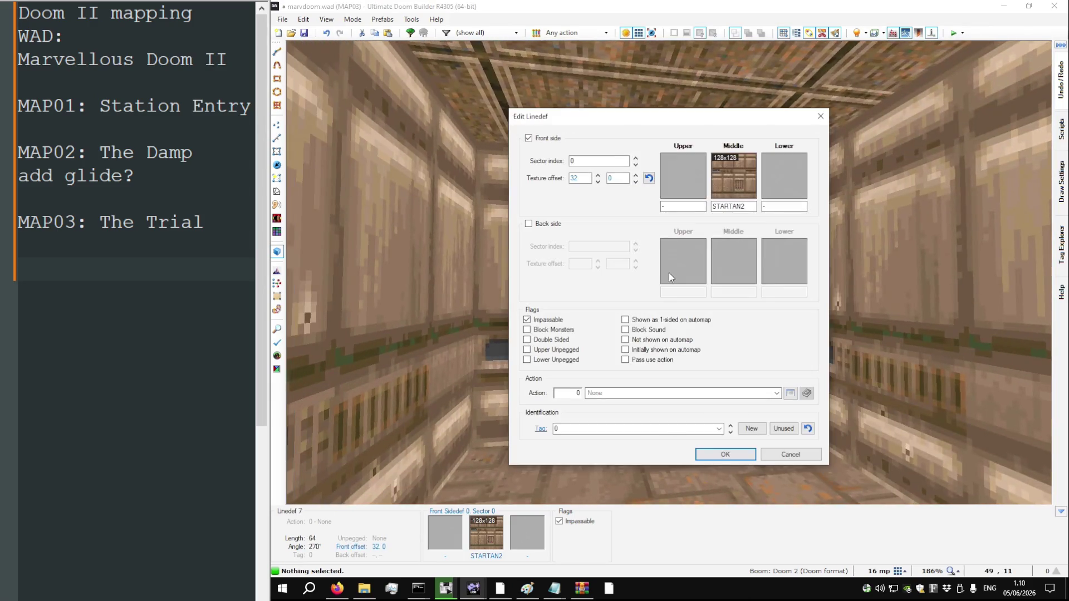
pyautogui.write('DOOR3')
pyautogui.press('Return')
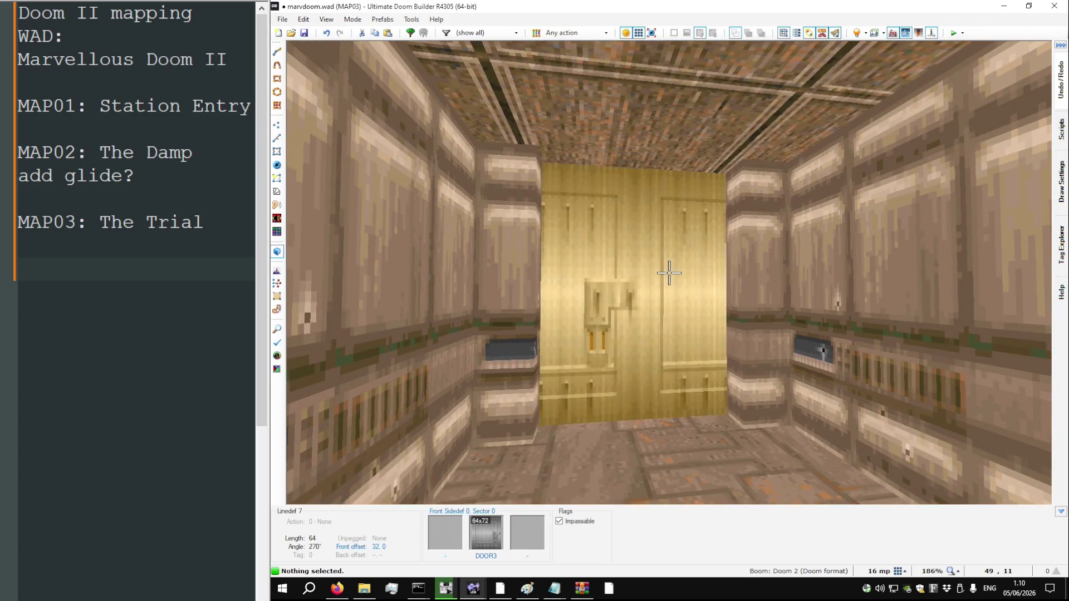
pyautogui.press('-')
pyautogui.press('Right')
pyautogui.press('Right')
pyautogui.press('Right')
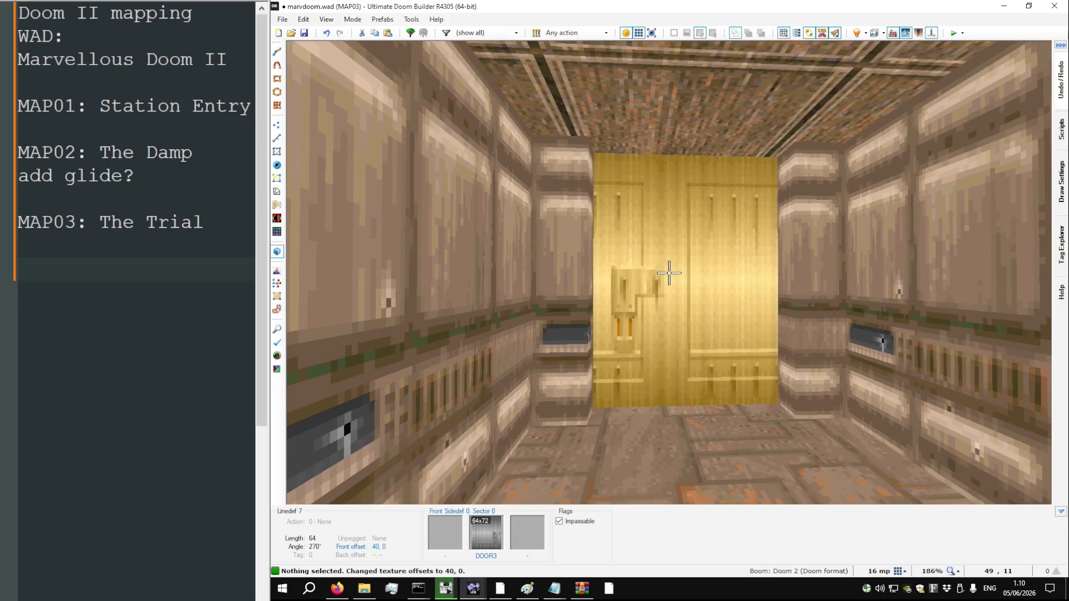
# Adjust the room's brightness level with the full-brightness preview turned off
pyautogui.press('-')
pyautogui.press('-')
pyautogui.press('-')
pyautogui.press('b')
pyautogui.press('=')
pyautogui.press('=')
pyautogui.press('=')
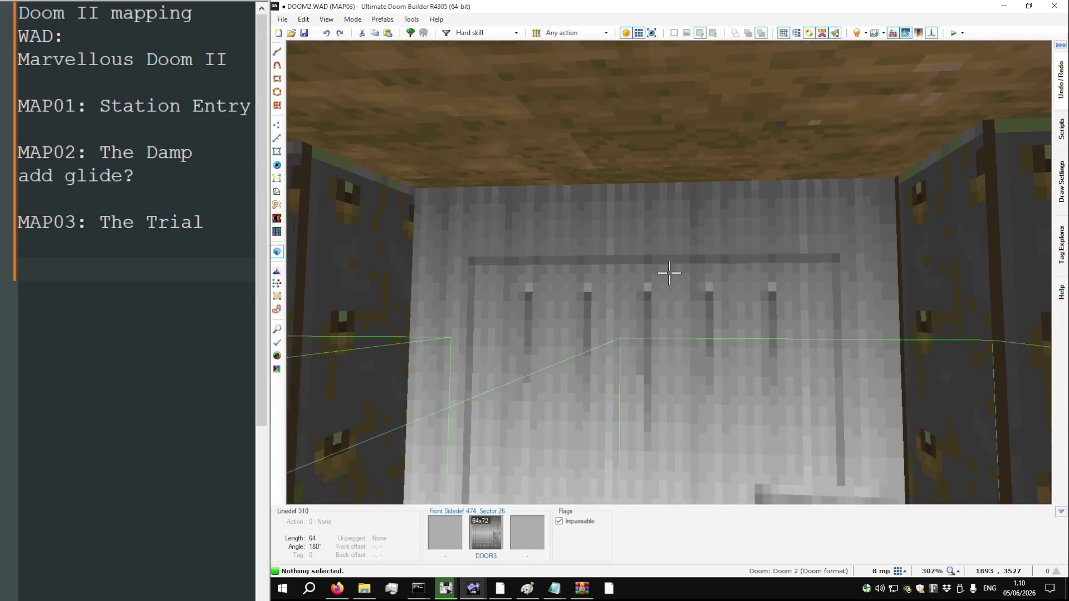
pyautogui.press('w')
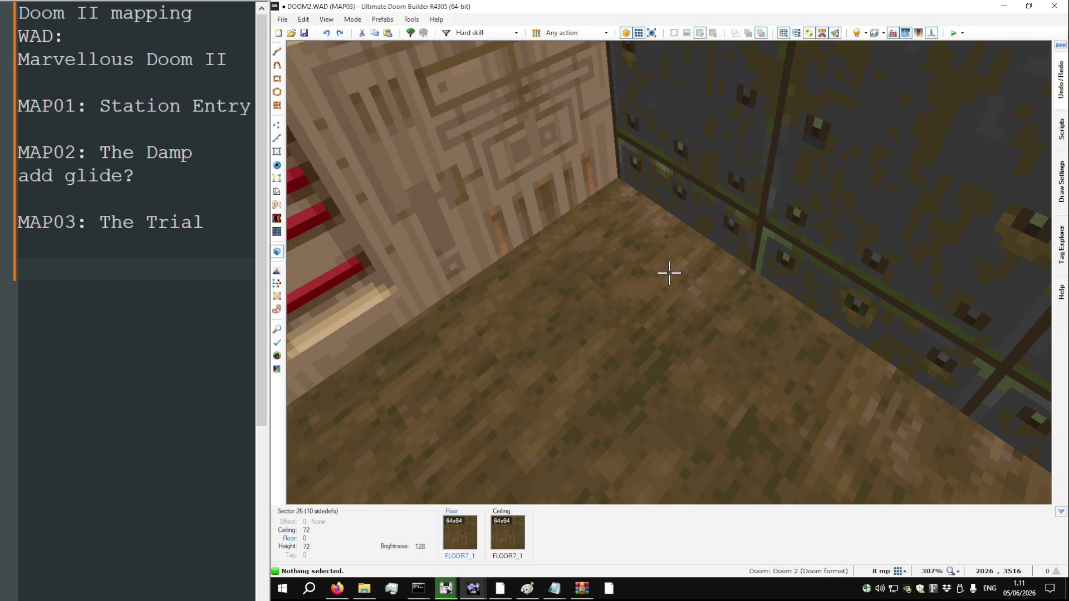
# Walk into the reference start room to inspect its door
pyautogui.moveTo(668, 273)
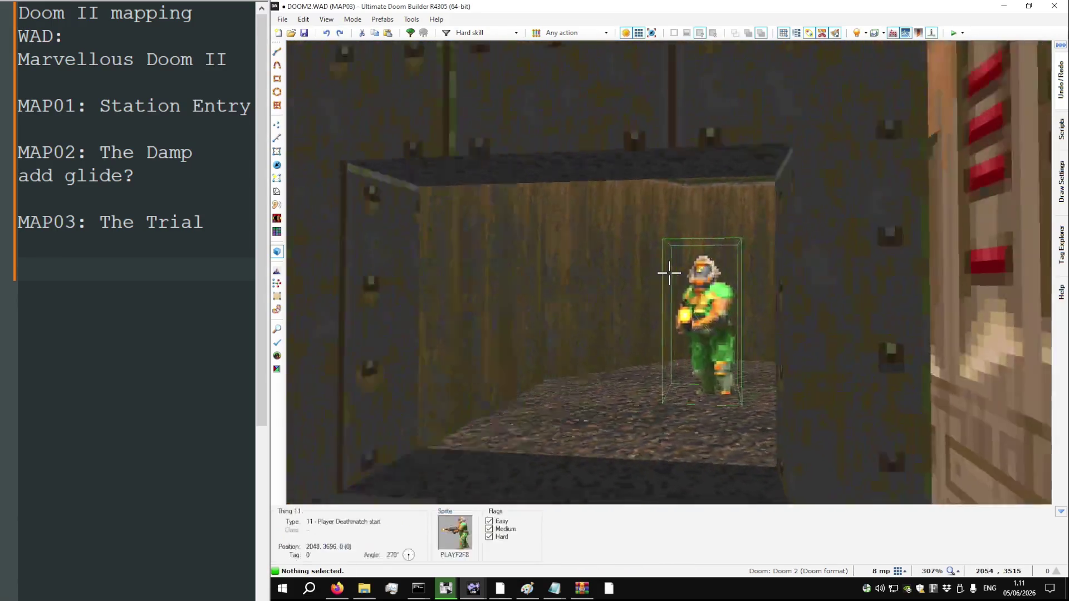
pyautogui.press('w')
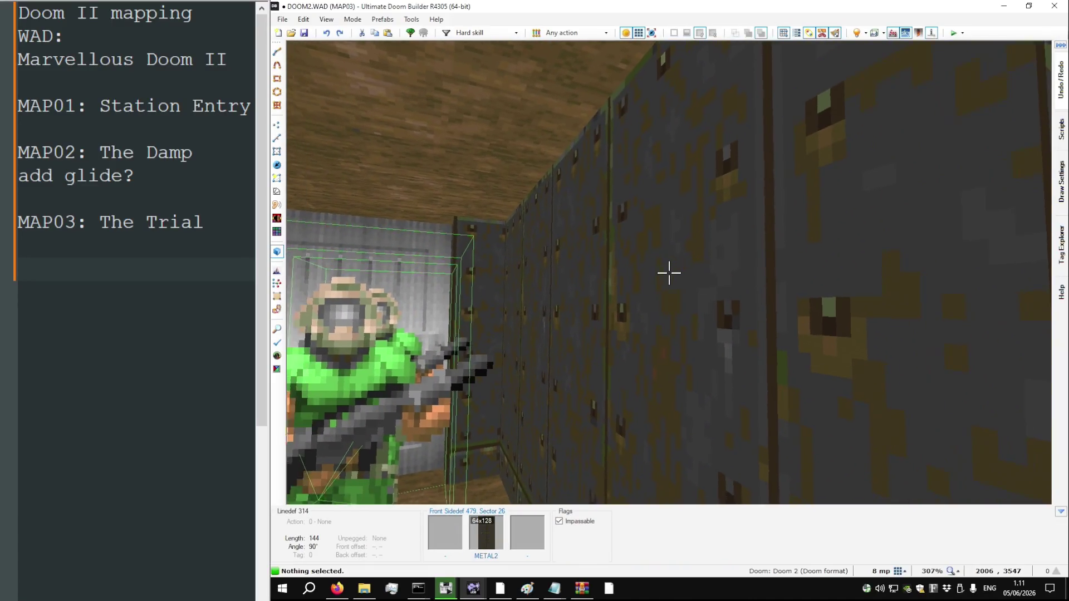
pyautogui.press('w')
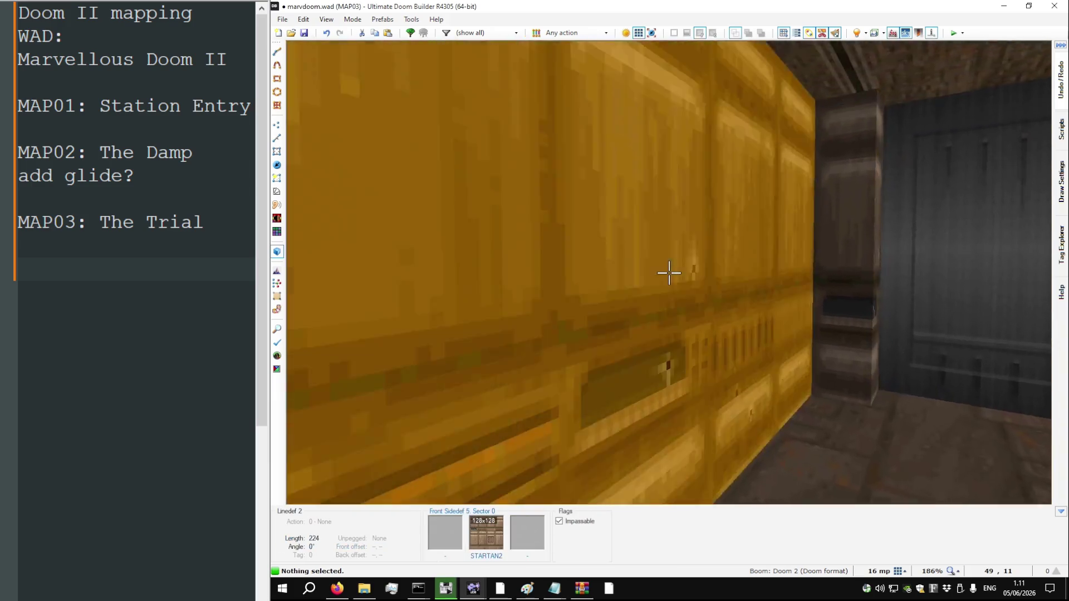
# Set a side wall to METAL2, raise brightness to 160, and flood-fill METAL2 across connected walls
pyautogui.rightClick(669, 273)
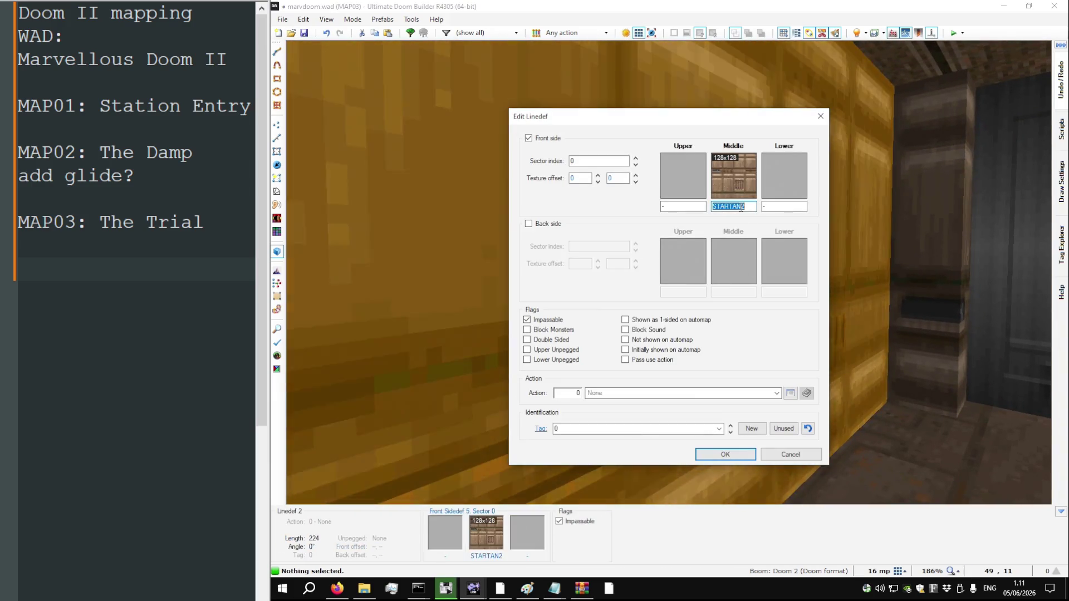
pyautogui.write('METAL2')
pyautogui.press('Return')
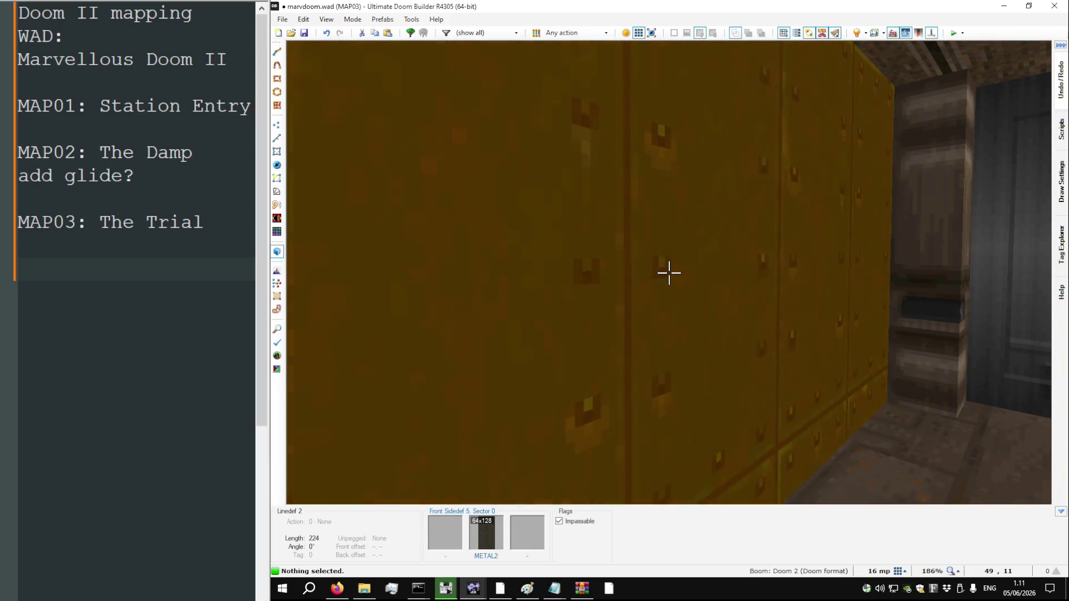
pyautogui.press('=')
pyautogui.press('=')
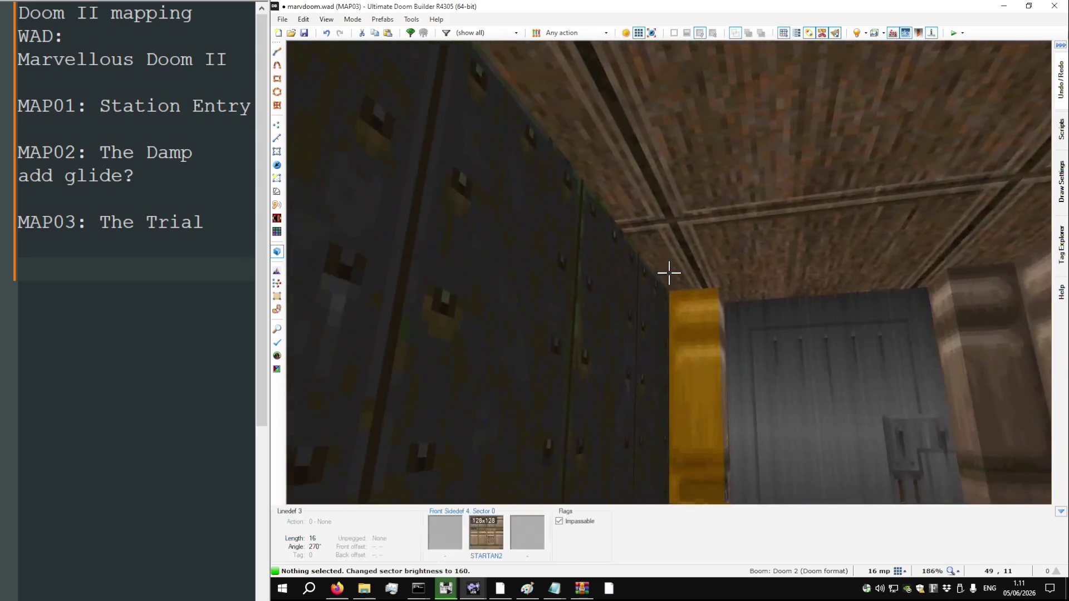
pyautogui.press('b')
pyautogui.keyDown('ctrl'); pyautogui.keyDown('shift'); pyautogui.click(669, 272); pyautogui.keyUp('shift'); pyautogui.keyUp('ctrl')
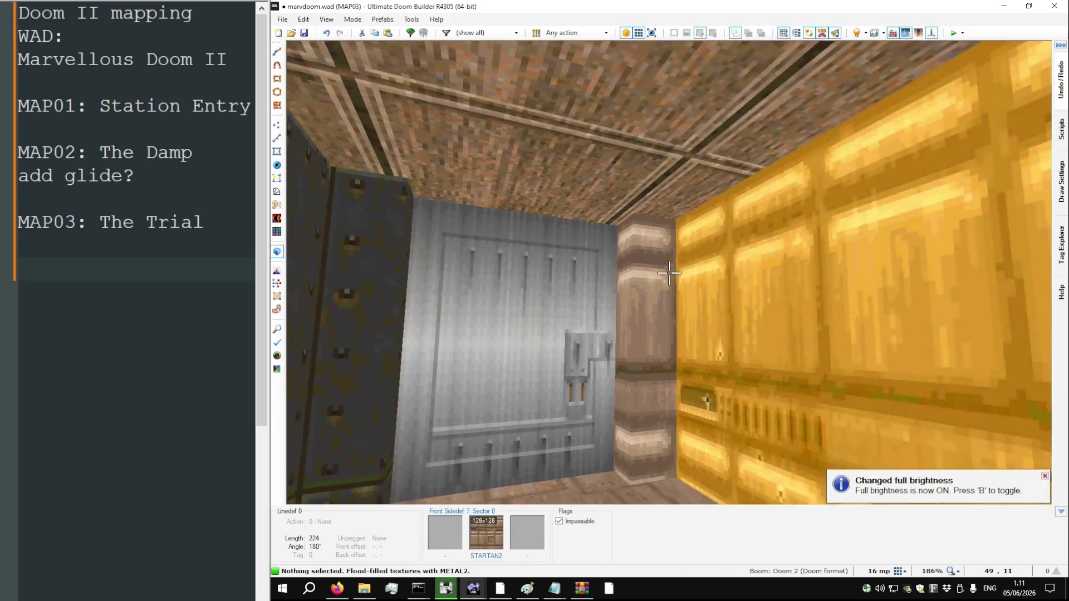
# Switch to the DOOM2 reference map and inspect its floor in 3D
pyautogui.hotkey('alt', 'Tab')
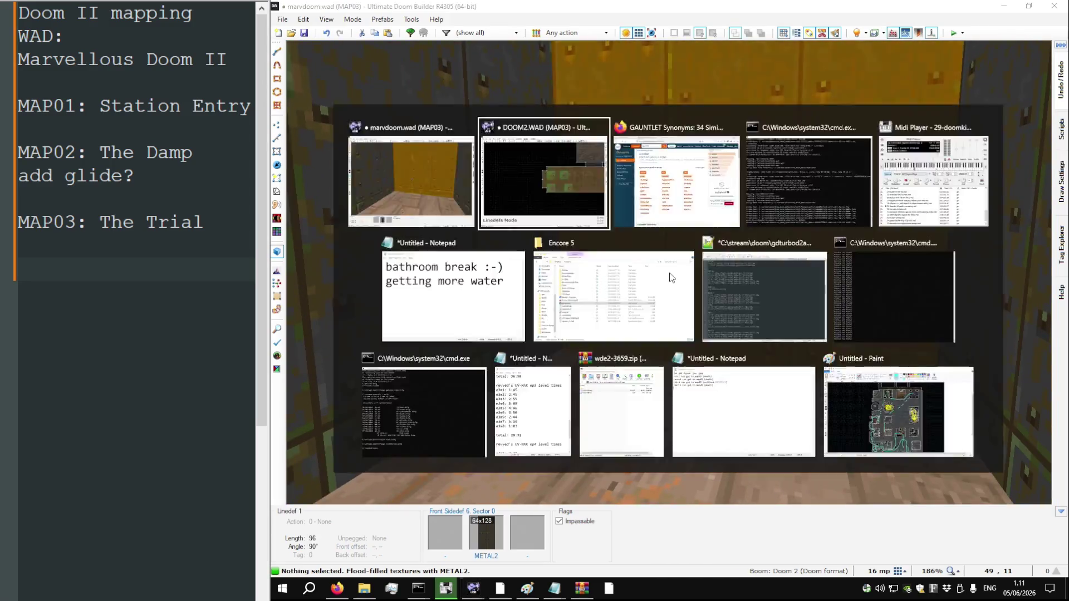
pyautogui.press('q')
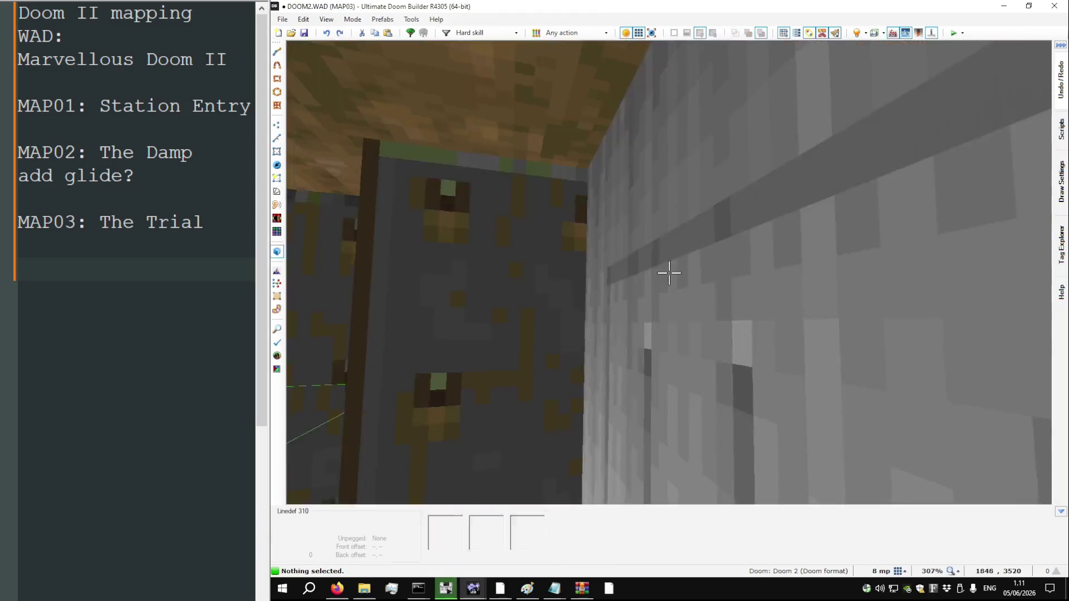
pyautogui.press('w')
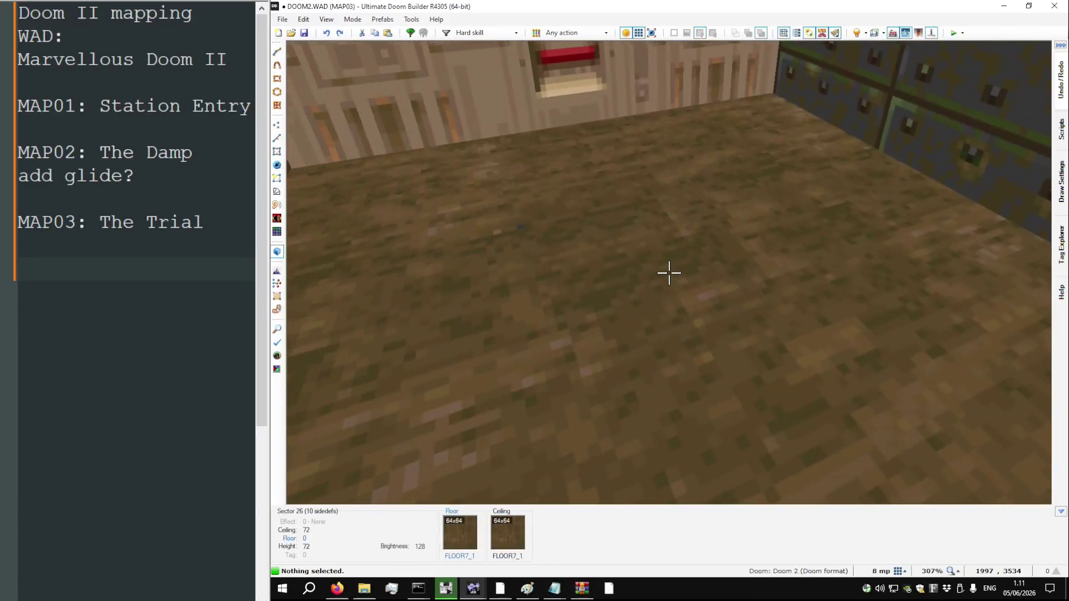
# Change the start room's floor from FLOOR0_1 to FLOOR7_1 and set the ceiling to FLOOR7_1
pyautogui.hotkey('alt', 'Tab')
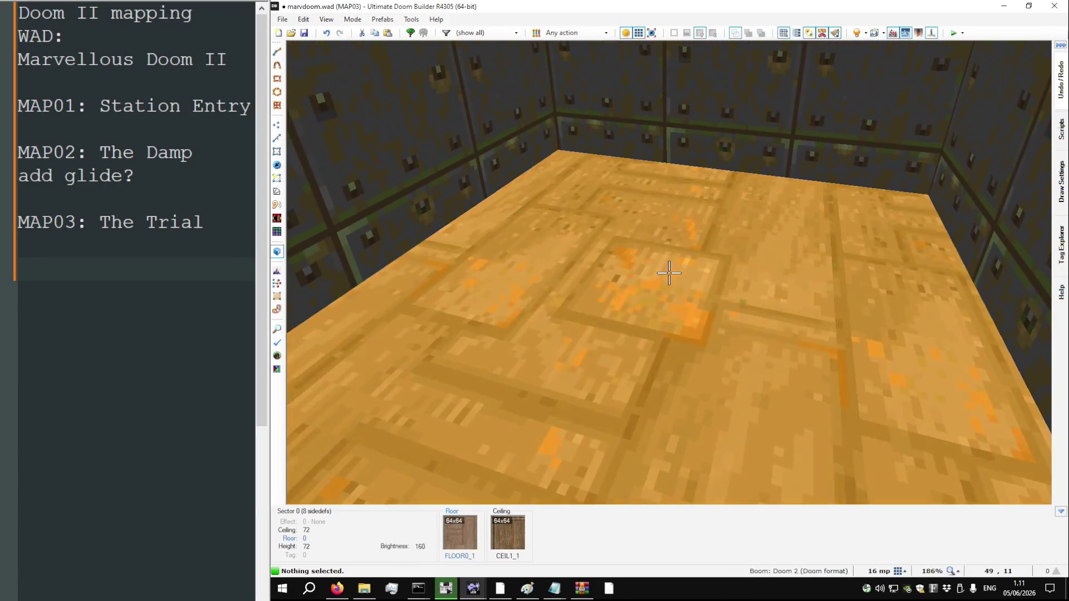
pyautogui.rightClick(669, 273)
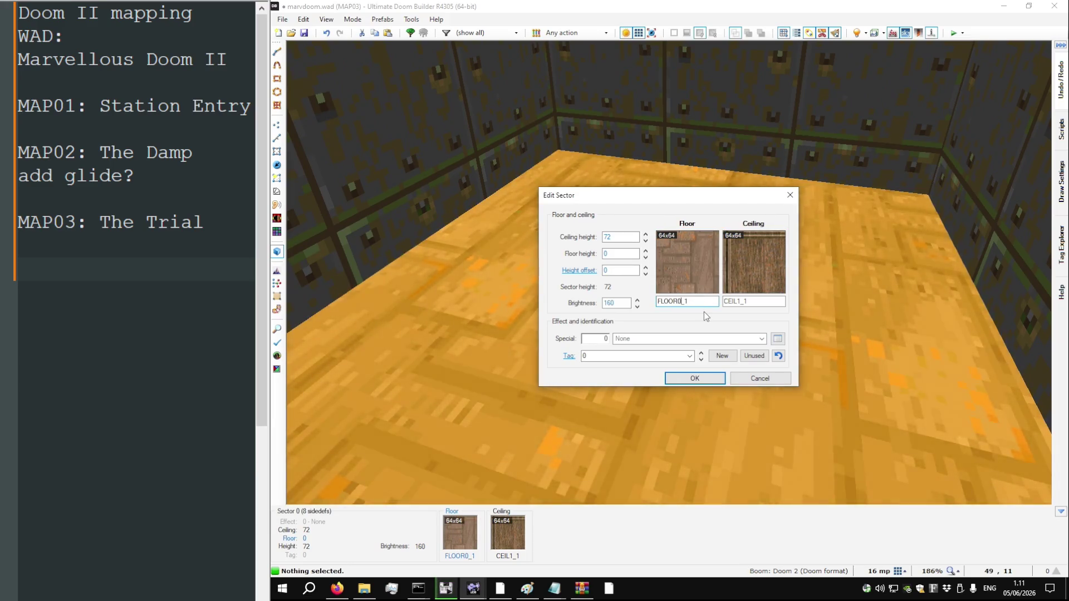
pyautogui.press('Left')
pyautogui.press('Left')
pyautogui.press('BackSpace')
pyautogui.write('7')
pyautogui.doubleClick(746, 301)
pyautogui.write('FLOOR7_1')
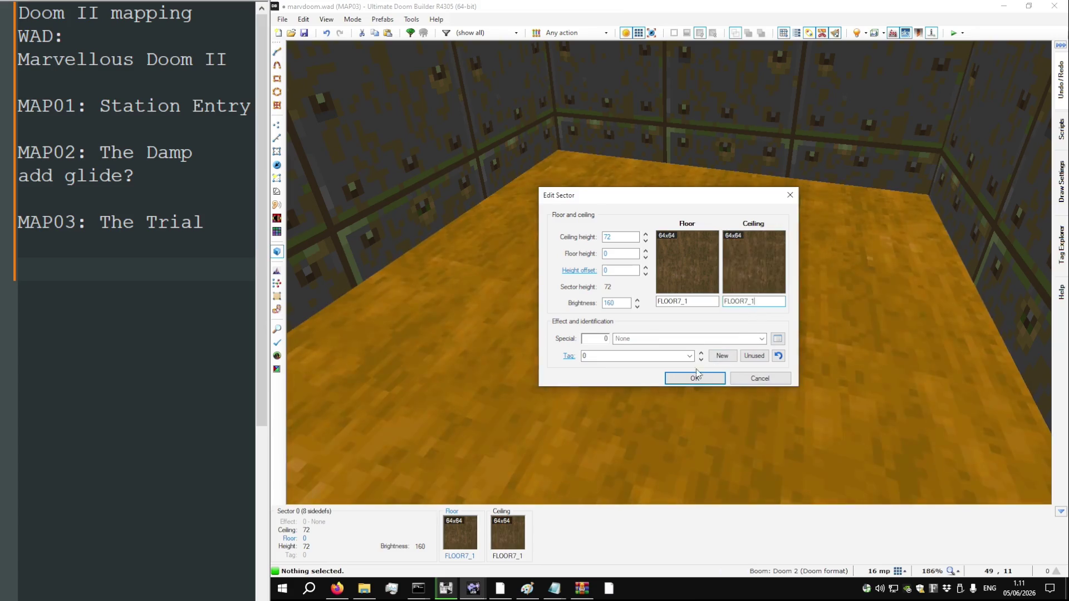
pyautogui.click(694, 378)
# Inspect the retextured room in 3D and compare it with the DOOM2 reference door wall
pyautogui.press('q')
pyautogui.press('q')
pyautogui.press('w')
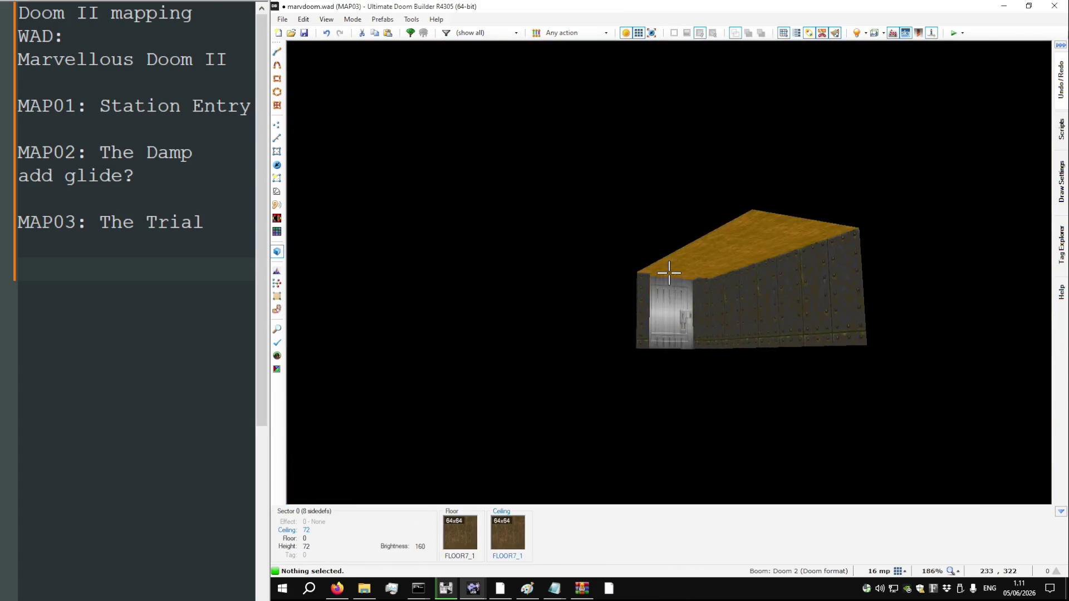
pyautogui.press('s')
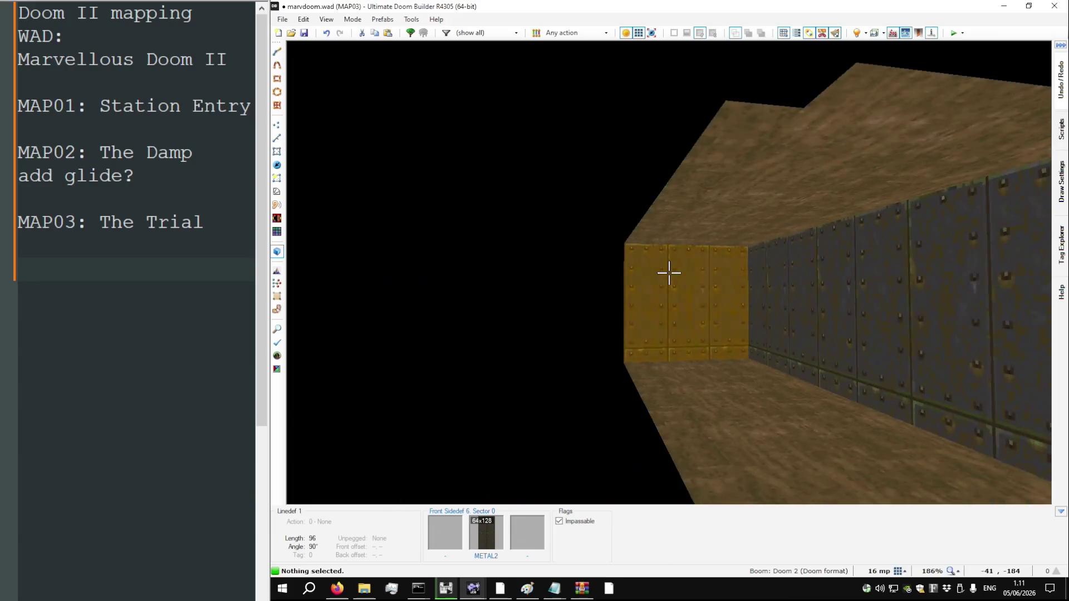
pyautogui.press('w')
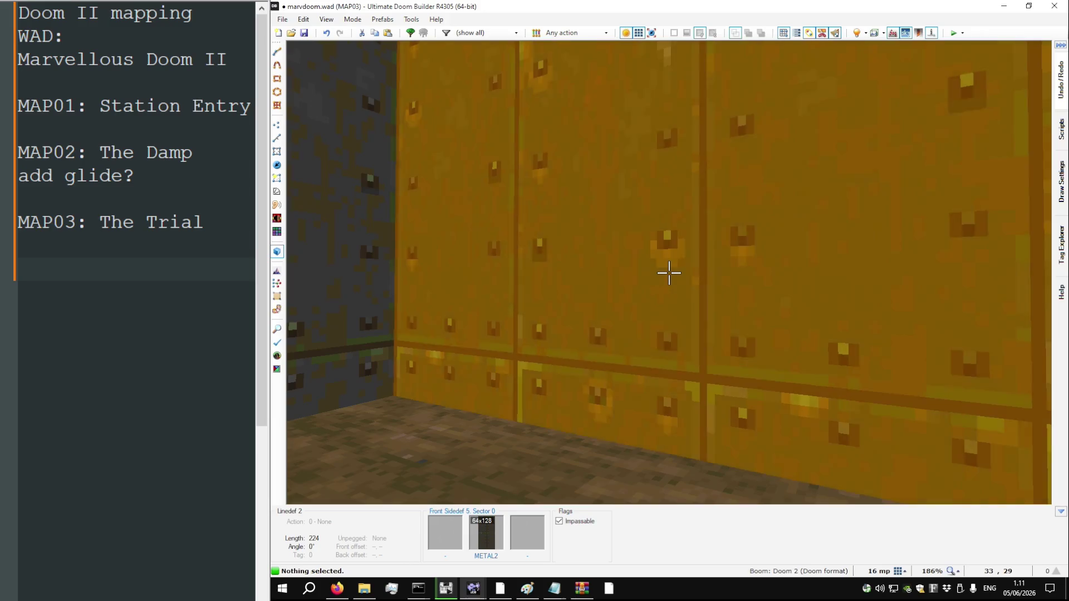
pyautogui.hotkey('alt', 'Tab')
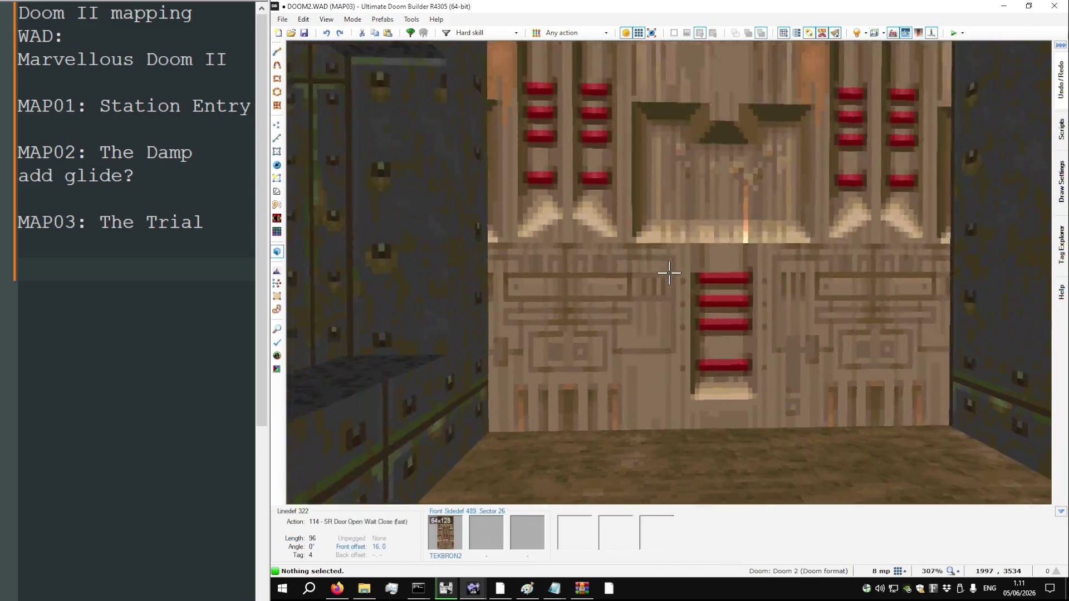
pyautogui.press('w')
pyautogui.hotkey('alt', 'Tab')
# Look at the DOOM2 reference door in 3D, then return to the 2D map
pyautogui.press('q')
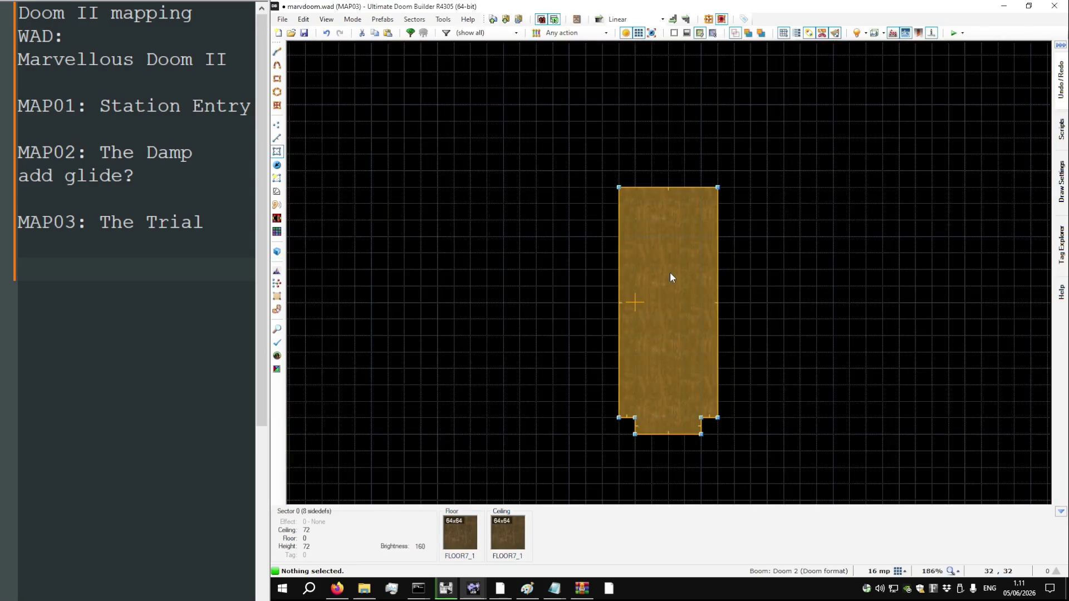
pyautogui.hotkey('alt', 'Tab')
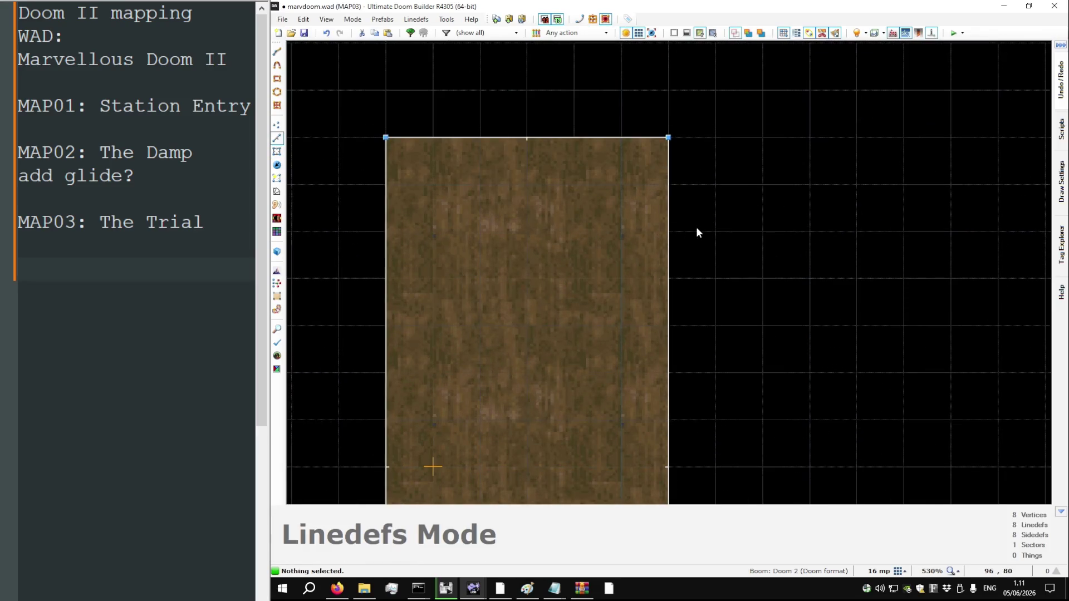
pyautogui.press('q')
pyautogui.moveTo(668, 272)
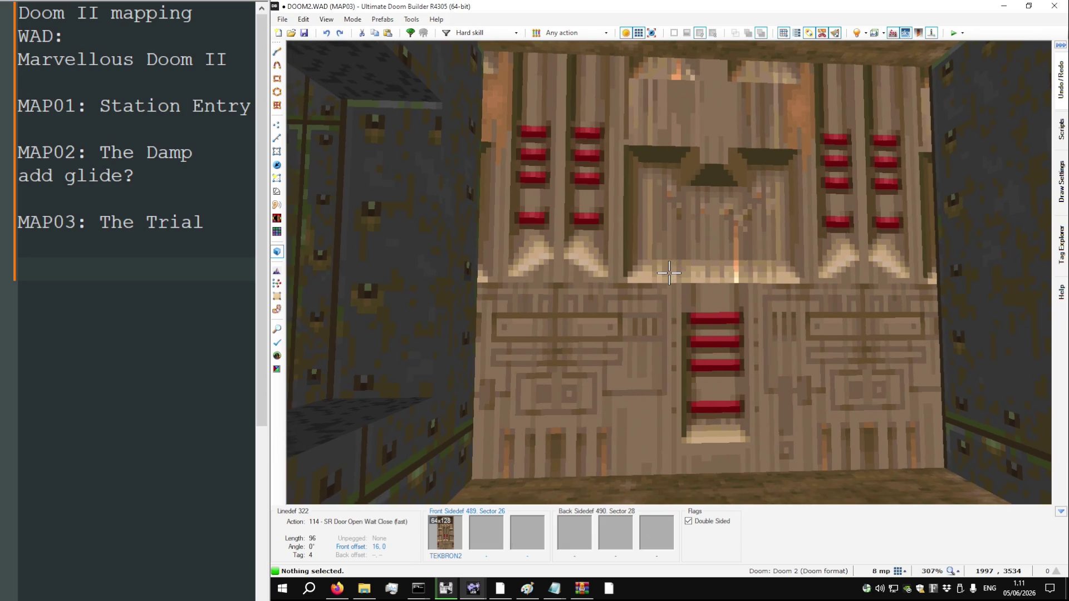
pyautogui.hotkey('alt', 'Tab')
pyautogui.hotkey('alt', 'Tab')
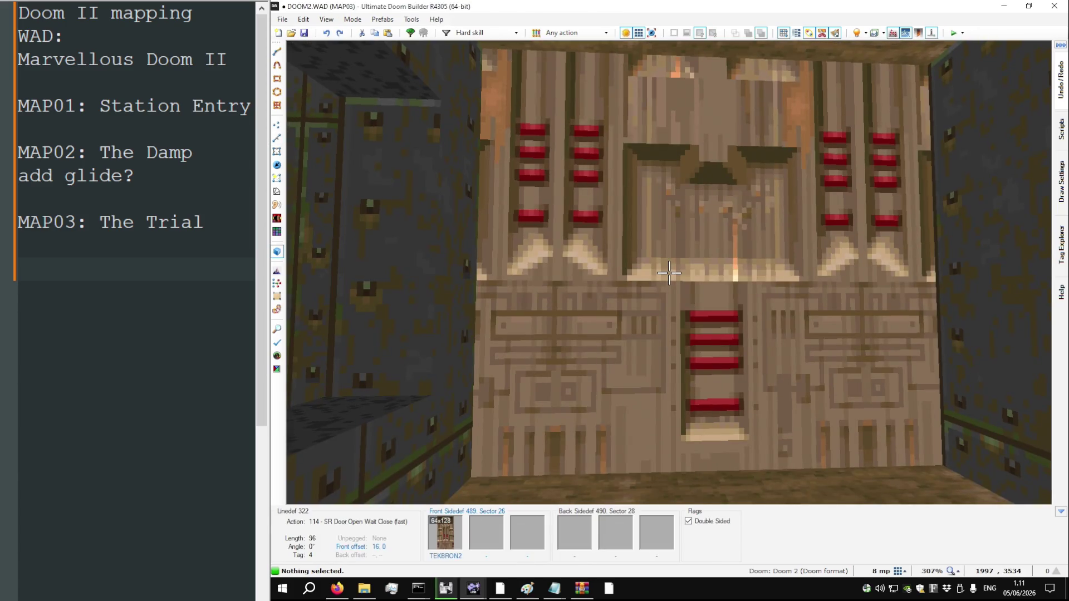
pyautogui.press('q')
pyautogui.scroll(10, 735, 246)
# Draw a measuring line across the reference room to gauge its depth
pyautogui.press('space')
pyautogui.press('Escape')
pyautogui.press('space')
pyautogui.click(750, 119)
pyautogui.scroll(-9, 750, 141)
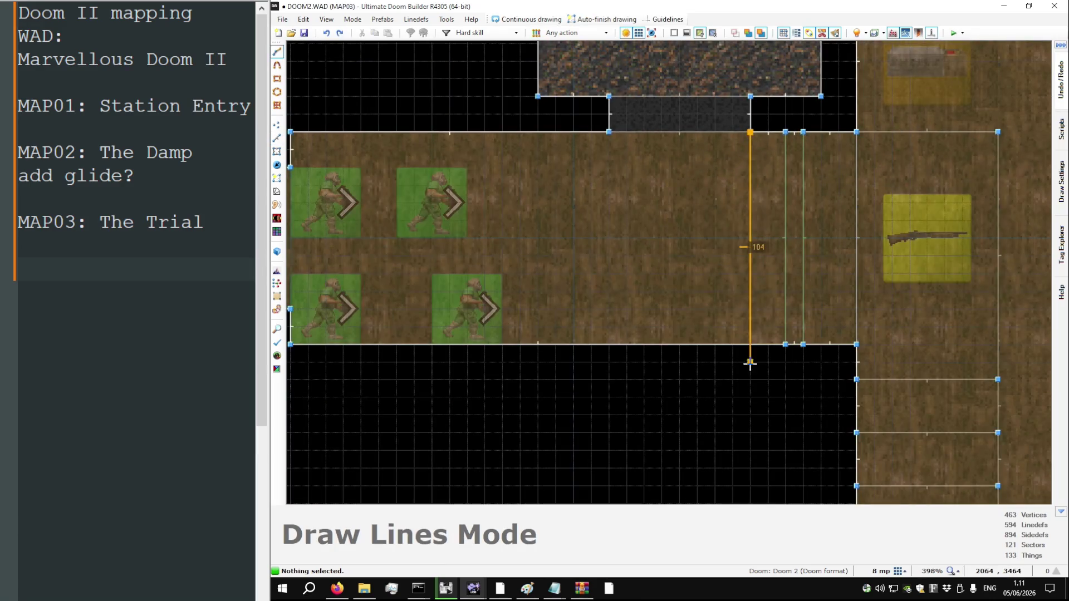
pyautogui.click(754, 349)
# Draw 96-unit, 16-deep alcoves on the start room's right and left walls
pyautogui.hotkey('alt', 'Tab')
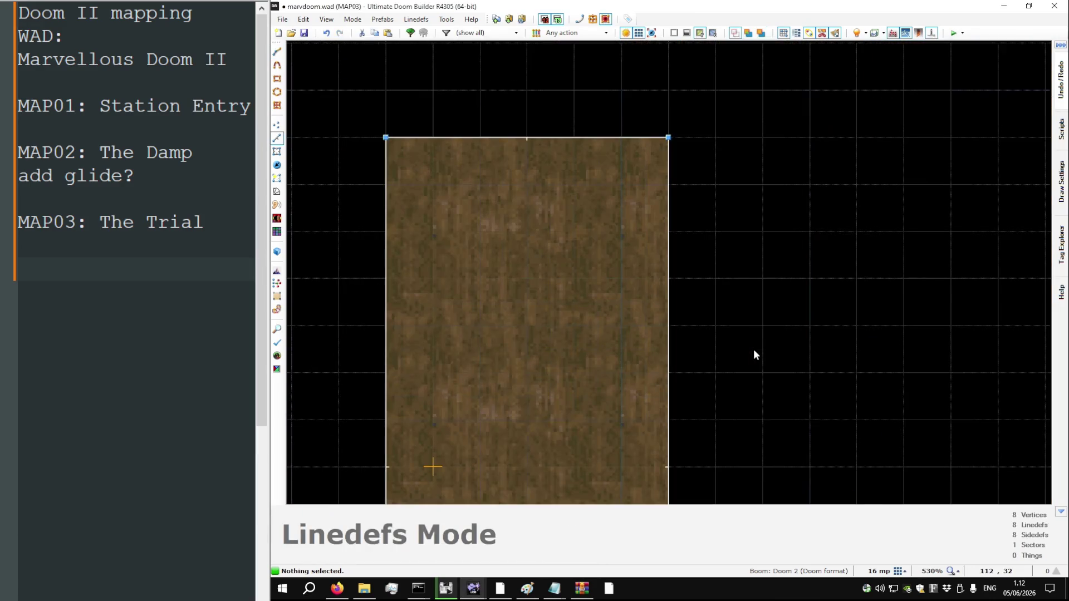
pyautogui.press('space')
pyautogui.scroll(-6, 688, 216)
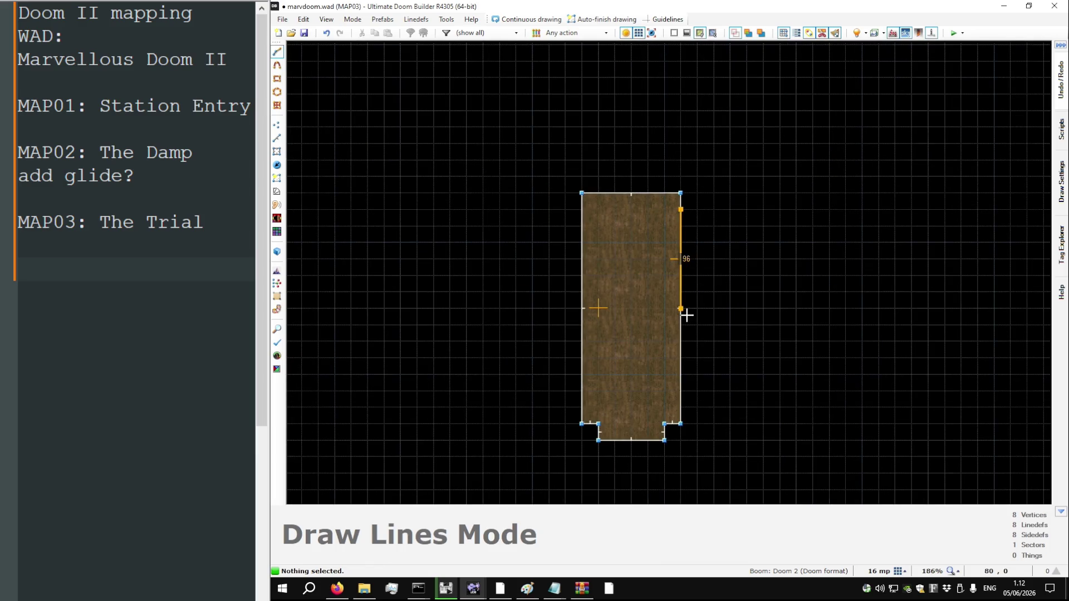
pyautogui.click(697, 209)
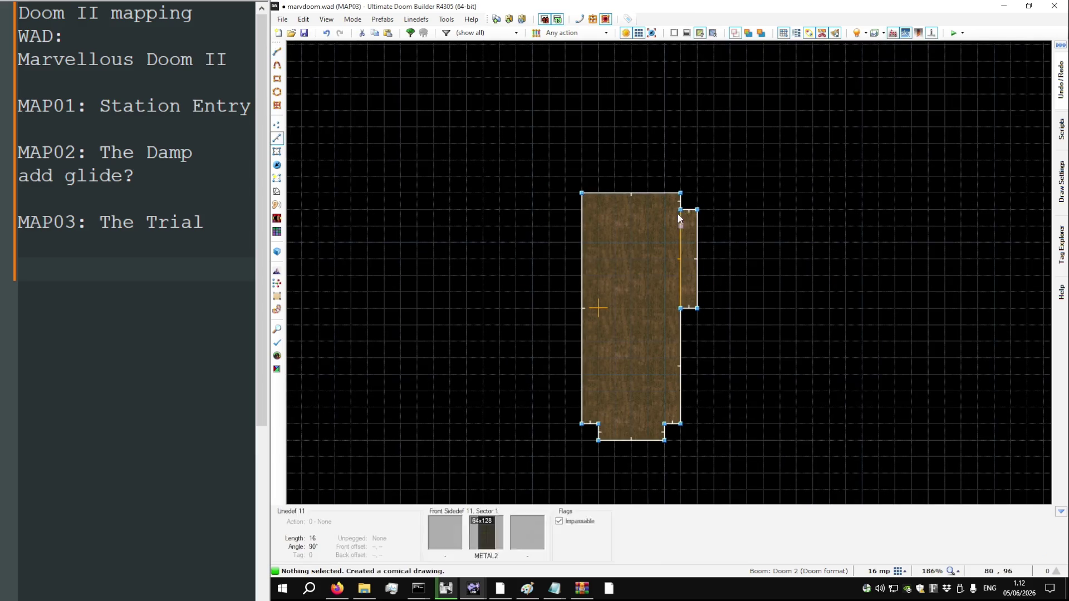
pyautogui.press('space')
pyautogui.click(564, 207)
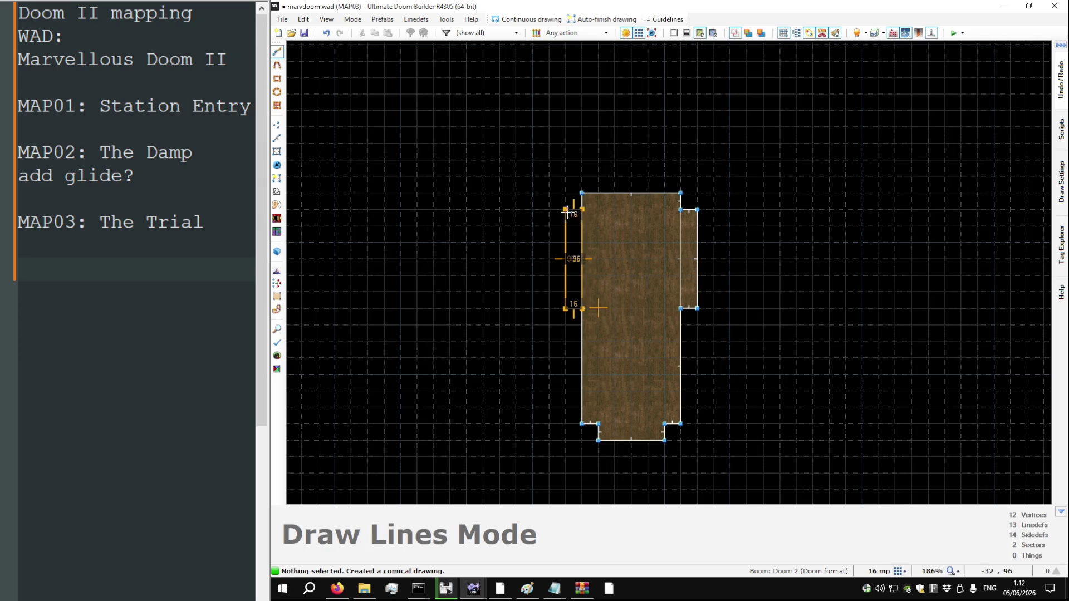
pyautogui.click(565, 210)
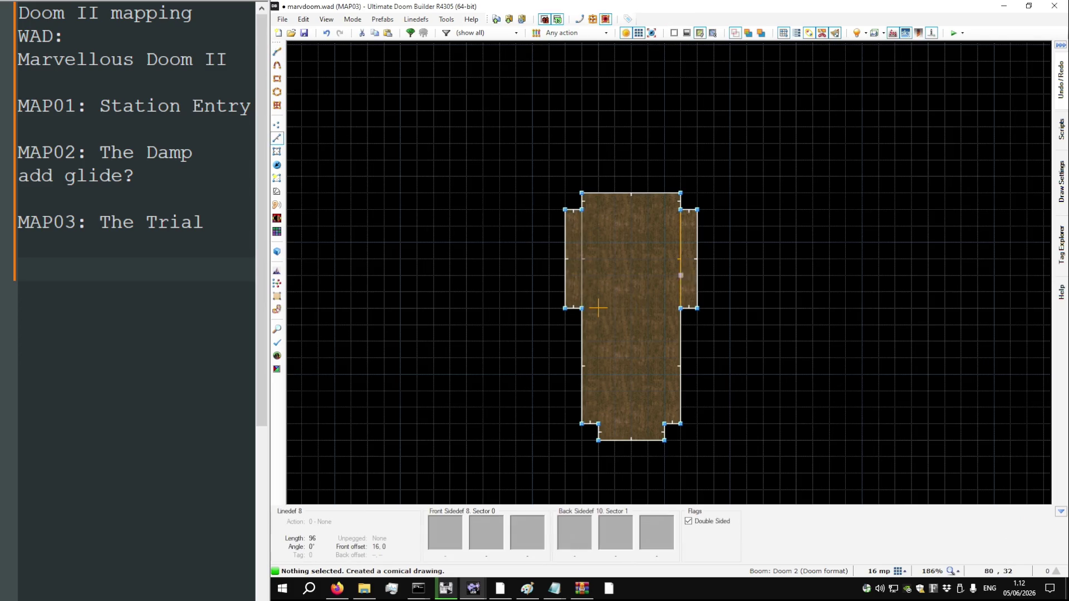
# In 3D view, lower the alcove ceiling to 0
pyautogui.press('w')
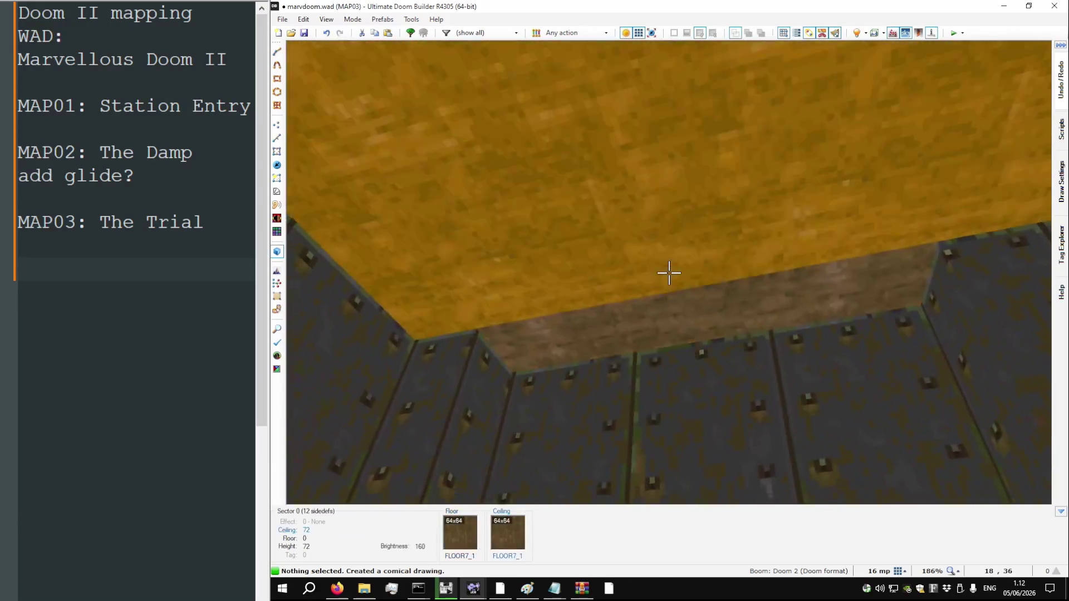
pyautogui.click(669, 273)
pyautogui.scroll(-5, 669, 273)
pyautogui.scroll(-1, 668, 273)
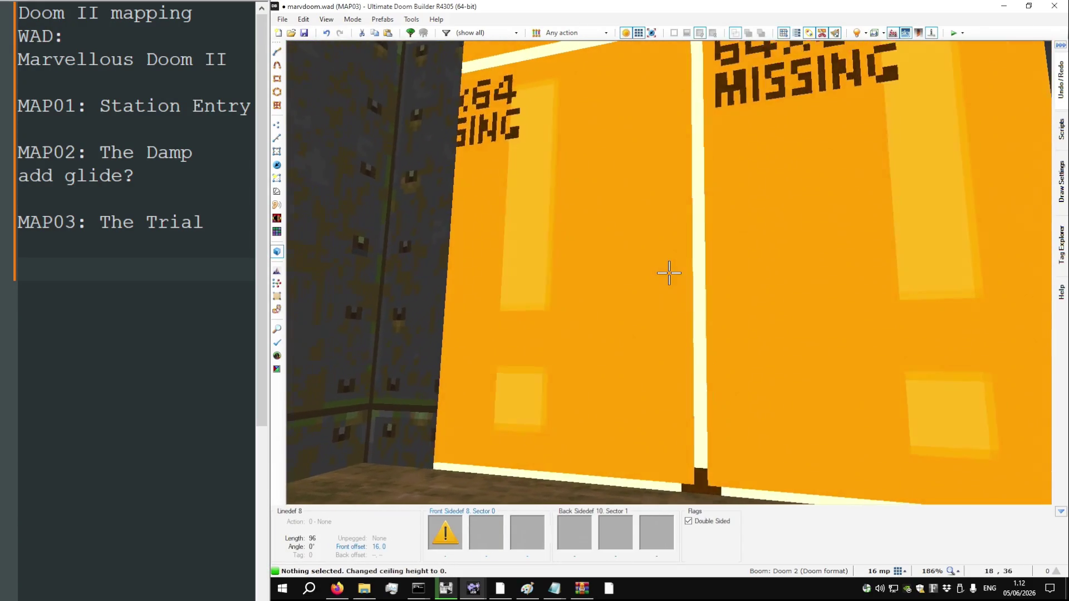
# Give the untextured wall a TEKBRON2 front upper texture and paste it onto the other opening
pyautogui.rightClick(669, 271)
pyautogui.click(684, 207)
pyautogui.write('TEKBRON2')
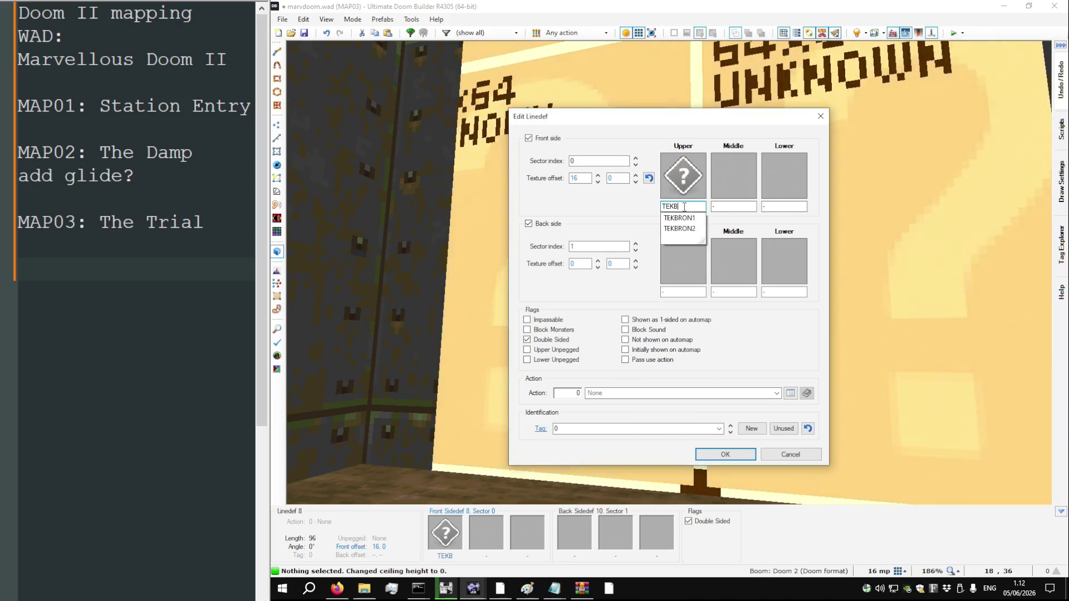
pyautogui.press('Return')
pyautogui.hotkey('ctrl', 'c')
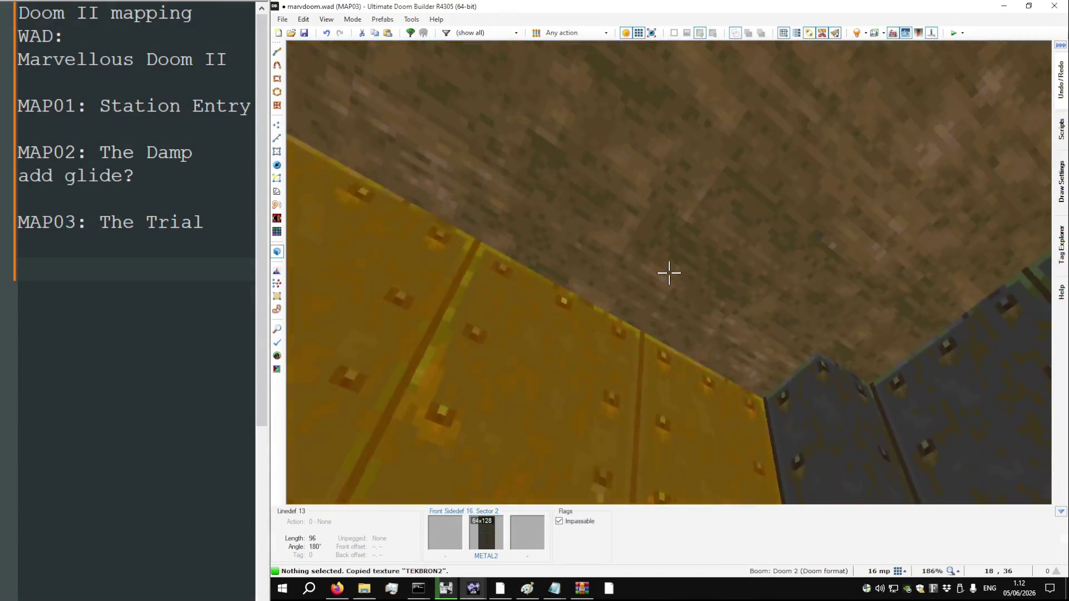
pyautogui.click(669, 273)
pyautogui.scroll(2, 669, 273)
pyautogui.press('c')
pyautogui.hotkey('ctrl', 'v')
# Move the camera around to check the TEKBRON2 walls, then leave 3D
pyautogui.press('s')
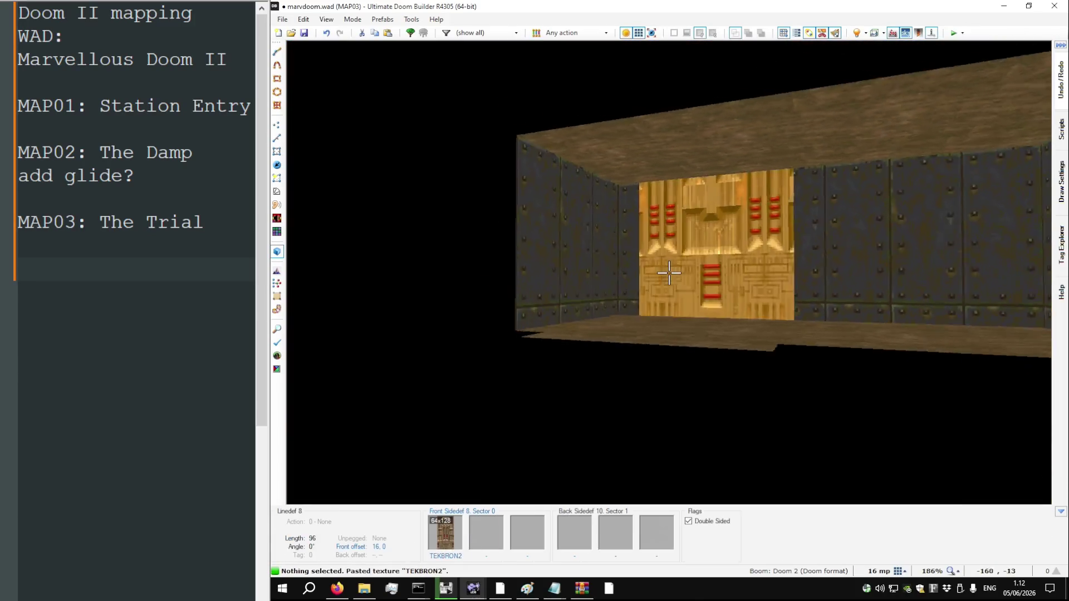
pyautogui.press('w')
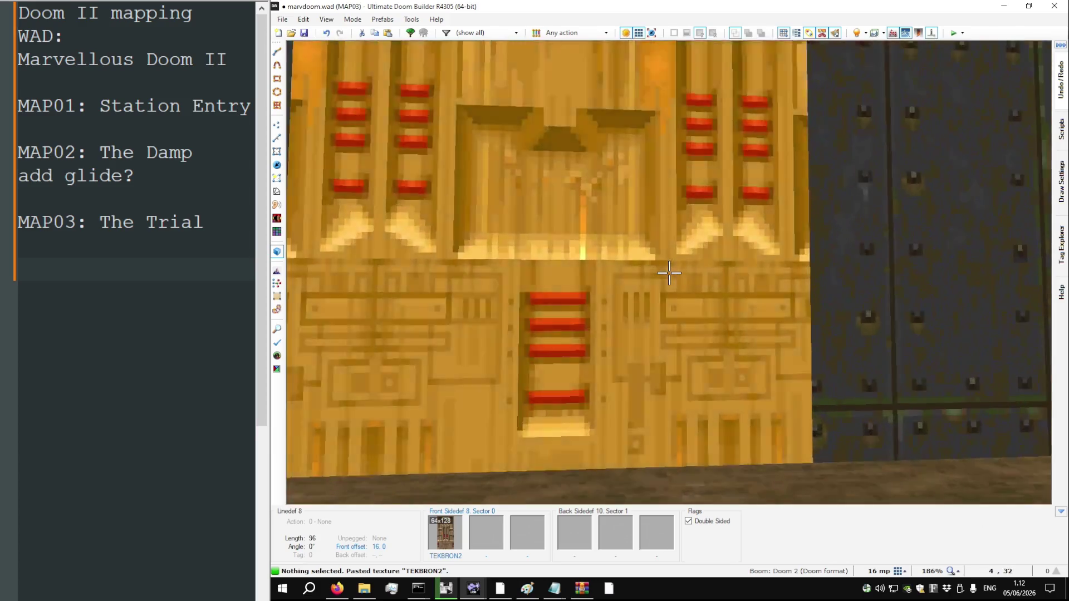
pyautogui.press('d')
pyautogui.press('q')
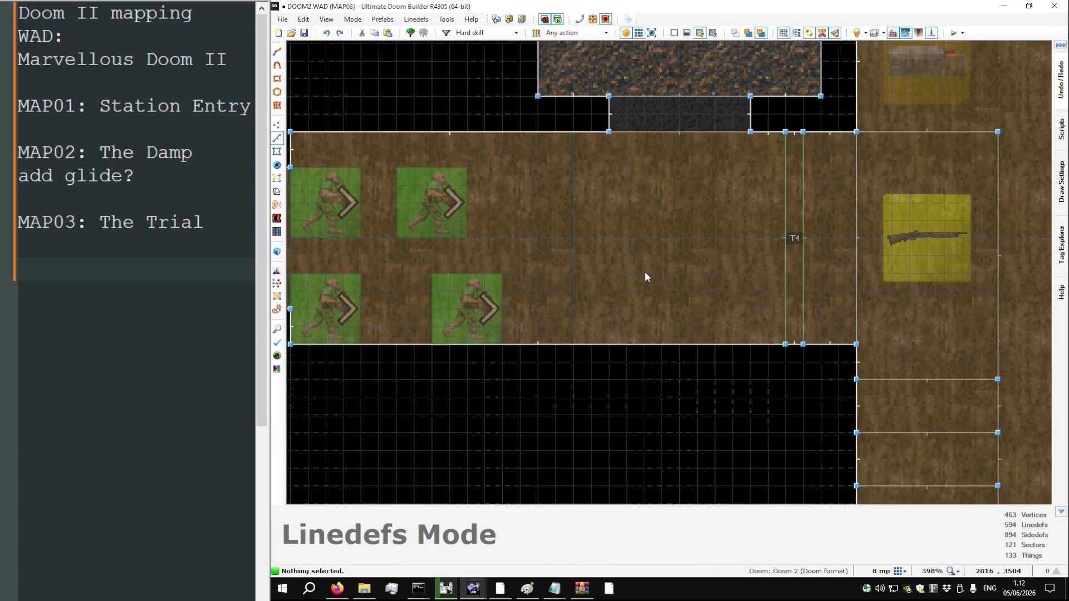
pyautogui.scroll(-10, 645, 272)
pyautogui.scroll(-5, 644, 274)
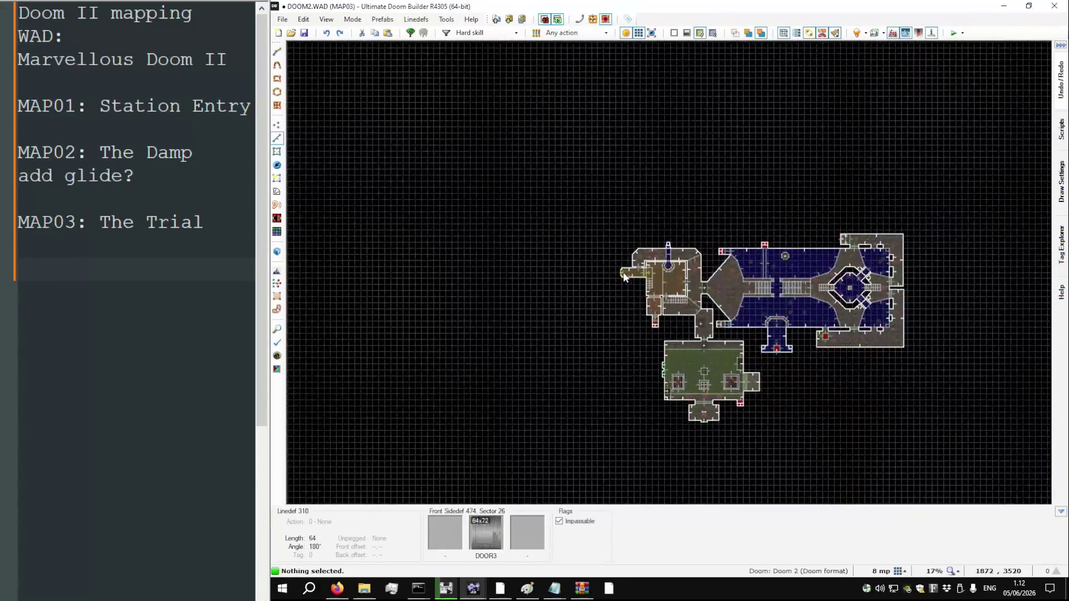
pyautogui.scroll(9, 885, 297)
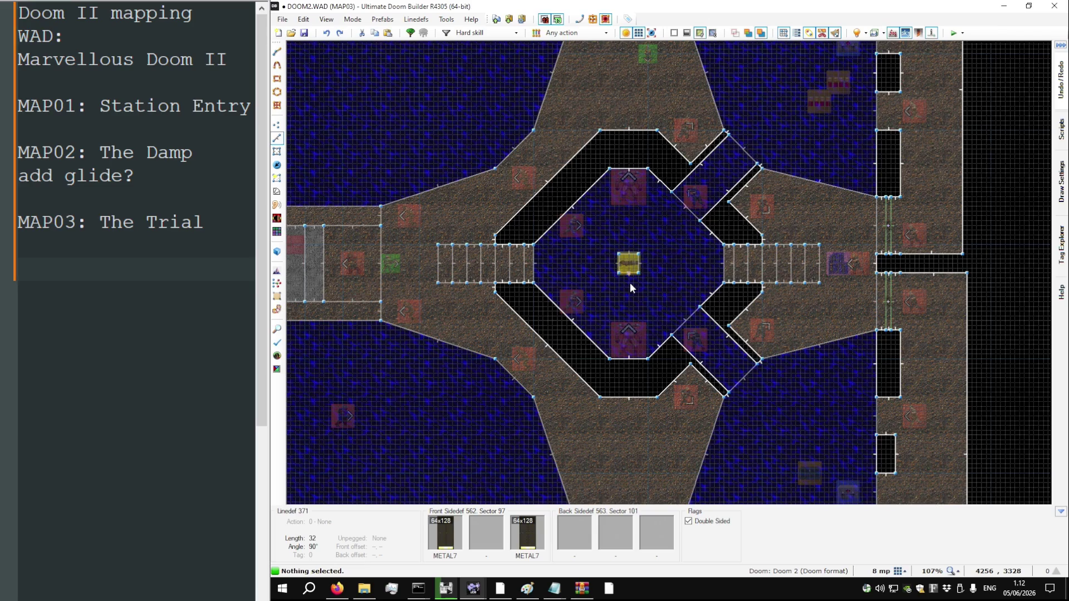
pyautogui.scroll(-4, 629, 282)
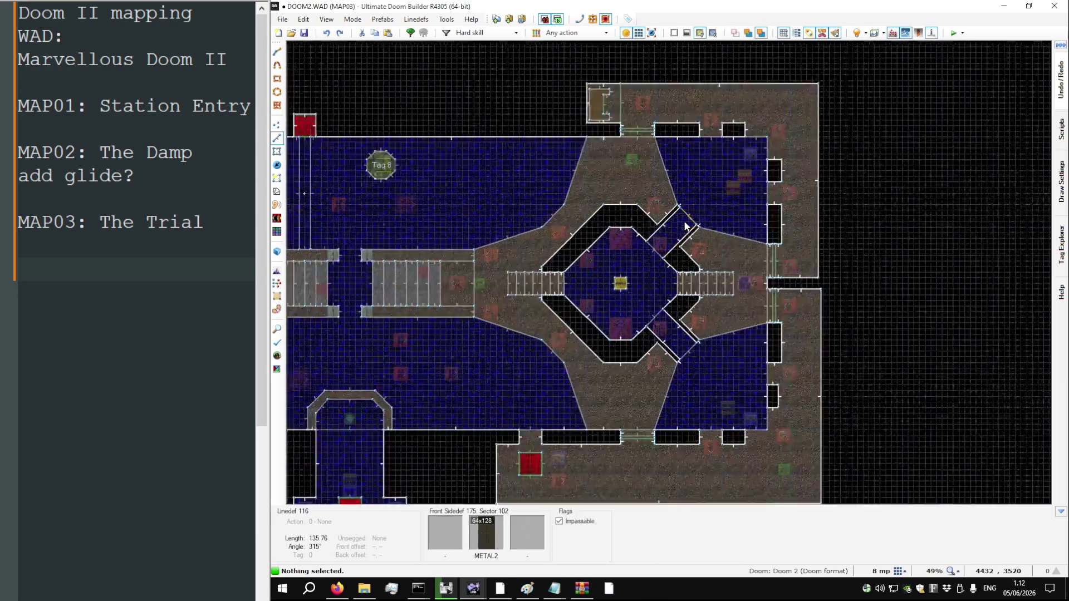
pyautogui.scroll(12, 686, 226)
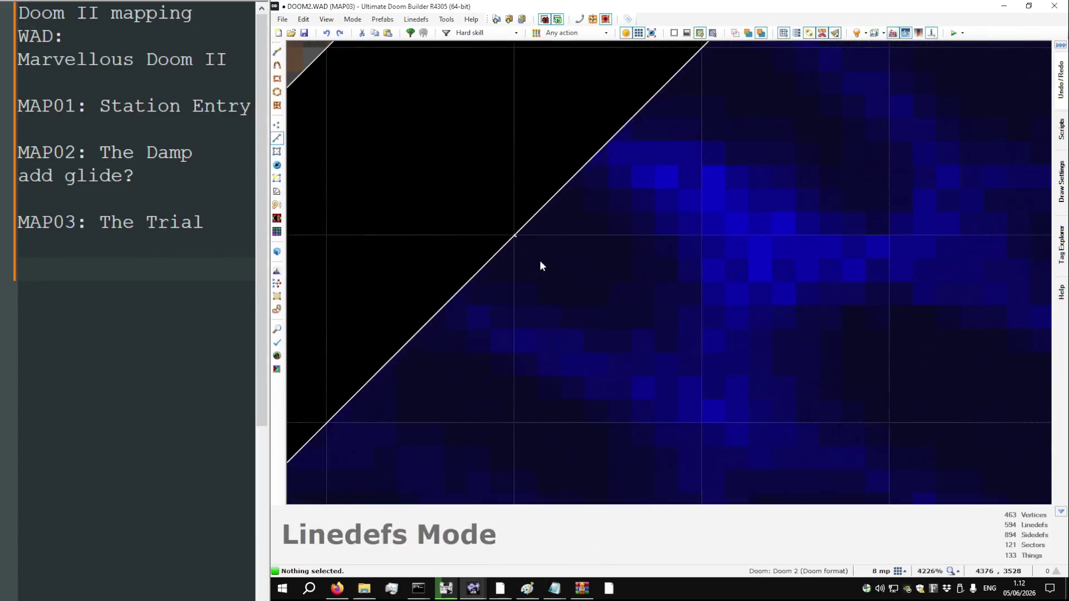
pyautogui.press('d')
pyautogui.click(528, 233)
pyautogui.scroll(-2, 632, 333)
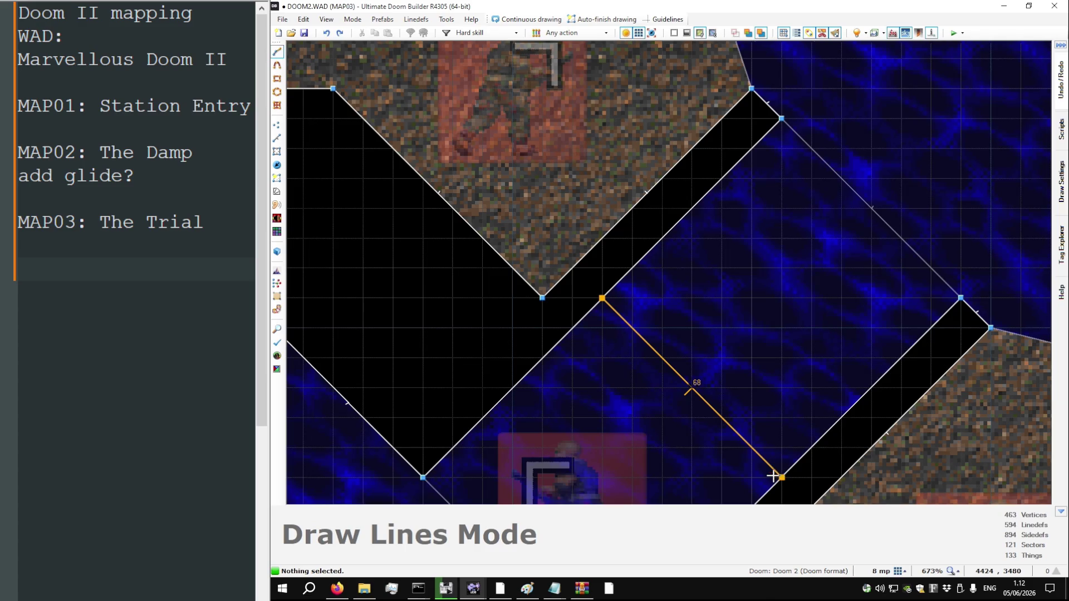
pyautogui.scroll(-1, 636, 316)
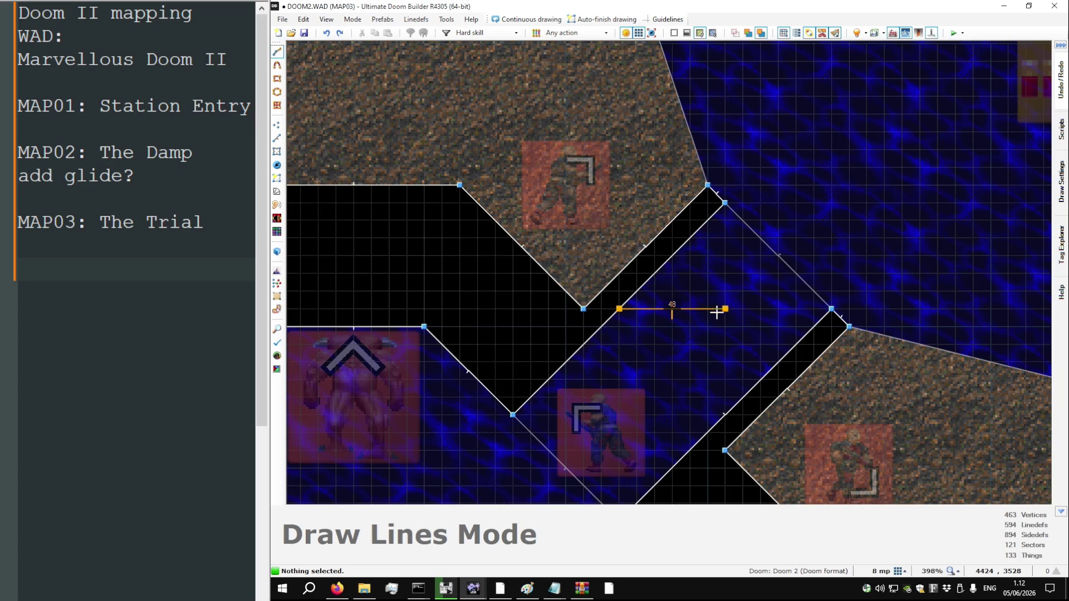
pyautogui.press('Escape')
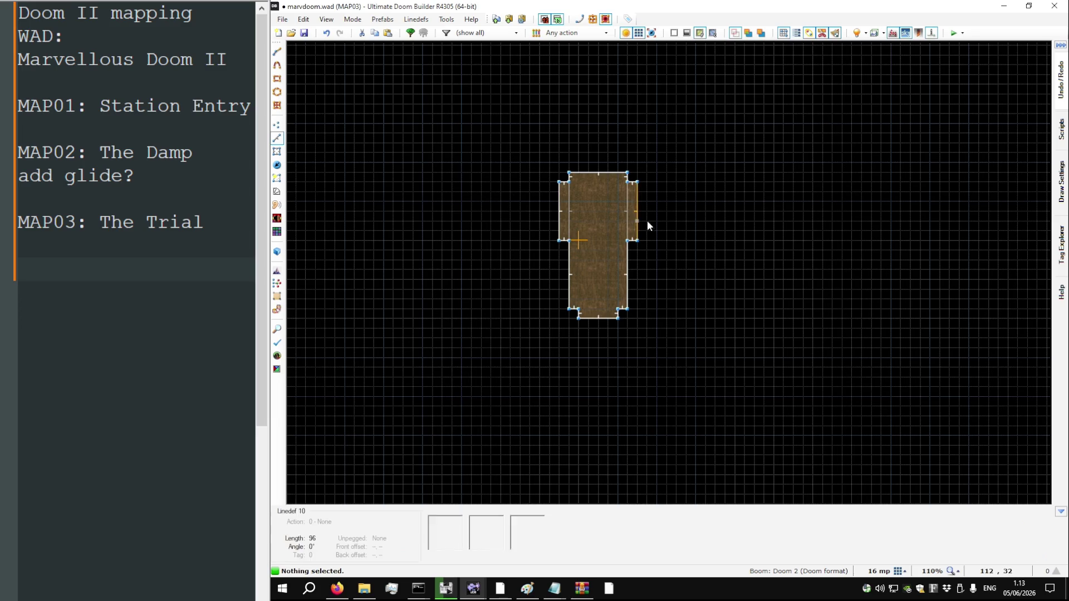
pyautogui.scroll(10, 548, 239)
pyautogui.press('d')
pyautogui.click(624, 297)
pyautogui.scroll(-11, 625, 349)
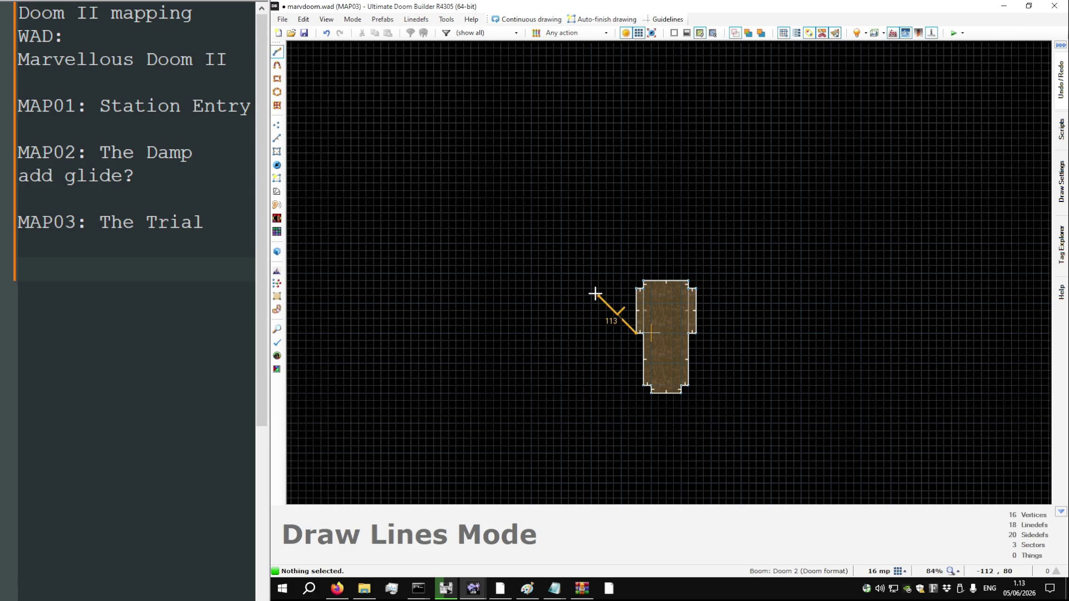
# Discard two stray trial lines before restarting line drawing
pyautogui.scroll(4, 595, 293)
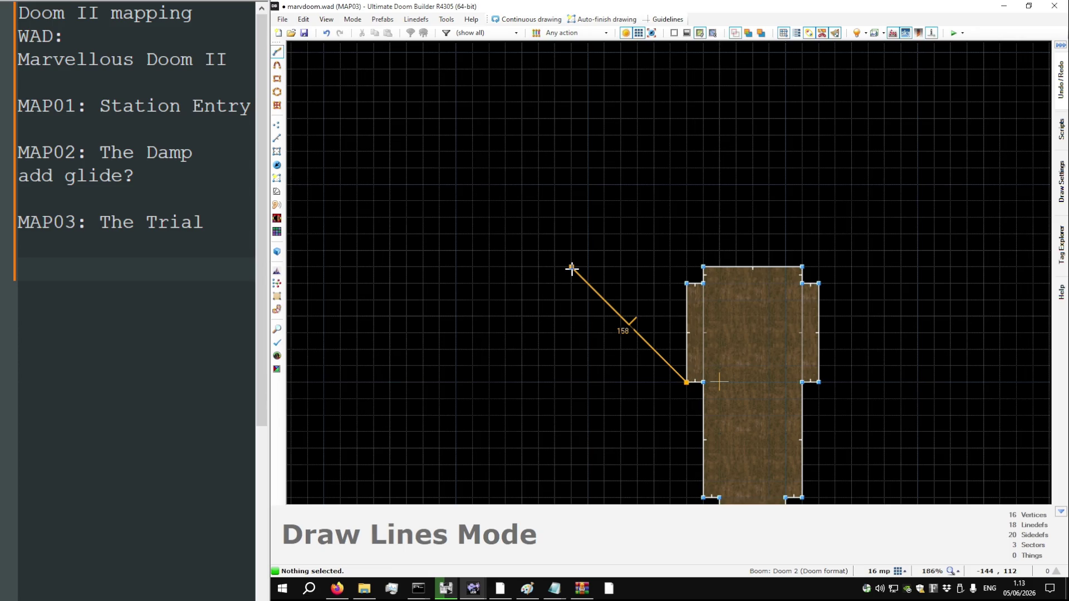
pyautogui.rightClick(572, 269)
pyautogui.press('d')
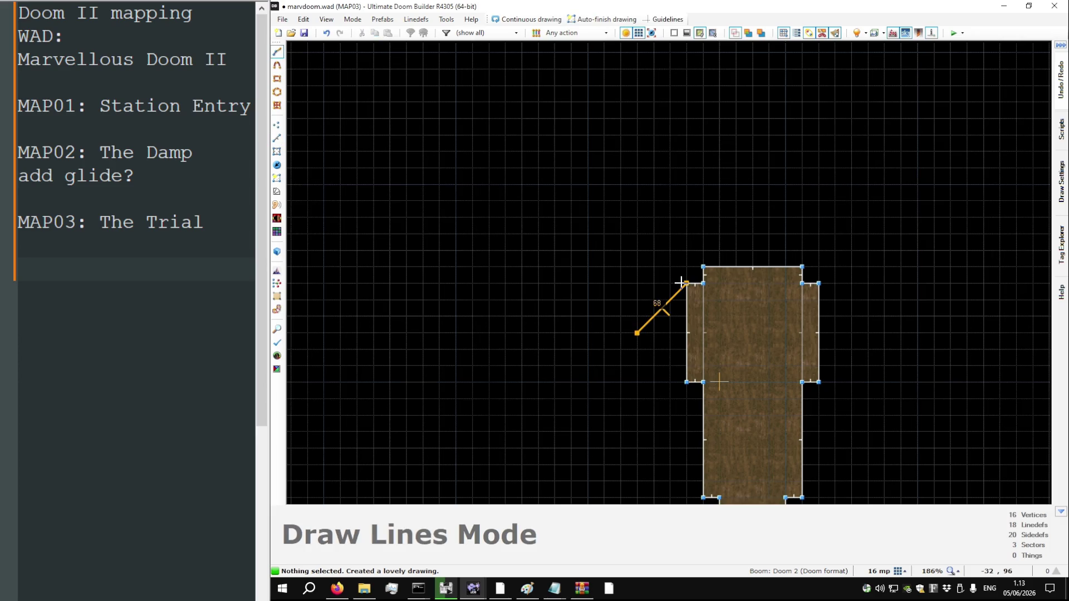
pyautogui.rightClick(653, 358)
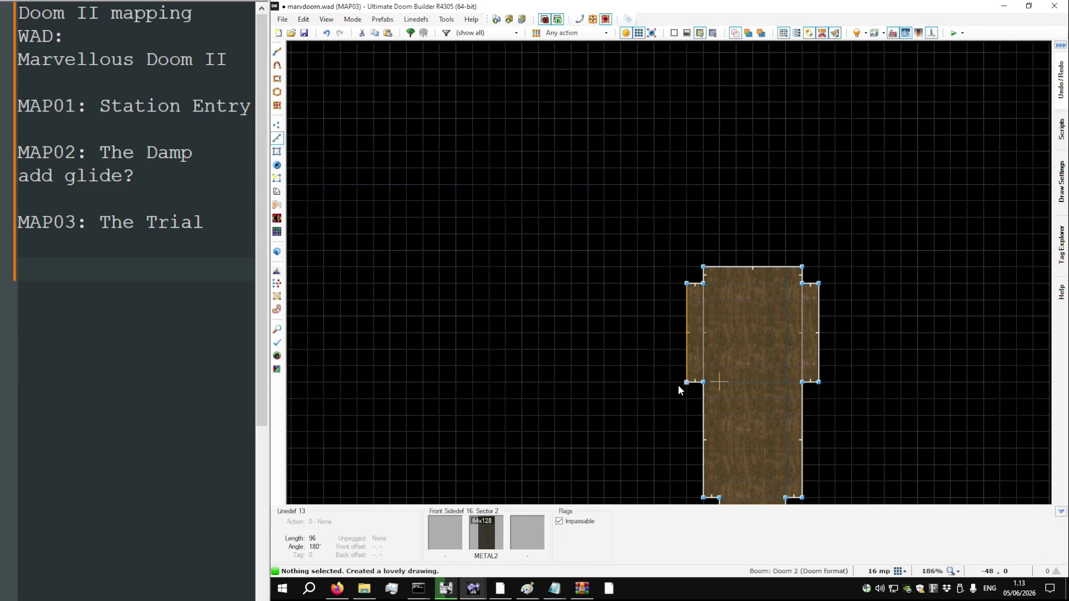
pyautogui.scroll(8, 676, 385)
pyautogui.press('d')
pyautogui.scroll(-12, 701, 426)
# Draw the octagon's first sides from the room's left corner, including the 128-long north side
pyautogui.click(701, 426)
pyautogui.scroll(6, 673, 397)
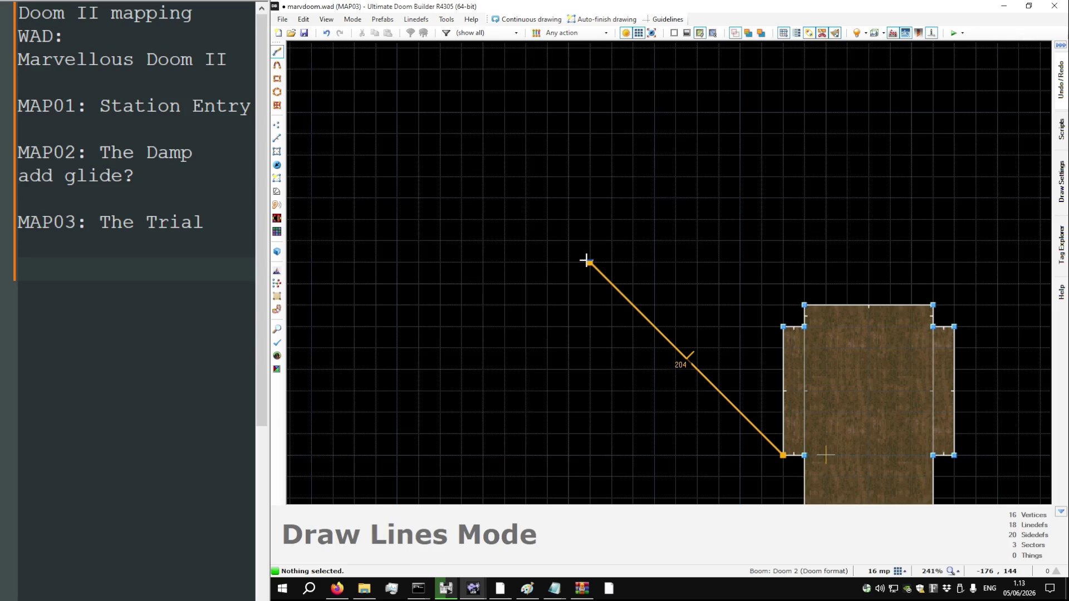
pyautogui.scroll(-4, 586, 261)
pyautogui.click(587, 257)
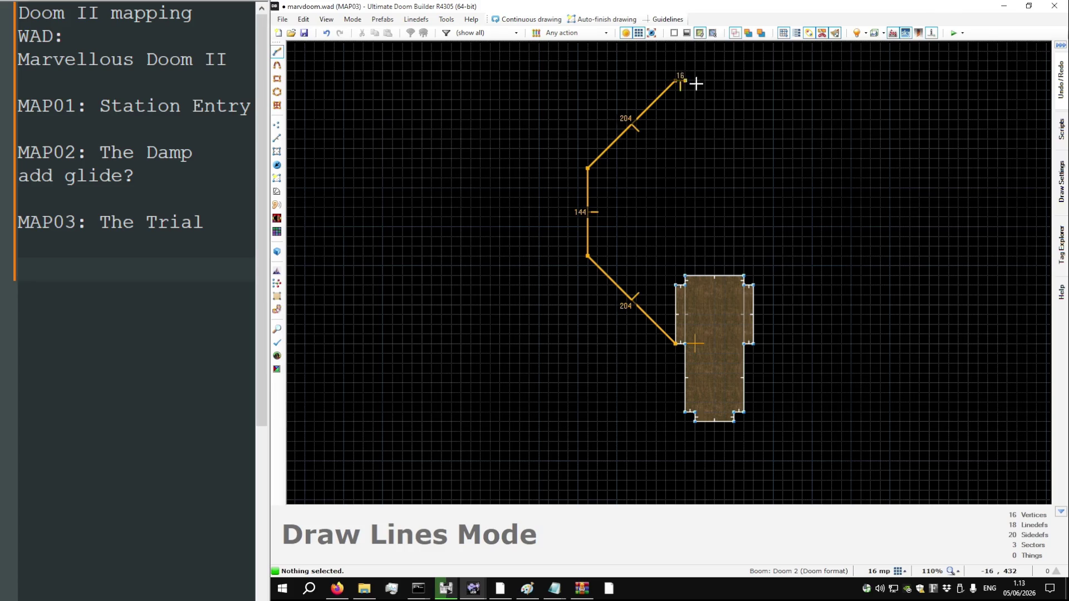
pyautogui.click(752, 80)
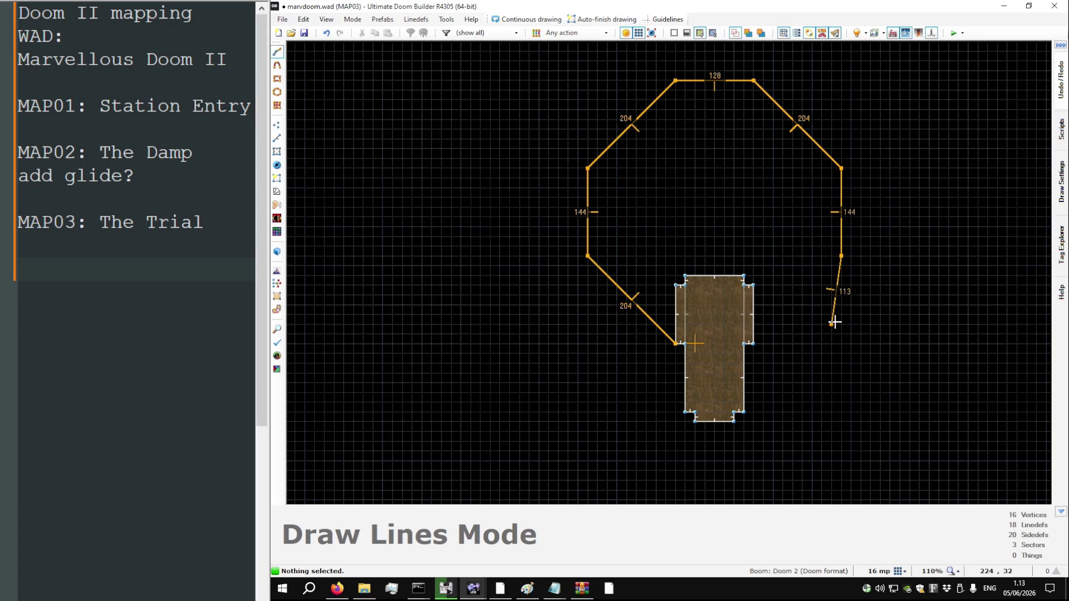
pyautogui.click(743, 275)
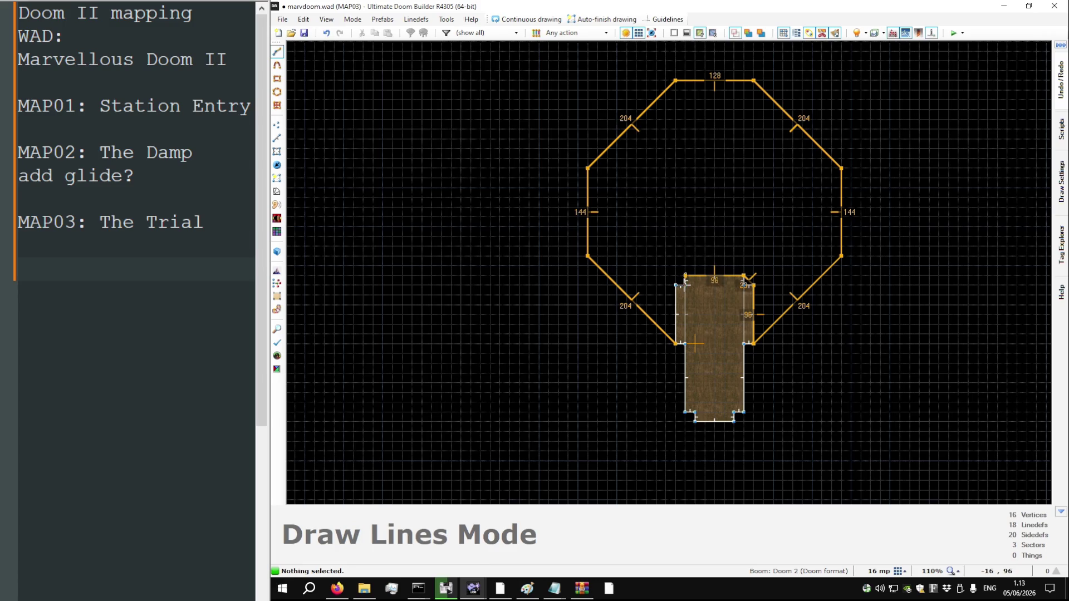
# Replace a misplaced 23-long diagonal and close the octagon at the bottom vertex
pyautogui.scroll(8, 674, 298)
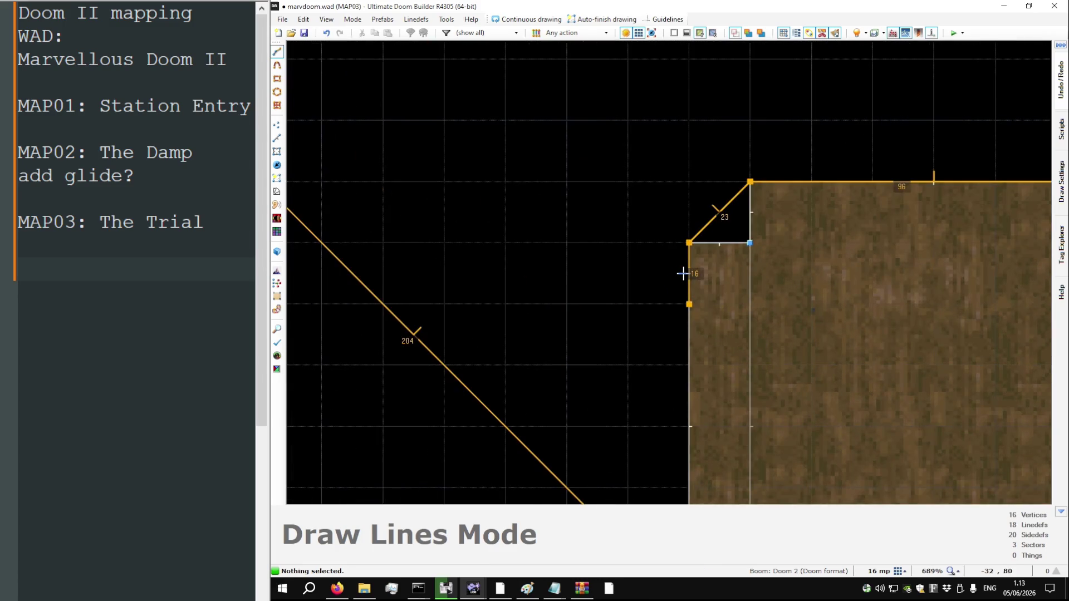
pyautogui.press('BackSpace')
pyautogui.click(698, 248)
pyautogui.scroll(-2, 662, 256)
pyautogui.click(678, 466)
pyautogui.scroll(-6, 624, 362)
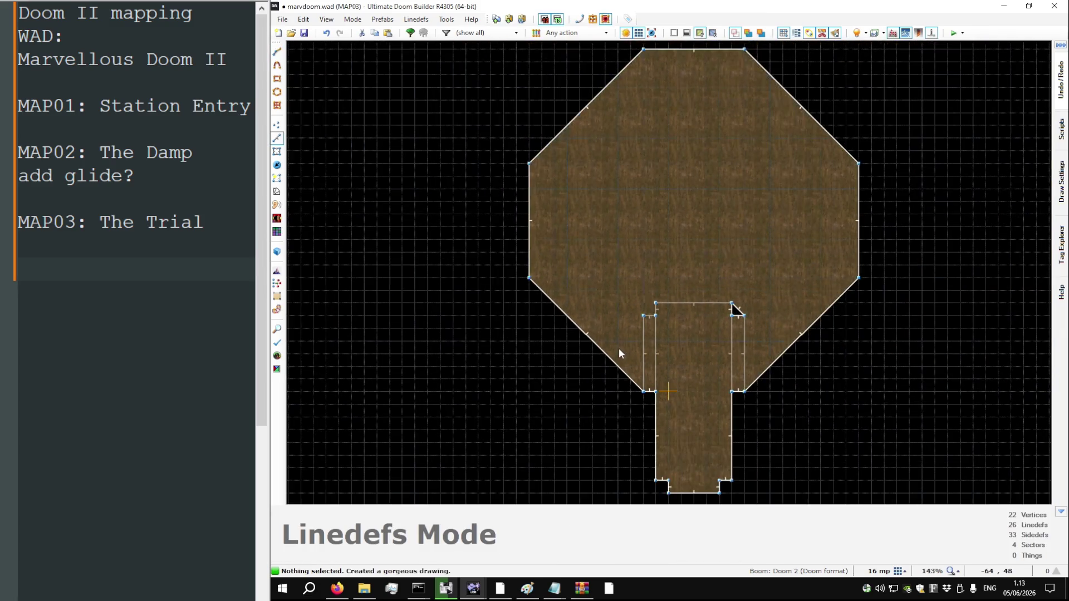
# Preview the new octagonal room in 3D and return to the 2D map
pyautogui.press('q')
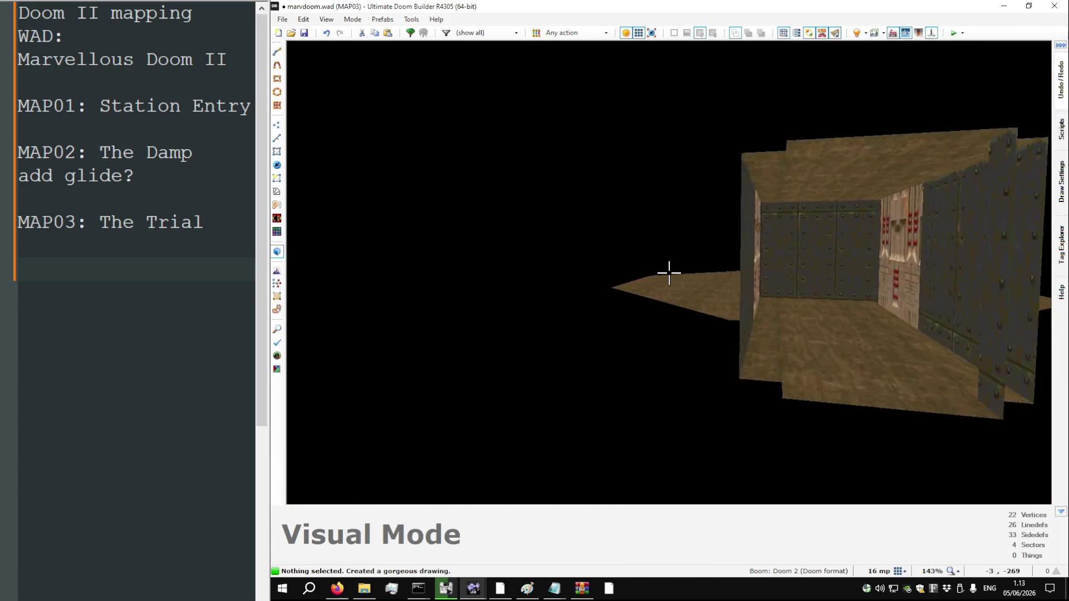
pyautogui.press('q')
pyautogui.scroll(-4, 637, 276)
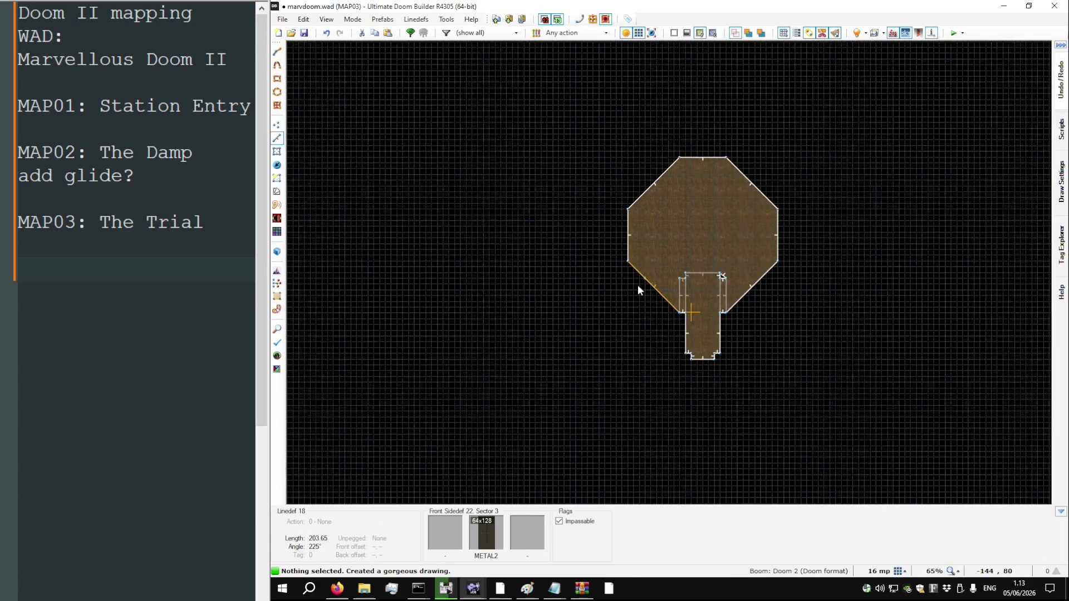
pyautogui.scroll(6, 670, 267)
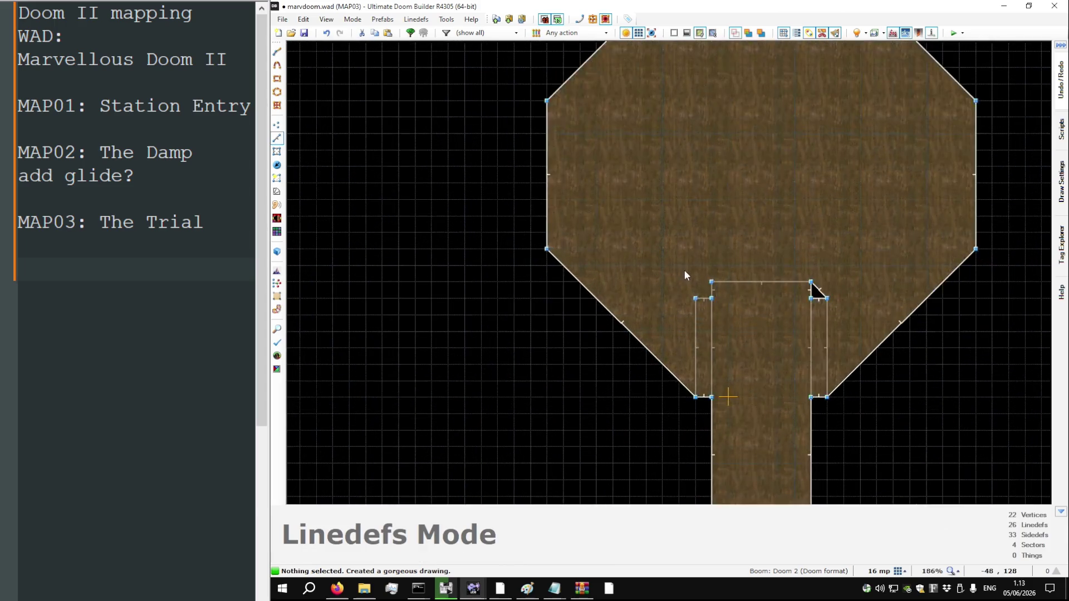
pyautogui.scroll(3, 685, 273)
pyautogui.press('d')
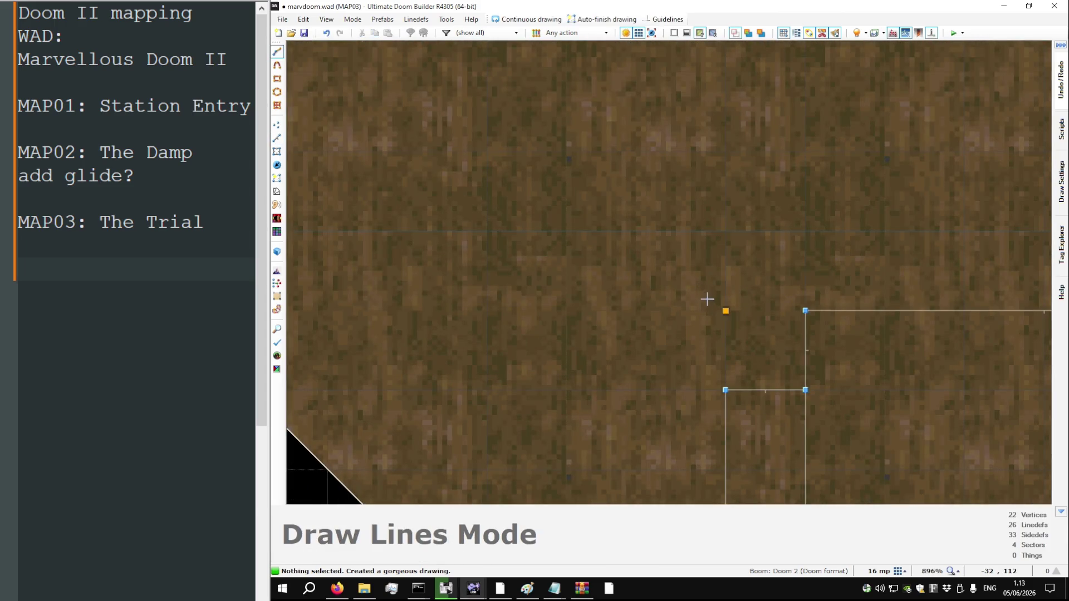
pyautogui.press('Escape')
pyautogui.scroll(-3, 650, 299)
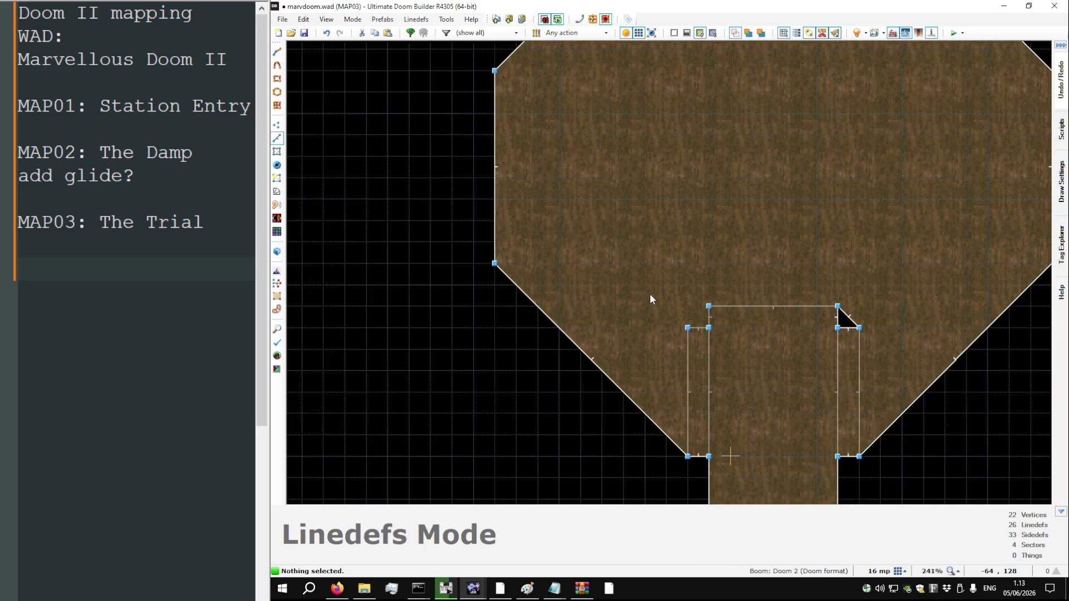
# Draw an inner octagon outline inside the octagonal room
pyautogui.scroll(6, 680, 314)
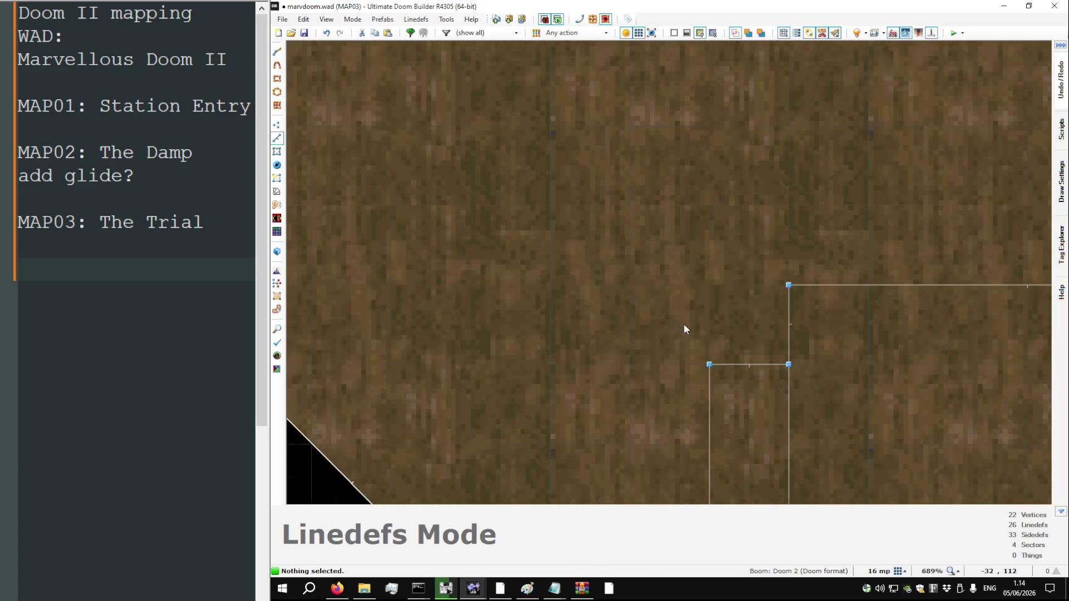
pyautogui.press('d')
pyautogui.scroll(-10, 681, 356)
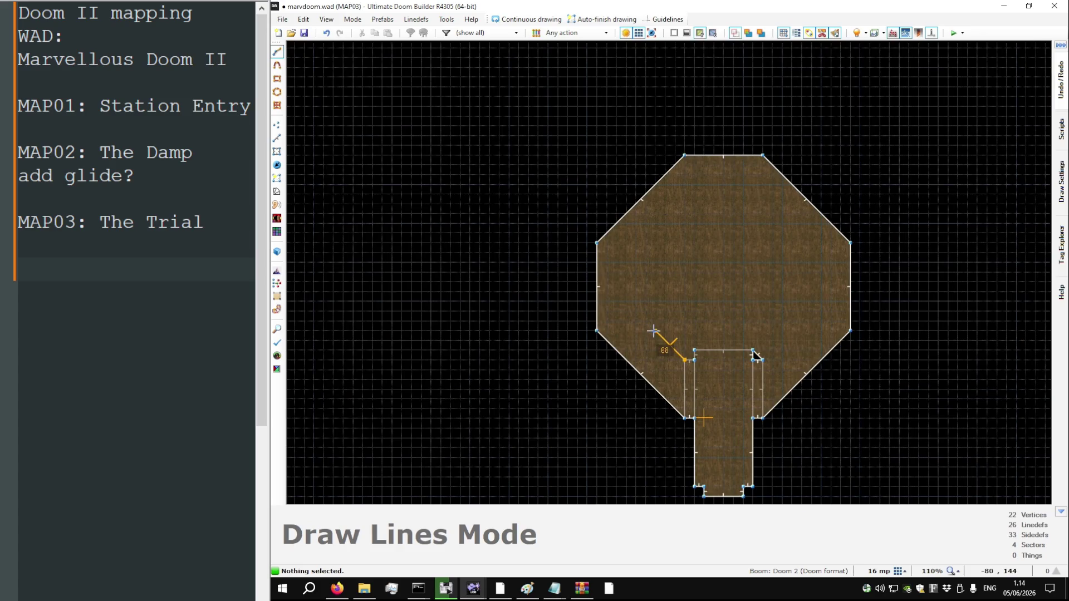
pyautogui.click(654, 331)
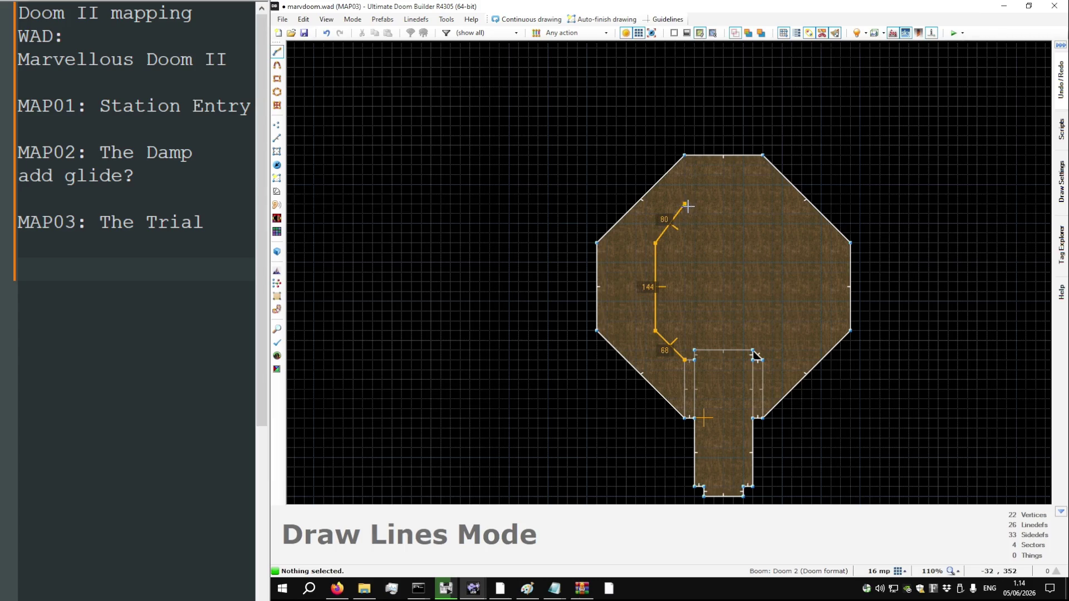
pyautogui.click(762, 214)
pyautogui.click(791, 245)
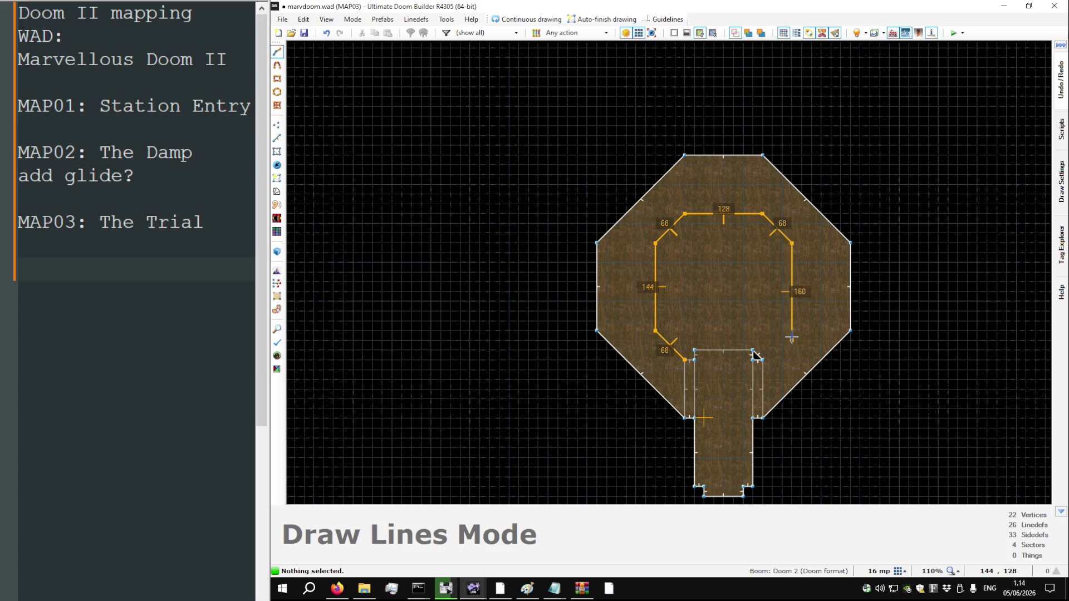
pyautogui.click(789, 333)
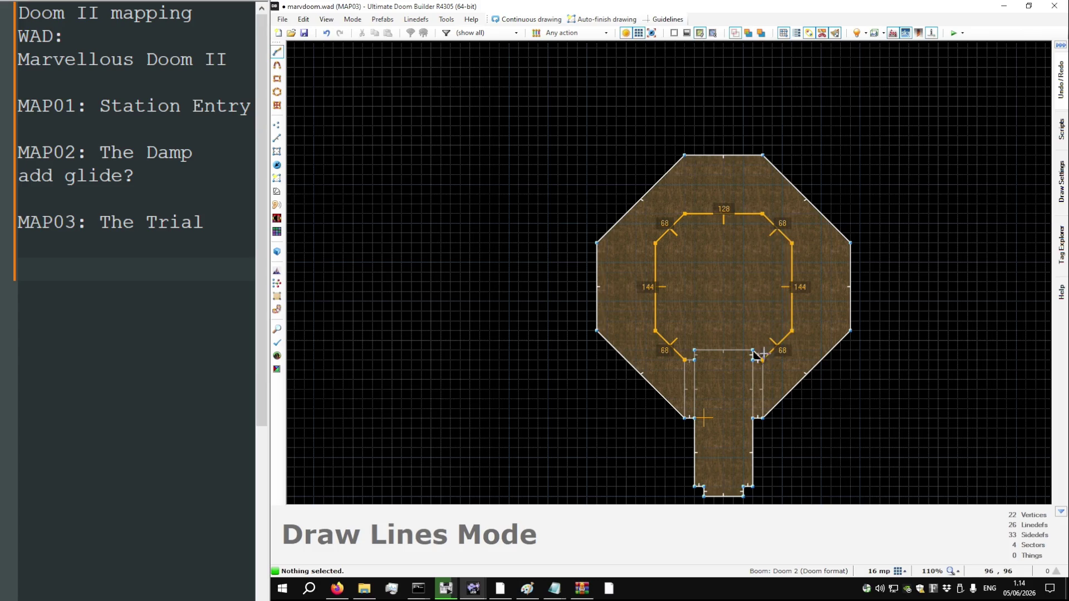
pyautogui.scroll(4, 755, 353)
pyautogui.click(752, 350)
pyautogui.click(613, 366)
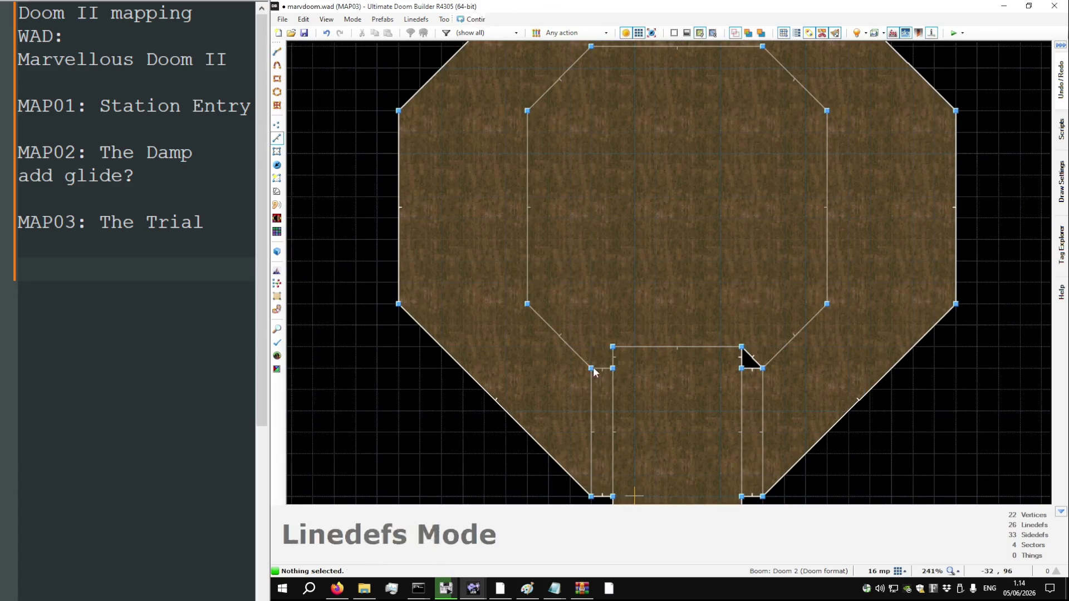
pyautogui.press('v')
# Delete the inner octagon sector so only a hollow ring remains
pyautogui.scroll(12, 759, 367)
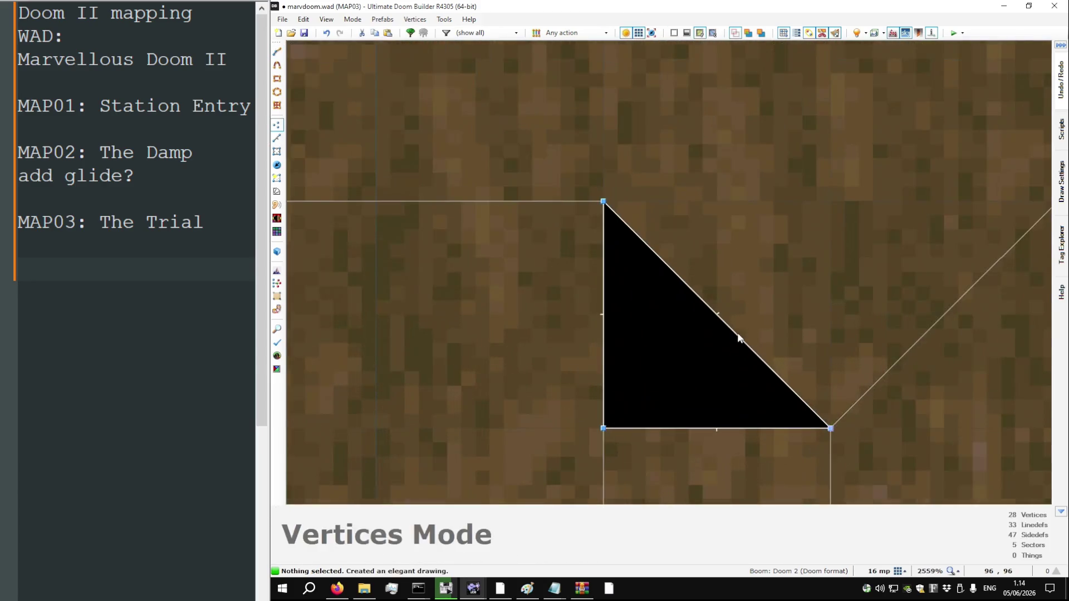
pyautogui.scroll(-9, 726, 341)
pyautogui.scroll(-6, 725, 341)
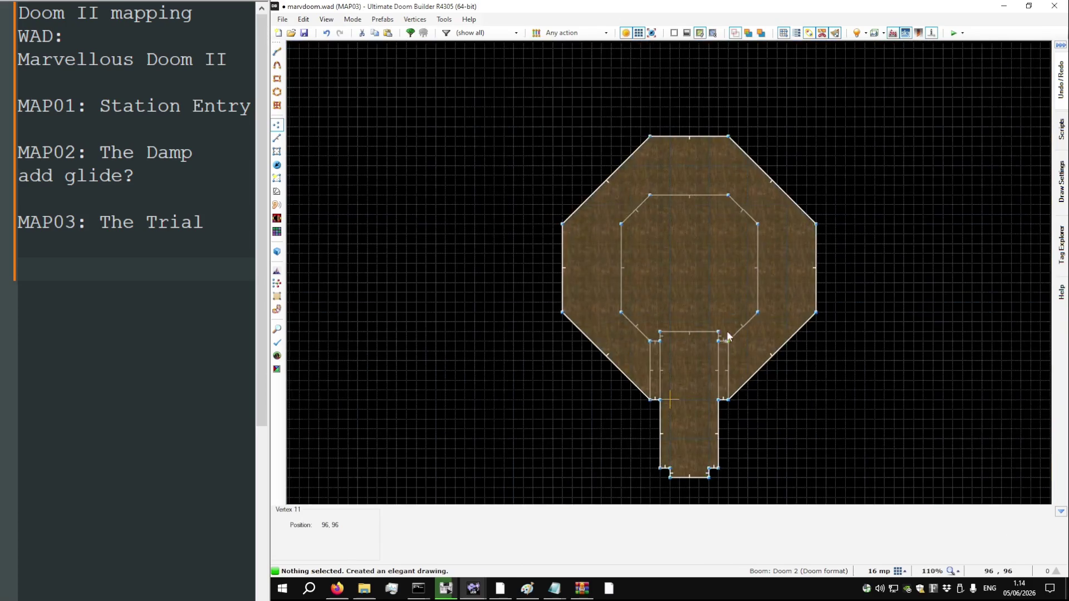
pyautogui.press('s')
pyautogui.click(707, 302)
pyautogui.press('Delete')
pyautogui.click(697, 278)
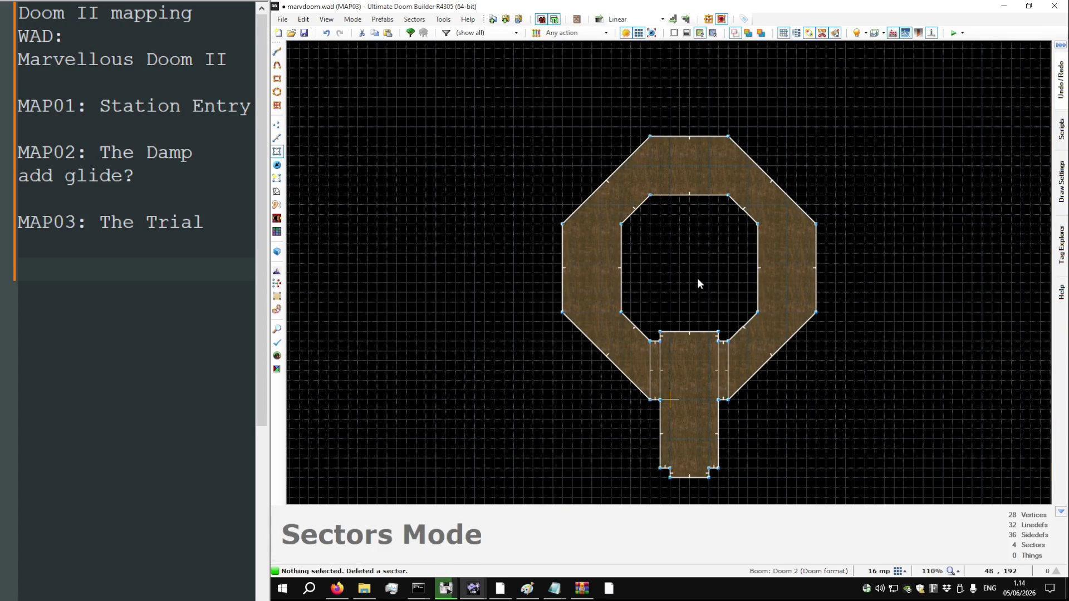
# In 3D view, set the ring room's ceiling to 120 and floor to -16
pyautogui.press('w')
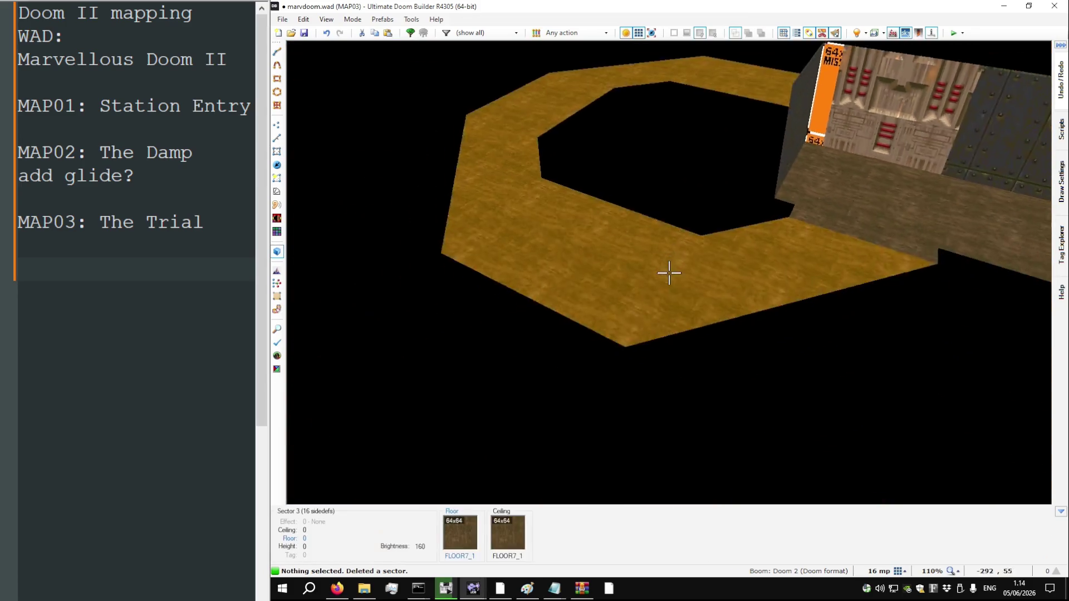
pyautogui.click(668, 272)
pyautogui.scroll(8, 668, 273)
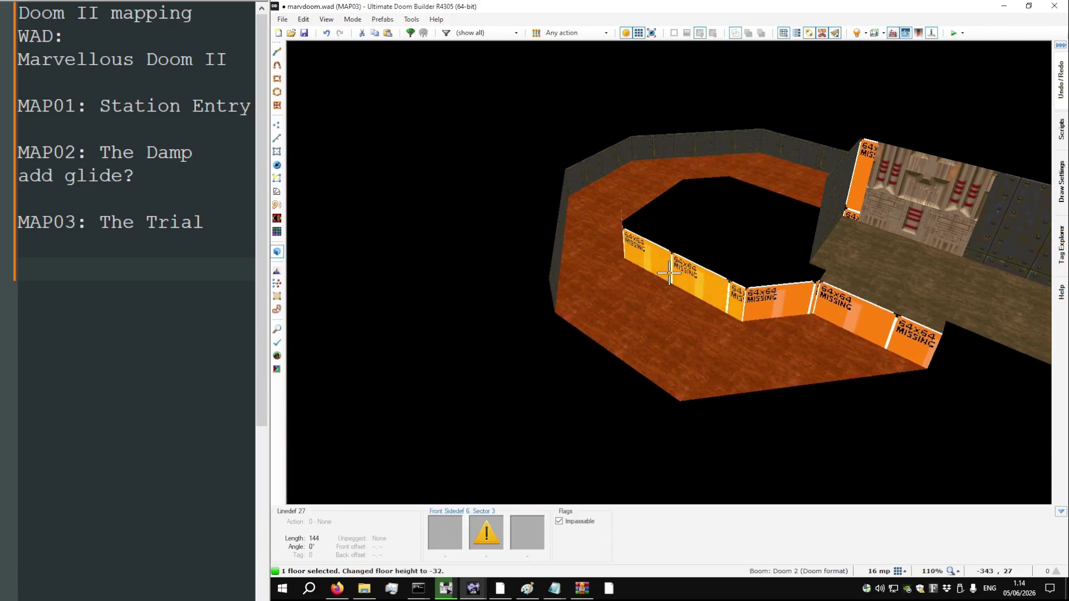
pyautogui.click(669, 273)
pyautogui.scroll(-8, 668, 272)
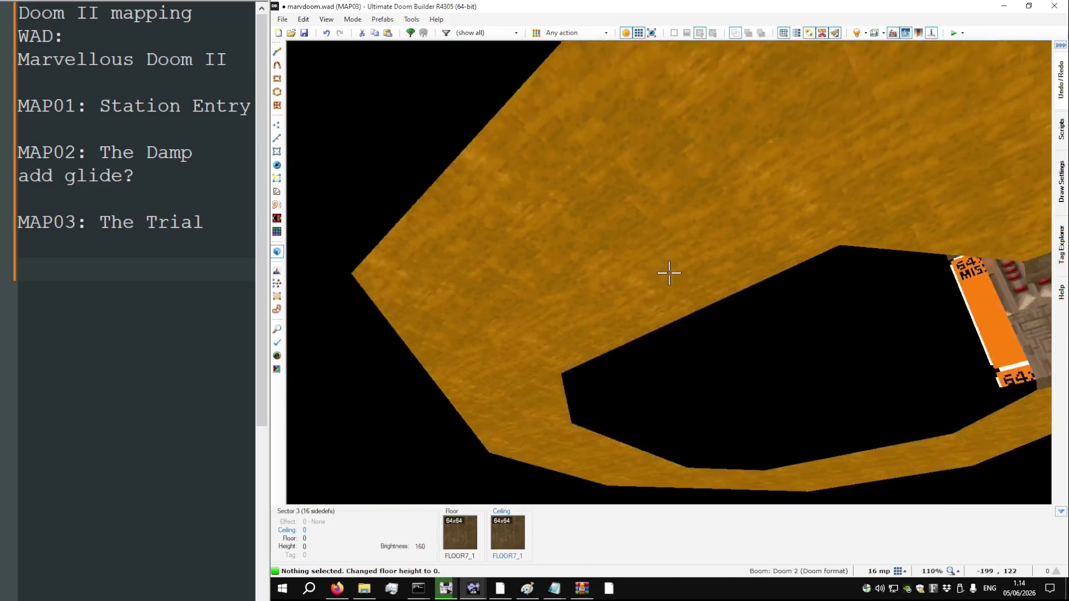
pyautogui.click(669, 273)
pyautogui.scroll(-4, 669, 273)
pyautogui.scroll(3, 668, 273)
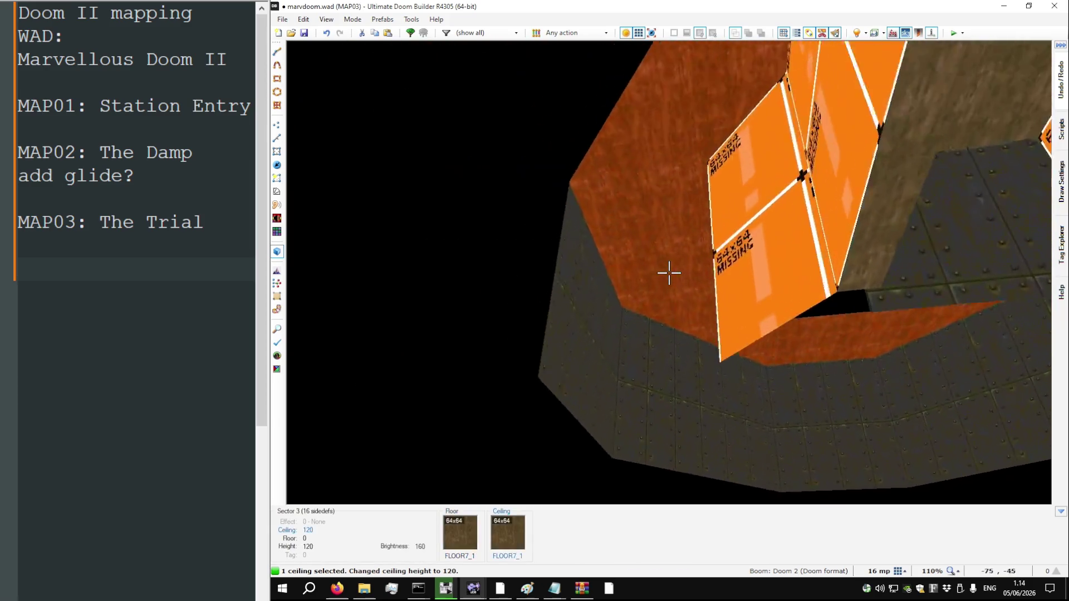
pyautogui.press('c')
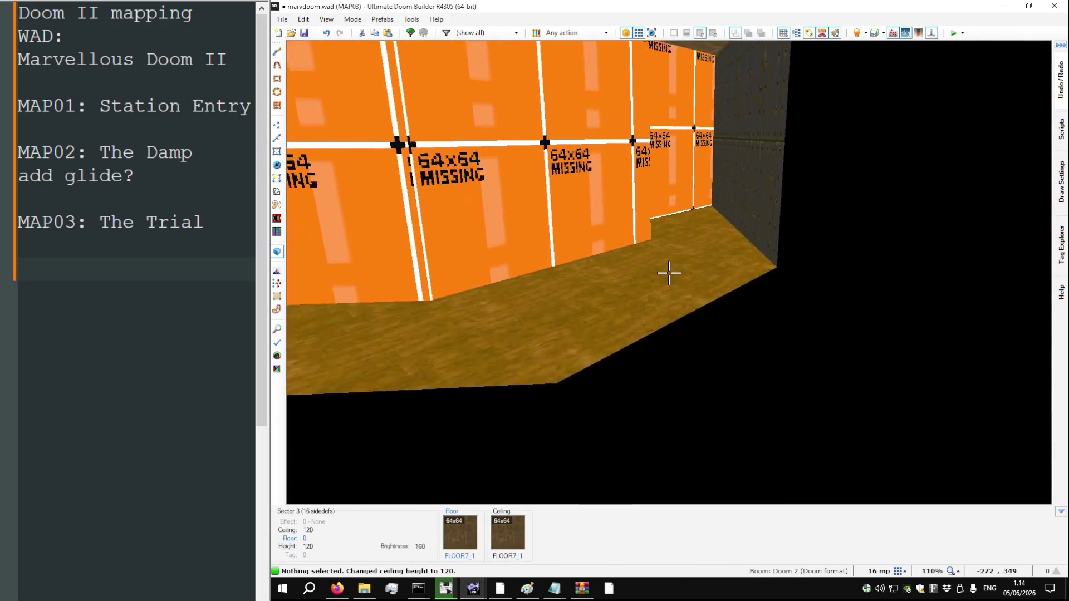
pyautogui.scroll(-2, 669, 272)
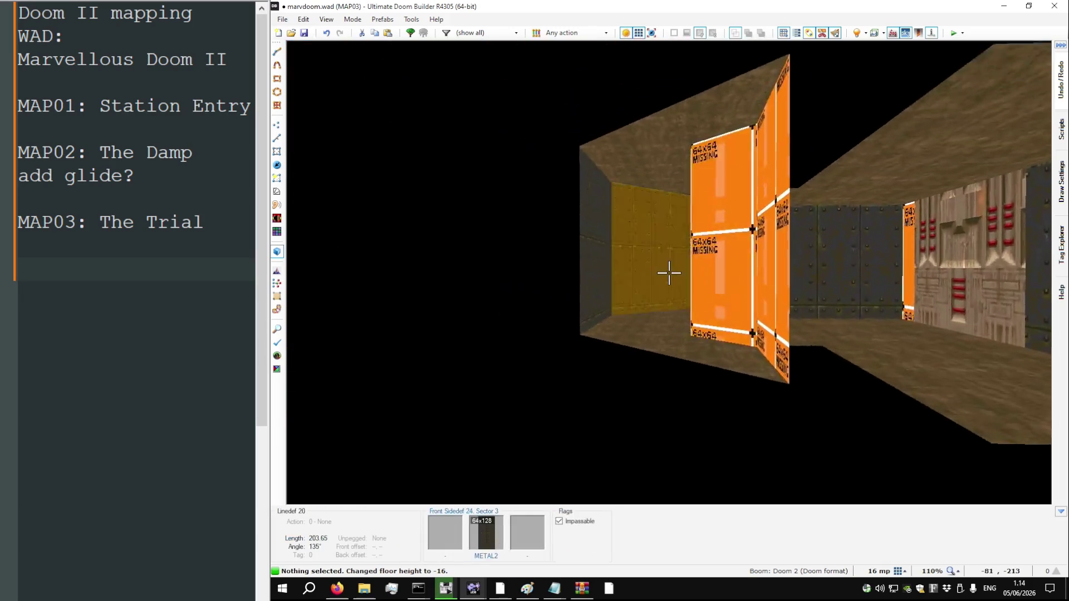
# Change the ring sector's floor texture to FWATER1 and save the map
pyautogui.rightClick(669, 273)
pyautogui.doubleClick(692, 300)
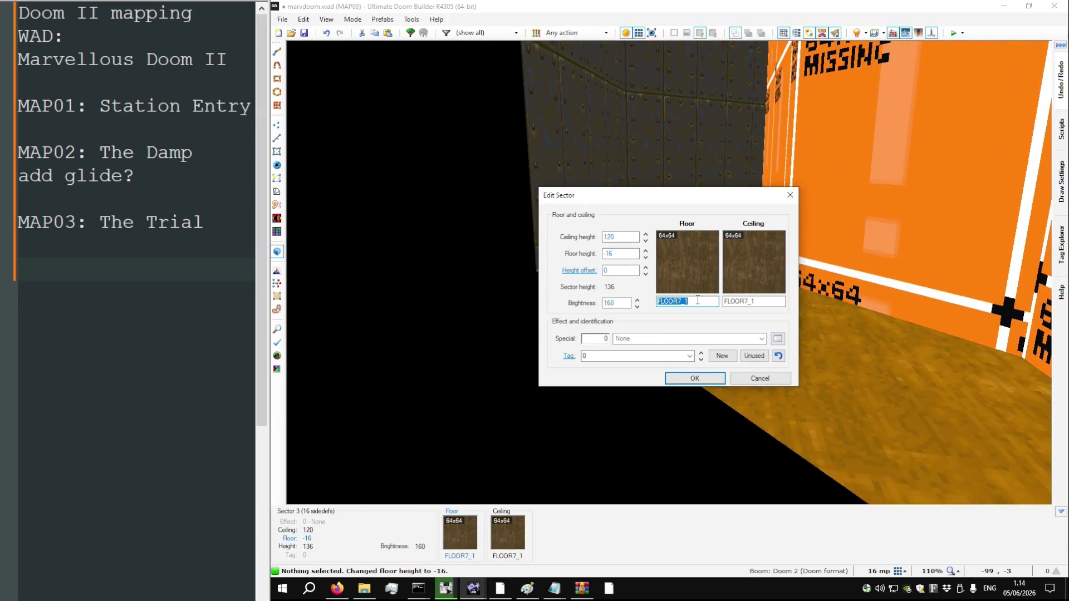
pyautogui.write('FWATER1')
pyautogui.press('Return')
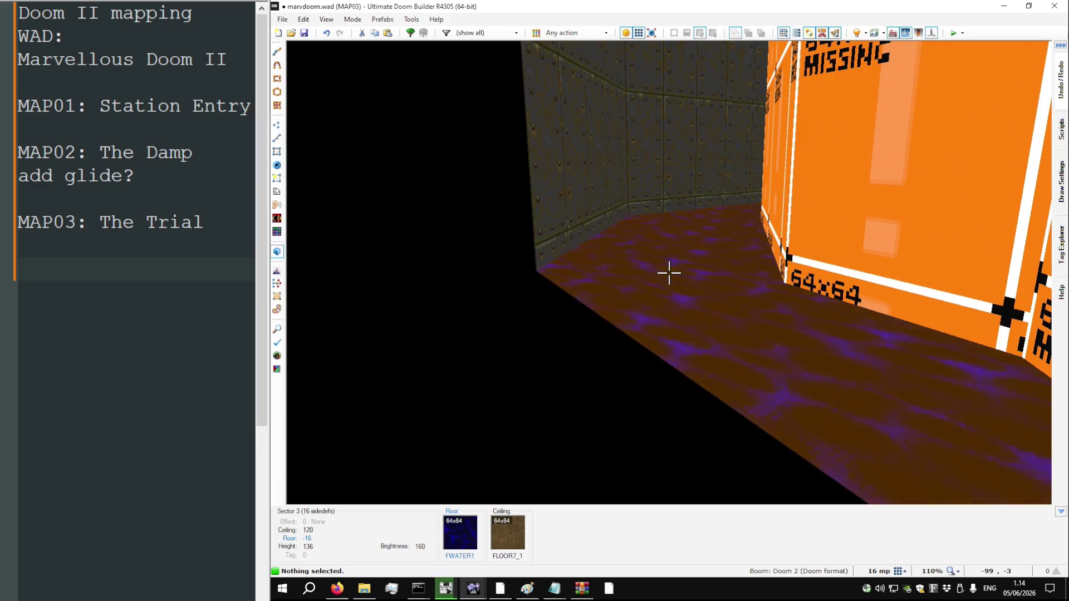
pyautogui.hotkey('ctrl', 's')
# Paste METAL2 onto a ring room wall, then return to the 2D map
pyautogui.press('s')
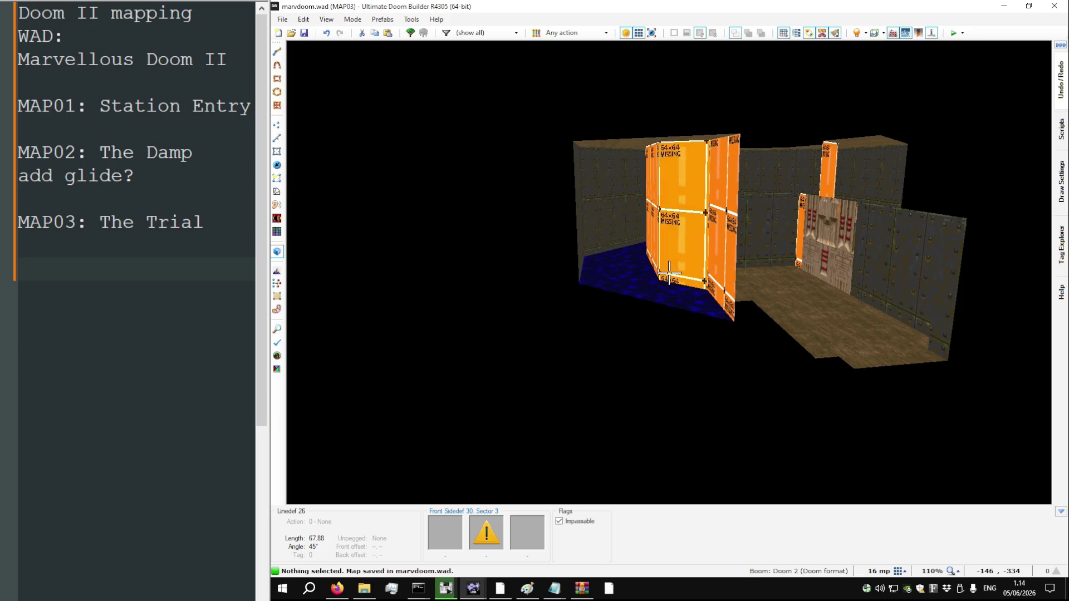
pyautogui.press('w')
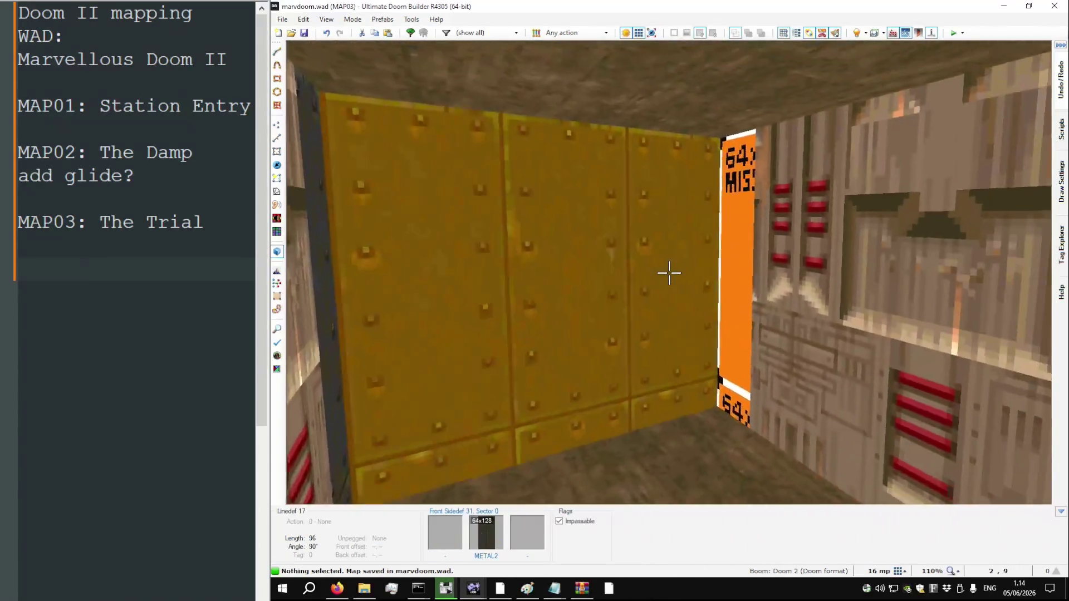
pyautogui.hotkey('ctrl', 'v')
pyautogui.press('s')
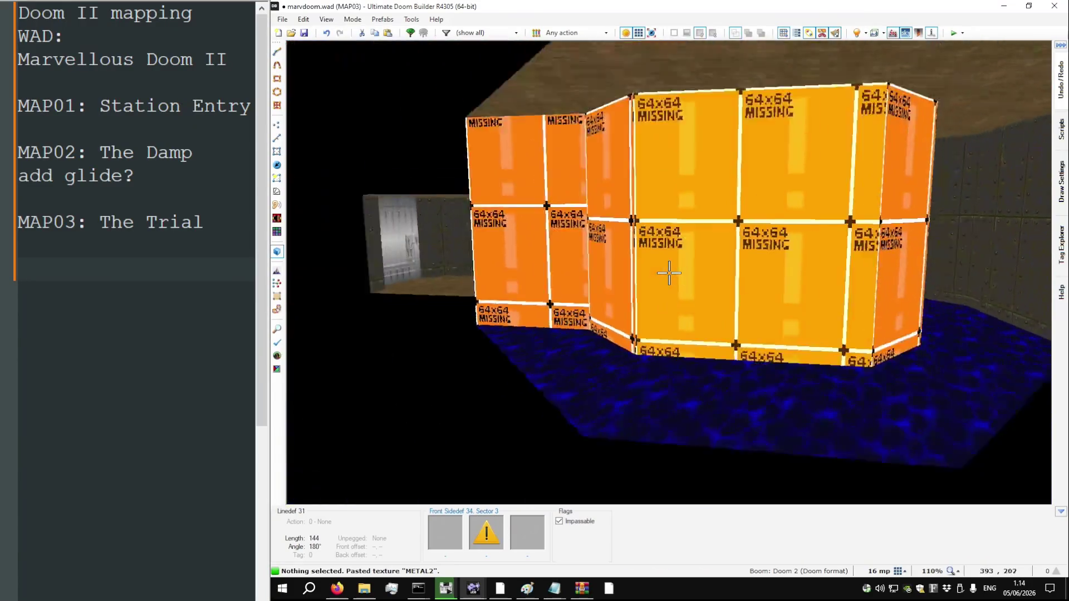
pyautogui.press('s')
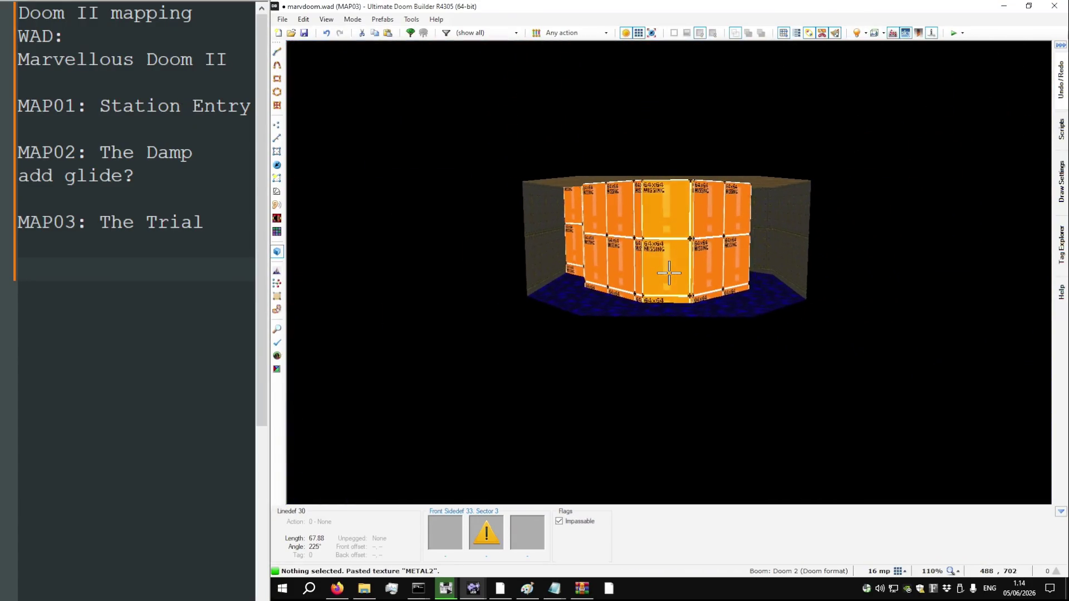
pyautogui.press('q')
pyautogui.scroll(-4, 669, 271)
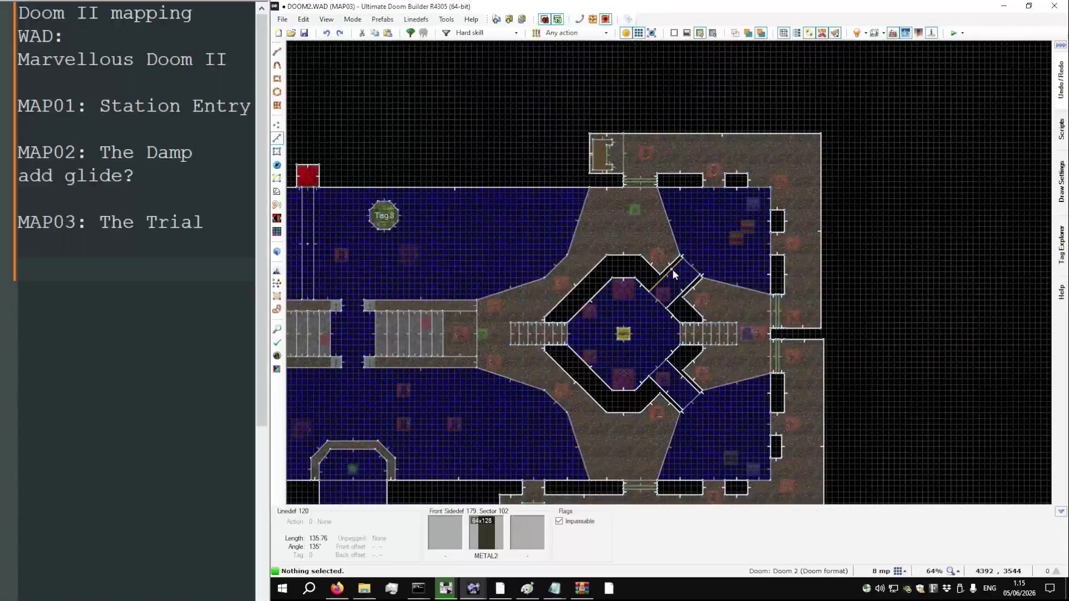
# Flip a linedef beside the corridor, then select the first side strip sector
pyautogui.scroll(8, 578, 295)
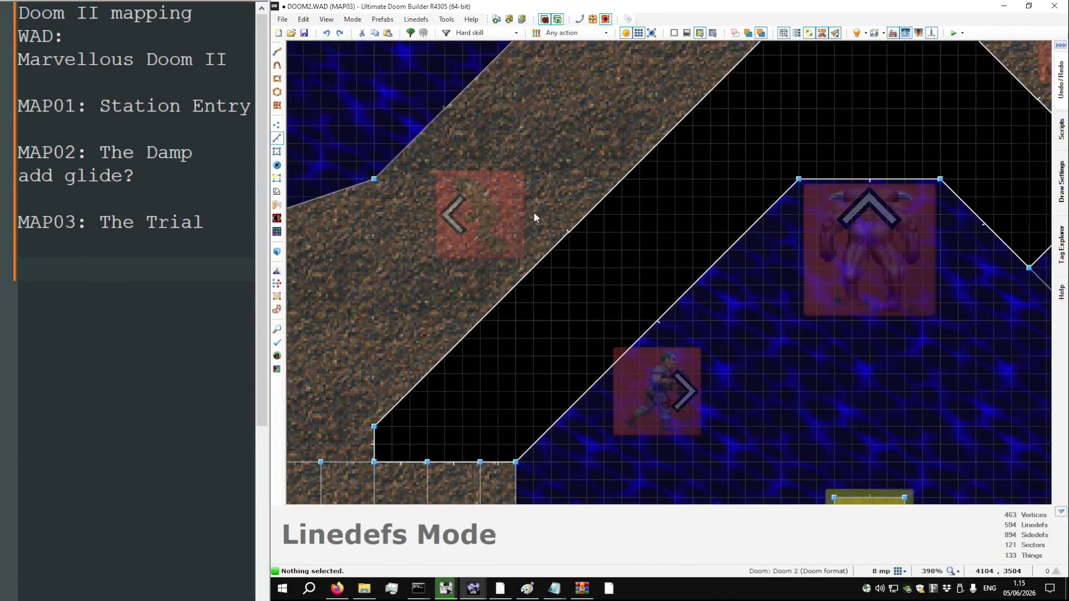
pyautogui.press('d')
pyautogui.click(539, 199)
pyautogui.scroll(-4, 575, 201)
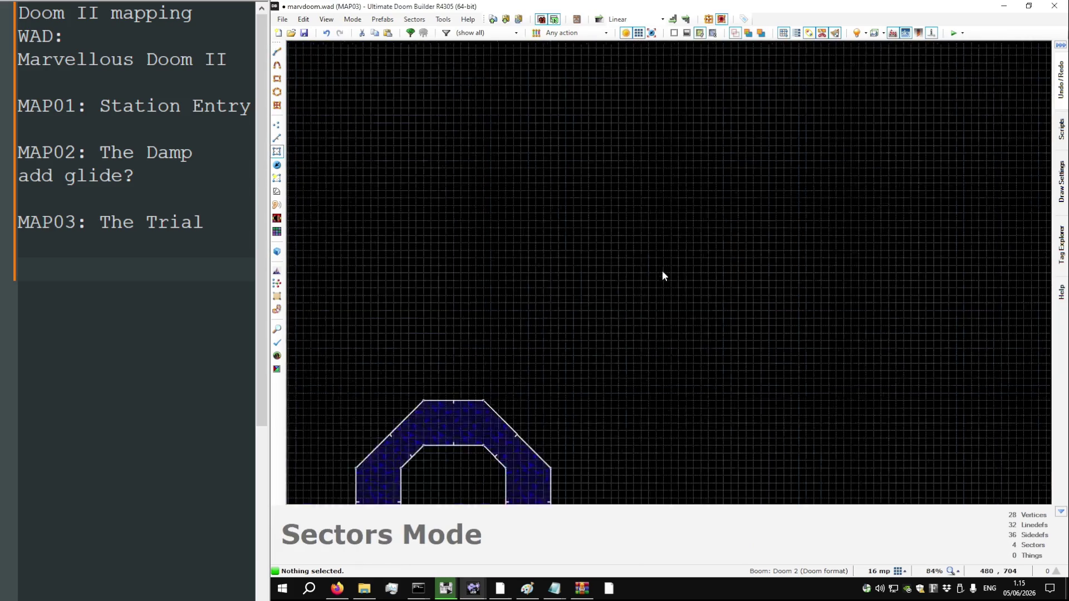
pyautogui.scroll(7, 631, 303)
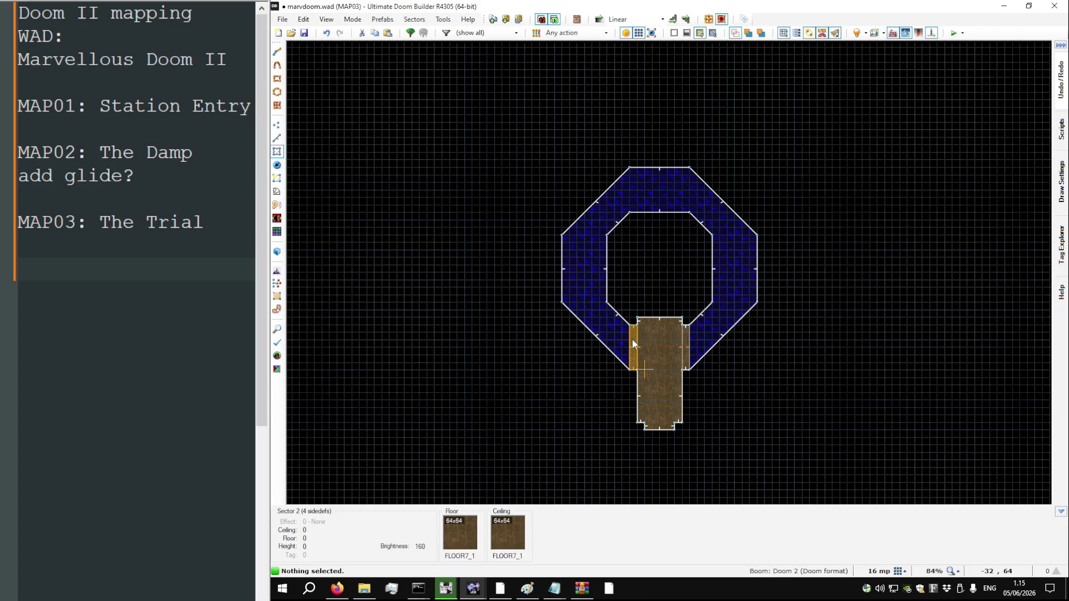
pyautogui.press('l')
pyautogui.press('f')
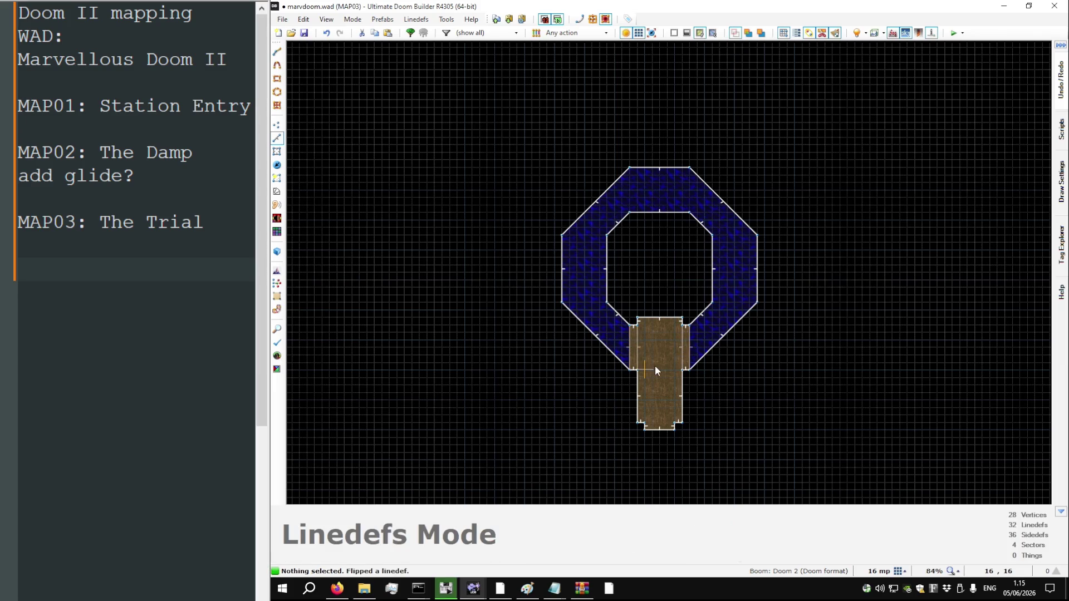
pyautogui.scroll(4, 655, 365)
pyautogui.press('s')
pyautogui.click(599, 341)
# Join the two side strip sectors into one and give it an unused tag
pyautogui.click(704, 342)
pyautogui.rightClick(713, 342)
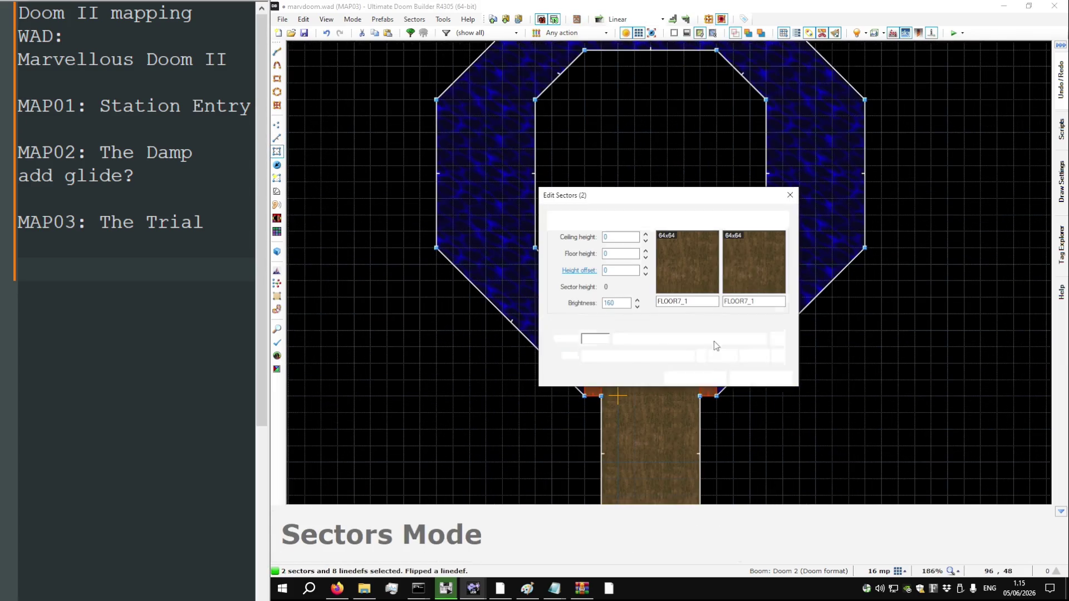
pyautogui.click(715, 373)
pyautogui.press('j')
pyautogui.rightClick(712, 373)
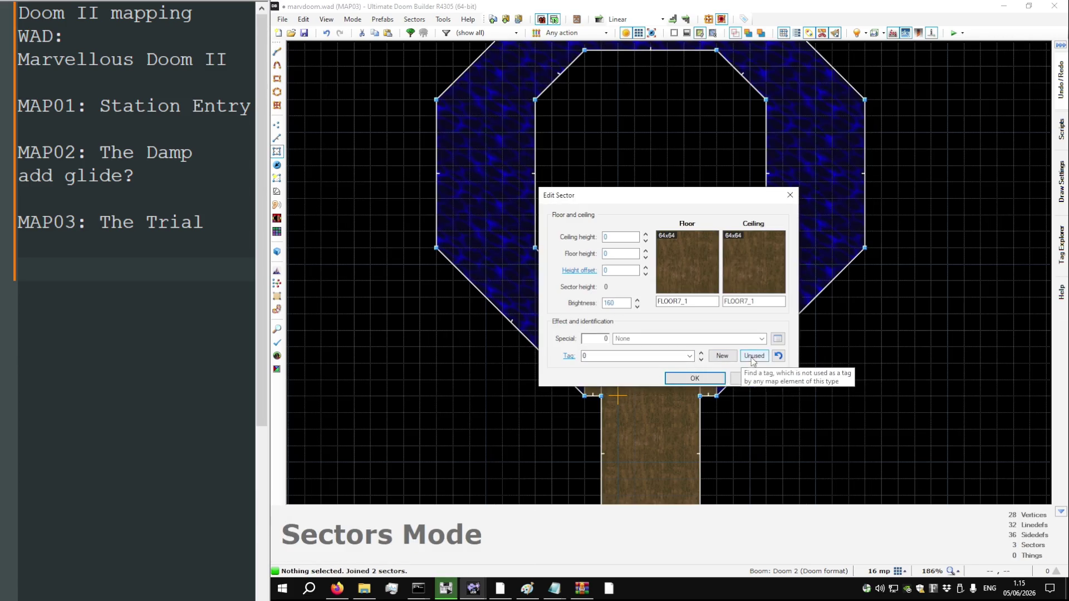
pyautogui.click(752, 358)
pyautogui.click(695, 378)
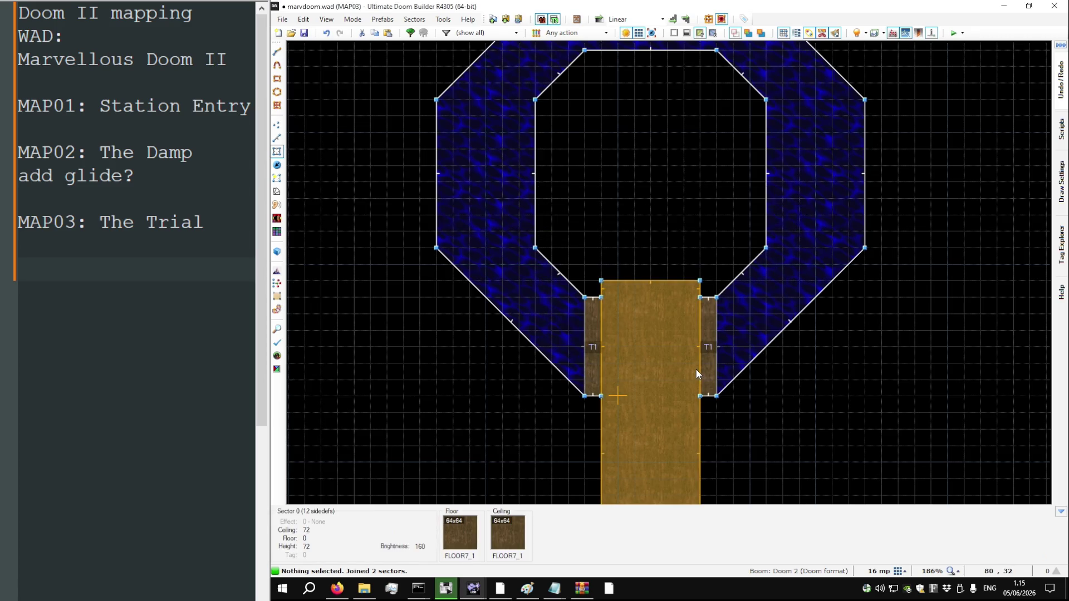
# Give the four strip linedefs action 115 SR Door Open Stay (fast) with tag 1
pyautogui.press('l')
pyautogui.click(602, 353)
pyautogui.click(582, 353)
pyautogui.rightClick(582, 352)
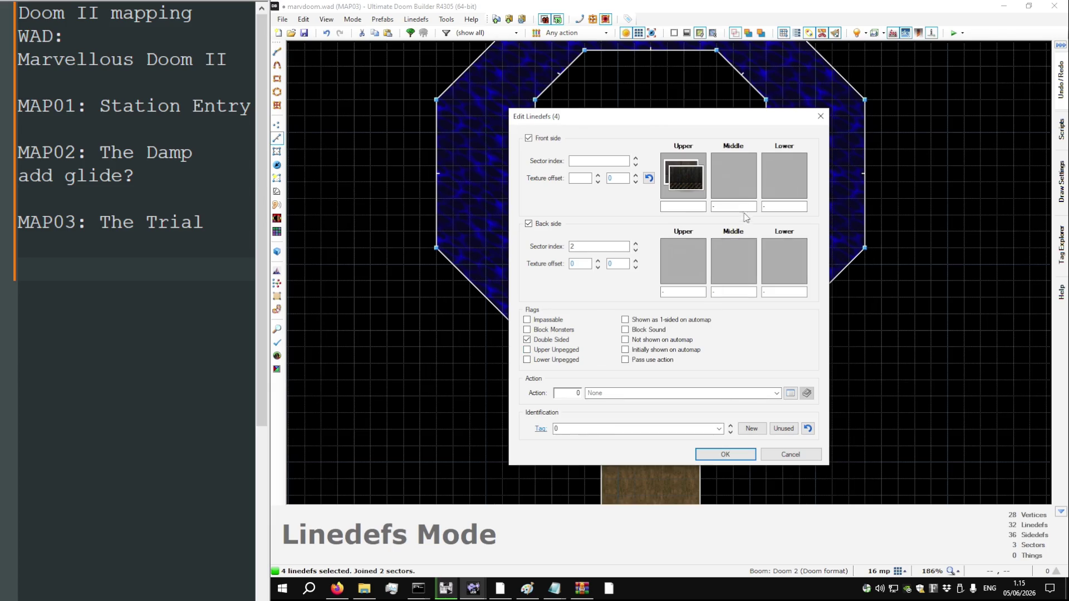
pyautogui.click(790, 393)
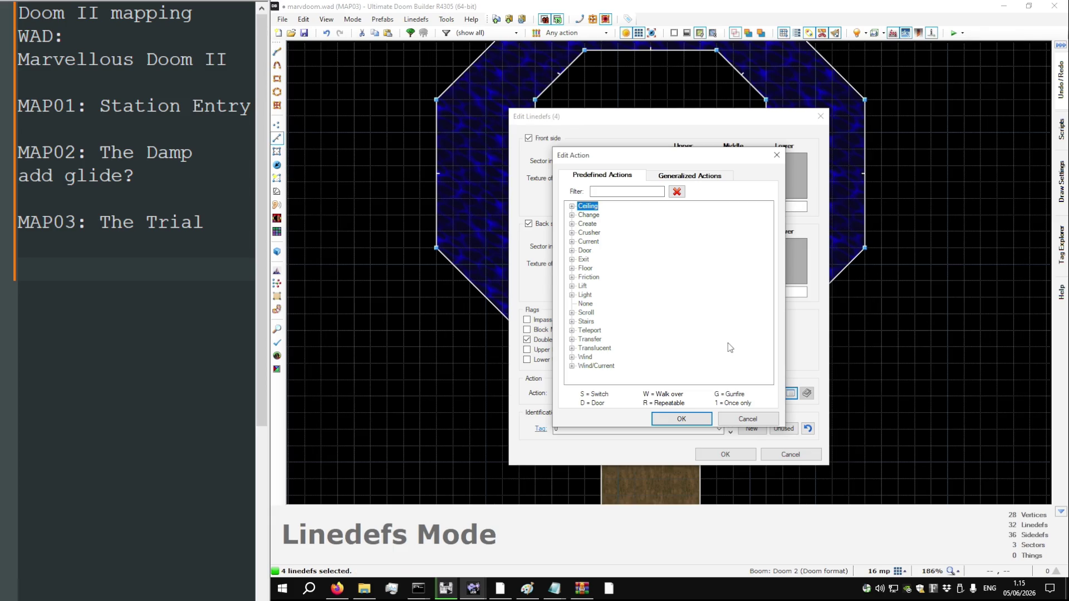
pyautogui.write('s1')
pyautogui.press('BackSpace')
pyautogui.press('BackSpace')
pyautogui.write('door open stay')
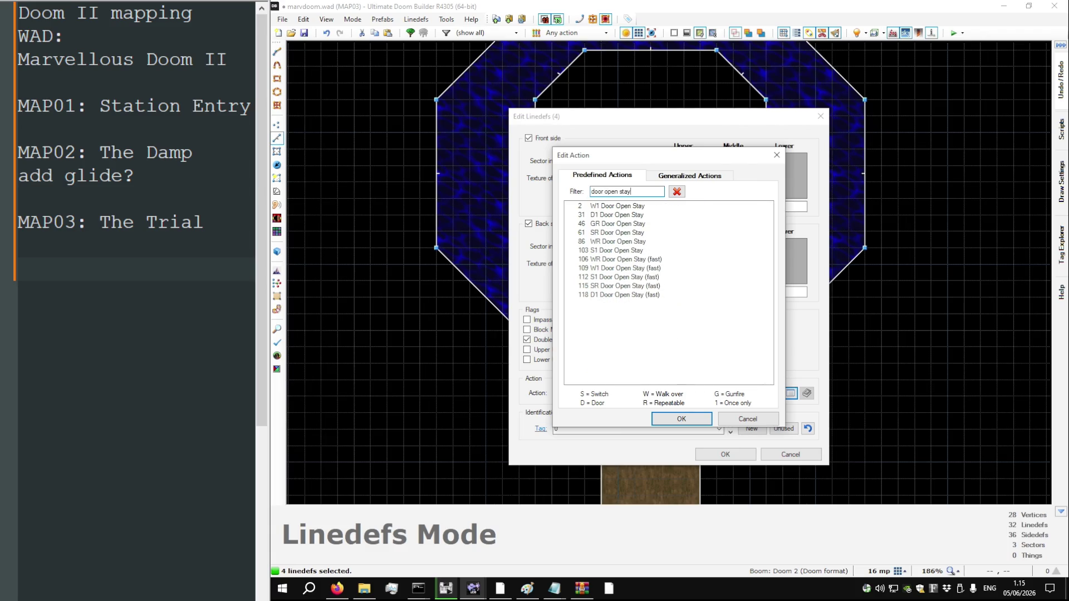
pyautogui.doubleClick(633, 286)
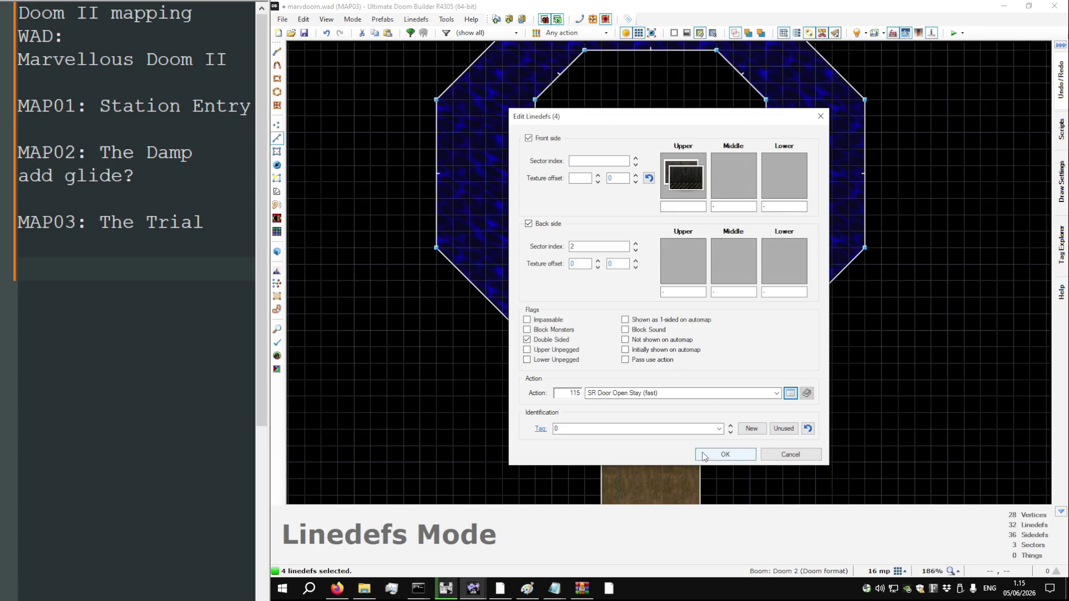
pyautogui.click(691, 432)
pyautogui.write('1')
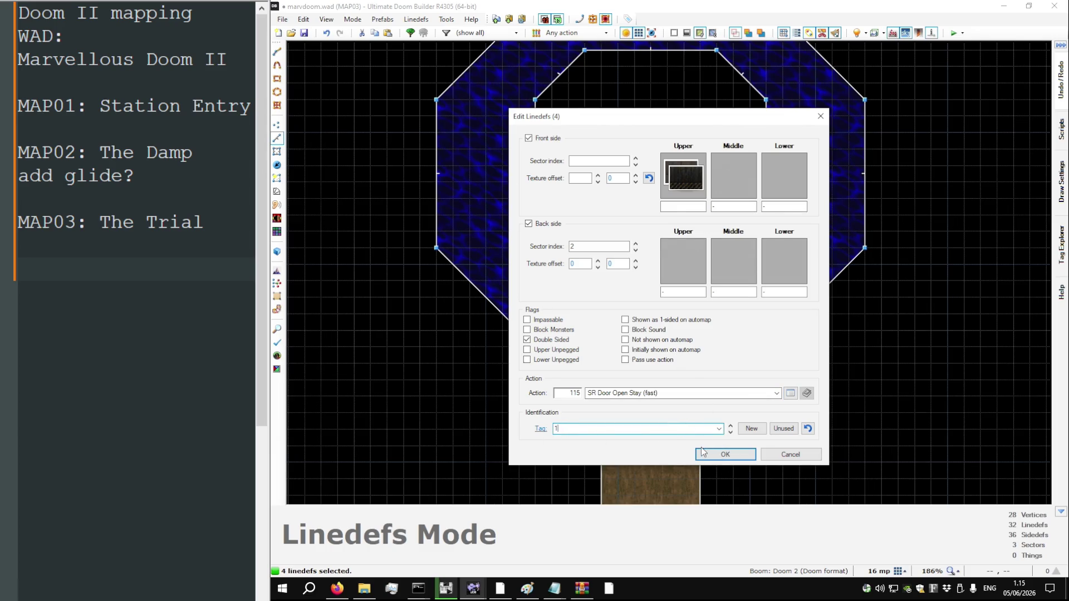
pyautogui.click(702, 452)
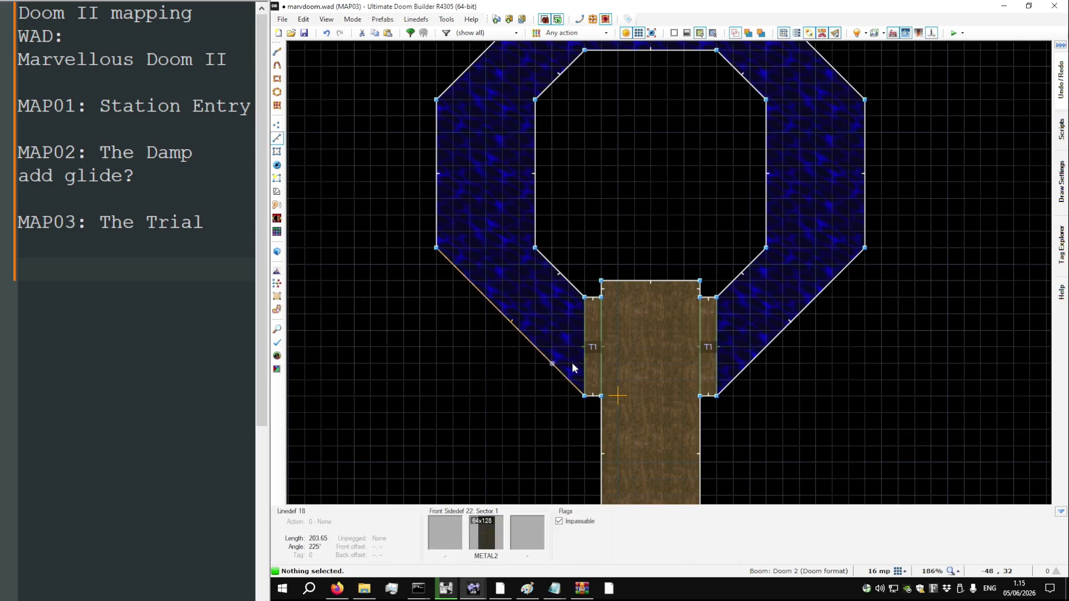
pyautogui.scroll(-3, 636, 337)
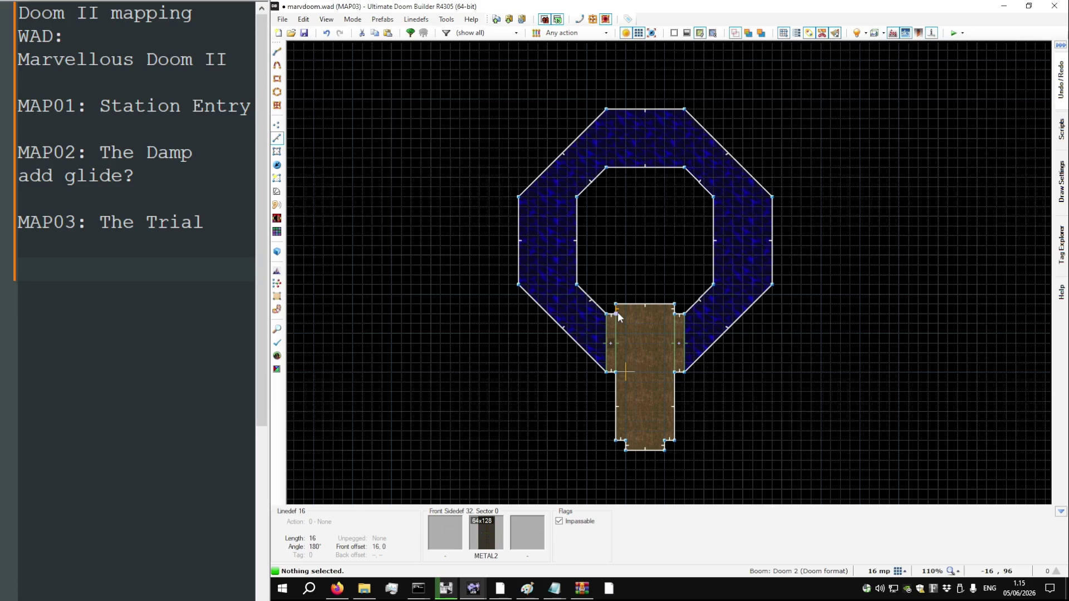
# Check the reference DOOM2 MAP03 map, then try and undo one inner vertex move
pyautogui.hotkey('alt', 'Tab')
pyautogui.scroll(-3, 634, 276)
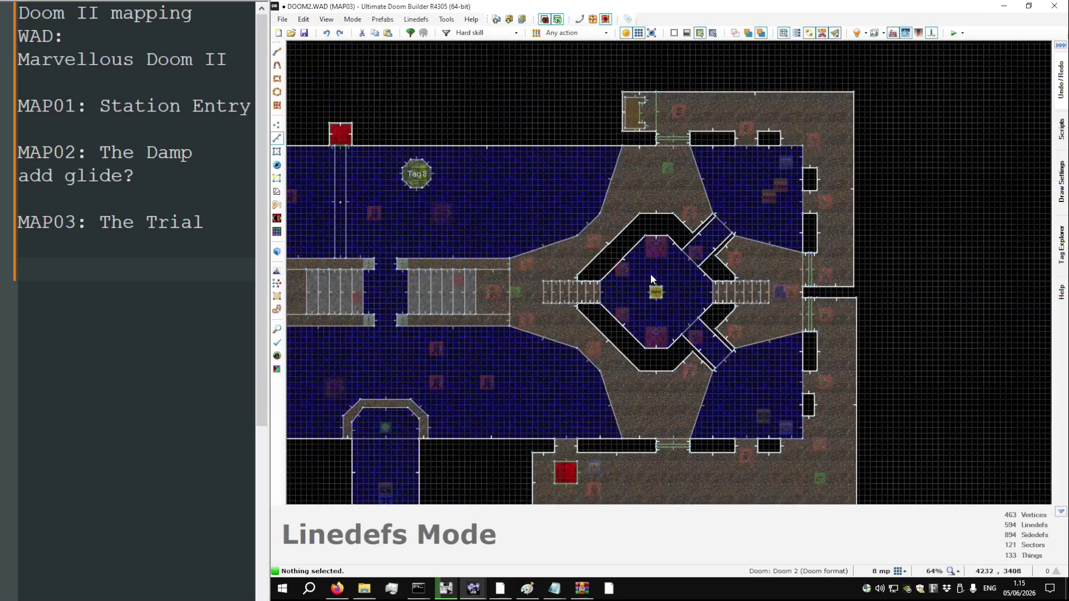
pyautogui.hotkey('alt', 'Tab')
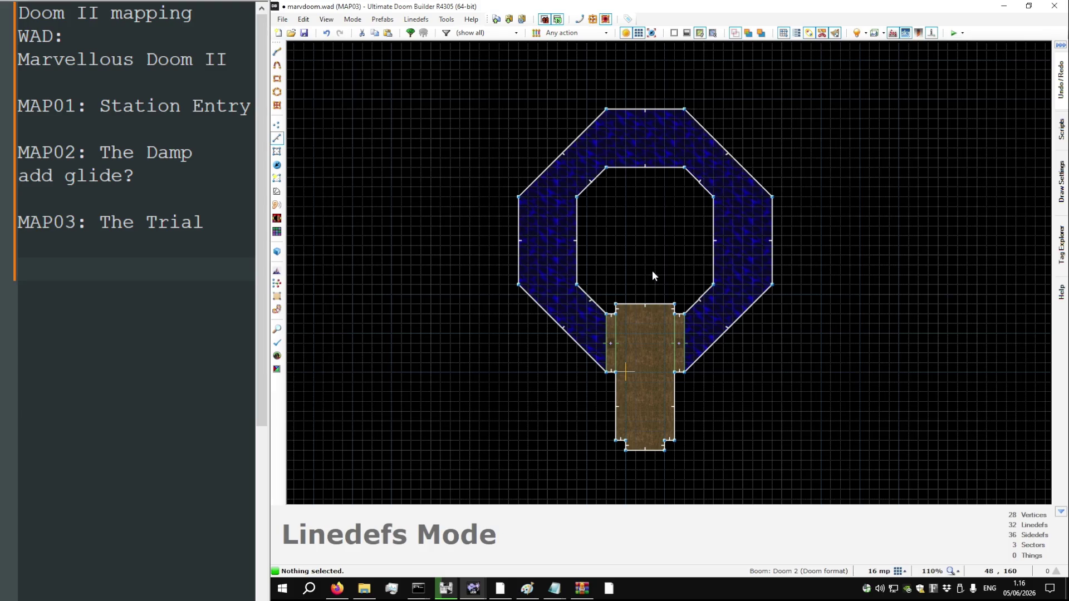
pyautogui.scroll(5, 558, 239)
pyautogui.press('v')
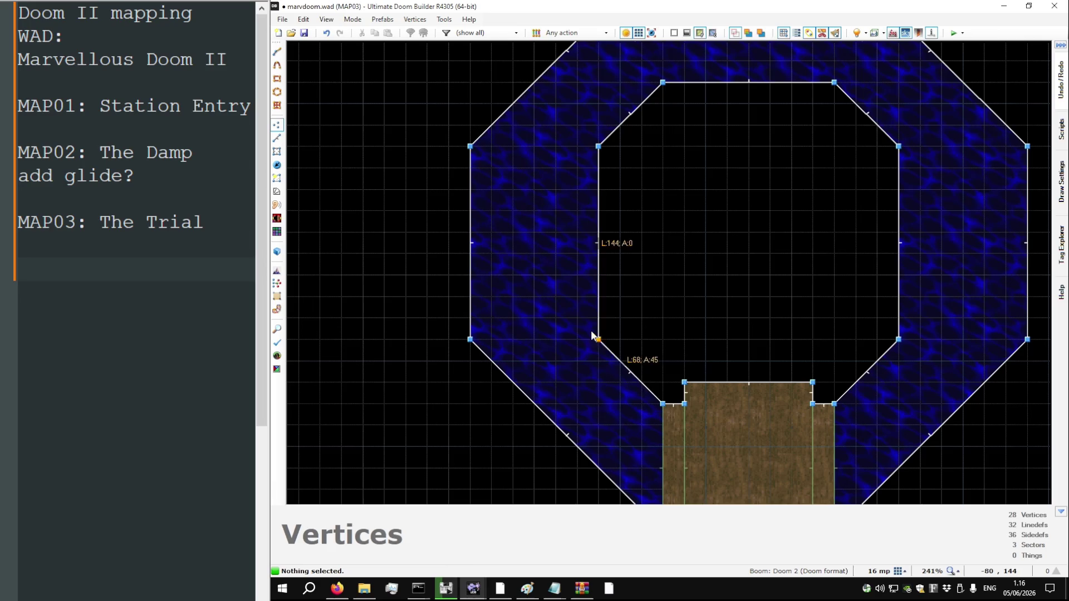
pyautogui.moveTo(591, 334); pyautogui.dragTo(570, 314)
pyautogui.hotkey('ctrl', 'z')
pyautogui.scroll(-2, 558, 234)
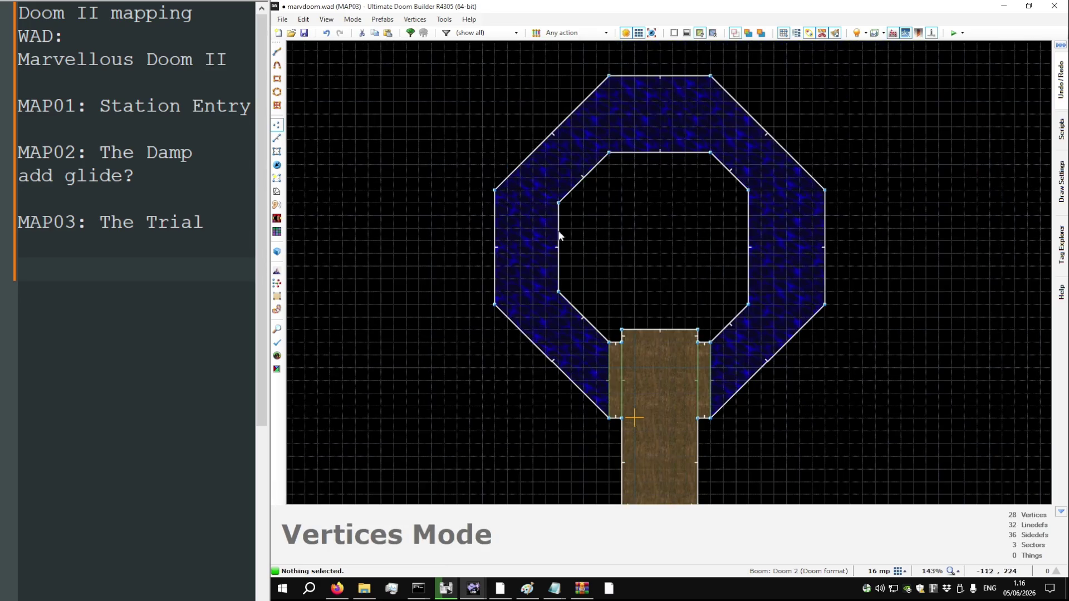
pyautogui.scroll(1, 610, 152)
# Drag the inner octagon's corner vertices to straighten its edges
pyautogui.moveTo(608, 151); pyautogui.dragTo(624, 139)
pyautogui.moveTo(736, 156); pyautogui.dragTo(722, 140)
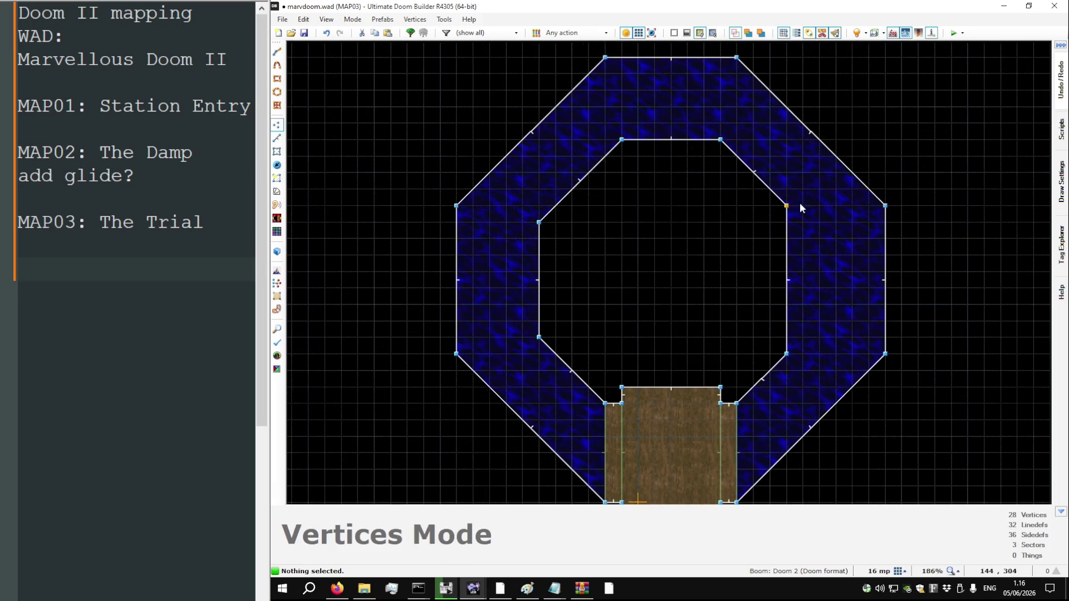
pyautogui.moveTo(787, 206); pyautogui.dragTo(802, 222)
pyautogui.moveTo(788, 352); pyautogui.dragTo(805, 338)
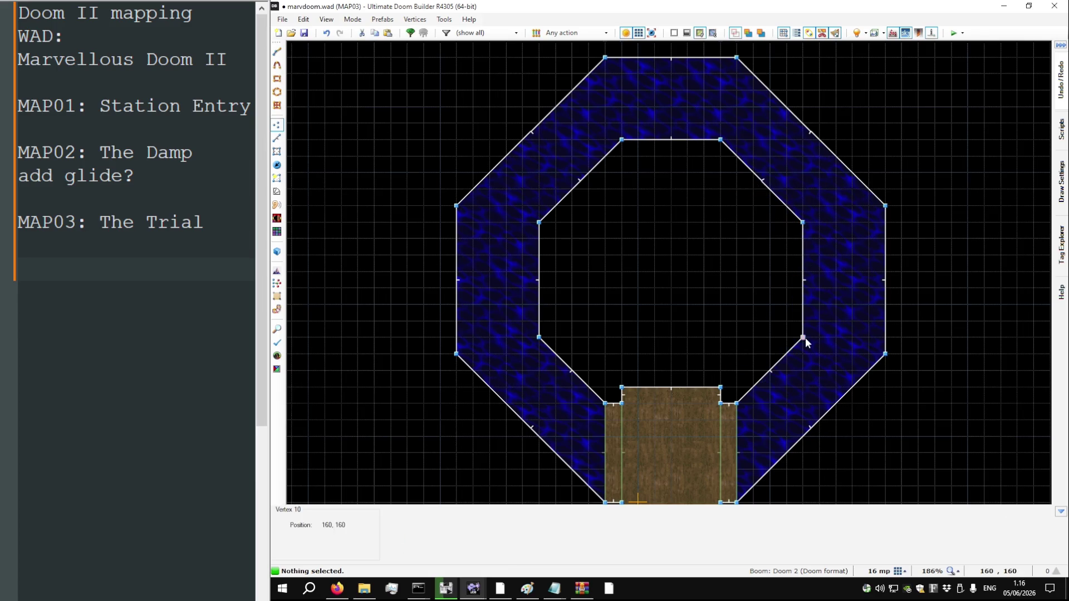
pyautogui.scroll(-3, 694, 308)
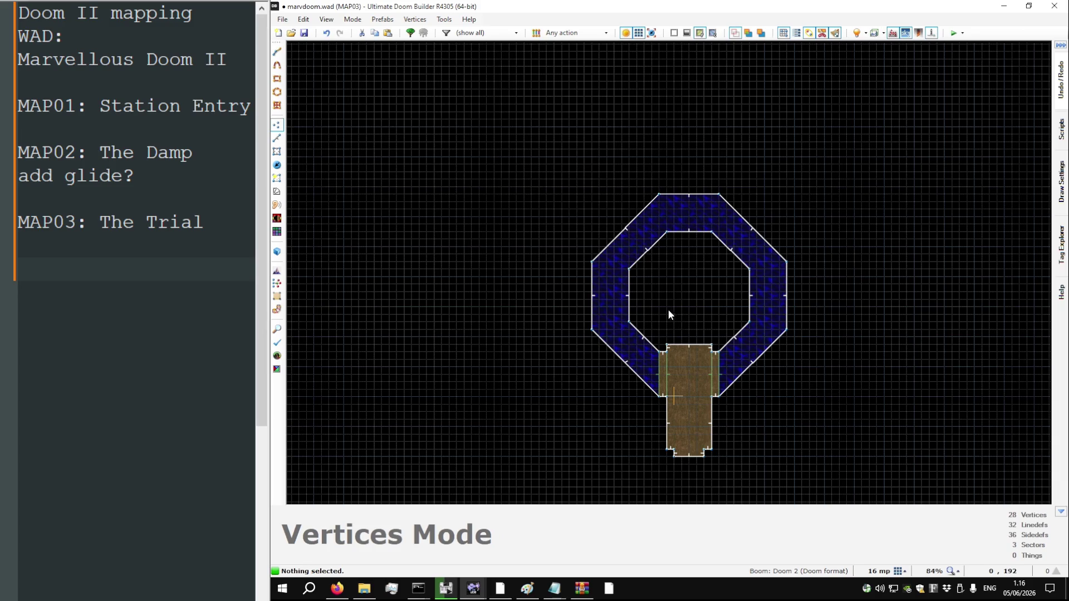
pyautogui.scroll(2, 627, 279)
pyautogui.moveTo(628, 264); pyautogui.dragTo(622, 296)
pyautogui.moveTo(628, 350); pyautogui.dragTo(616, 337)
pyautogui.moveTo(832, 351); pyautogui.dragTo(845, 337)
pyautogui.moveTo(833, 261); pyautogui.dragTo(845, 274)
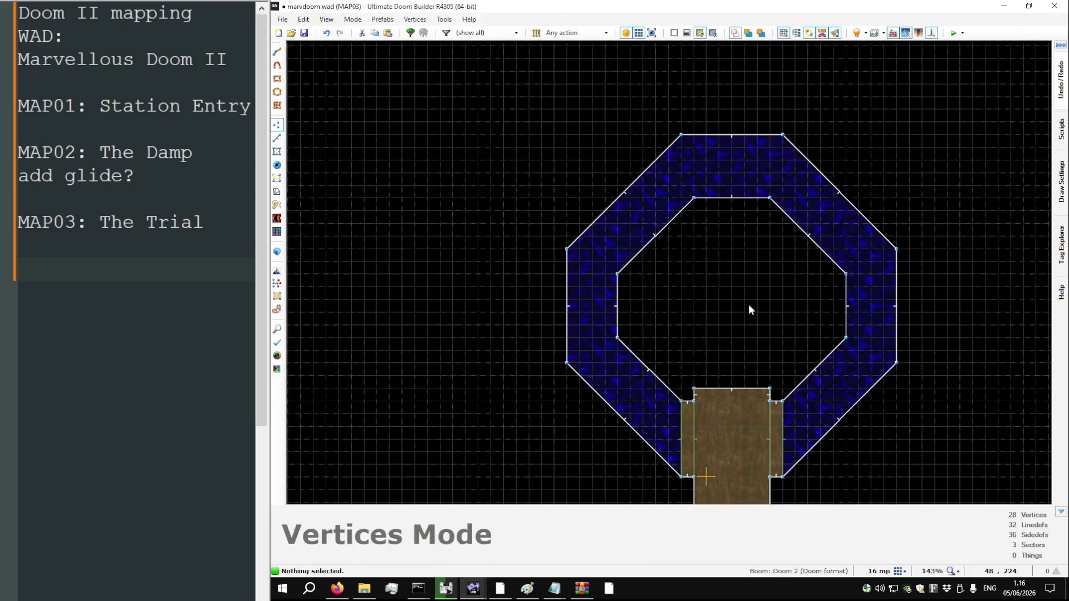
pyautogui.scroll(1, 640, 280)
# Draw a six-sided sector in the hollow centre with a 288-unit base and 80-unit sides
pyautogui.press('d')
pyautogui.click(550, 269)
pyautogui.click(551, 318)
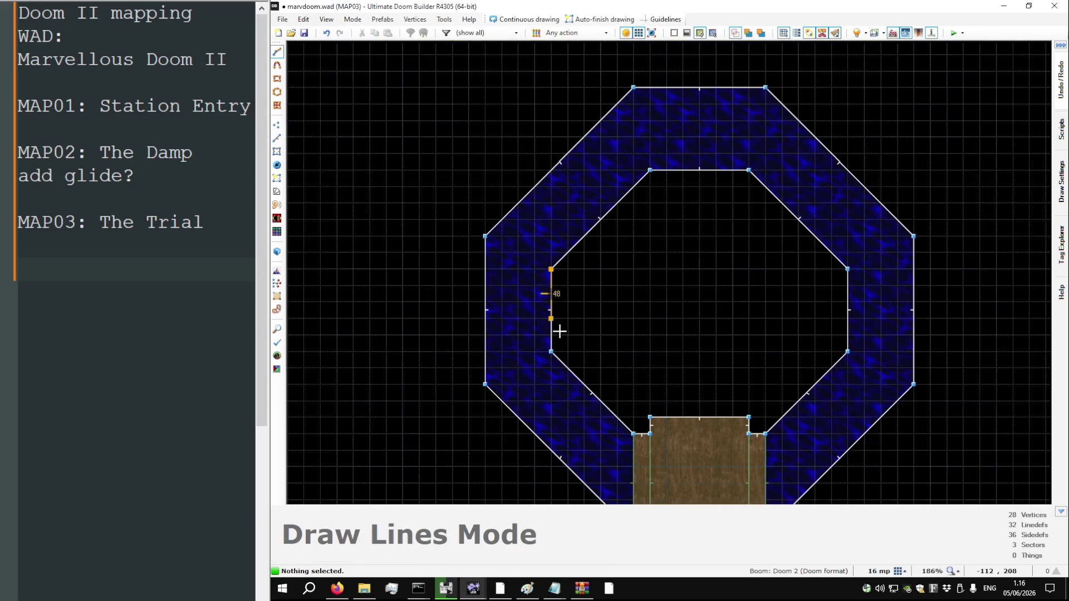
pyautogui.click(839, 268)
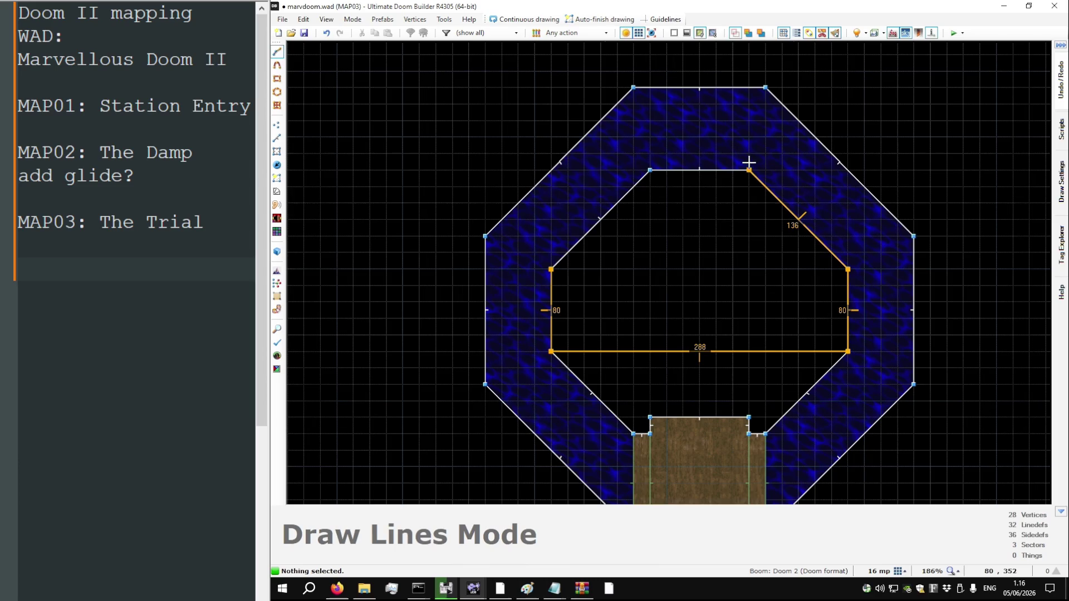
pyautogui.click(658, 176)
pyautogui.click(550, 271)
# In 3D view, paste METAL2 onto a wall and move toward the water room
pyautogui.press('w')
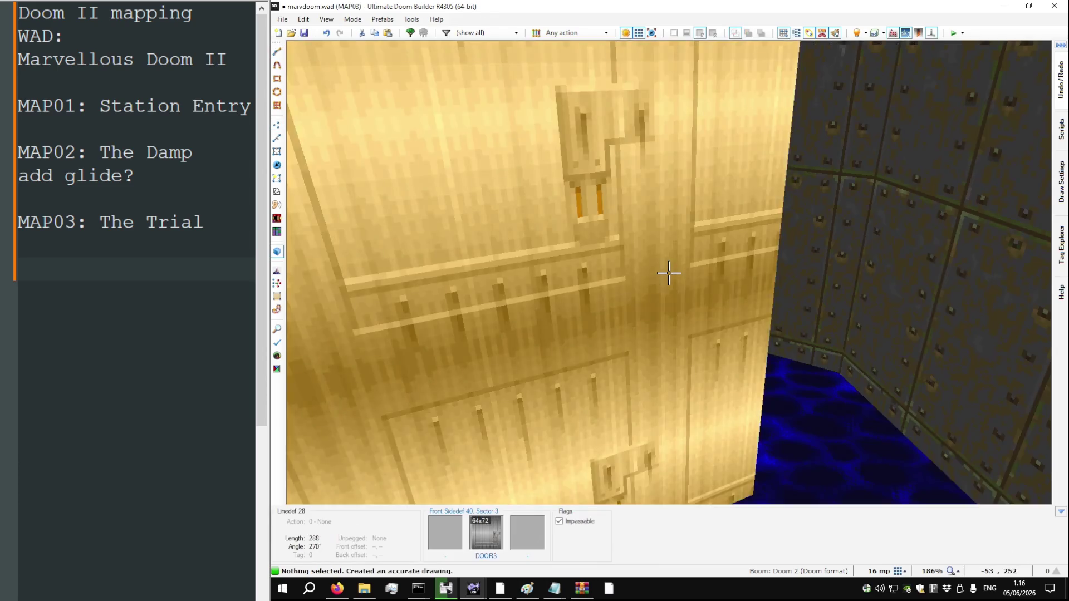
pyautogui.scroll(-4, 669, 273)
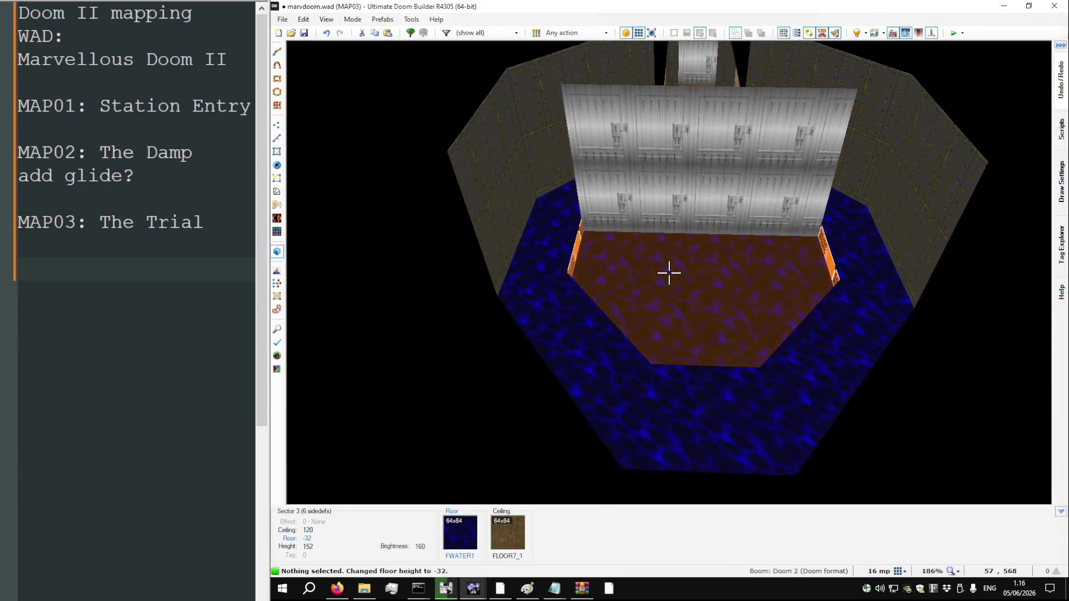
pyautogui.hotkey('ctrl', 'v')
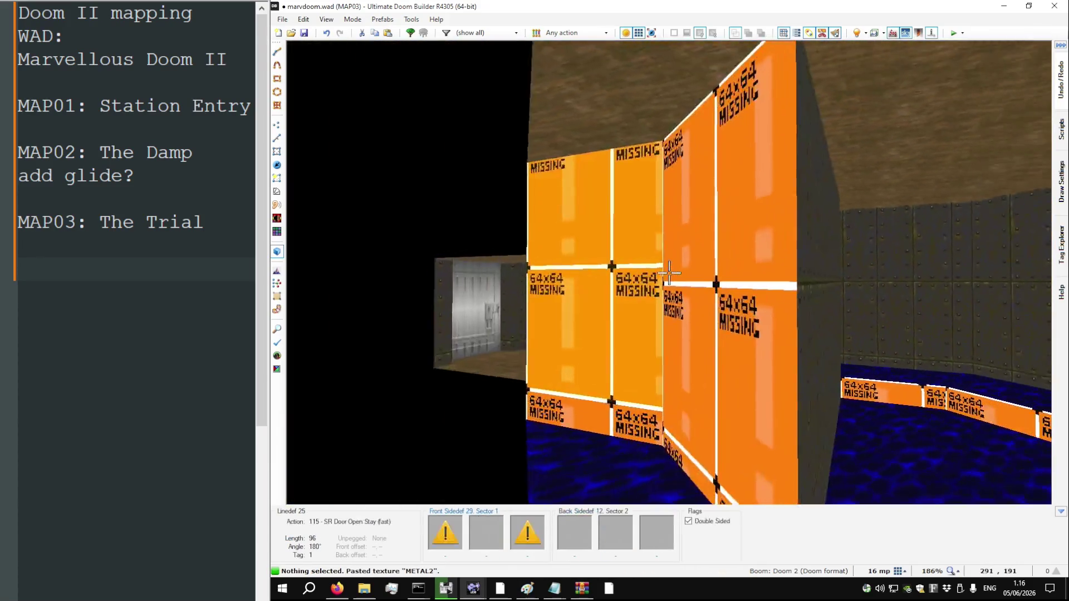
pyautogui.press('w')
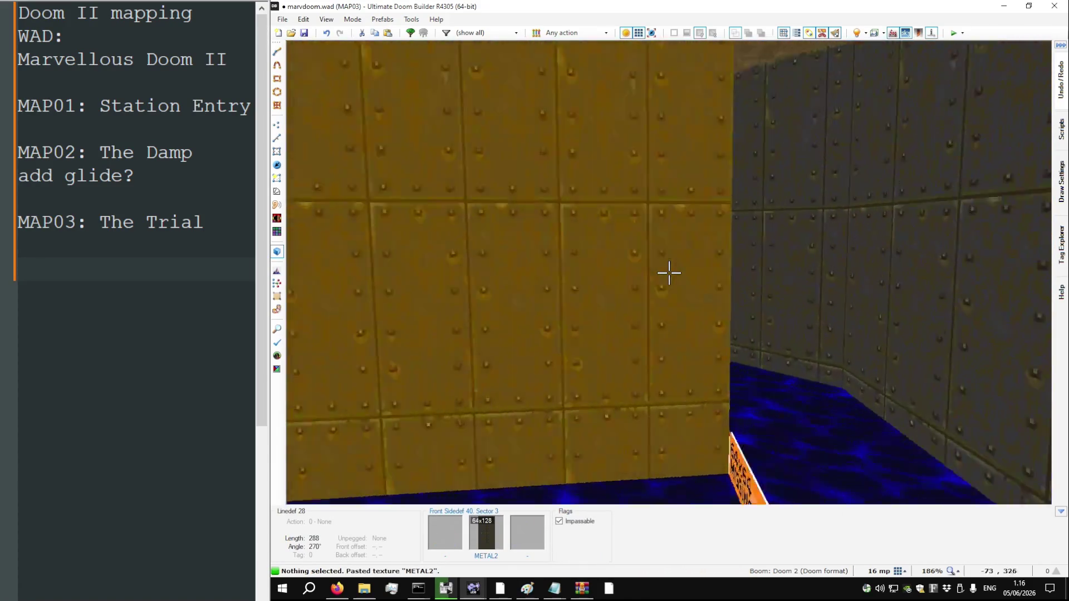
pyautogui.press('w')
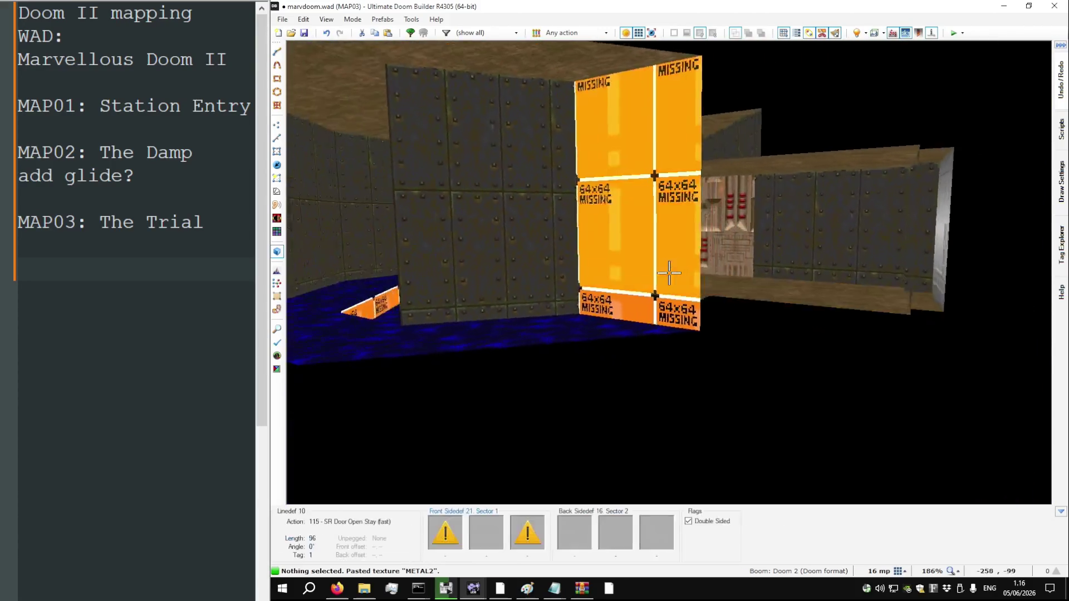
pyautogui.press('w')
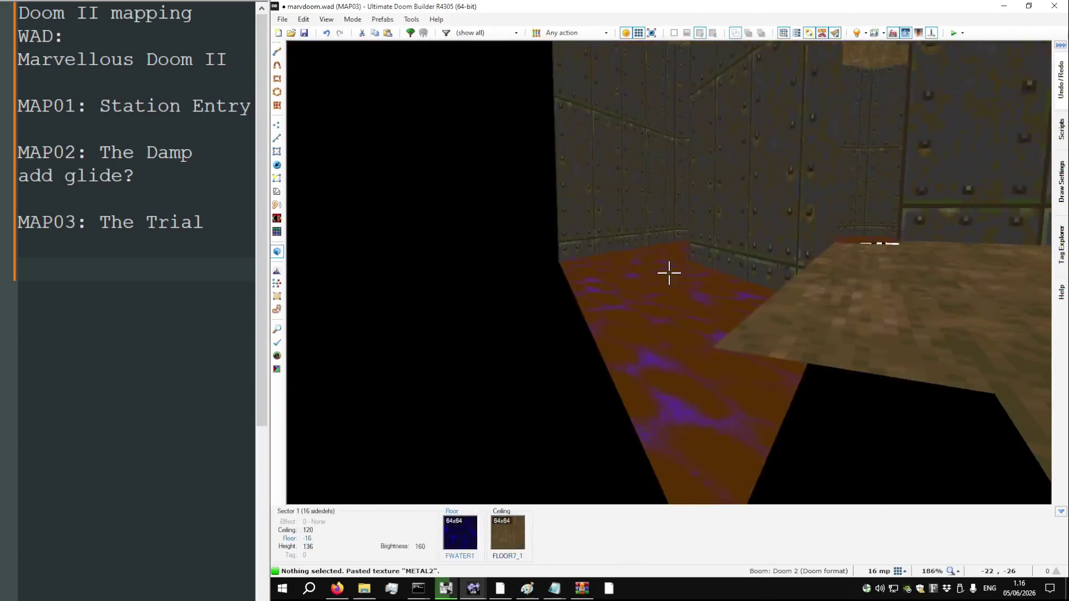
# Give the door a TEKBRON2 upper texture and a lower-unpegged METAL2 lower texture
pyautogui.press('w')
pyautogui.hotkey('ctrl', 'v')
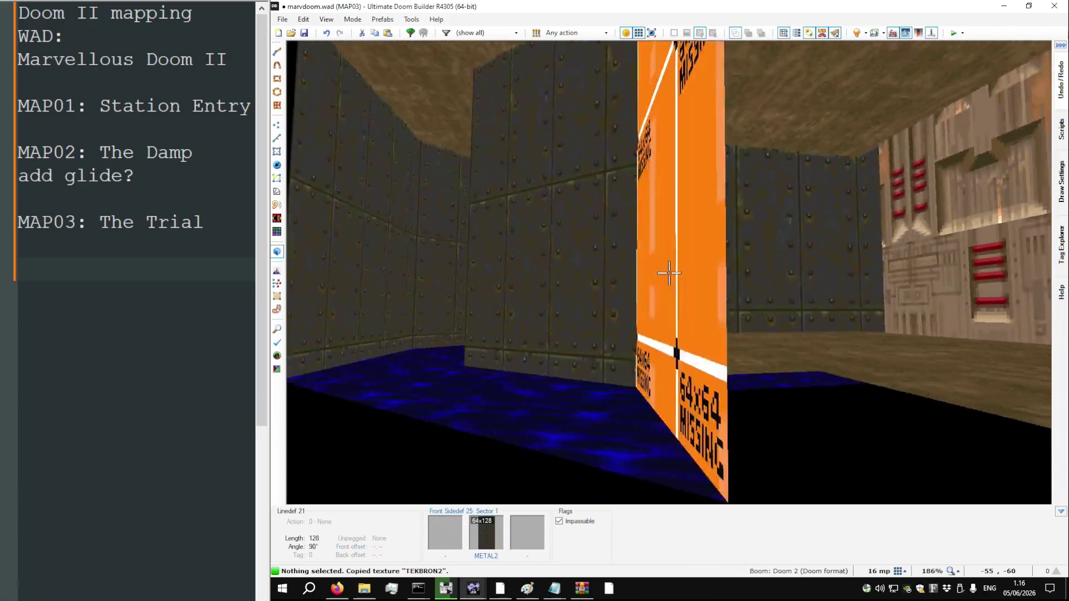
pyautogui.press('w')
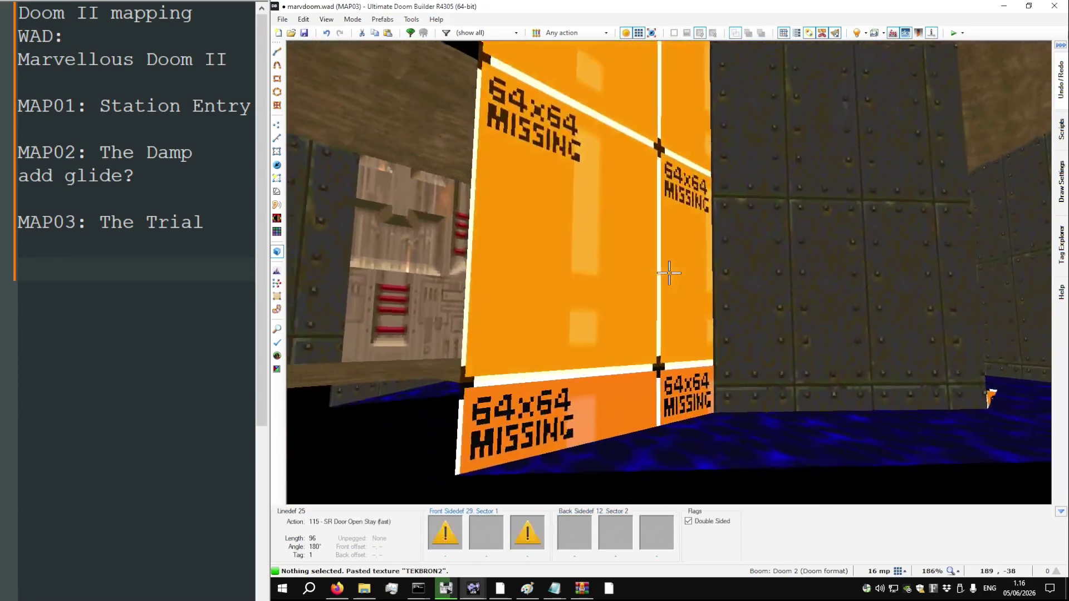
pyautogui.press('w')
pyautogui.hotkey('ctrl', 'v')
pyautogui.press('l')
pyautogui.press('w')
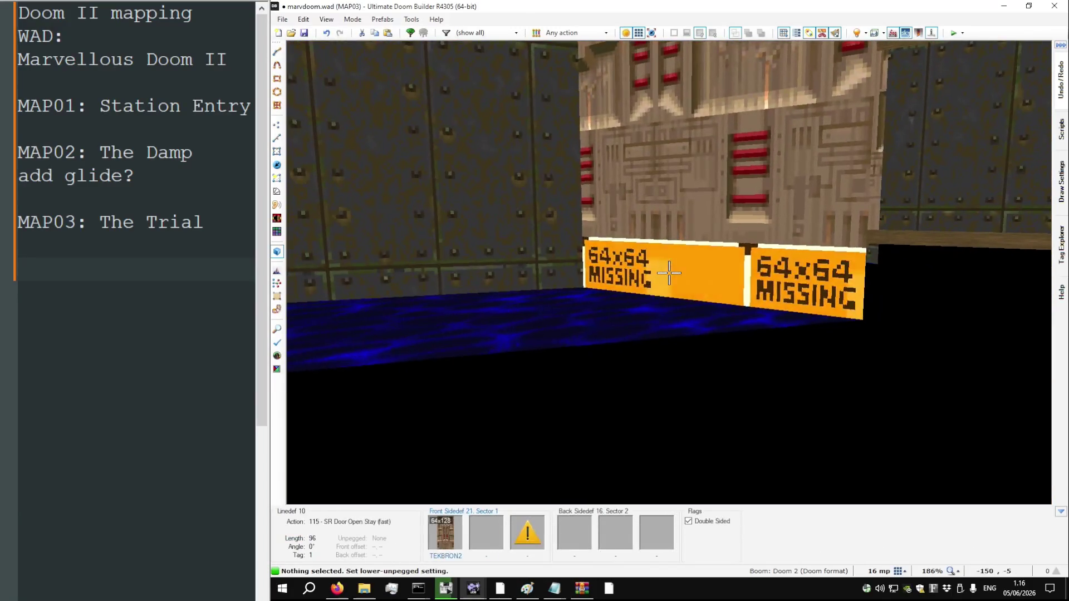
pyautogui.press('s')
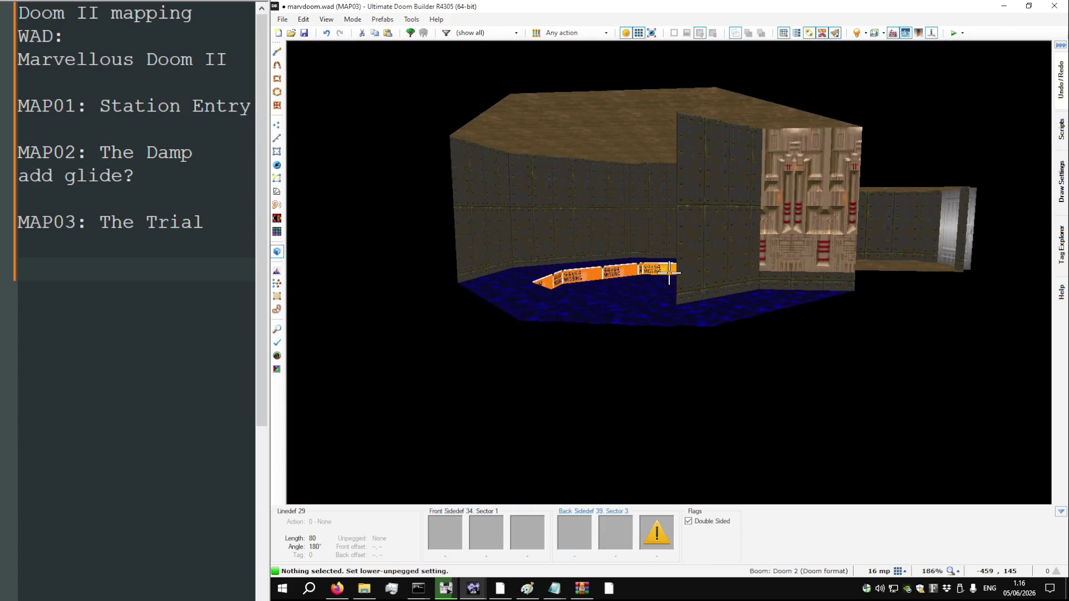
# Offset the door texture to 16, 0 and adjust the centre sector's heights
pyautogui.press('w')
pyautogui.press('w')
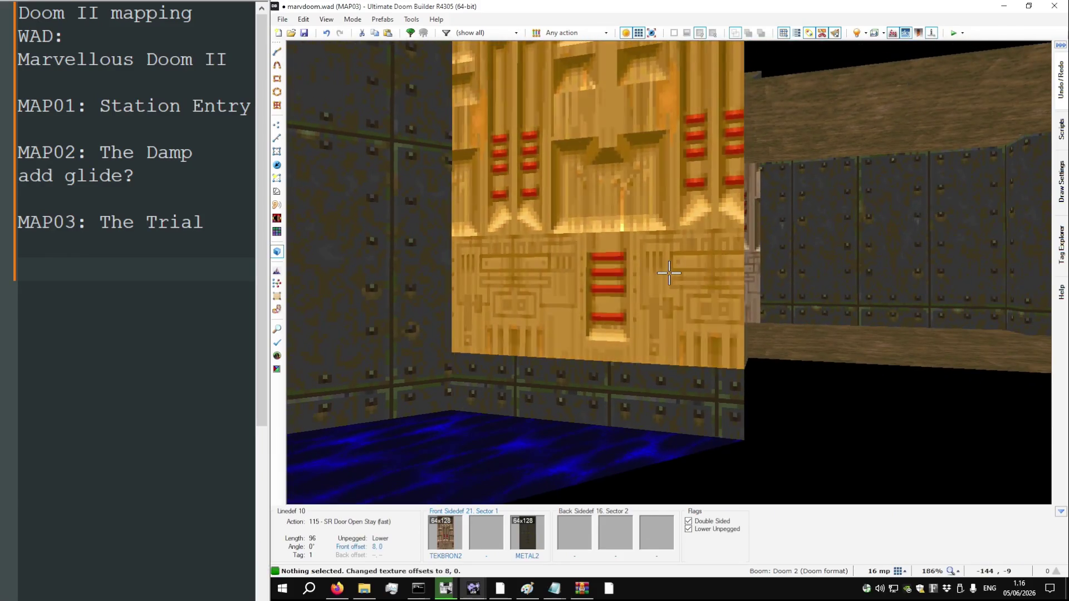
pyautogui.press('w')
pyautogui.press('w')
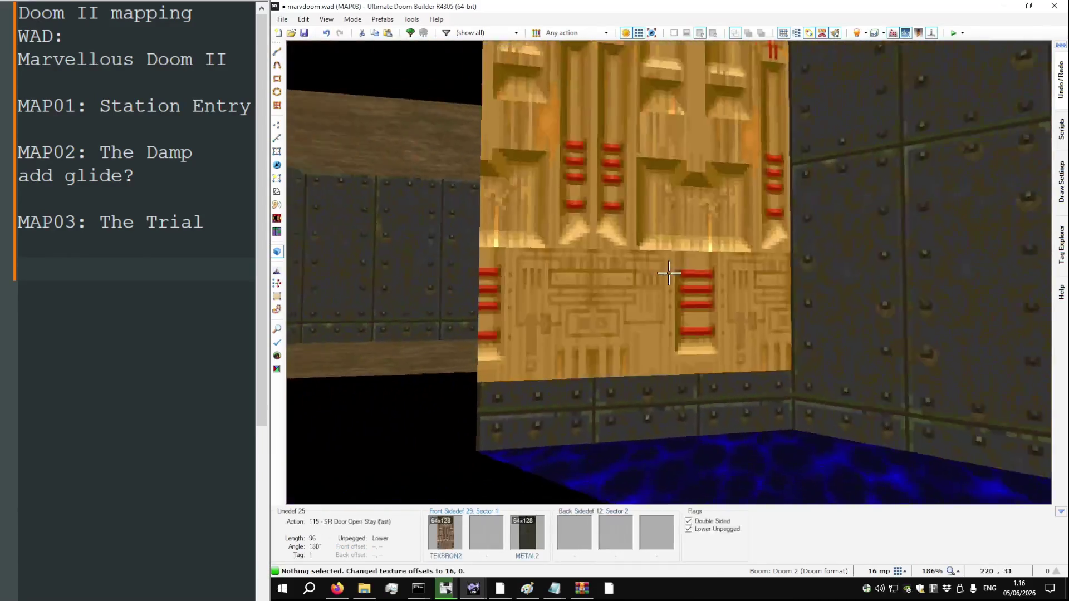
pyautogui.press('w')
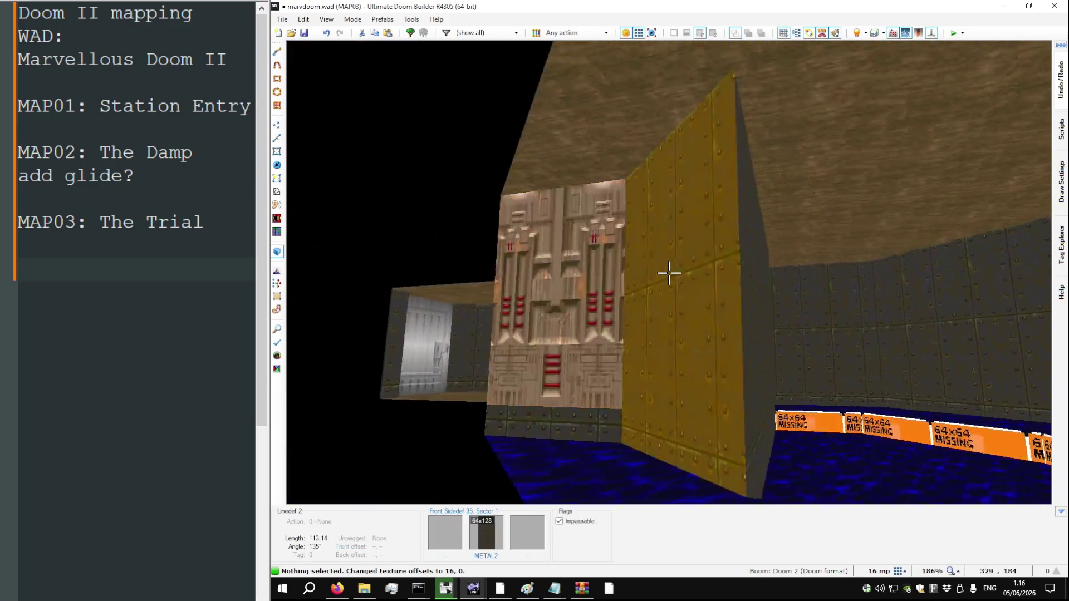
pyautogui.scroll(-5, 668, 273)
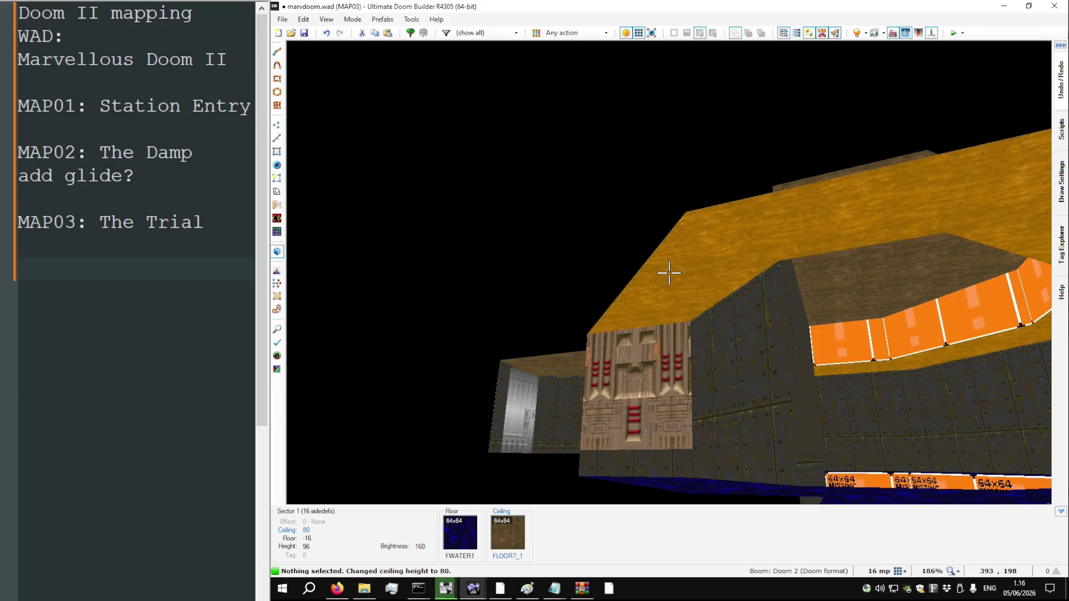
pyautogui.press('w')
pyautogui.scroll(4, 669, 273)
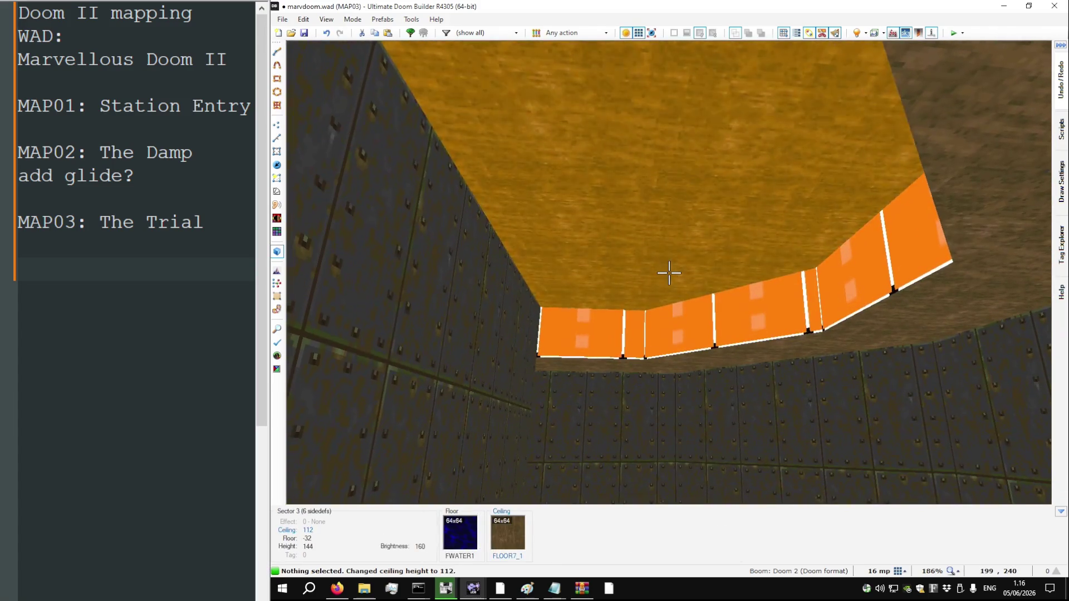
# Set the centre sector's ceiling flat to F_SKY1
pyautogui.rightClick(668, 272)
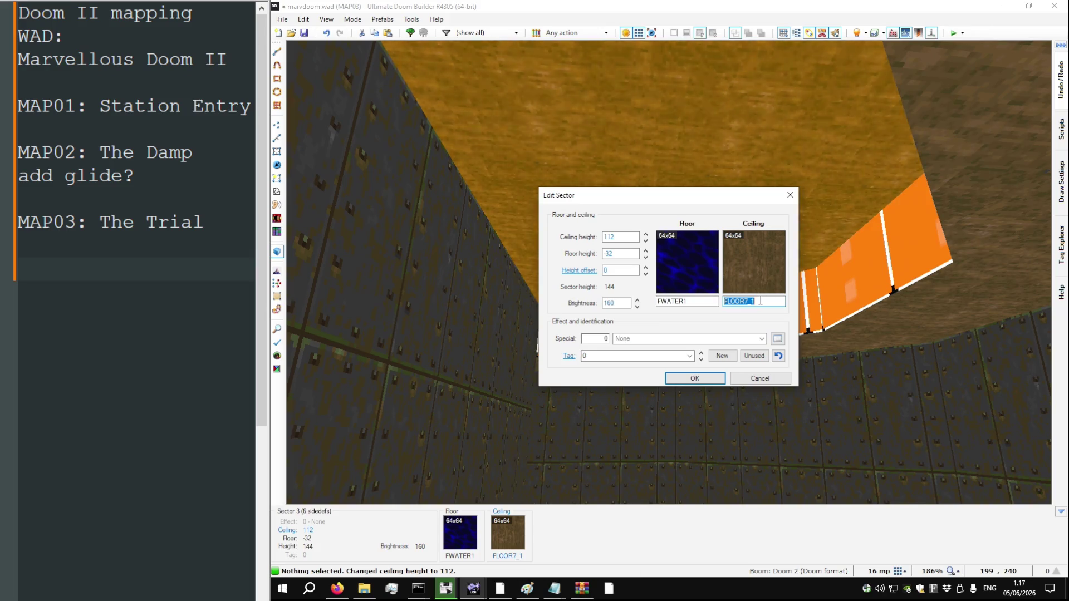
pyautogui.write('F_SKY')
pyautogui.press('Return')
pyautogui.press('F2')
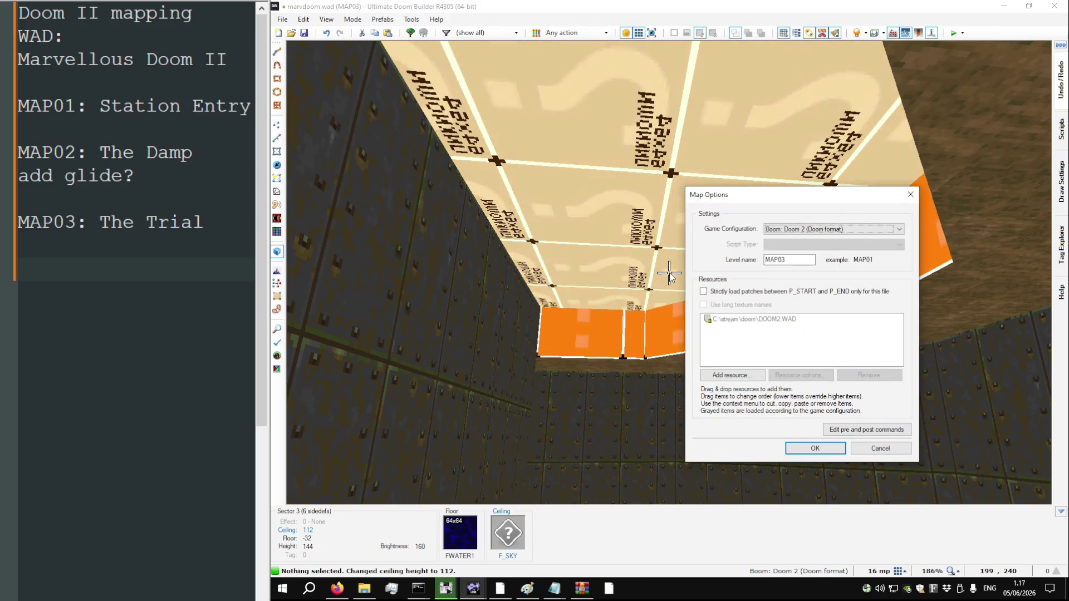
pyautogui.press('Escape')
pyautogui.rightClick(668, 273)
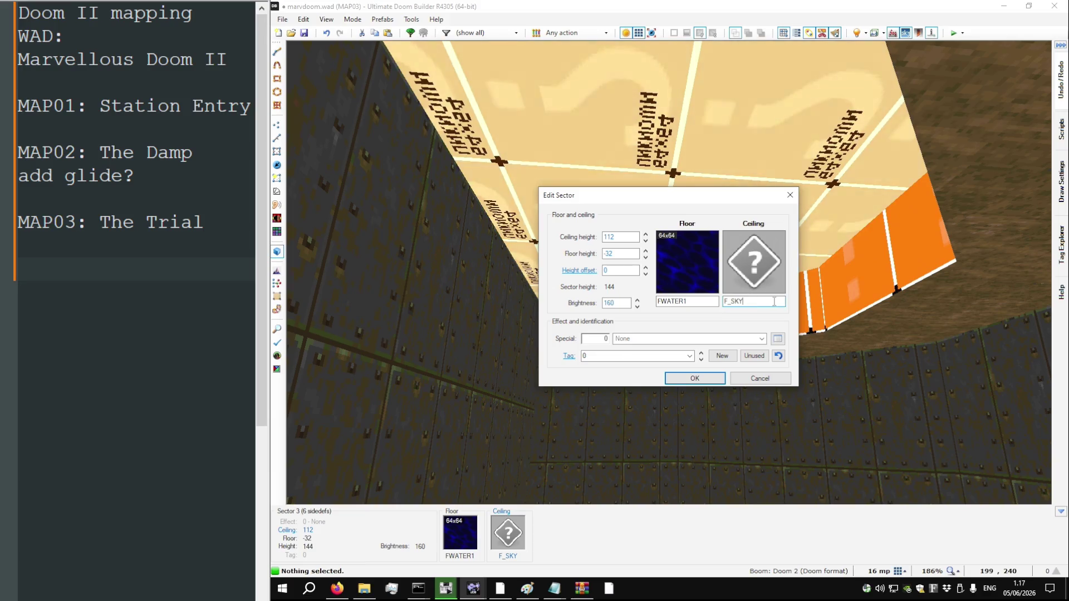
pyautogui.write('1')
pyautogui.click(695, 378)
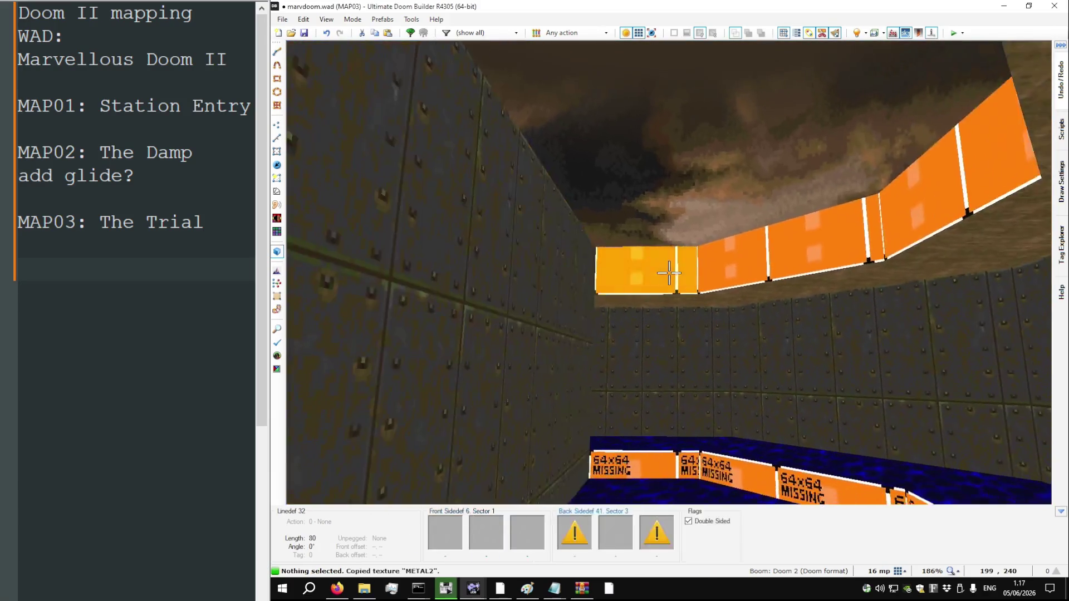
# Flood-fill METAL2 onto the exposed walls and lower the floor to -32
pyautogui.hotkey('ctrl', 'shift', 'v')
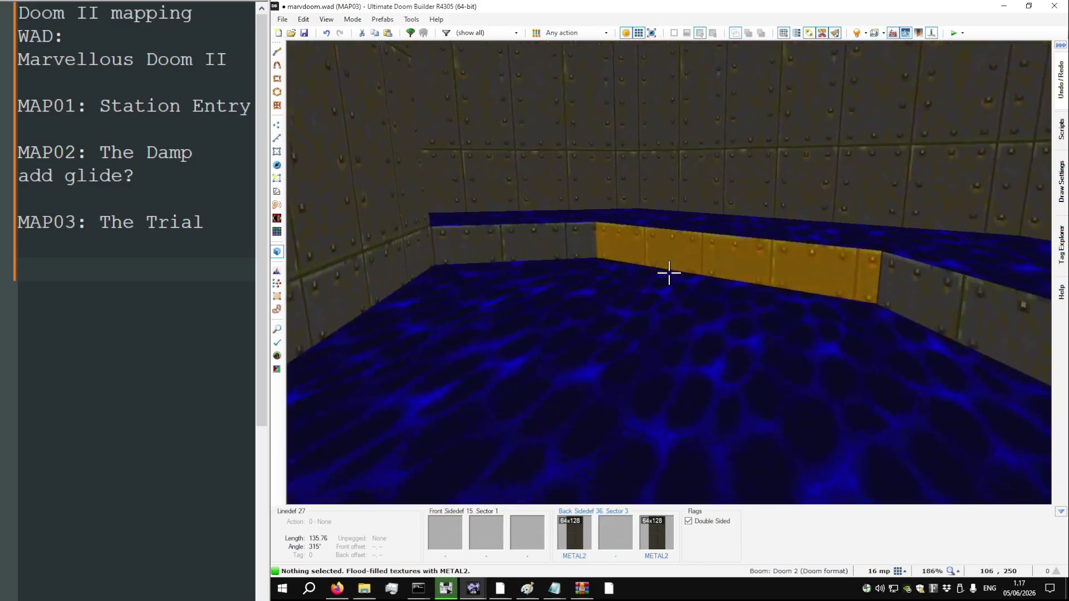
pyautogui.scroll(-3, 668, 273)
pyautogui.scroll(-1, 668, 273)
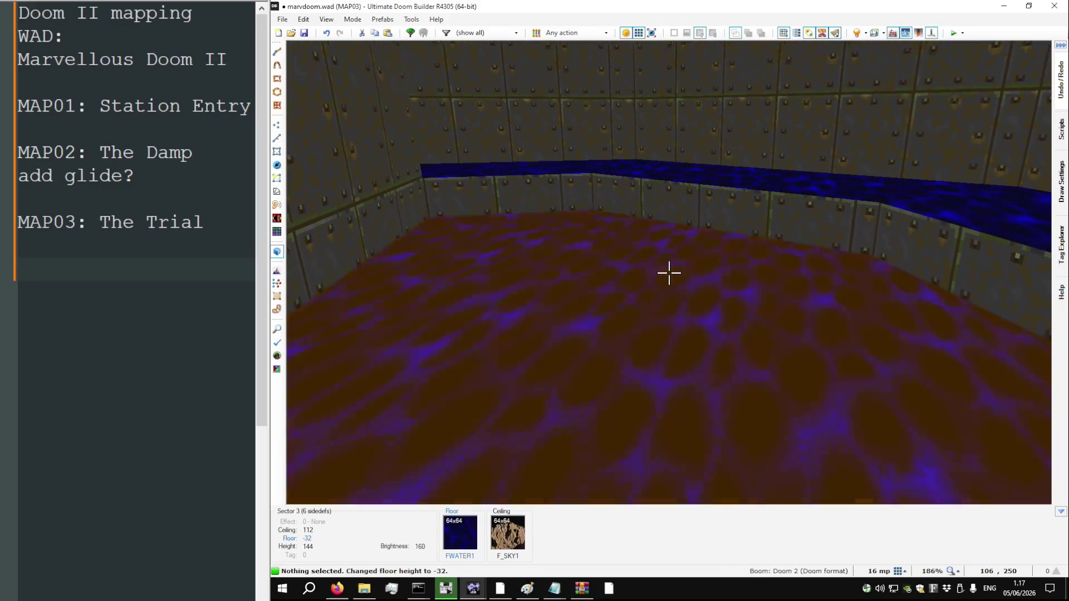
# Draw a line across the top of the ring to split off a new sector
pyautogui.press('v')
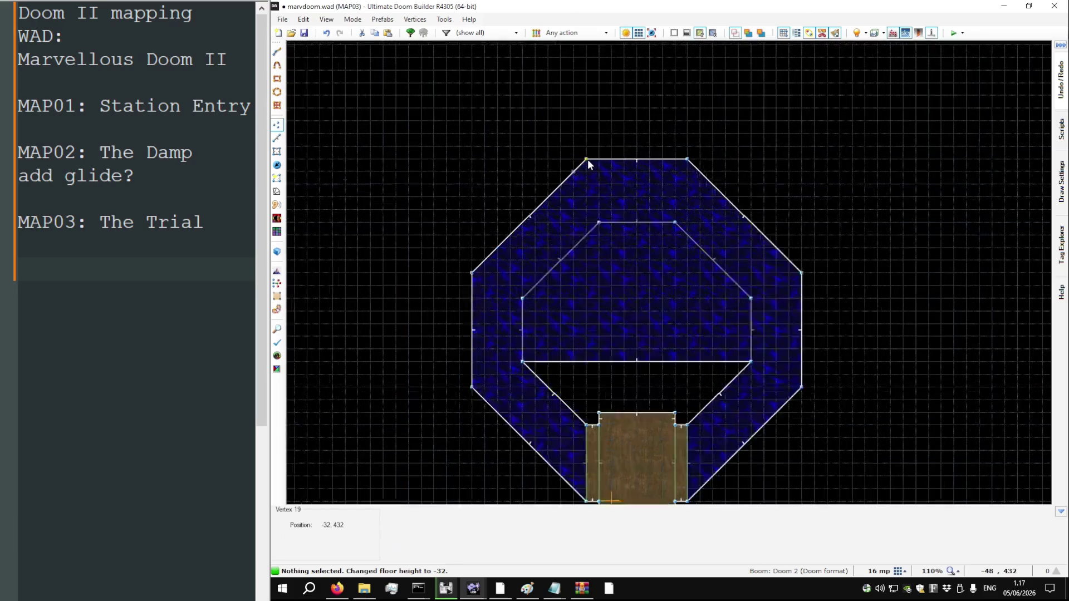
pyautogui.scroll(5, 587, 162)
pyautogui.scroll(-3, 617, 172)
pyautogui.press('d')
pyautogui.click(614, 178)
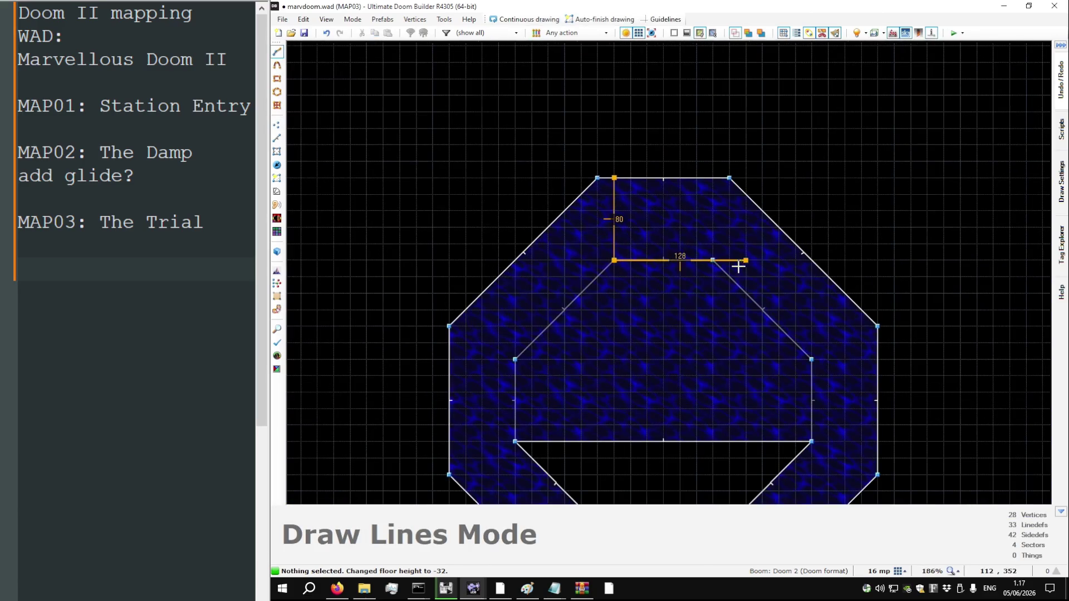
pyautogui.click(597, 178)
pyautogui.scroll(-5, 616, 172)
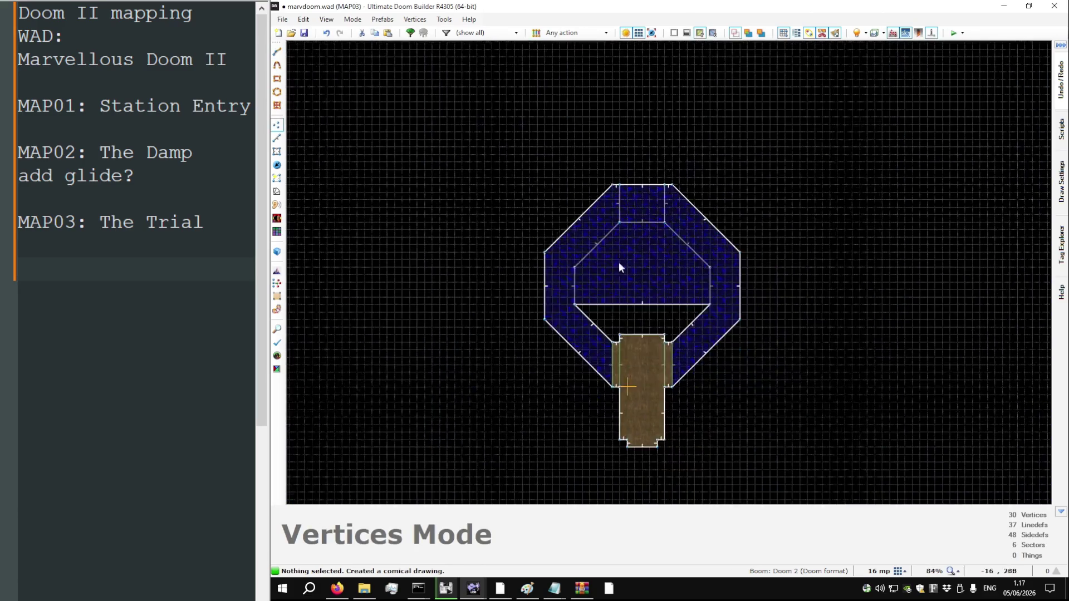
pyautogui.scroll(4, 609, 222)
# Draw a 128-unit rectangular alcove extending north from the octagon
pyautogui.press('d')
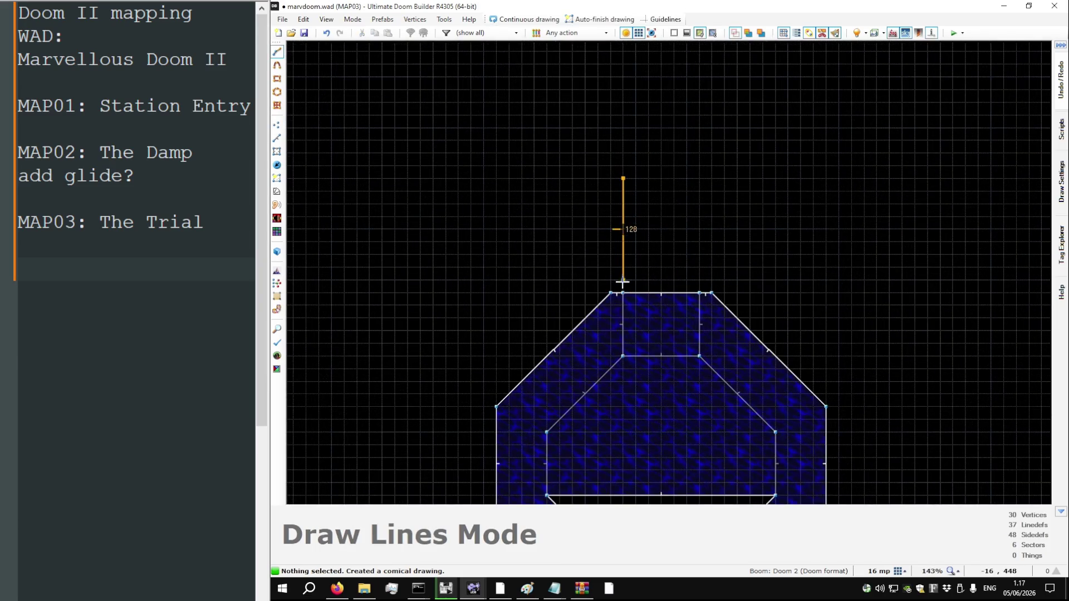
pyautogui.click(699, 178)
pyautogui.click(623, 178)
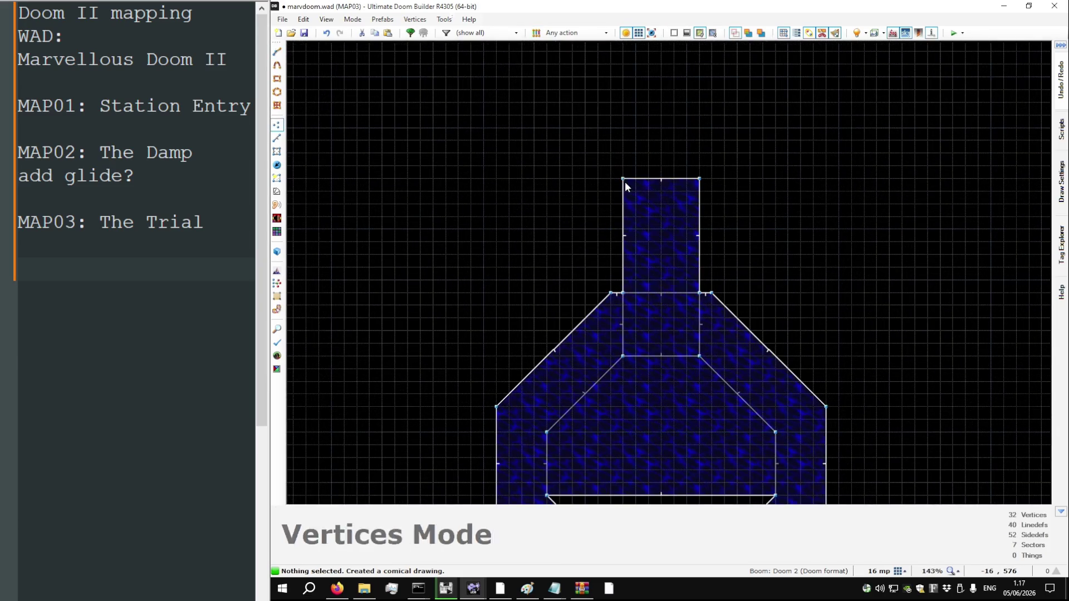
# Lower the new rectangular sector's floor to -56 and fill its missing wall textures with METAL2
pyautogui.press('w')
pyautogui.scroll(-4, 668, 273)
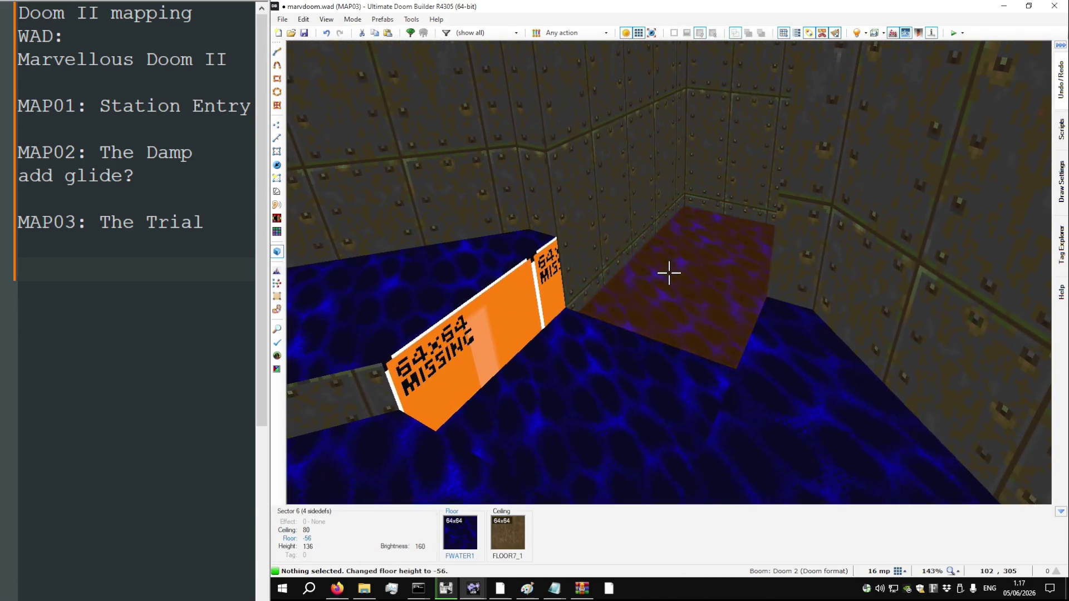
pyautogui.hotkey('ctrl', 'shift', 'v')
# Paste METAL2 onto the missing ledge textures by the yellow wall above the water
pyautogui.press('w')
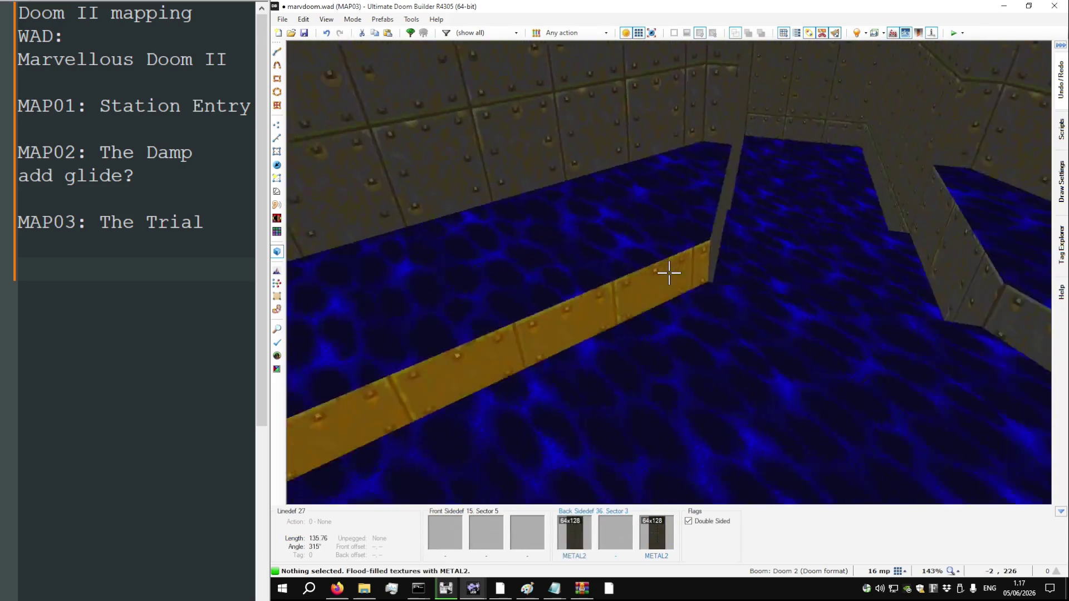
pyautogui.press('w')
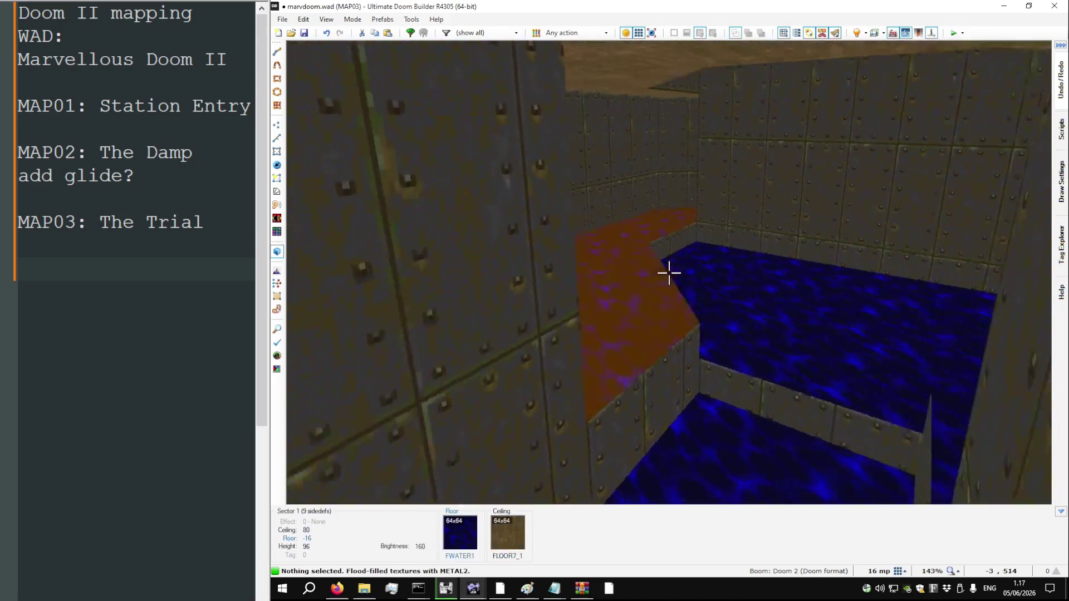
pyautogui.press('w')
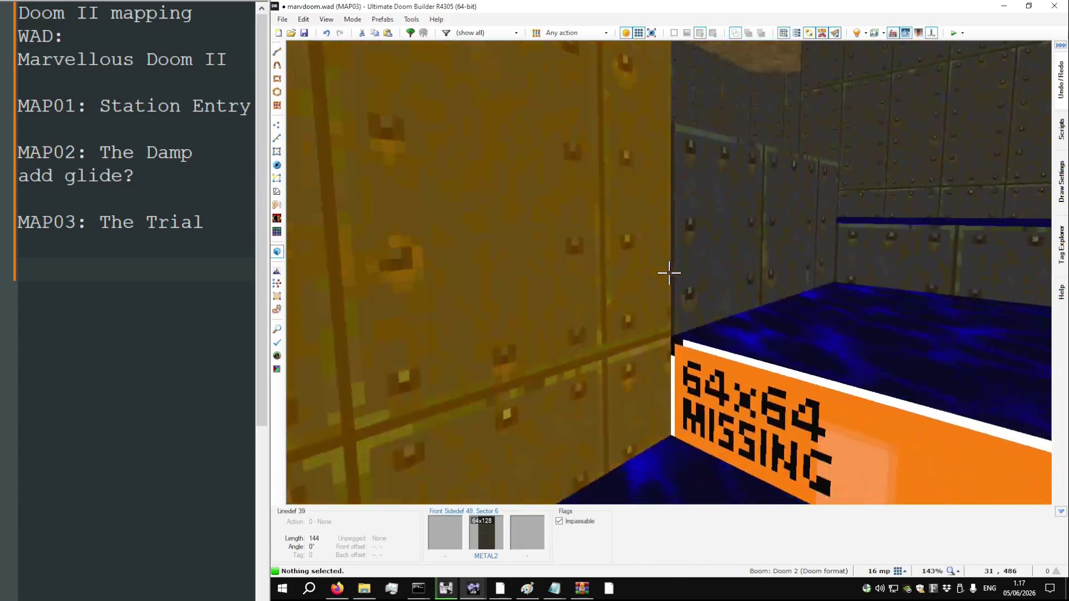
pyautogui.hotkey('ctrl', 'v')
pyautogui.press('s')
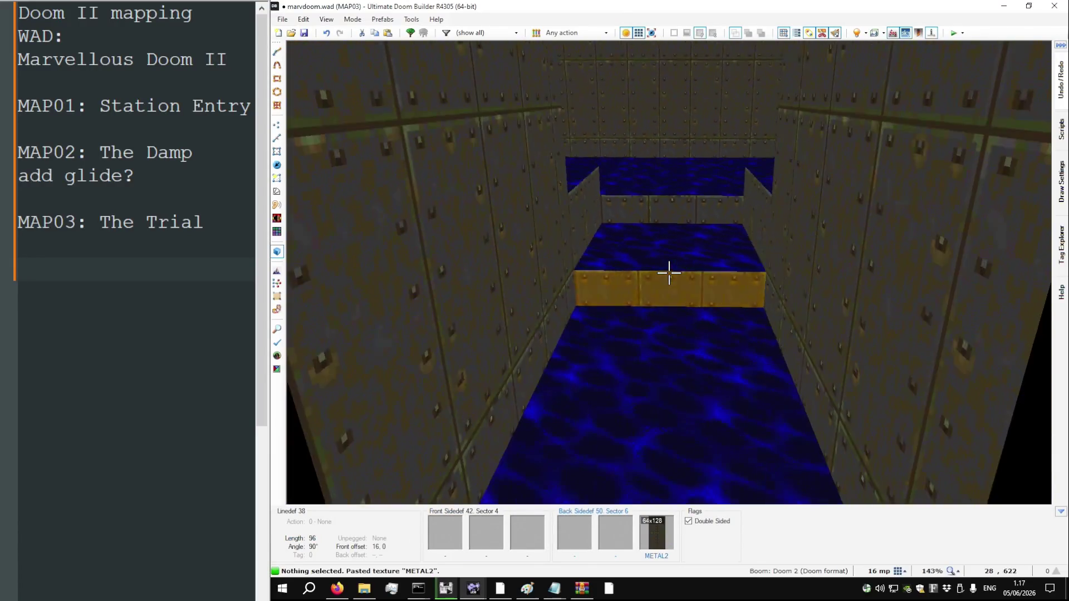
pyautogui.press('w')
# Check the start room door and corridor walls in 3D, then save the map from 2D
pyautogui.press('h')
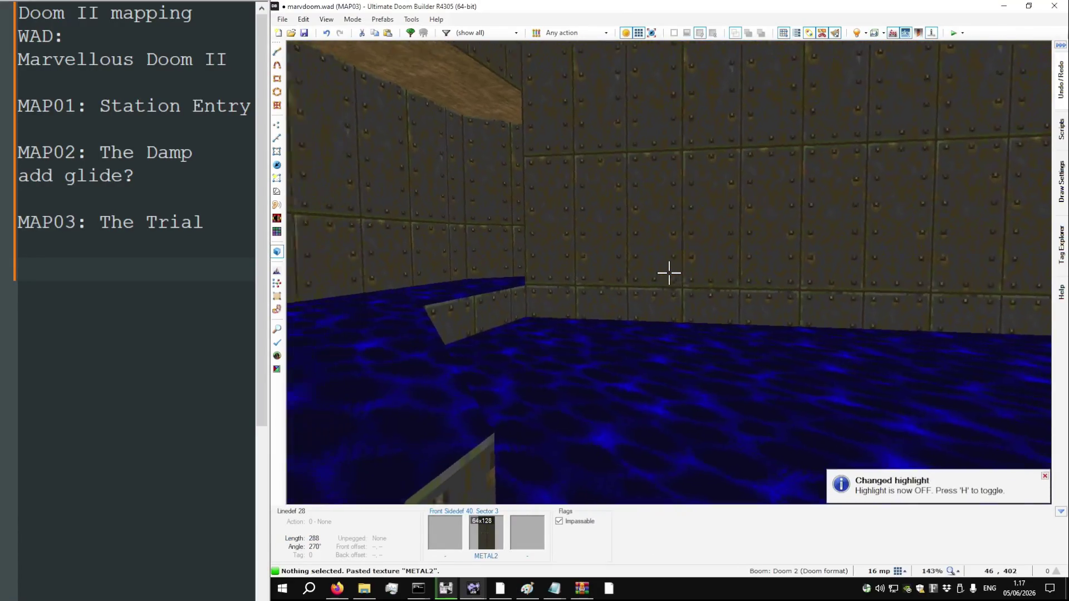
pyautogui.press('w')
pyautogui.press('w')
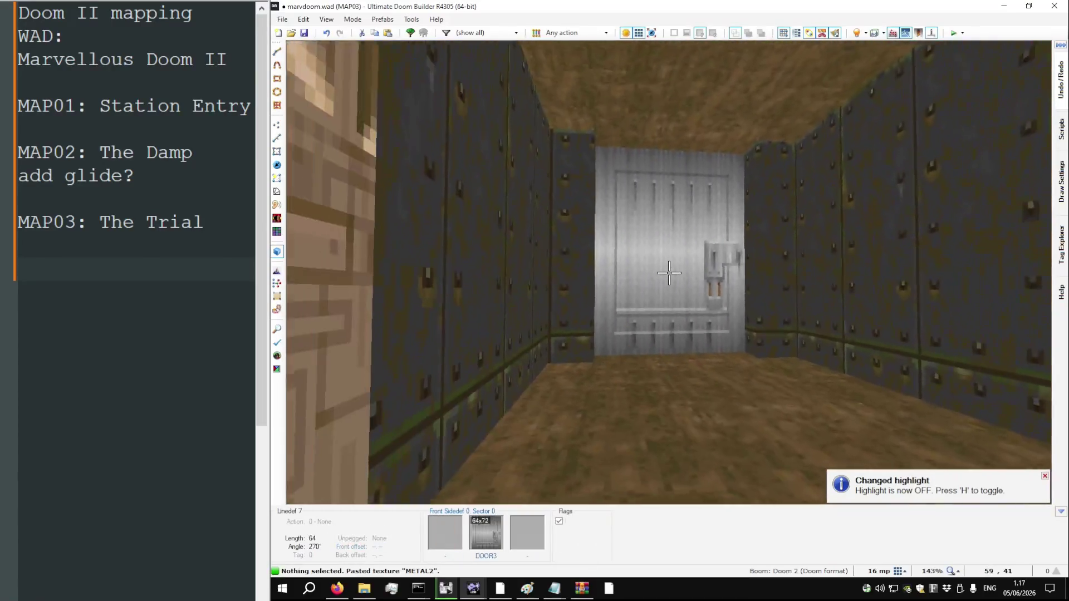
pyautogui.press('w')
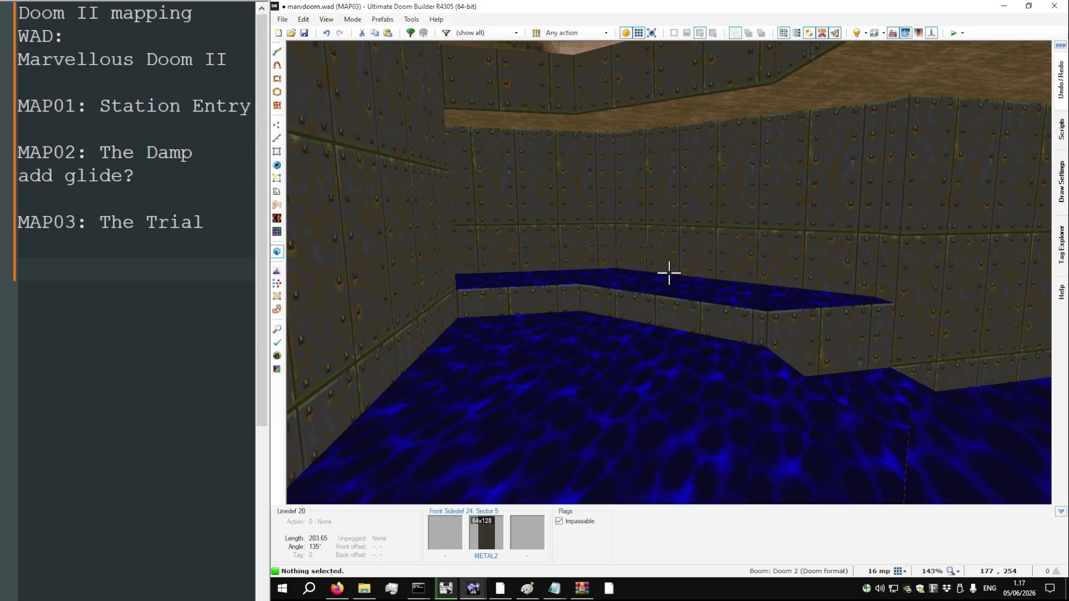
pyautogui.press('q')
pyautogui.hotkey('ctrl', 's')
pyautogui.scroll(-4, 670, 270)
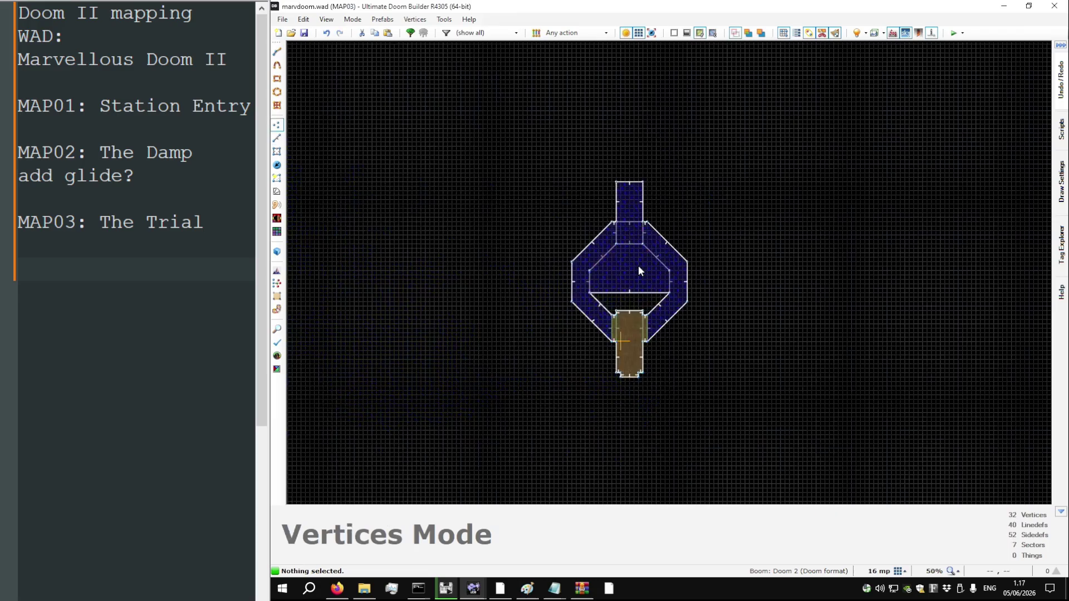
# Inspect the stone stairs in the 3D view
pyautogui.press('q')
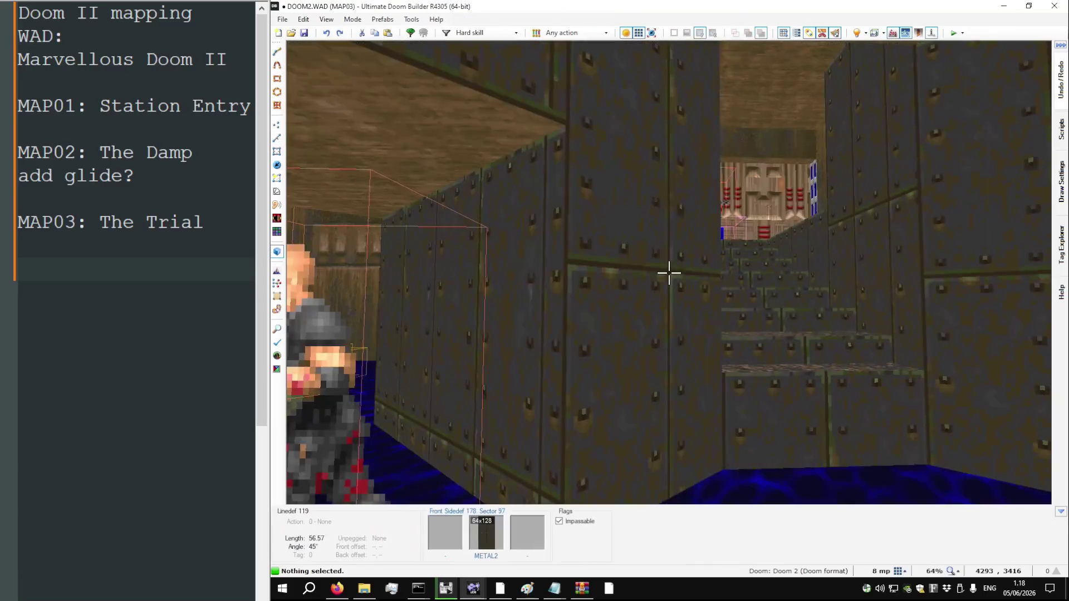
pyautogui.press('w')
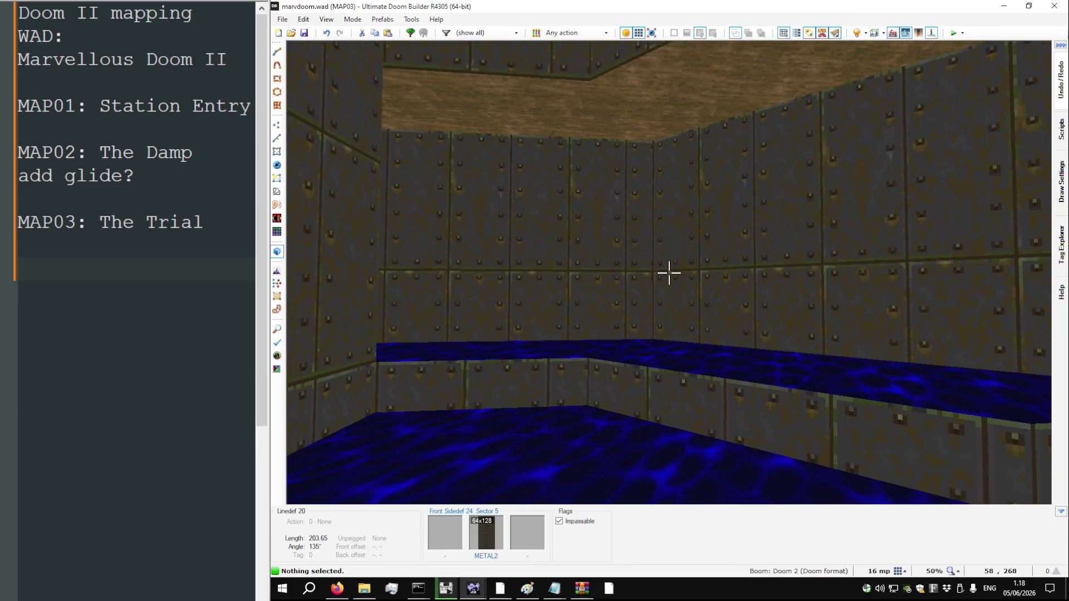
pyautogui.press('q')
# Lower the water ring sector's floor to -48 and paste the MFLR8_2 flat onto the ledge floor
pyautogui.press('s')
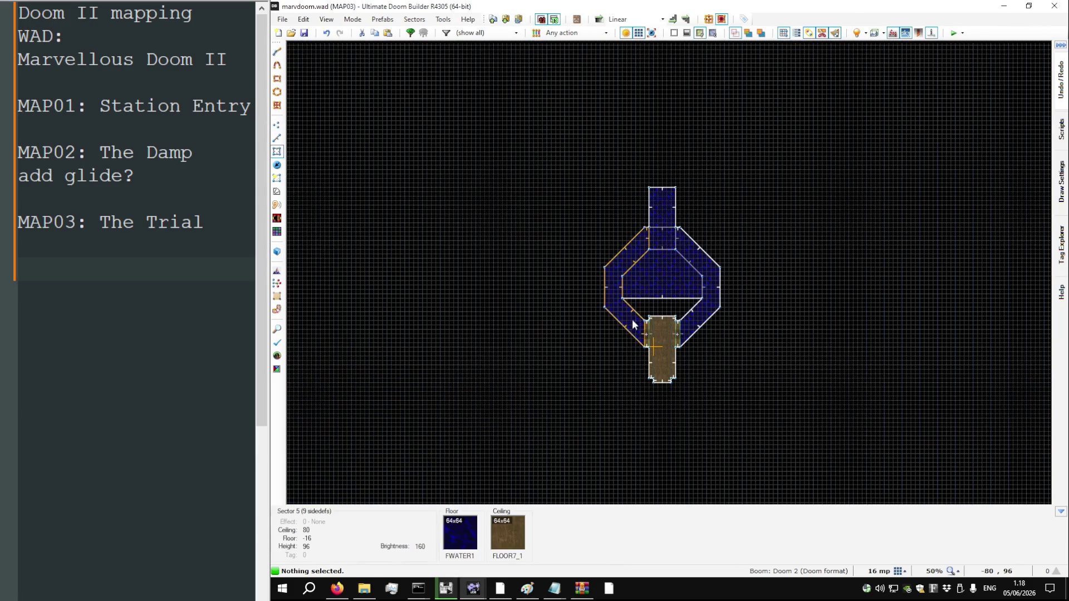
pyautogui.rightClick(632, 324)
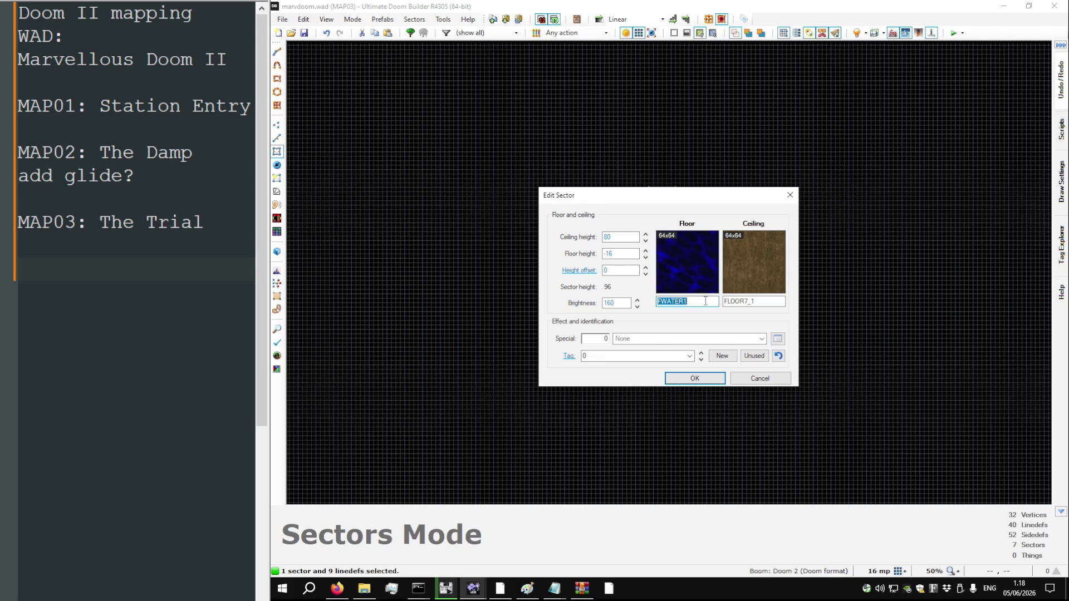
pyautogui.write('MFLR8_')
pyautogui.press('Escape')
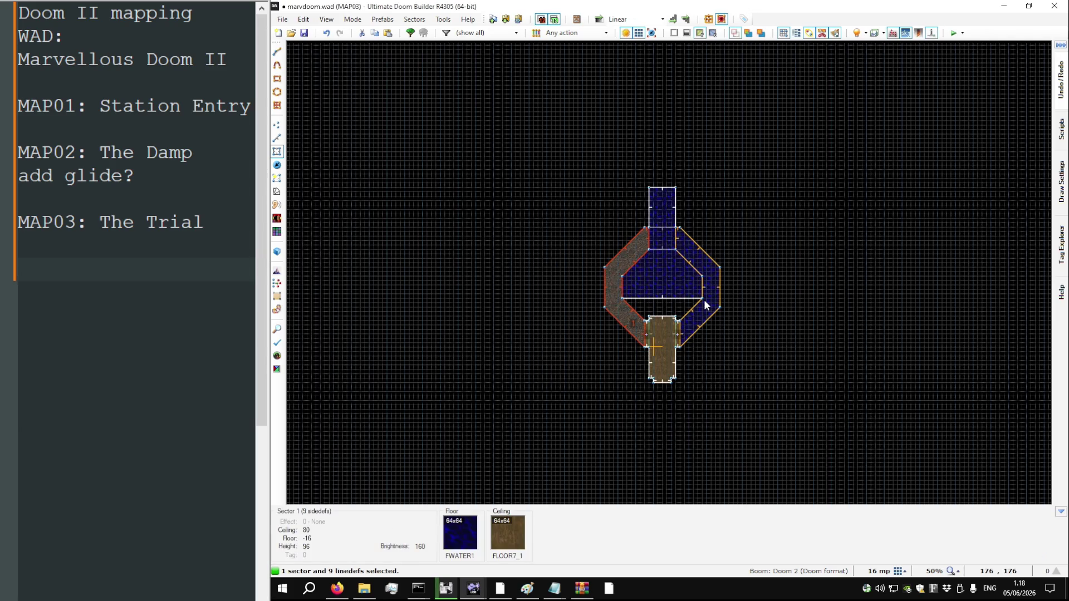
pyautogui.press('w')
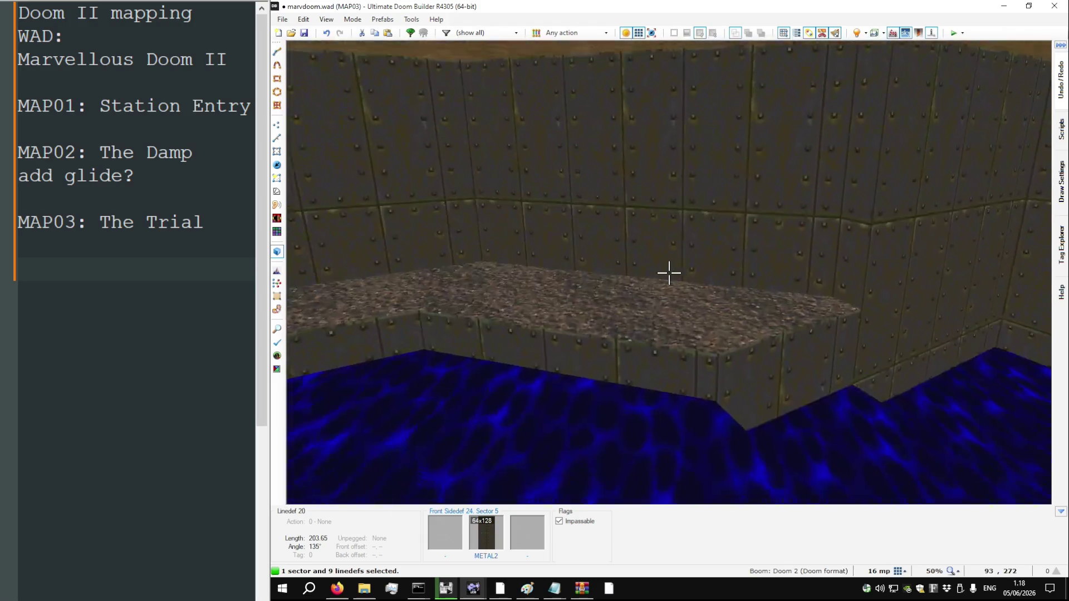
pyautogui.scroll(-2, 669, 273)
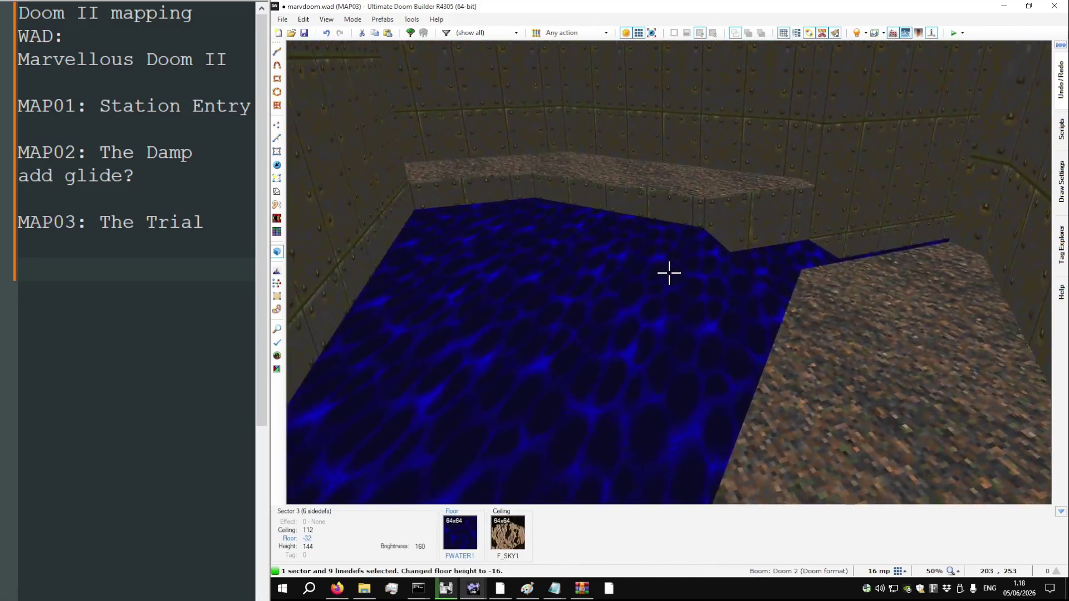
pyautogui.hotkey('ctrl', 'v')
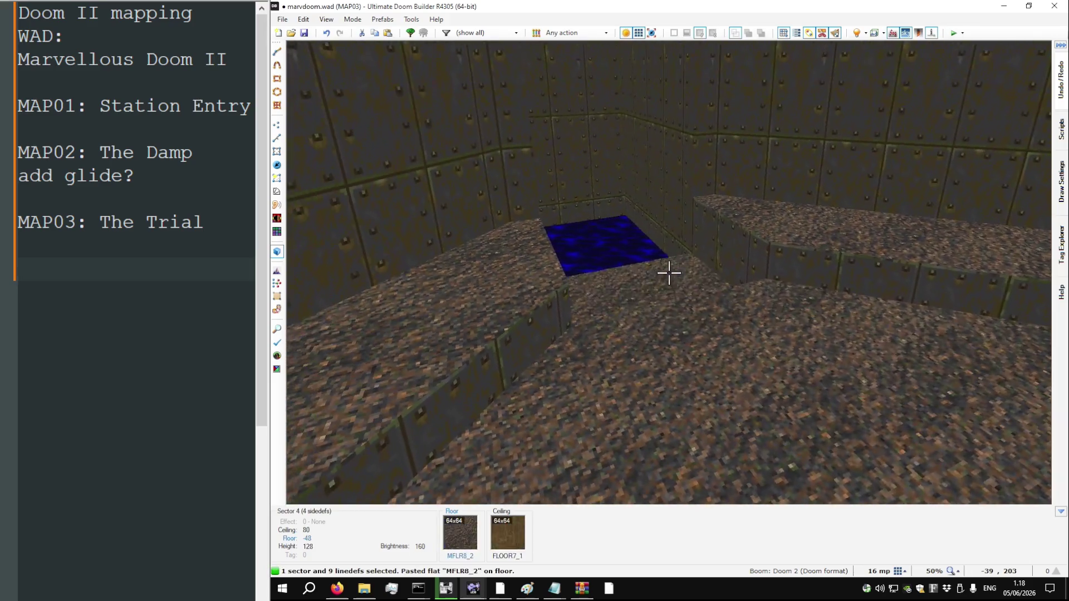
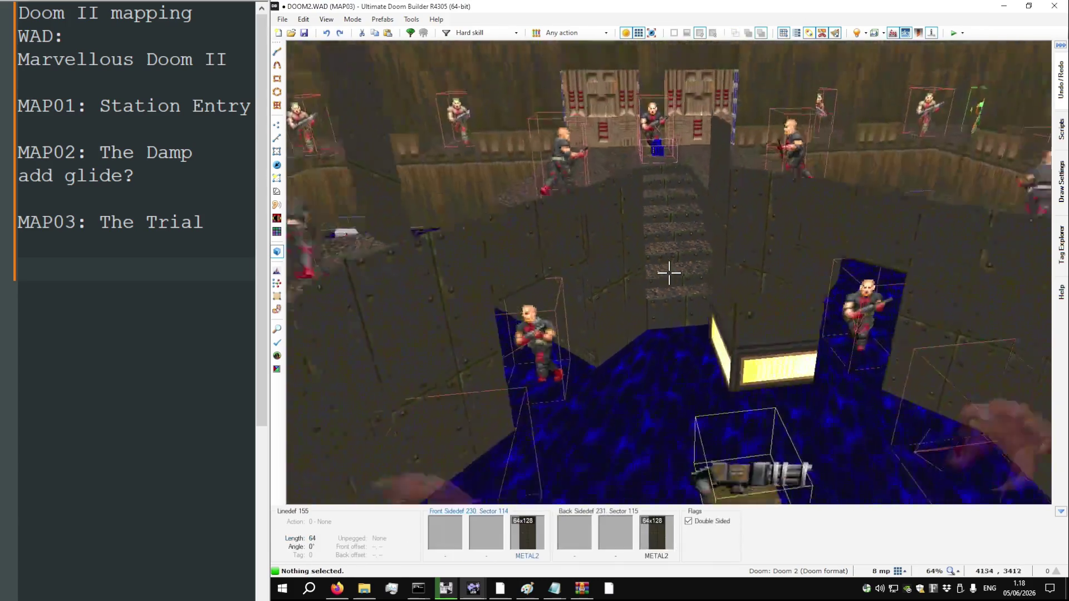
# Fly the 3D camera back over the water floor of Doom II MAP03
pyautogui.press('s')
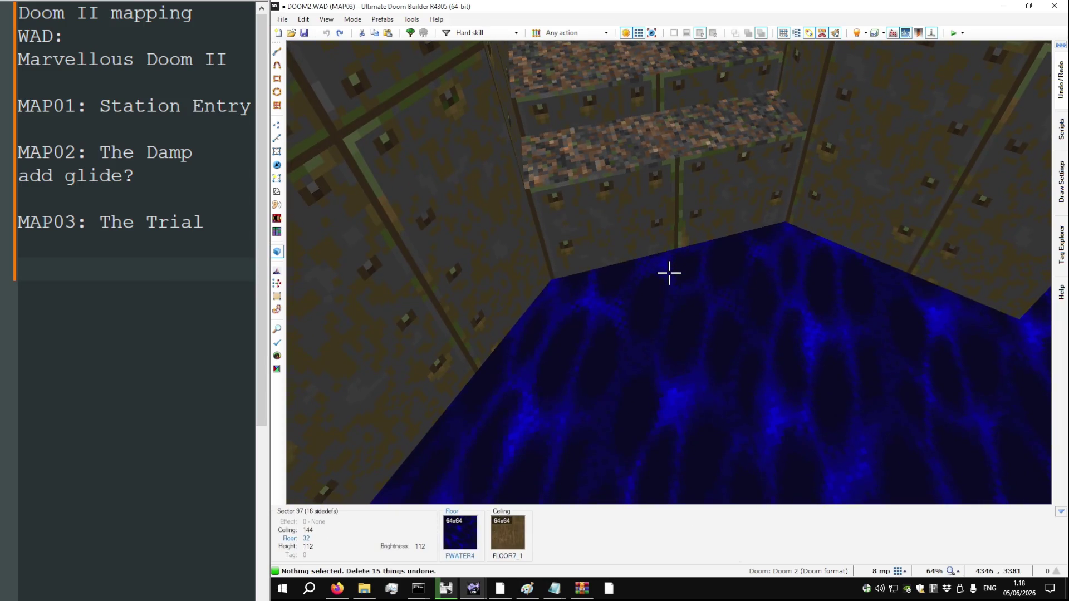
# Fly up the stairs and through the map's other areas in 3D, then exit to 2D
pyautogui.press('s')
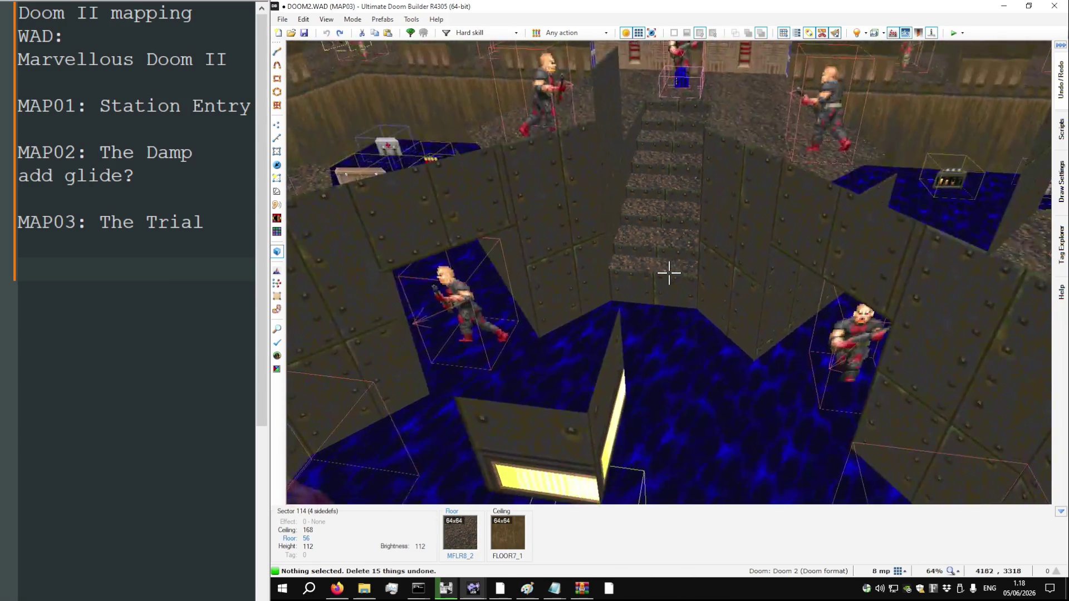
pyautogui.press('w')
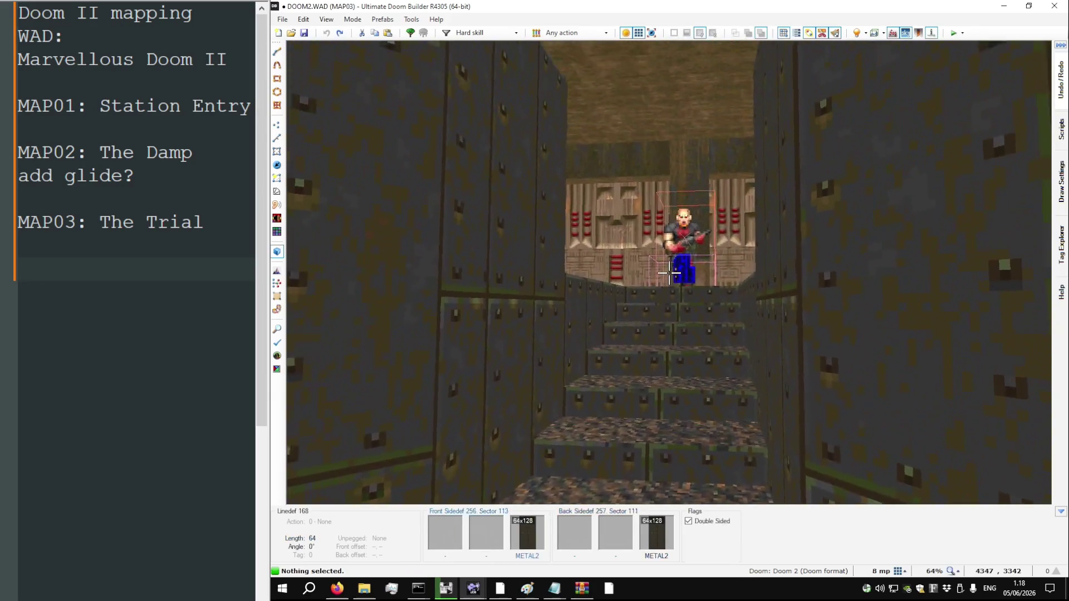
pyautogui.press('w')
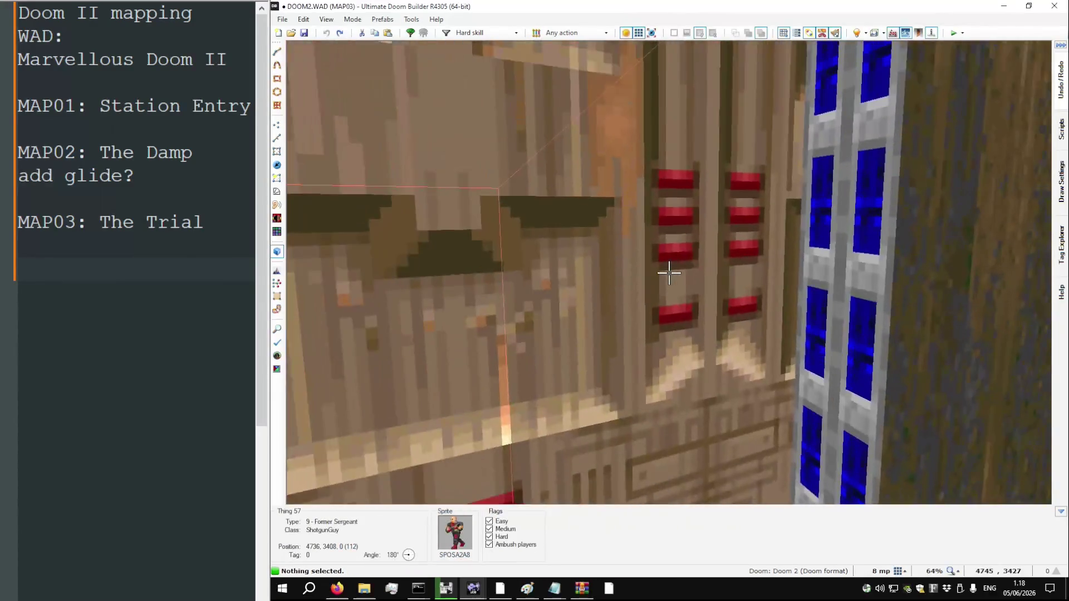
pyautogui.press('w')
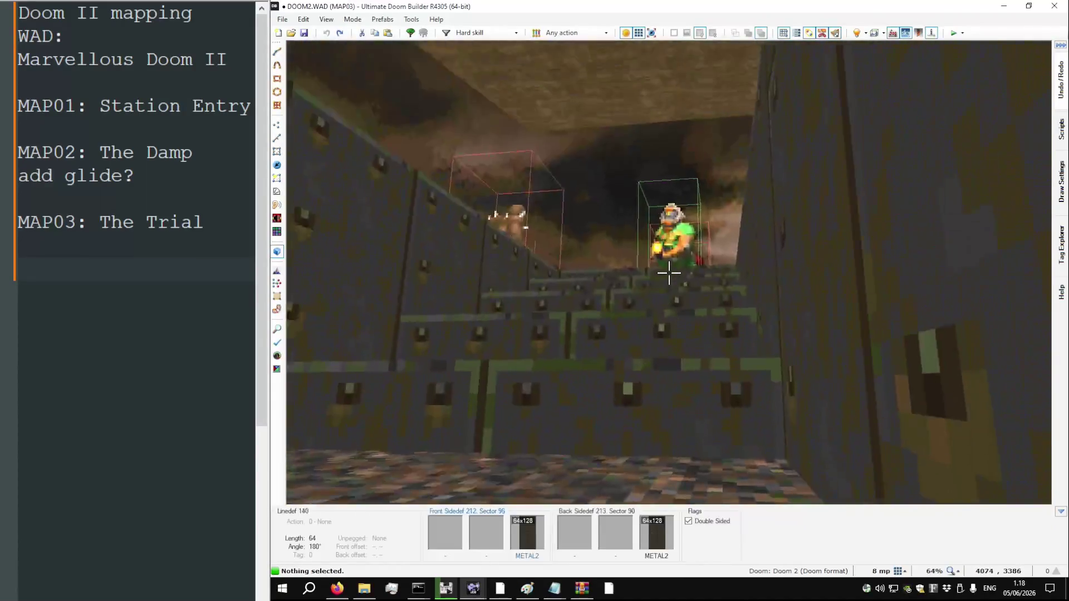
pyautogui.press('w')
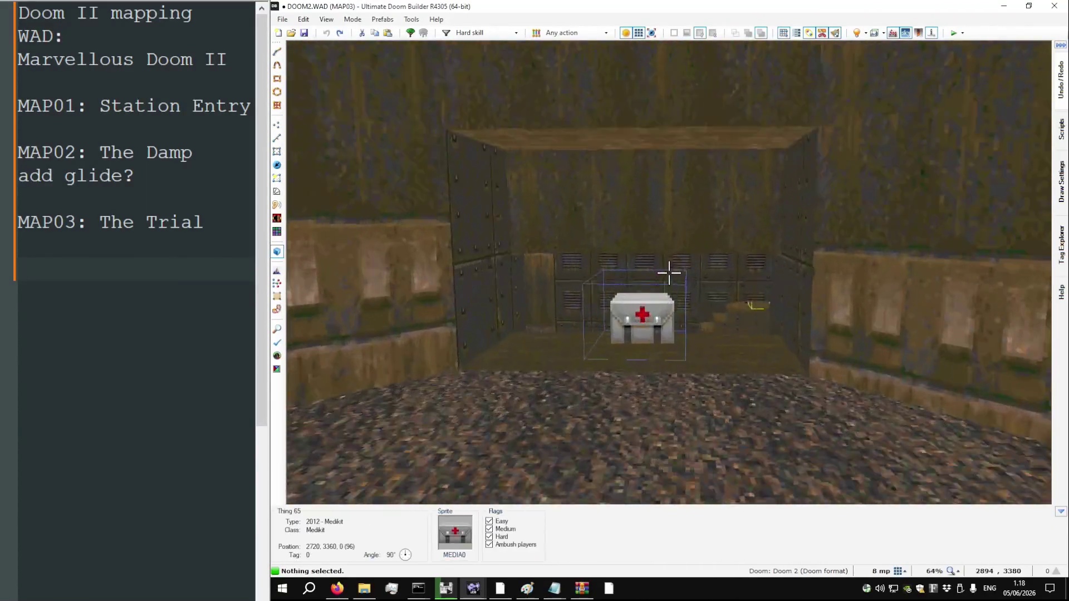
pyautogui.press('w')
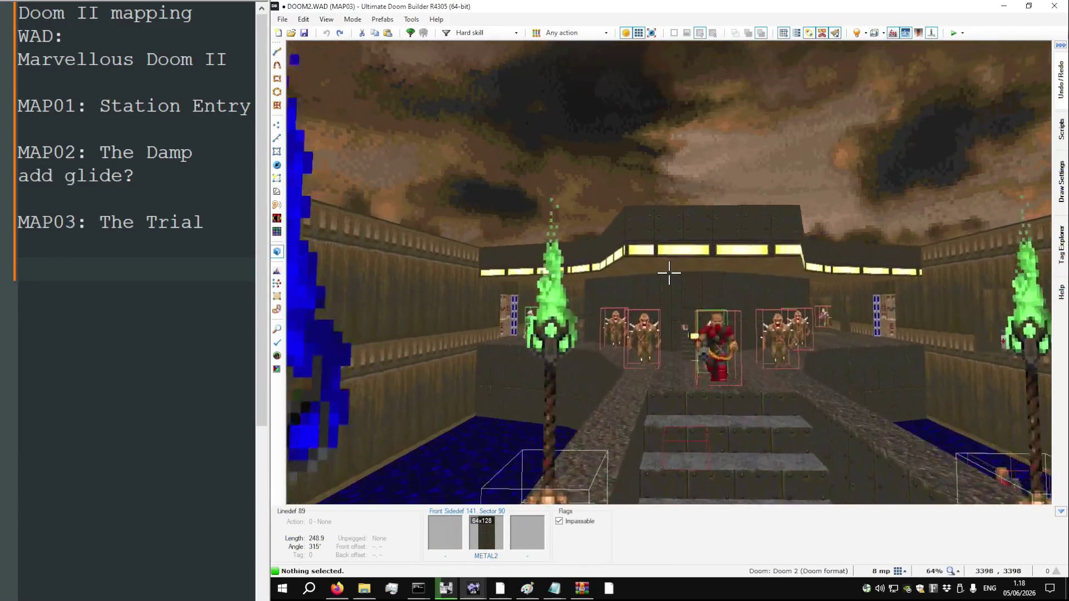
pyautogui.press('w')
pyautogui.press('q')
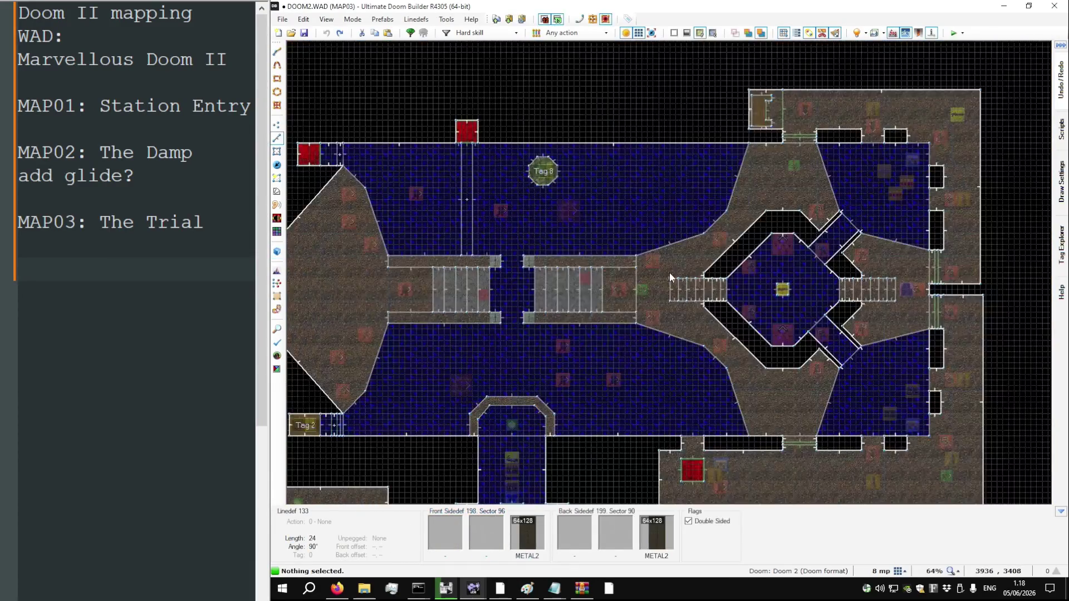
# Zoom out to survey the whole Doom II MAP03 layout
pyautogui.scroll(-5, 670, 277)
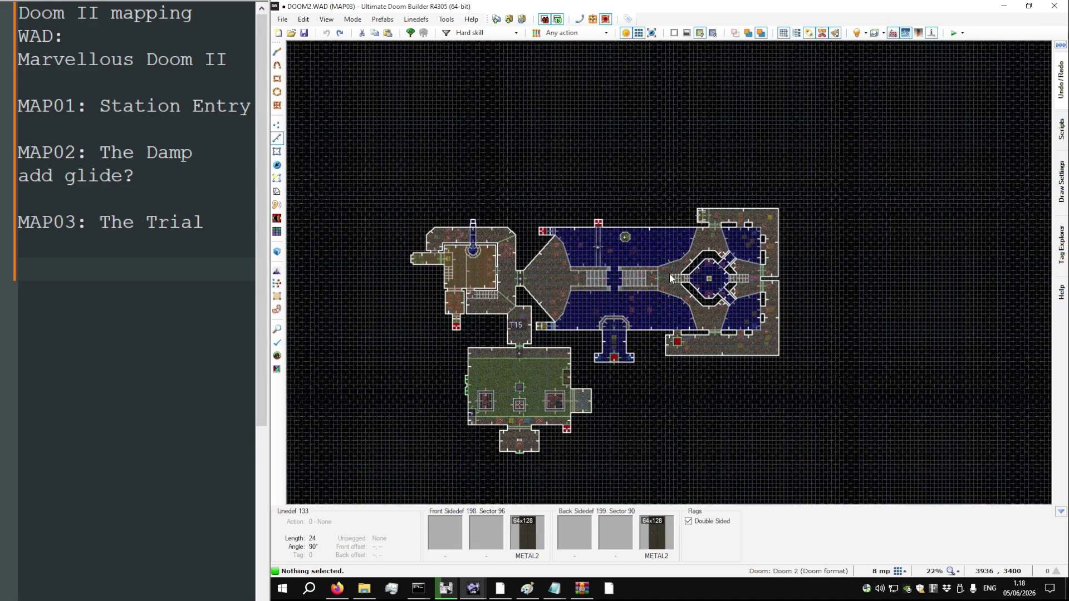
pyautogui.scroll(6, 724, 274)
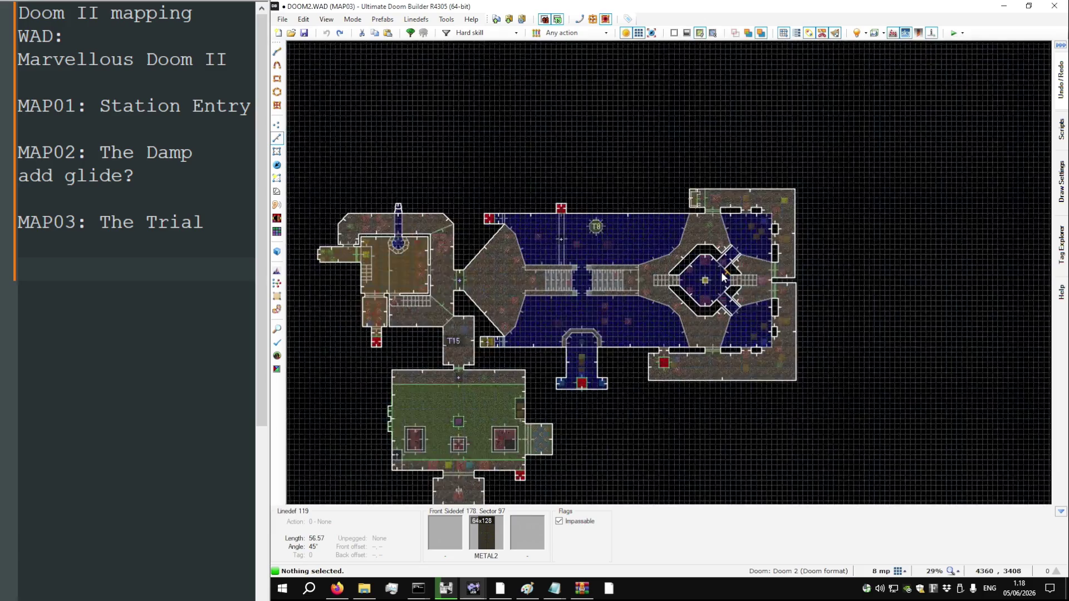
pyautogui.press('q')
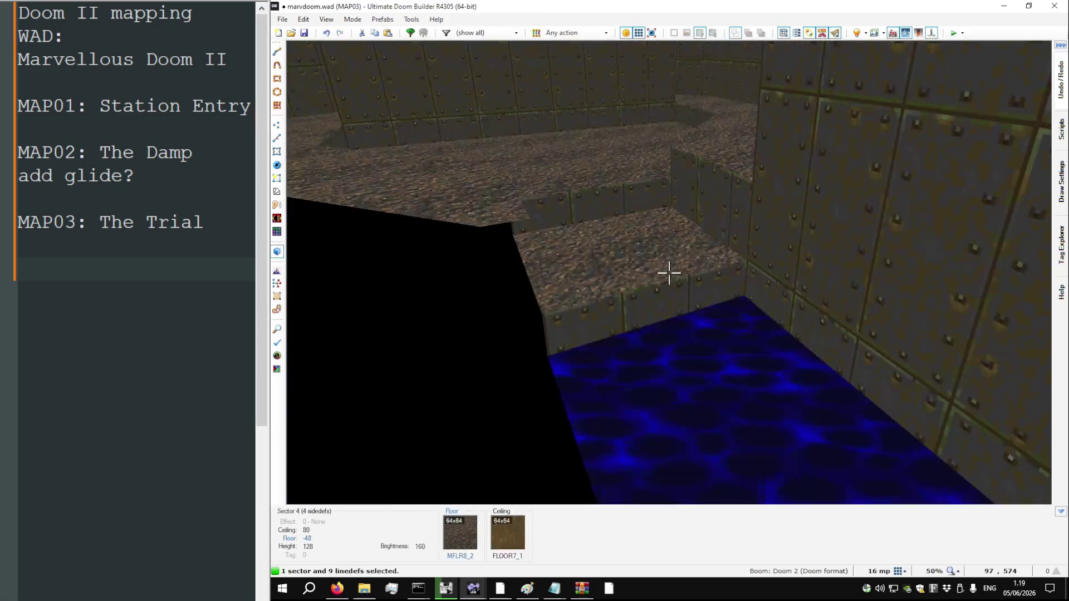
pyautogui.press('q')
pyautogui.scroll(-5, 506, 256)
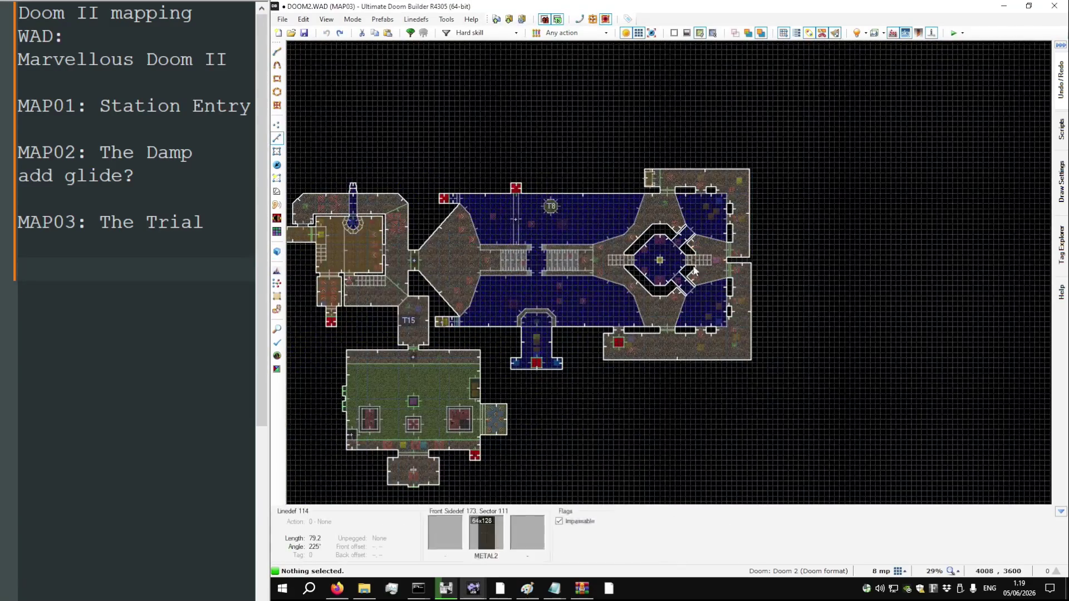
pyautogui.scroll(-3, 755, 269)
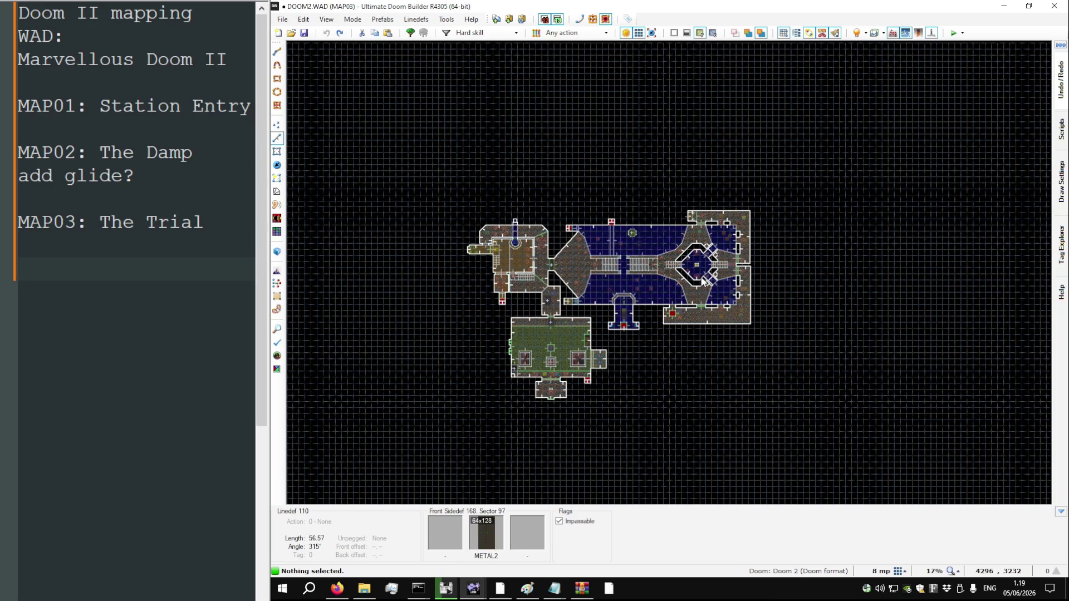
# Switch past Midi Player to the marvdoom.wad MAP03 editor window
pyautogui.hotkey('alt', 'Tab')
pyautogui.hotkey('alt', 'Tab')
pyautogui.hotkey('alt', 'Tab')
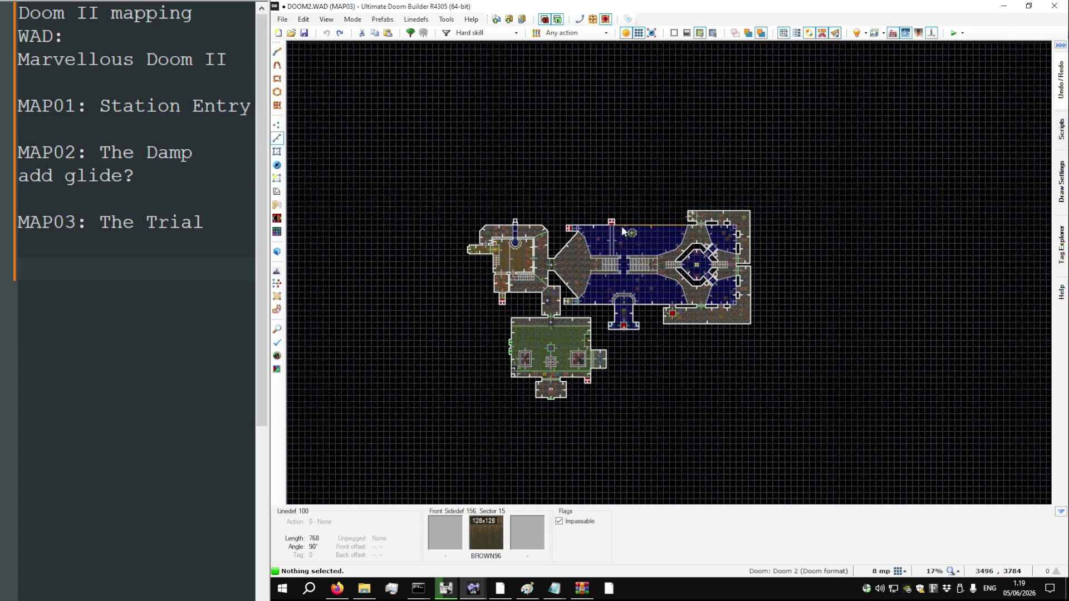
pyautogui.press('t')
pyautogui.scroll(4, 602, 240)
pyautogui.scroll(4, 547, 212)
pyautogui.scroll(-8, 553, 197)
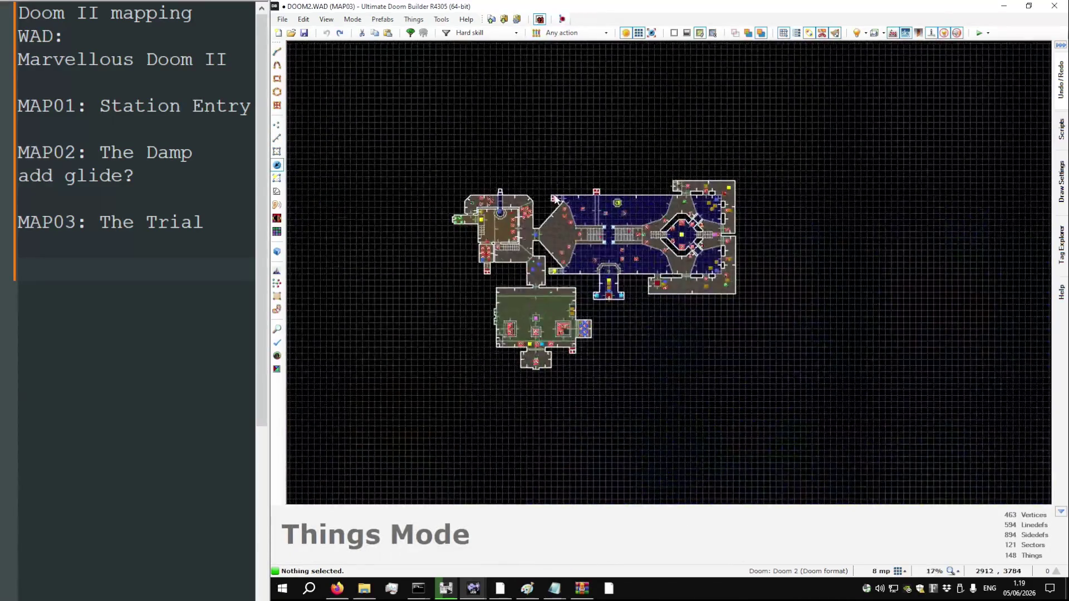
pyautogui.scroll(3, 534, 224)
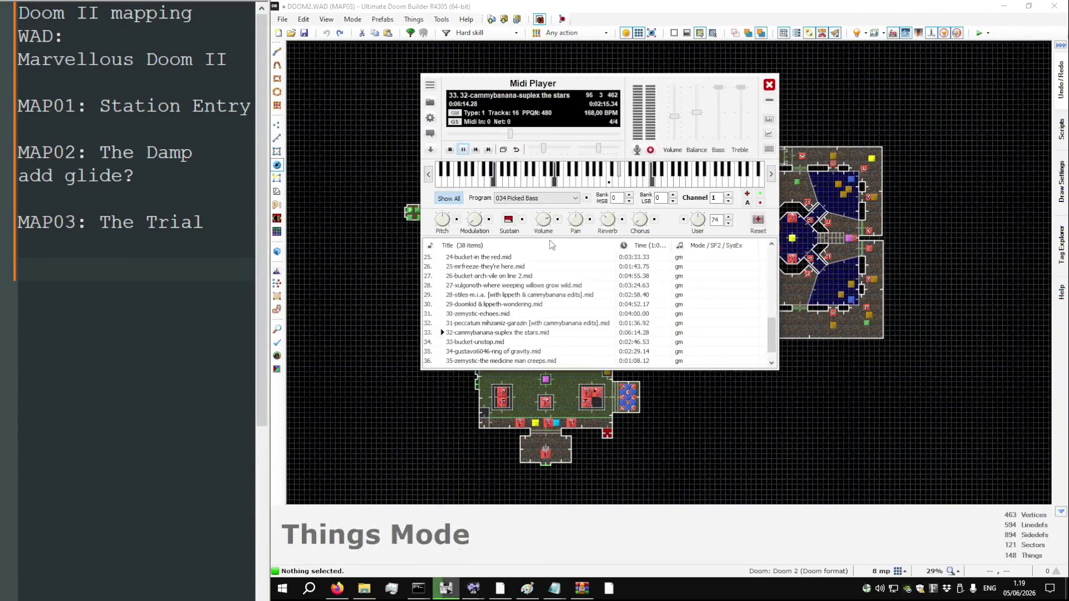
pyautogui.hotkey('alt', 'Tab')
# Return to the 2D map and clear the sector selection
pyautogui.press('q')
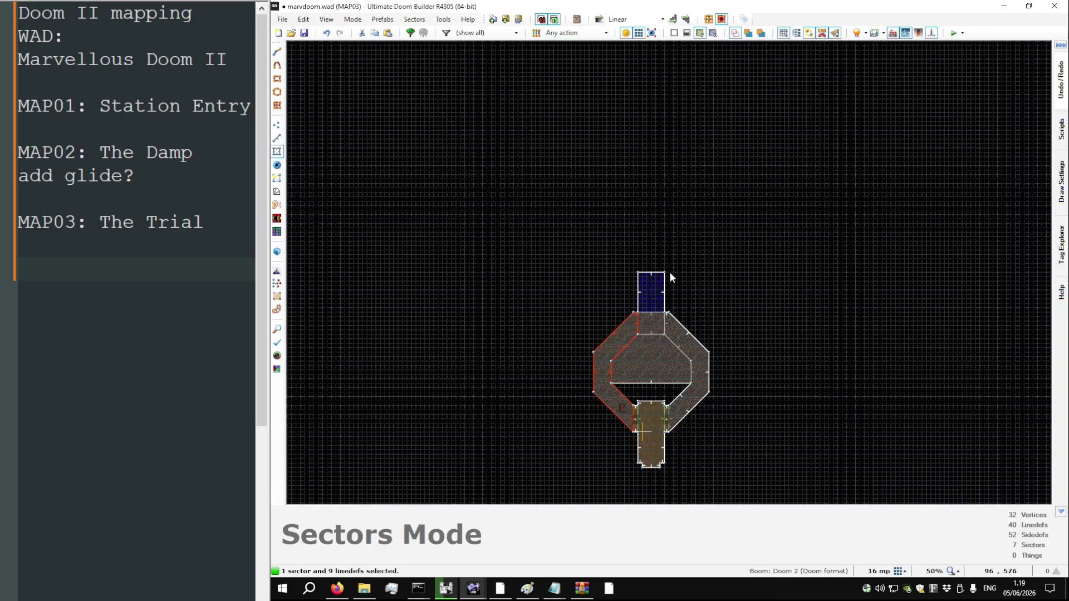
pyautogui.click(619, 246)
pyautogui.scroll(3, 646, 379)
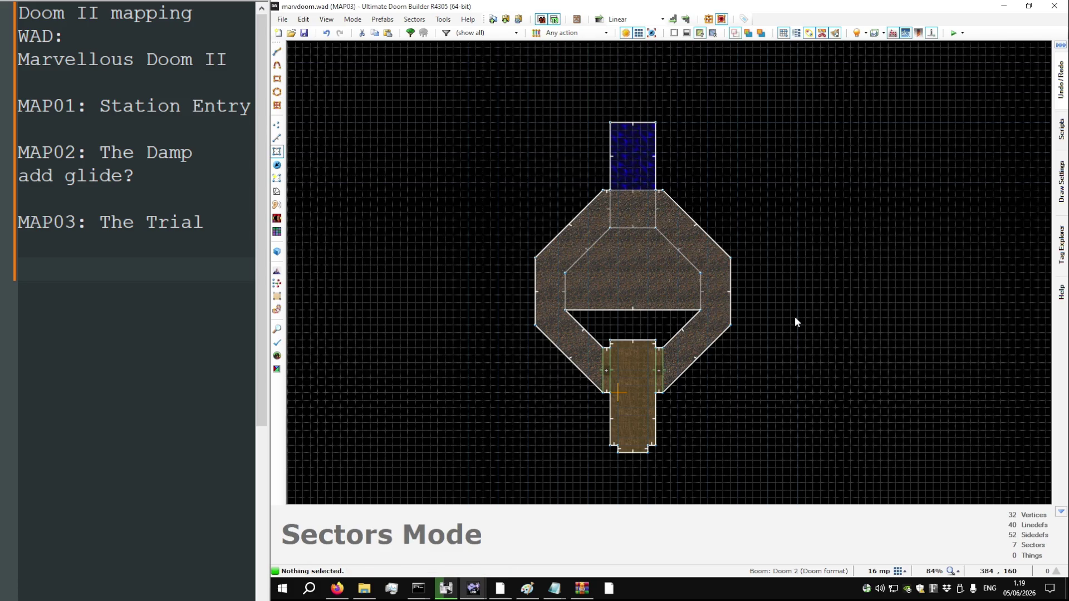
# View Midi Player's About details (version 6.0), close them, and return to the editor
pyautogui.hotkey('alt', 'Tab')
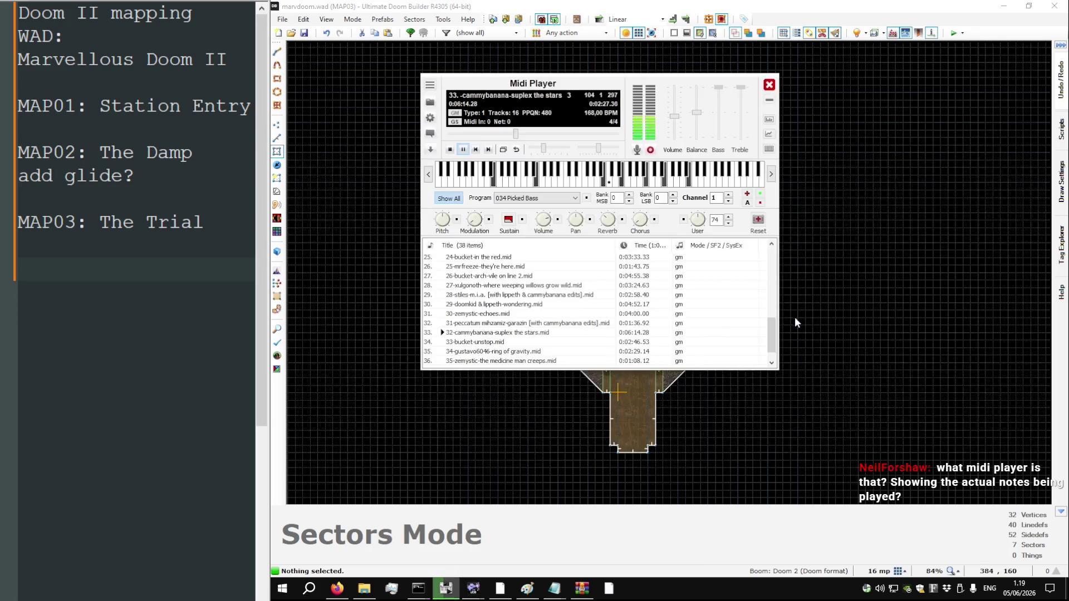
pyautogui.click(430, 85)
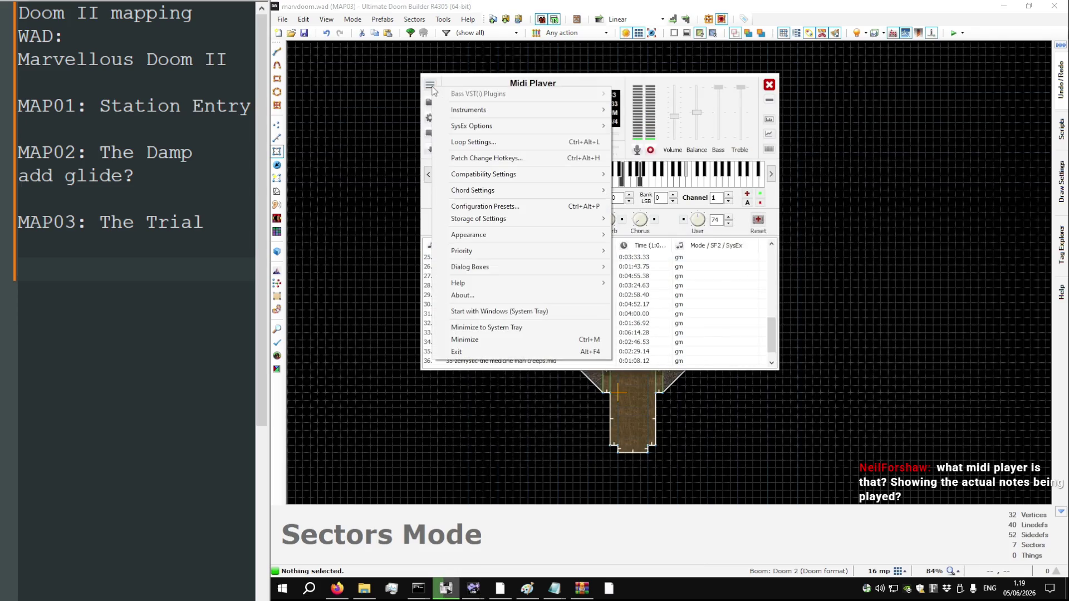
pyautogui.click(494, 295)
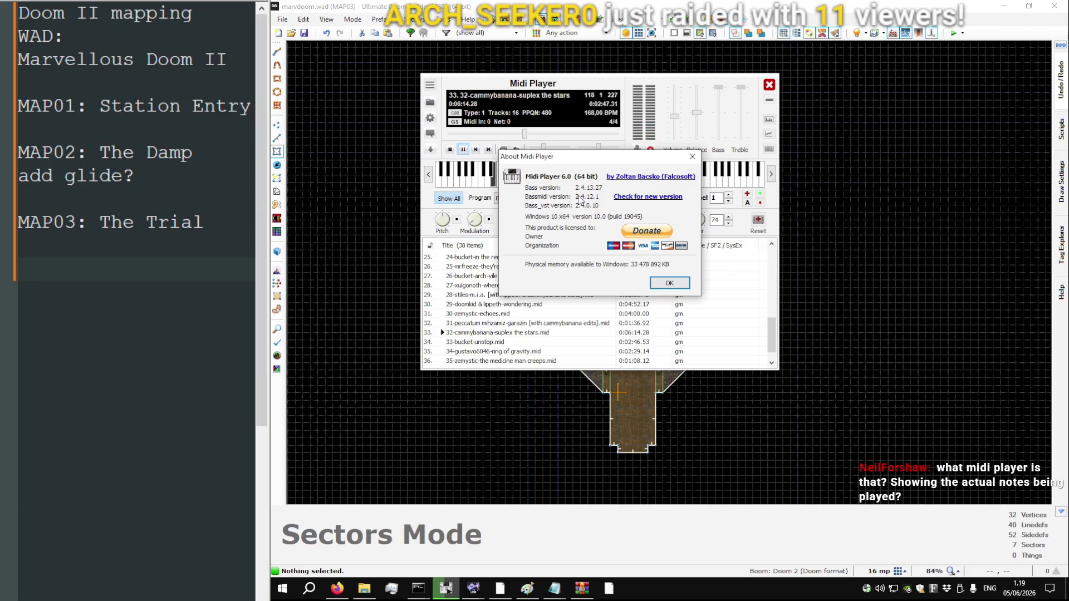
pyautogui.press('Escape')
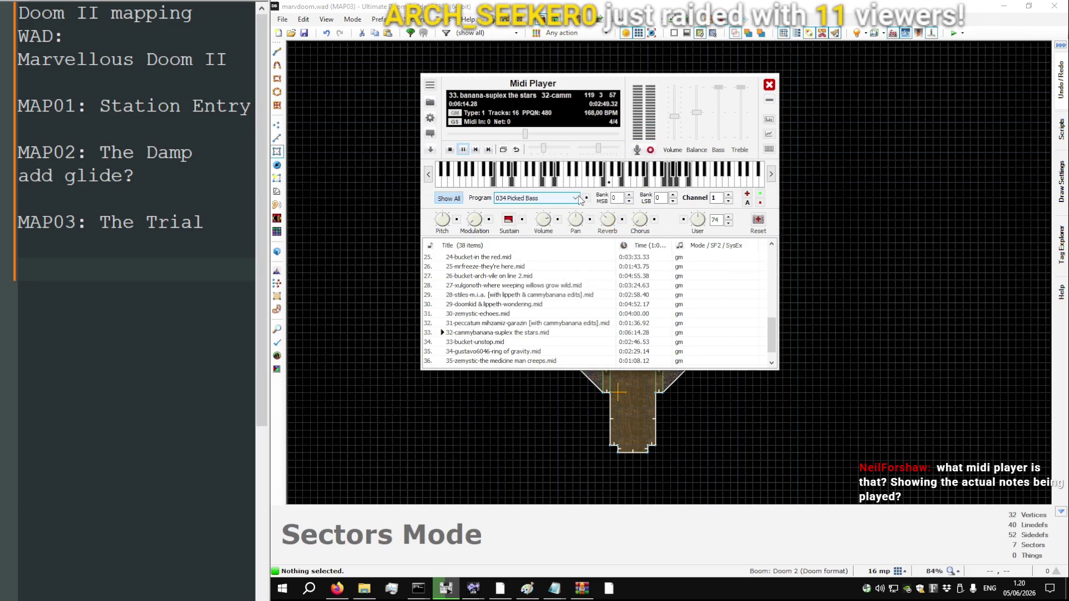
pyautogui.click(755, 4)
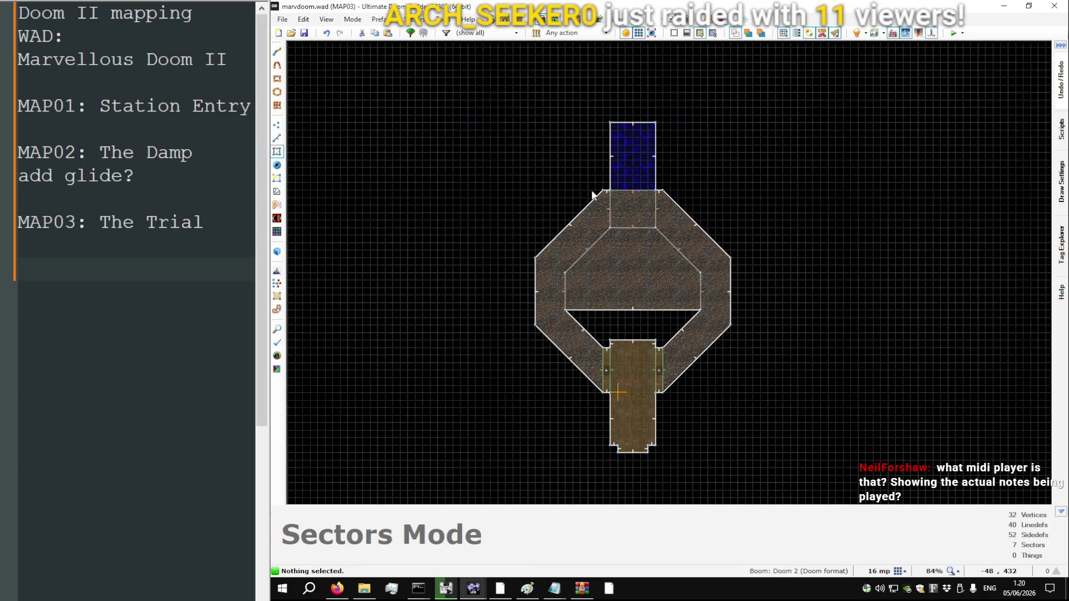
# Place a Blue armor thing by the water strip, delete it, then start a line there
pyautogui.scroll(2, 596, 323)
pyautogui.press('t')
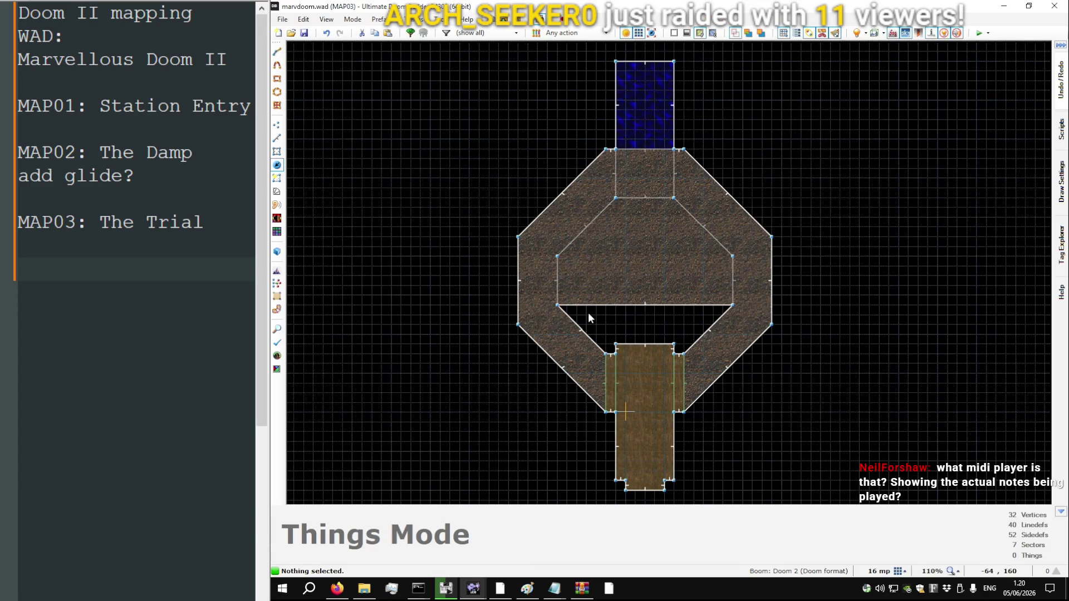
pyautogui.scroll(-2, 588, 314)
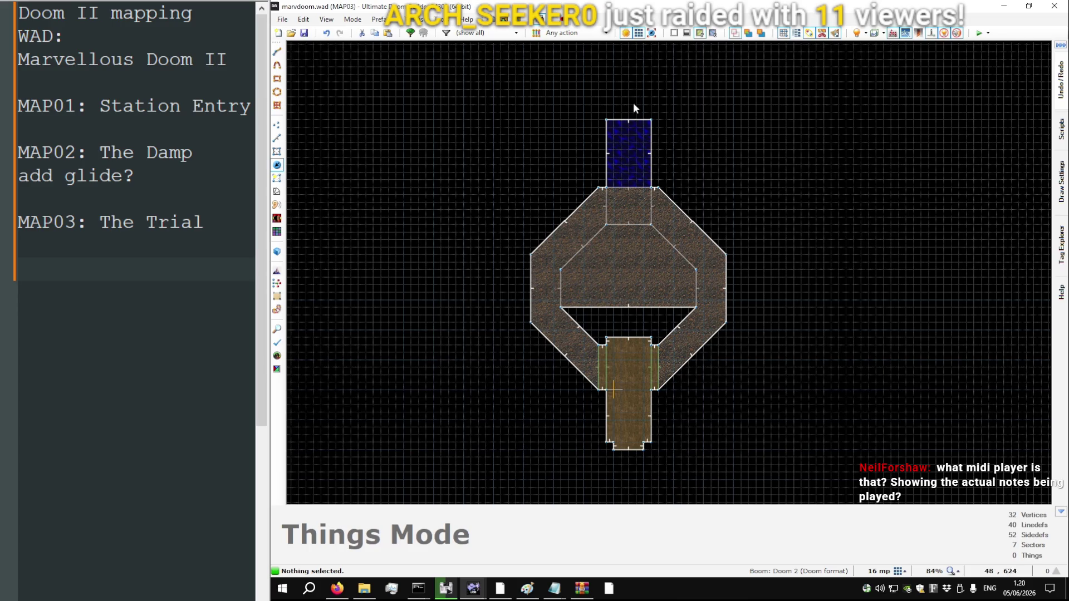
pyautogui.scroll(-3, 605, 286)
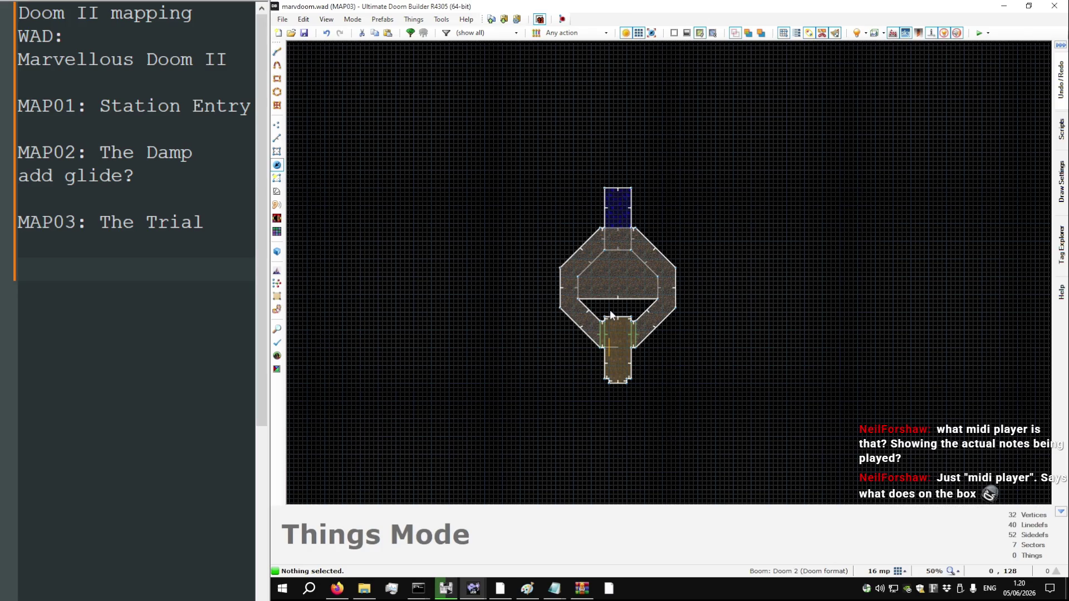
pyautogui.scroll(5, 579, 193)
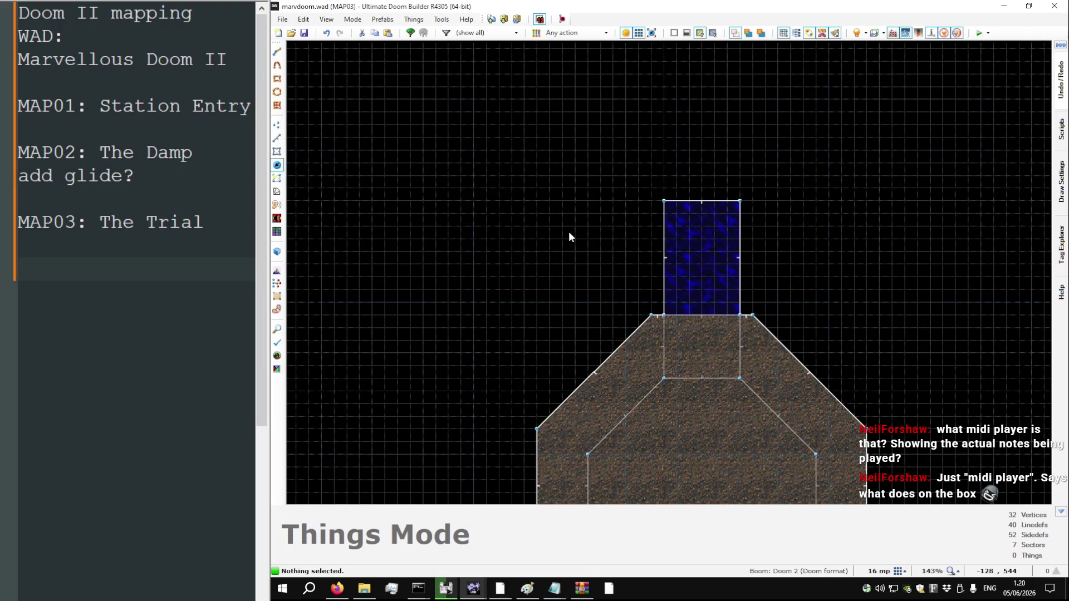
pyautogui.press('Insert')
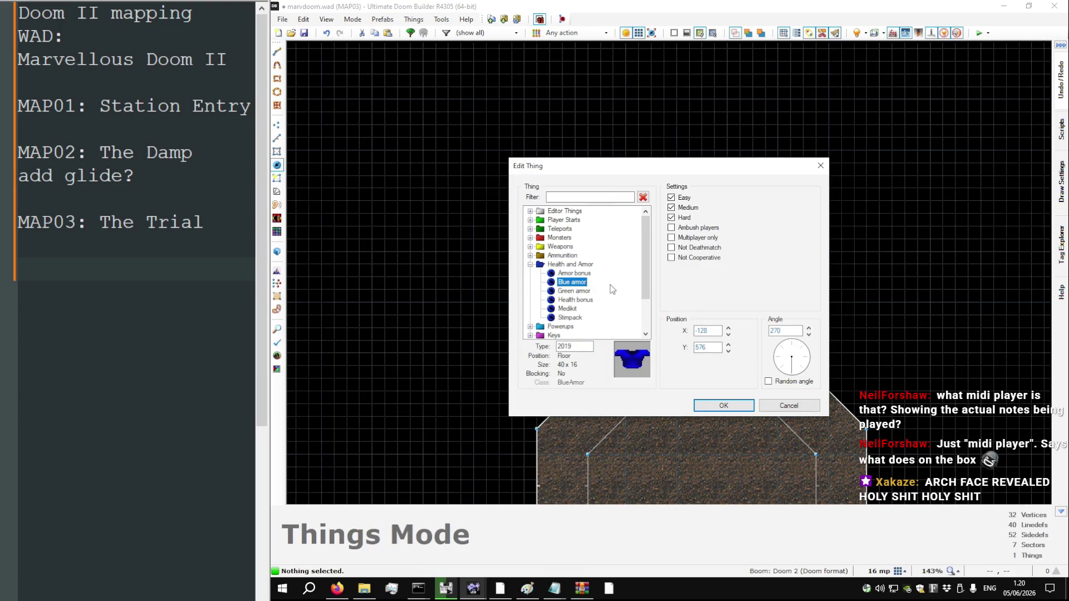
pyautogui.press('Return')
pyautogui.press('Delete')
pyautogui.press('l')
pyautogui.press('Insert')
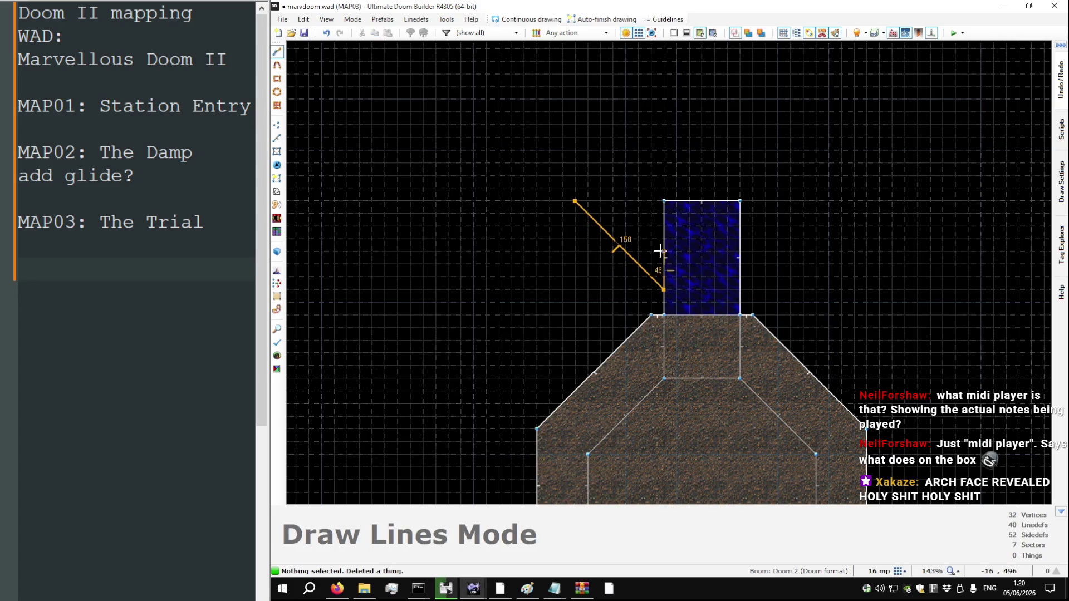
# Draw the angled walls and 704-by-576 room outline off the water strip, closing the sector
pyautogui.click(740, 288)
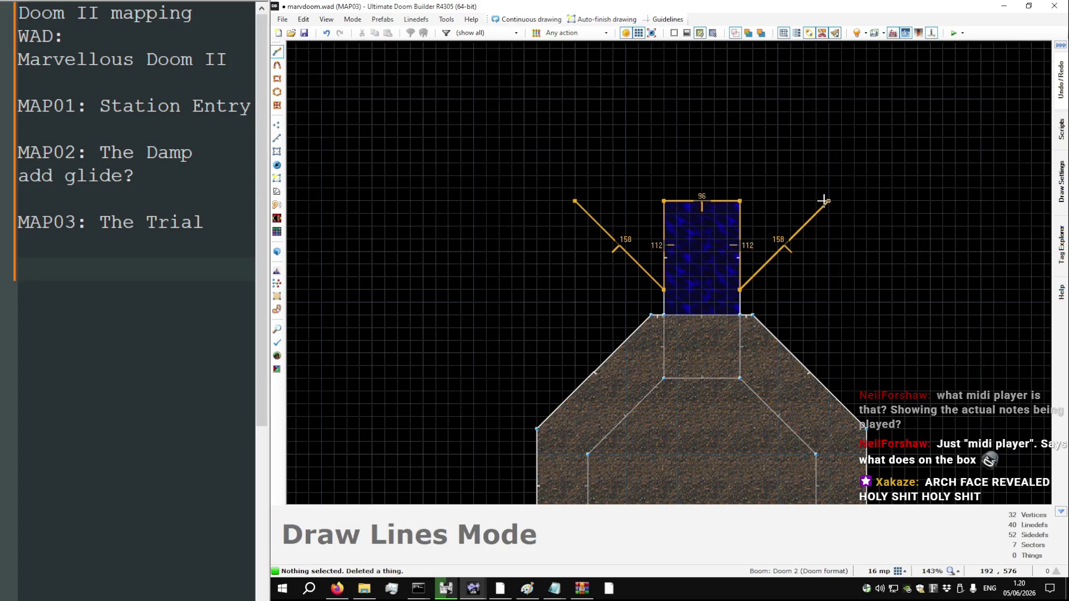
pyautogui.click(830, 197)
pyautogui.scroll(-5, 624, 316)
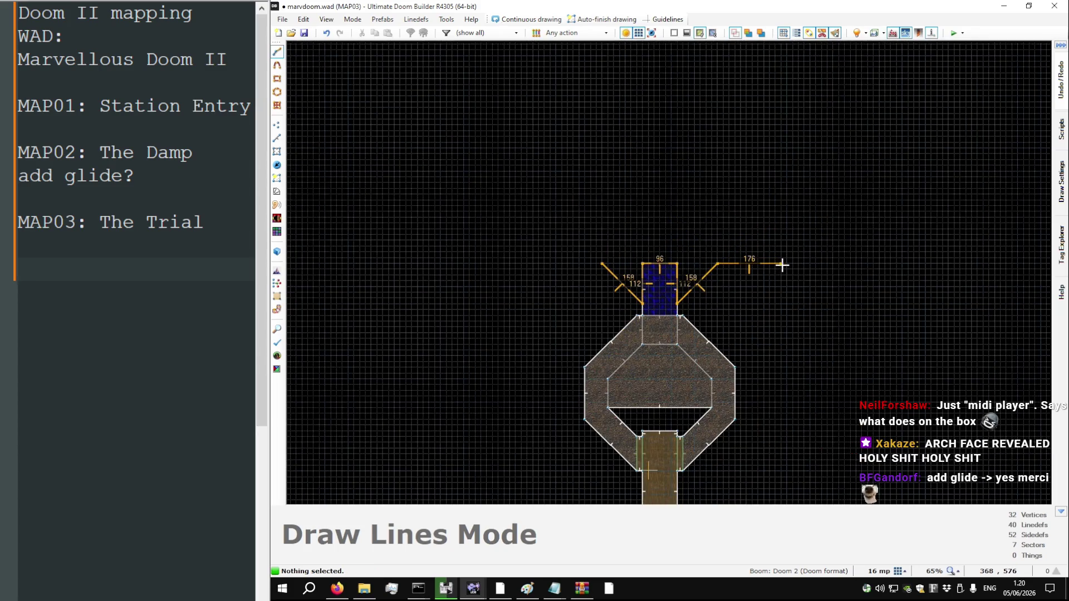
pyautogui.click(787, 262)
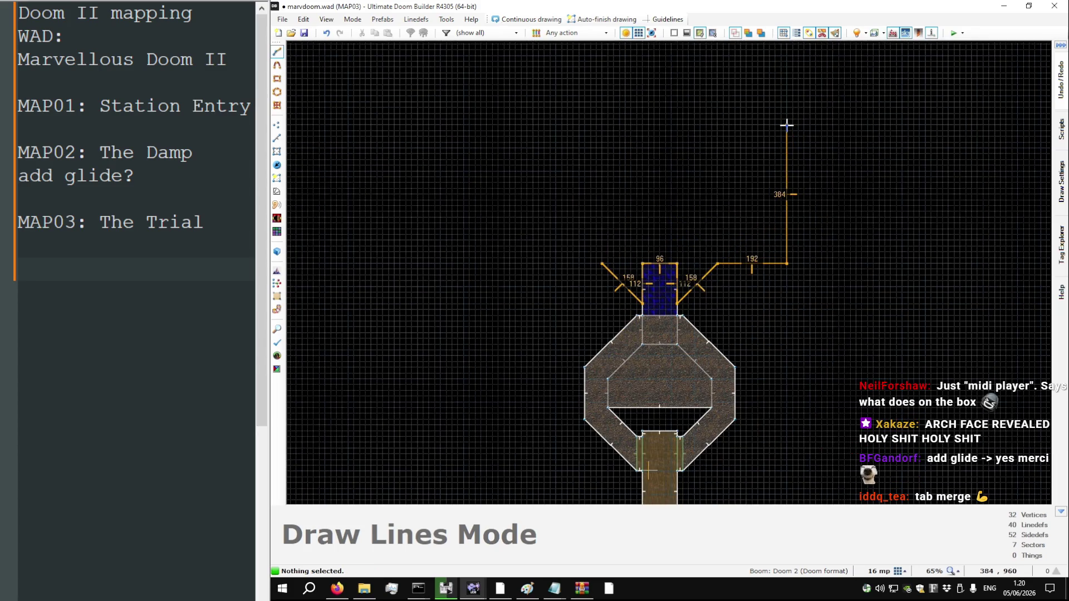
pyautogui.click(787, 55)
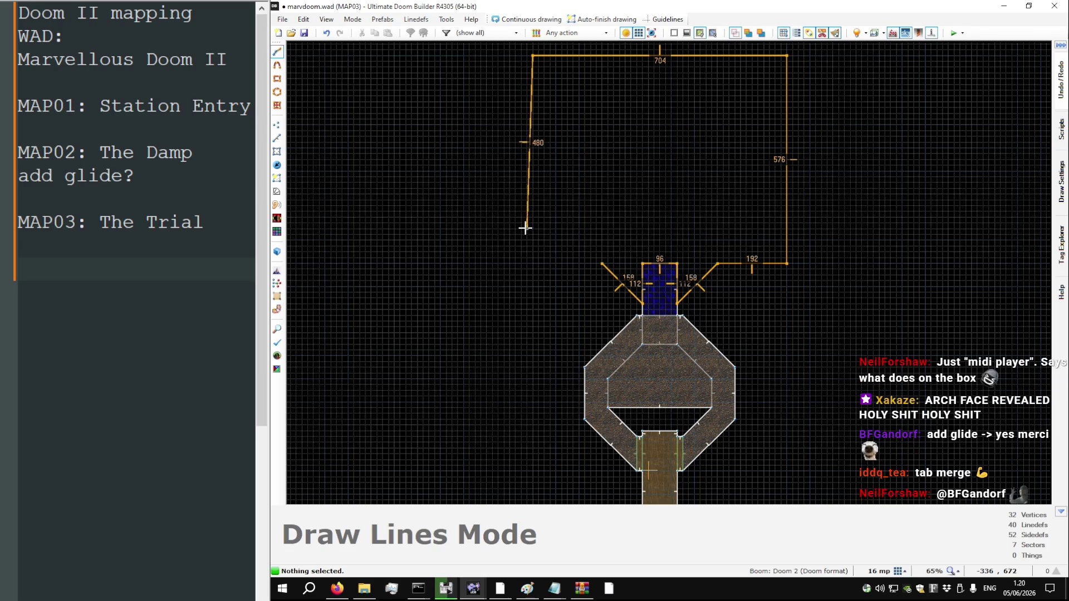
pyautogui.click(601, 263)
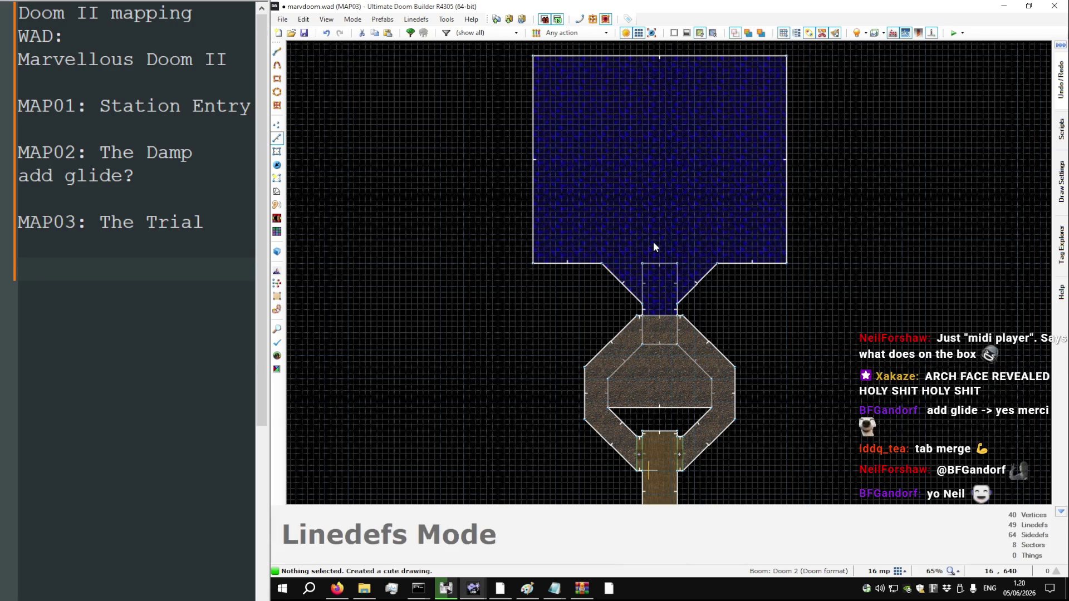
# Look around the new water room in 3D, then switch to the DOOM2.WAD reference map
pyautogui.press('w')
pyautogui.press('w')
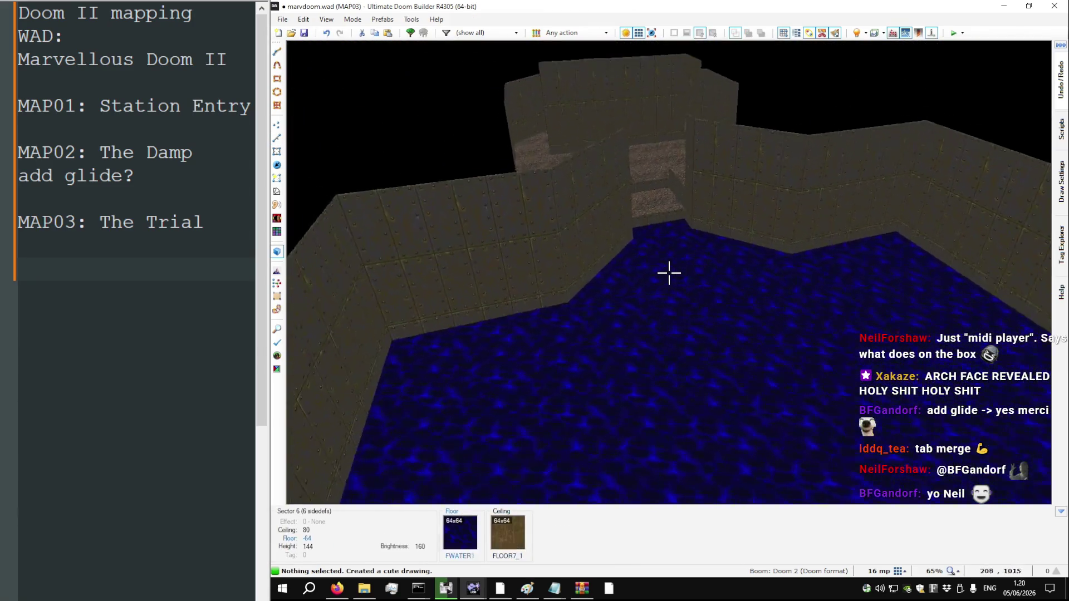
pyautogui.press('w')
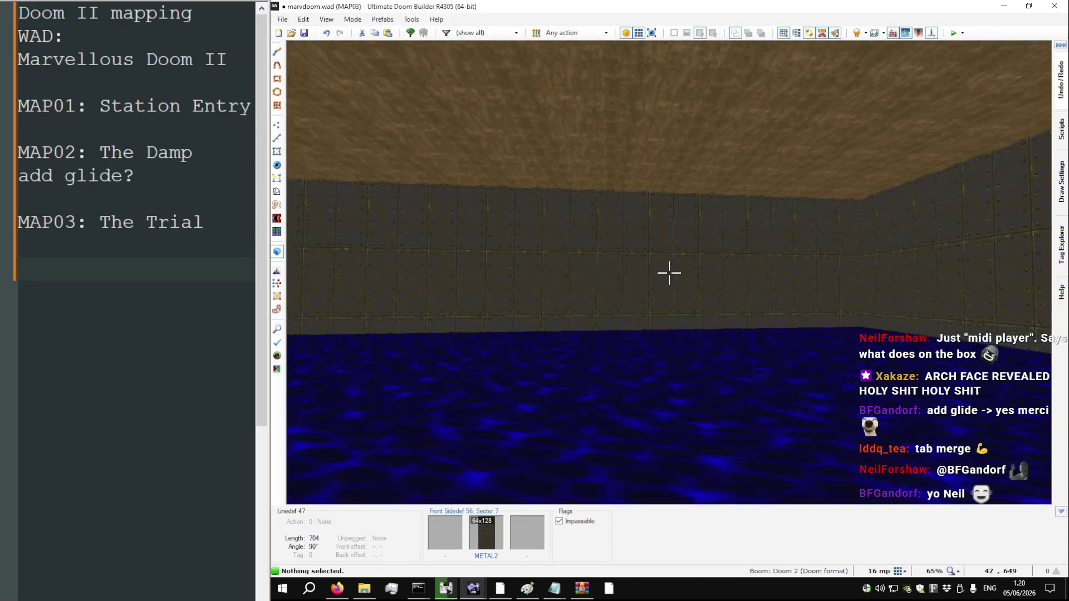
pyautogui.hotkey('ctrl', 'c')
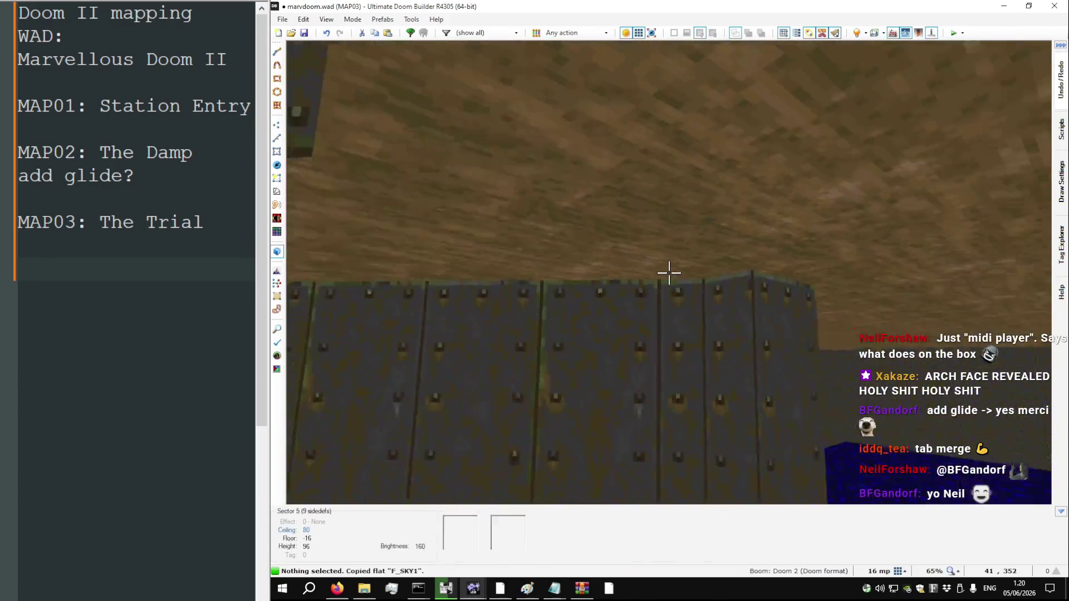
pyautogui.press('w')
pyautogui.scroll(-3, 670, 273)
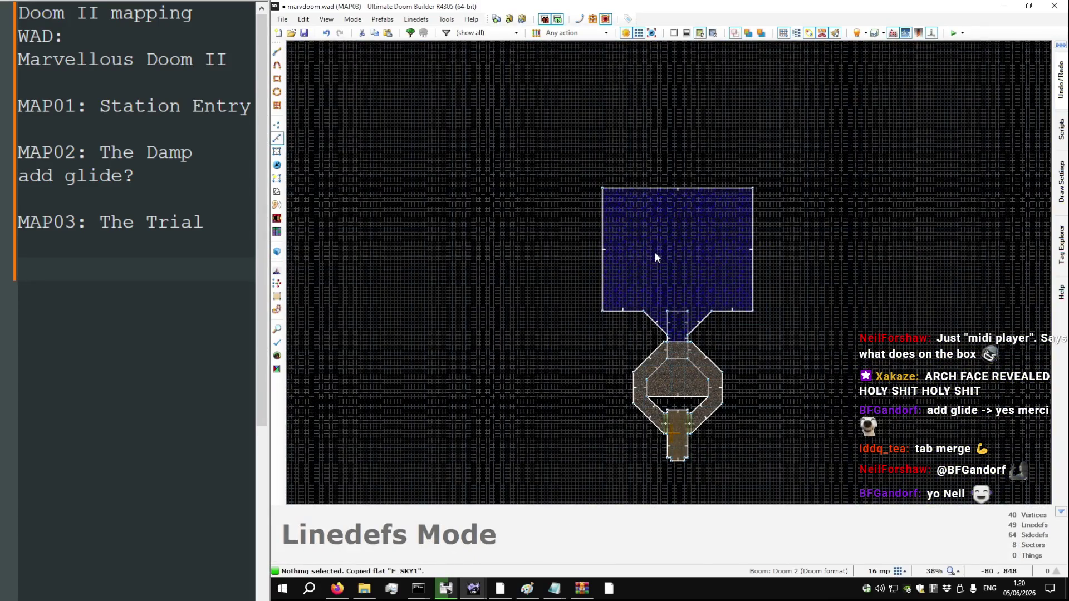
pyautogui.hotkey('alt', 'Tab')
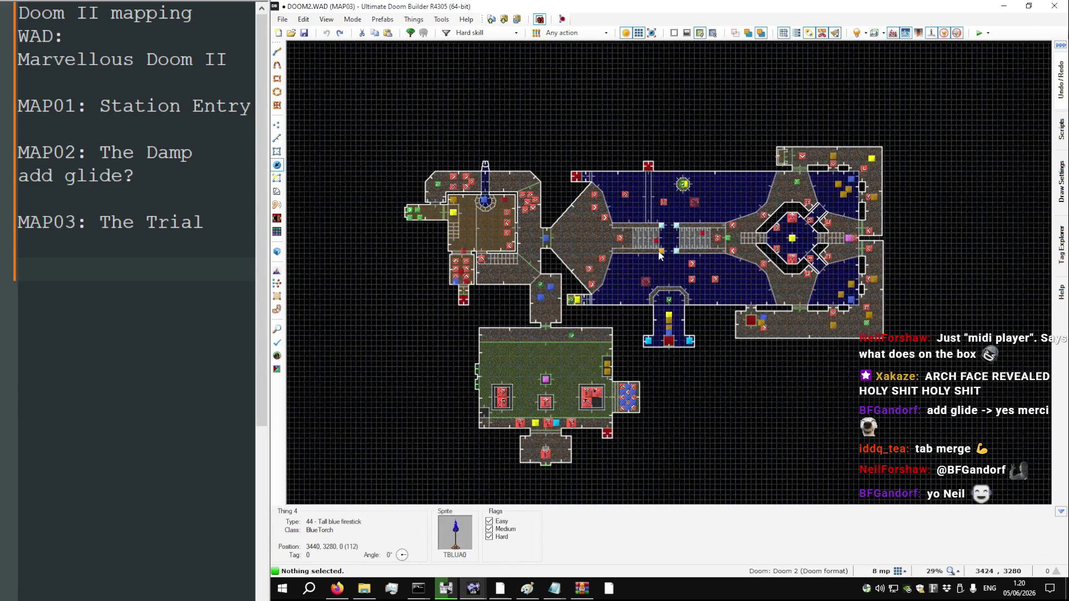
# Compare DOOM2.WAD's stairs over the water with the marvdoom.wad draft, ending on marvdoom
pyautogui.scroll(8, 661, 250)
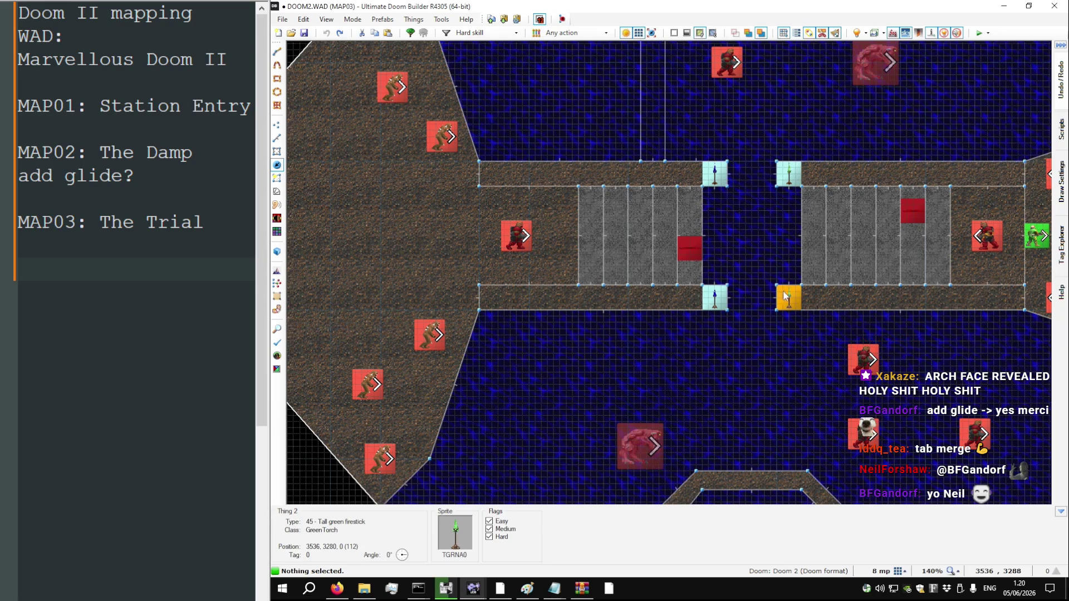
pyautogui.hotkey('alt', 'Tab')
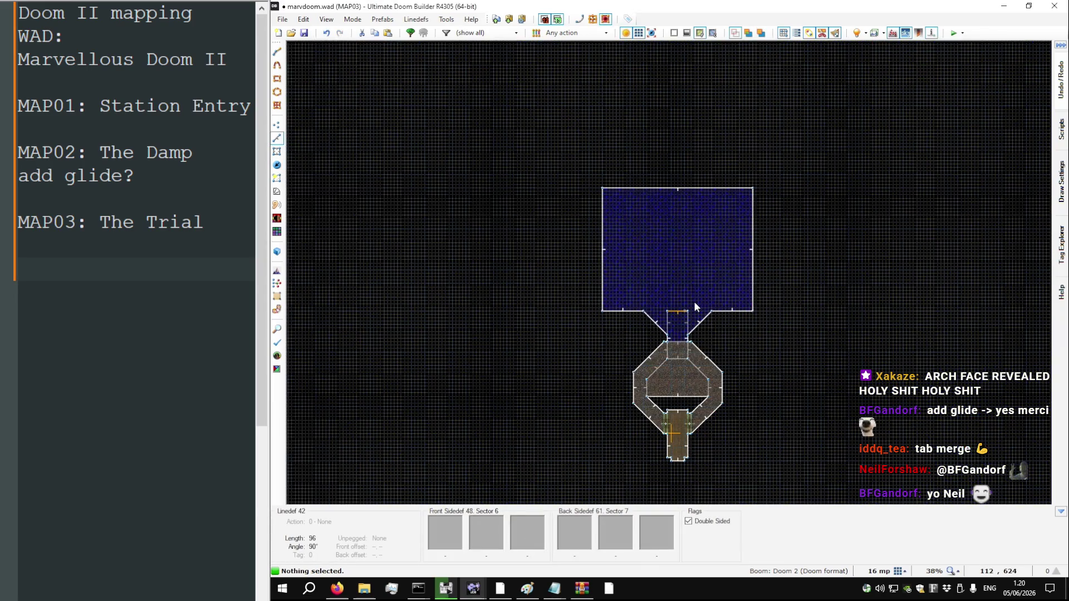
pyautogui.scroll(6, 662, 274)
pyautogui.hotkey('alt', 'Tab')
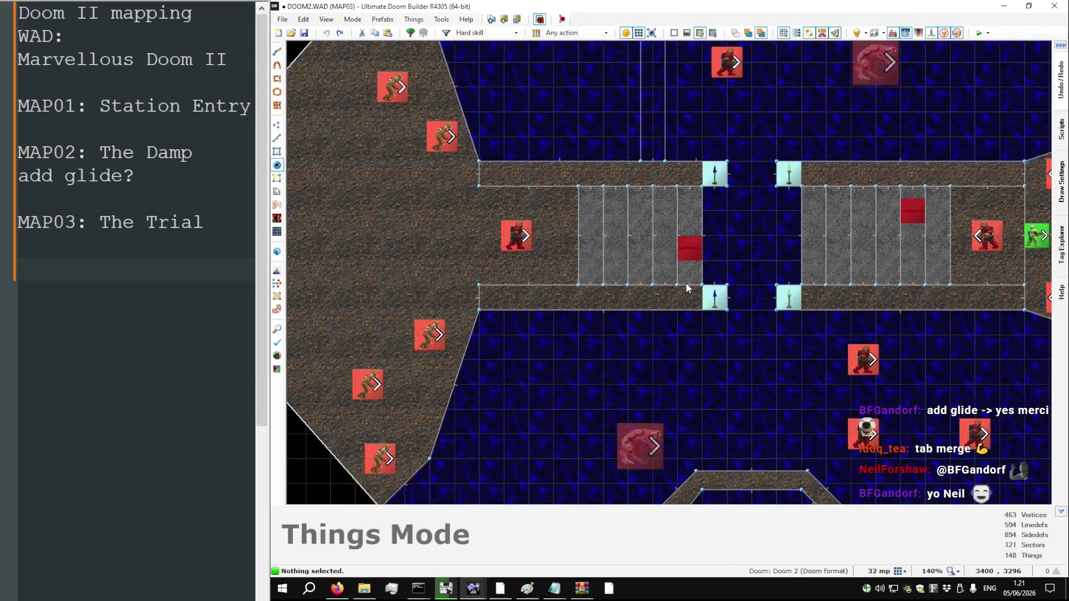
pyautogui.scroll(3, 686, 287)
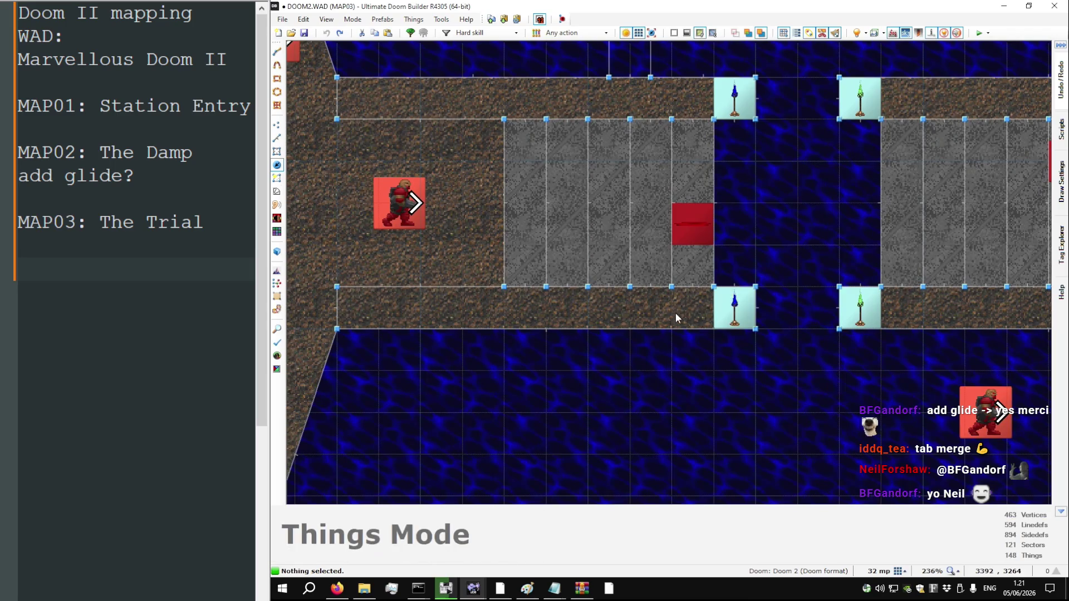
pyautogui.hotkey('alt', 'Tab')
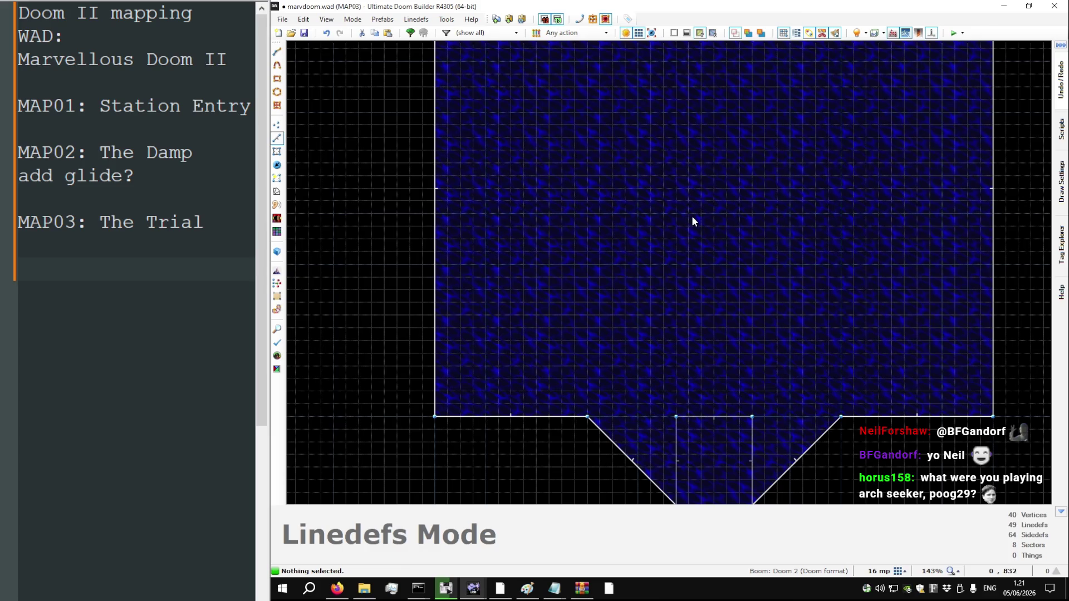
# Start the inner sector outline with a 128-wide, 32-deep notch in the water room
pyautogui.hotkey('alt', 'Tab')
pyautogui.hotkey('alt', 'Tab')
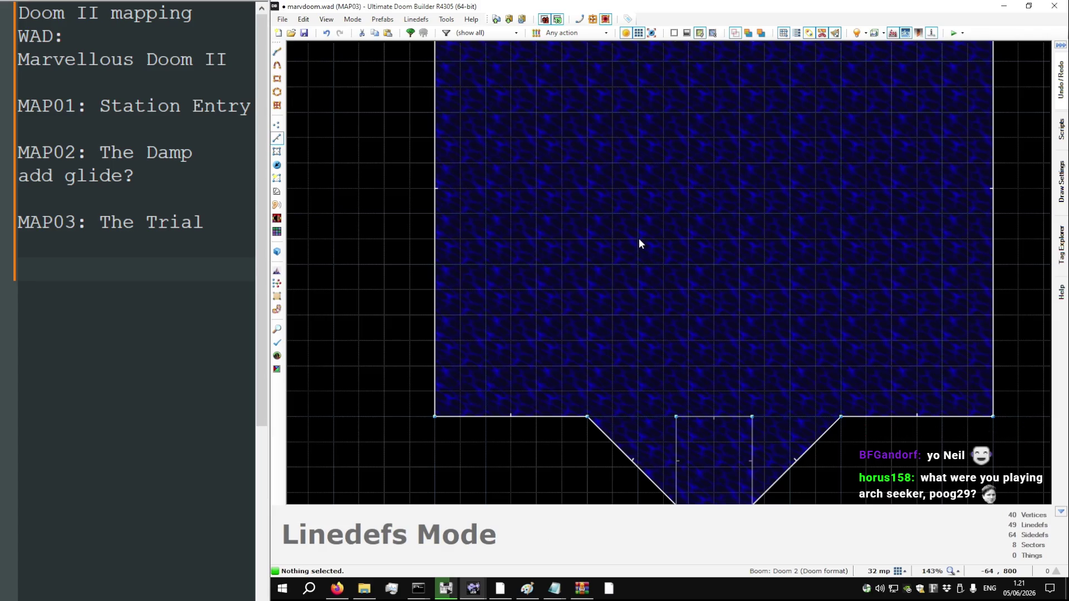
pyautogui.press('d')
pyautogui.click(633, 199)
pyautogui.click(637, 213)
pyautogui.click(662, 214)
pyautogui.click(662, 188)
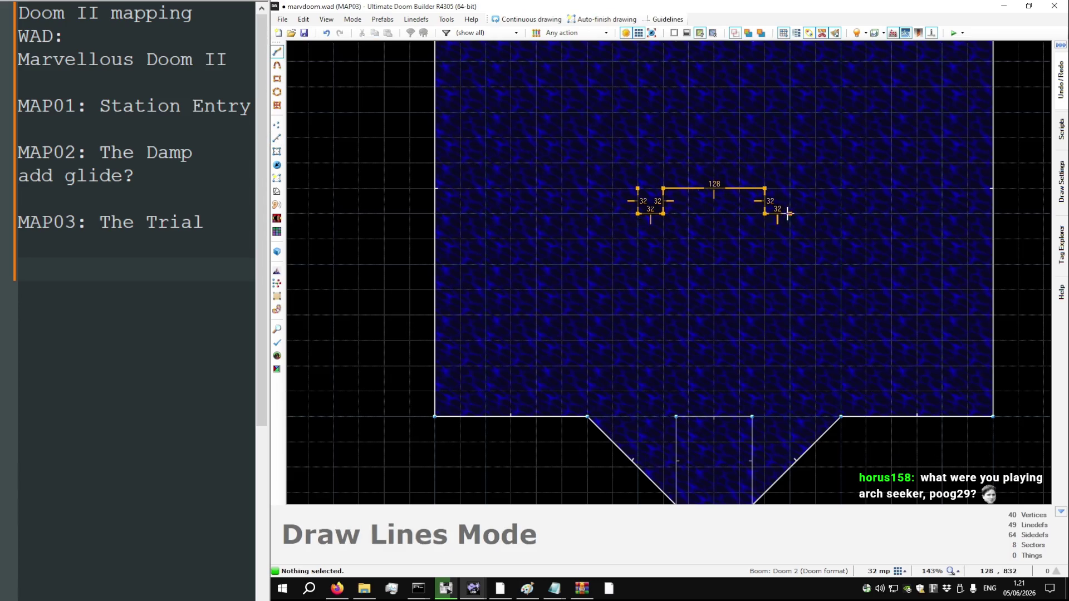
pyautogui.scroll(-3, 788, 207)
pyautogui.scroll(3, 746, 293)
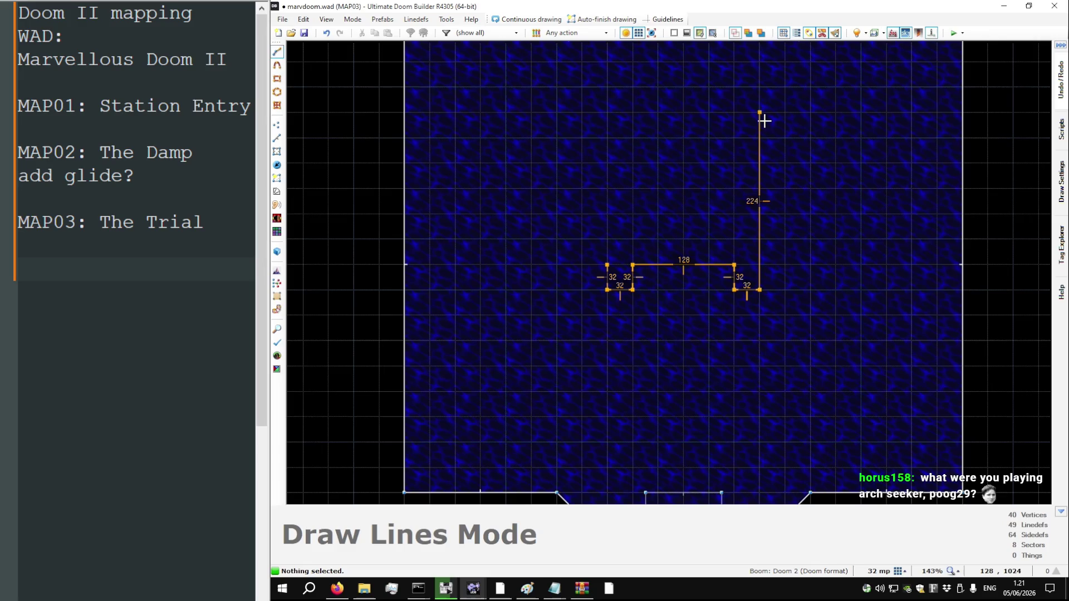
# Run the outline 256 units up to the north wall and back down to close it
pyautogui.click(760, 89)
pyautogui.scroll(-3, 919, 178)
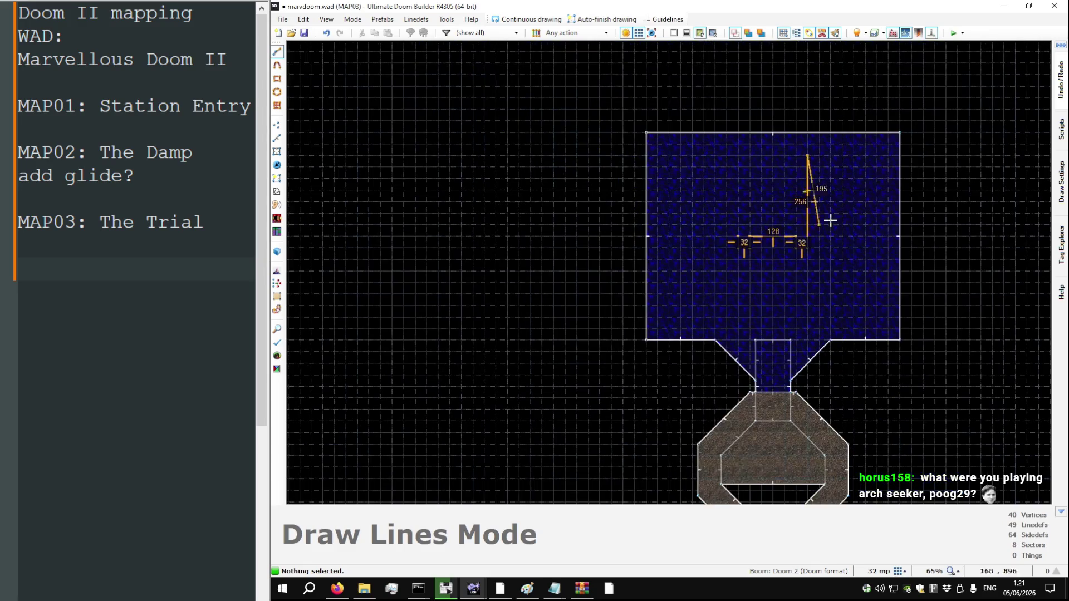
pyautogui.click(900, 155)
pyautogui.click(900, 132)
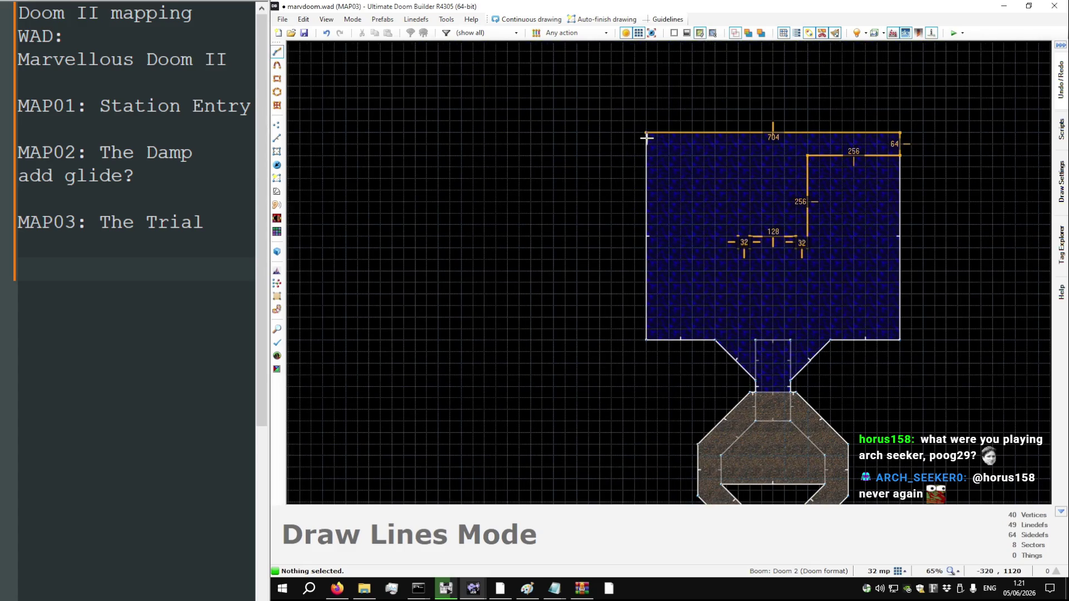
pyautogui.scroll(3, 717, 158)
pyautogui.click(740, 153)
pyautogui.click(740, 289)
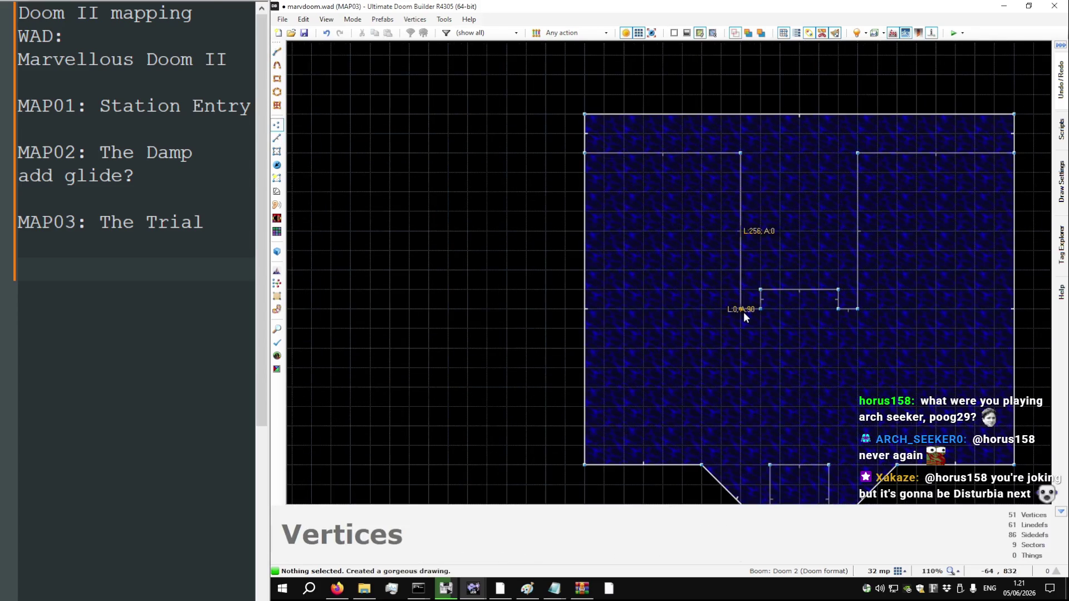
# Inspect the new walkway sector's -64 floor in 3D
pyautogui.press('w')
pyautogui.press('s')
pyautogui.press('h')
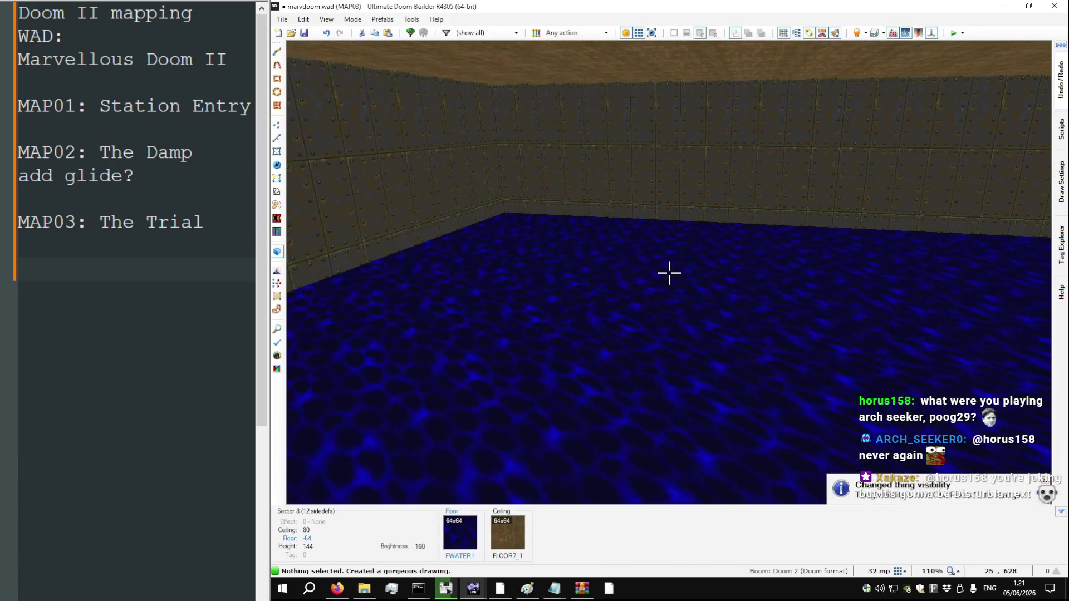
pyautogui.press('t')
pyautogui.press('t')
pyautogui.scroll(1, 668, 273)
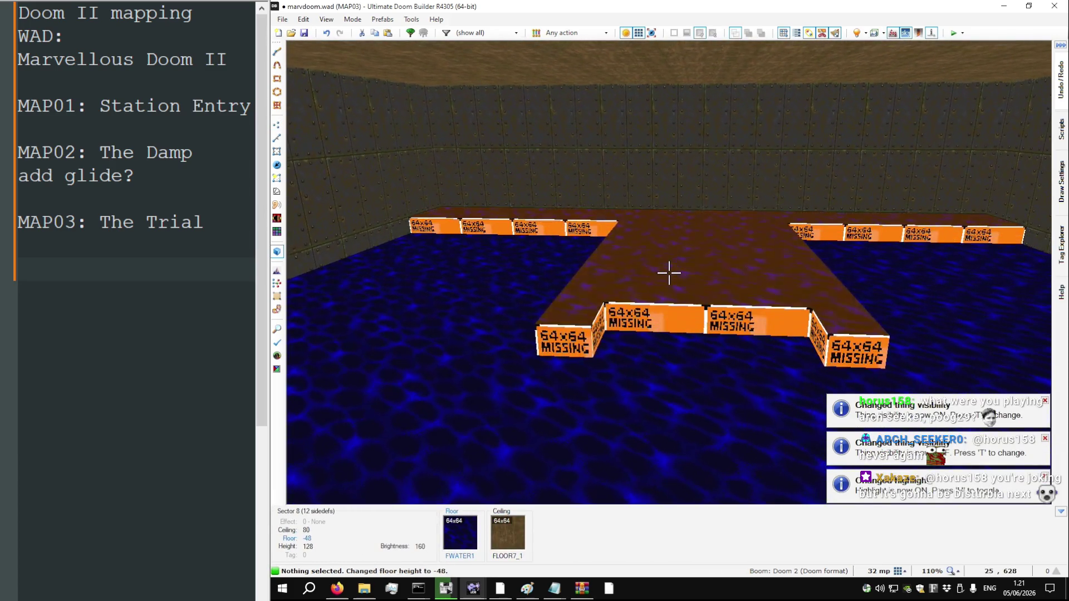
pyautogui.scroll(-1, 668, 272)
# Draw a 32-by-128 rectangle at the channel's notch
pyautogui.press('w')
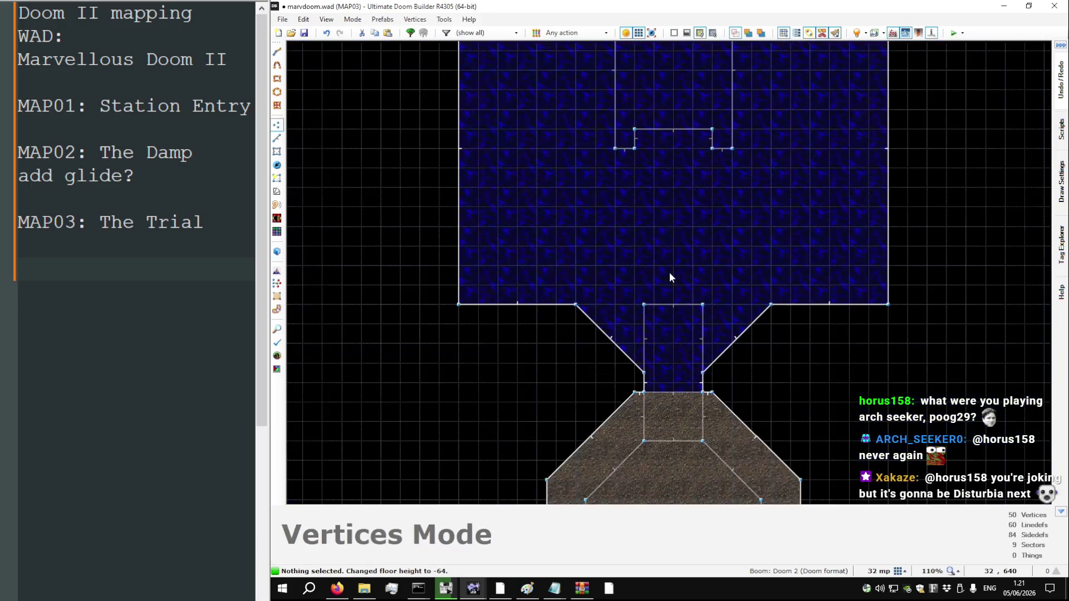
pyautogui.press('l')
pyautogui.scroll(6, 649, 180)
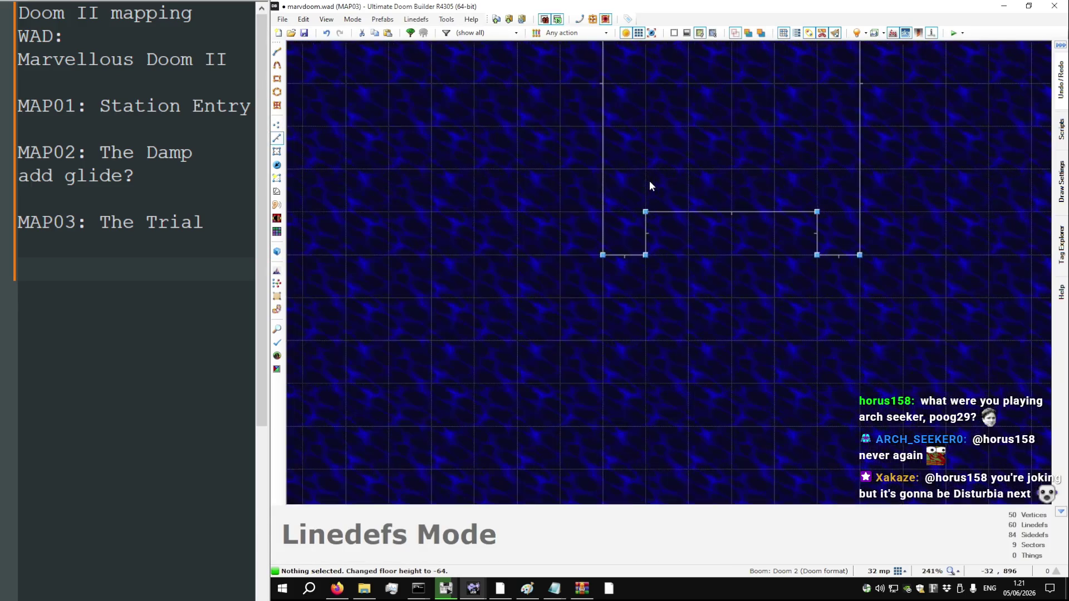
pyautogui.press('d')
pyautogui.click(645, 170)
pyautogui.click(645, 212)
pyautogui.click(816, 212)
pyautogui.click(816, 170)
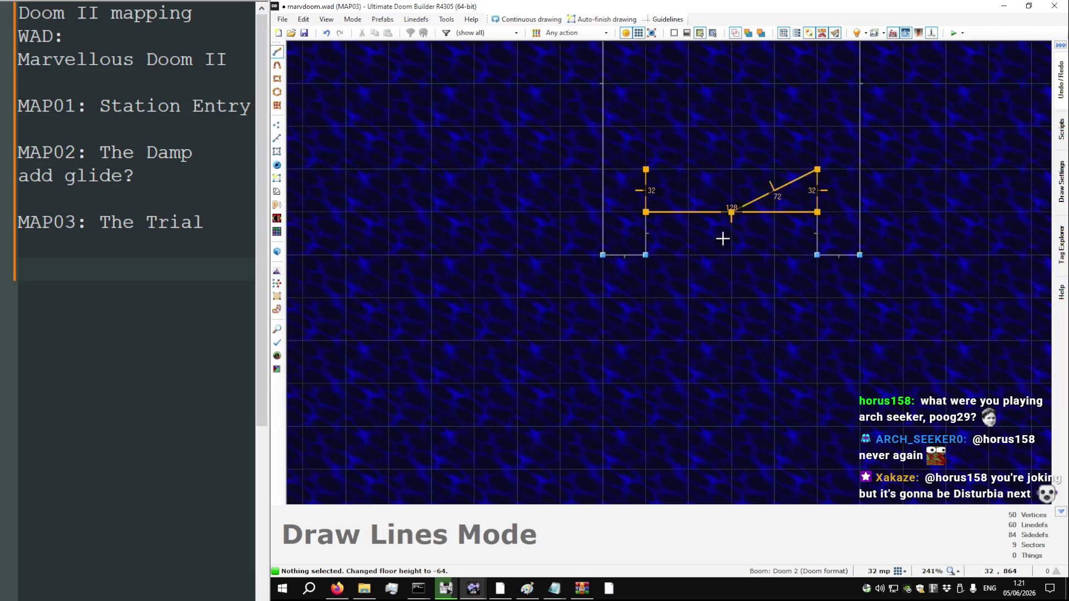
pyautogui.scroll(-4, 725, 289)
pyautogui.click(695, 236)
# Draw a zigzag of 128- and 32-unit lines up the channel to form stair steps
pyautogui.press('d')
pyautogui.click(689, 216)
pyautogui.click(688, 234)
pyautogui.click(767, 234)
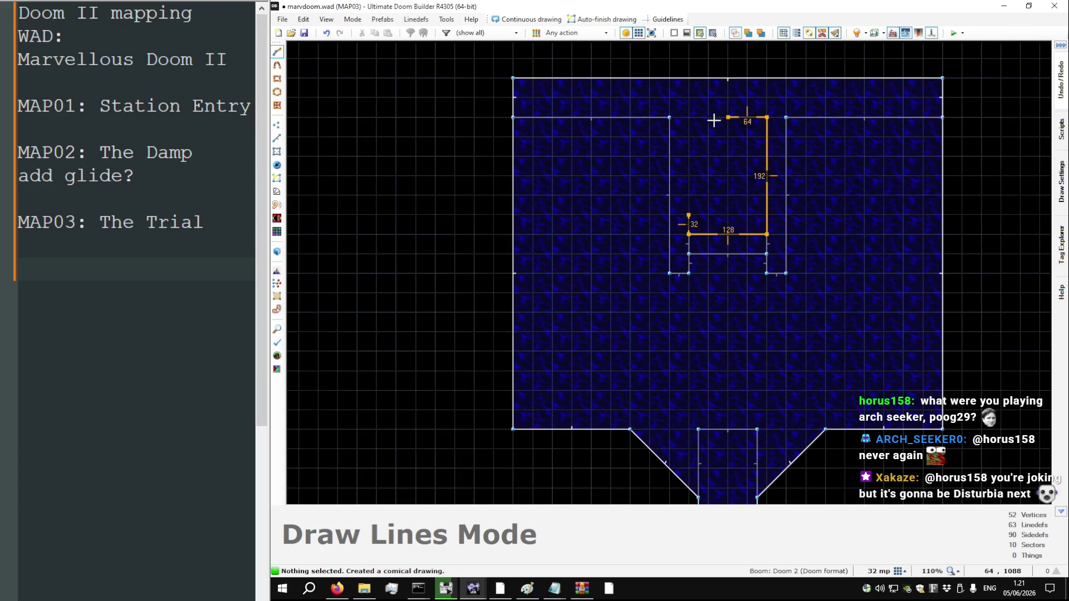
pyautogui.click(693, 136)
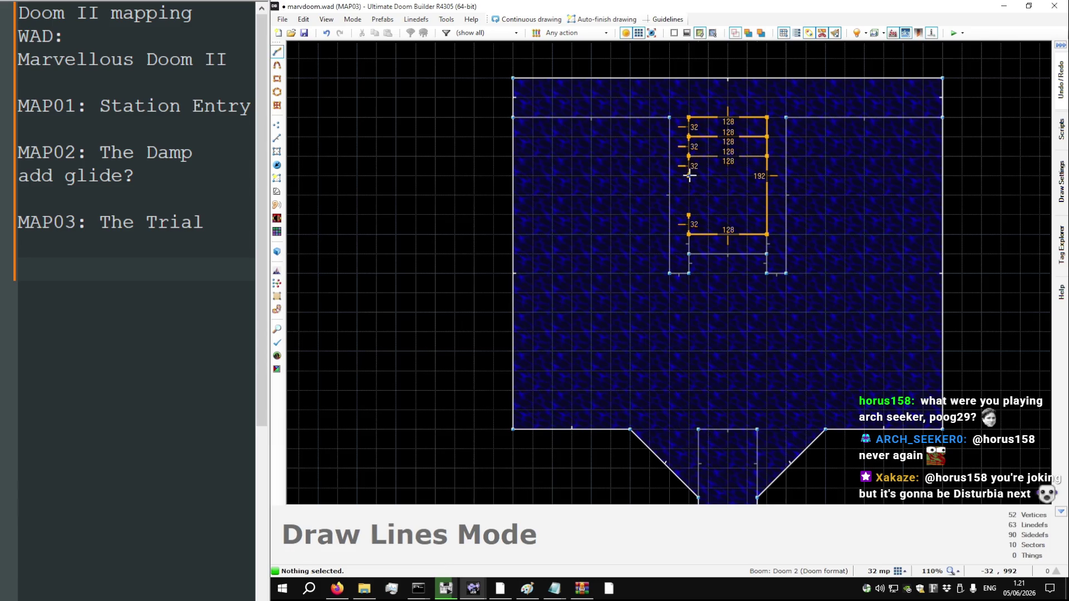
pyautogui.click(767, 176)
pyautogui.click(689, 176)
pyautogui.click(688, 194)
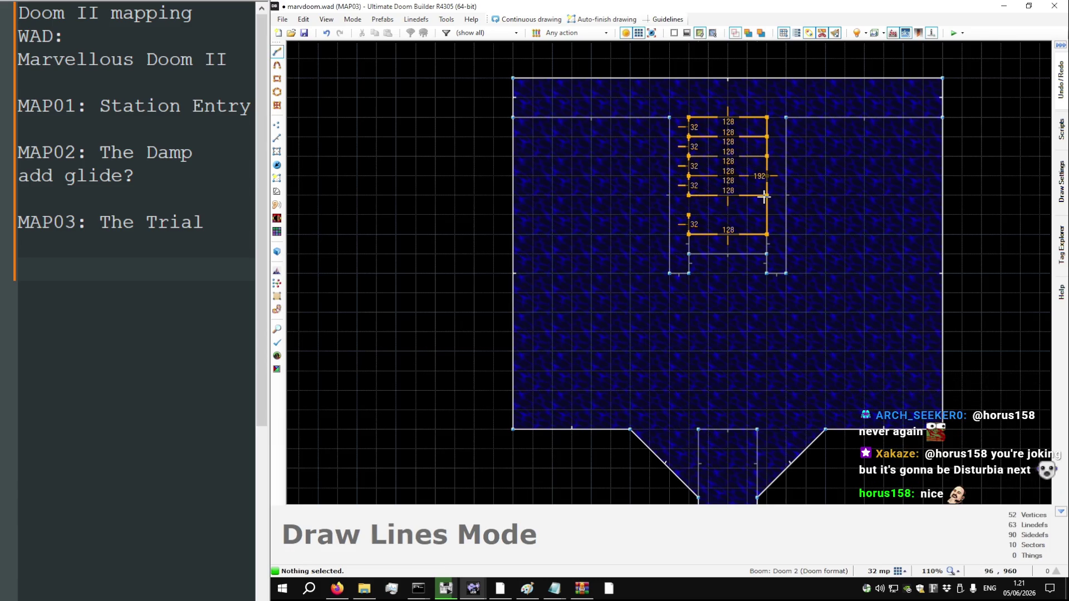
pyautogui.press('Return')
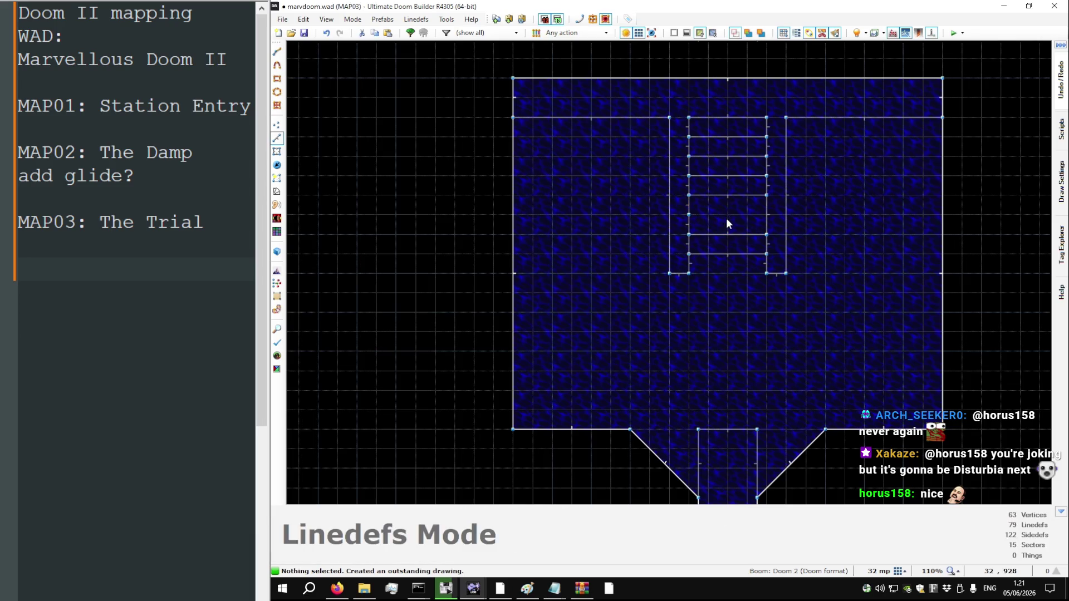
# Draw another step line across the ladder between its left and right rails
pyautogui.press('s')
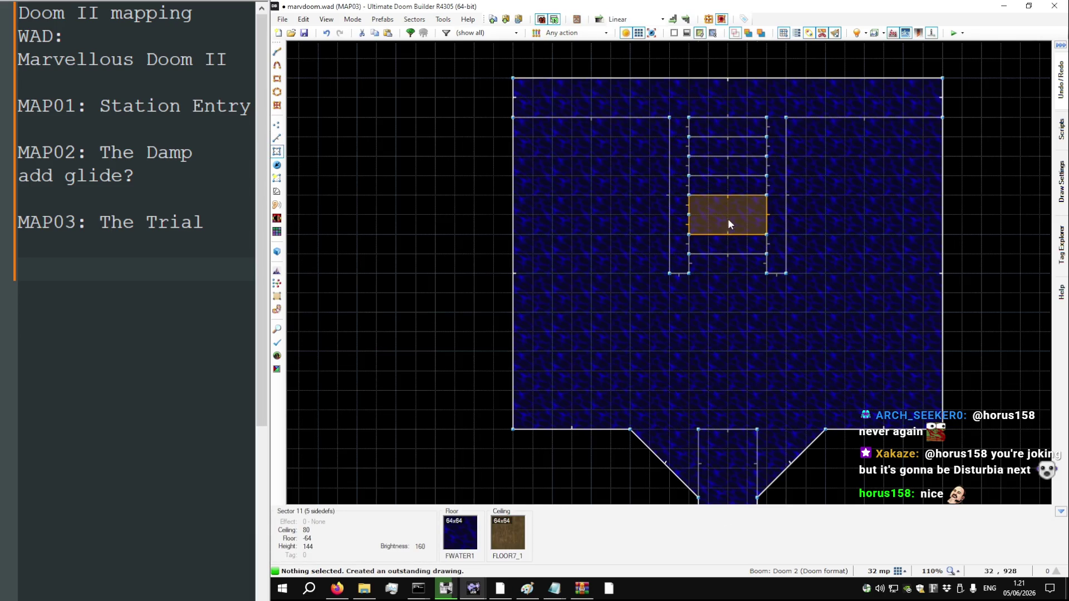
pyautogui.scroll(2, 727, 217)
pyautogui.press('l')
pyautogui.scroll(3, 670, 222)
pyautogui.press('space')
pyautogui.scroll(-2, 659, 274)
pyautogui.press('space')
pyautogui.press('Return')
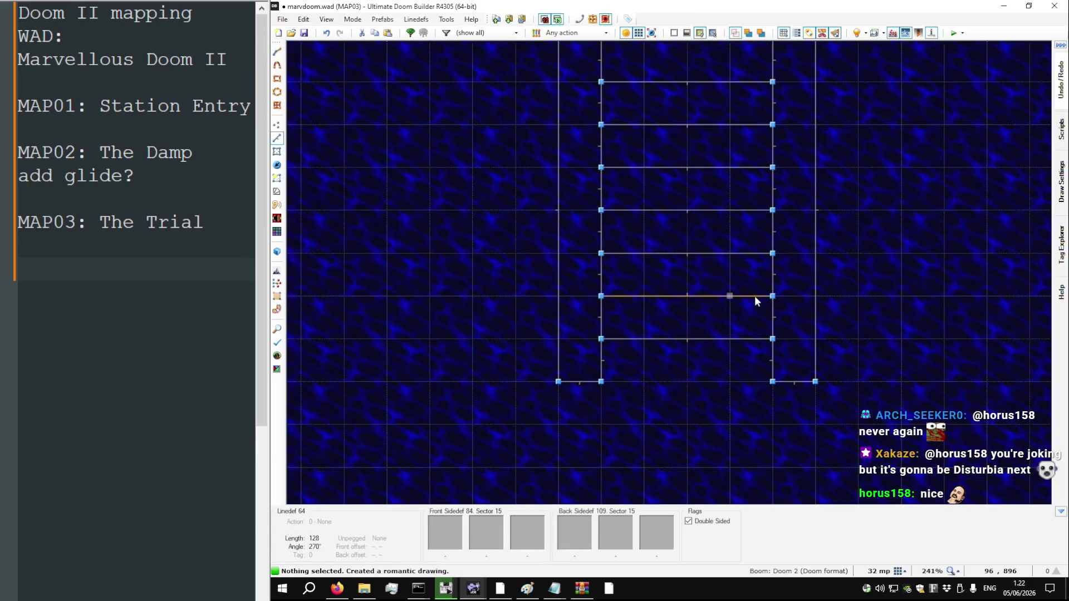
pyautogui.scroll(-3, 754, 296)
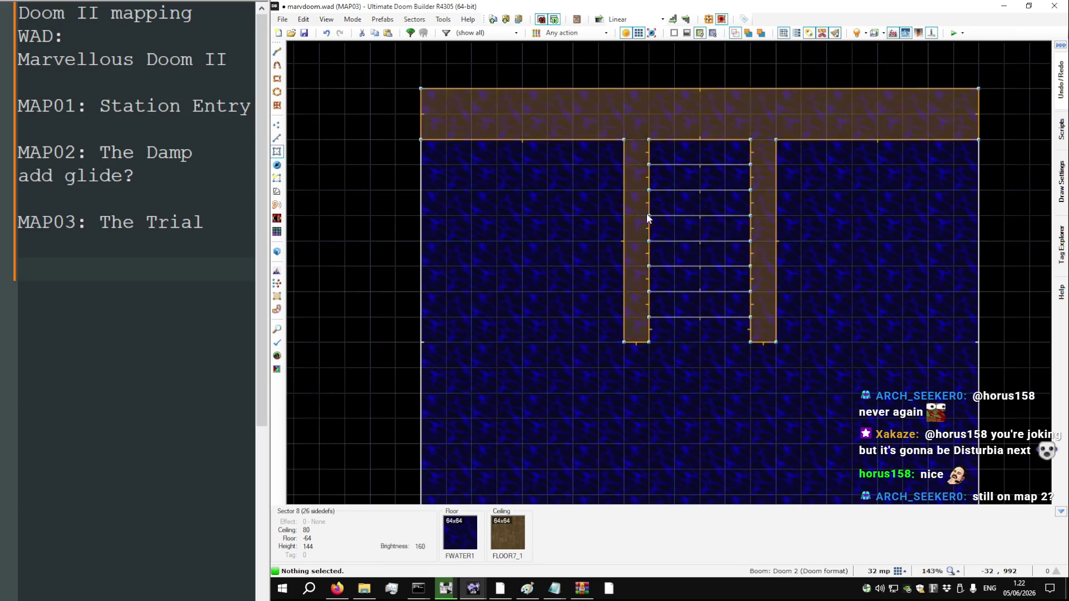
pyautogui.scroll(-3, 663, 202)
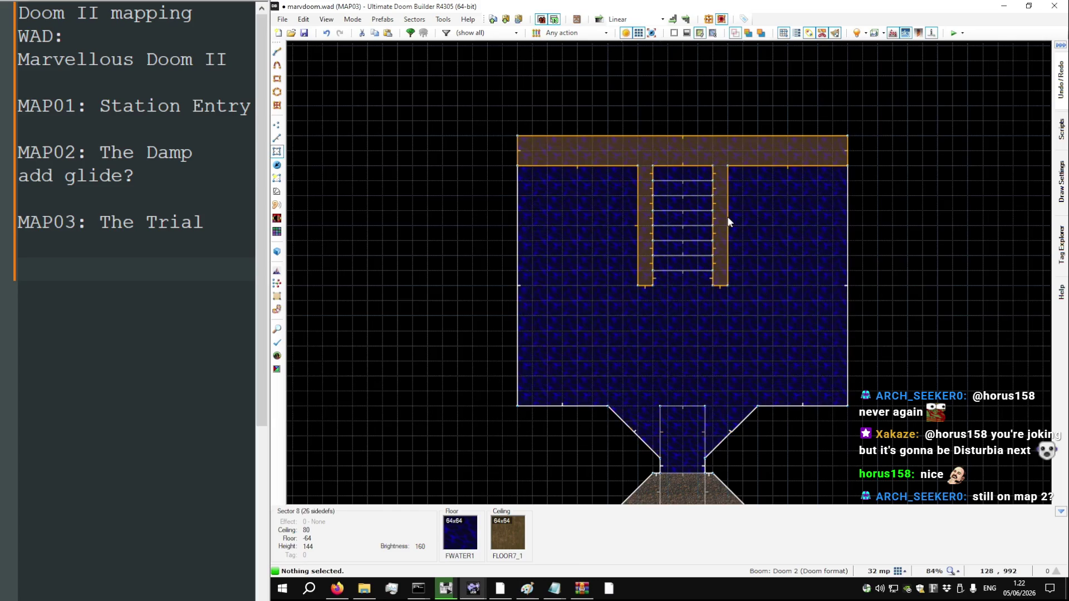
# Raise eight walkway and stair floors to -48 in 3D, then bring up DOOM2.WAD's MAP03
pyautogui.press('w')
pyautogui.press('w')
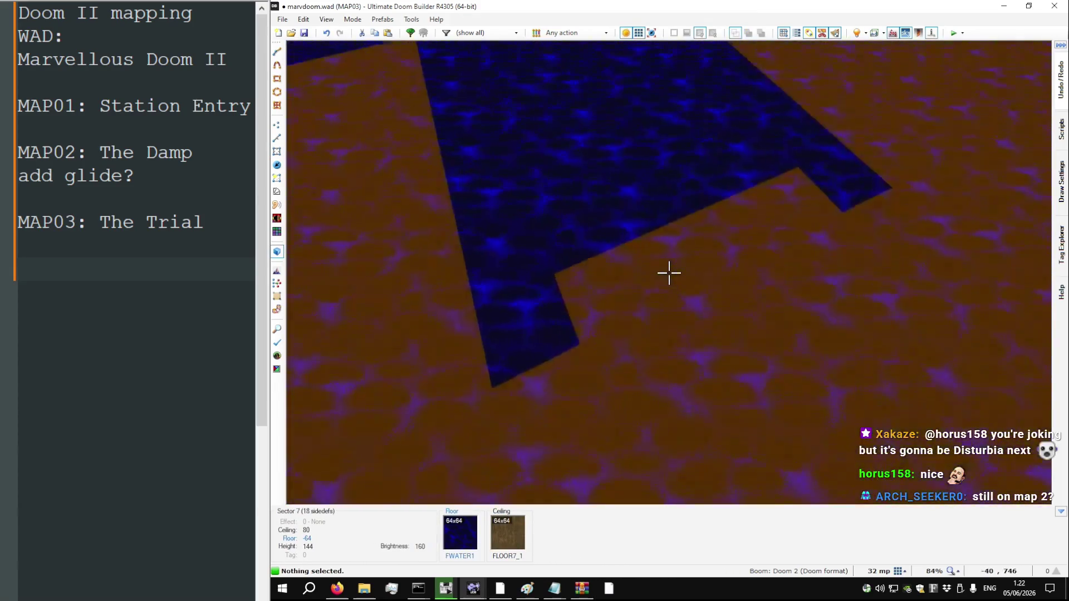
pyautogui.click(668, 273)
pyautogui.click(668, 273)
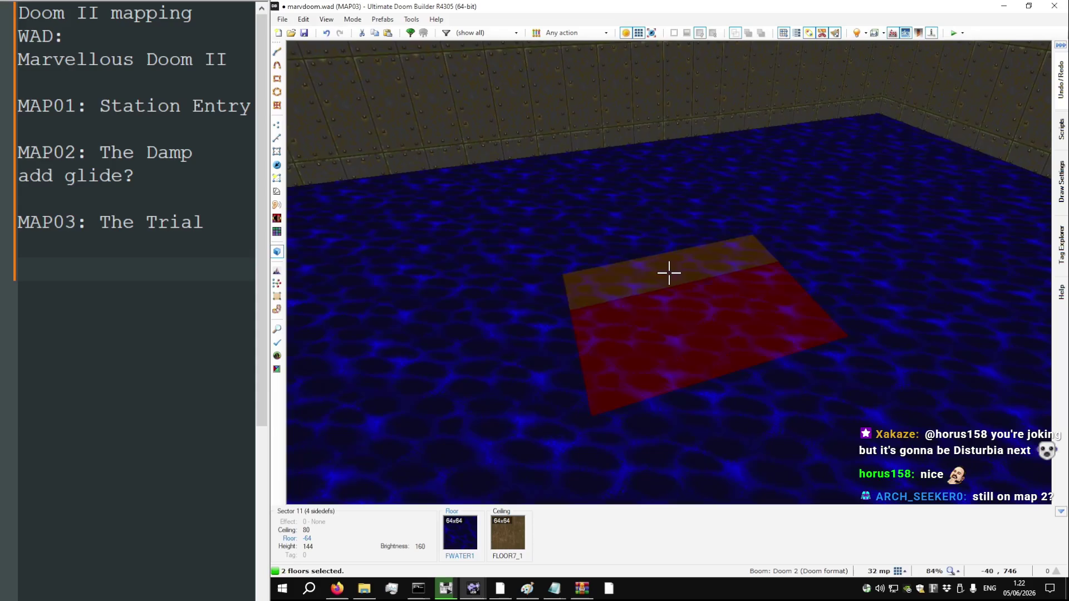
pyautogui.click(669, 272)
pyautogui.press('w')
pyautogui.click(669, 272)
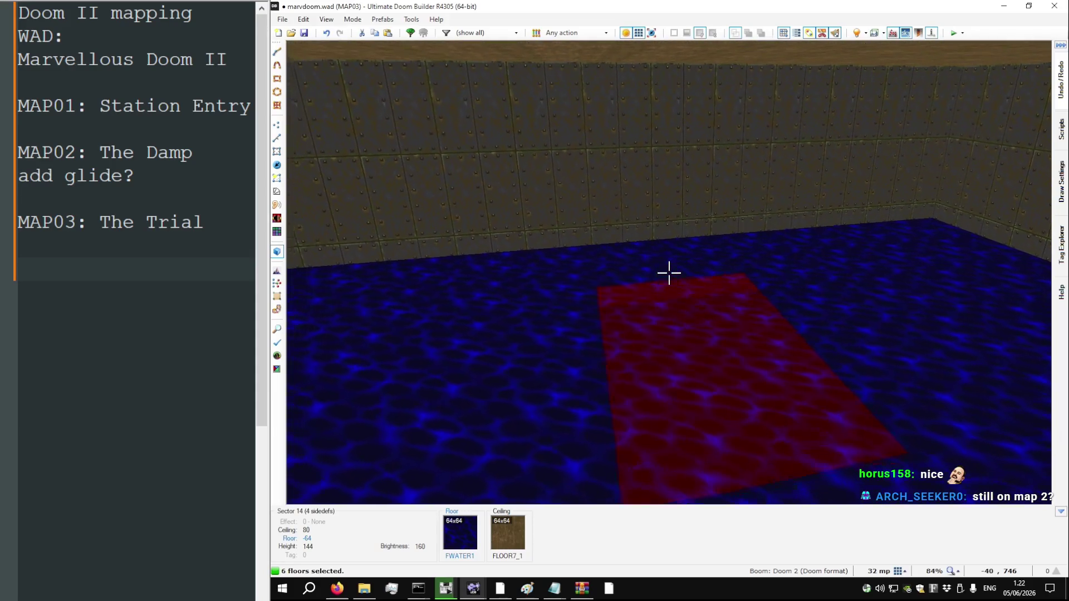
pyautogui.click(669, 273)
pyautogui.click(669, 273)
pyautogui.scroll(2, 668, 273)
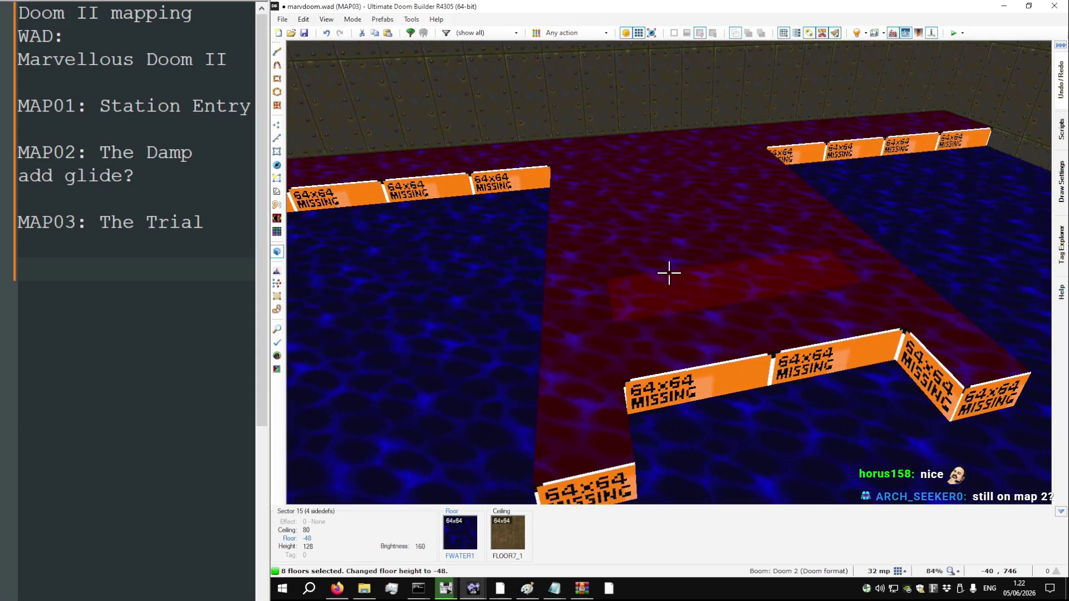
pyautogui.hotkey('alt', 'Tab')
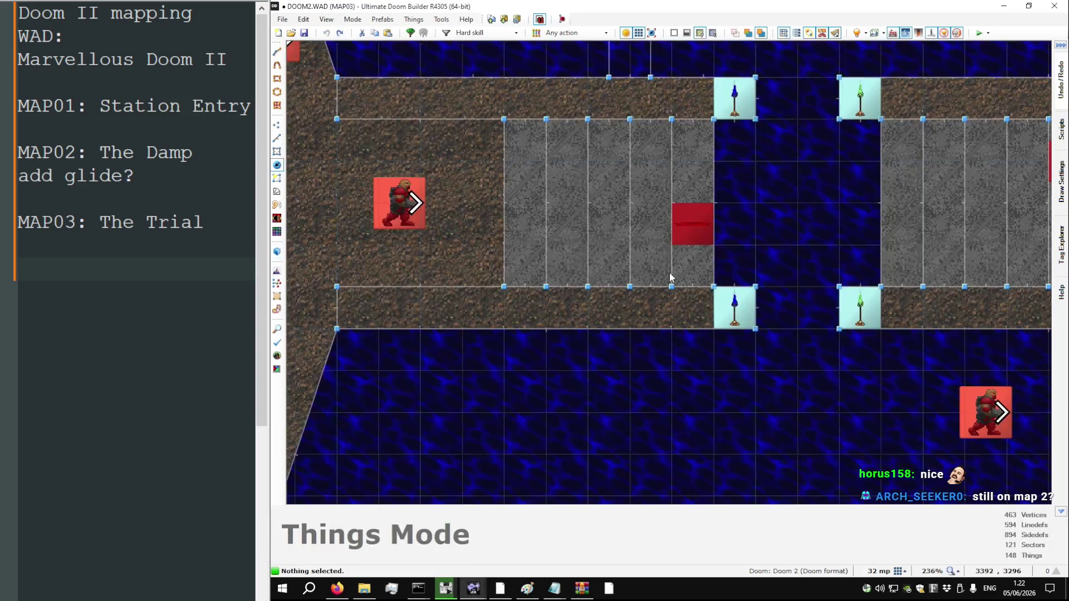
# Fly around the DOOM2 MAP03 stone stairs in 3D, then return to the marvdoom.wad map
pyautogui.press('w')
pyautogui.press('w')
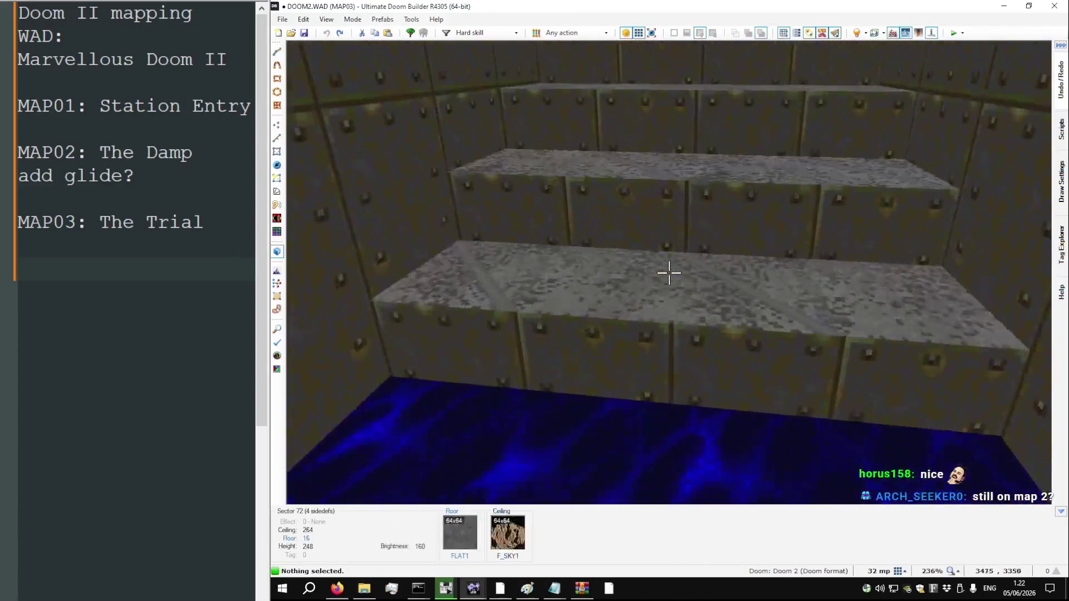
pyautogui.press('s')
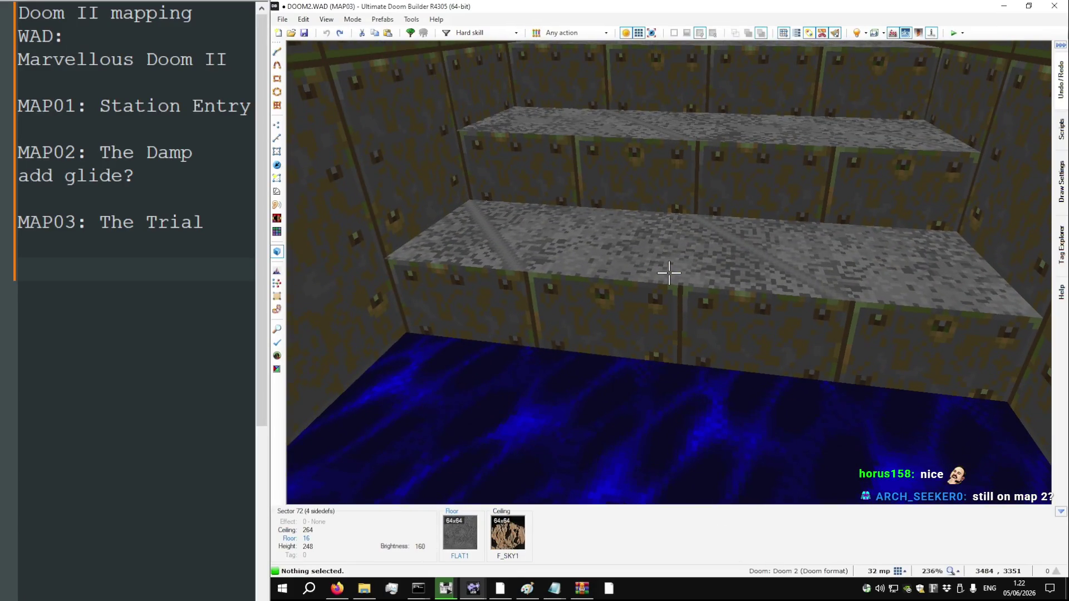
pyautogui.press('w')
pyautogui.press('s')
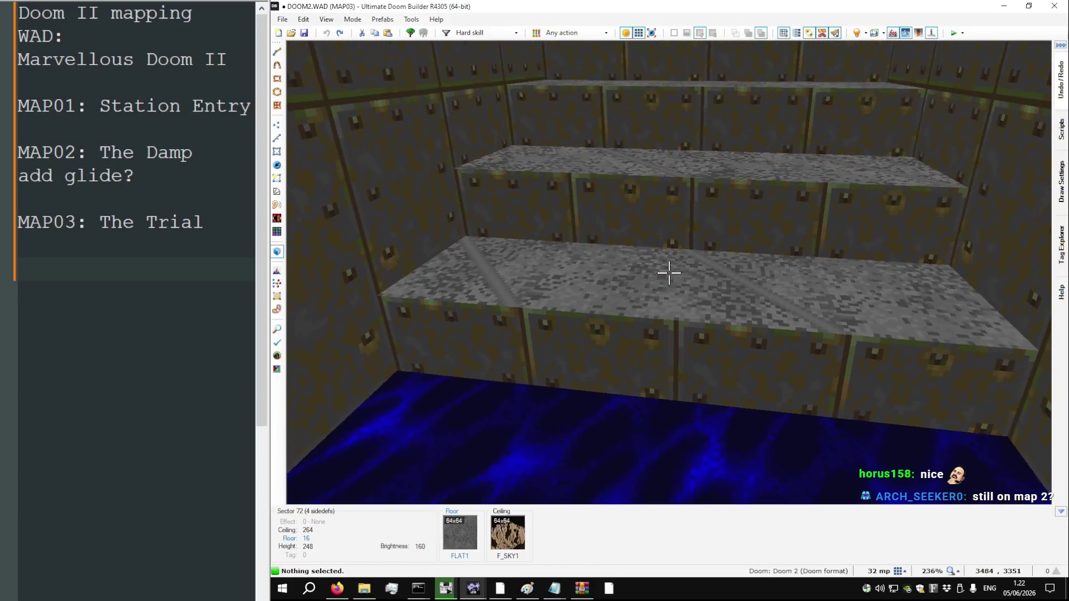
pyautogui.press('w')
pyautogui.press('q')
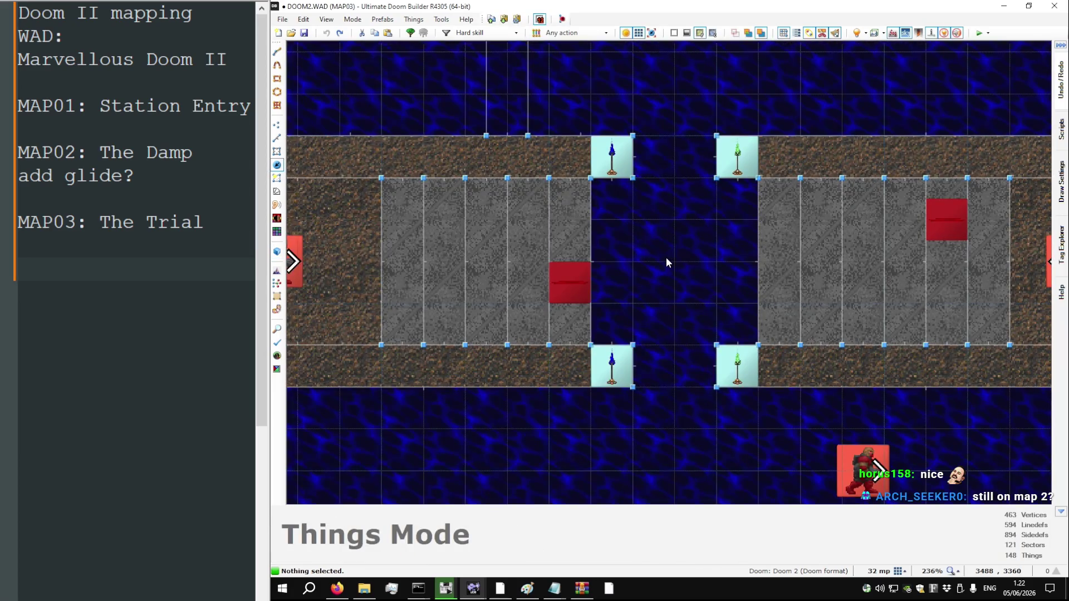
pyautogui.hotkey('alt', 'Tab')
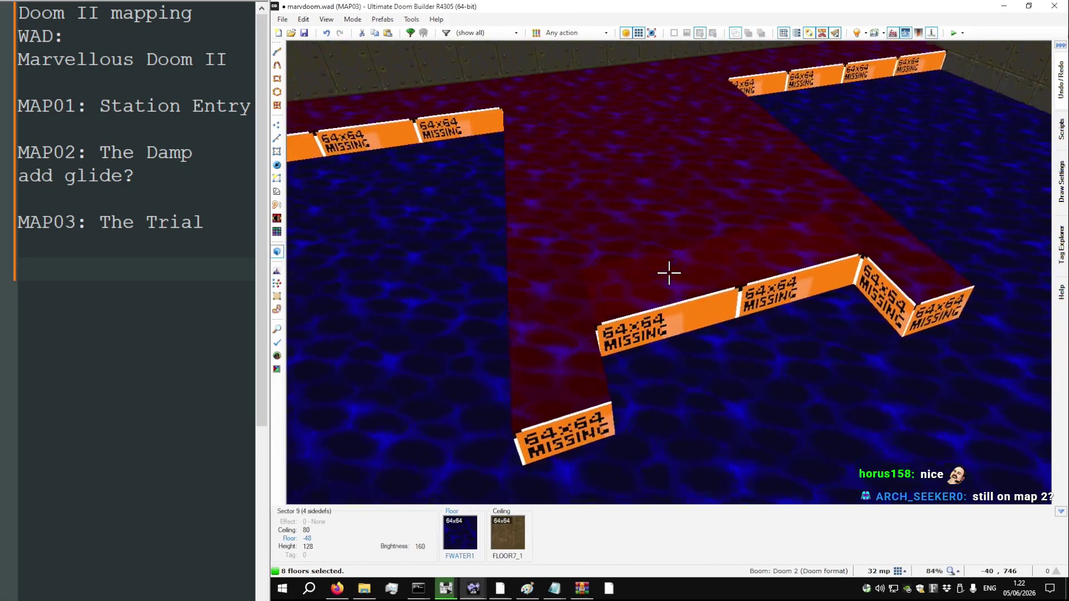
# Raise the water room's floor groups into a staircase at heights -8, 16, 32 and 64
pyautogui.scroll(5, 669, 273)
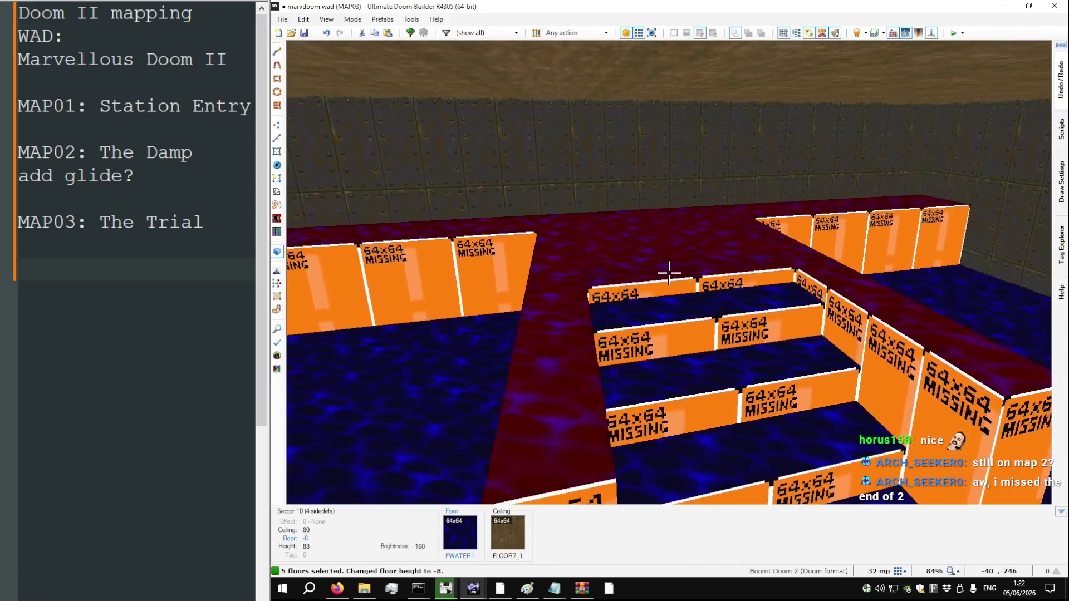
pyautogui.scroll(3, 669, 272)
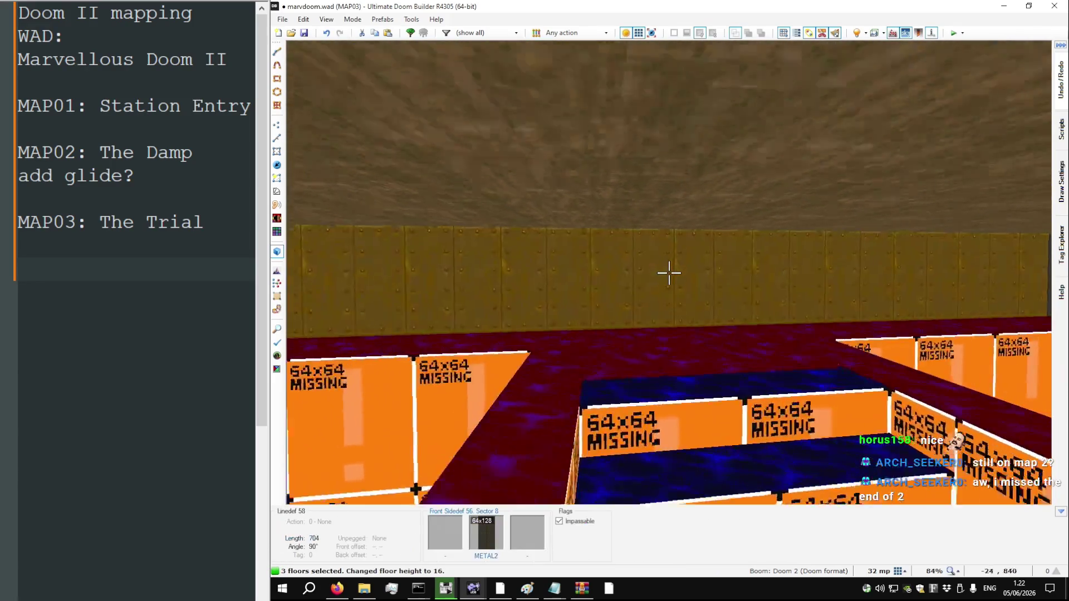
pyautogui.scroll(2, 668, 272)
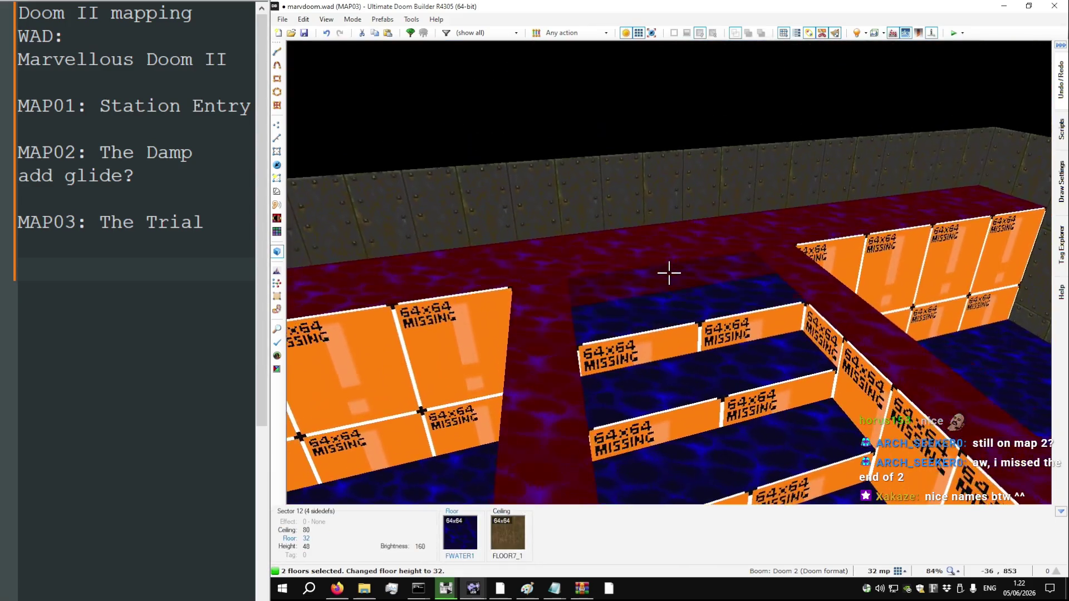
pyautogui.scroll(4, 668, 273)
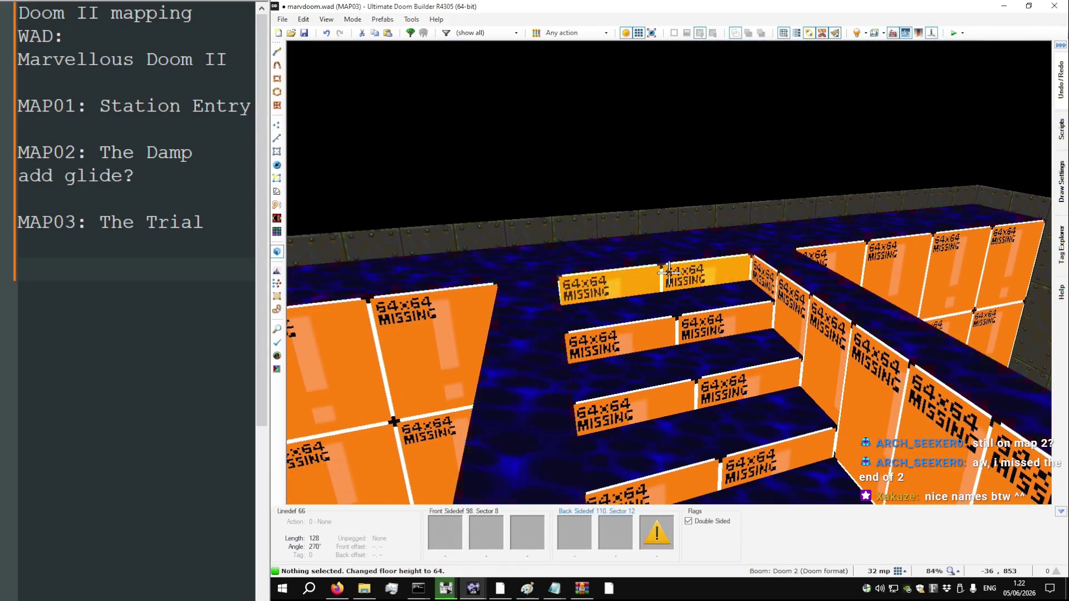
pyautogui.press('w')
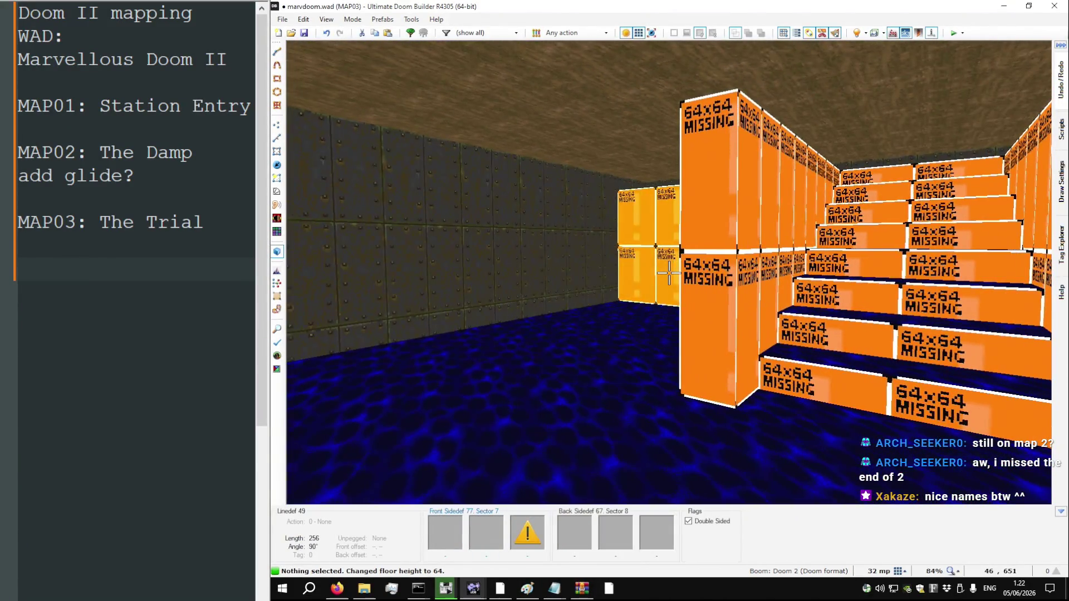
pyautogui.press('w')
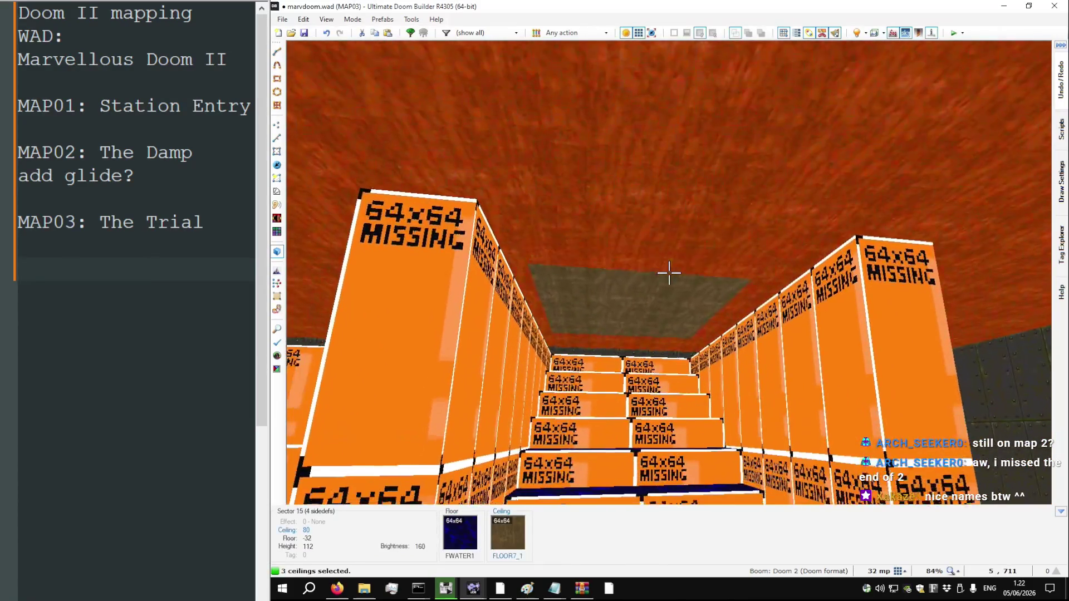
# Raise the walkway and stair sector ceilings to 256
pyautogui.scroll(18, 669, 273)
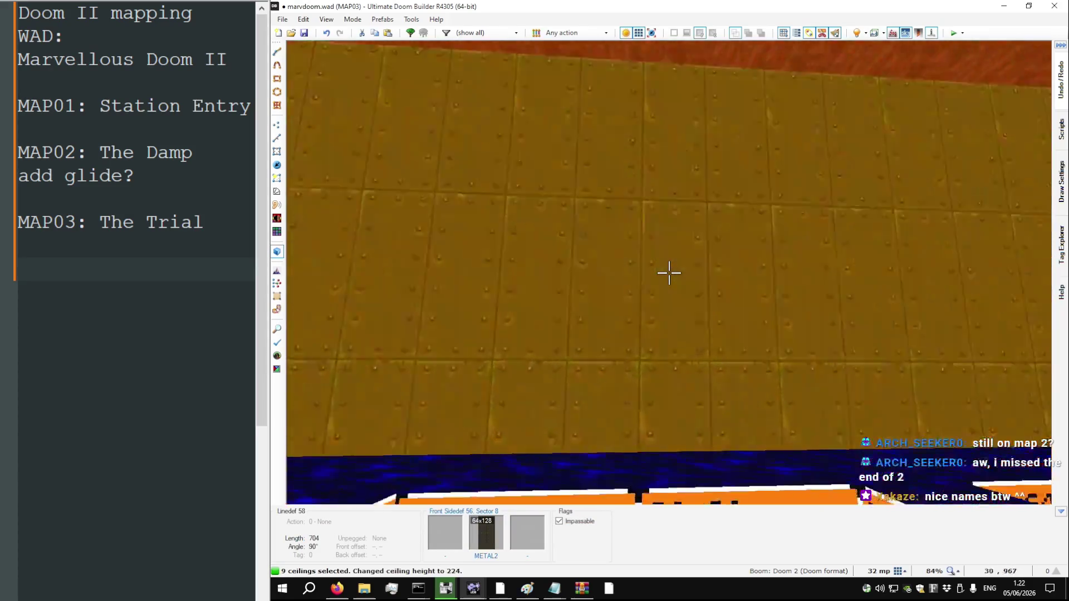
pyautogui.press('Escape')
pyautogui.scroll(4, 669, 273)
pyautogui.press('w')
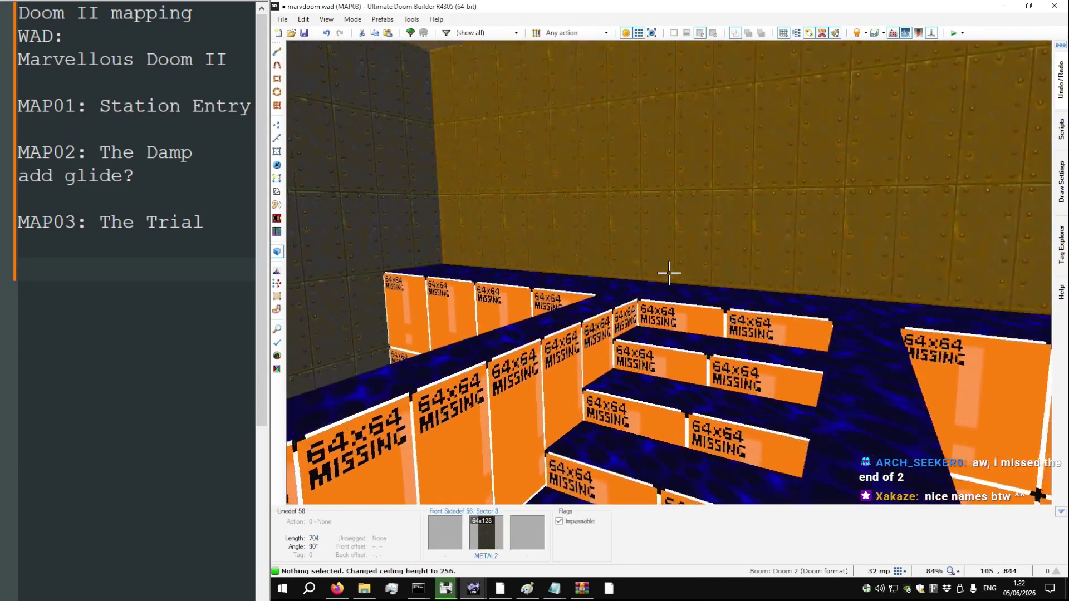
pyautogui.press('s')
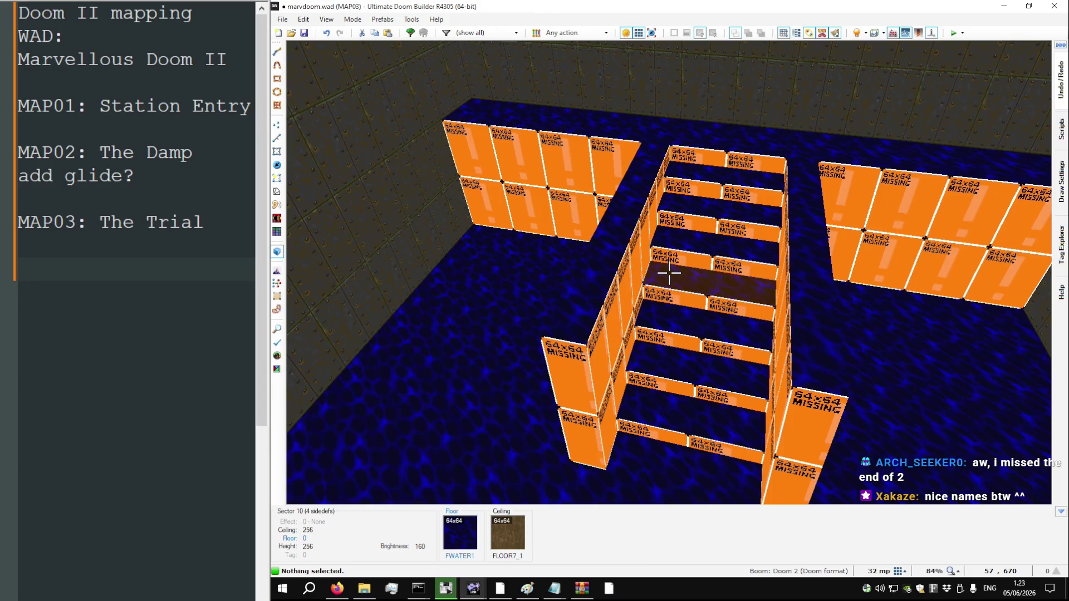
# Copy the METAL2 texture from a wall corner onto another wall section
pyautogui.press('w')
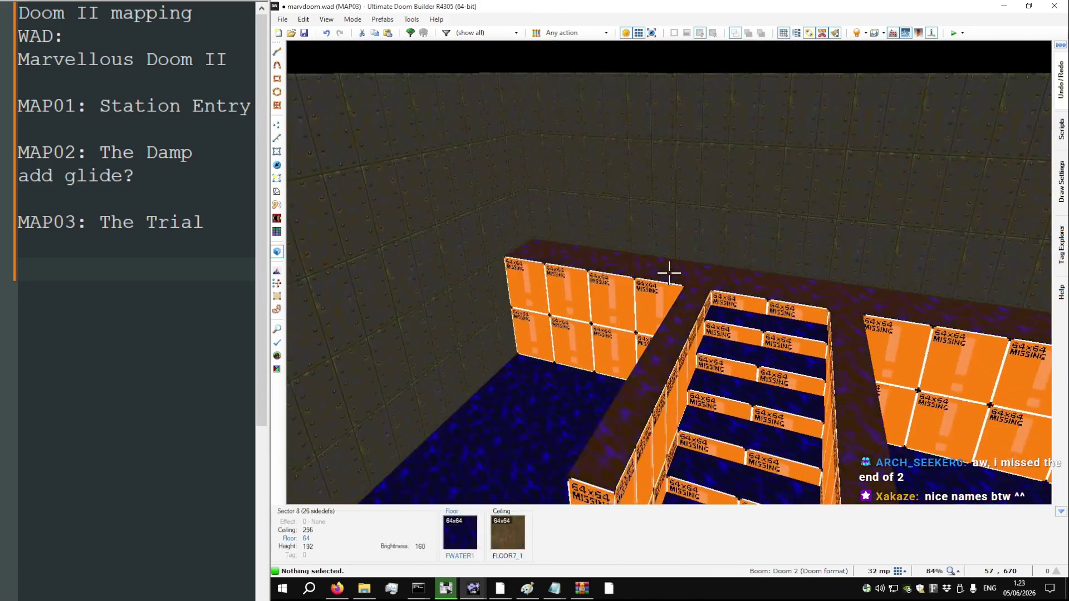
pyautogui.scroll(1, 669, 273)
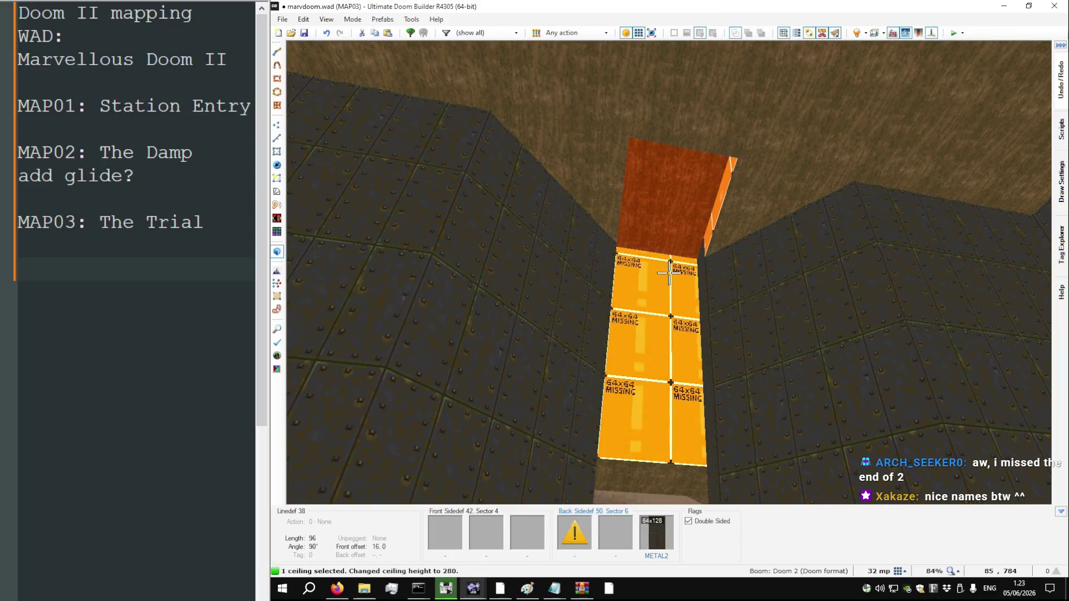
pyautogui.scroll(-2, 669, 273)
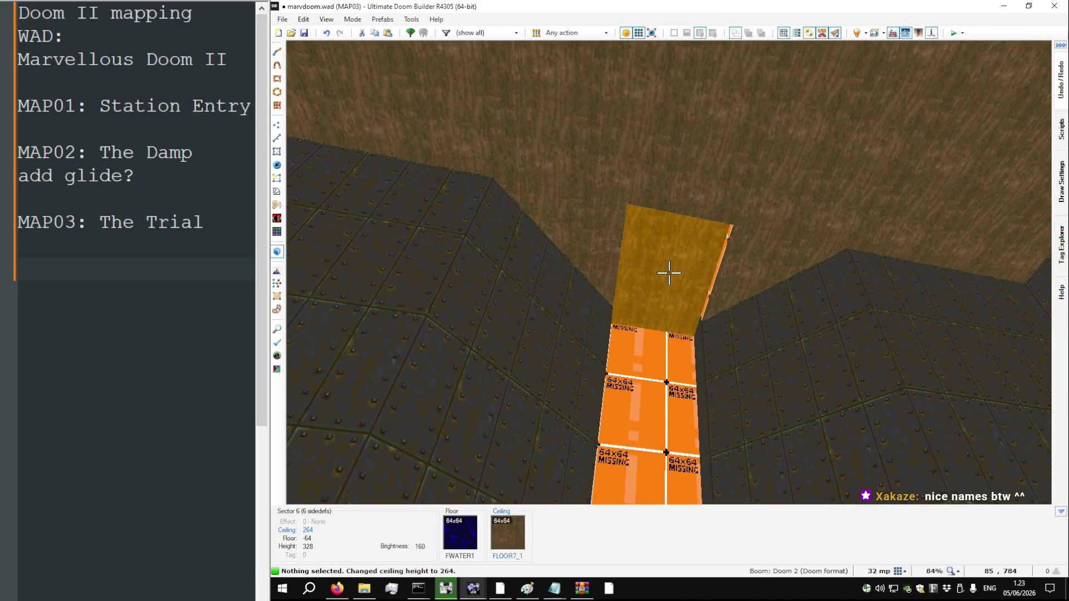
pyautogui.hotkey('ctrl', 'c')
pyautogui.hotkey('ctrl', 'v')
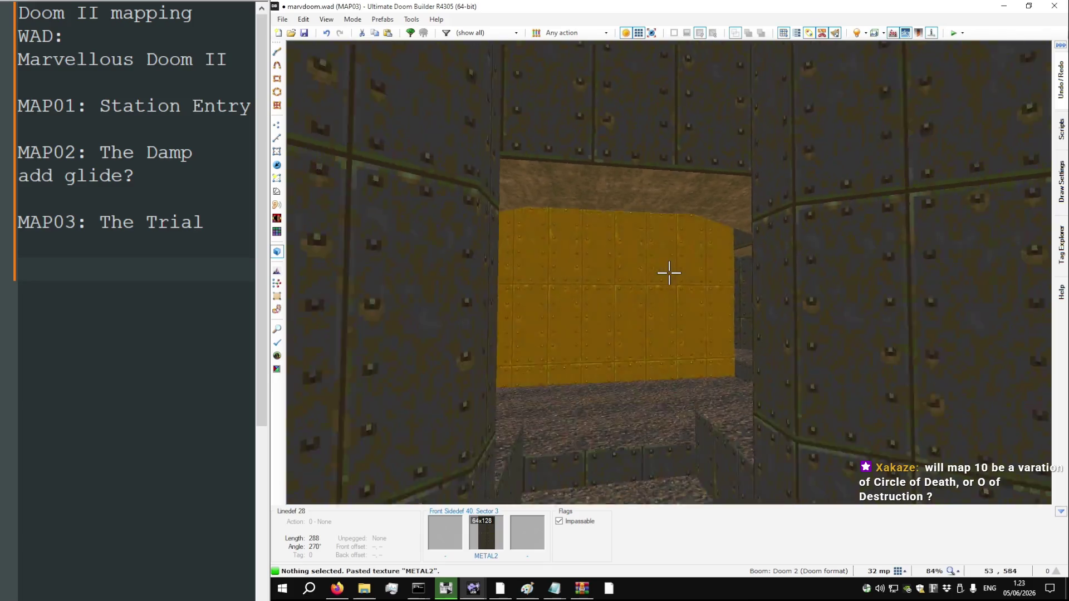
# Fly to the untextured stair walls, then switch to the DOOM2.WAD reference map
pyautogui.press('w')
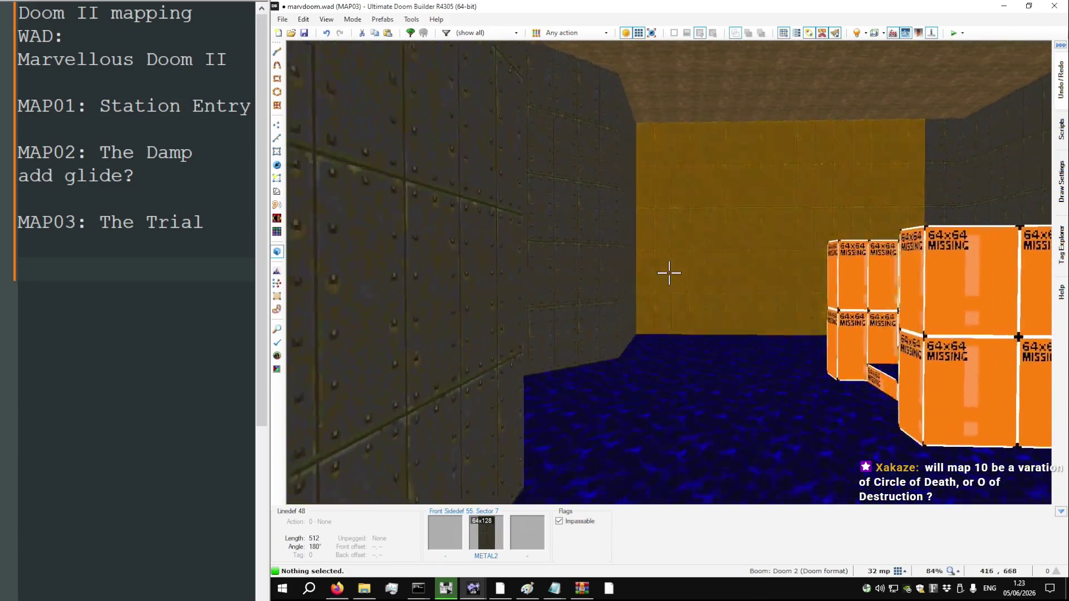
pyautogui.press('w')
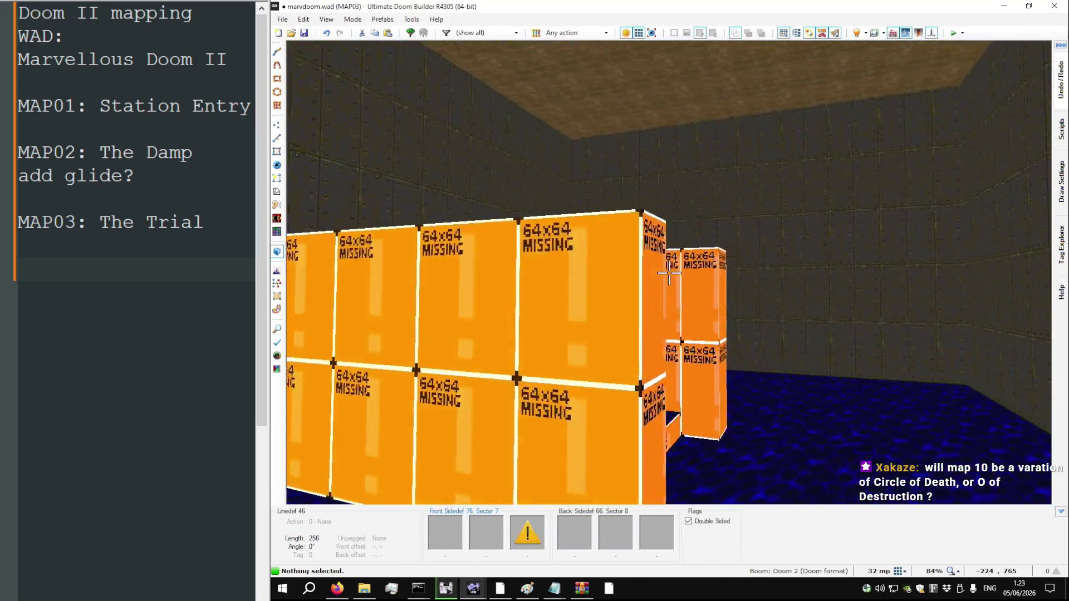
pyautogui.press('w')
pyautogui.press('w')
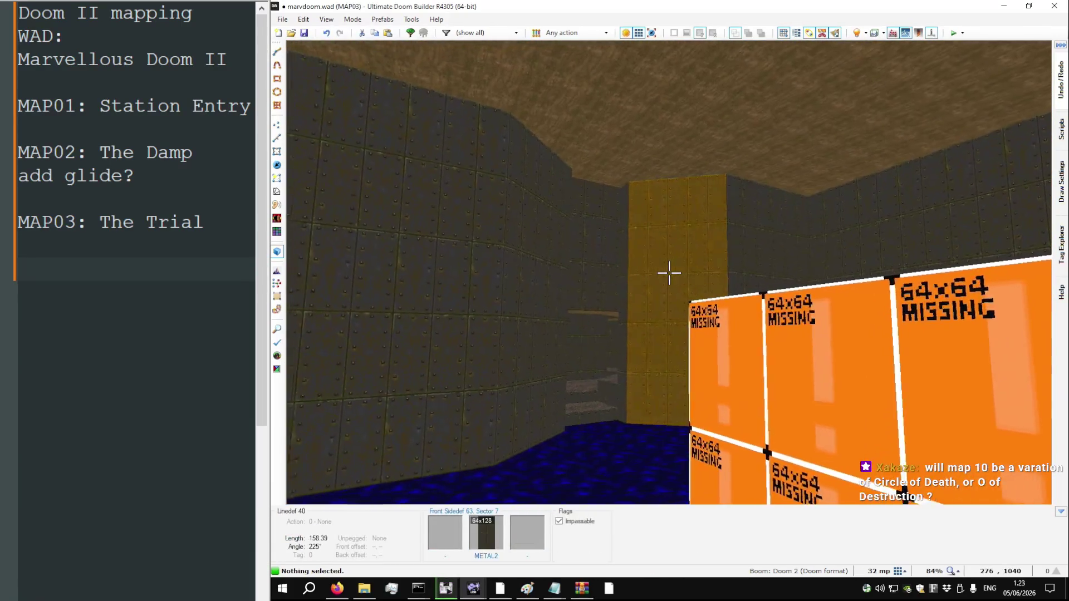
pyautogui.press('w')
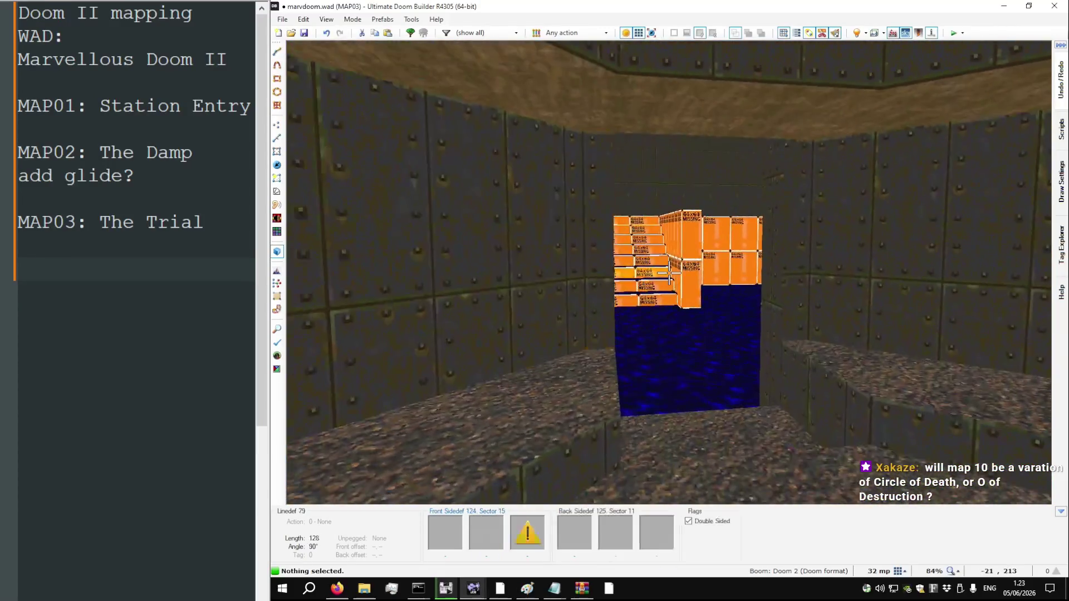
pyautogui.press('q')
pyautogui.press('q')
pyautogui.hotkey('alt', 'Tab')
# Give a stair step a FLAT1 floor and paste FLAT1 onto the other steps
pyautogui.press('s')
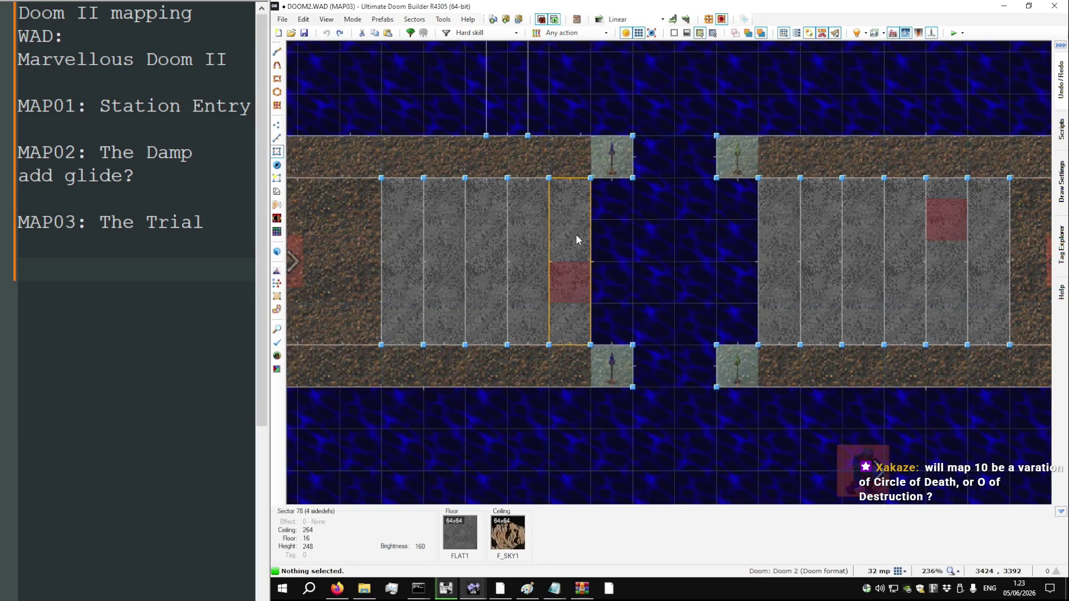
pyautogui.hotkey('alt', 'Tab')
pyautogui.press('w')
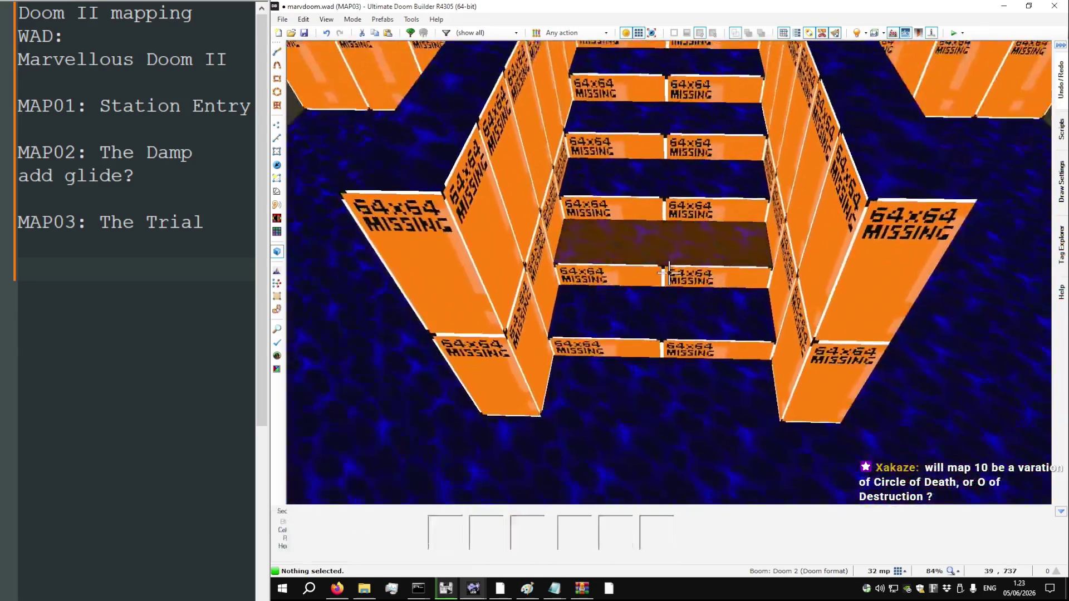
pyautogui.rightClick(668, 273)
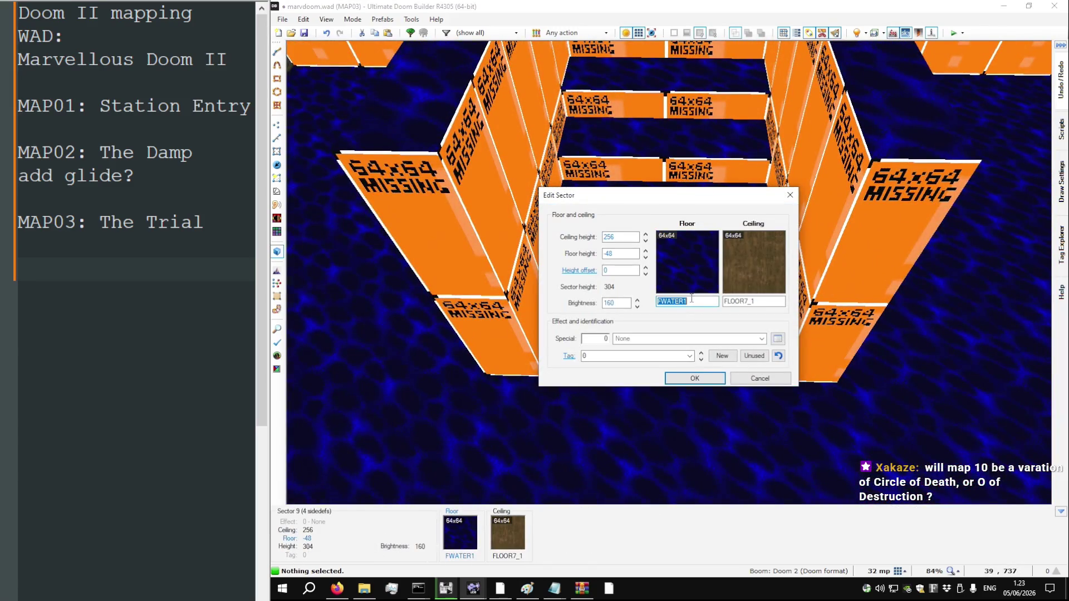
pyautogui.write('FLAT1')
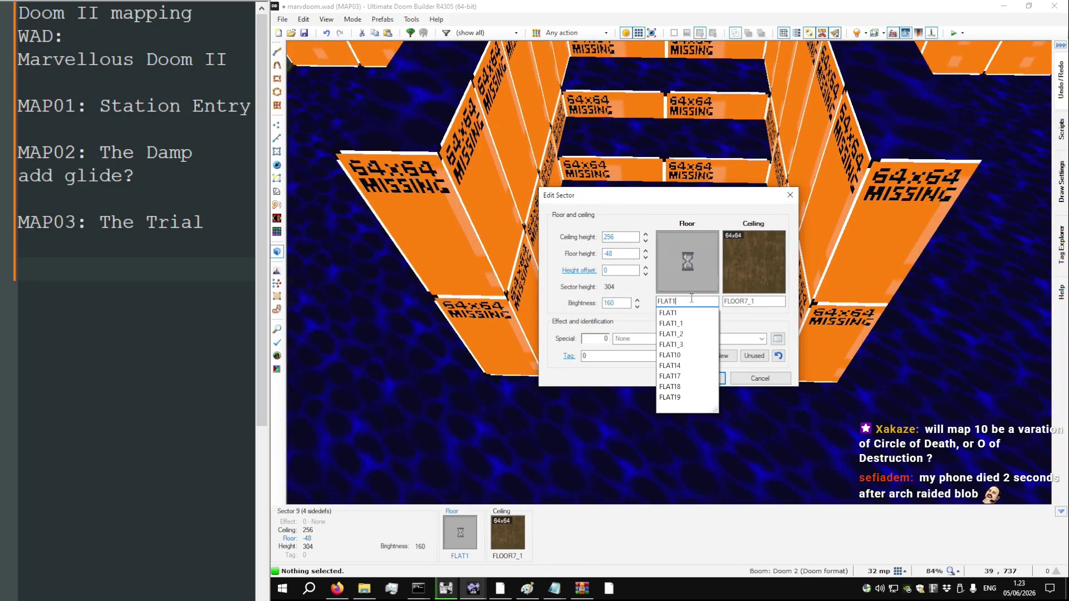
pyautogui.press('Return')
pyautogui.hotkey('ctrl', 'c')
pyautogui.press('s')
pyautogui.hotkey('ctrl', 'v')
pyautogui.hotkey('ctrl', 'v')
pyautogui.hotkey('ctrl', 'v')
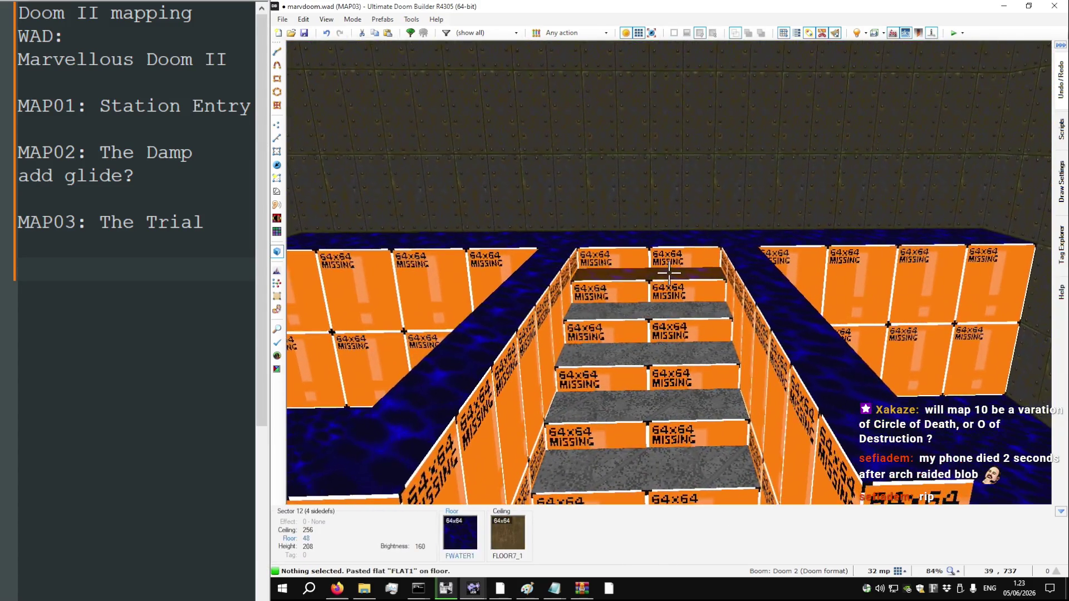
# Give the walkway sector an MFLR8_2 floor, then inspect the stair walls in 3D
pyautogui.press('q')
pyautogui.scroll(-4, 733, 222)
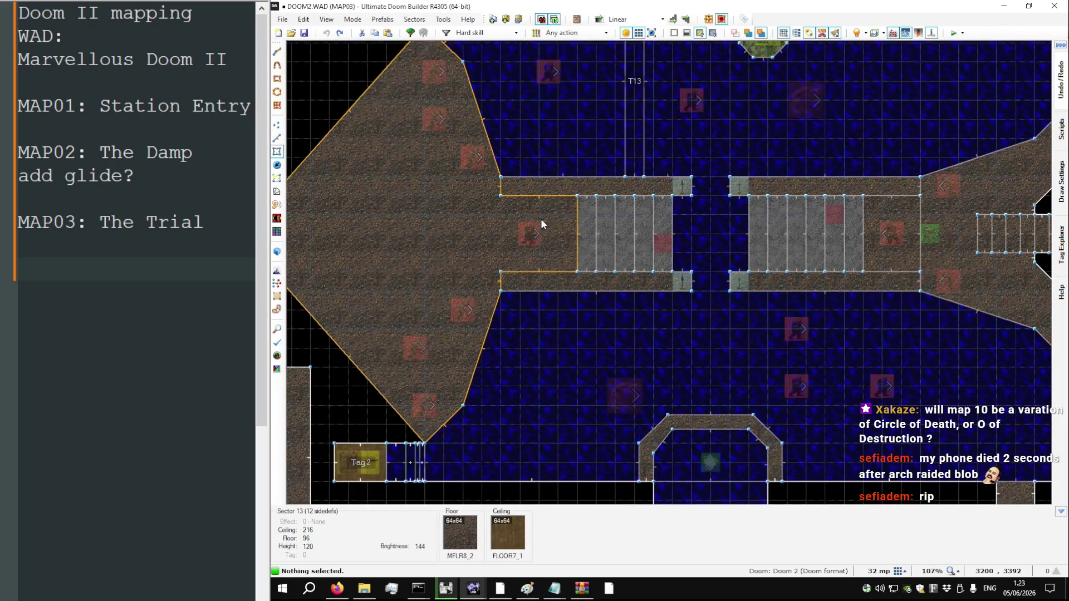
pyautogui.press('q')
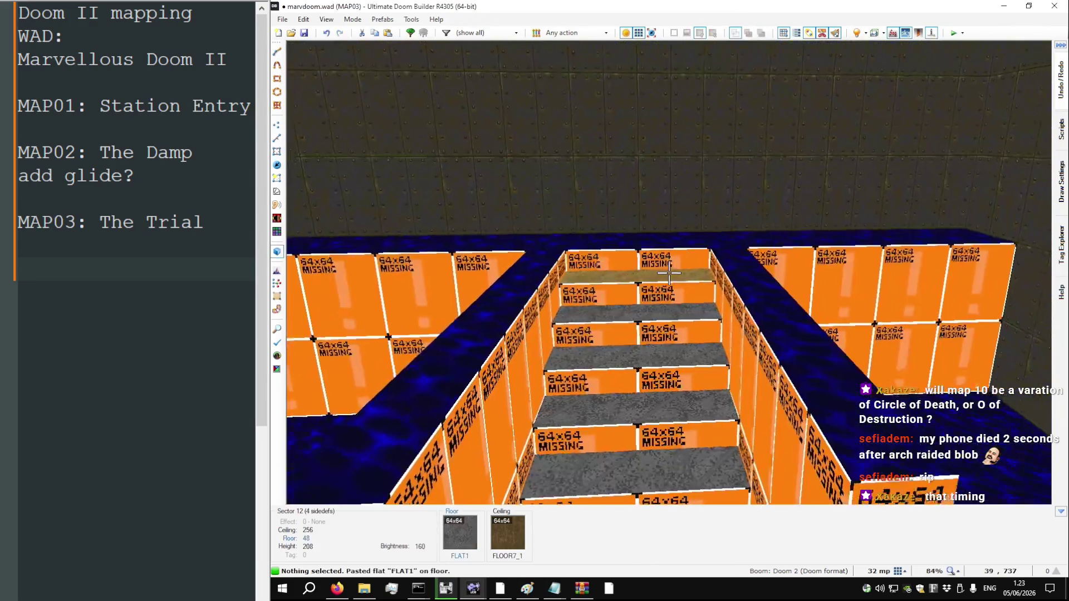
pyautogui.rightClick(669, 273)
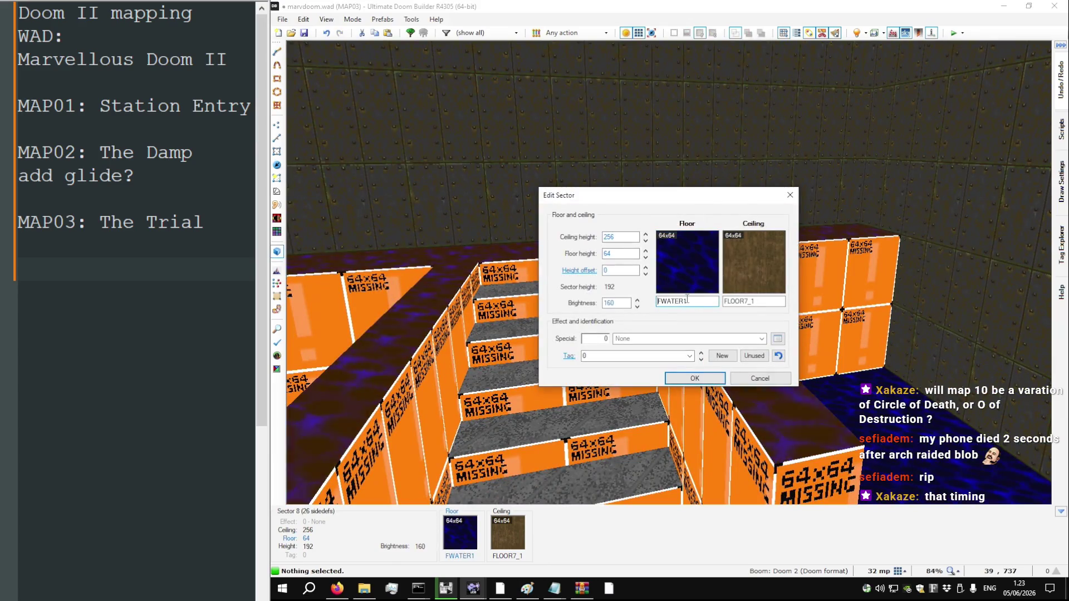
pyautogui.doubleClick(686, 300)
pyautogui.write('MFLR8')
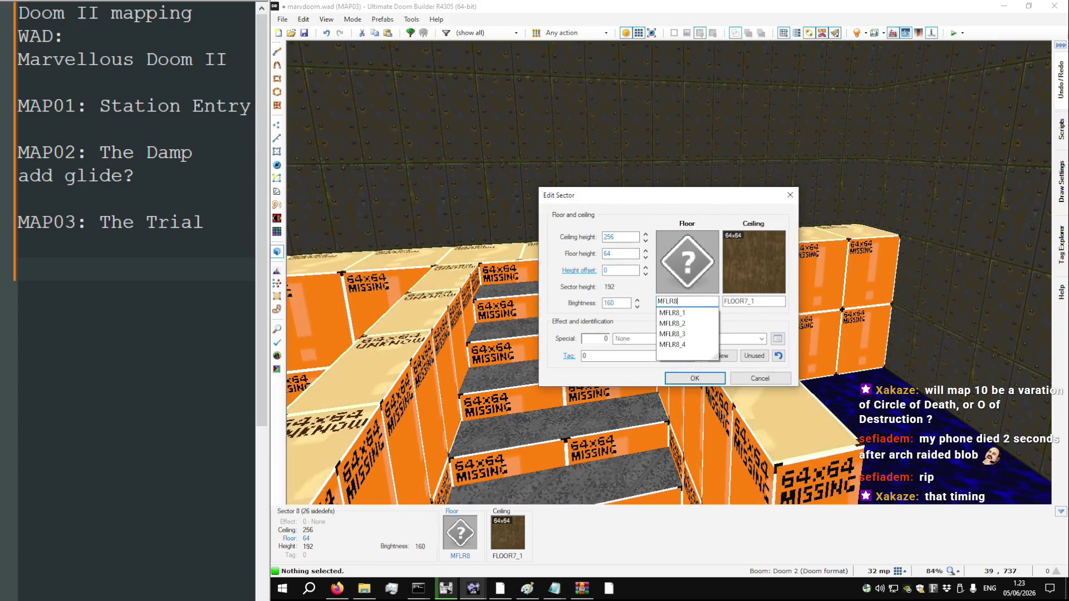
pyautogui.write('_2')
pyautogui.press('Return')
pyautogui.press('q')
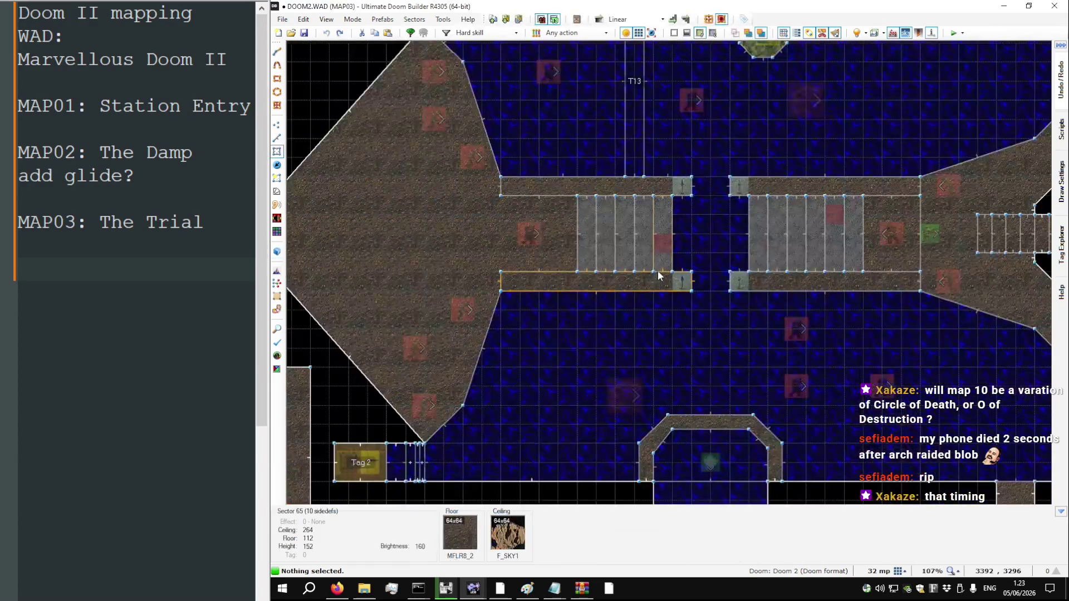
pyautogui.press('q')
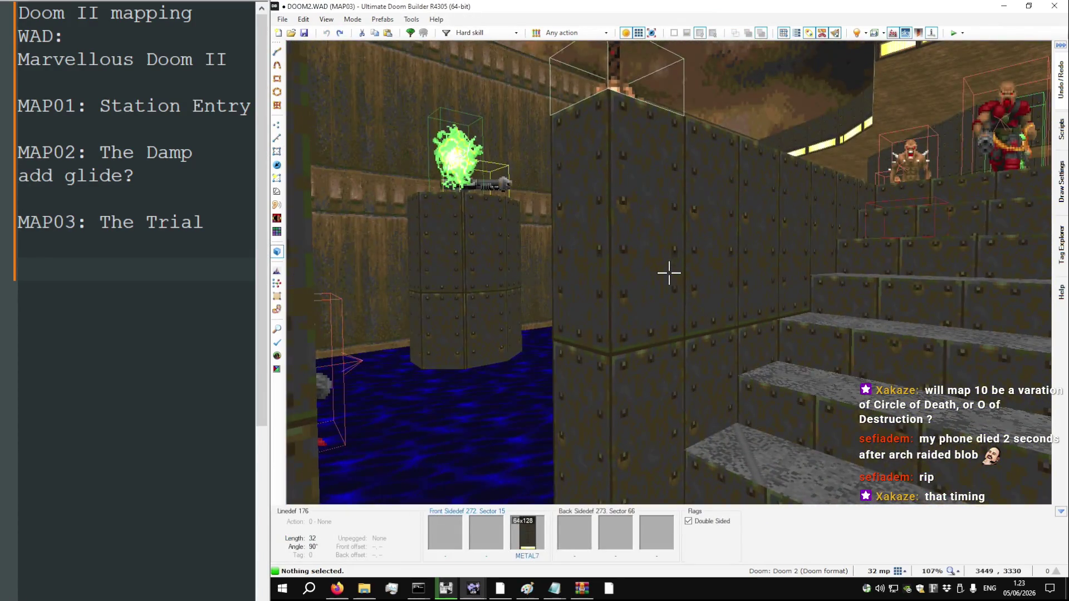
pyautogui.press('w')
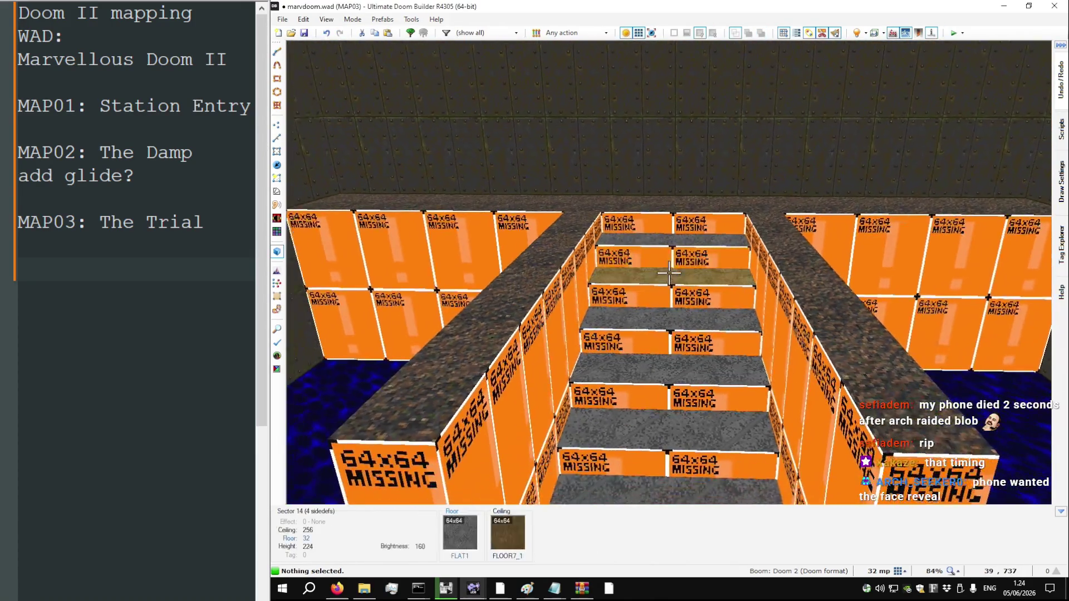
# Set a missing-texture stair wall's lower texture to METAL7, flood-fill, then undo the extra fill
pyautogui.rightClick(669, 273)
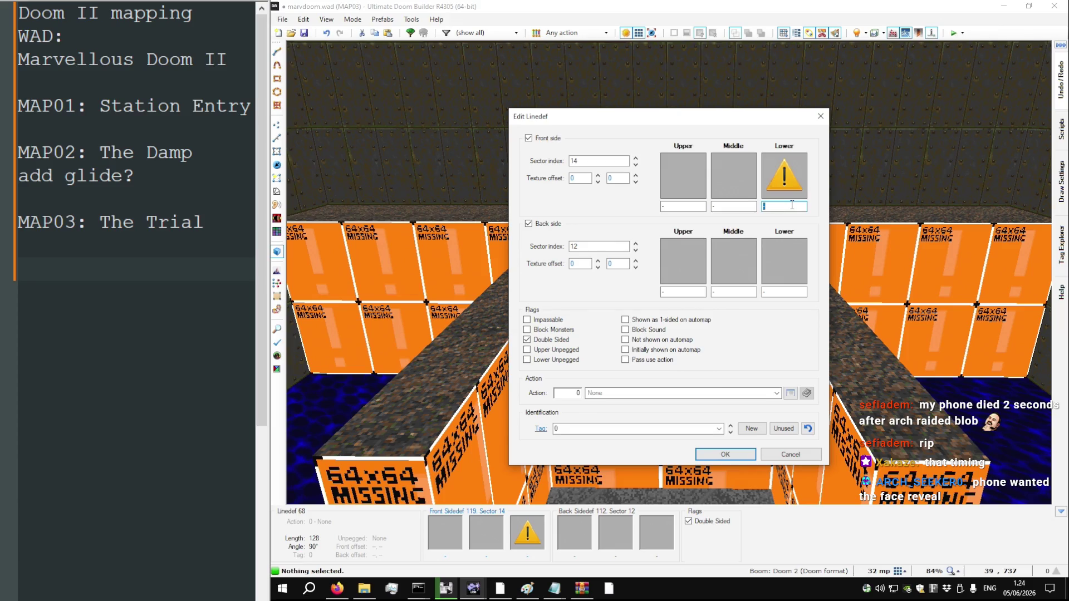
pyautogui.write('7')
pyautogui.press('Return')
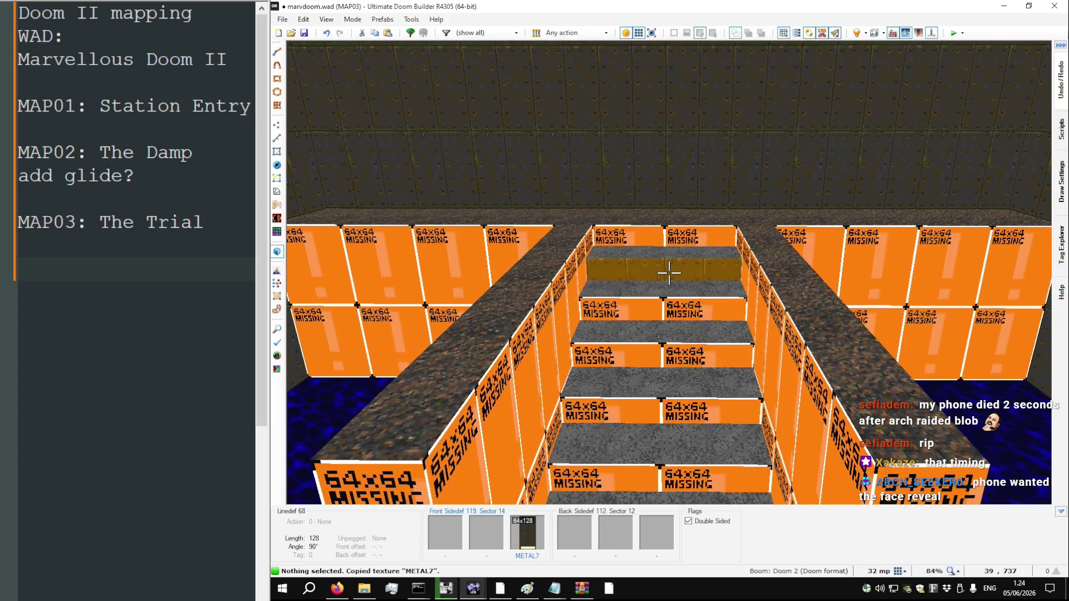
pyautogui.keyDown('ctrl'); pyautogui.keyDown('shift'); pyautogui.click(669, 273); pyautogui.keyUp('shift'); pyautogui.keyUp('ctrl')
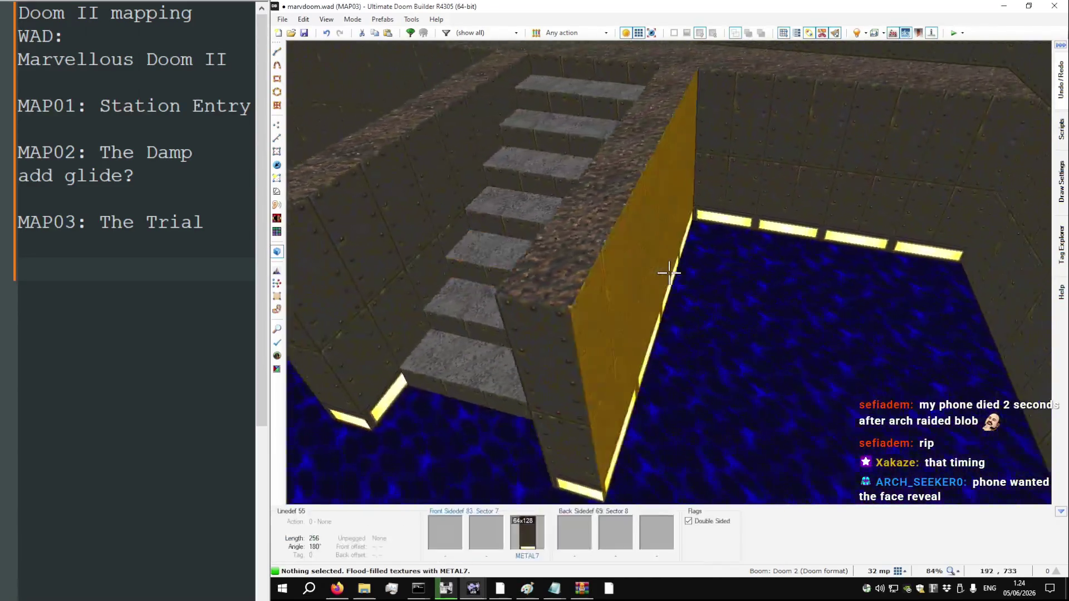
pyautogui.hotkey('ctrl', 'z')
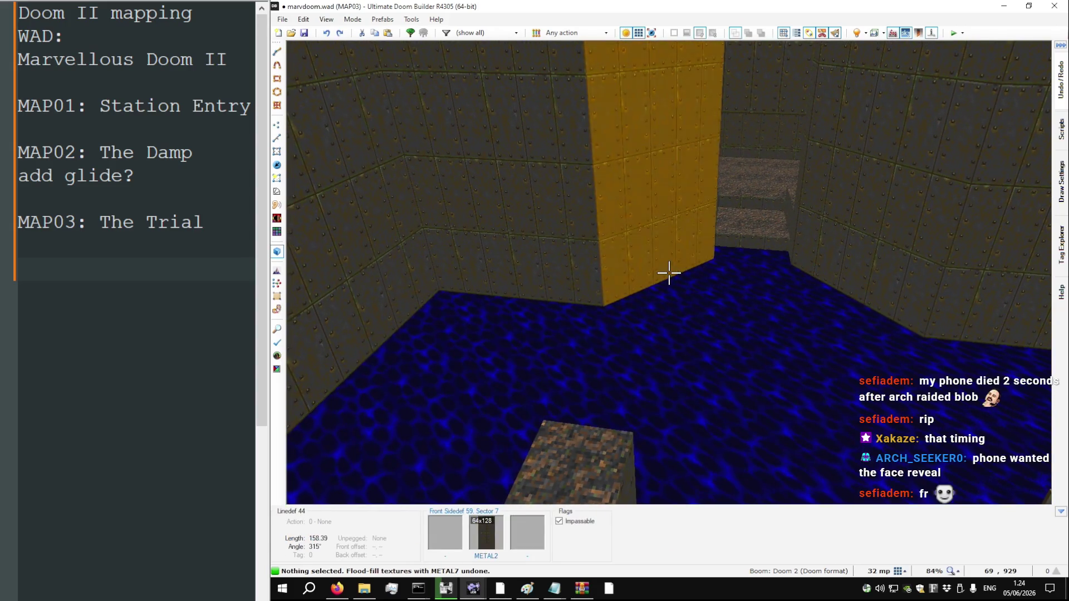
pyautogui.press('w')
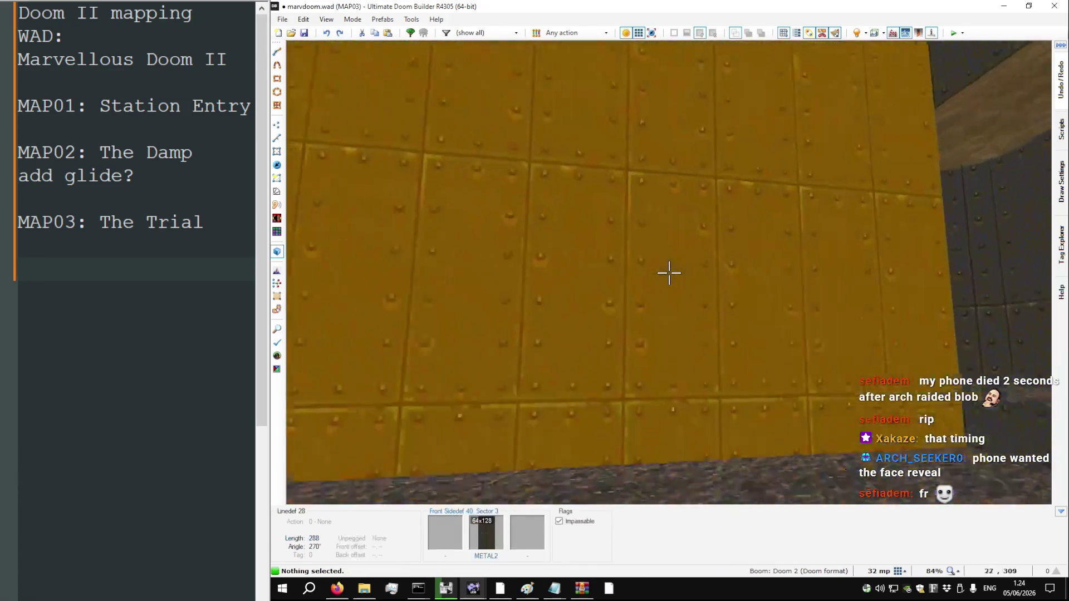
# Back in the 2D map, flip one stair step linedef in the water room
pyautogui.press('w')
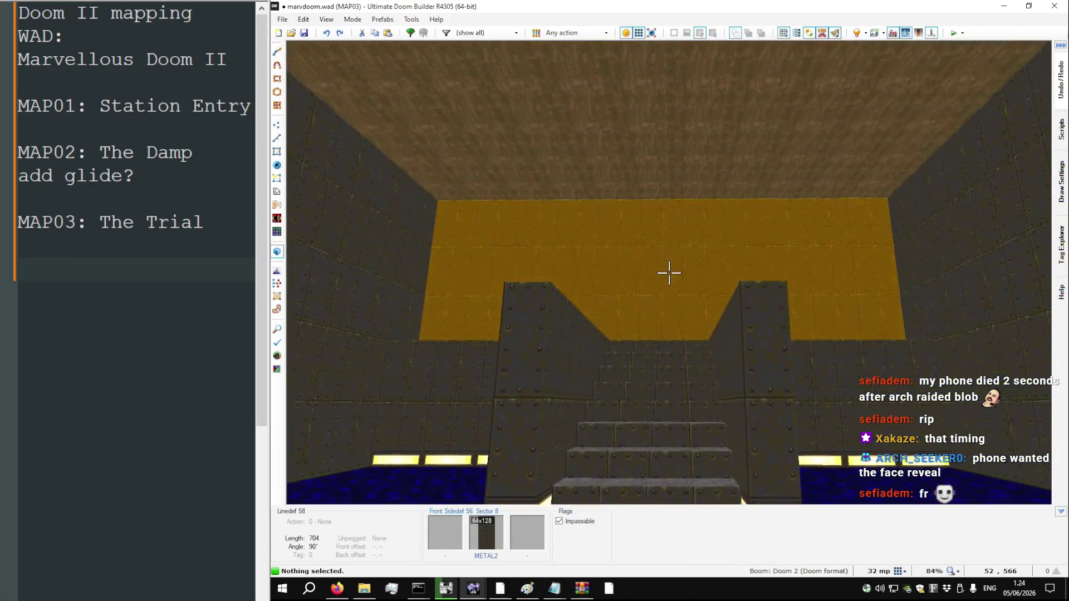
pyautogui.press('v')
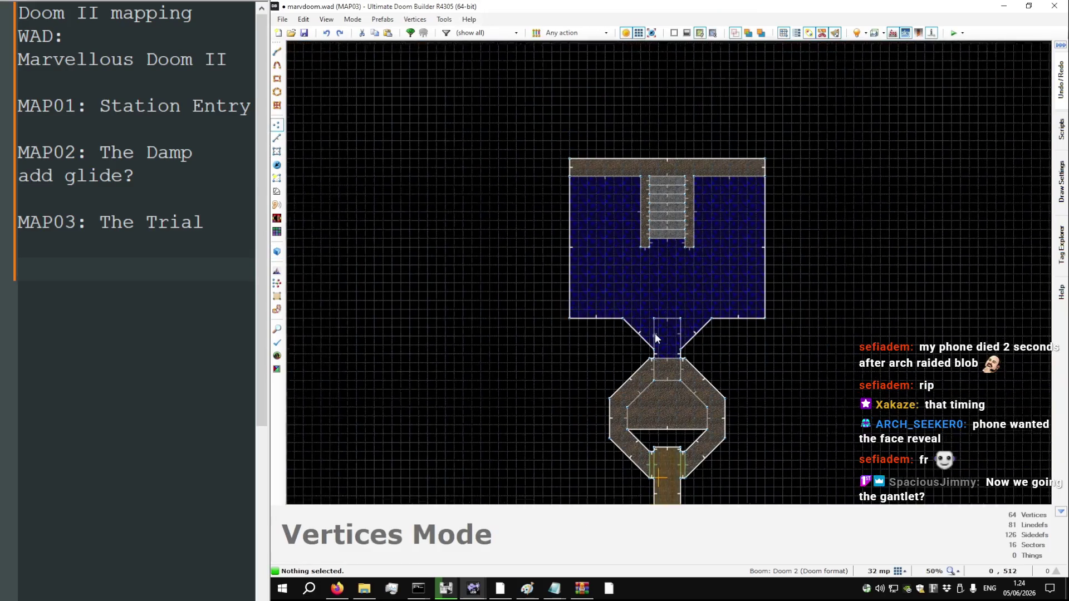
pyautogui.scroll(4, 636, 217)
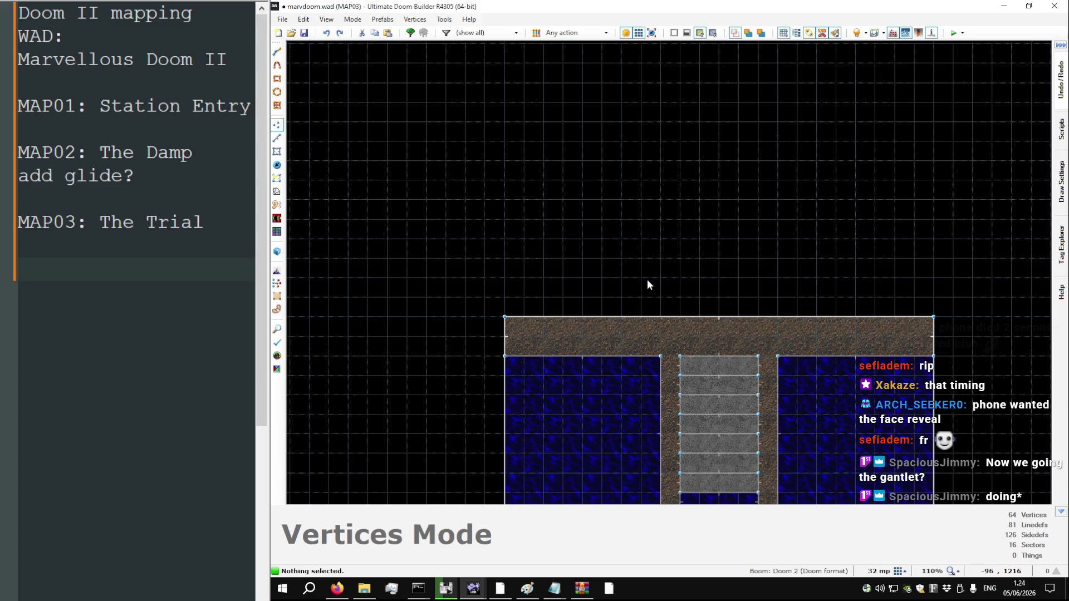
pyautogui.scroll(-2, 569, 182)
pyautogui.scroll(2, 631, 437)
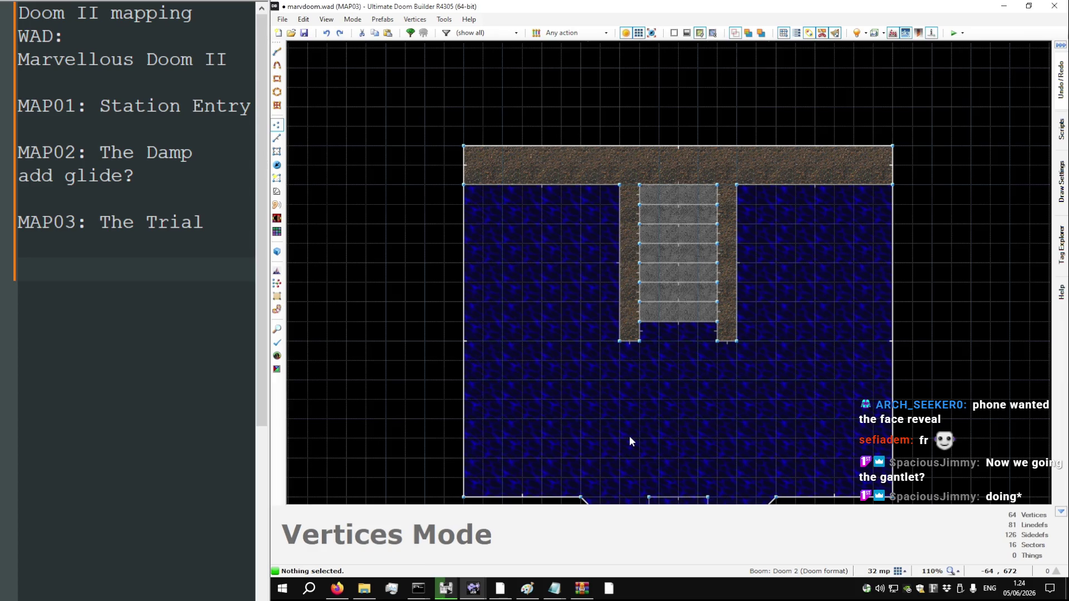
pyautogui.press('l')
pyautogui.press('f')
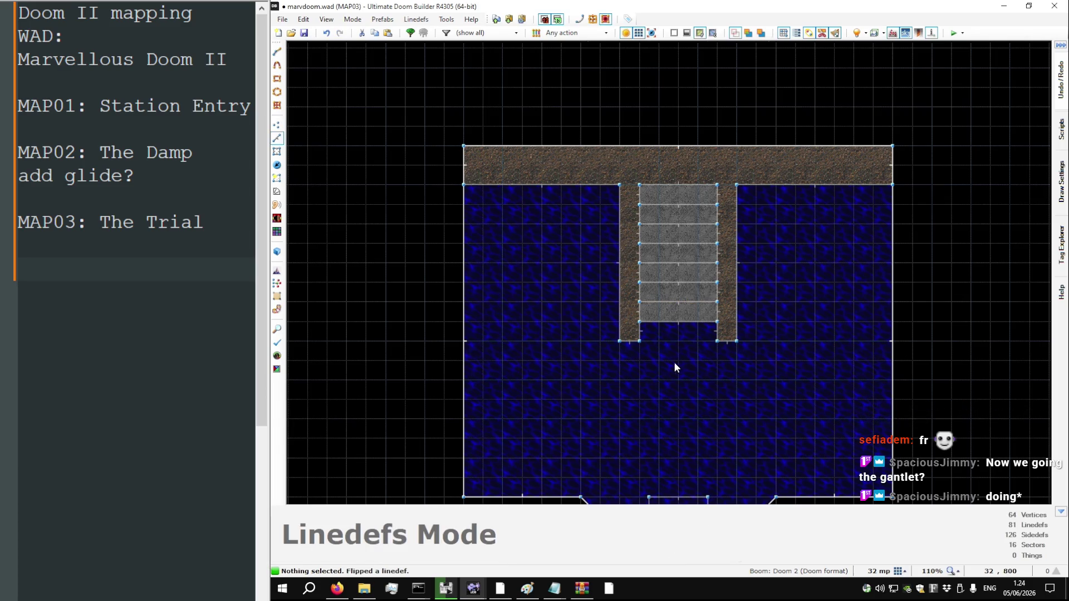
pyautogui.press('t')
pyautogui.scroll(7, 630, 334)
# Insert a thing at the left ledge end and make it a Tall green firestick
pyautogui.press('Insert')
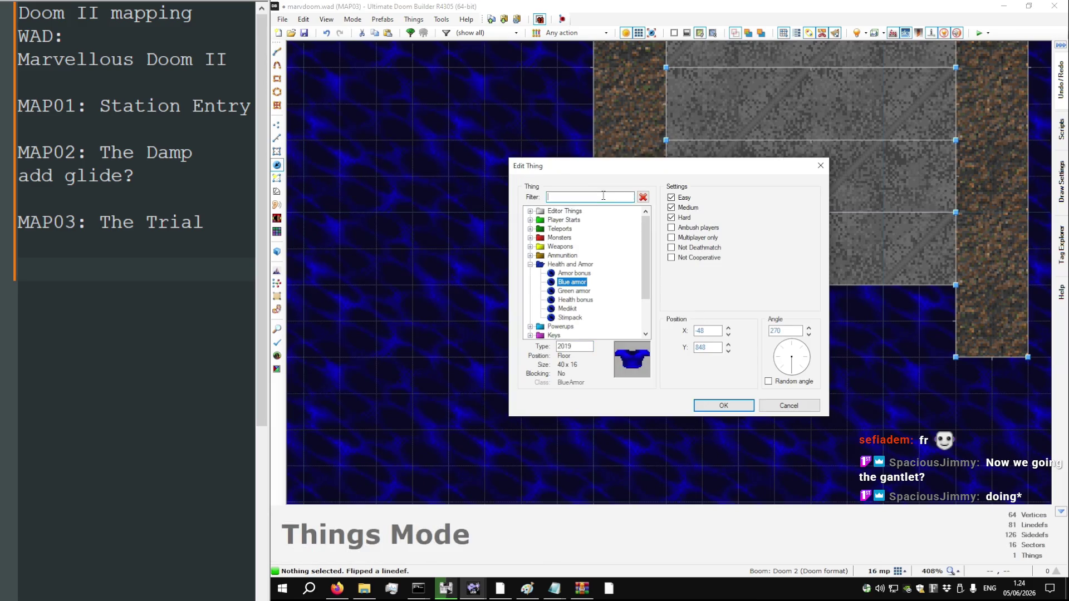
pyautogui.write('torch')
pyautogui.press('BackSpace')
pyautogui.press('BackSpace')
pyautogui.press('BackSpace')
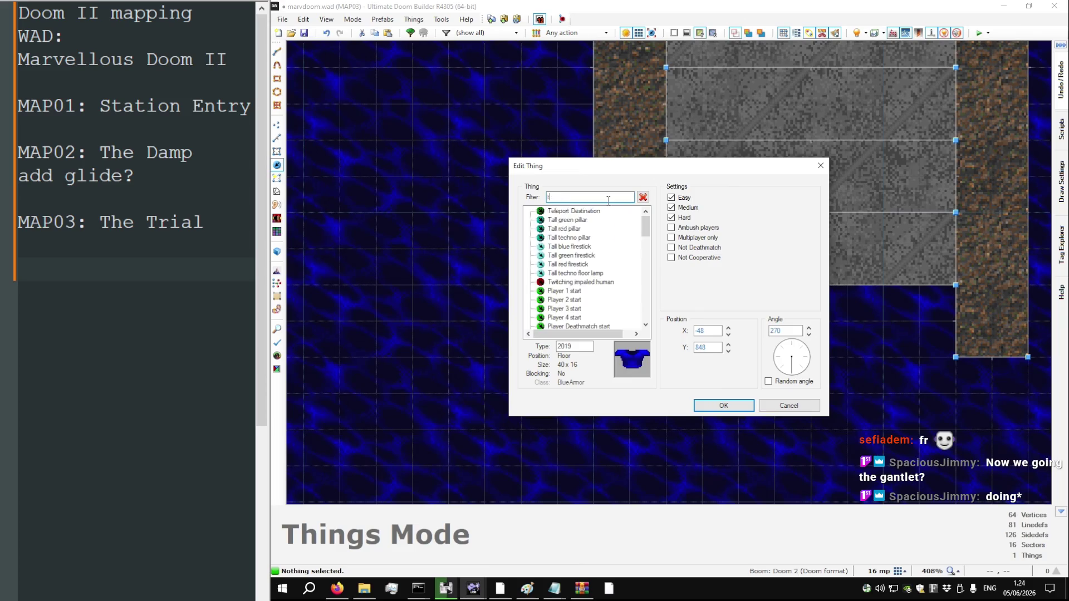
pyautogui.click(531, 265)
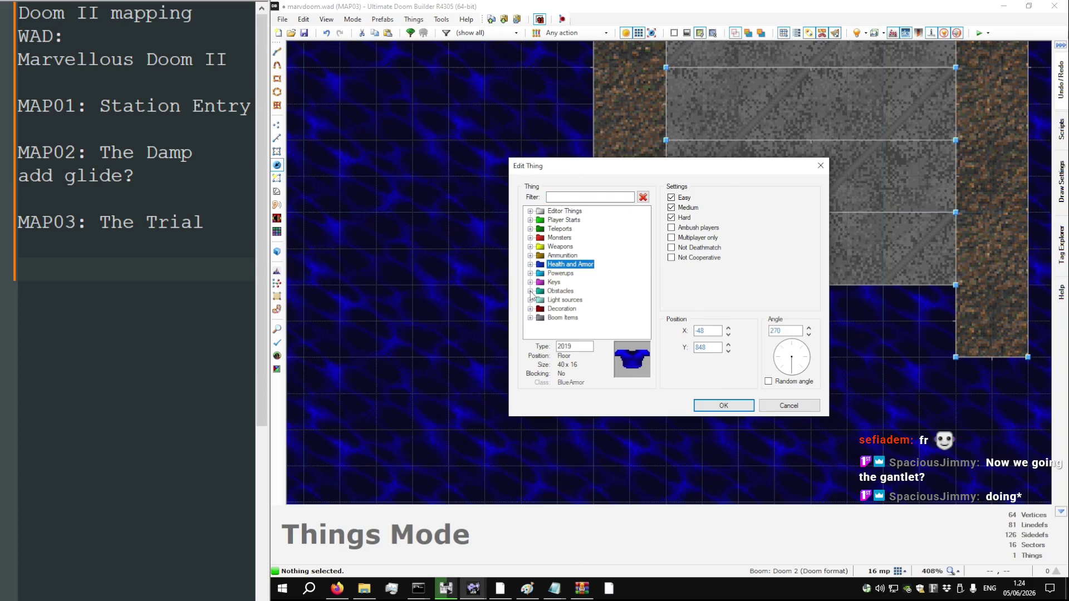
pyautogui.click(531, 300)
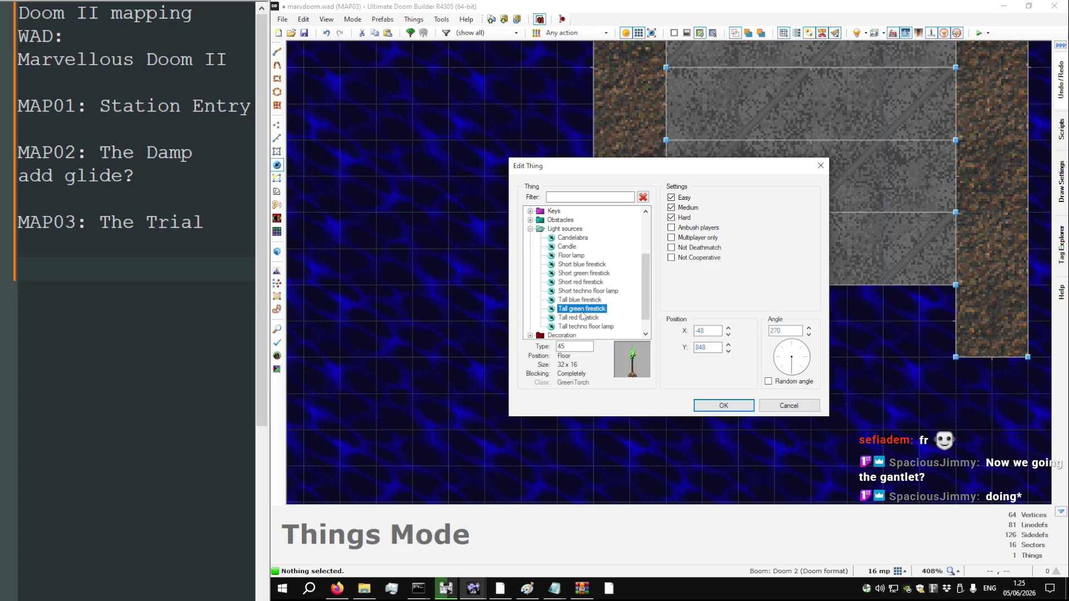
pyautogui.hotkey('alt', 'Tab')
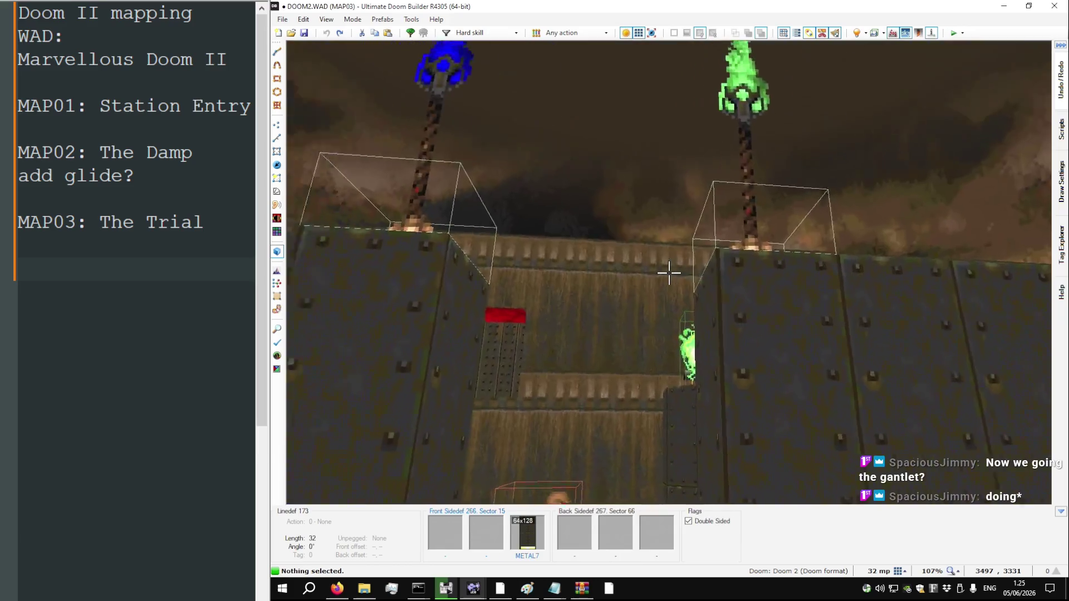
pyautogui.moveTo(669, 275)
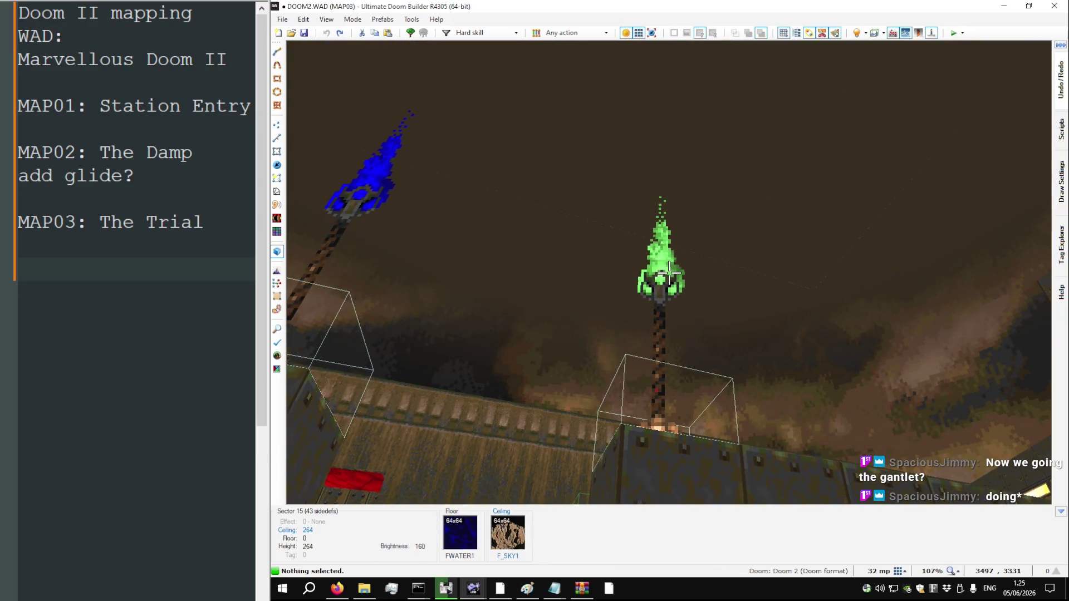
pyautogui.press('t')
pyautogui.press('t')
pyautogui.press('t')
pyautogui.press('Tab')
pyautogui.press('Tab')
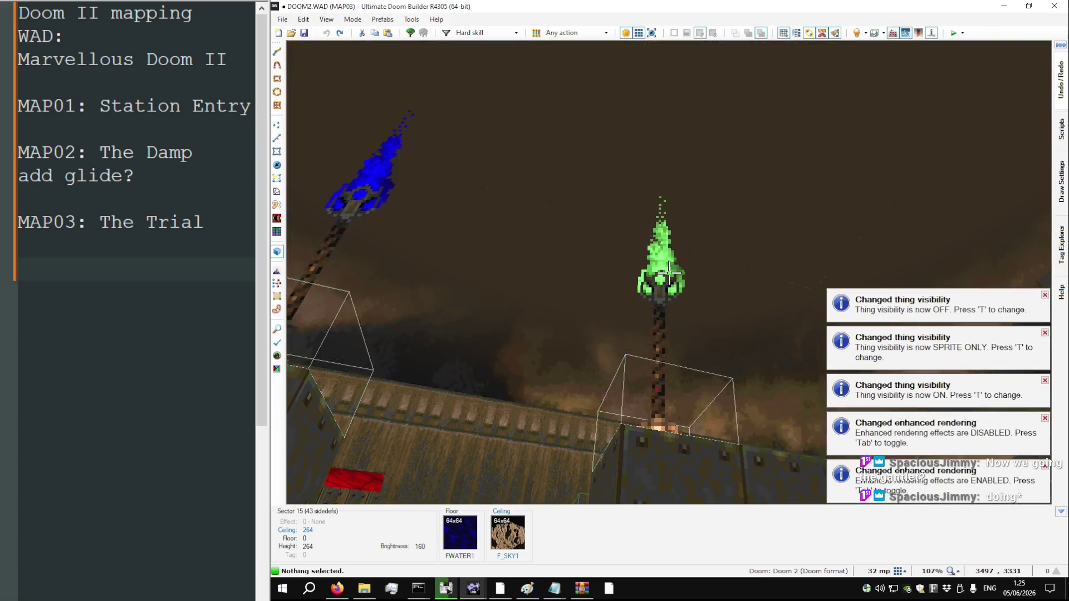
pyautogui.press('q')
pyautogui.press('t')
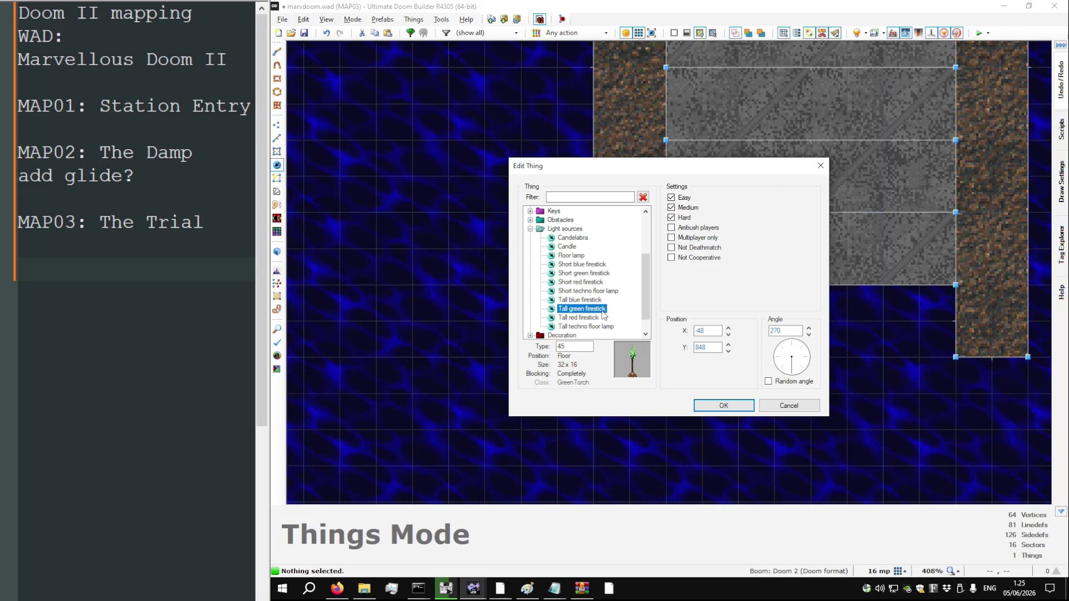
pyautogui.doubleClick(601, 310)
# Add a second Tall green firestick at the right ledge end and flag the left one Ambush players
pyautogui.rightClick(994, 323)
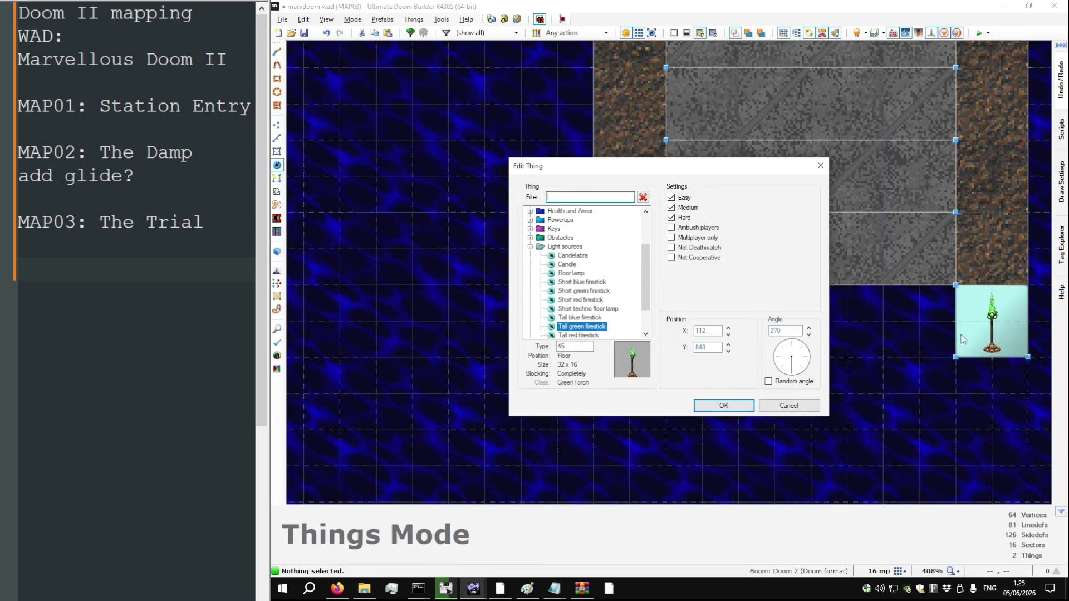
pyautogui.press('Return')
pyautogui.scroll(-4, 583, 359)
pyautogui.doubleClick(577, 360)
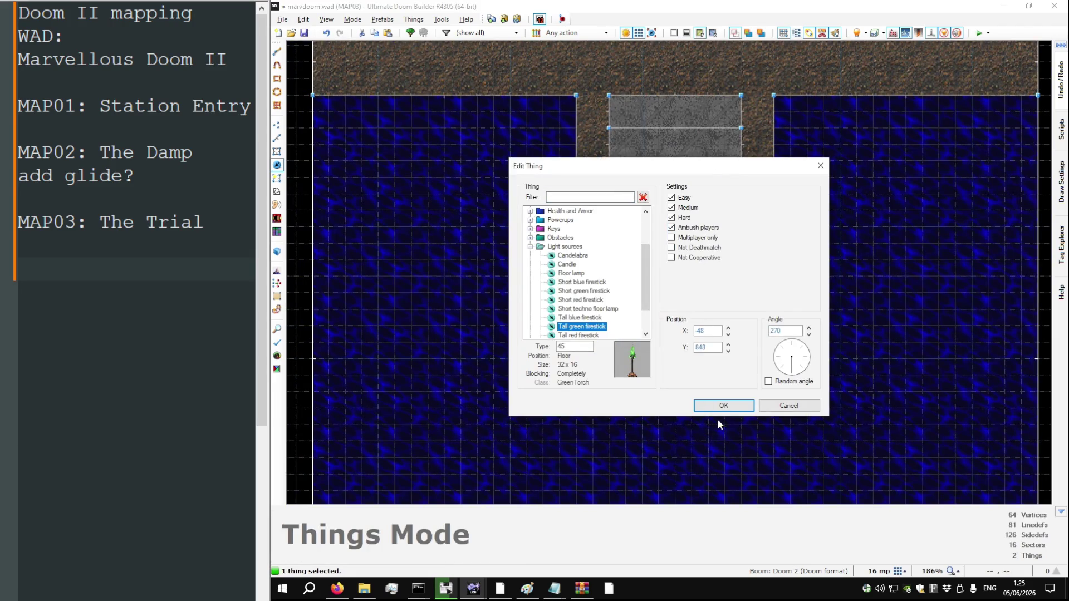
pyautogui.click(723, 405)
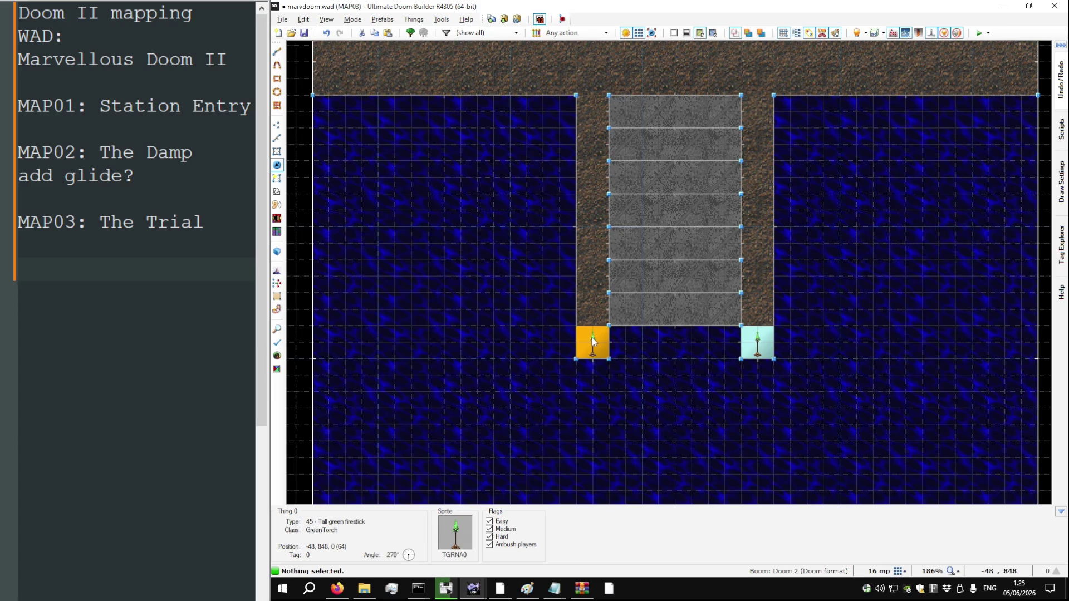
pyautogui.scroll(-4, 684, 321)
pyautogui.scroll(4, 673, 172)
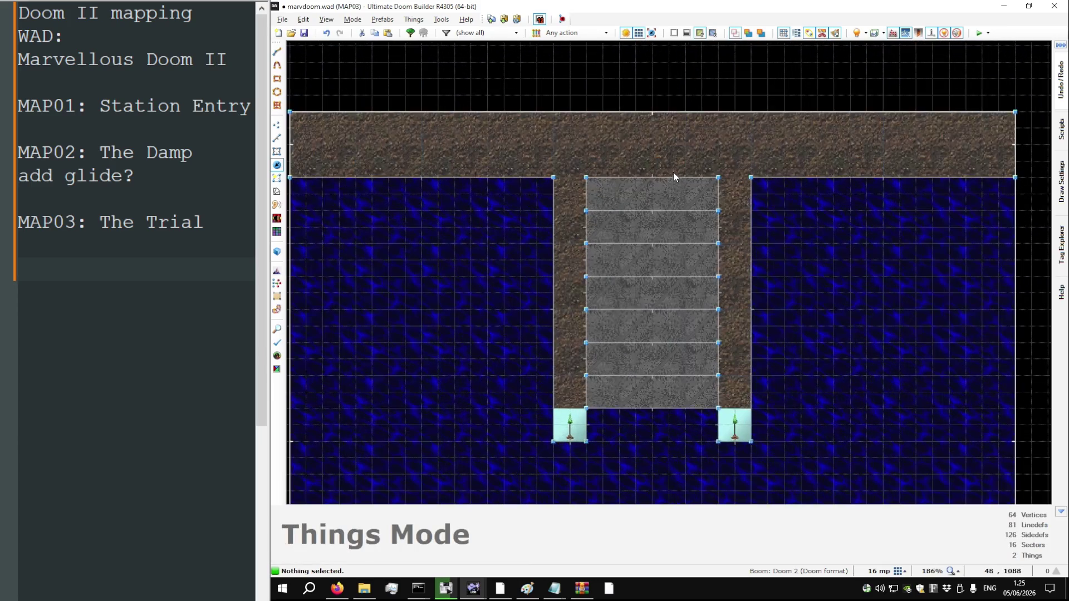
pyautogui.scroll(-2, 622, 410)
pyautogui.press('v')
pyautogui.scroll(-1, 580, 248)
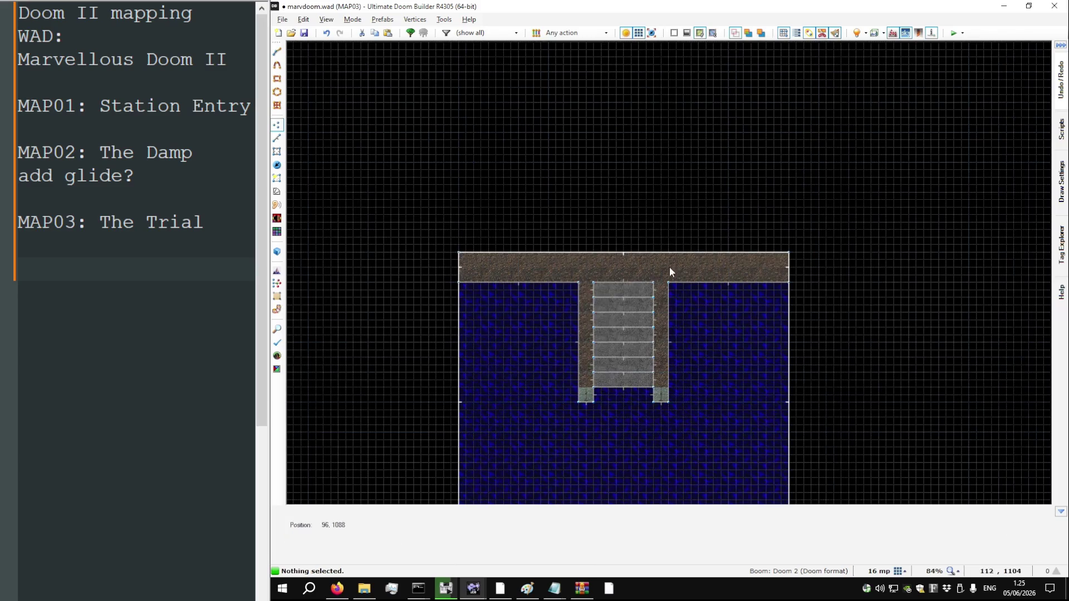
# Drag the upper floor area's top linedef far upward to deepen it
pyautogui.press('l')
pyautogui.moveTo(666, 253); pyautogui.dragTo(669, 162)
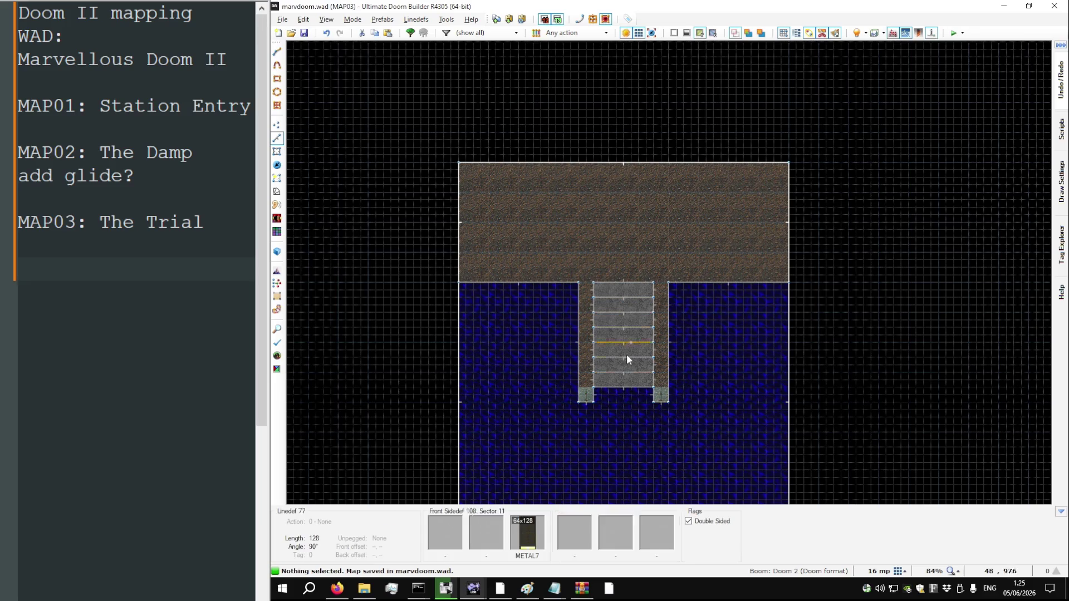
pyautogui.scroll(4, 616, 420)
pyautogui.scroll(-3, 619, 245)
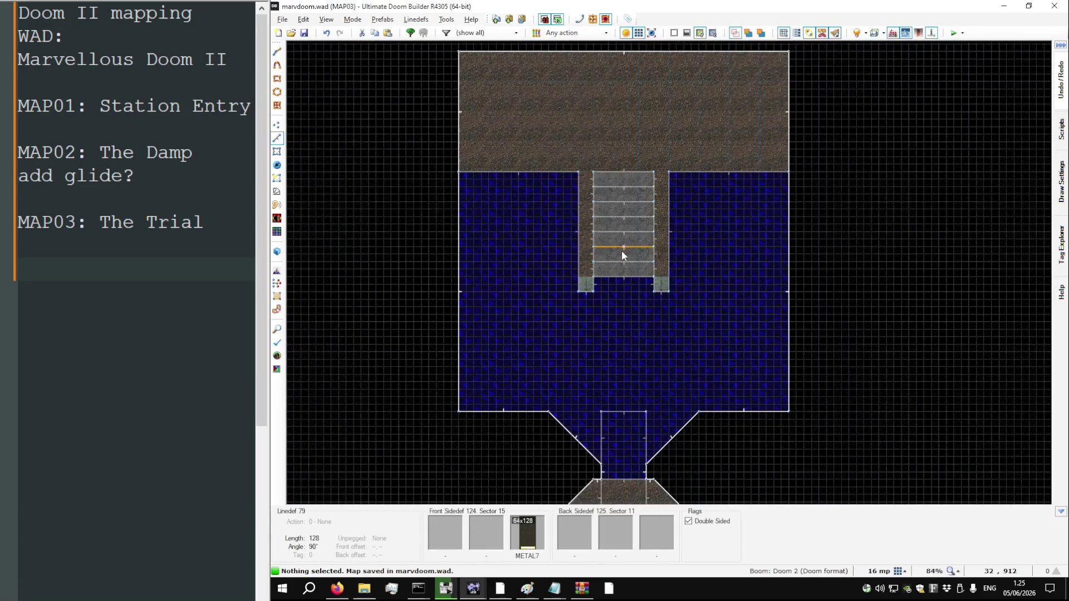
# Inspect the enlarged water room in 3D, from the yellow doorway to the pillar
pyautogui.press('q')
pyautogui.press('w')
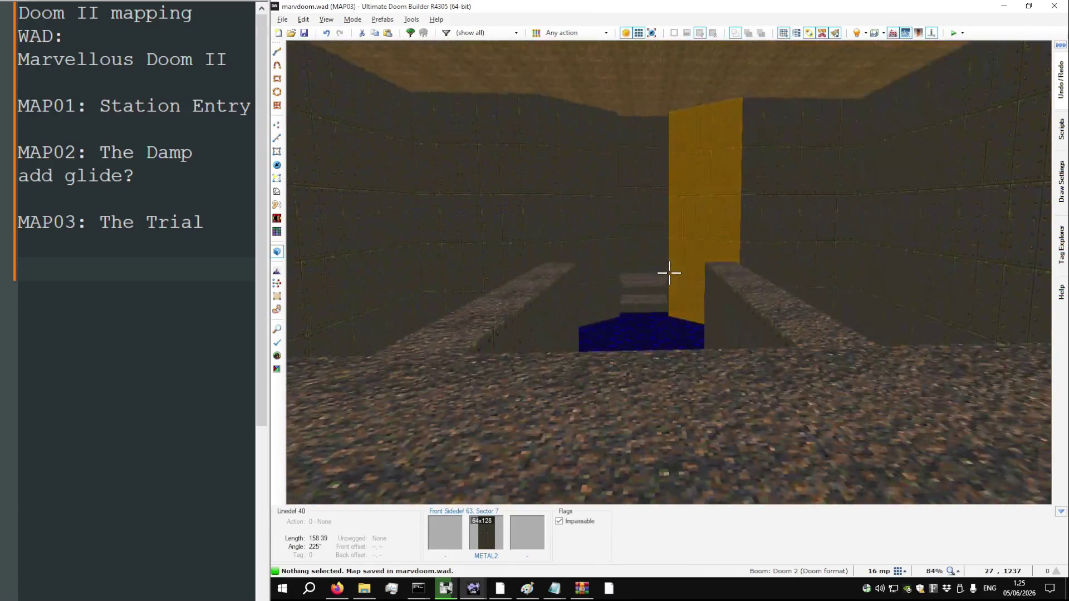
pyautogui.press('w')
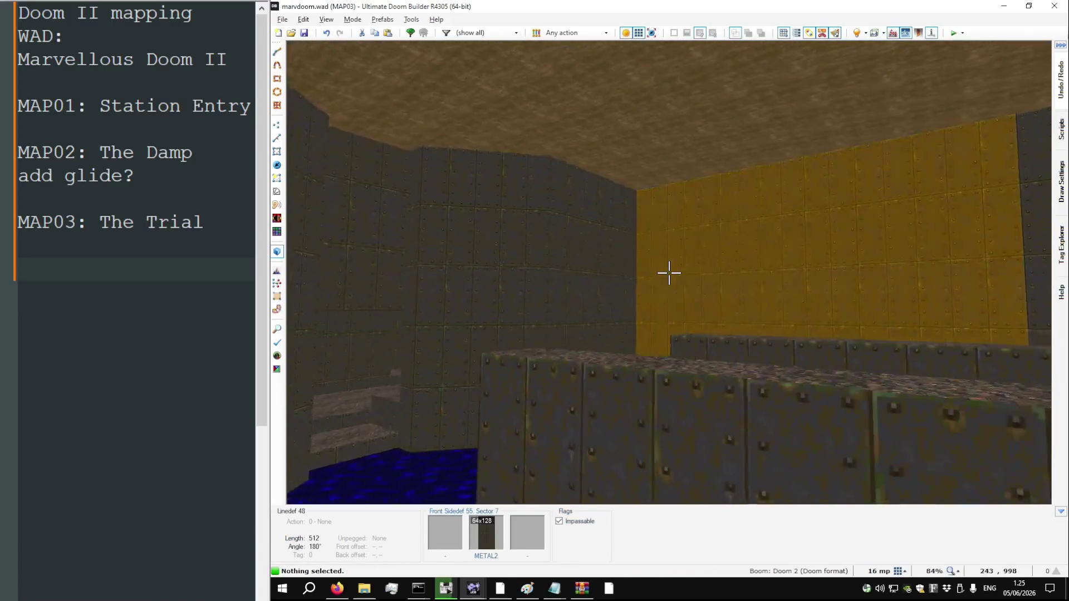
pyautogui.press('w')
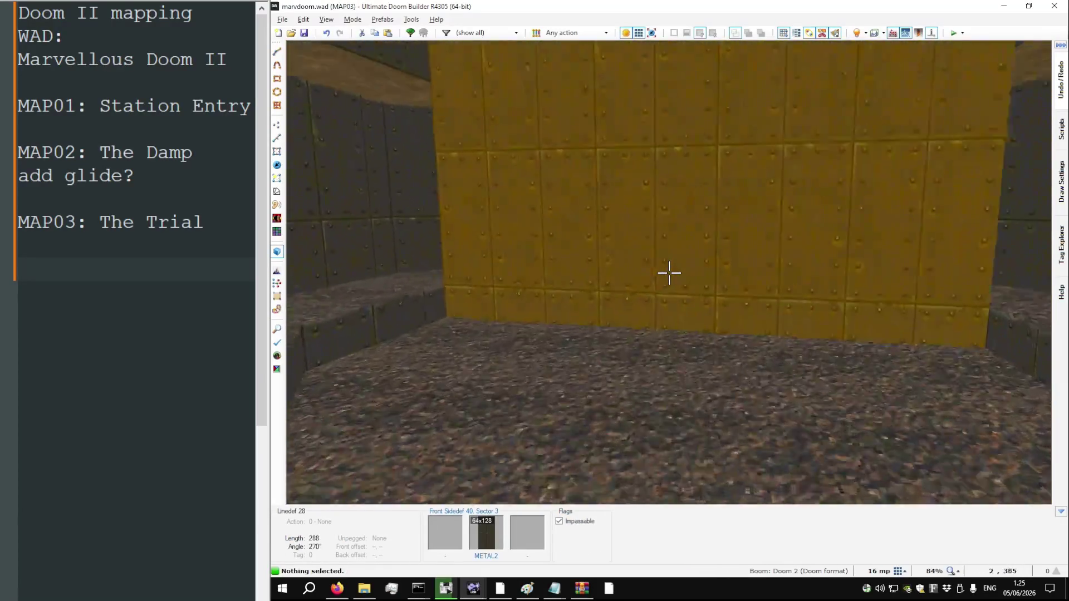
pyautogui.press('w')
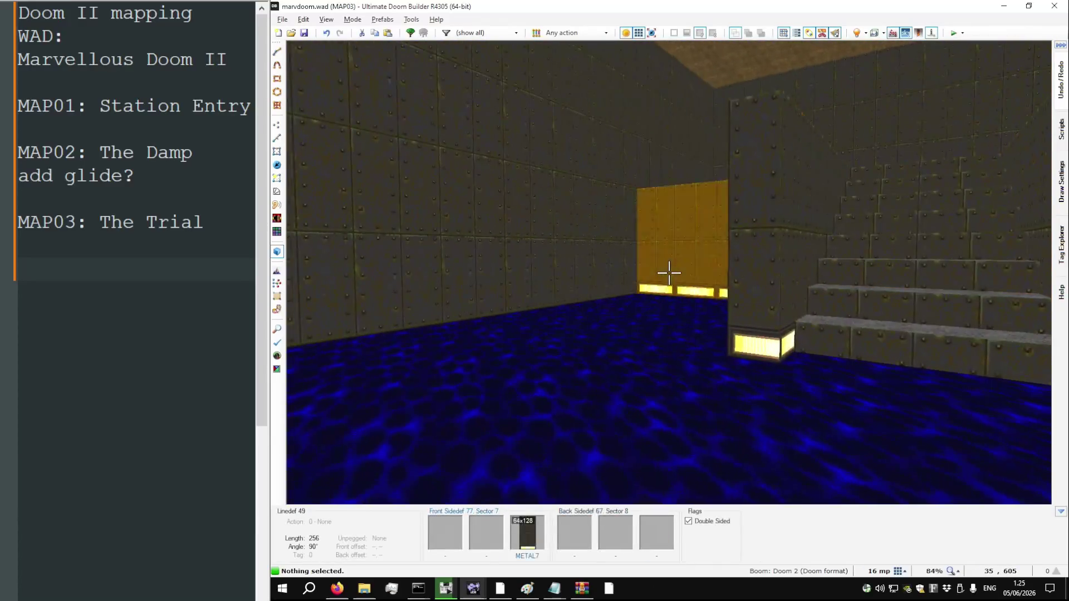
pyautogui.press('w')
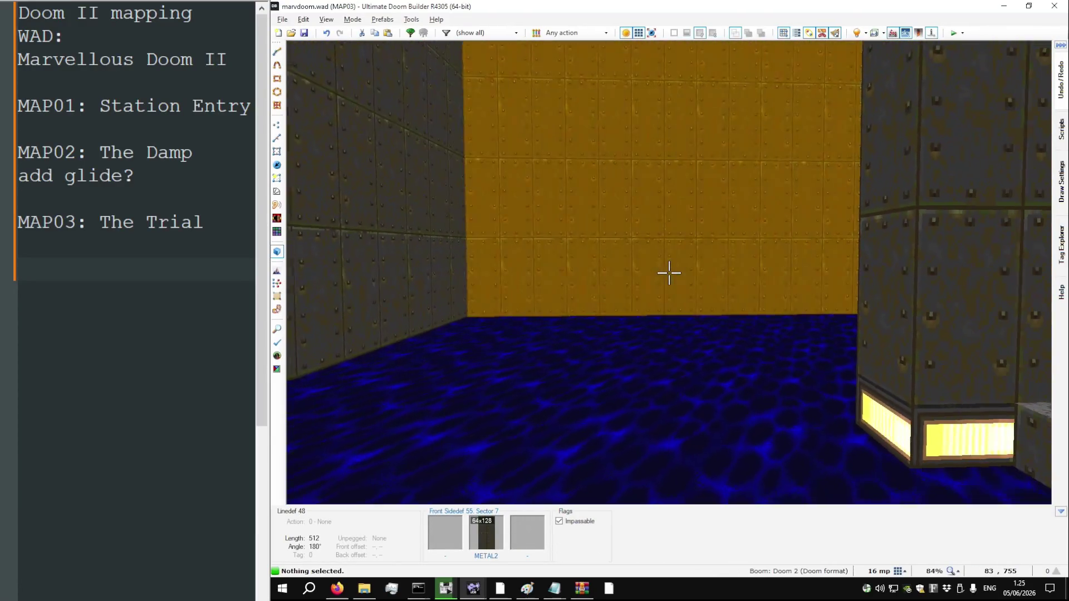
pyautogui.press('w')
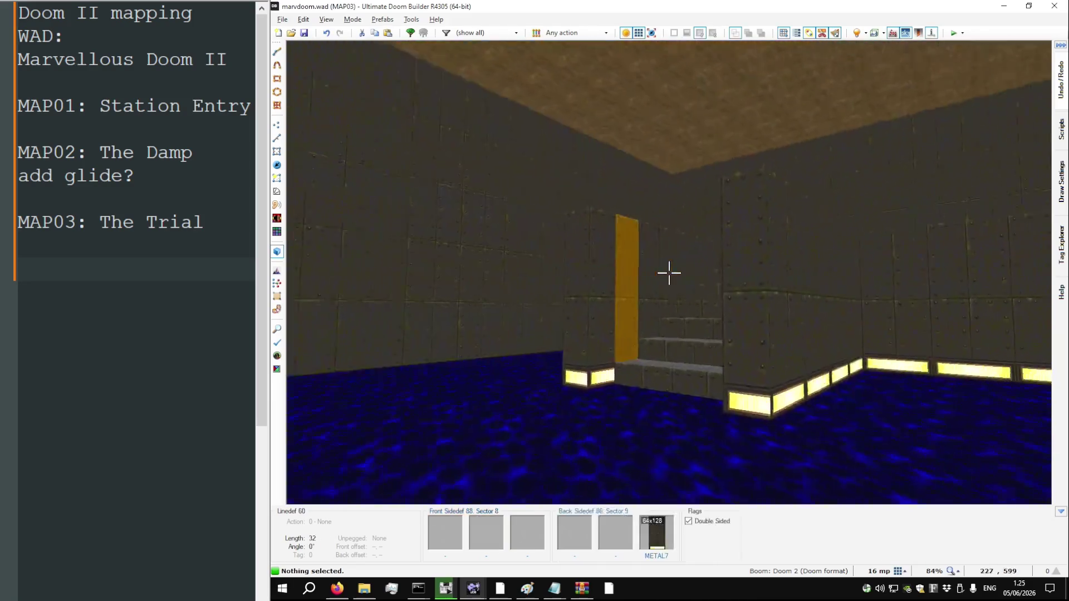
pyautogui.press('w')
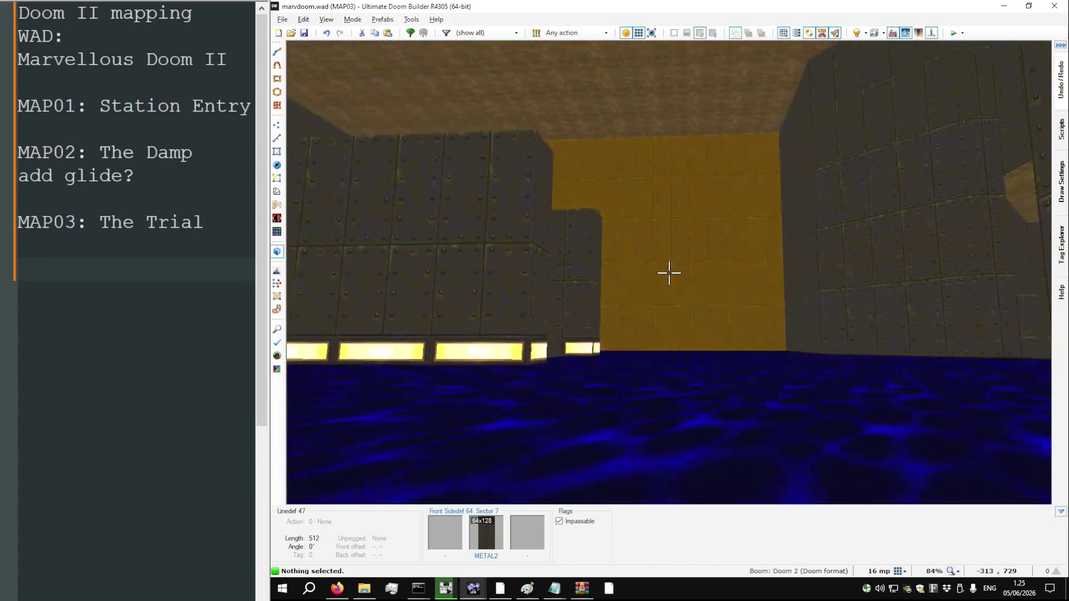
pyautogui.press('w')
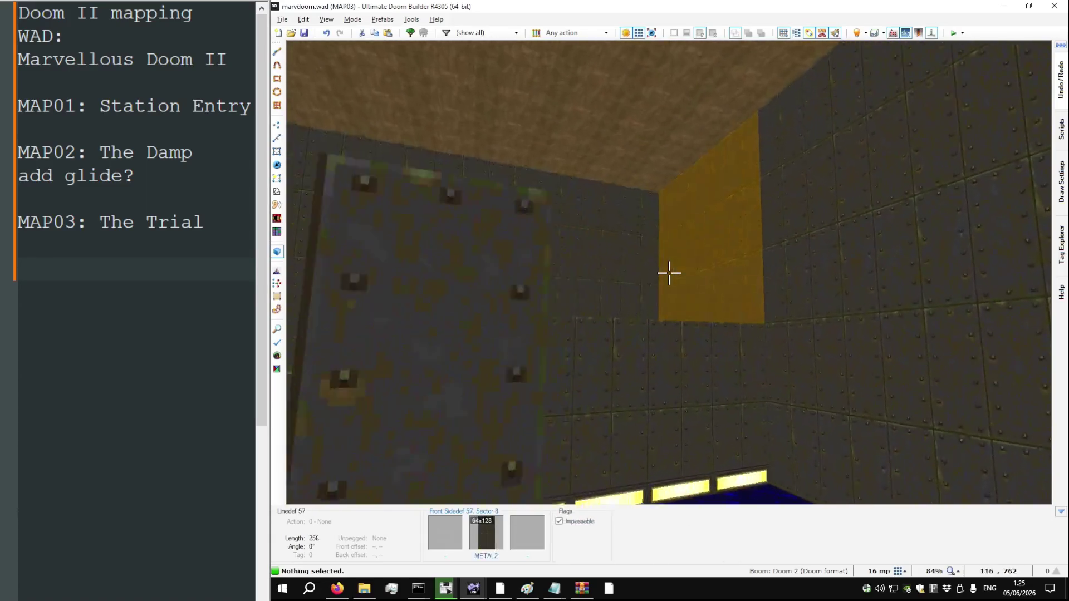
pyautogui.press('w')
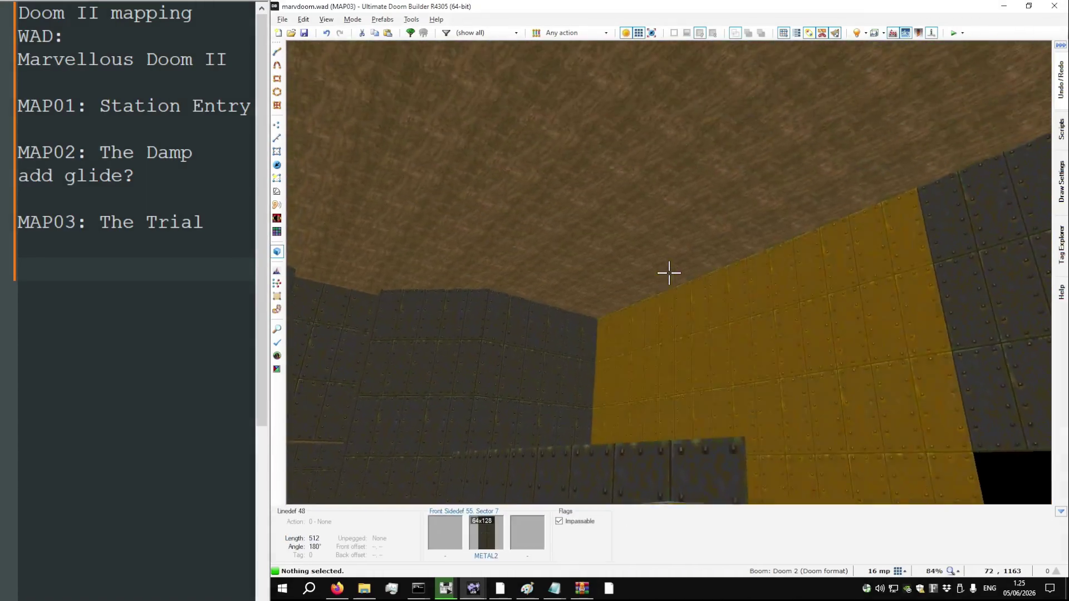
# Fly through the original Doom II MAP03 reference in 3D, then return to 2D
pyautogui.press('q')
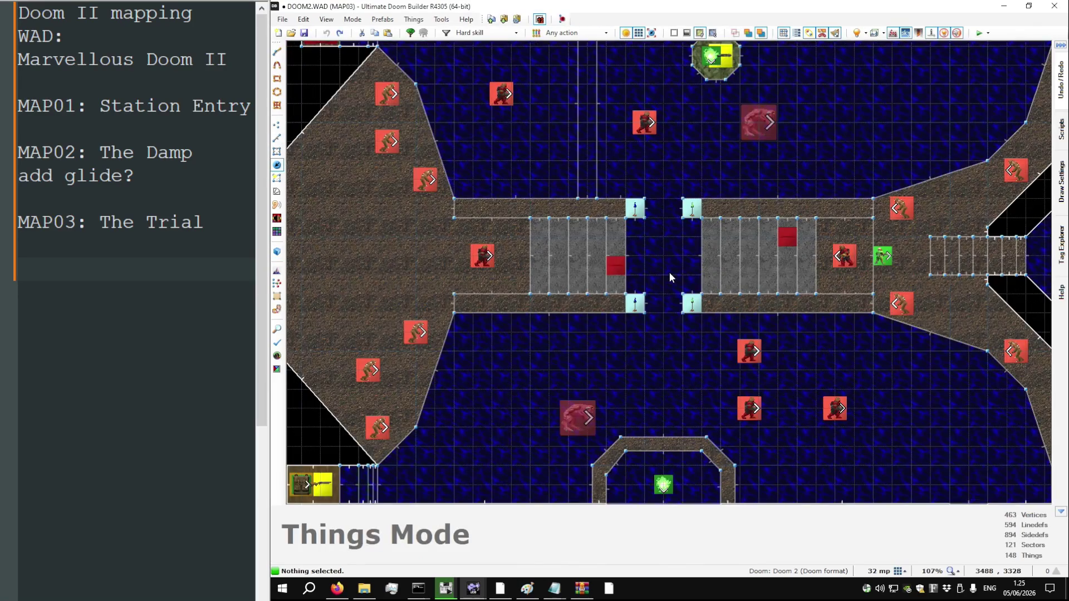
pyautogui.press('q')
pyautogui.press('w')
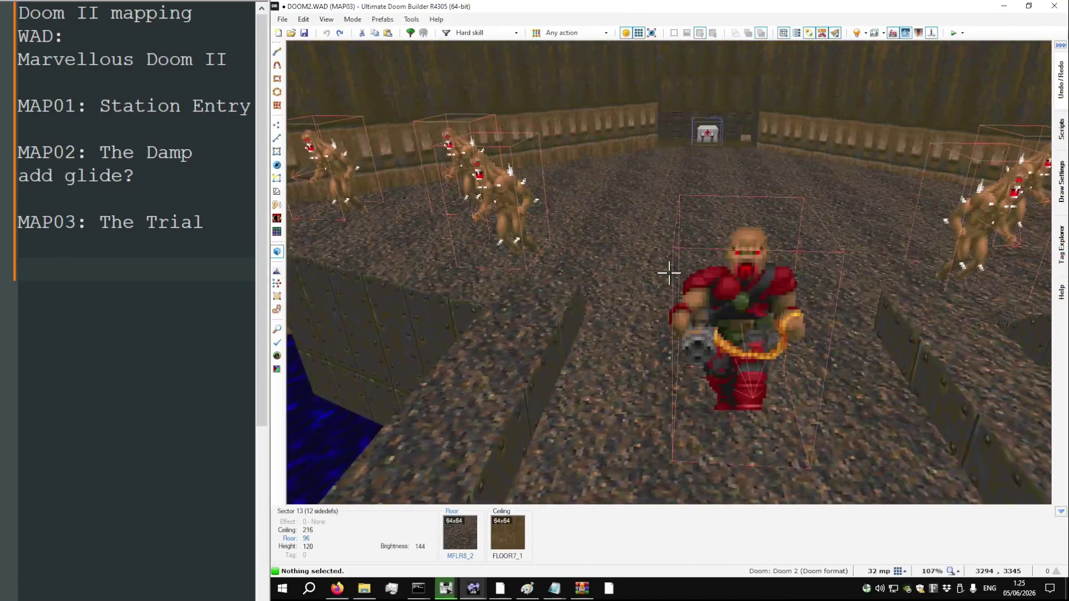
pyautogui.press('q')
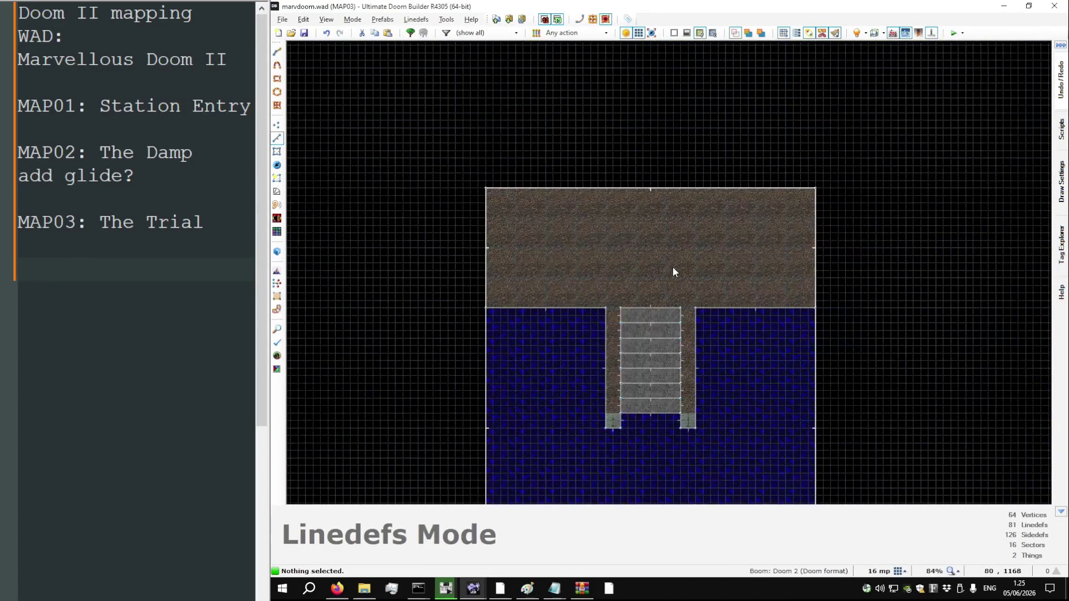
# Draw a narrow strip sector along the left ledge up into the upper floor area
pyautogui.scroll(-3, 670, 256)
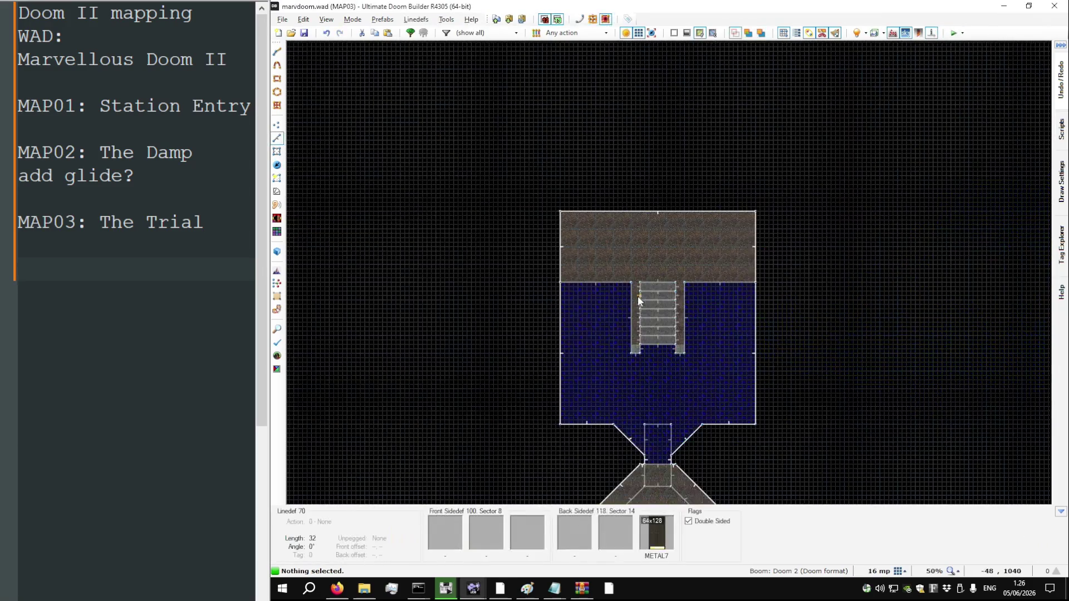
pyautogui.scroll(10, 637, 295)
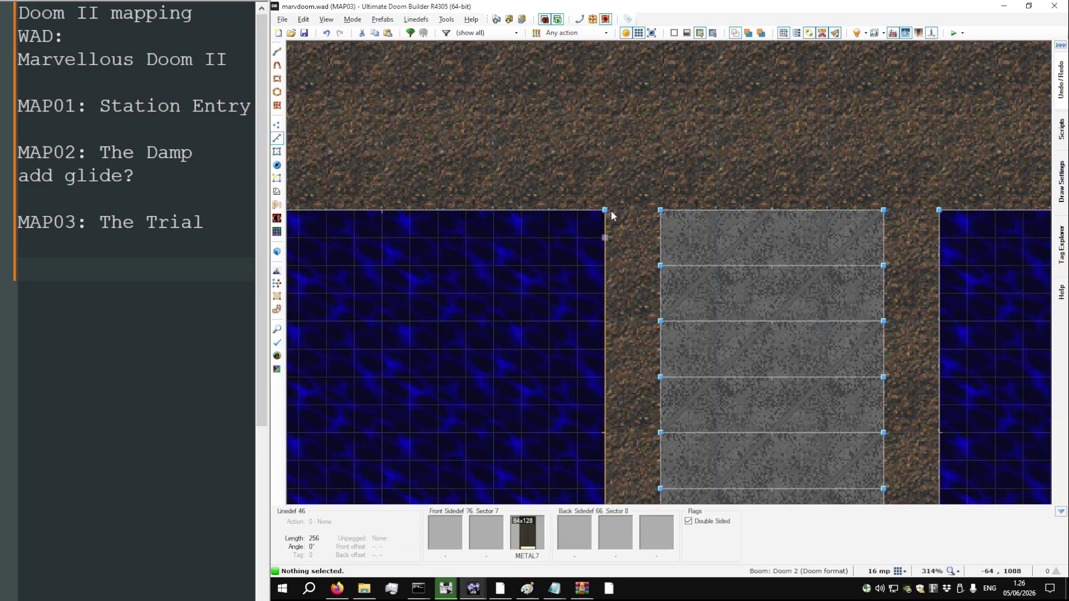
pyautogui.scroll(-5, 608, 248)
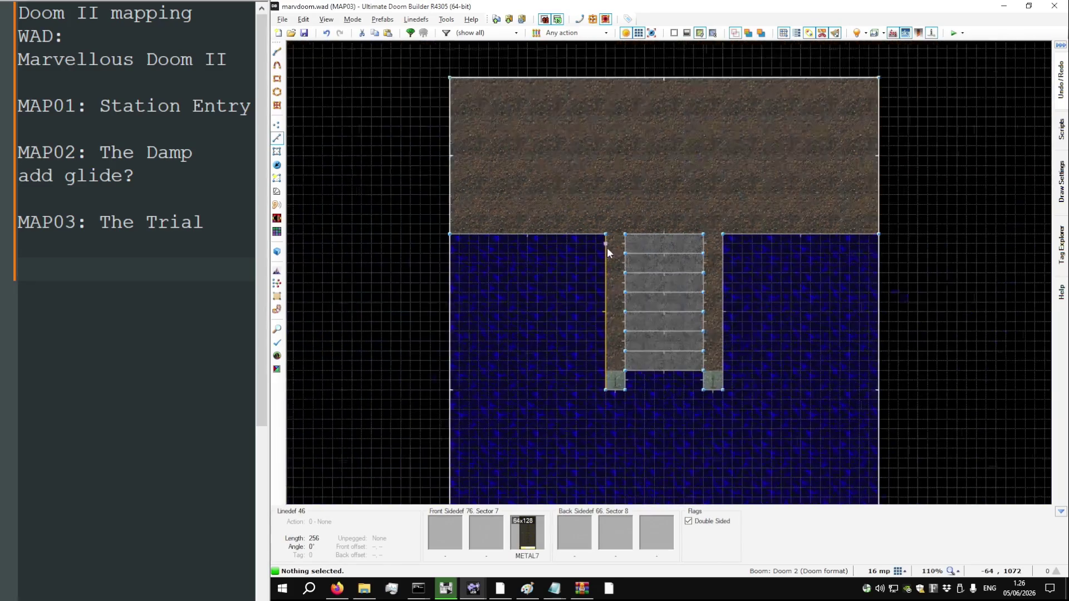
pyautogui.press('l')
pyautogui.press('d')
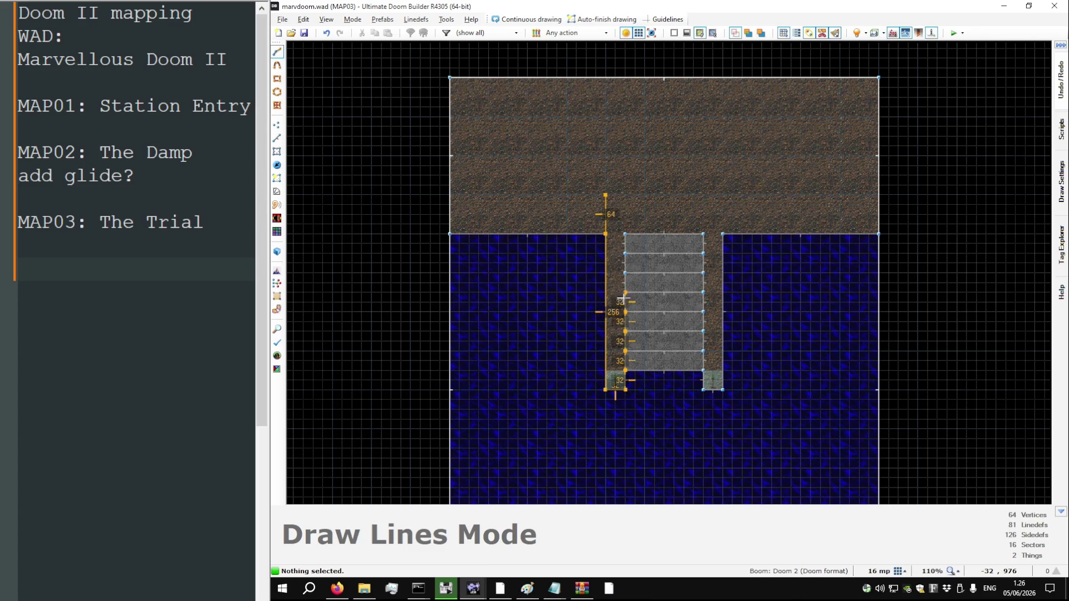
pyautogui.click(606, 196)
pyautogui.press('s')
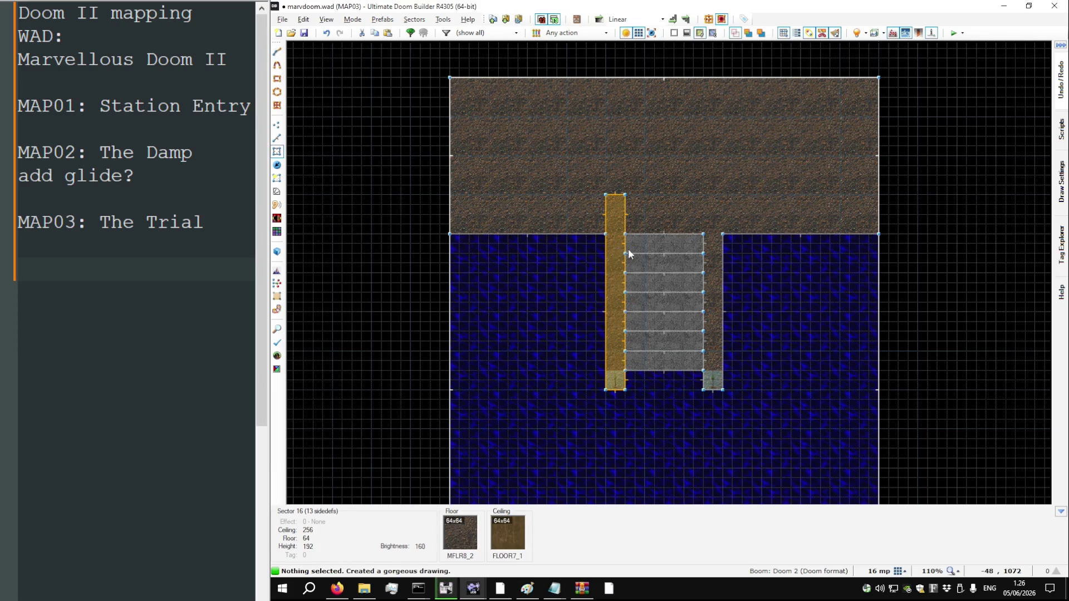
# Draw the matching strip along the right ledge and join both strips into one sector
pyautogui.scroll(3, 707, 204)
pyautogui.press('l')
pyautogui.scroll(2, 704, 189)
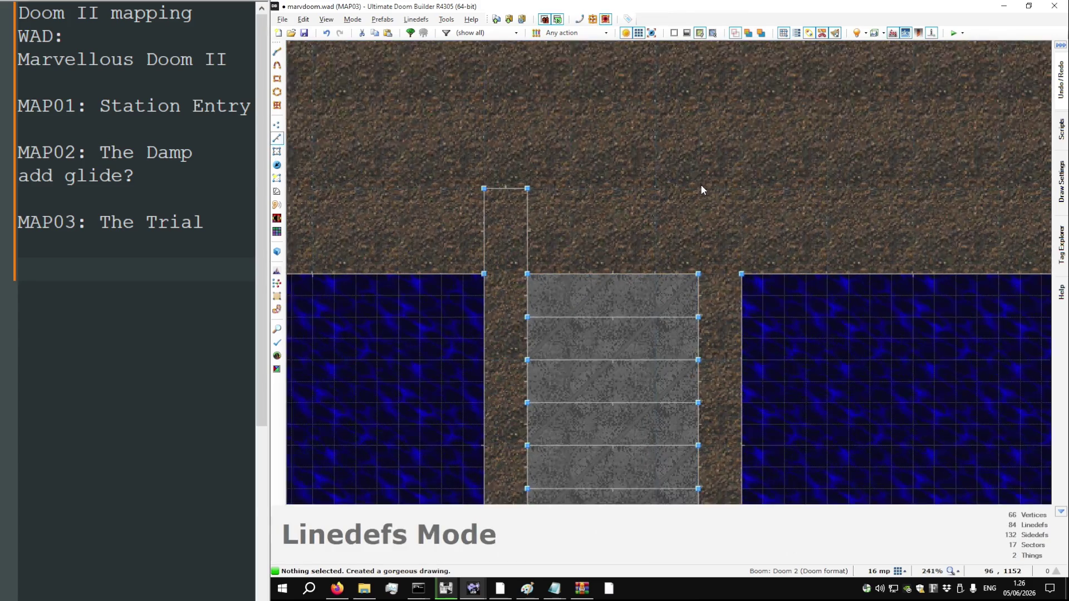
pyautogui.press('d')
pyautogui.click(699, 185)
pyautogui.scroll(-3, 699, 265)
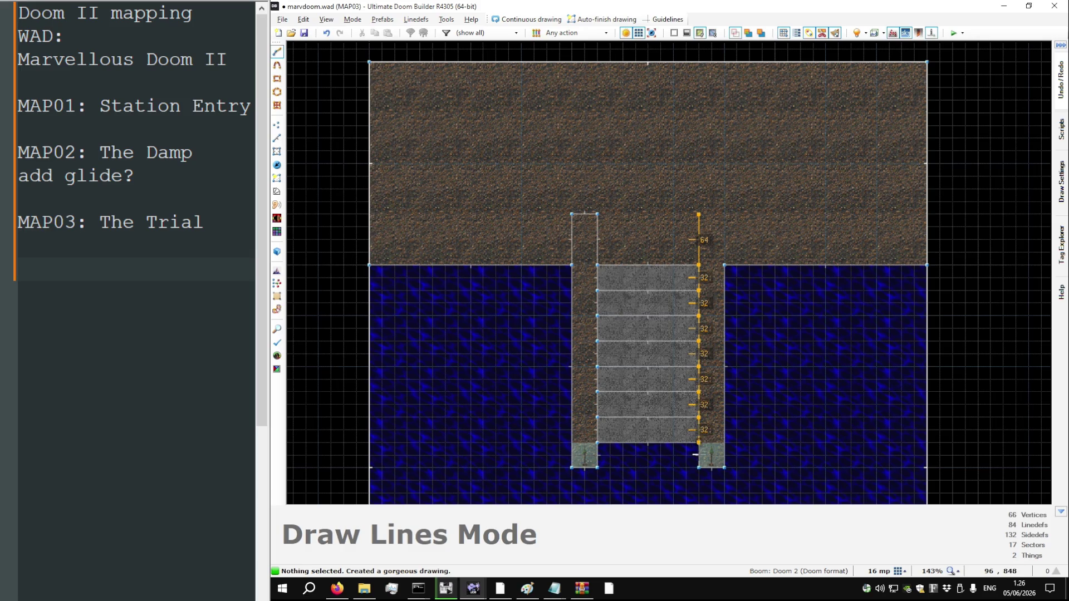
pyautogui.click(724, 215)
pyautogui.press('s')
pyautogui.press('j')
pyautogui.press('w')
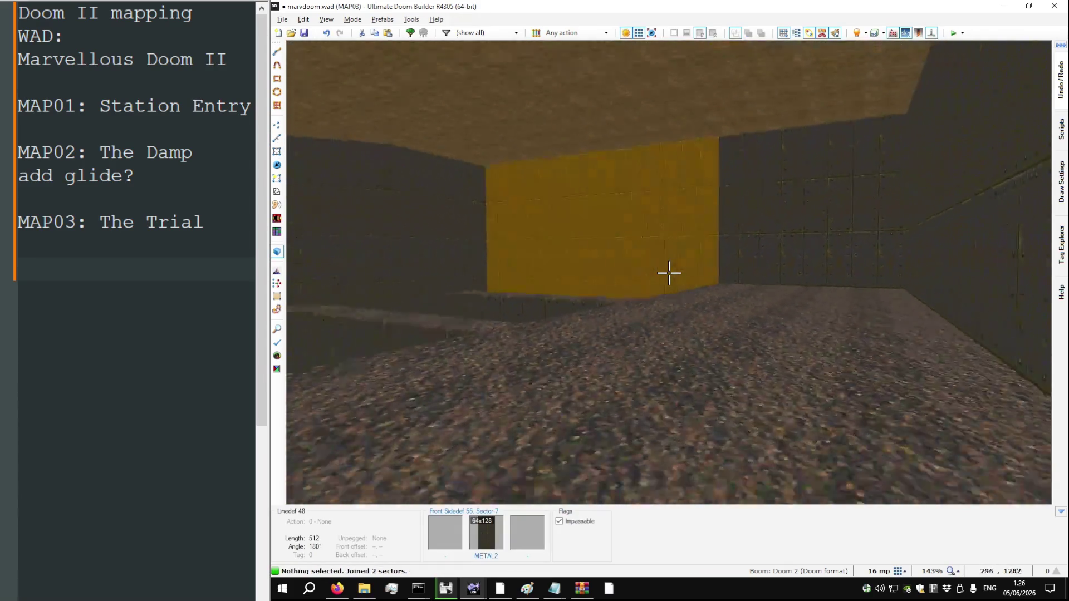
# Paste METAL7 onto the bridge's missing wall texture
pyautogui.press('t')
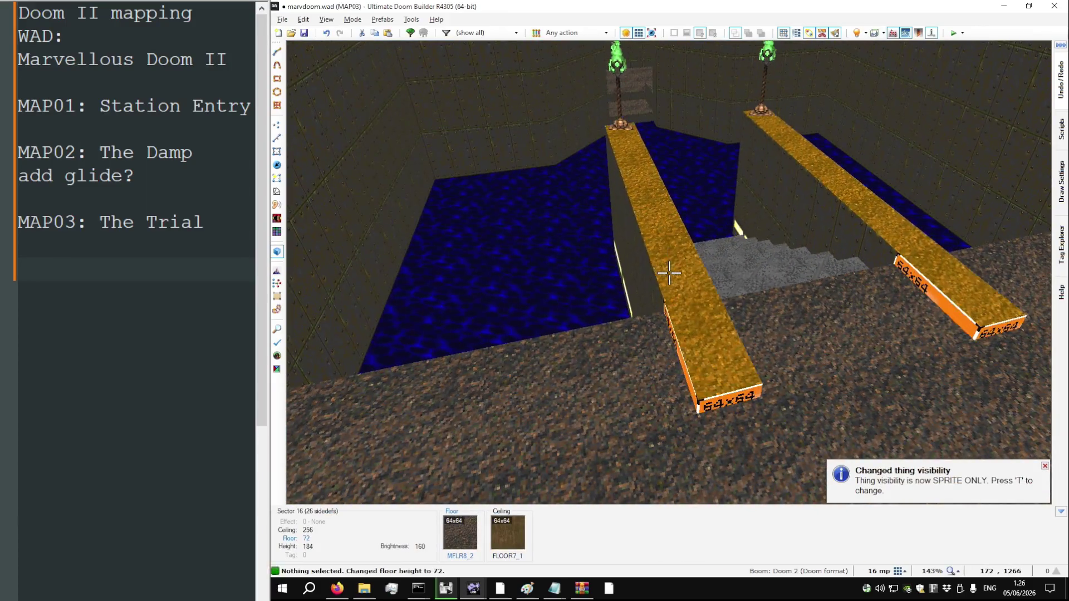
pyautogui.scroll(1, 668, 273)
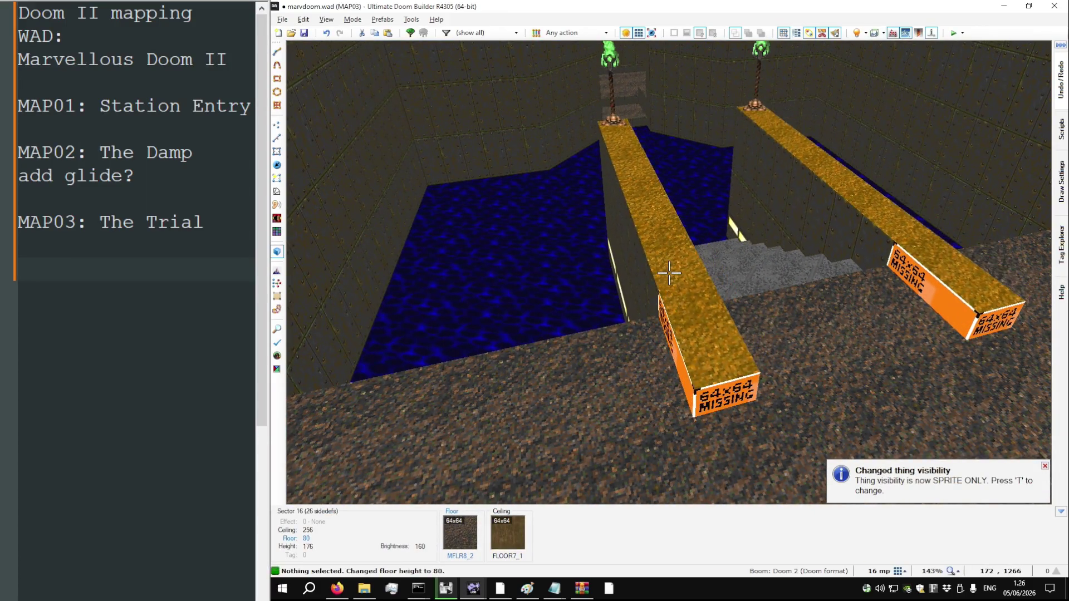
pyautogui.press('w')
pyautogui.hotkey('ctrl', 'v')
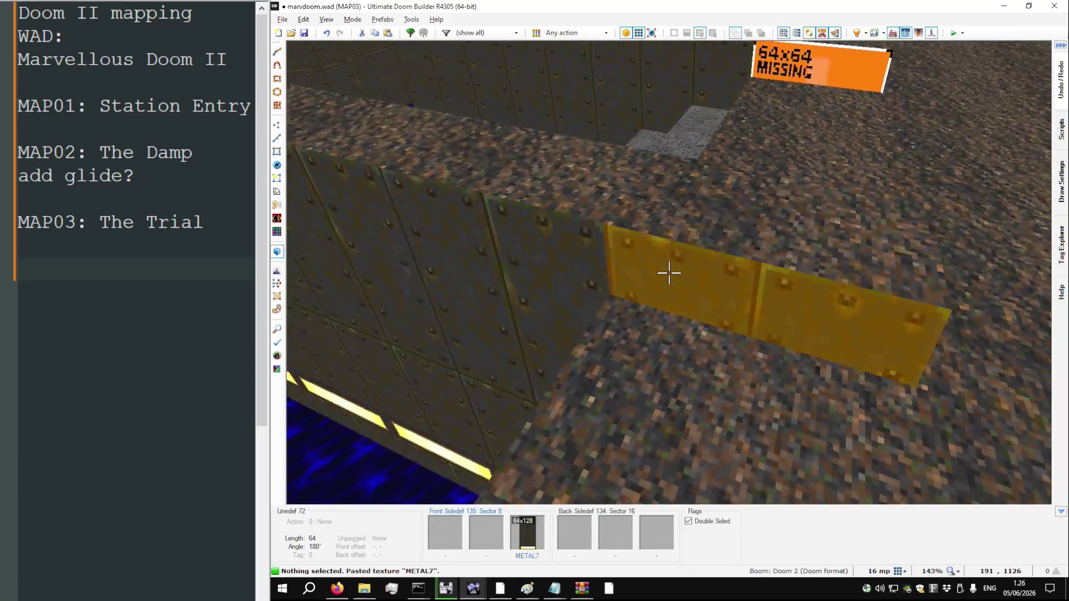
# Test floor heights near the bridge end and stairs, leaving the upper floor at 48
pyautogui.press('s')
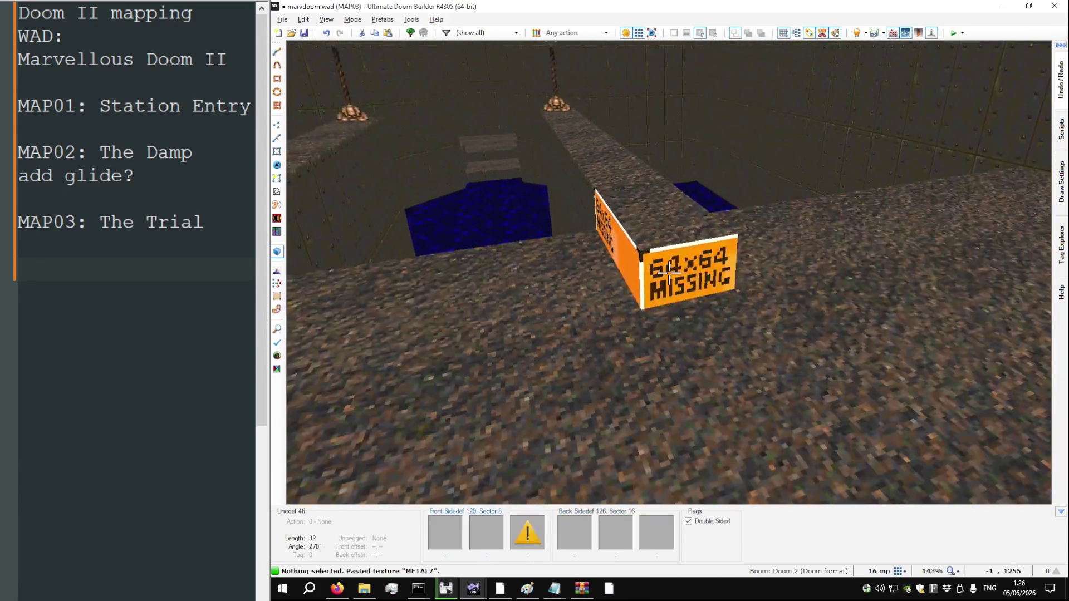
pyautogui.scroll(-1, 669, 272)
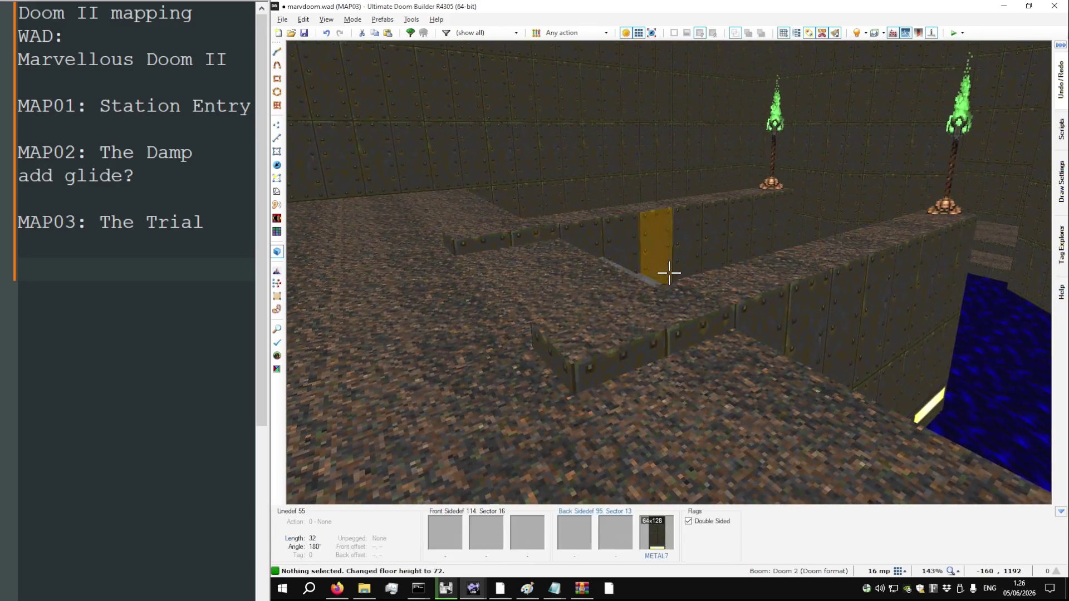
pyautogui.press('w')
pyautogui.scroll(-3, 669, 273)
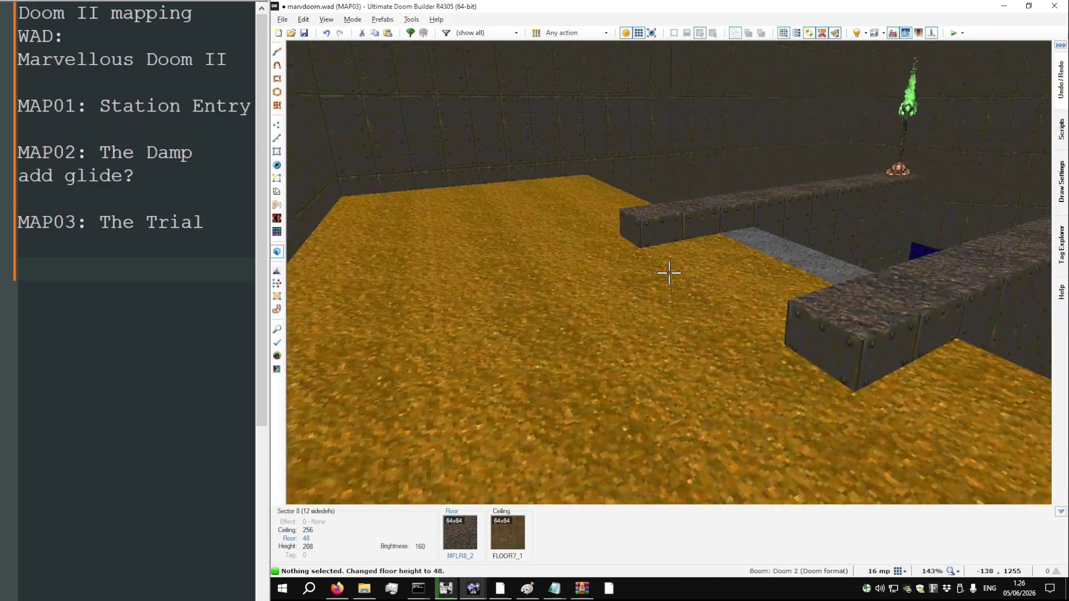
pyautogui.press('w')
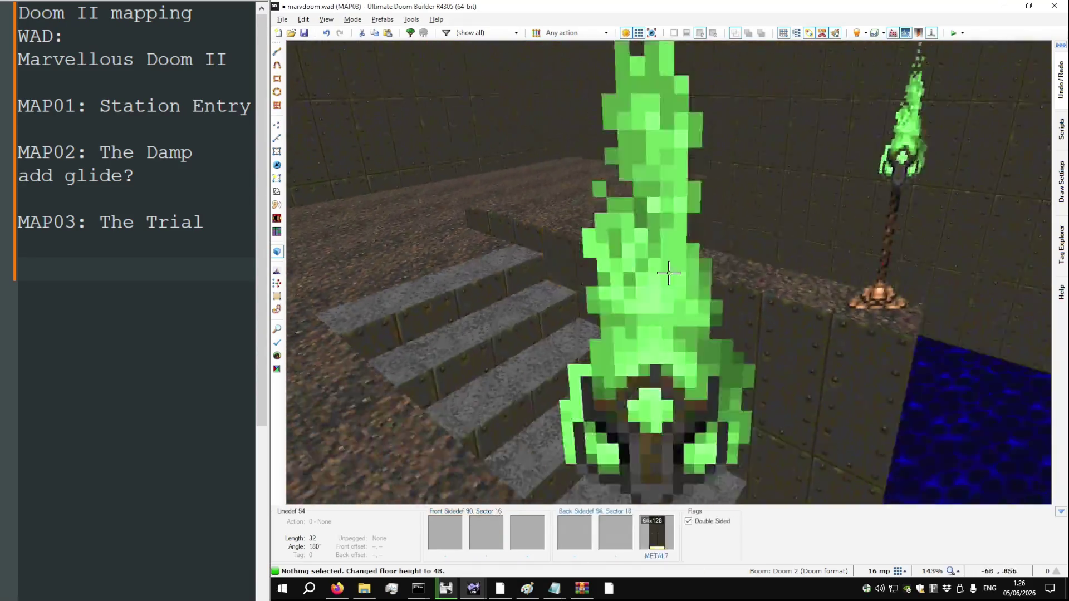
pyautogui.press('s')
pyautogui.press('w')
pyautogui.press('w')
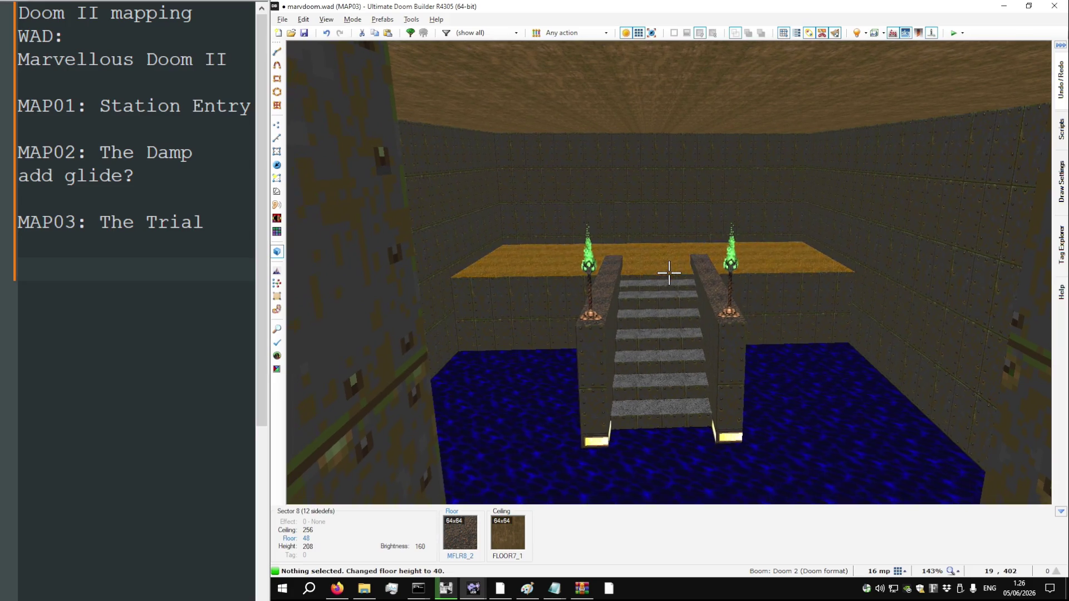
pyautogui.press('s')
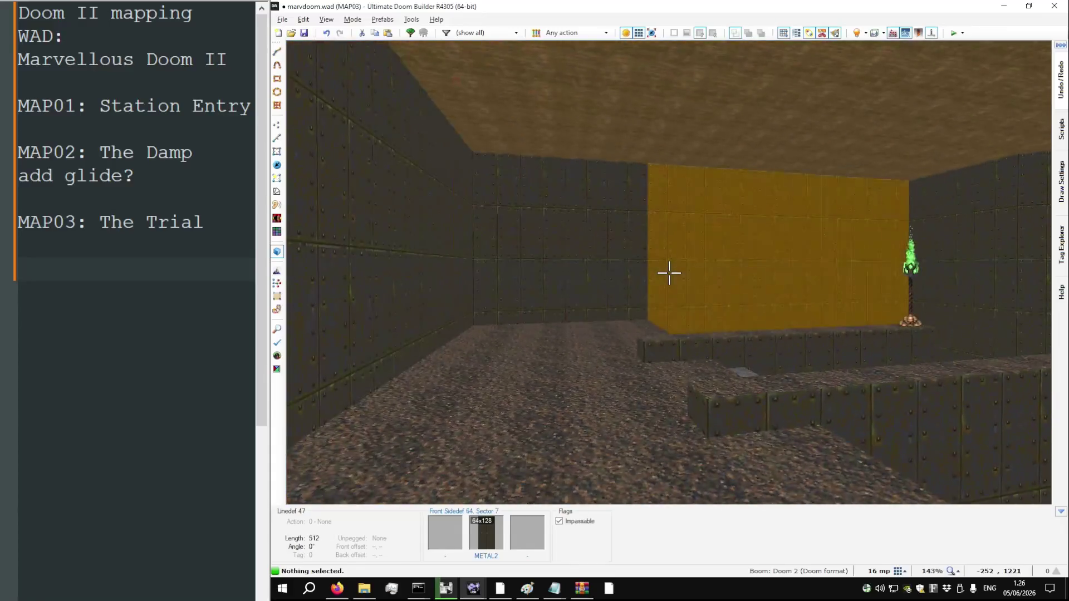
pyautogui.press('w')
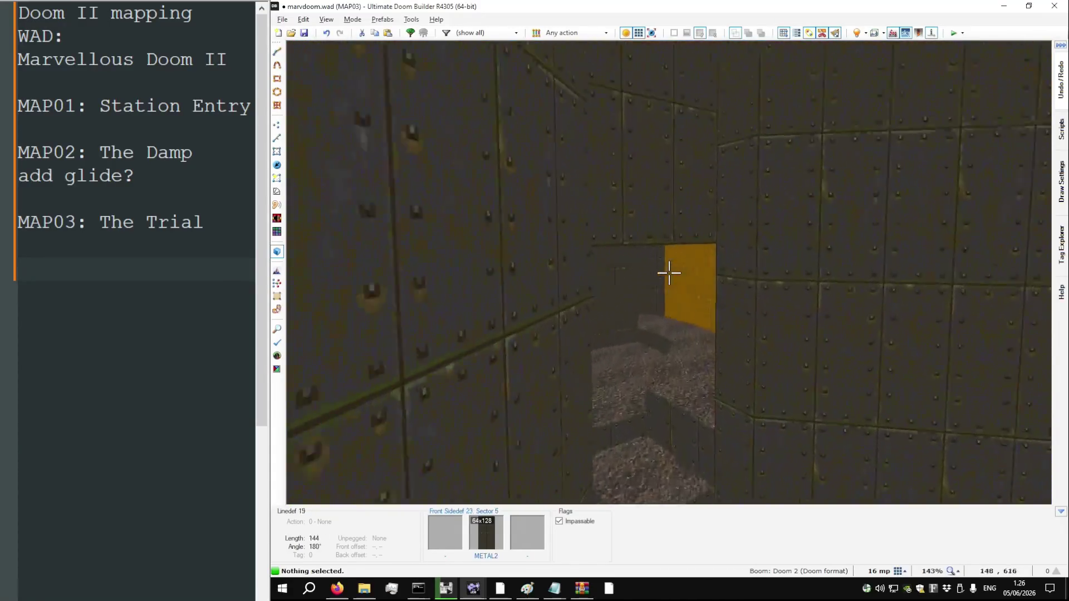
# Shift the yellow METAL7 wall's texture offsets to 0, 16
pyautogui.press('w')
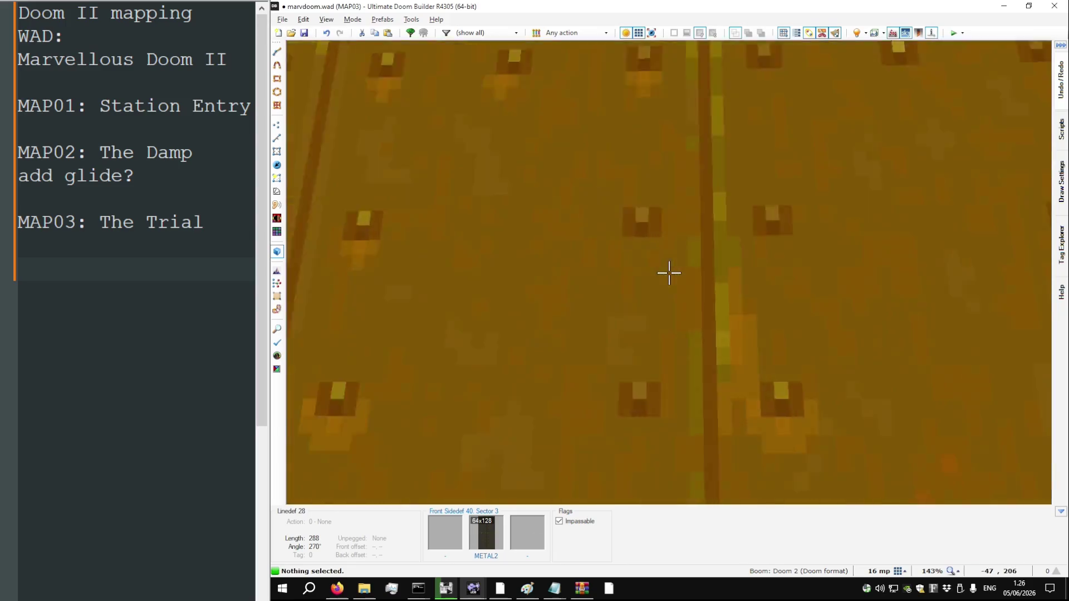
pyautogui.press('w')
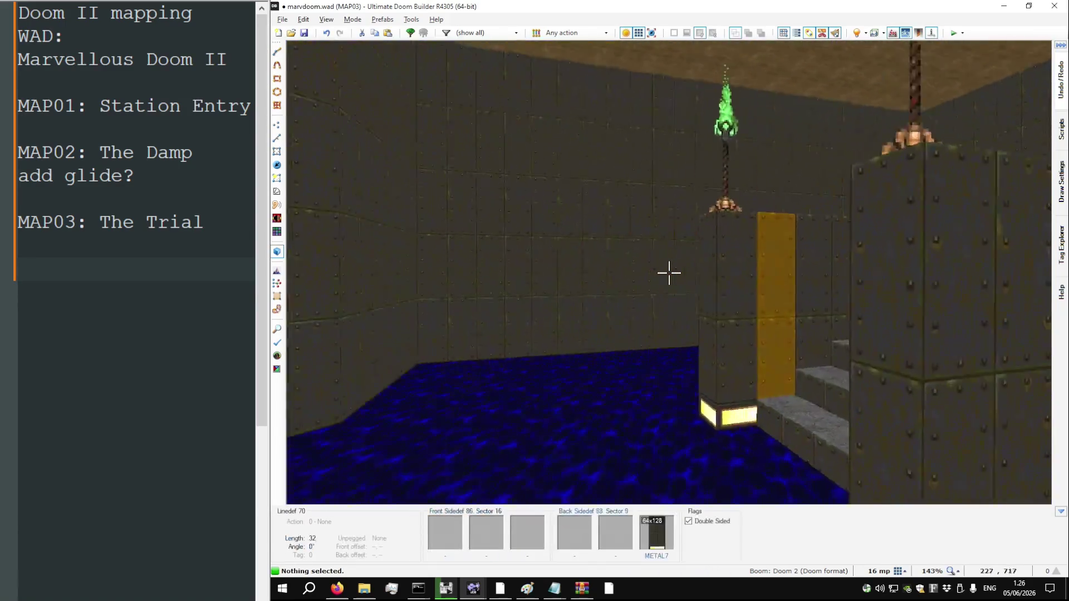
pyautogui.press('s')
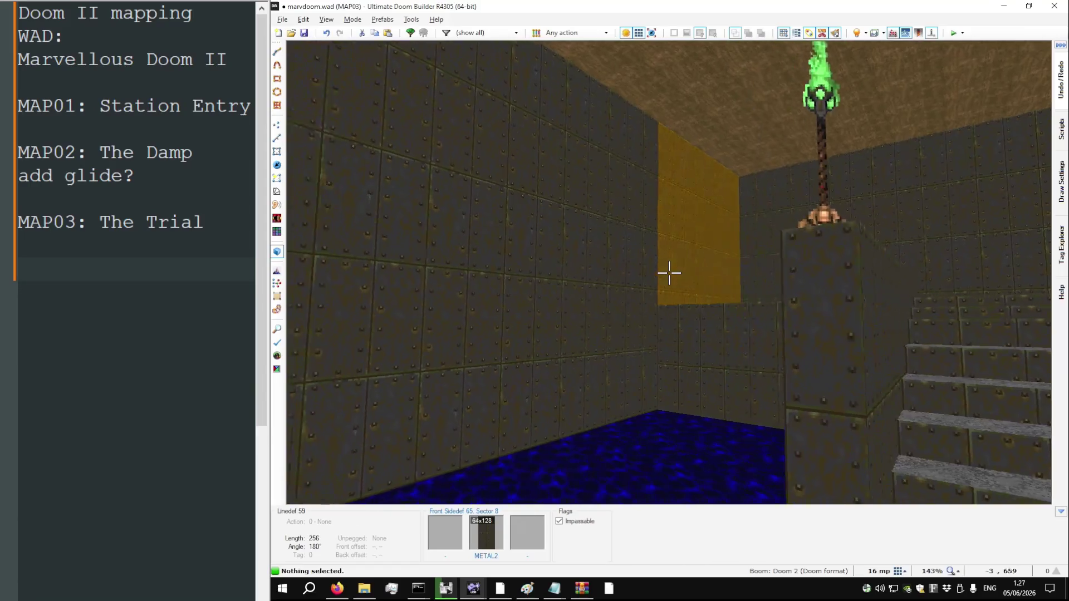
pyautogui.press('w')
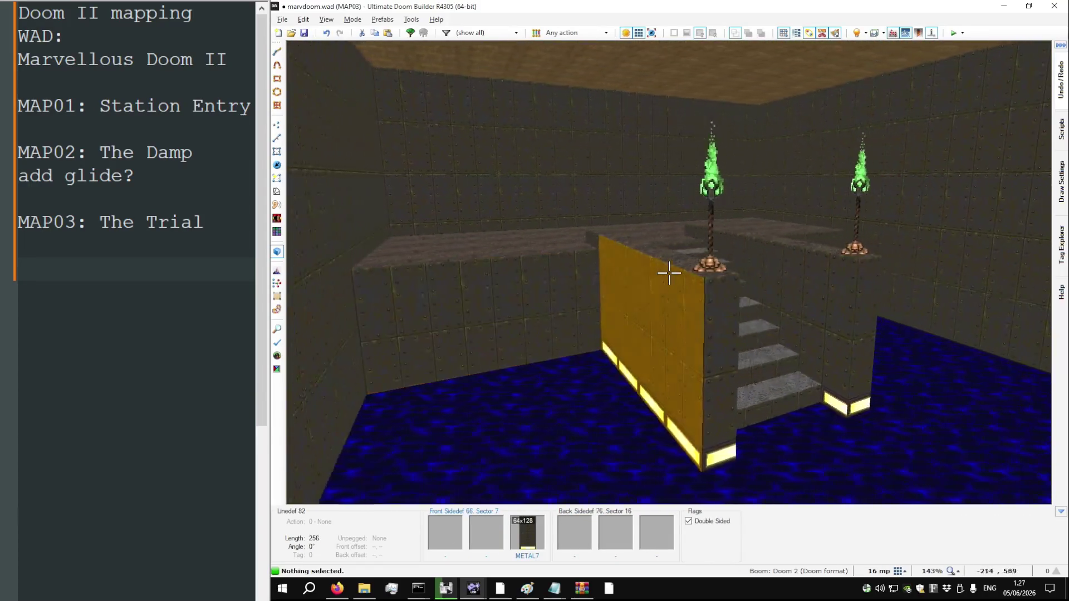
pyautogui.press('w')
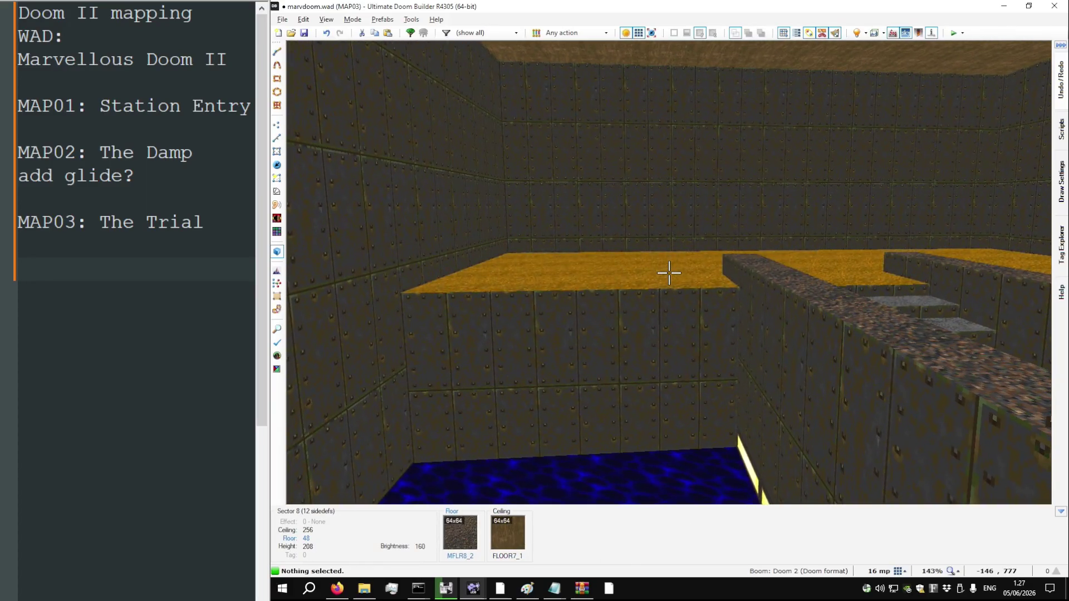
pyautogui.scroll(5, 668, 273)
pyautogui.scroll(-5, 669, 273)
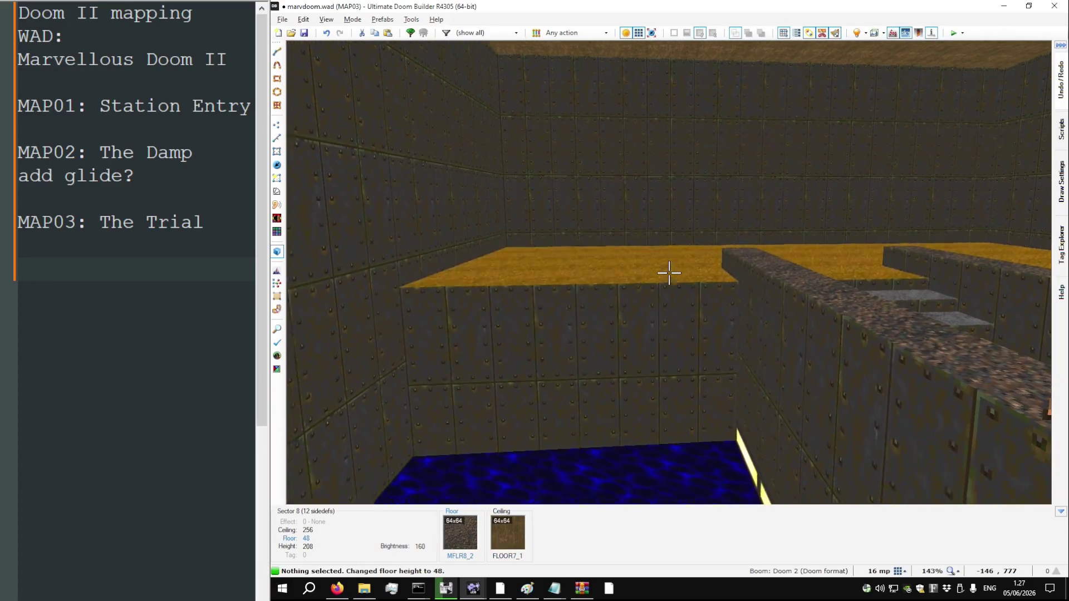
pyautogui.press('s')
pyautogui.press('Down')
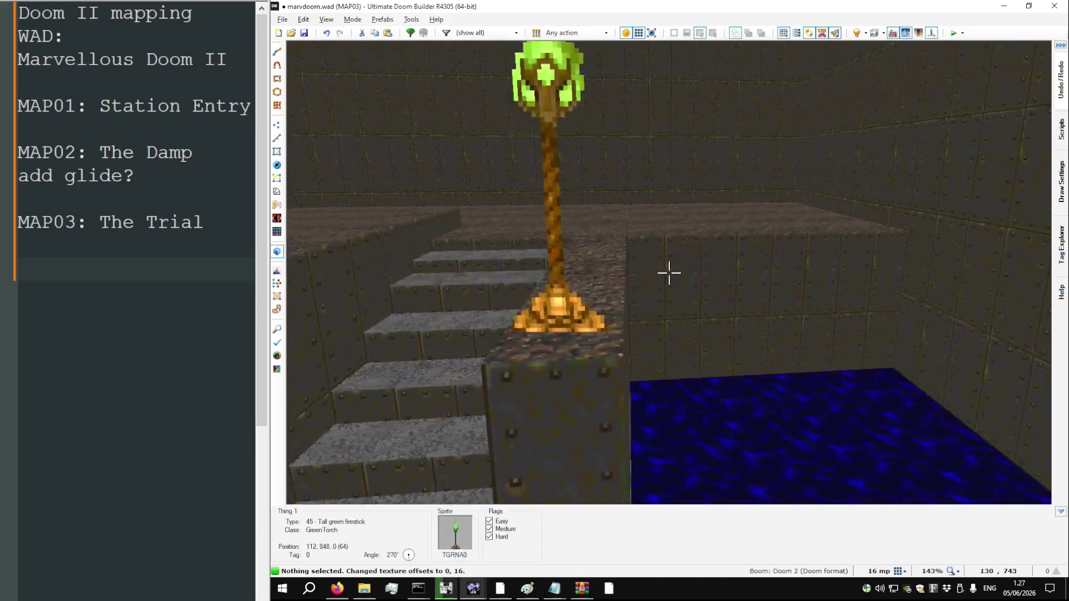
pyautogui.press('Down')
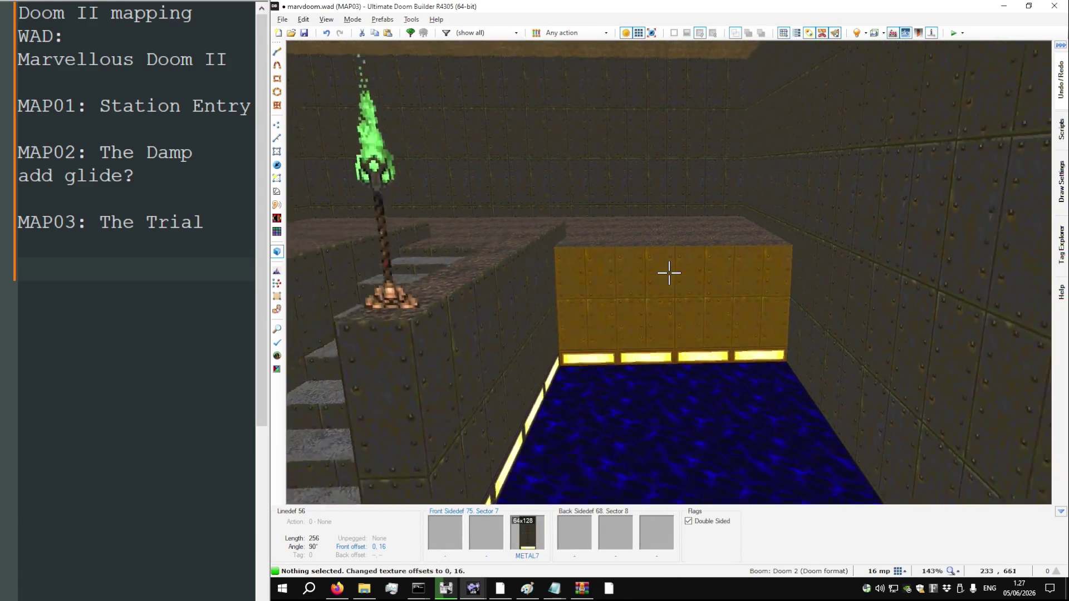
pyautogui.press('d')
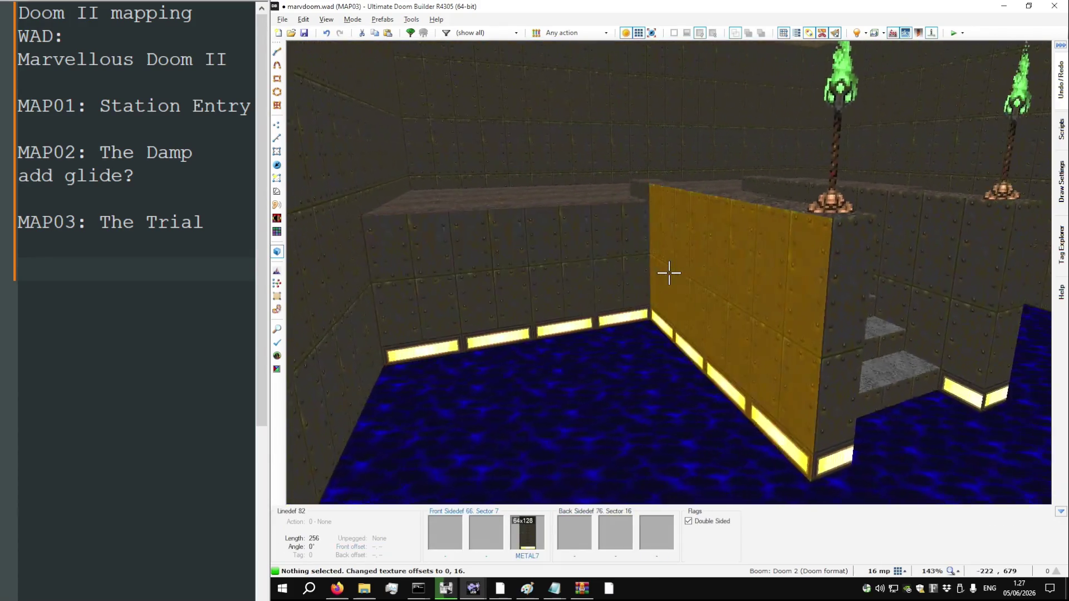
pyautogui.press('w')
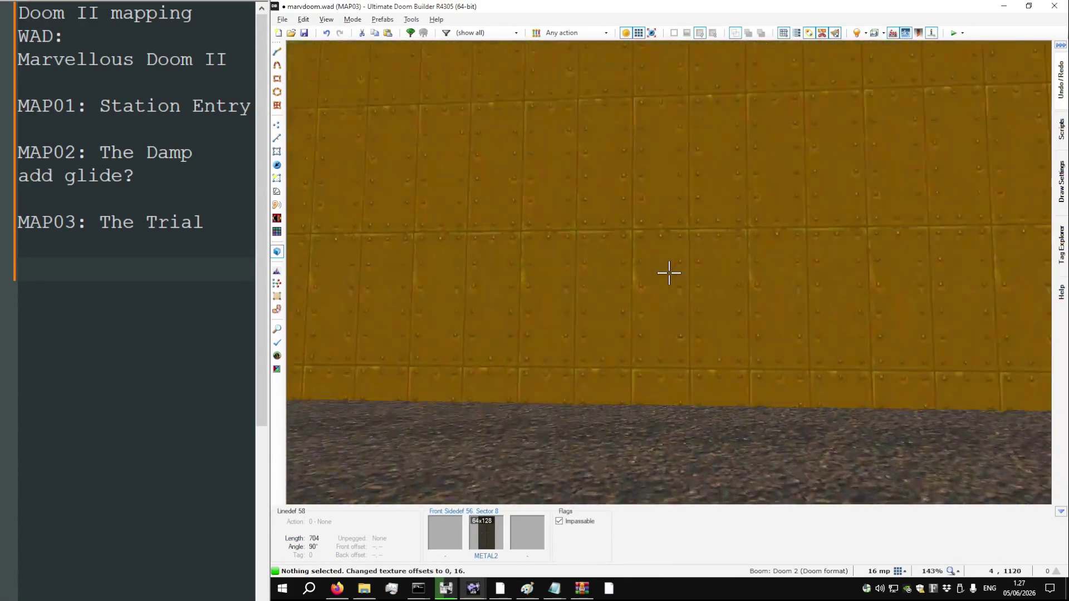
pyautogui.press('s')
pyautogui.press('s')
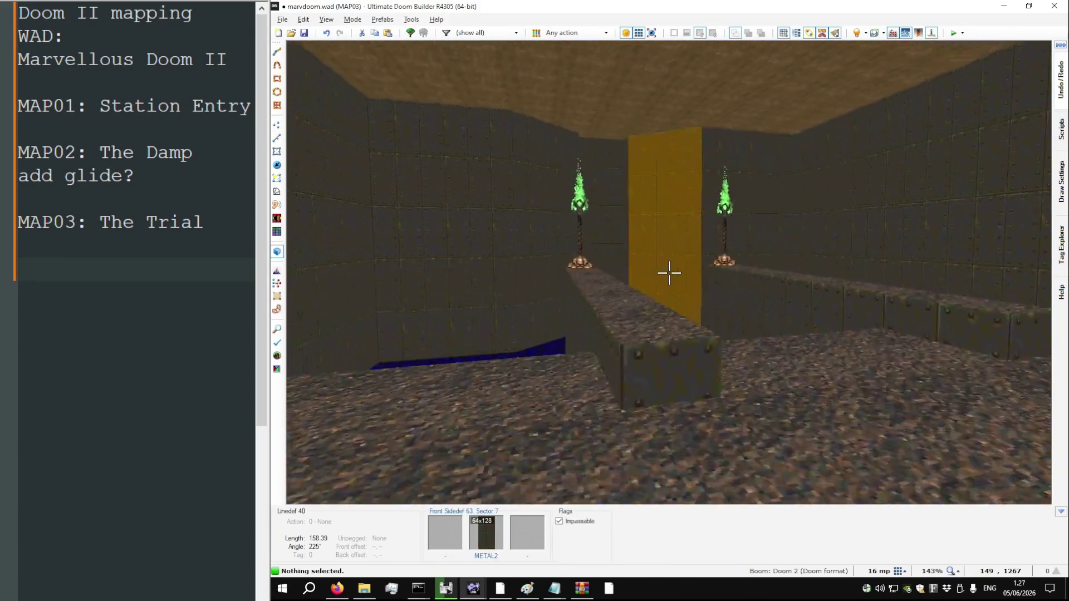
pyautogui.press('w')
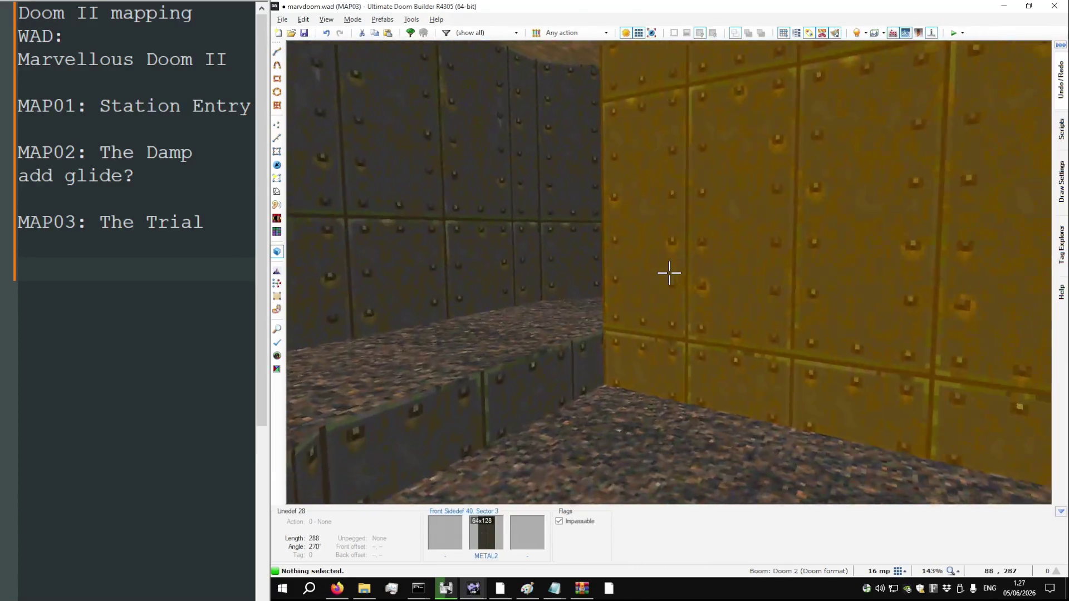
pyautogui.press('s')
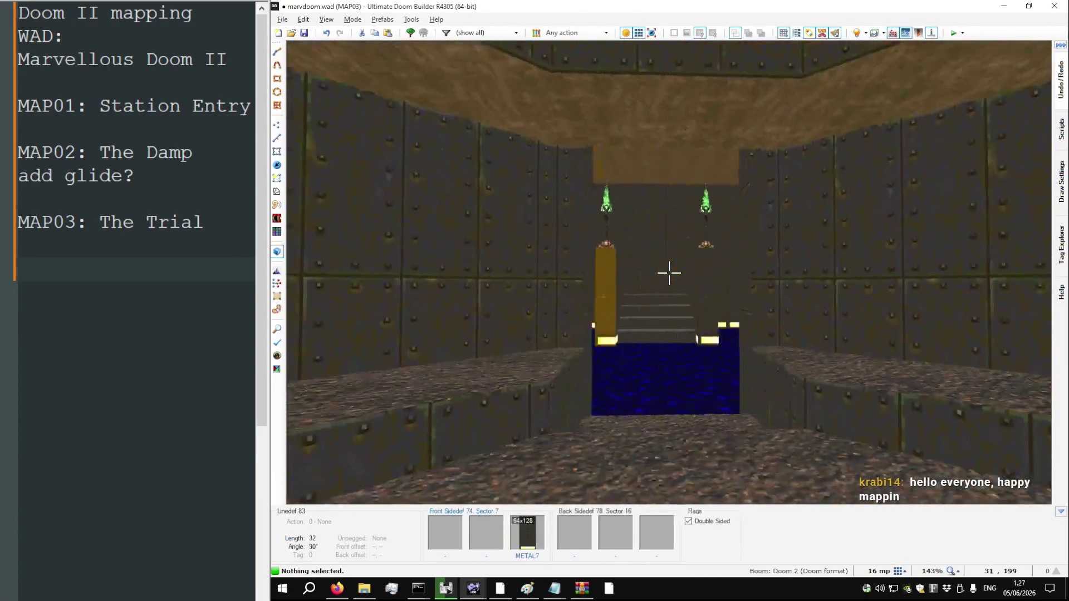
pyautogui.press('w')
pyautogui.press('w')
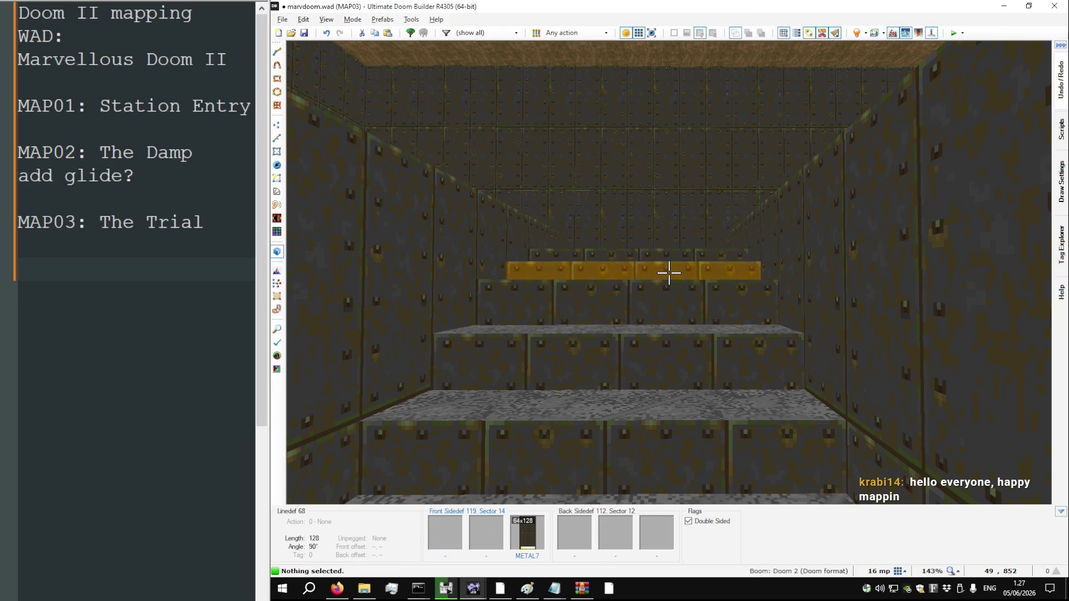
# Fly through the torch room, staircase and corridor to the yellow wall, with highlighting off
pyautogui.press('w')
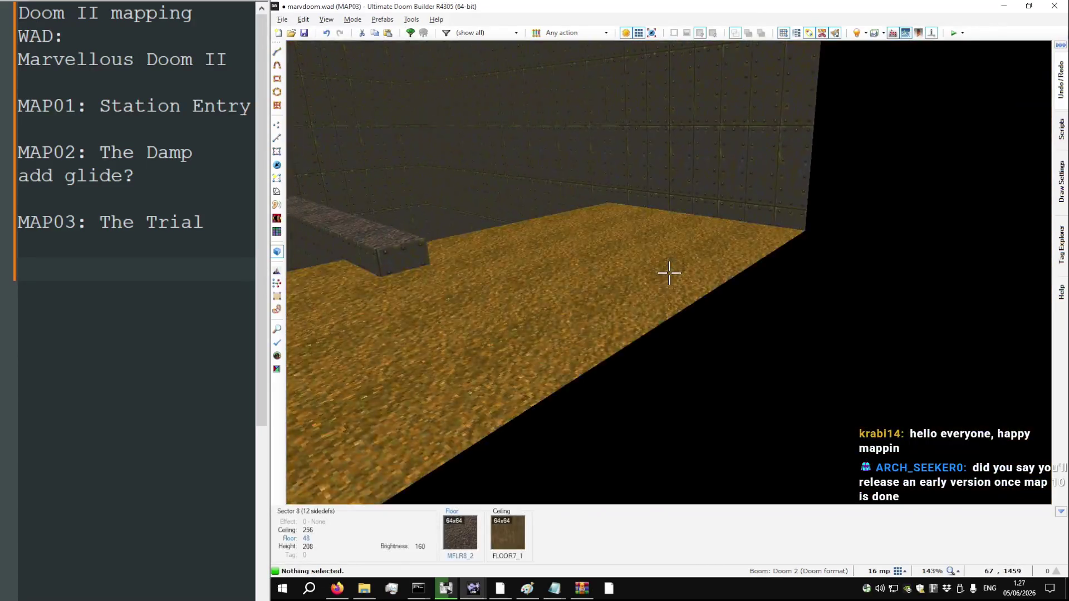
pyautogui.press('w')
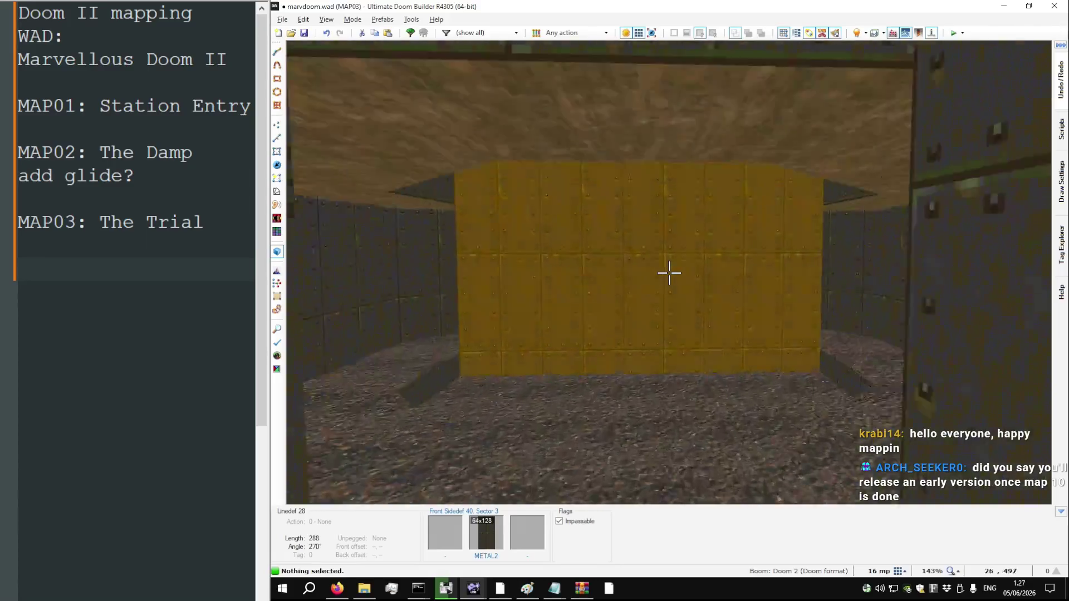
pyautogui.press('w')
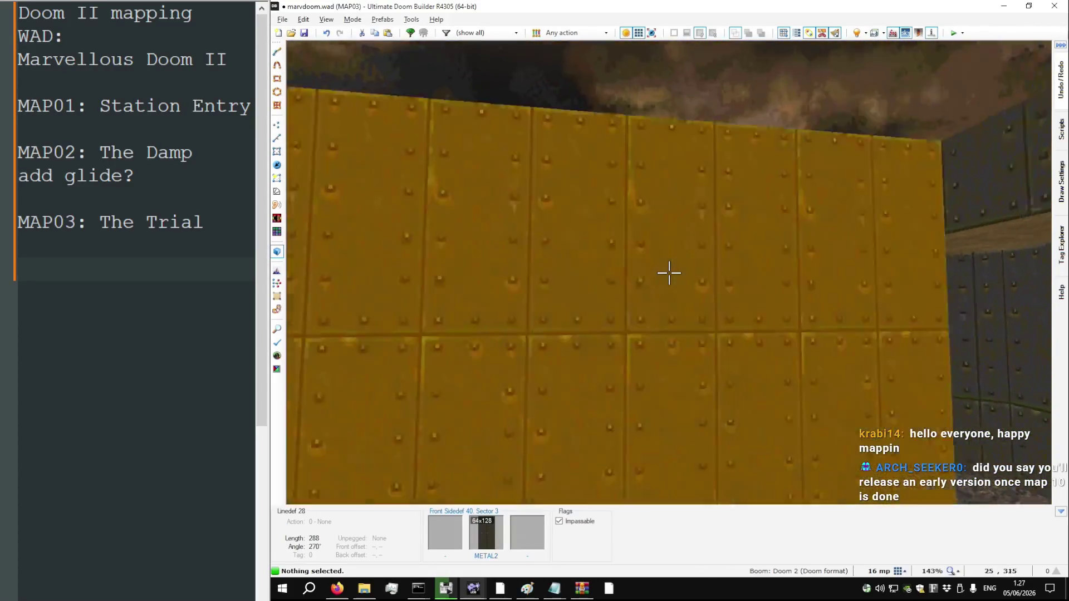
pyautogui.press('s')
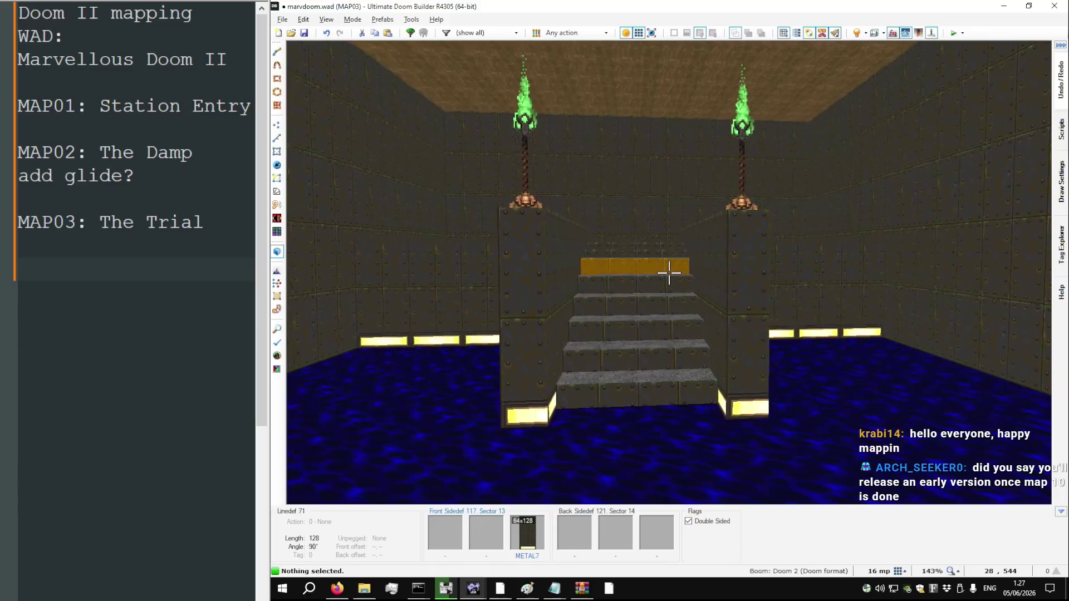
pyautogui.press('w')
pyautogui.press('s')
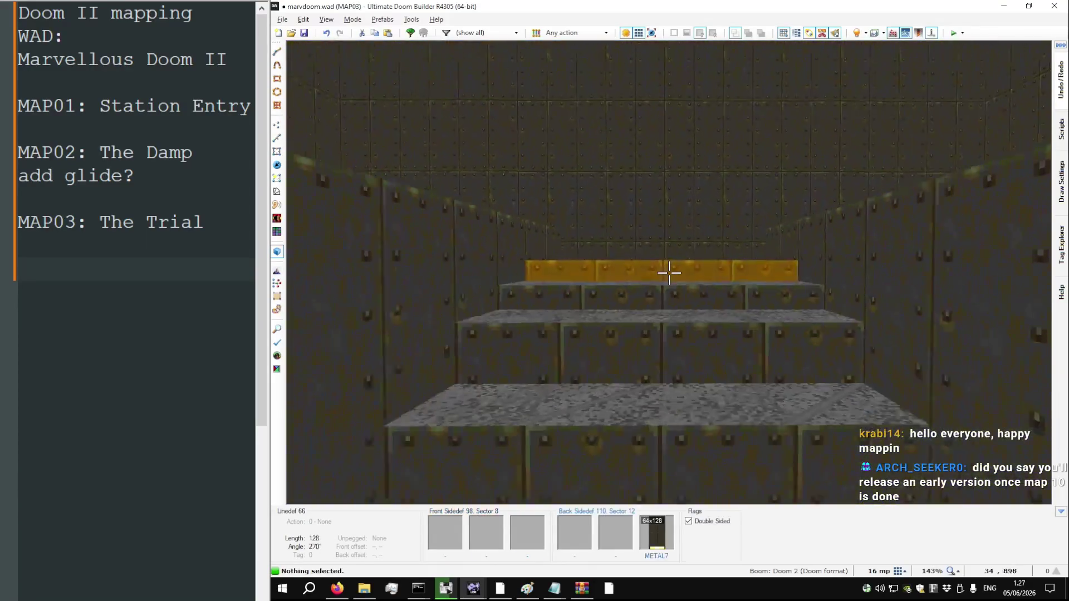
pyautogui.press('s')
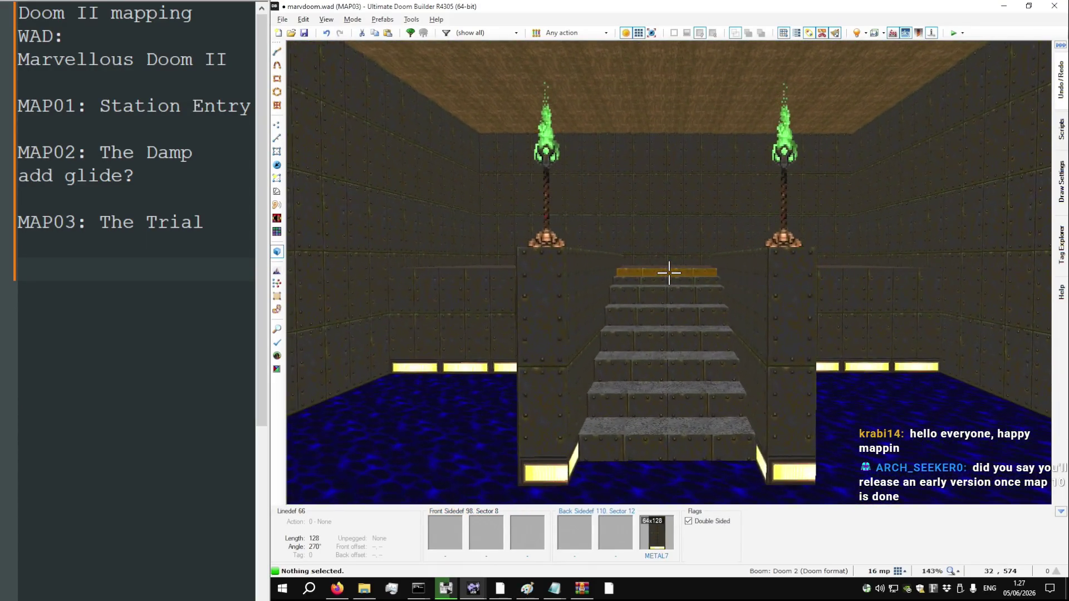
pyautogui.press('w')
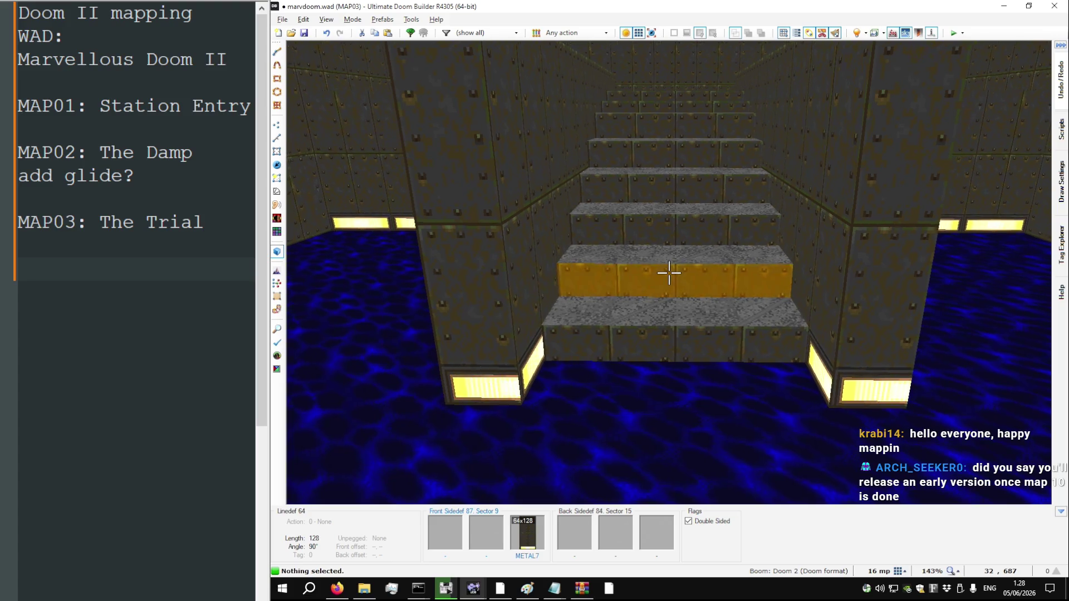
pyautogui.press('s')
pyautogui.press('w')
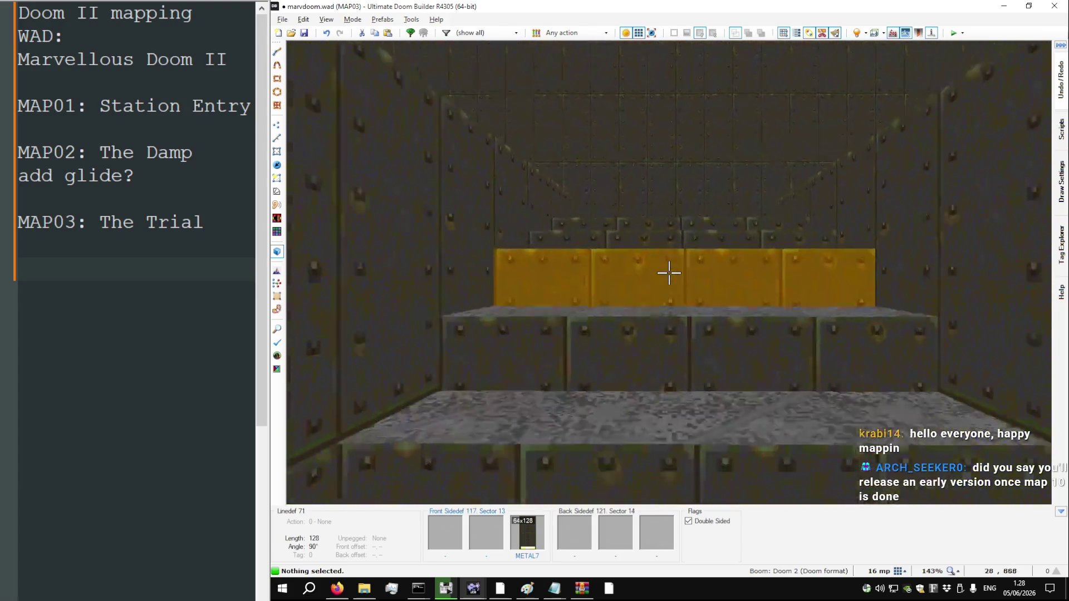
pyautogui.press('w')
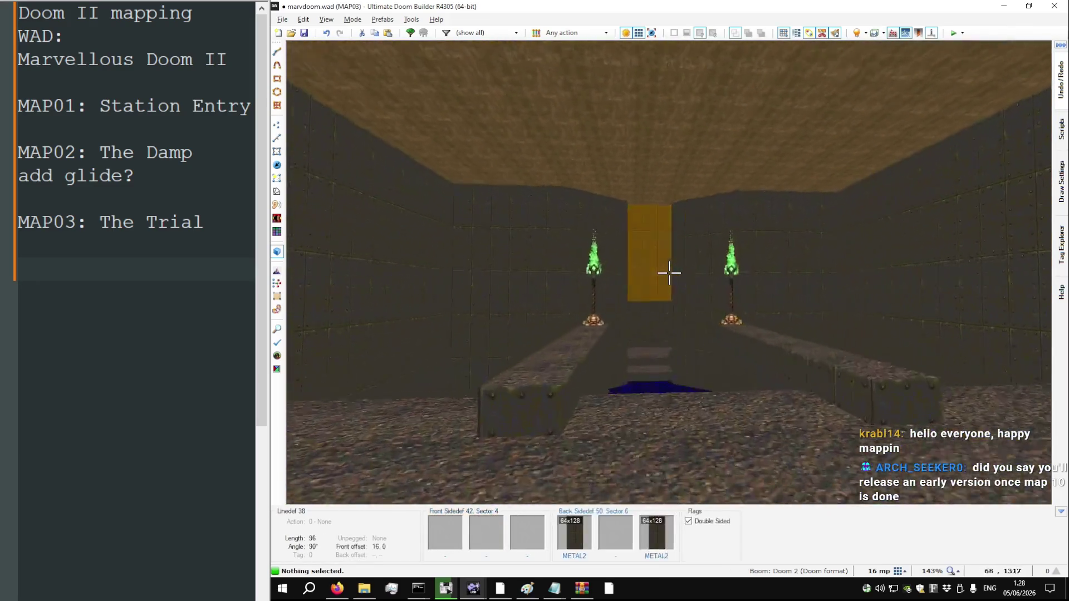
pyautogui.press('w')
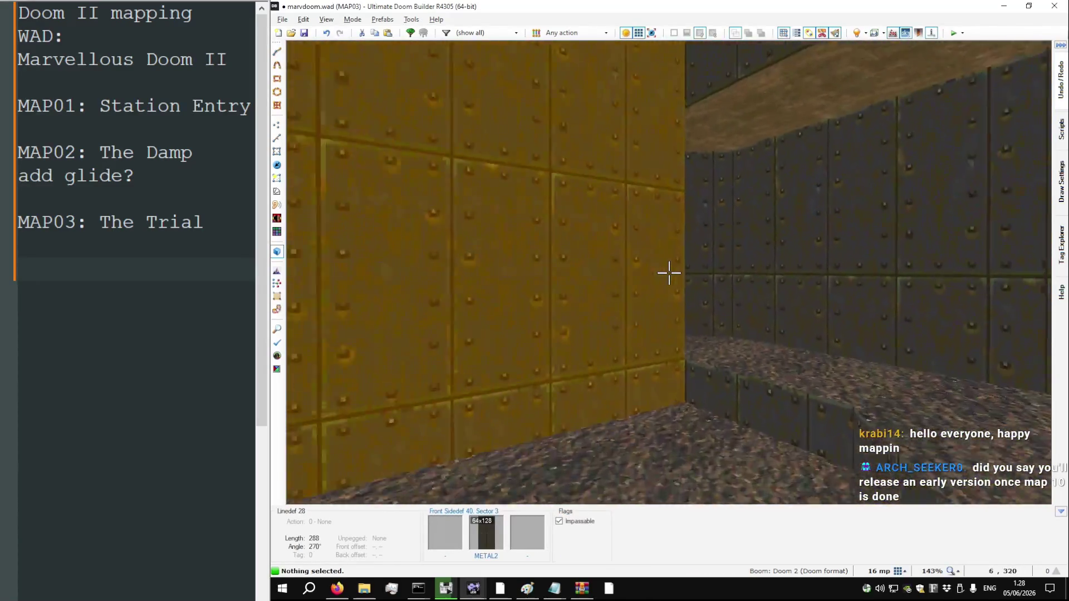
pyautogui.press('w')
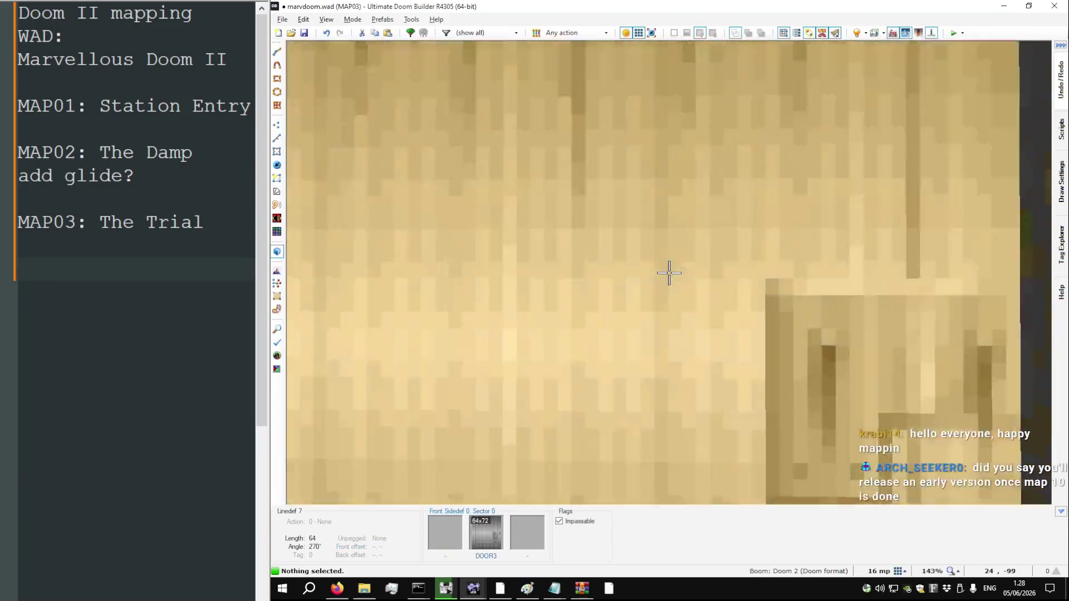
pyautogui.press('w')
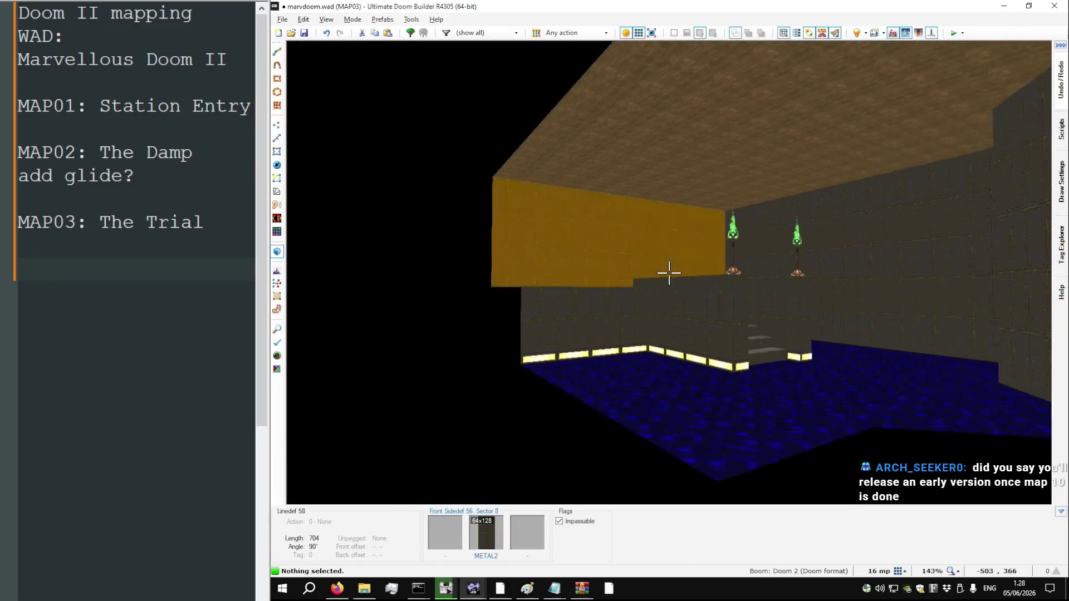
pyautogui.press('w')
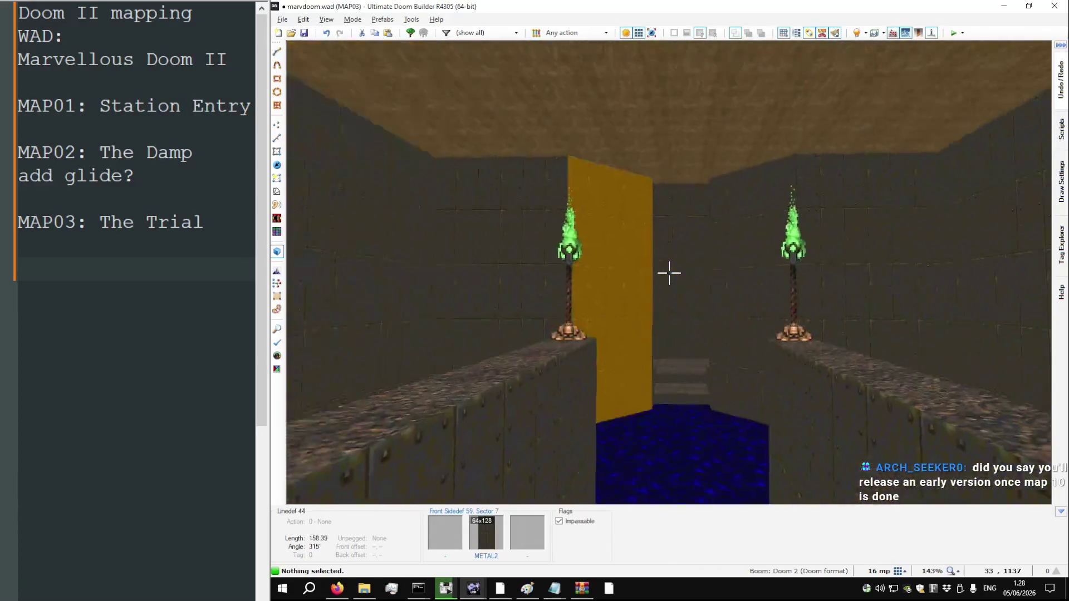
pyautogui.press('w')
pyautogui.press('h')
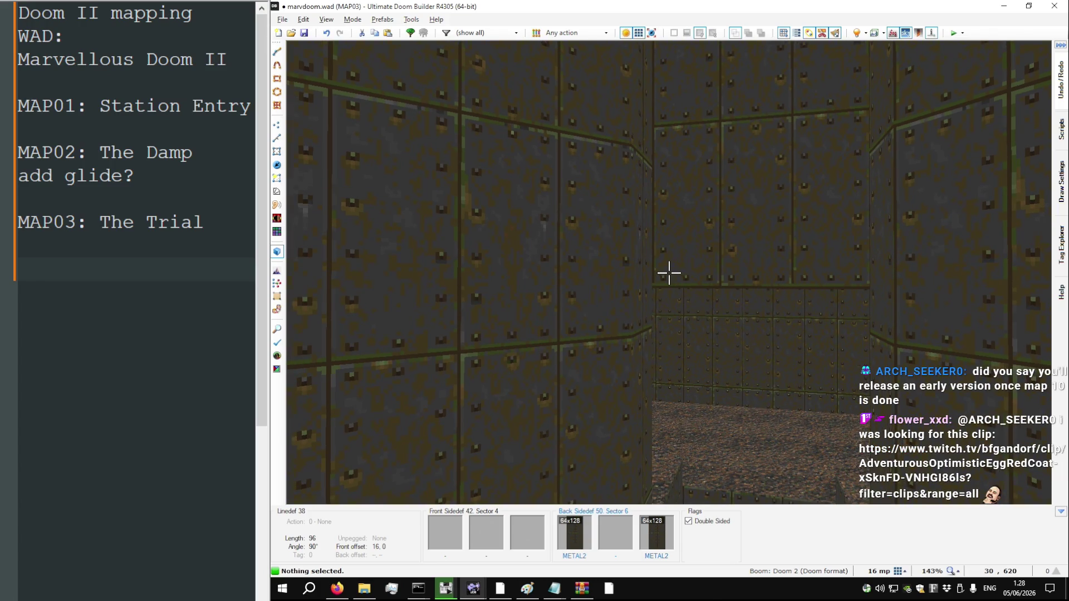
# Revisit the water, stairs and metal wall by the tech panel, then return to the 2D map
pyautogui.press('s')
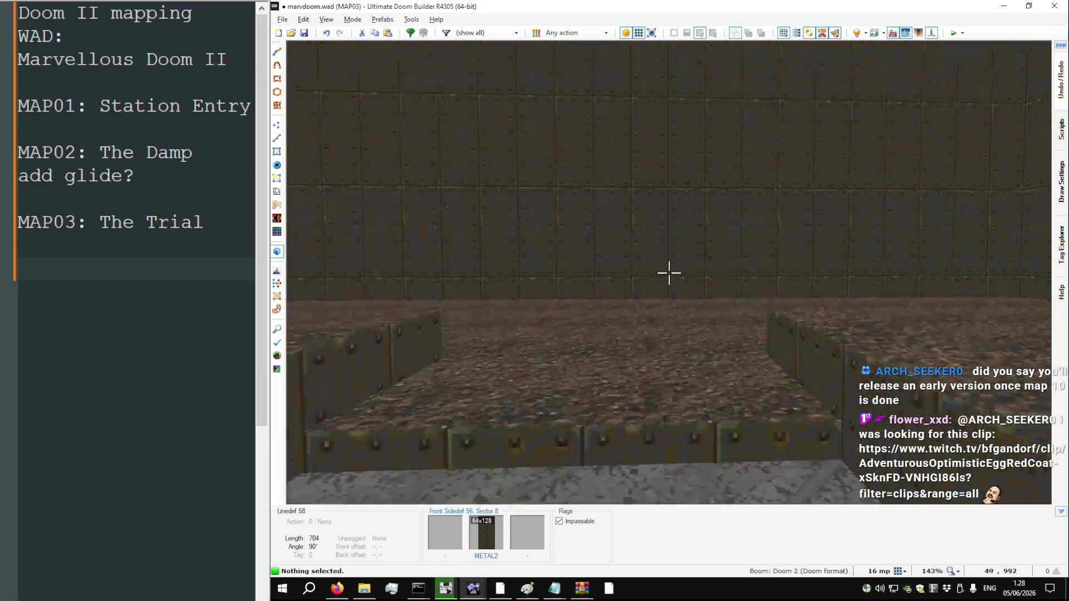
pyautogui.press('s')
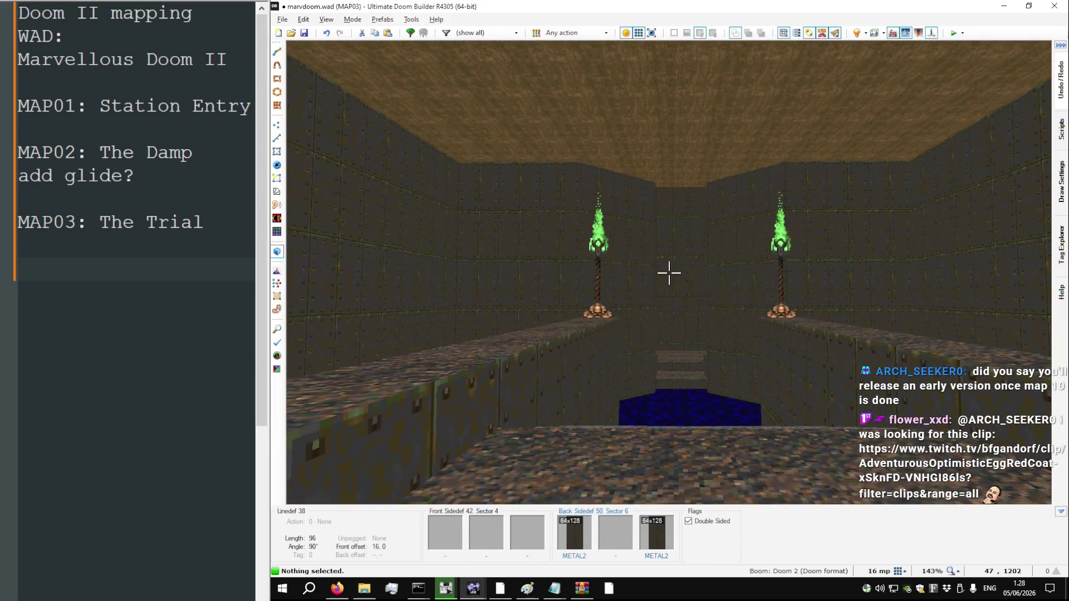
pyautogui.press('s')
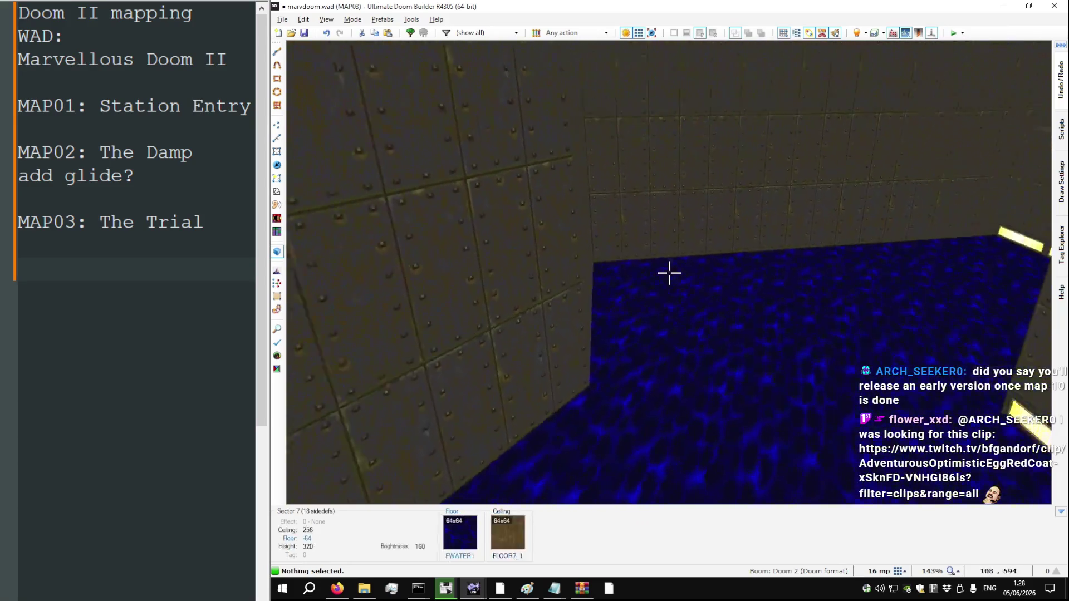
pyautogui.moveTo(669, 273)
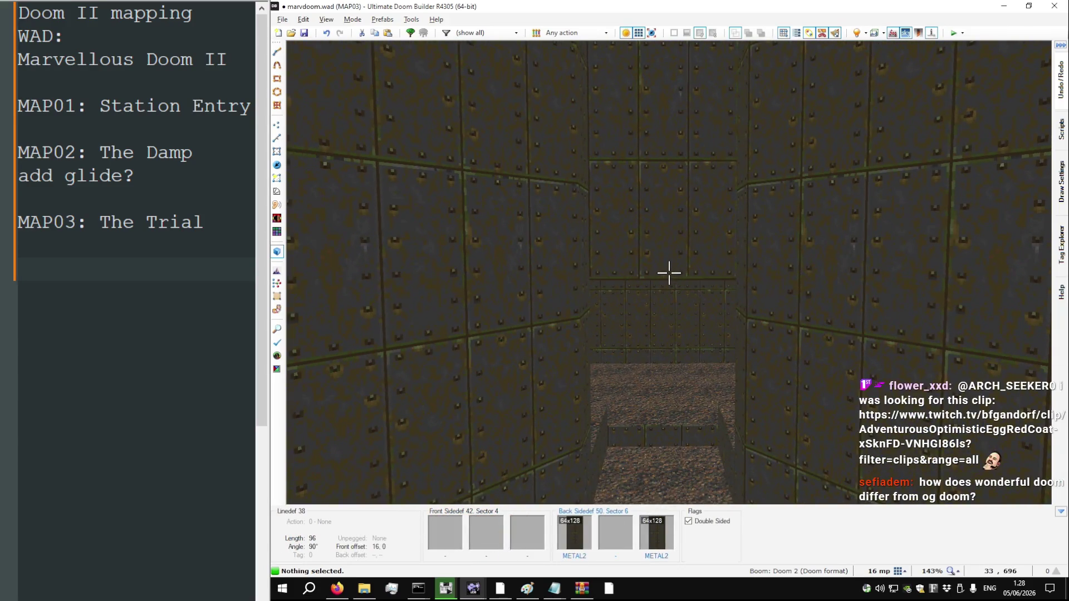
pyautogui.press('s')
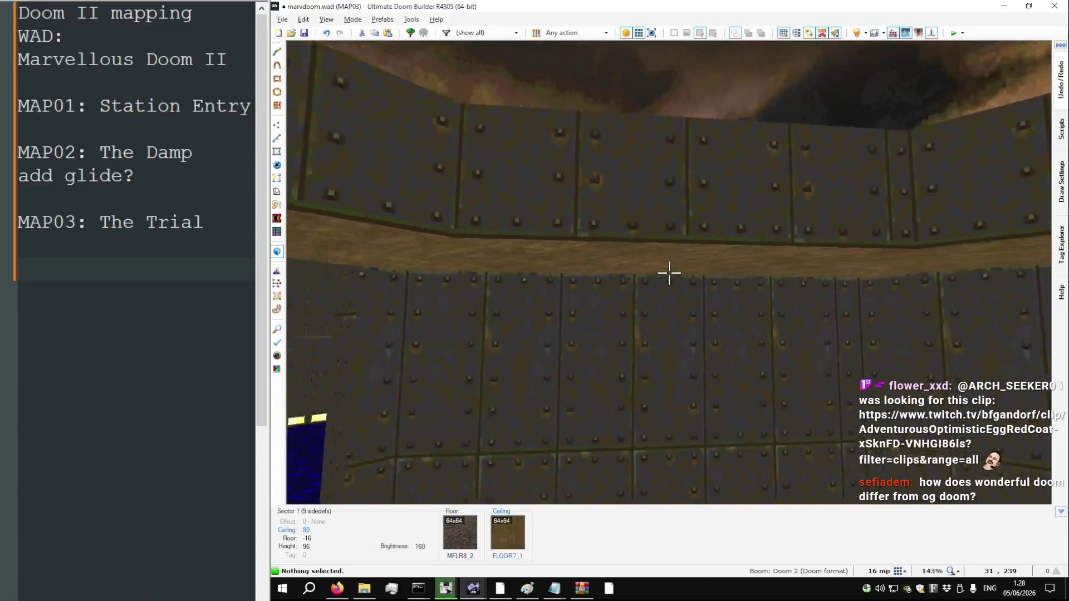
pyautogui.press('w')
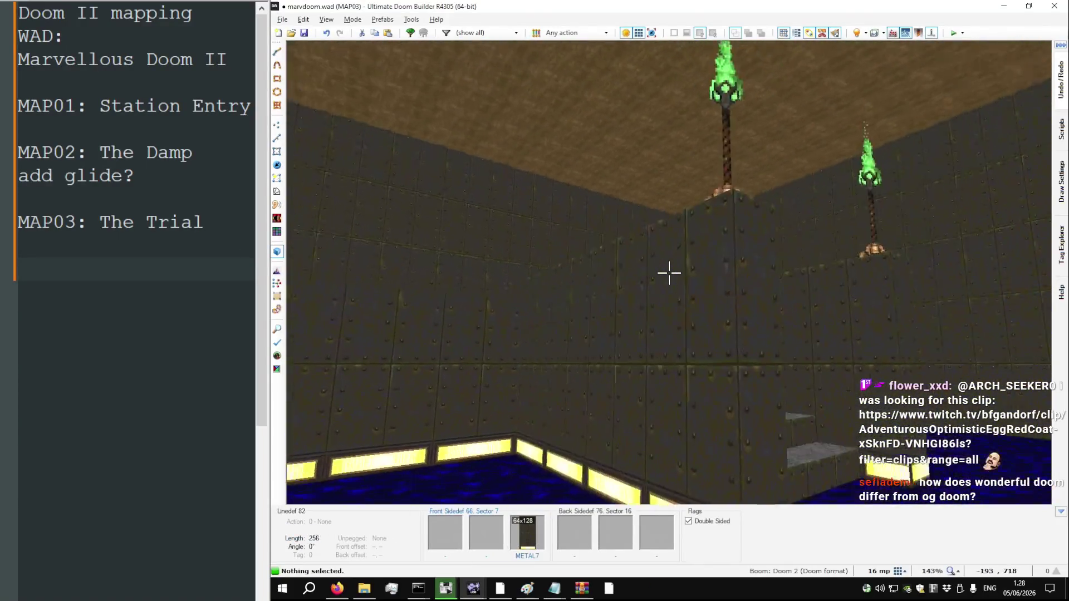
pyautogui.press('s')
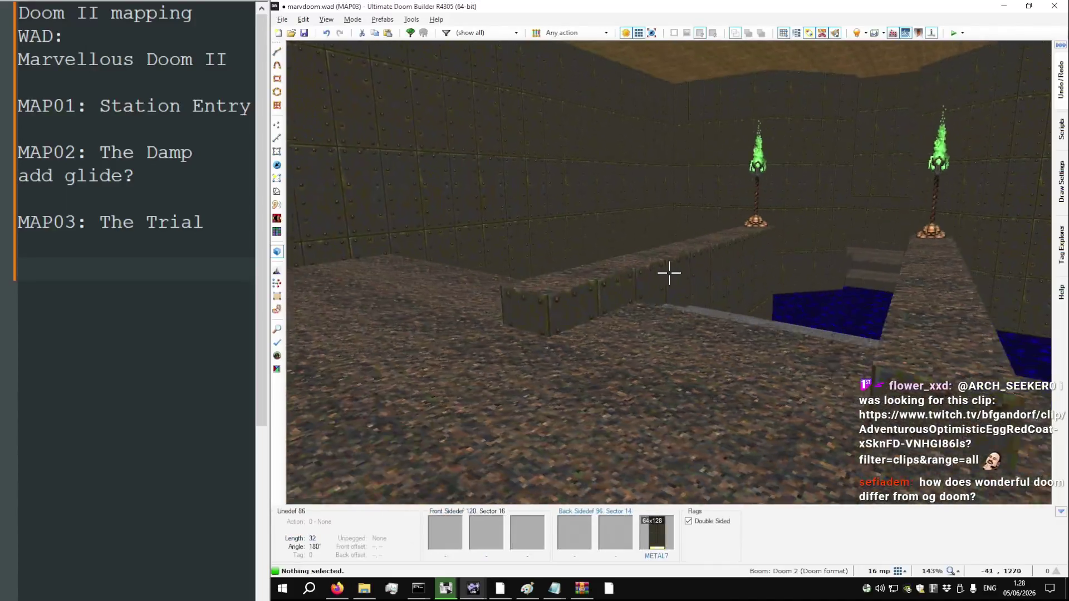
pyautogui.press('w')
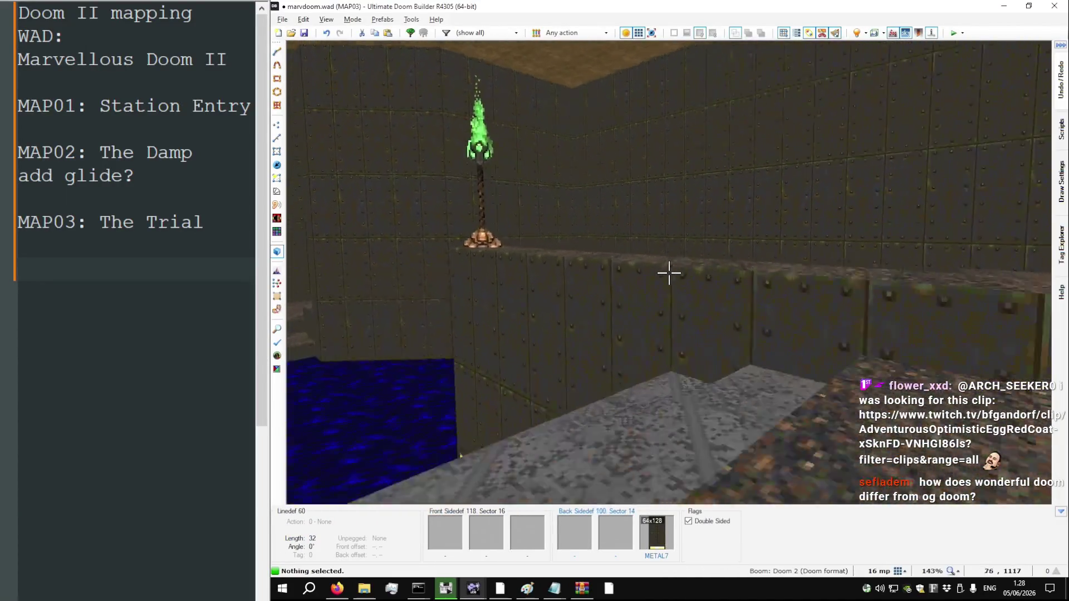
pyautogui.press('s')
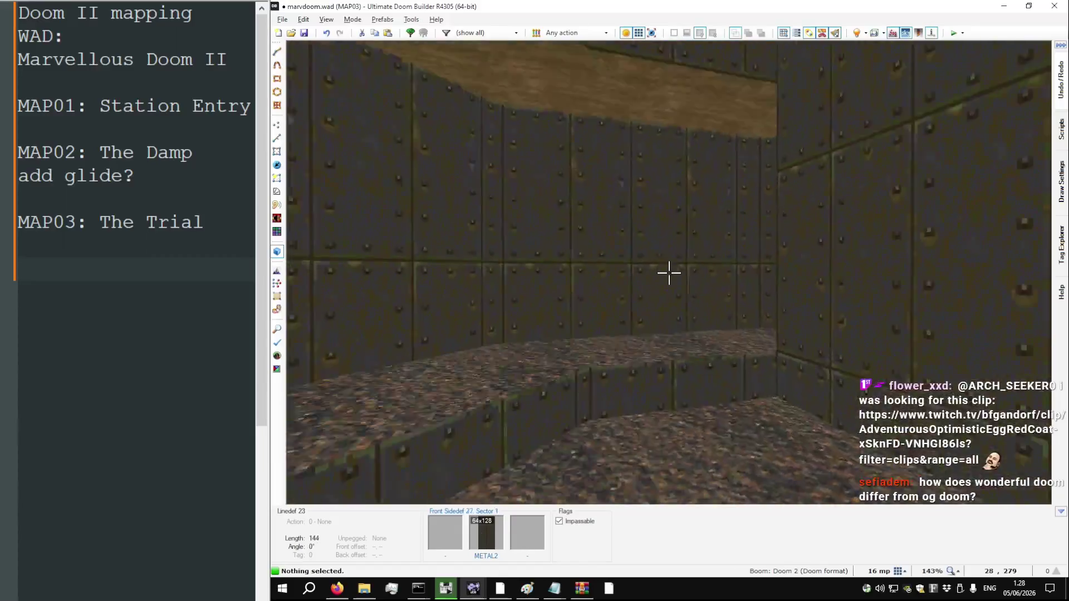
pyautogui.press('w')
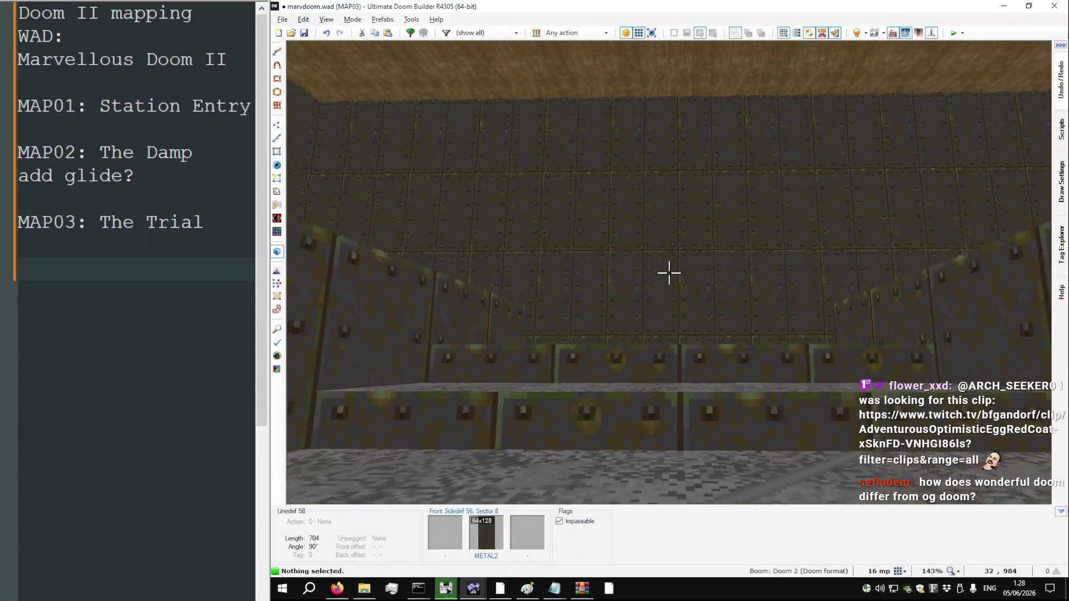
pyautogui.press('w')
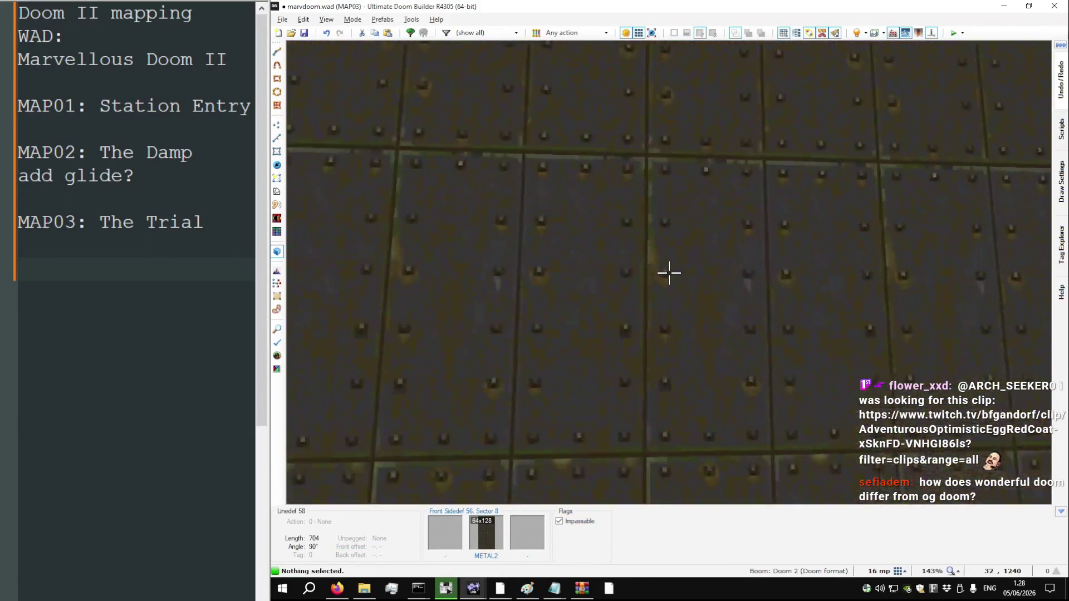
pyautogui.press('w')
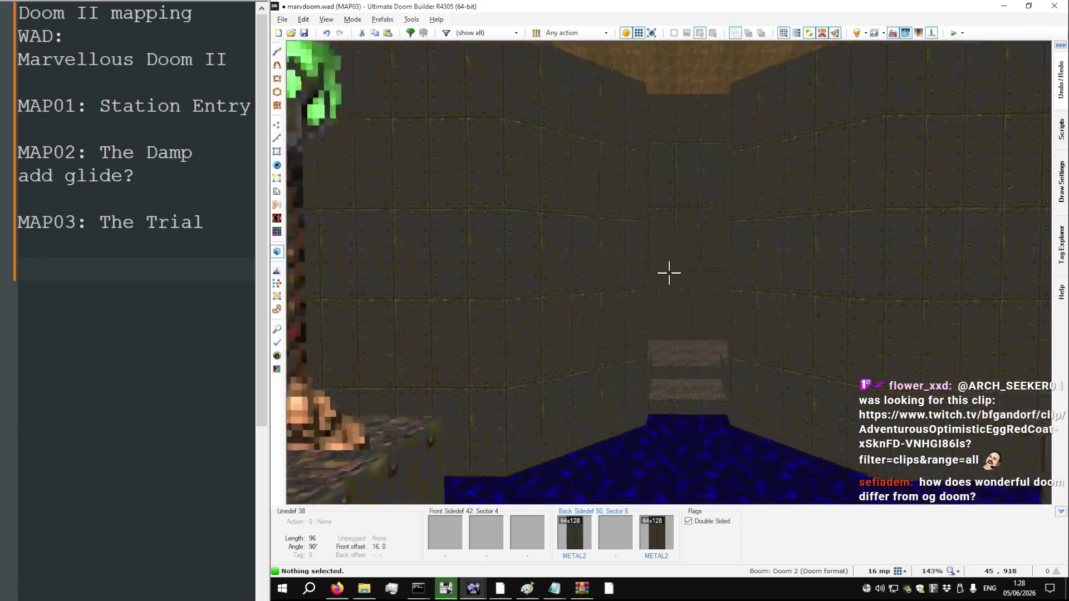
pyautogui.press('w')
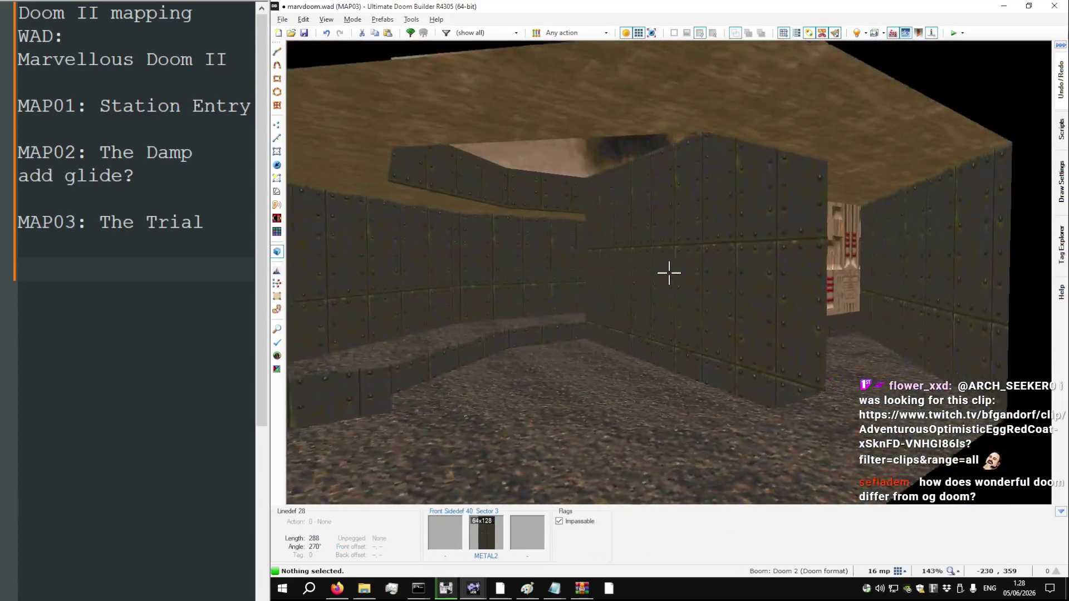
pyautogui.press('q')
pyautogui.scroll(-3, 689, 266)
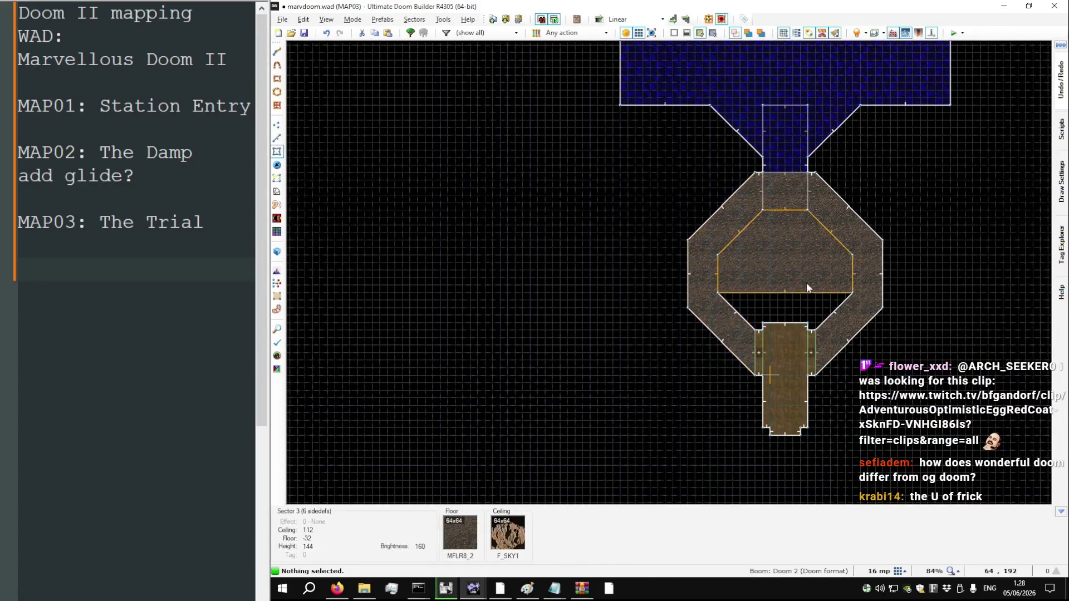
# In Vertices Mode, drag the inner ring's corner vertex down-right, then undo it
pyautogui.press('v')
pyautogui.scroll(2, 742, 283)
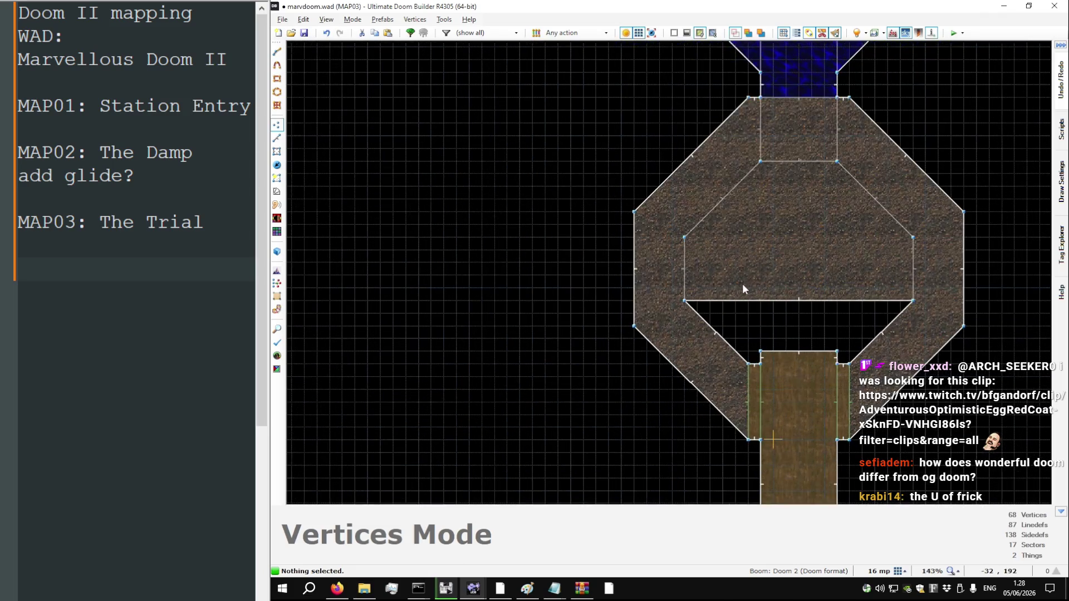
pyautogui.scroll(-2, 509, 295)
pyautogui.scroll(9, 553, 299)
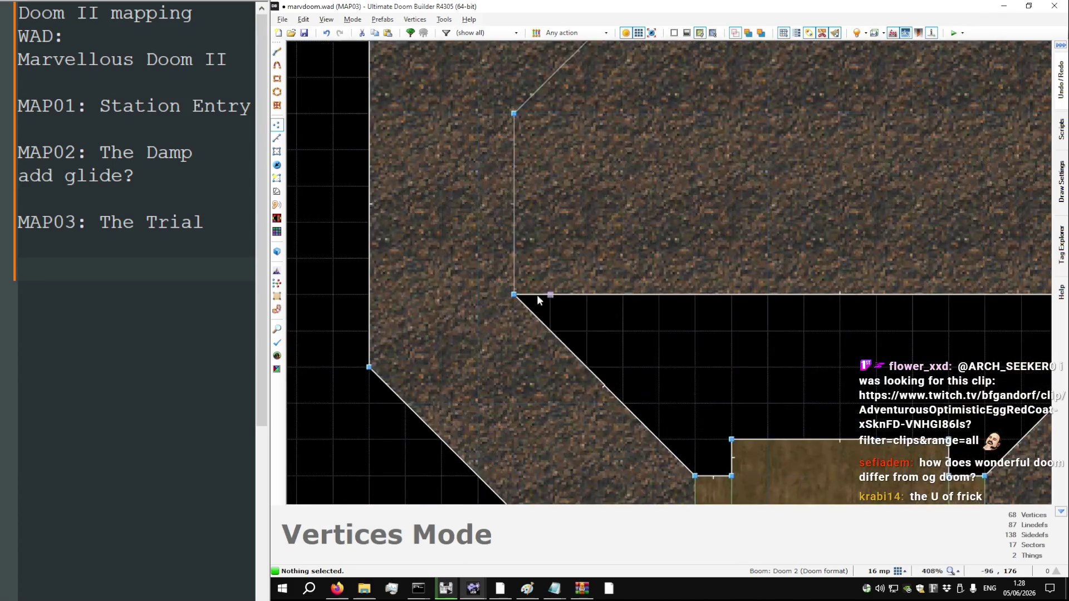
pyautogui.moveTo(515, 297)
pyautogui.mouseDown()
pyautogui.moveTo(543, 324)
pyautogui.moveTo(581, 268)
pyautogui.moveTo(552, 219)
pyautogui.mouseUp()
pyautogui.hotkey('ctrl', 'z')
pyautogui.hotkey('ctrl', 'z')
# Look around the ring room and tech wall in 3D, then return to the 2D map
pyautogui.press('q')
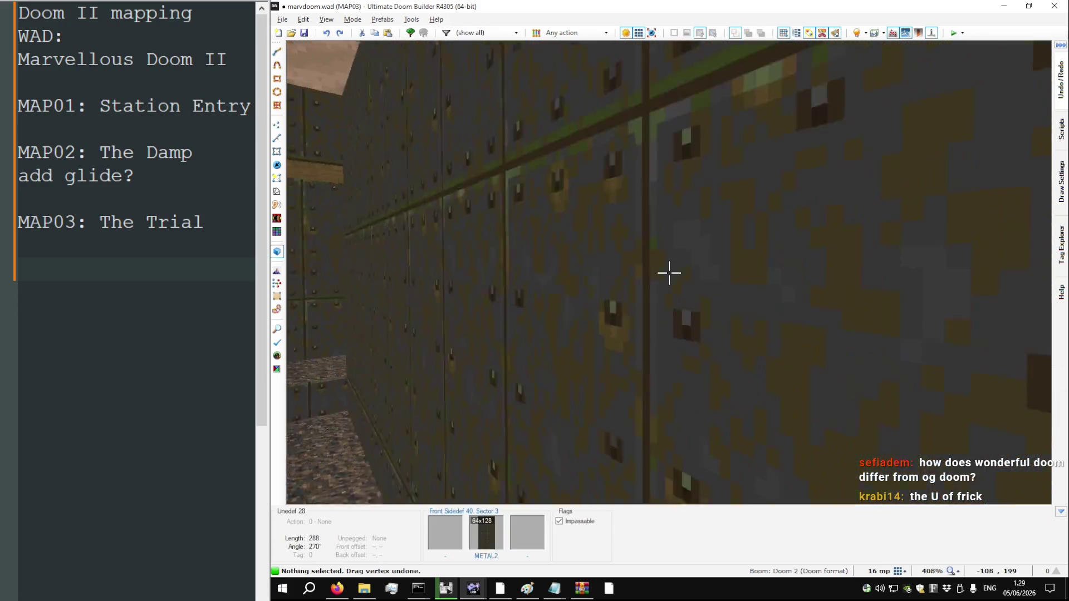
pyautogui.press('a')
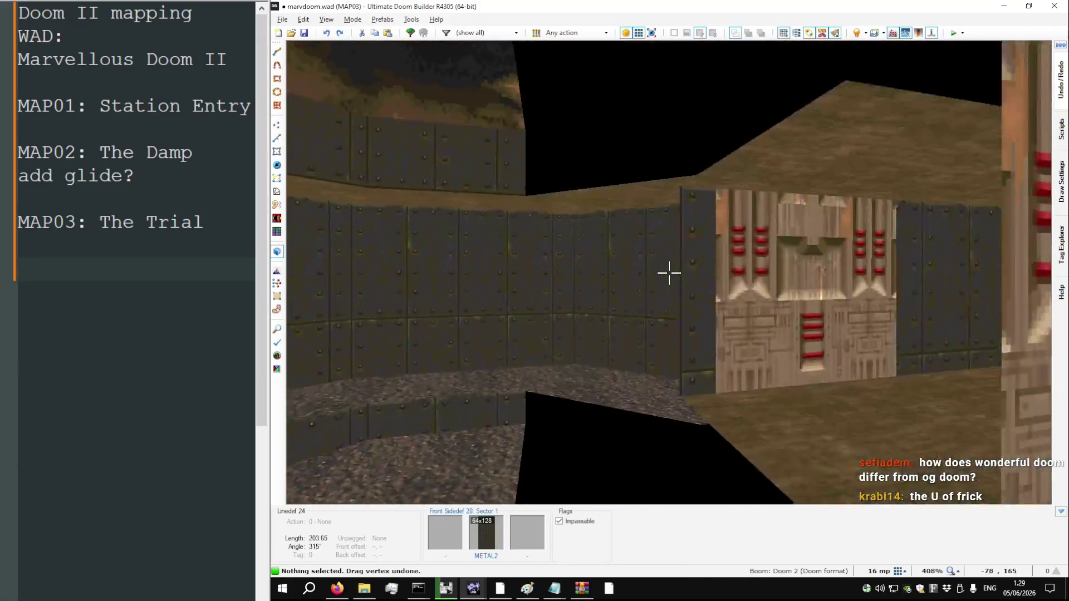
pyautogui.press('w')
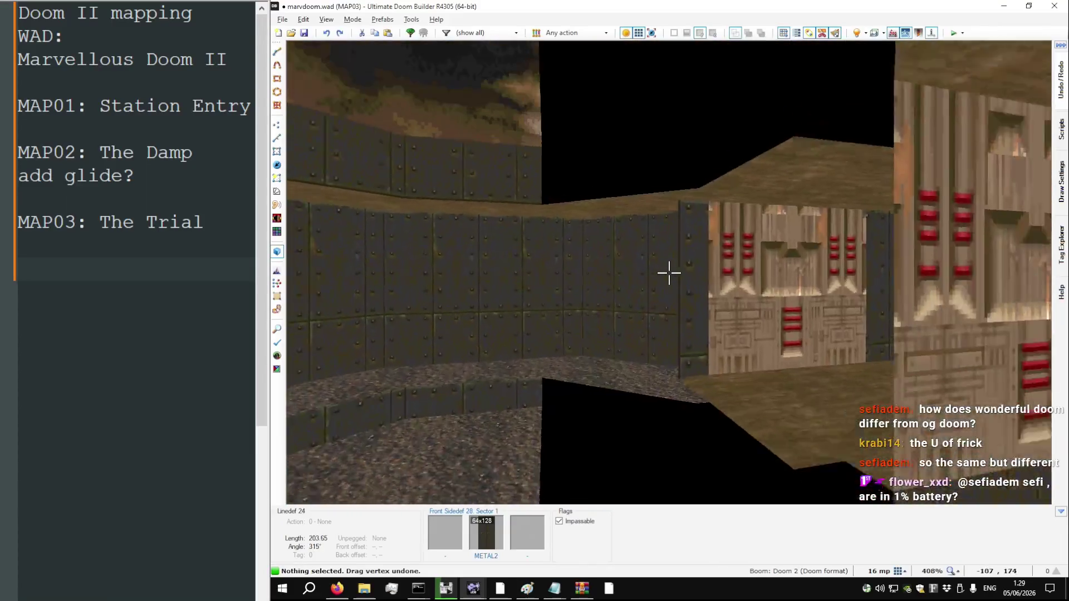
pyautogui.press('s')
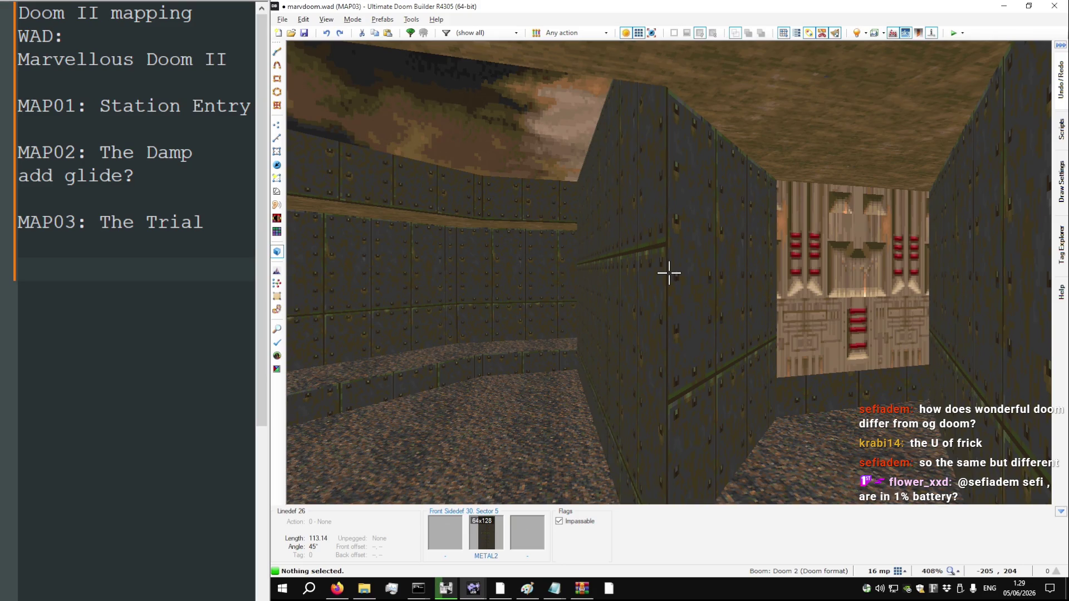
pyautogui.press('q')
pyautogui.press('q')
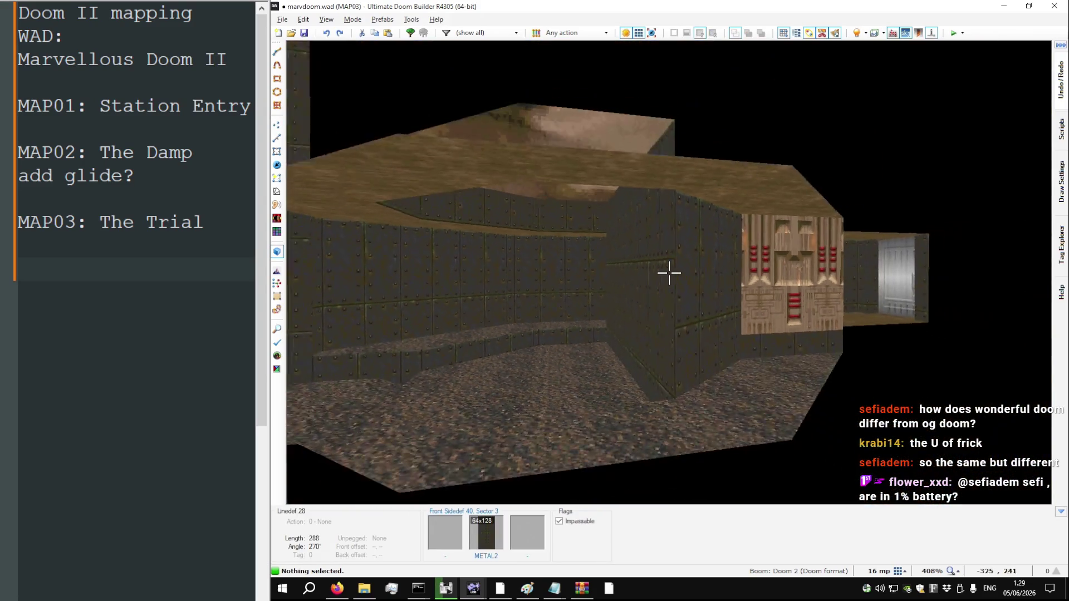
pyautogui.press('q')
pyautogui.scroll(-4, 564, 275)
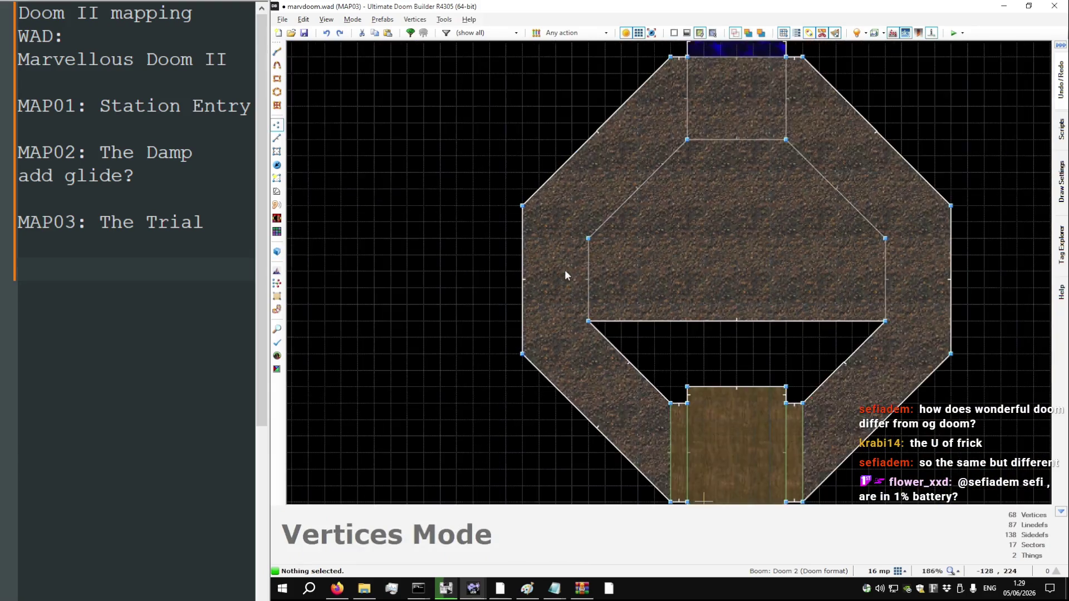
# Add and position new vertices on the inner ring's diagonals and edges, then save marvdoom.wad
pyautogui.press('Insert')
pyautogui.press('Insert')
pyautogui.moveTo(885, 321); pyautogui.dragTo(812, 325)
pyautogui.moveTo(588, 321)
pyautogui.mouseDown()
pyautogui.moveTo(637, 321)
pyautogui.moveTo(595, 306)
pyautogui.moveTo(584, 318)
pyautogui.mouseUp()
pyautogui.press('Insert')
pyautogui.press('Insert')
pyautogui.moveTo(837, 282); pyautogui.dragTo(885, 324)
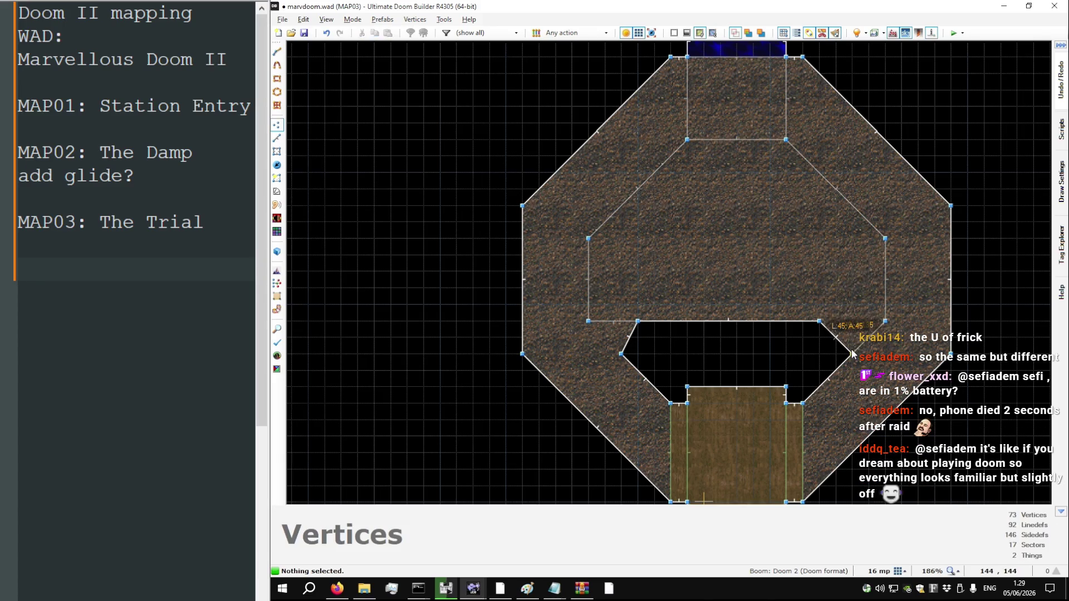
pyautogui.press('Insert')
pyautogui.moveTo(612, 322)
pyautogui.mouseDown()
pyautogui.moveTo(611, 340)
pyautogui.moveTo(588, 321)
pyautogui.moveTo(653, 322)
pyautogui.mouseUp()
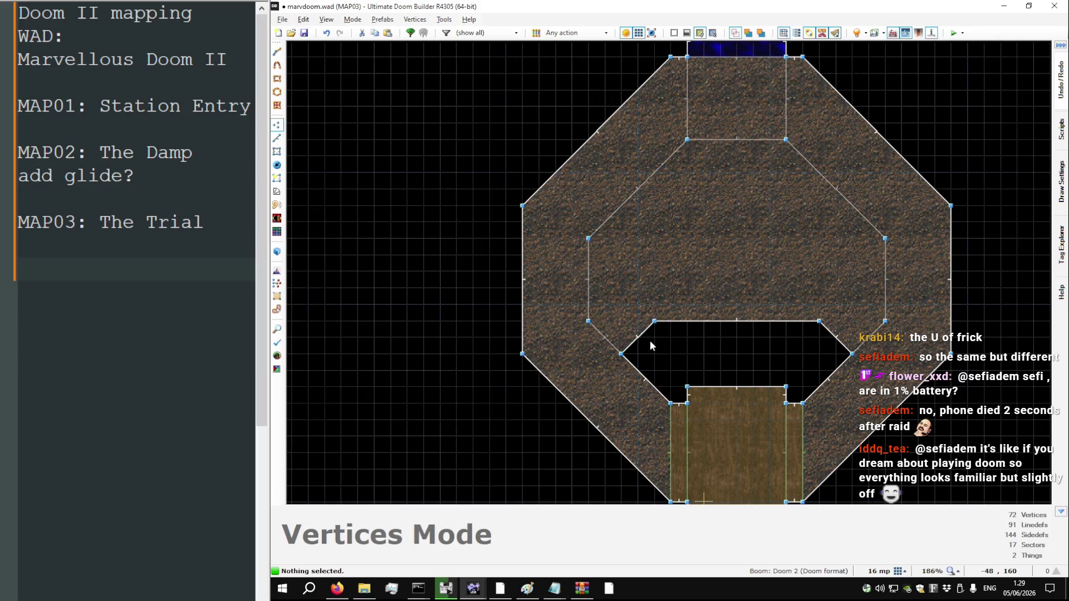
pyautogui.hotkey('ctrl', 's')
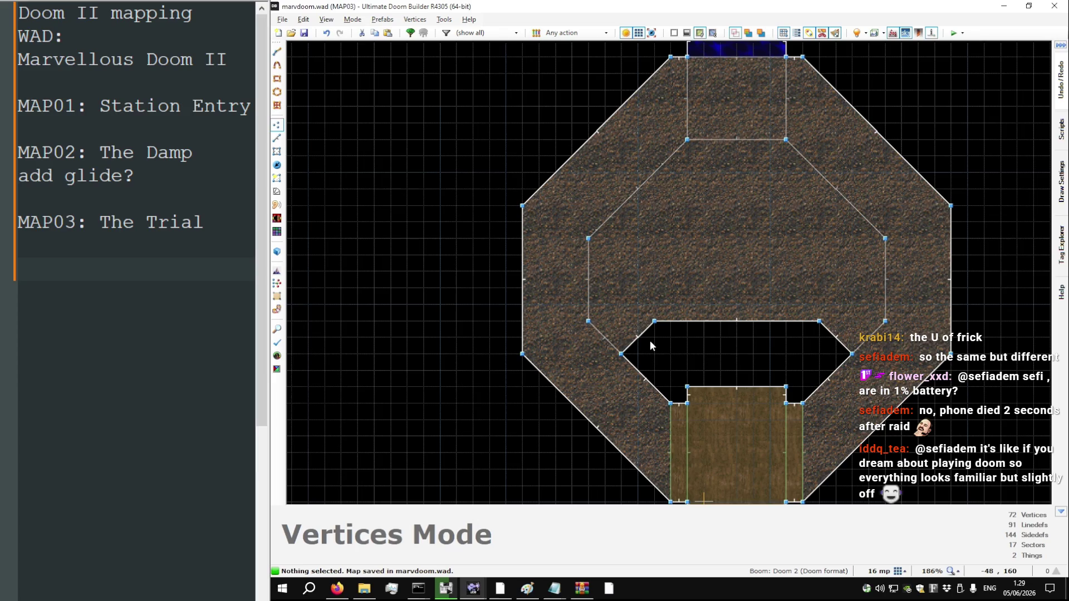
pyautogui.scroll(-3, 596, 355)
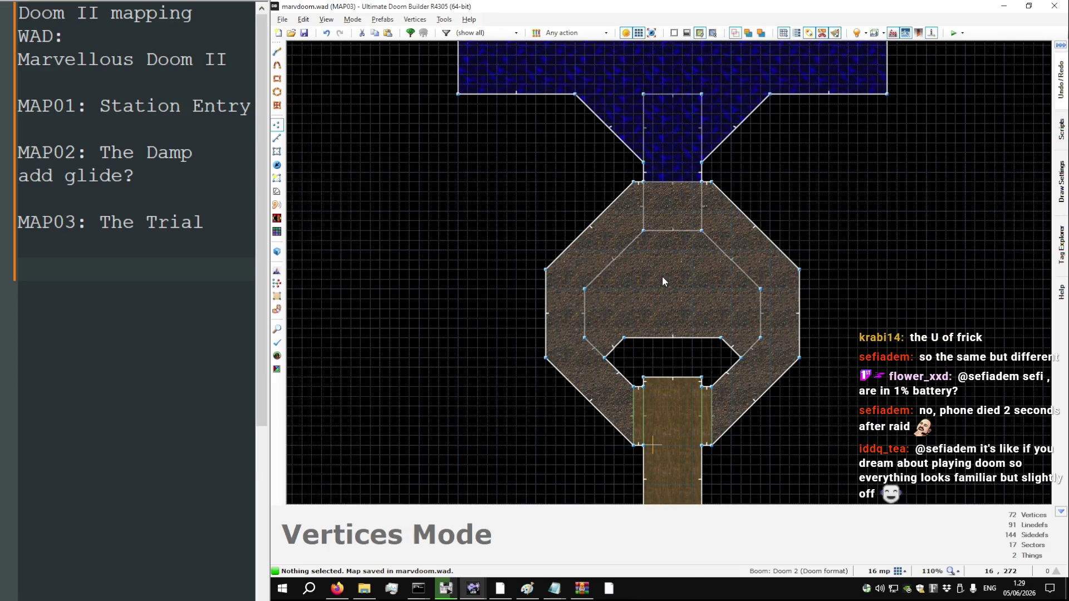
# Tour the staircase and room walls in 3D, then return to the 2D map
pyautogui.press('q')
pyautogui.press('w')
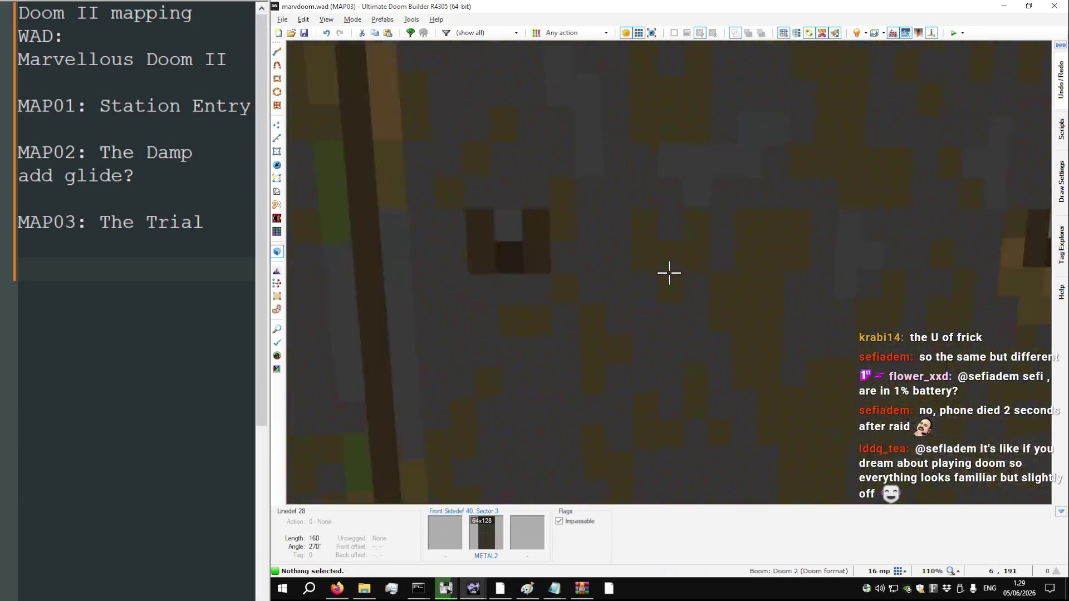
pyautogui.press('w')
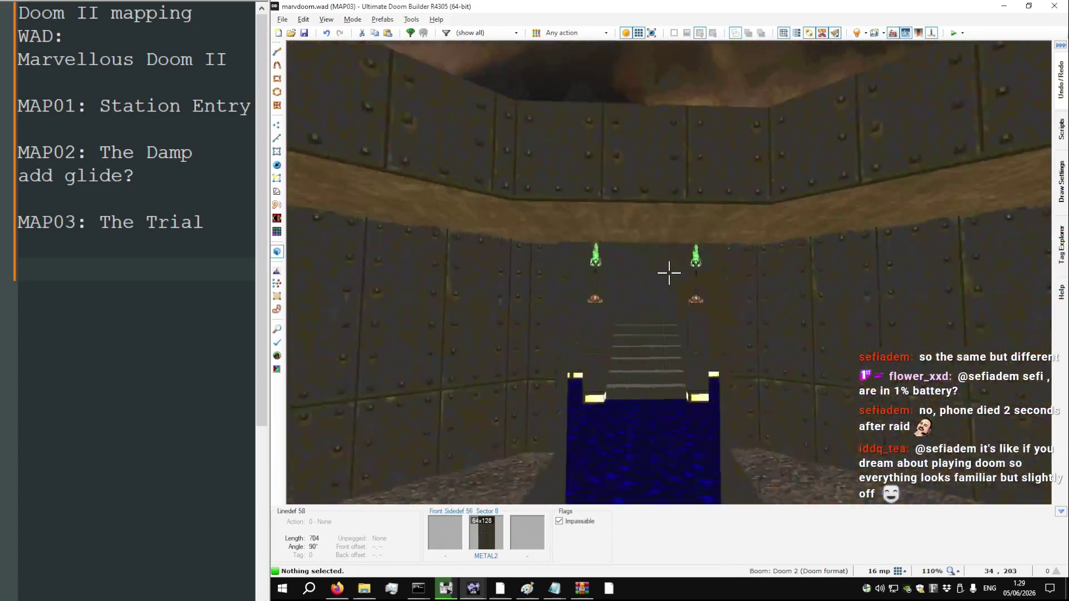
pyautogui.press('w')
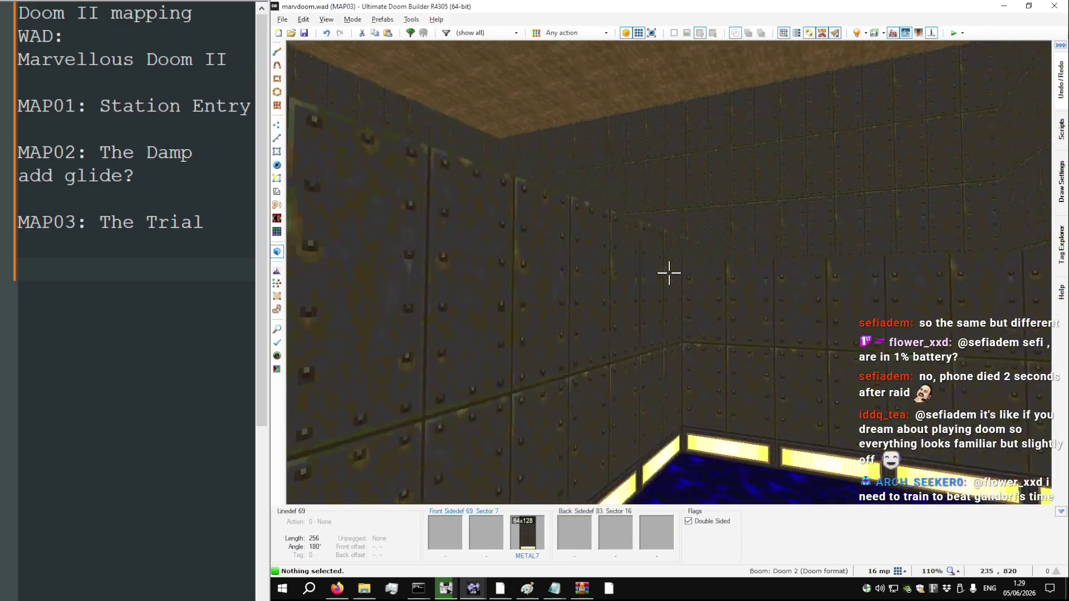
pyautogui.press('w')
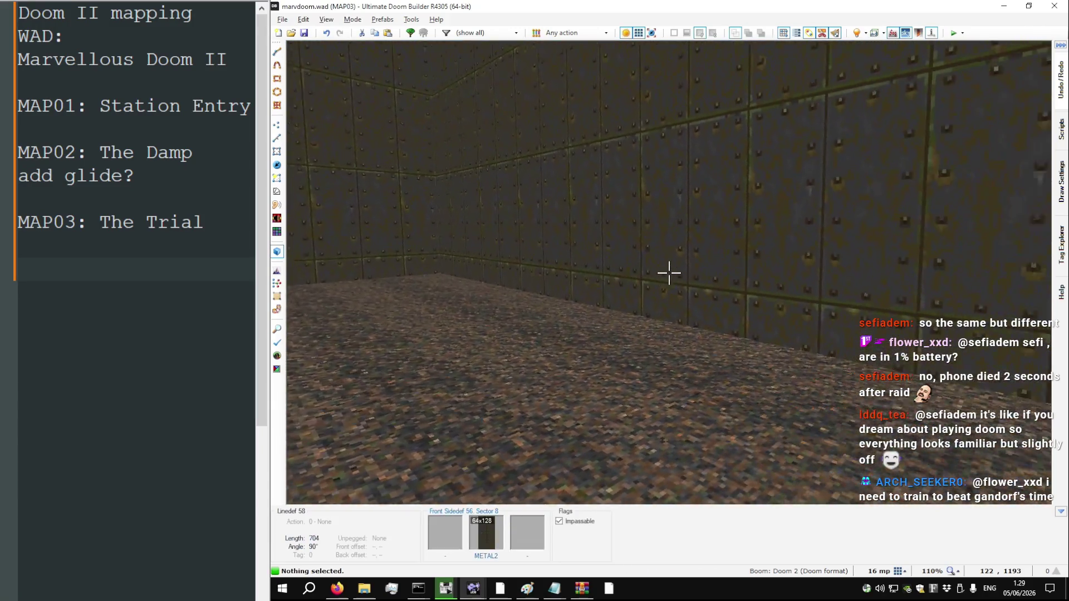
pyautogui.press('q')
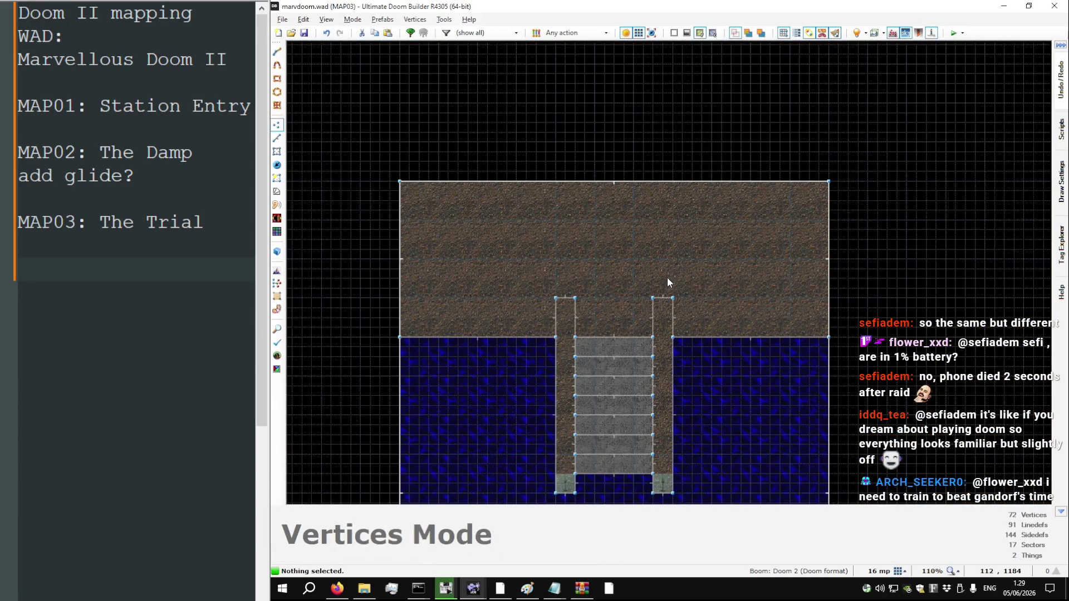
pyautogui.scroll(-5, 670, 276)
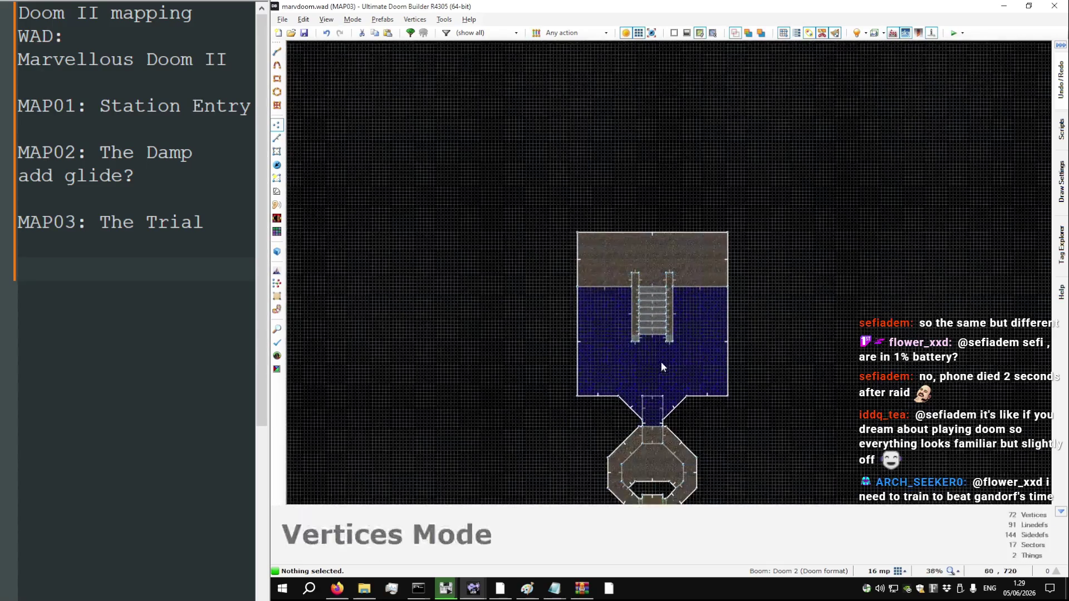
pyautogui.scroll(4, 652, 439)
pyautogui.scroll(-3, 648, 468)
# In Things Mode, set the grid size to 8 and show the map without floor textures
pyautogui.press('t')
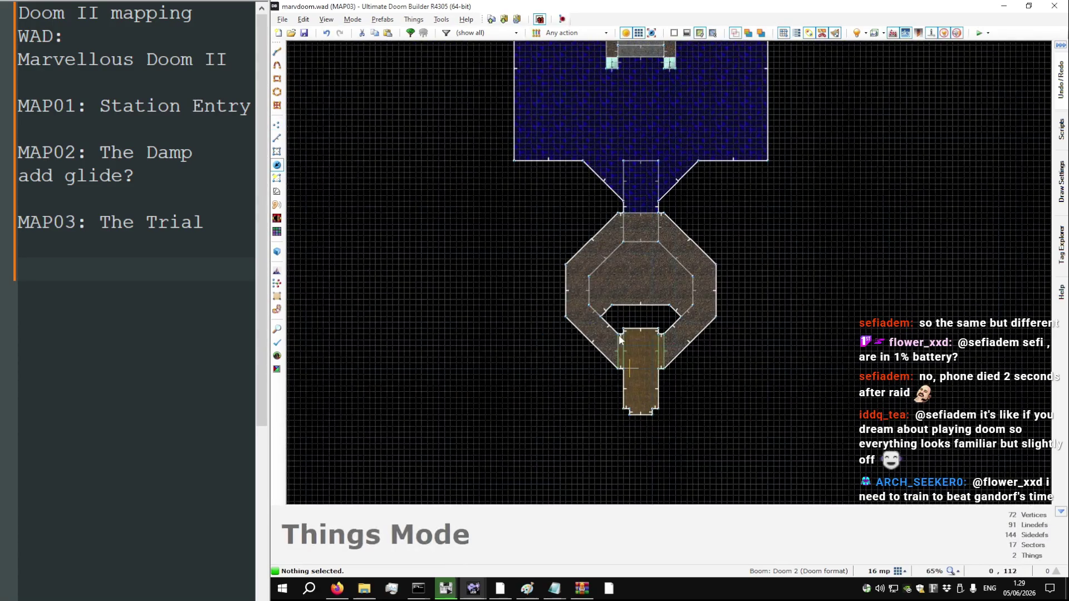
pyautogui.scroll(-2, 640, 367)
pyautogui.moveTo(663, 396); pyautogui.dragTo(574, 275)
pyautogui.scroll(5, 624, 328)
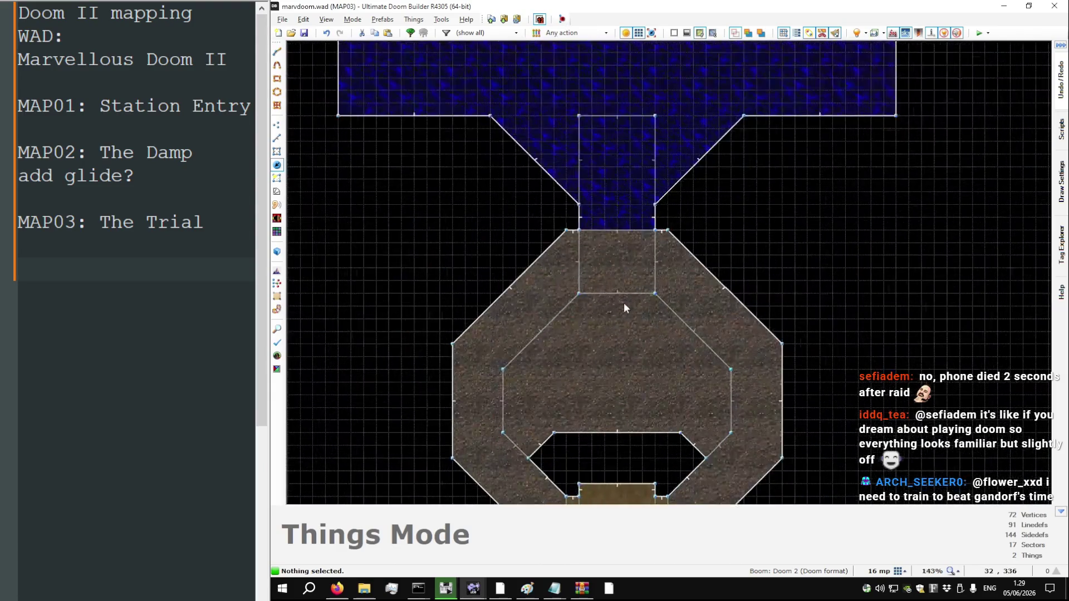
pyautogui.scroll(-2, 615, 266)
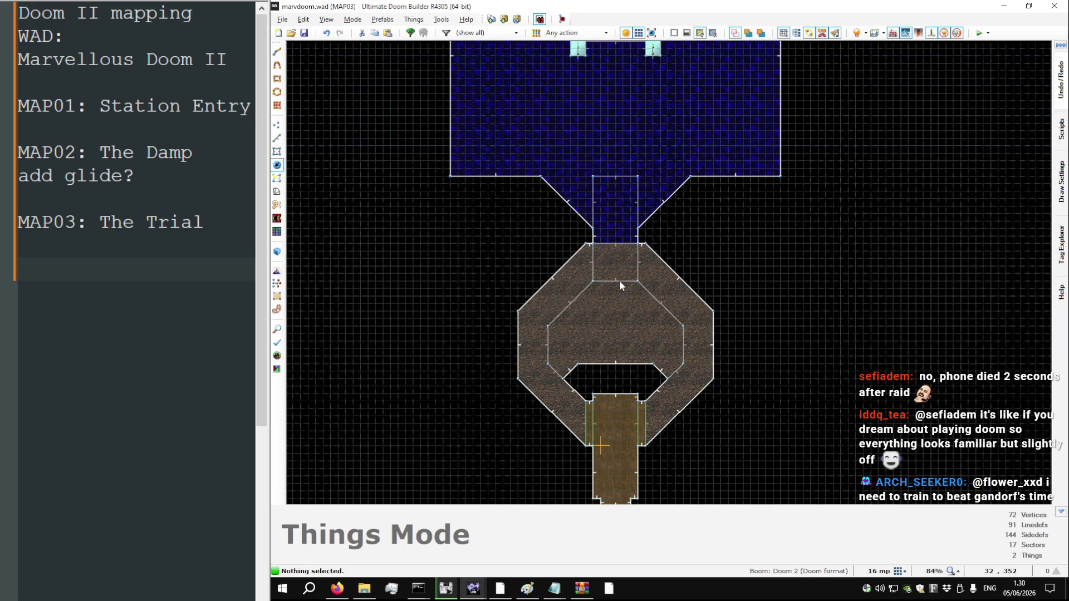
pyautogui.press('l')
pyautogui.scroll(6, 606, 331)
pyautogui.press('[')
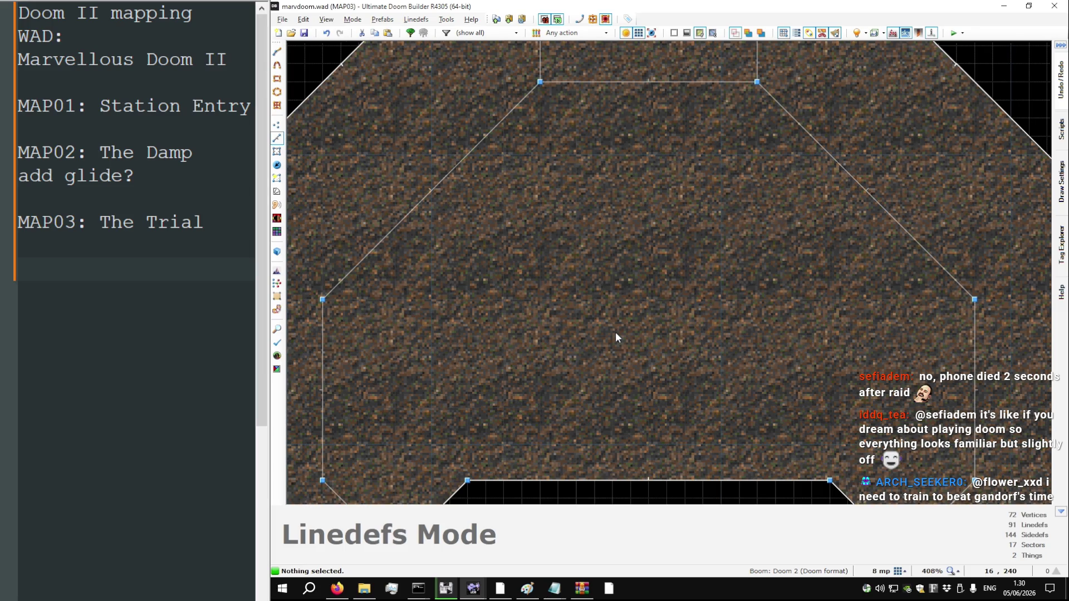
pyautogui.press('t')
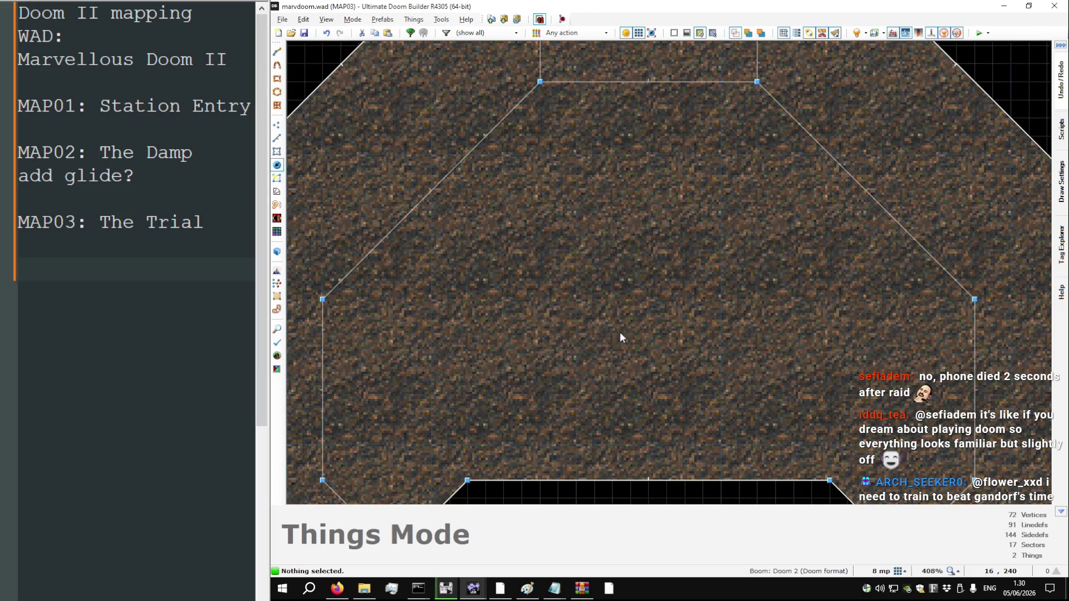
pyautogui.click(674, 32)
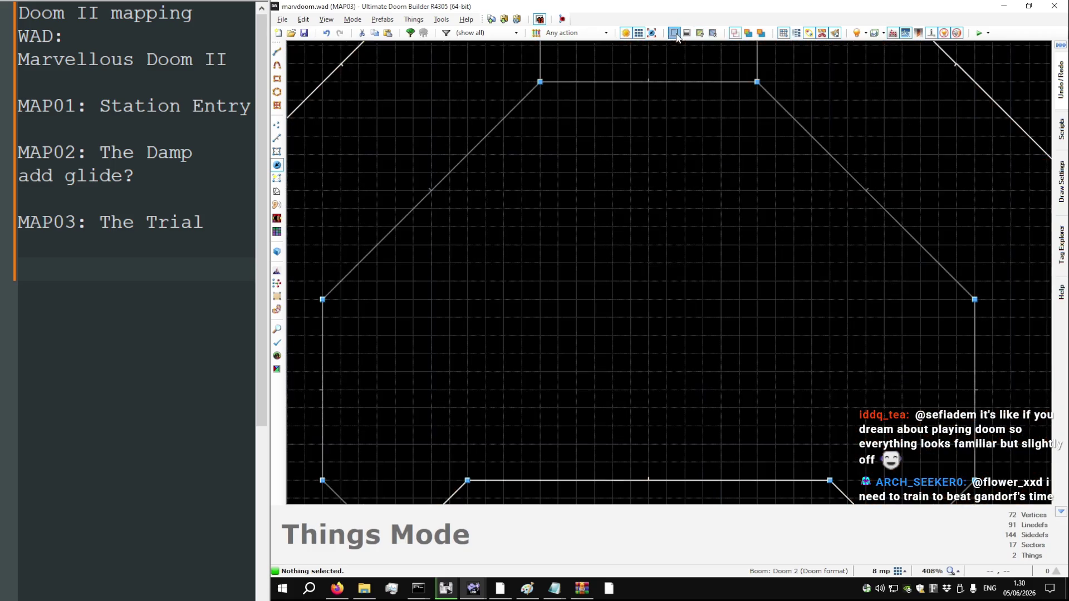
# Insert a test thing and delete it again
pyautogui.scroll(-6, 603, 217)
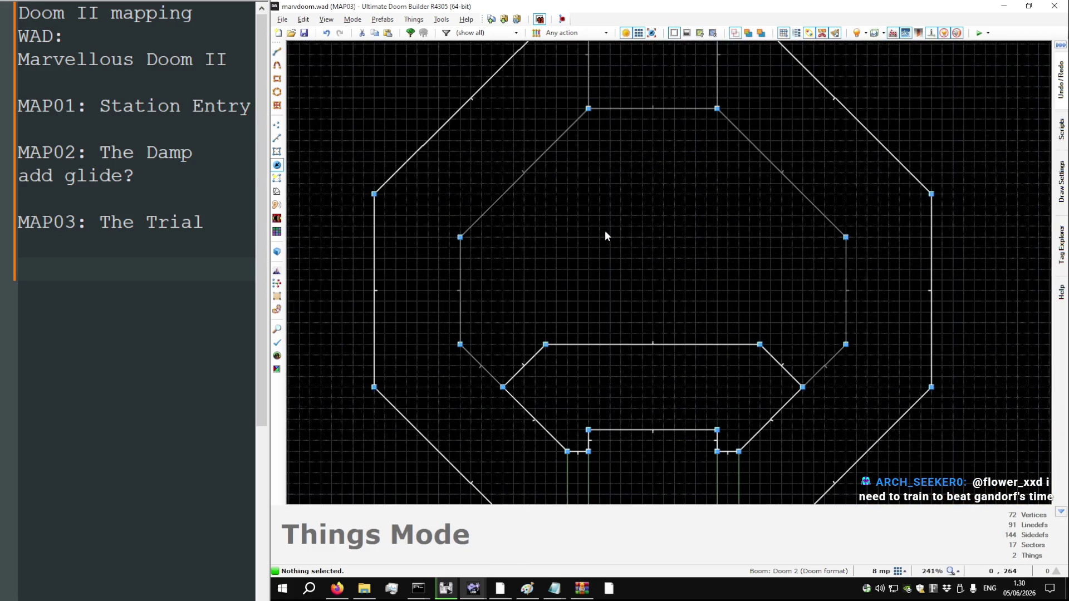
pyautogui.press('Insert')
pyautogui.press('Return')
pyautogui.press('Delete')
# Draw three corners of an inner octagon, undo the lines, and switch to the DOOM2.WAD window
pyautogui.press('l')
pyautogui.press('d')
pyautogui.click(631, 162)
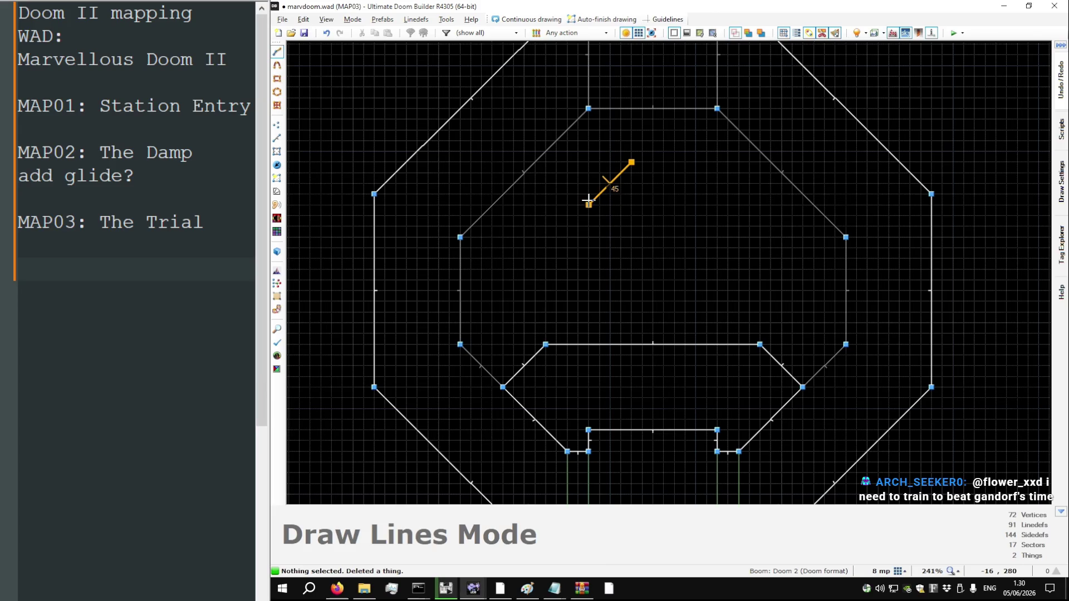
pyautogui.click(588, 200)
pyautogui.click(588, 265)
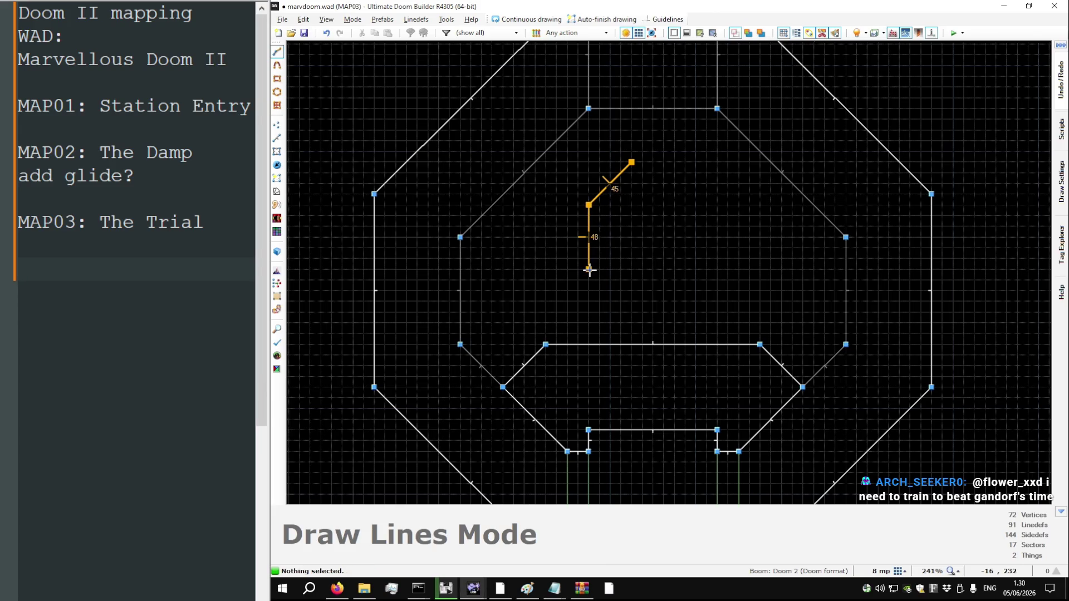
pyautogui.rightClick(624, 297)
pyautogui.hotkey('ctrl', 'z')
pyautogui.hotkey('alt', 'Tab')
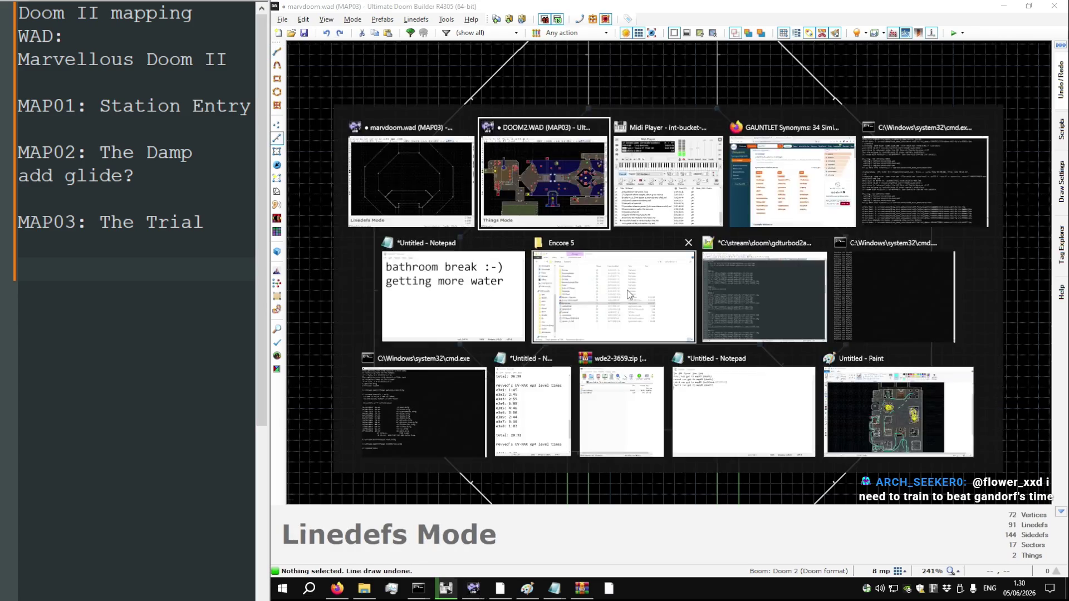
pyautogui.scroll(15, 544, 269)
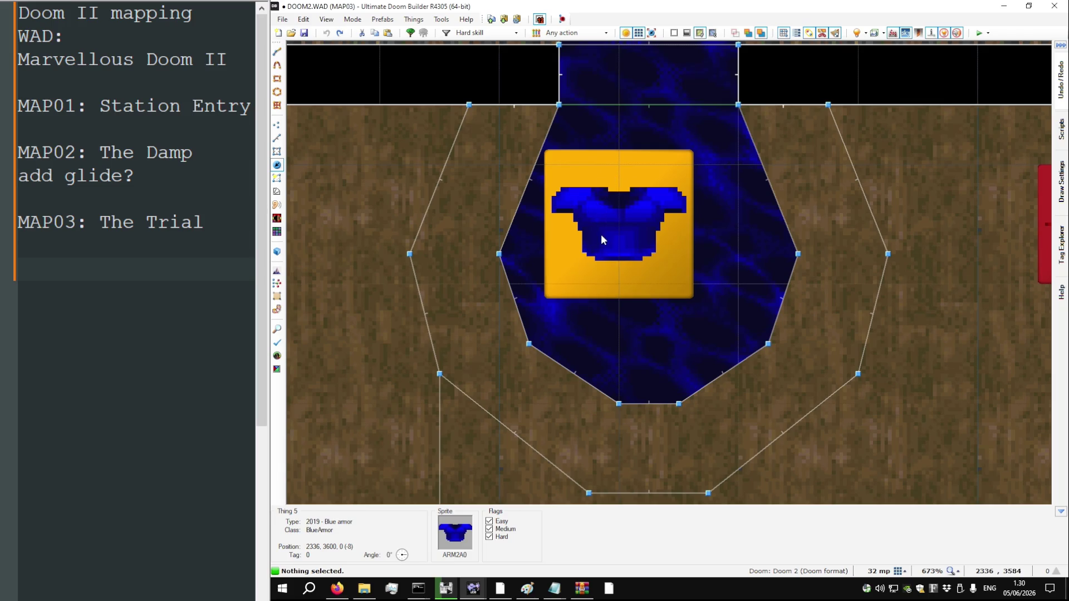
pyautogui.press('l')
pyautogui.press('t')
pyautogui.press('l')
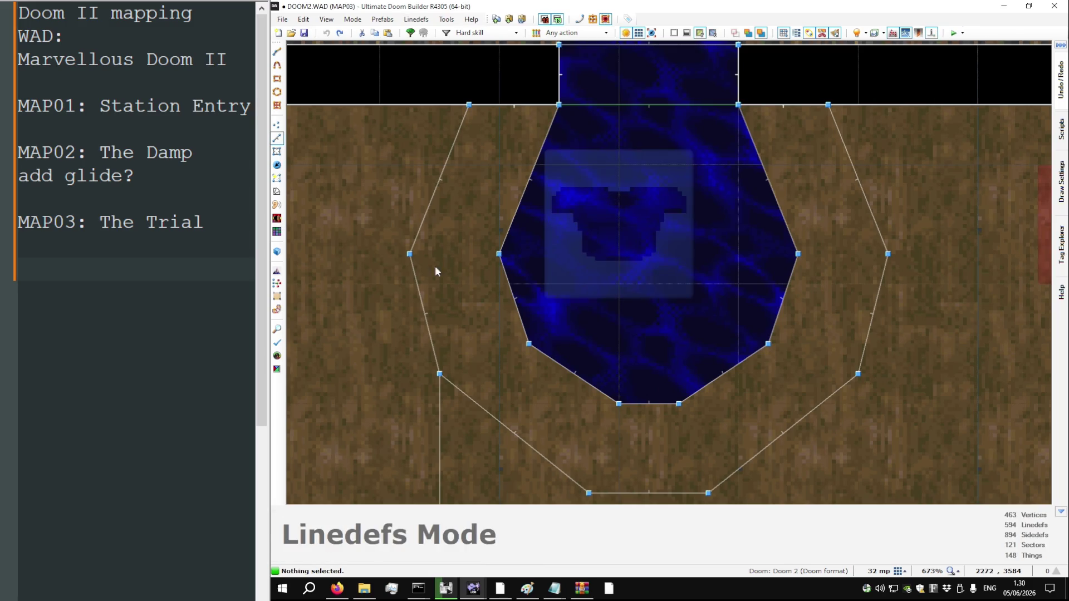
pyautogui.press('[')
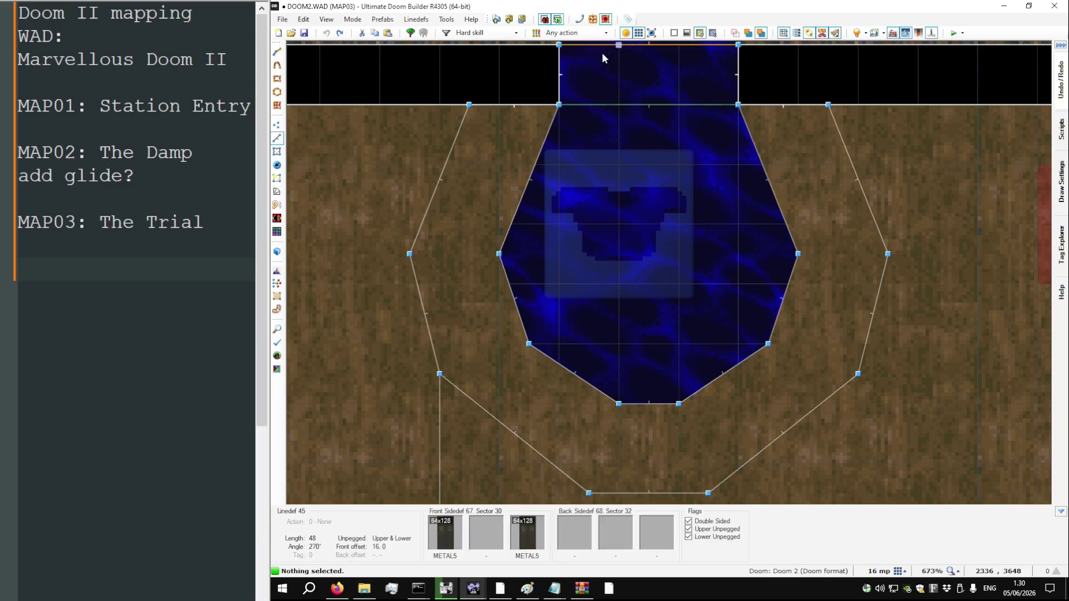
pyautogui.click(675, 33)
pyautogui.rightClick(422, 257)
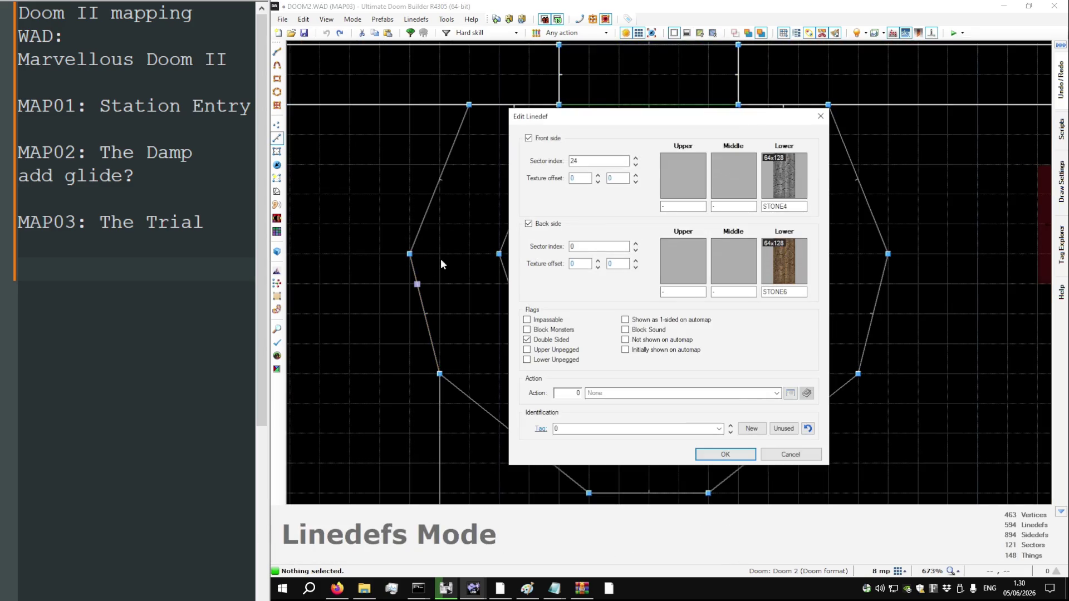
pyautogui.press('Escape')
pyautogui.scroll(2, 393, 256)
pyautogui.scroll(1, 393, 256)
pyautogui.press('space')
pyautogui.scroll(-5, 429, 253)
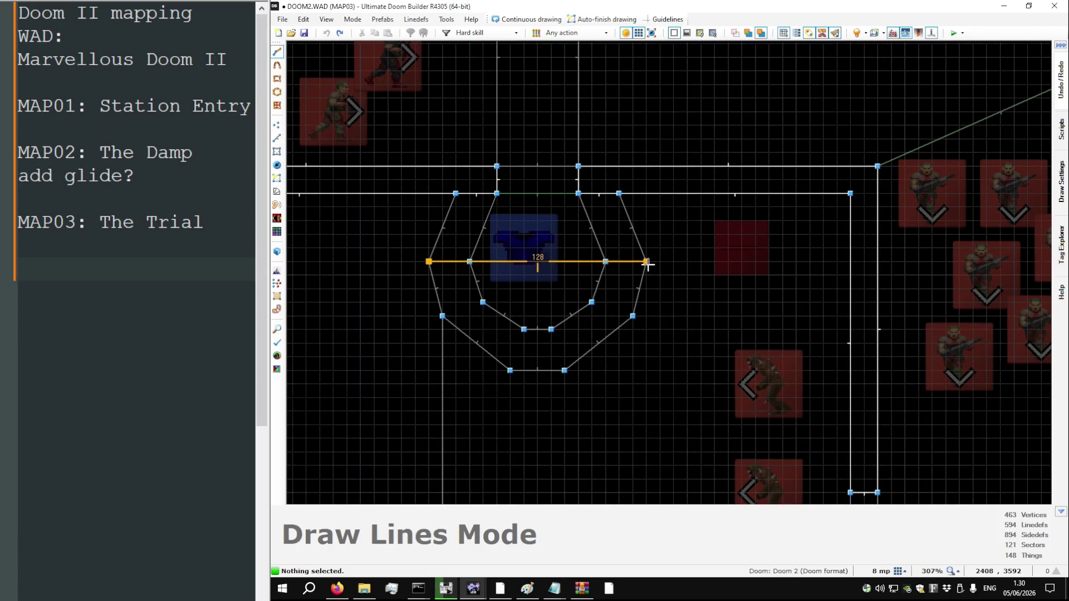
pyautogui.press('Escape')
pyautogui.scroll(7, 561, 362)
pyautogui.press('space')
pyautogui.scroll(-7, 559, 340)
pyautogui.click(554, 366)
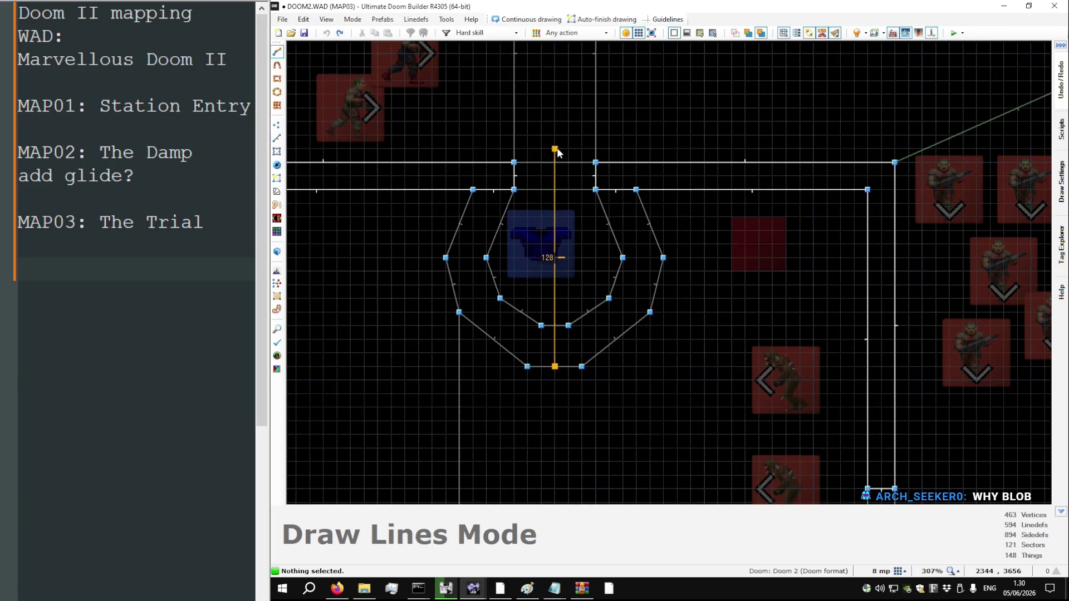
pyautogui.doubleClick(555, 148)
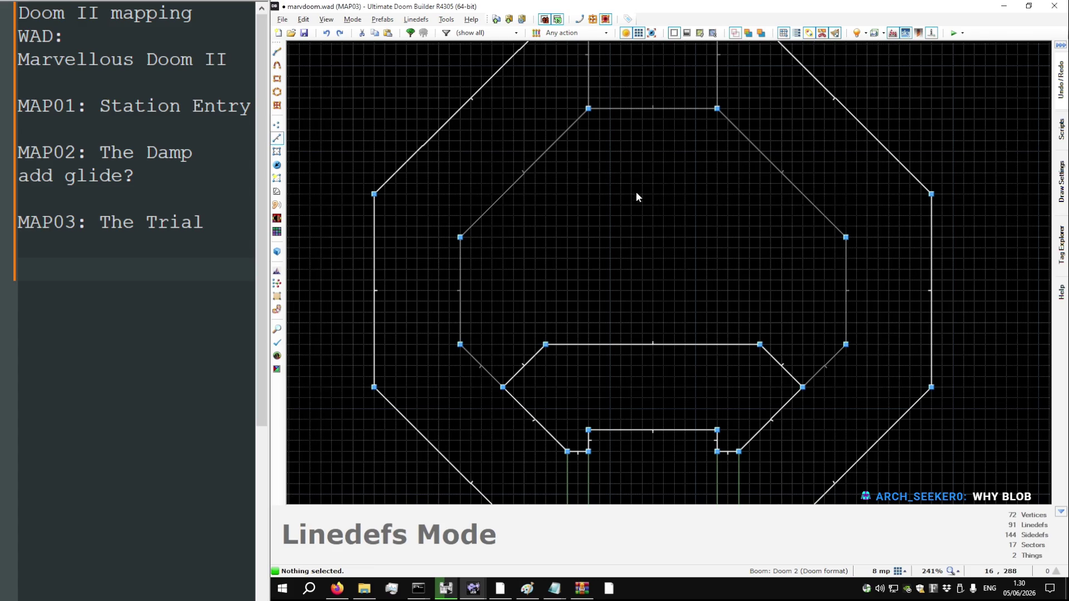
# Draw a closed eight-corner octagon inside the ring room
pyautogui.press('space')
pyautogui.click(653, 151)
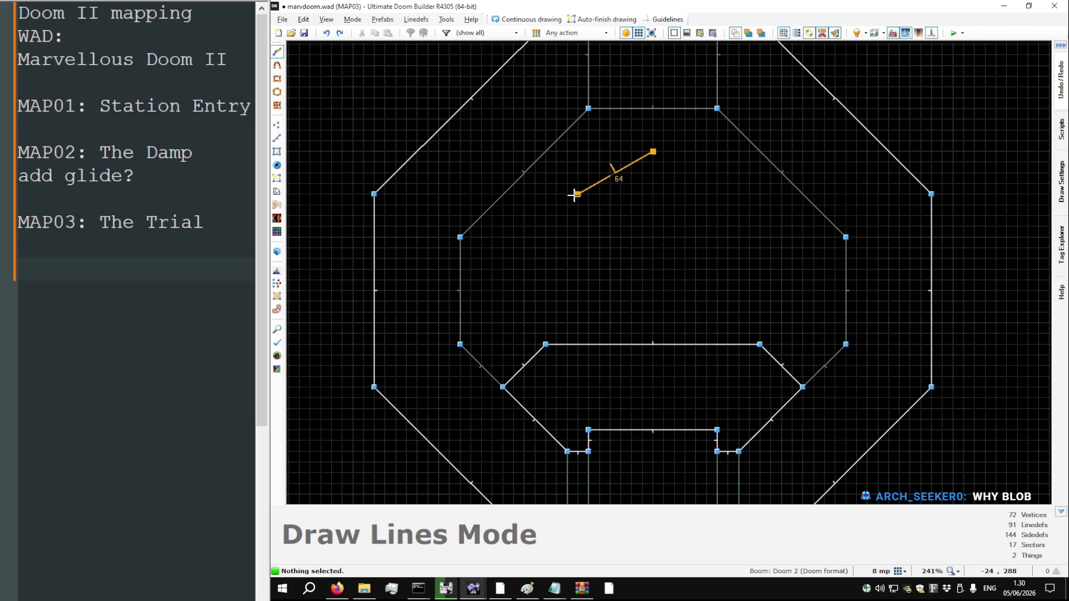
pyautogui.click(609, 196)
pyautogui.click(610, 238)
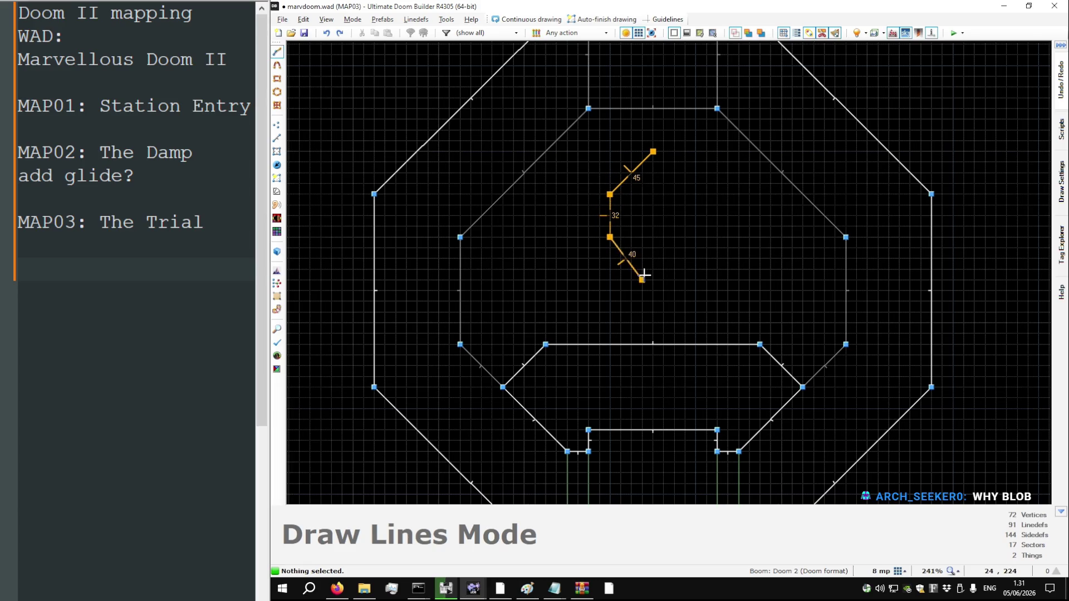
pyautogui.click(653, 279)
pyautogui.click(696, 279)
pyautogui.click(739, 238)
pyautogui.click(739, 195)
pyautogui.click(696, 151)
pyautogui.click(653, 151)
# Move the new octagon sector to the ring's centre and bring up the DOOM2.WAD reference
pyautogui.press('s')
pyautogui.moveTo(688, 209)
pyautogui.mouseDown()
pyautogui.moveTo(657, 209)
pyautogui.moveTo(662, 230)
pyautogui.mouseUp()
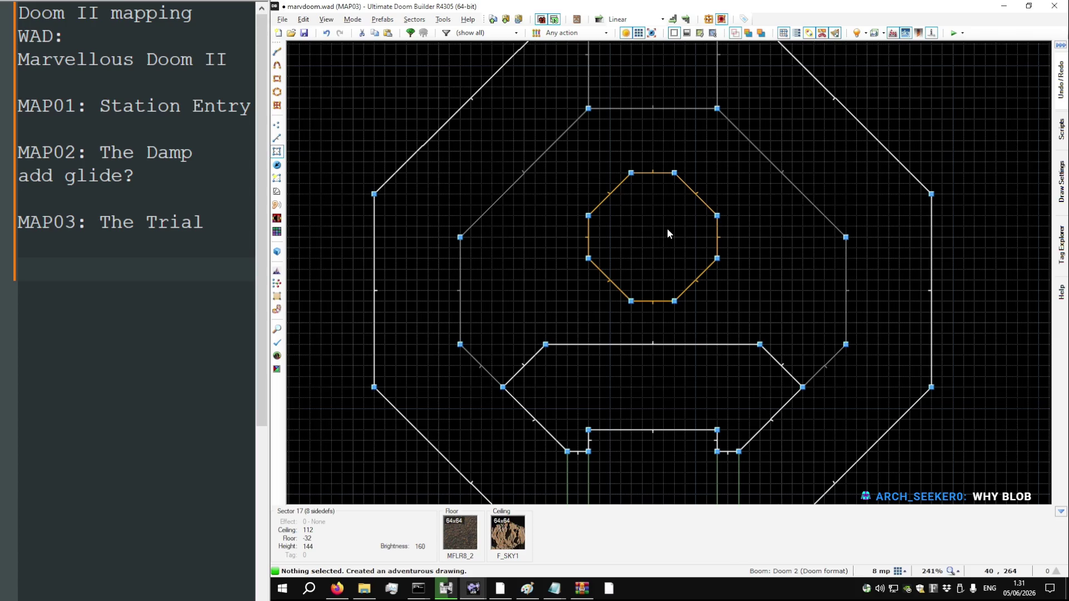
pyautogui.press('v')
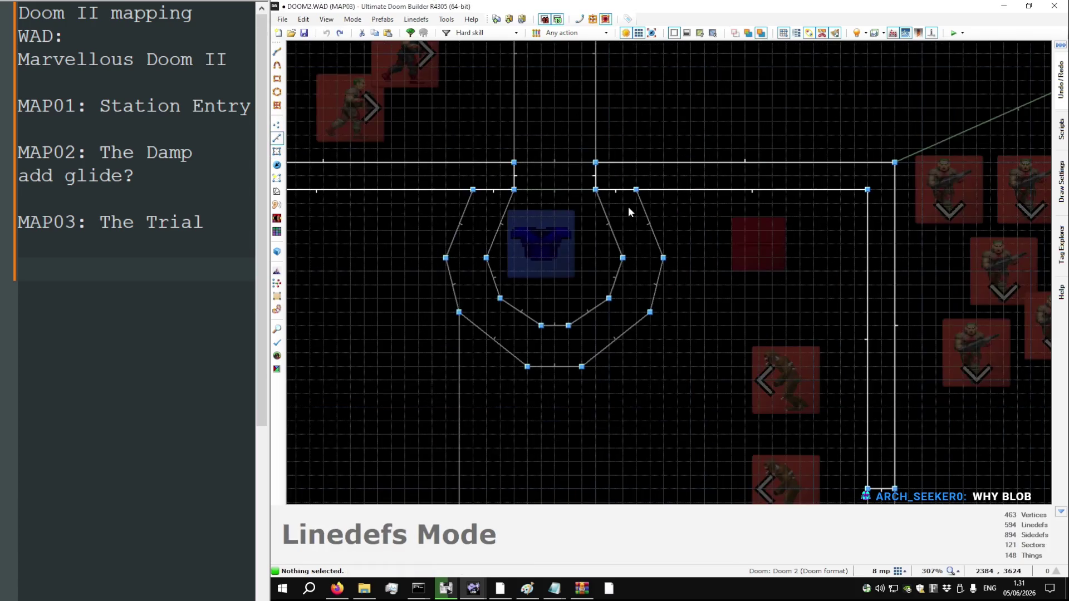
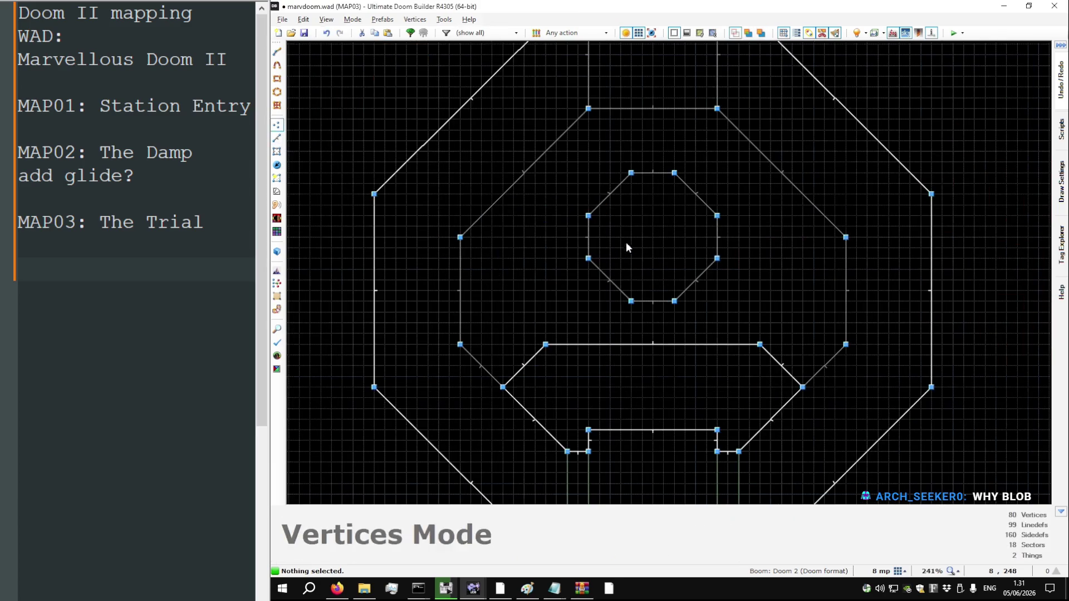
# Move the inner octagon's upper corners outward and down
pyautogui.scroll(3, 605, 161)
pyautogui.moveTo(566, 239); pyautogui.dragTo(570, 259)
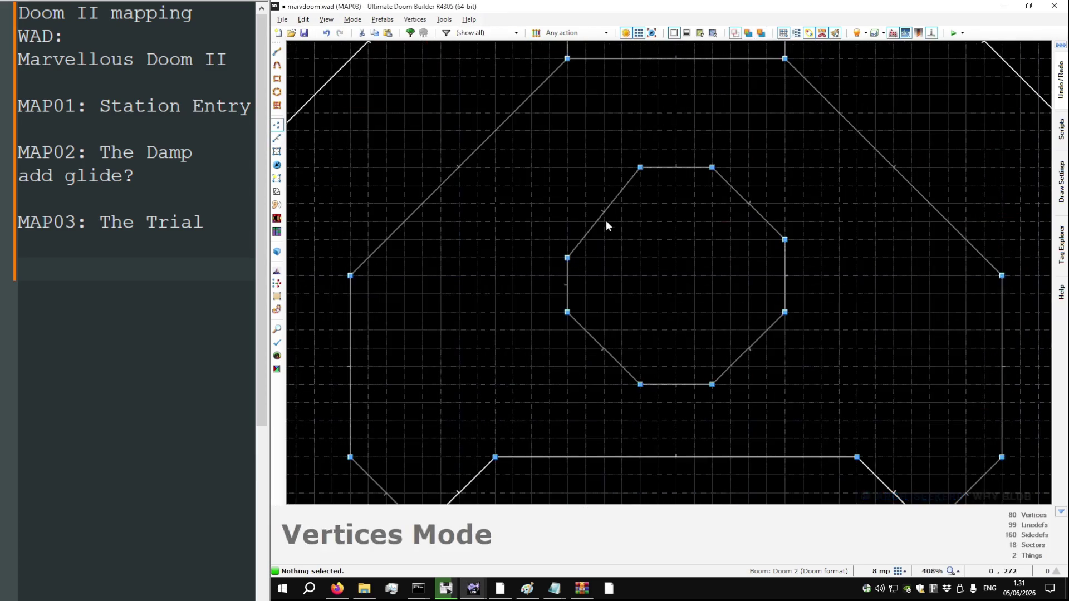
pyautogui.moveTo(637, 169); pyautogui.dragTo(604, 168)
pyautogui.moveTo(712, 167); pyautogui.dragTo(748, 167)
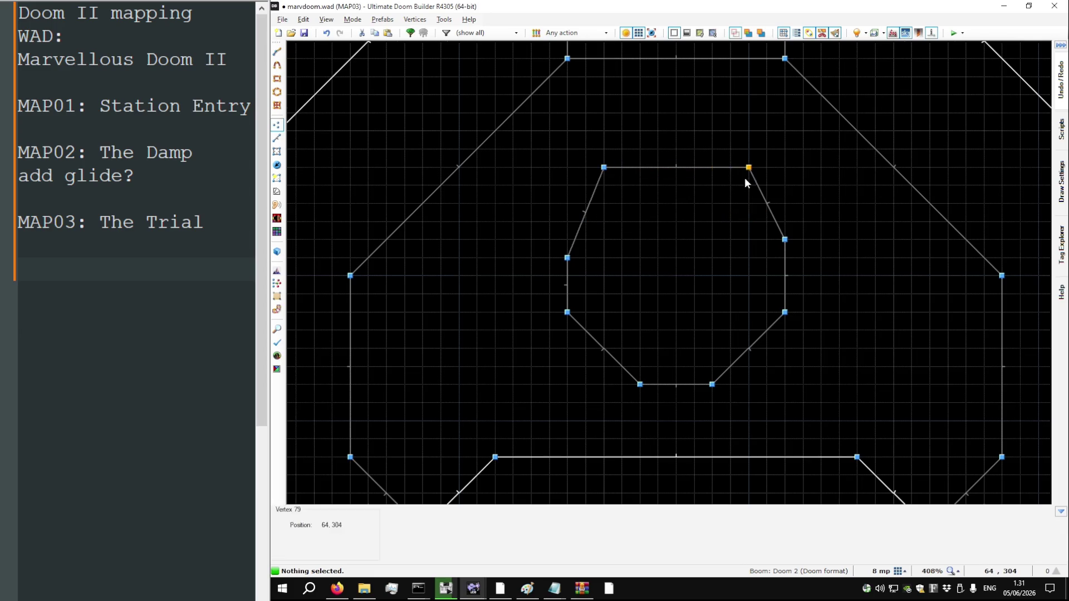
pyautogui.moveTo(773, 242)
pyautogui.mouseDown()
pyautogui.moveTo(781, 257)
pyautogui.moveTo(785, 205)
pyautogui.moveTo(784, 239)
pyautogui.mouseUp()
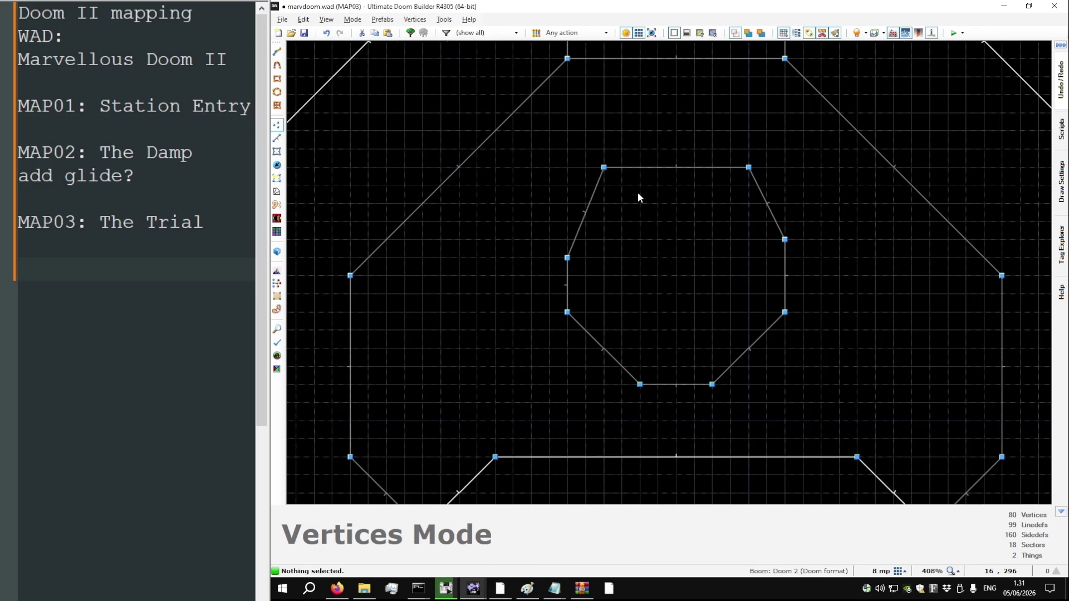
# Set the octagon's bottom corners on the bottom line, even out its sides, and lower its top edge
pyautogui.moveTo(640, 386); pyautogui.dragTo(605, 458)
pyautogui.moveTo(712, 390); pyautogui.dragTo(748, 457)
pyautogui.moveTo(784, 312)
pyautogui.mouseDown()
pyautogui.moveTo(803, 396)
pyautogui.moveTo(796, 358)
pyautogui.moveTo(803, 366)
pyautogui.mouseUp()
pyautogui.moveTo(785, 240); pyautogui.dragTo(803, 294)
pyautogui.moveTo(566, 313)
pyautogui.mouseDown()
pyautogui.moveTo(568, 367)
pyautogui.moveTo(559, 355)
pyautogui.mouseUp()
pyautogui.moveTo(567, 258); pyautogui.dragTo(550, 294)
pyautogui.press('l')
pyautogui.moveTo(666, 166)
pyautogui.mouseDown()
pyautogui.moveTo(668, 243)
pyautogui.moveTo(662, 234)
pyautogui.mouseUp()
# Draw a closed smaller octagon inside the widened one, with two corners on the bottom line
pyautogui.press('d')
pyautogui.click(623, 262)
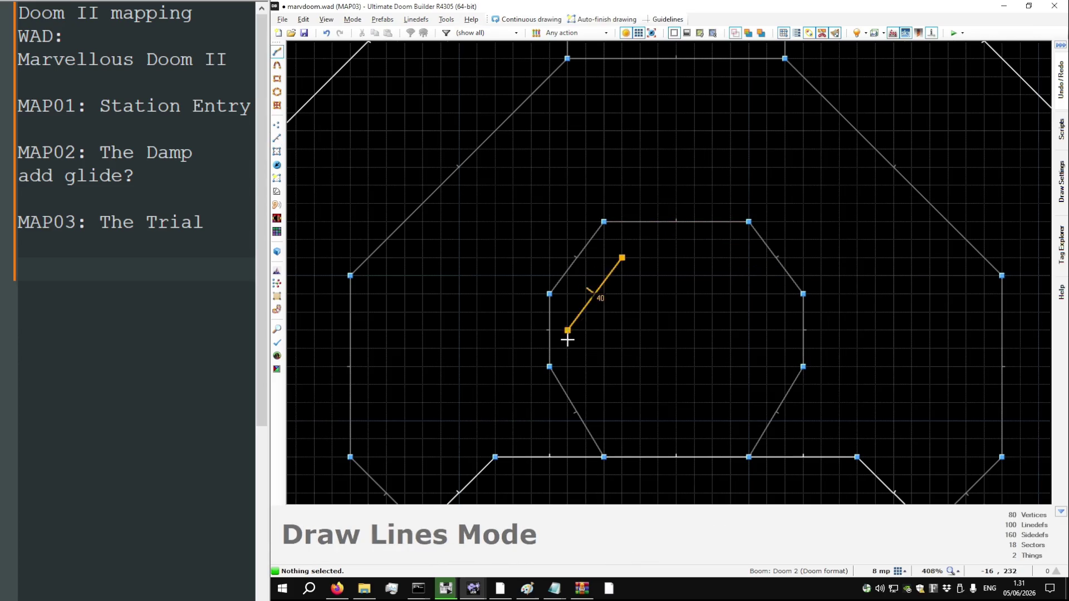
pyautogui.click(582, 357)
pyautogui.click(638, 457)
pyautogui.click(713, 456)
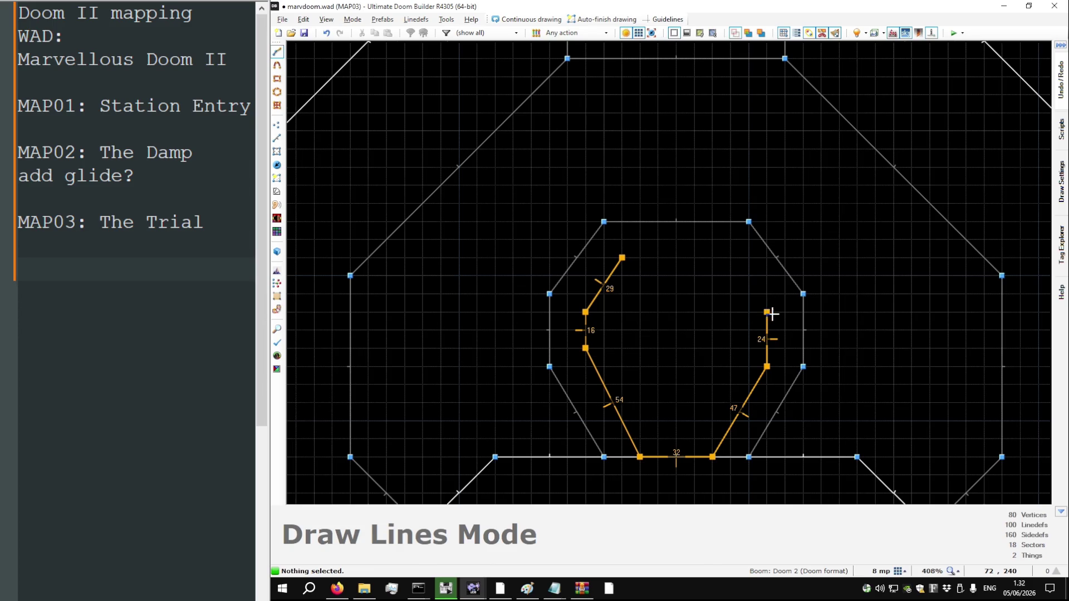
pyautogui.click(730, 258)
pyautogui.click(621, 258)
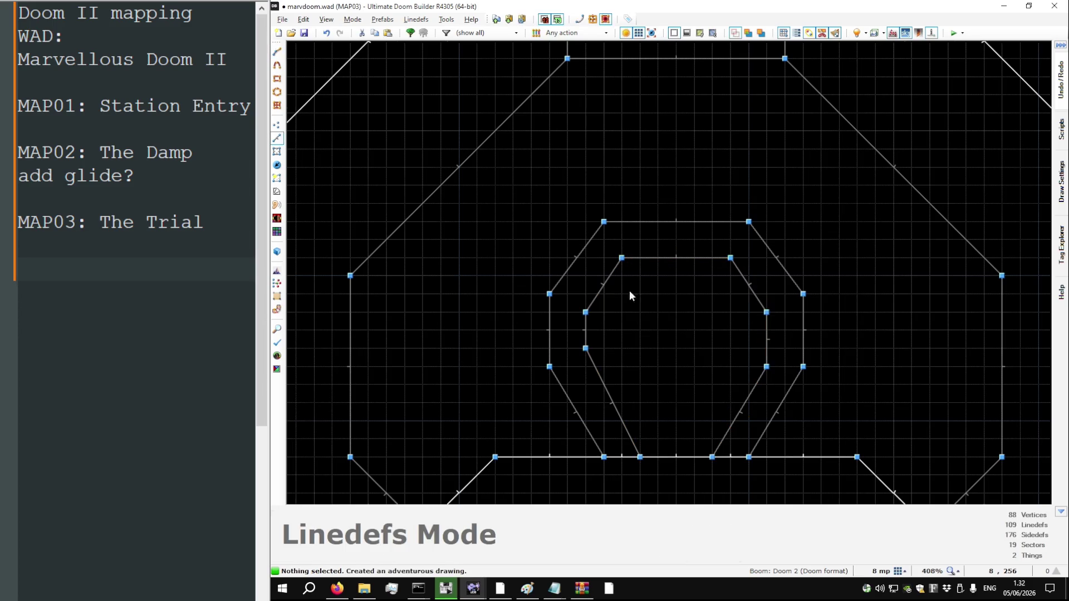
# Level the new octagon's left and right corners on a 4 mp grid, save marvdoom.wad, and view it in 3D
pyautogui.press('v')
pyautogui.moveTo(767, 365); pyautogui.dragTo(767, 348)
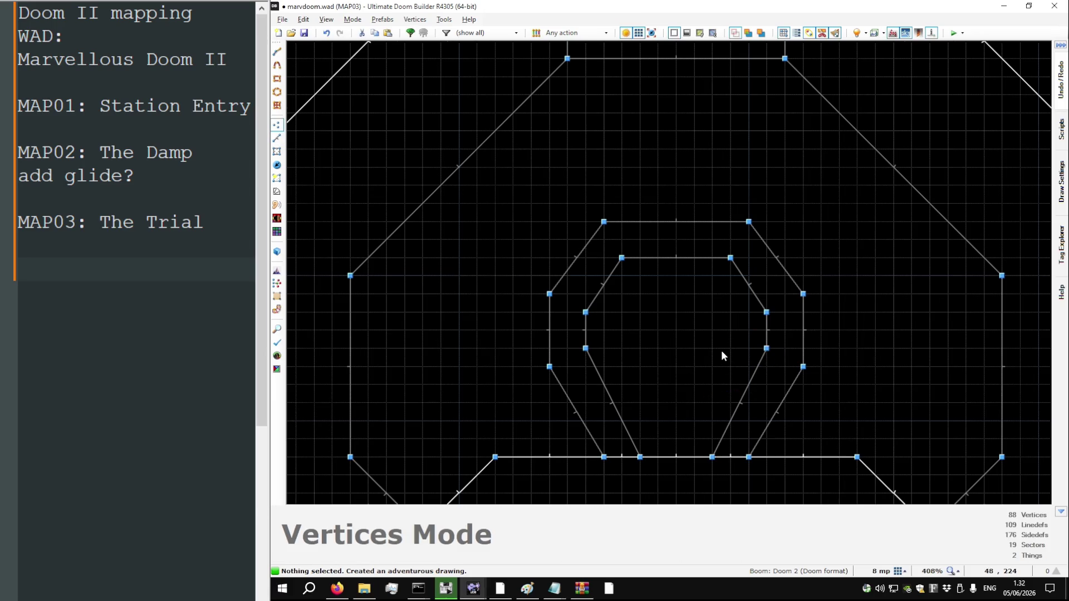
pyautogui.press('[')
pyautogui.moveTo(770, 354); pyautogui.dragTo(769, 363)
pyautogui.moveTo(587, 347); pyautogui.dragTo(586, 358)
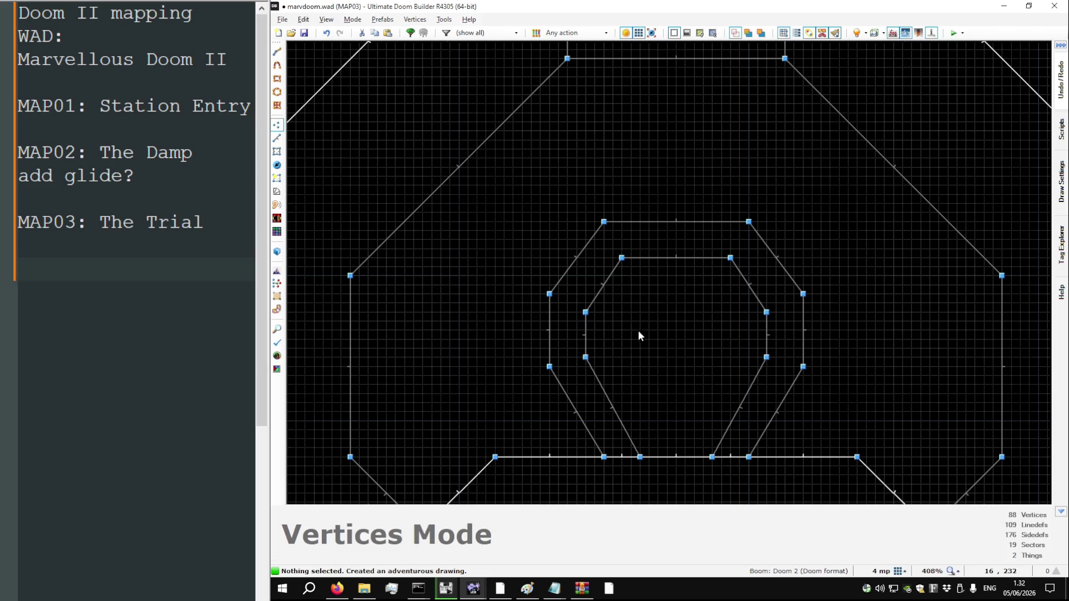
pyautogui.hotkey('ctrl', 's')
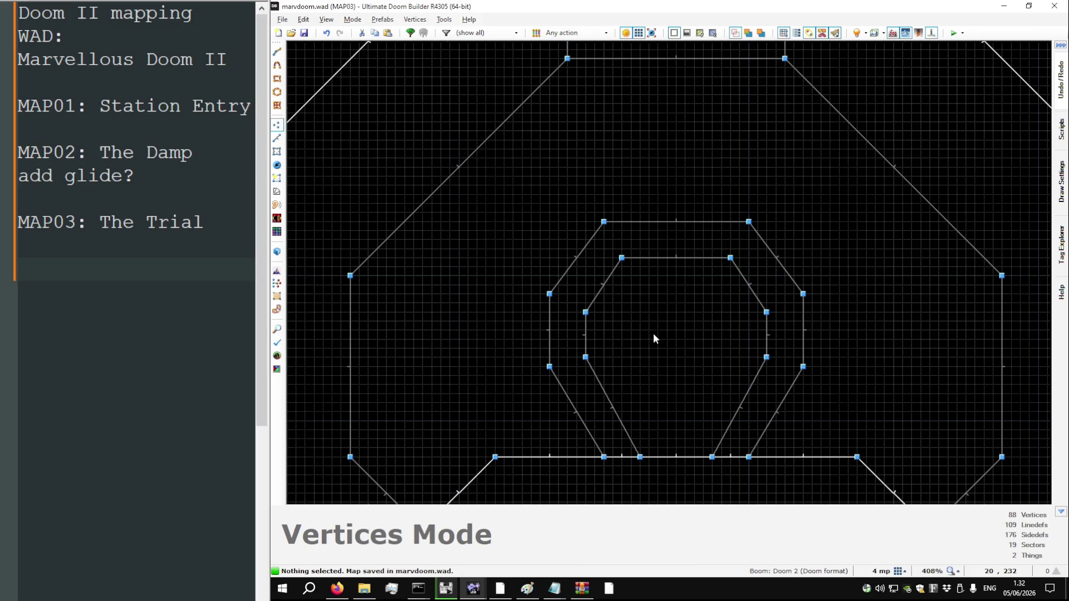
pyautogui.press('q')
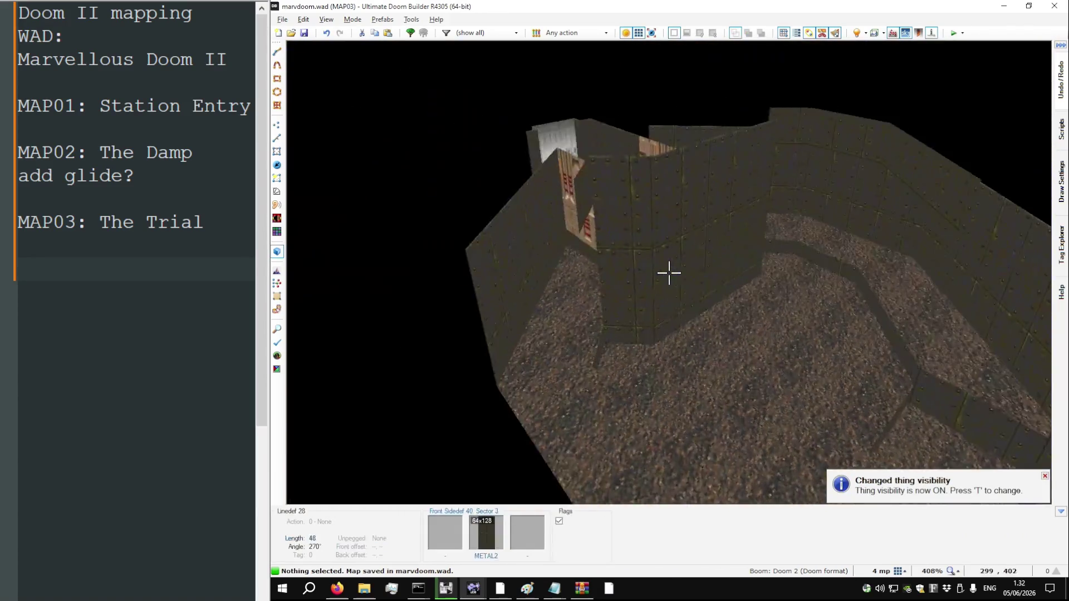
# Raise the new ring's floor to 0 and set the centre floor to -16
pyautogui.press('h')
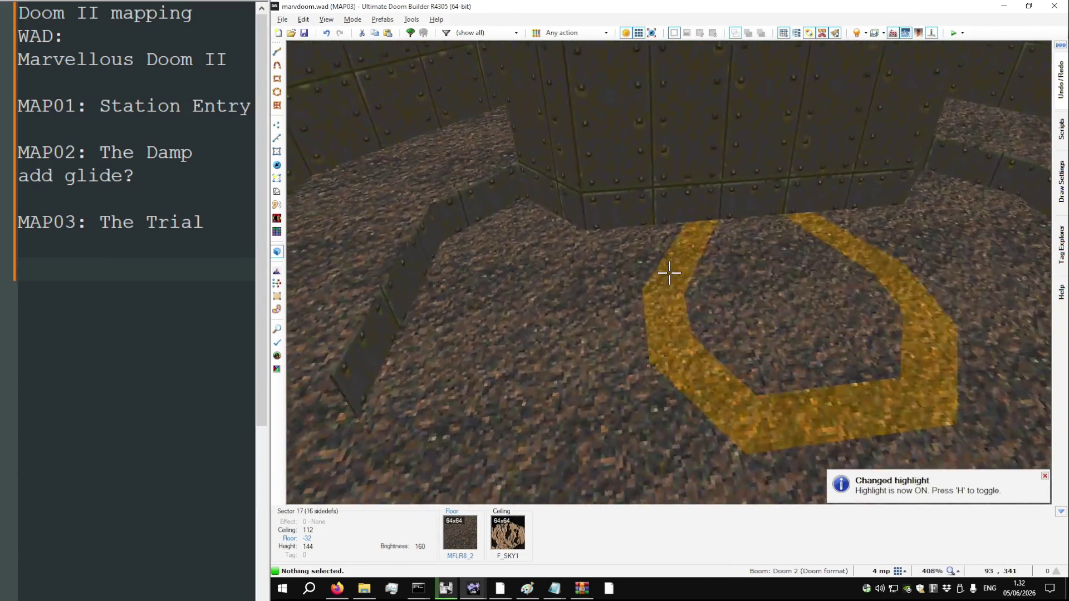
pyautogui.scroll(3, 668, 272)
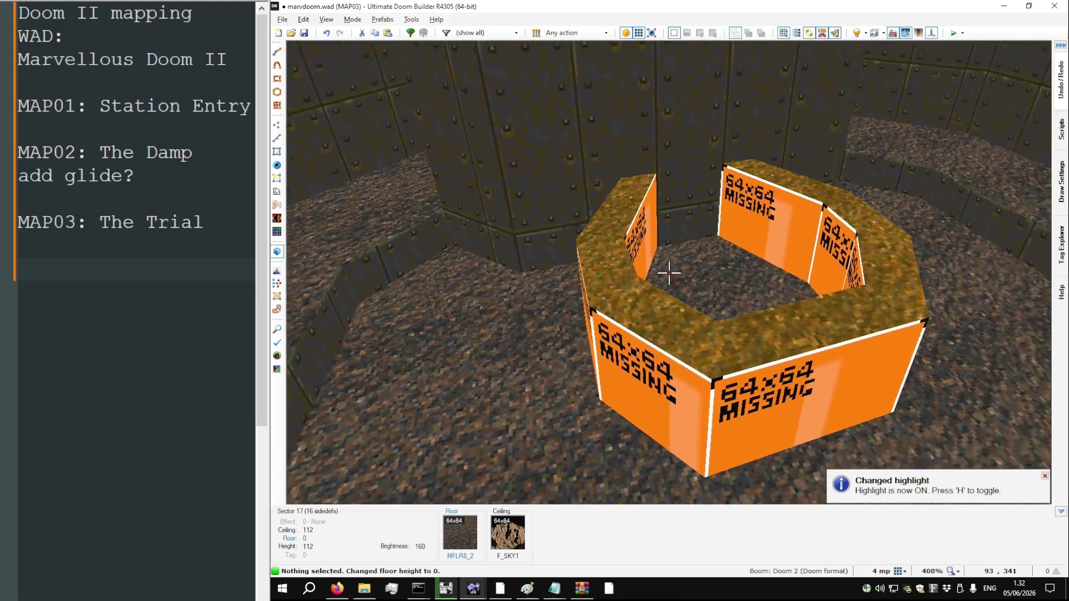
pyautogui.scroll(2, 669, 272)
pyautogui.press('s')
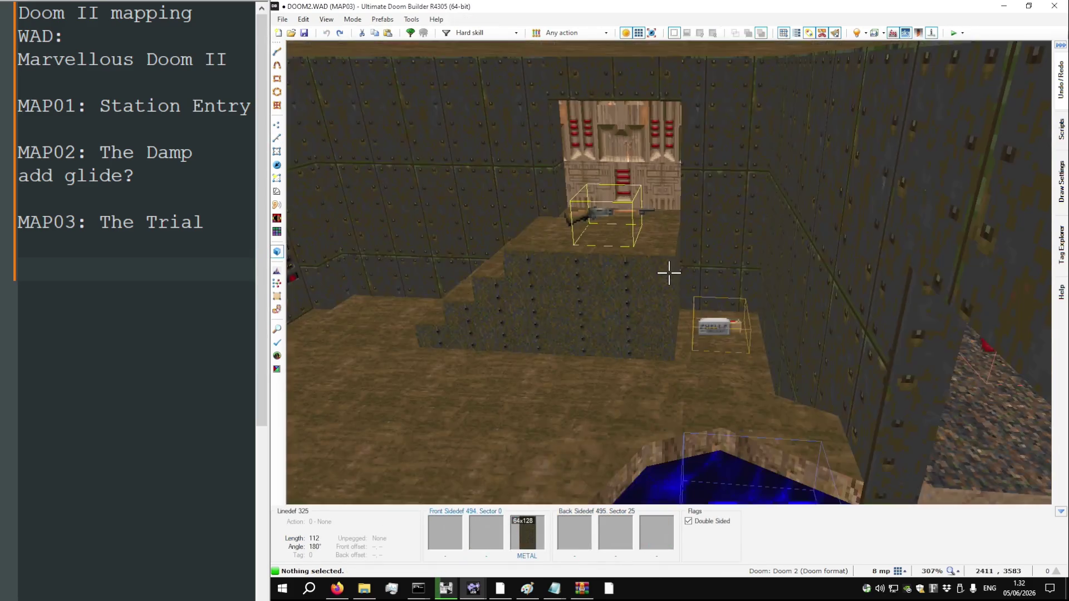
# Give the pillar sides a STONE6 lower texture, matching DOOM2's MAP03 pillar
pyautogui.press('s')
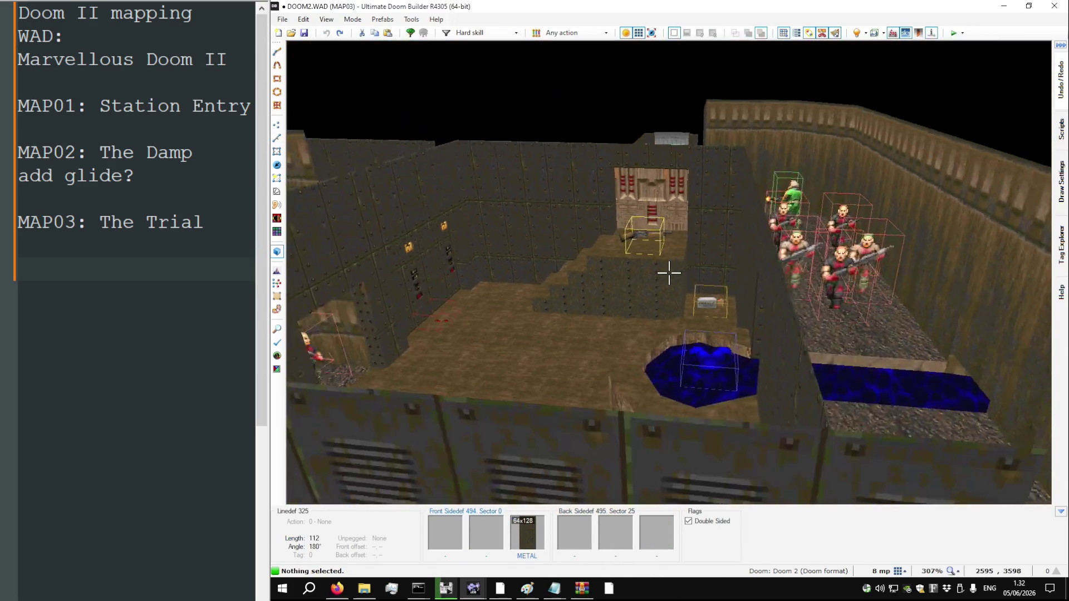
pyautogui.press('w')
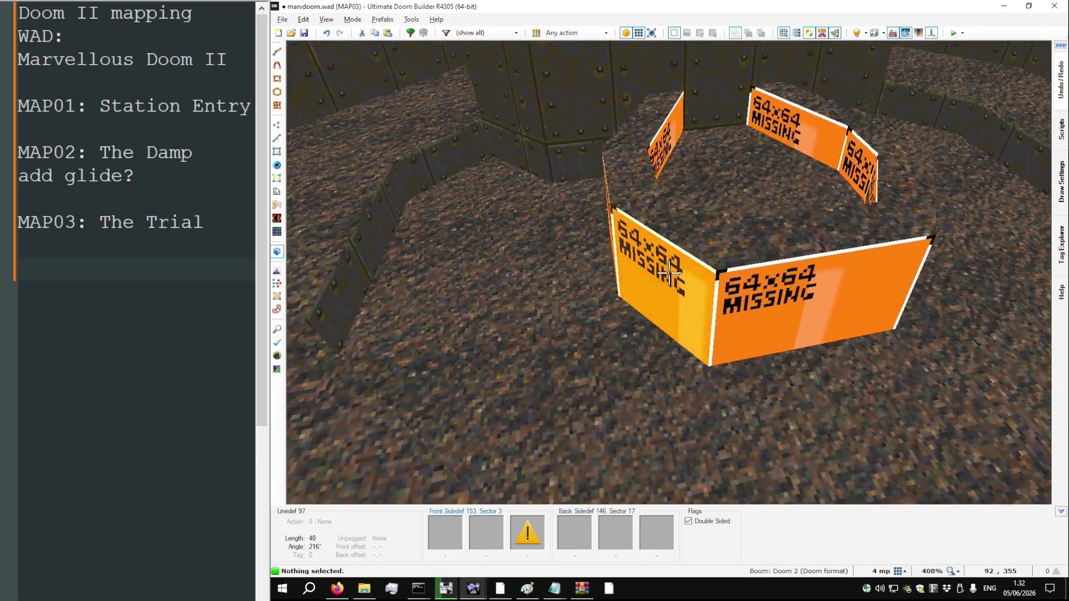
pyautogui.rightClick(669, 273)
pyautogui.write('STONE6')
pyautogui.press('Return')
pyautogui.press('Return')
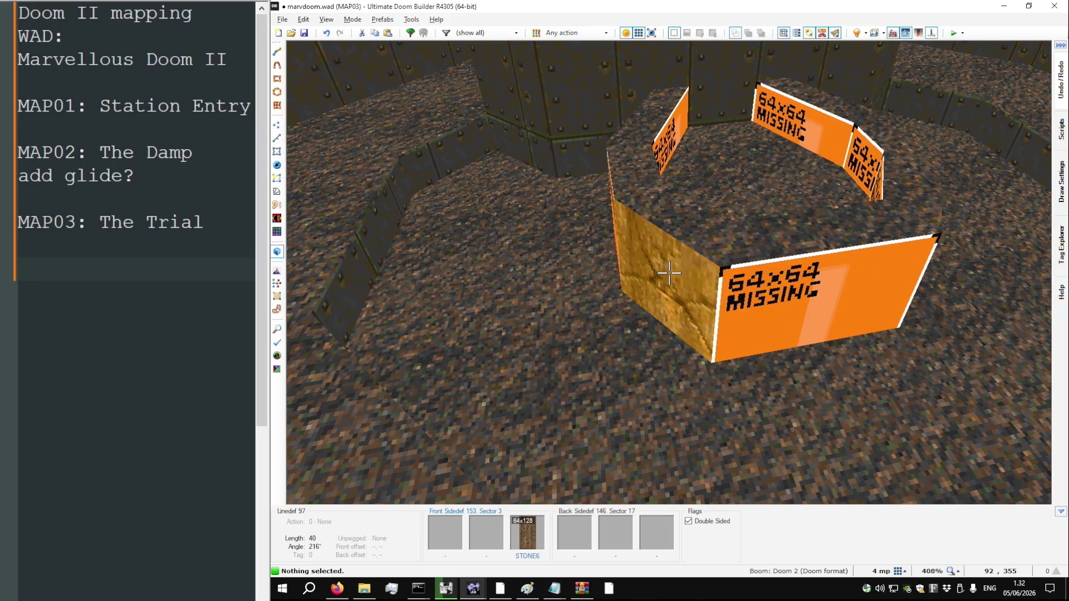
pyautogui.keyDown('ctrl'); pyautogui.keyDown('shift'); pyautogui.click(669, 273); pyautogui.keyUp('shift'); pyautogui.keyUp('ctrl')
pyautogui.press('w')
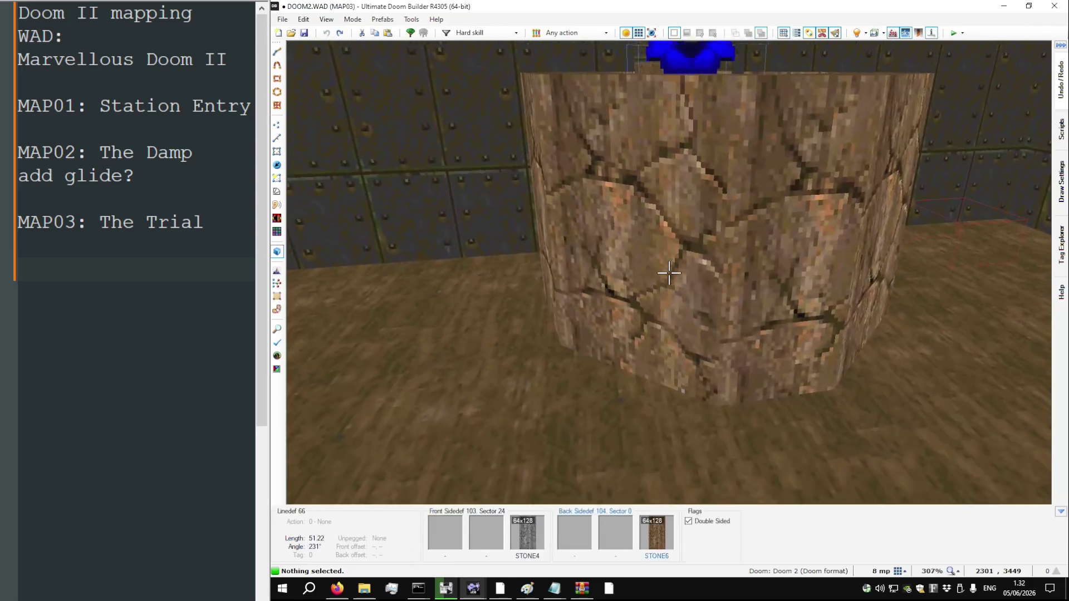
pyautogui.press('s')
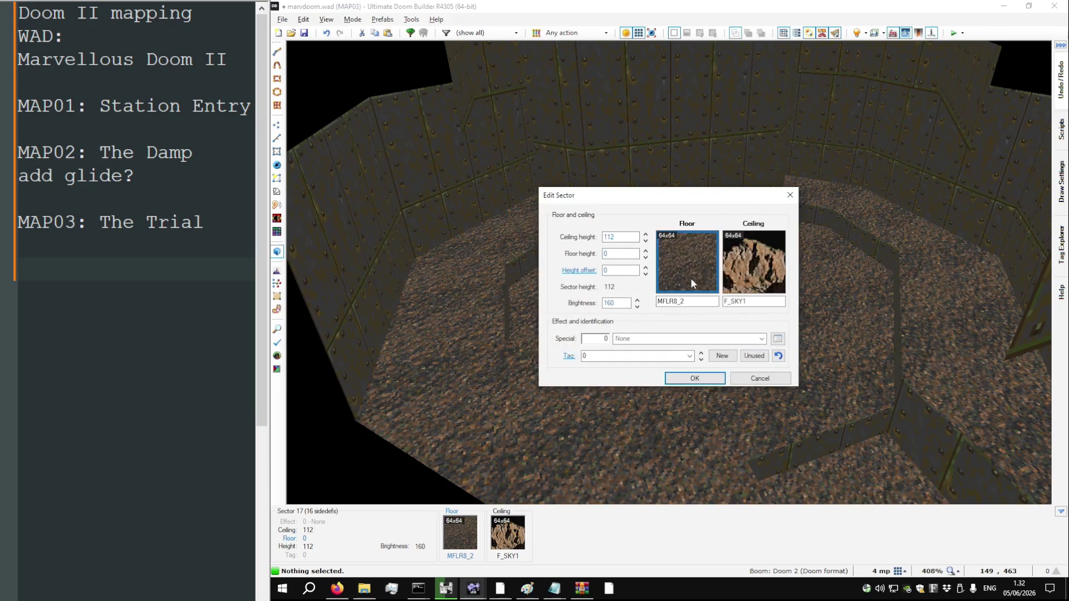
# Give the pillar rim a FLOOR7_1 floor and paste STONE6 onto its remaining wall
pyautogui.write('FLOOR7_1')
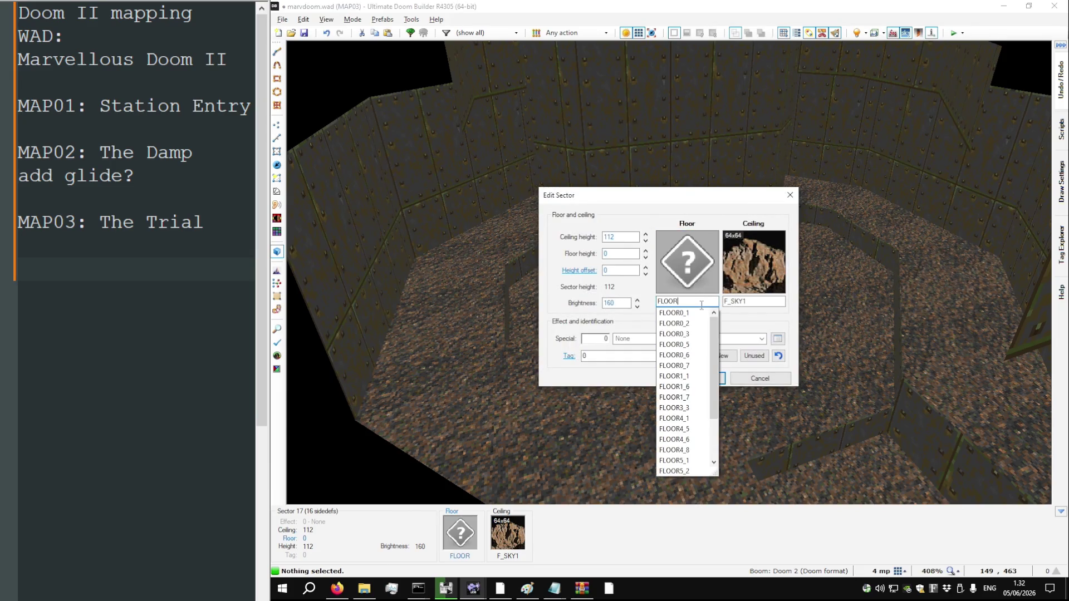
pyautogui.press('Return')
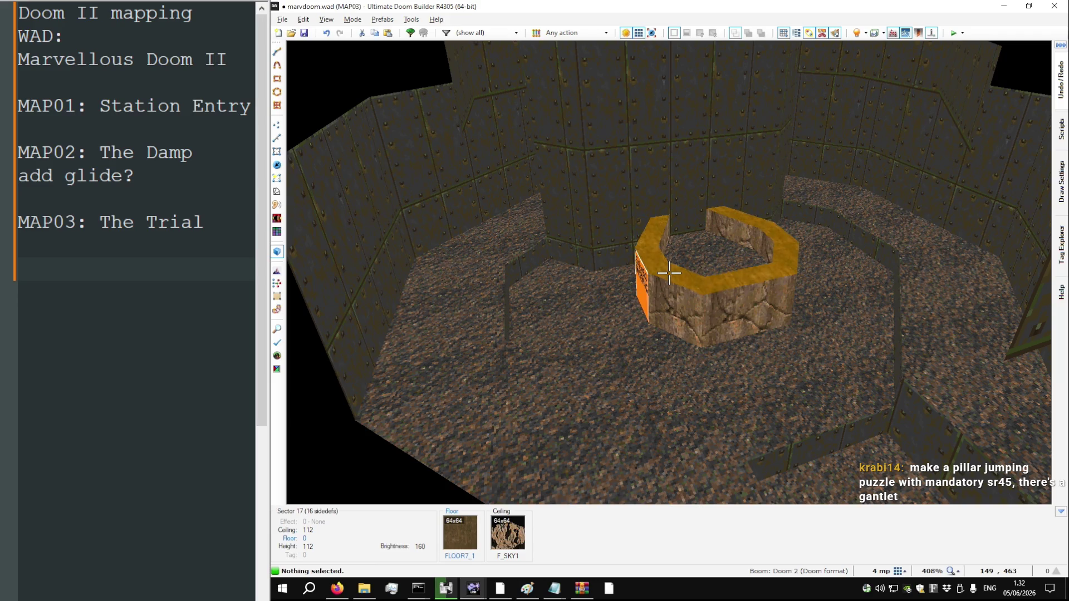
pyautogui.press('w')
pyautogui.press('s')
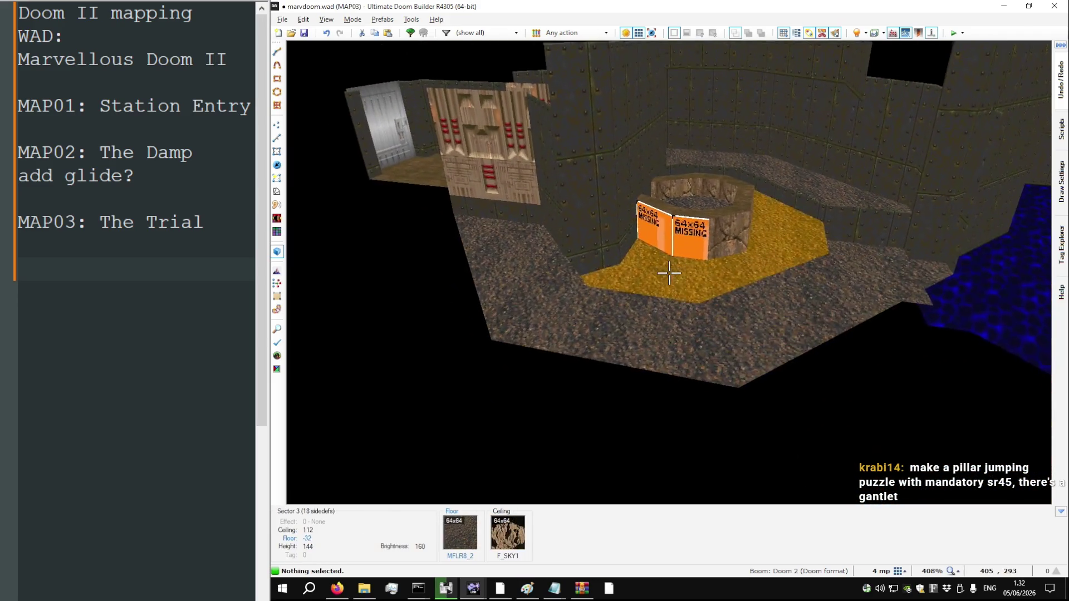
pyautogui.press('w')
pyautogui.press('w')
pyautogui.press('s')
pyautogui.press('w')
pyautogui.hotkey('ctrl', 'v')
pyautogui.press('s')
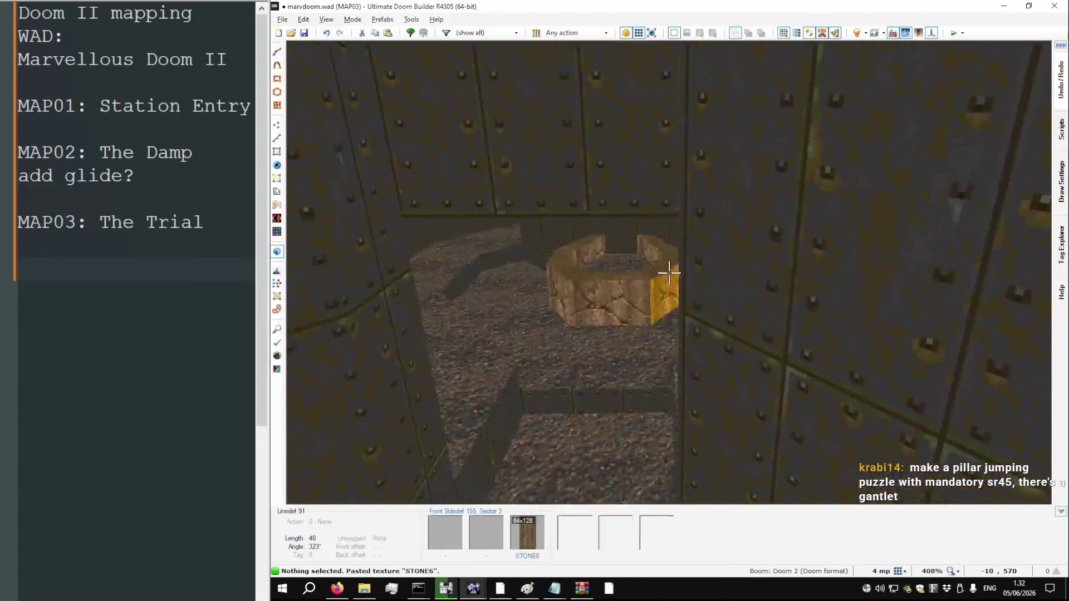
pyautogui.press('w')
# Copy FWATER1 from DOOM2's MAP03 pillar onto the pillar's inner floor, then return to 2D
pyautogui.hotkey('alt', 'Tab')
pyautogui.press('w')
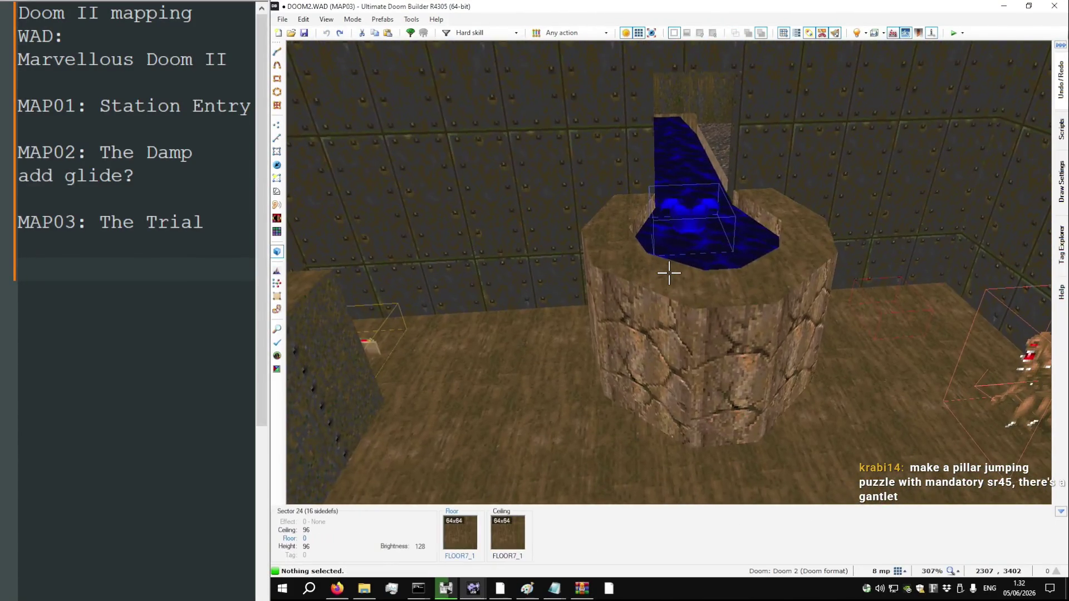
pyautogui.hotkey('alt', 'Tab')
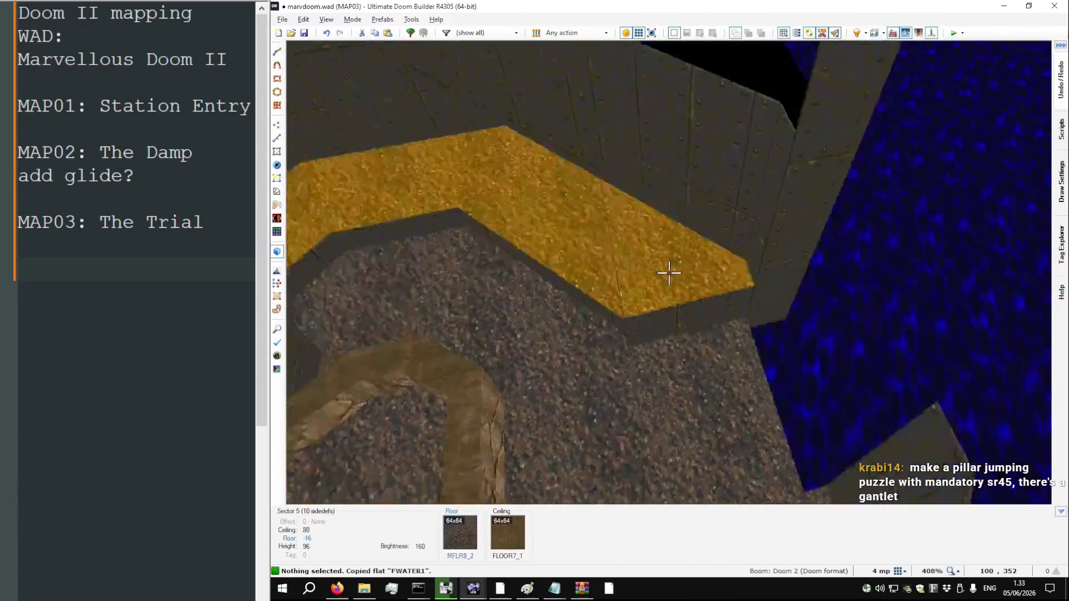
pyautogui.hotkey('ctrl', 'v')
pyautogui.press('w')
pyautogui.scroll(-3, 646, 260)
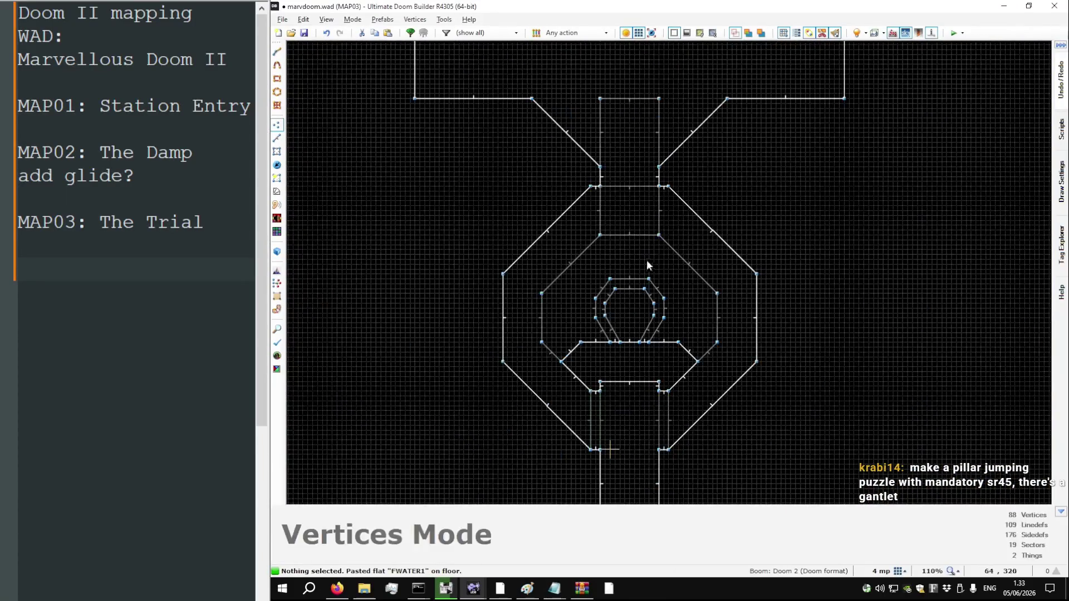
# Draw a 32 by 52 rectangle below the line south of the pillar and close it into a new sector
pyautogui.press('l')
pyautogui.scroll(10, 590, 299)
pyautogui.rightClick(551, 194)
pyautogui.press('Escape')
pyautogui.scroll(-3, 539, 184)
pyautogui.rightClick(546, 163)
pyautogui.scroll(-2, 576, 268)
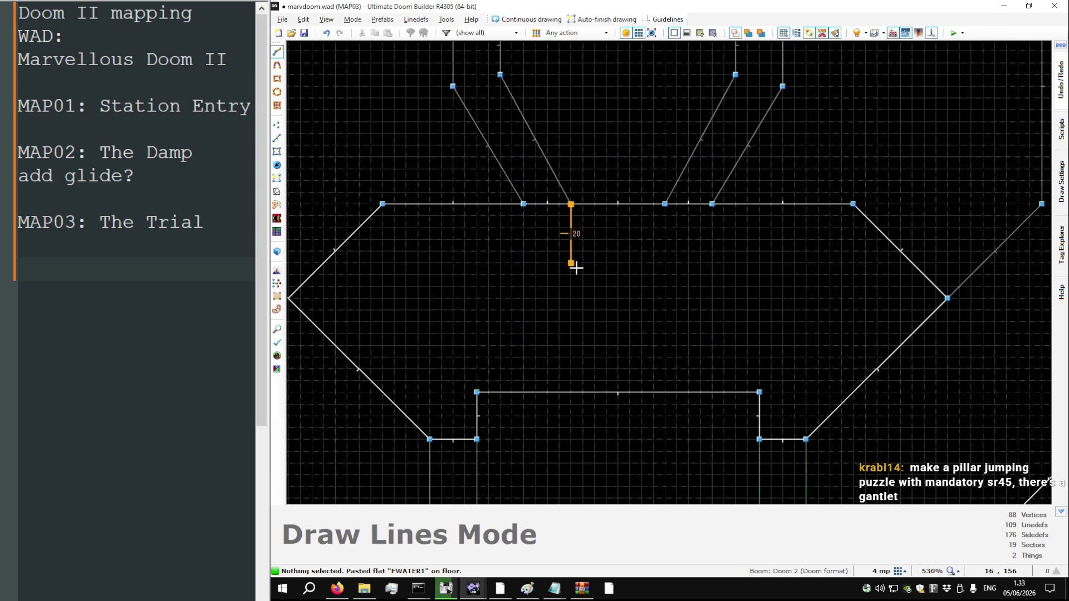
pyautogui.scroll(-5, 577, 268)
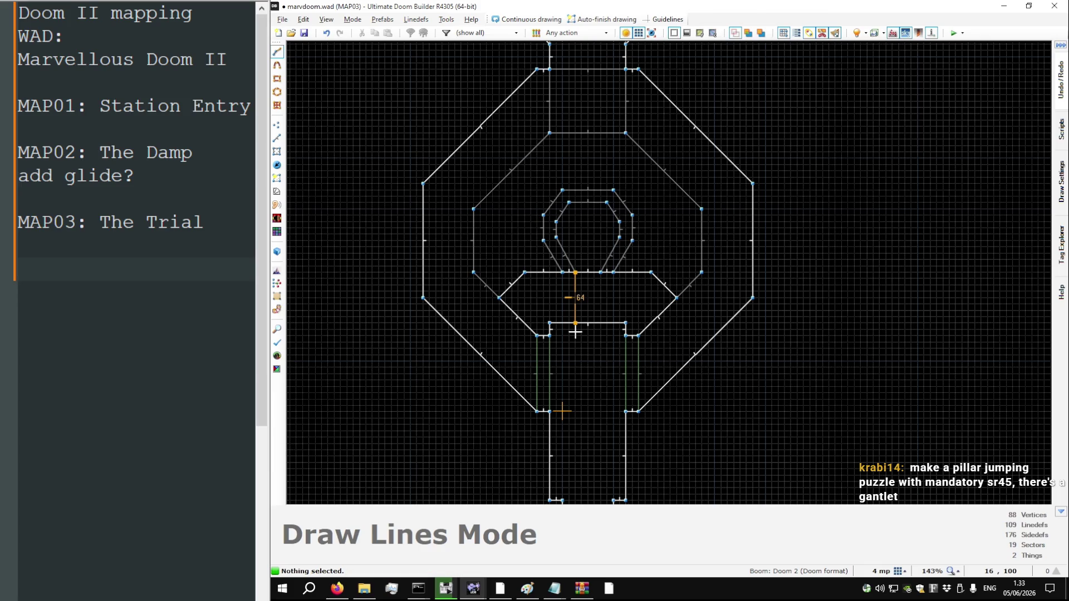
pyautogui.scroll(2, 575, 303)
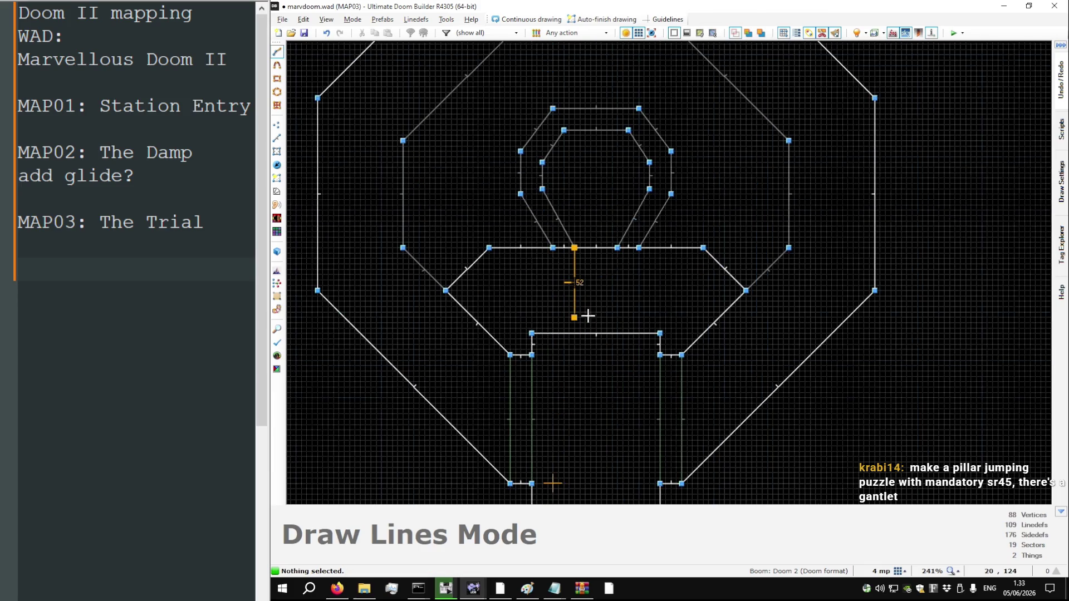
pyautogui.click(617, 317)
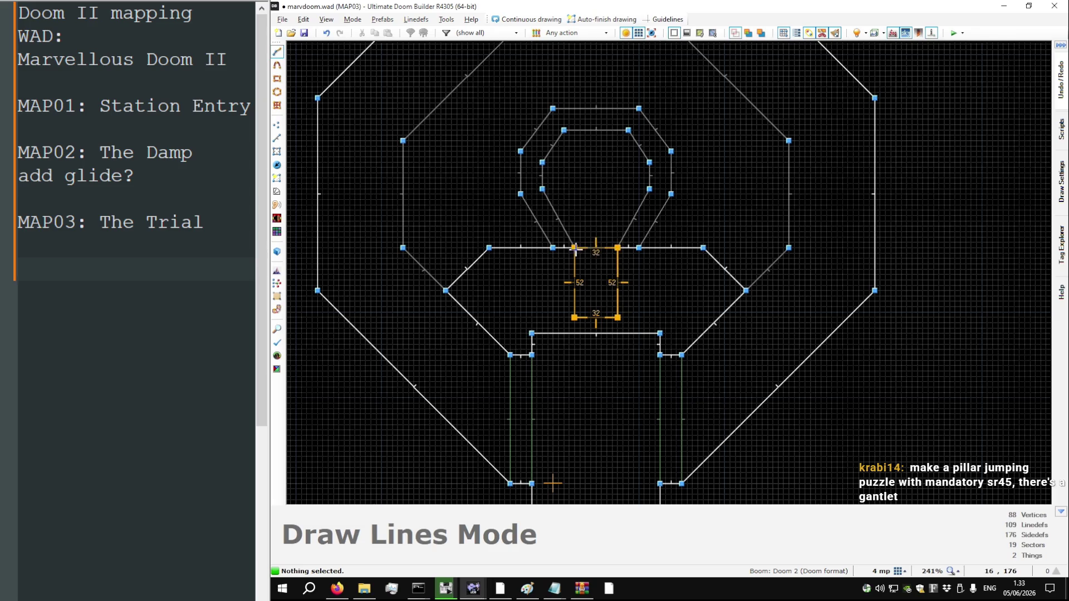
pyautogui.click(575, 248)
pyautogui.press('q')
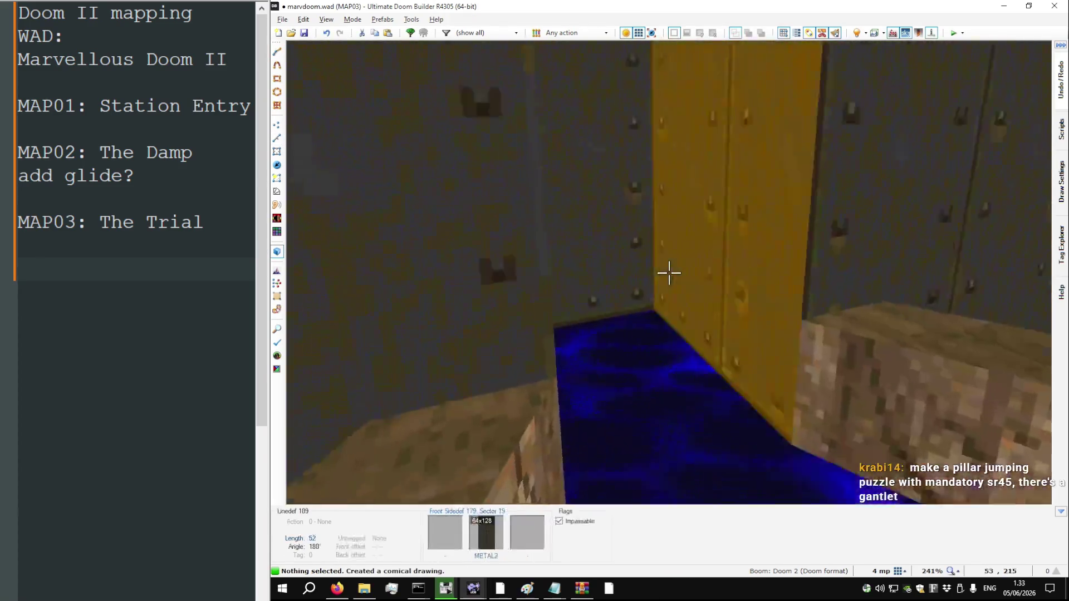
# Lower the pit ceiling to 0 and apply METAL2 walls and an MFLR8_2 ceiling
pyautogui.click(668, 272)
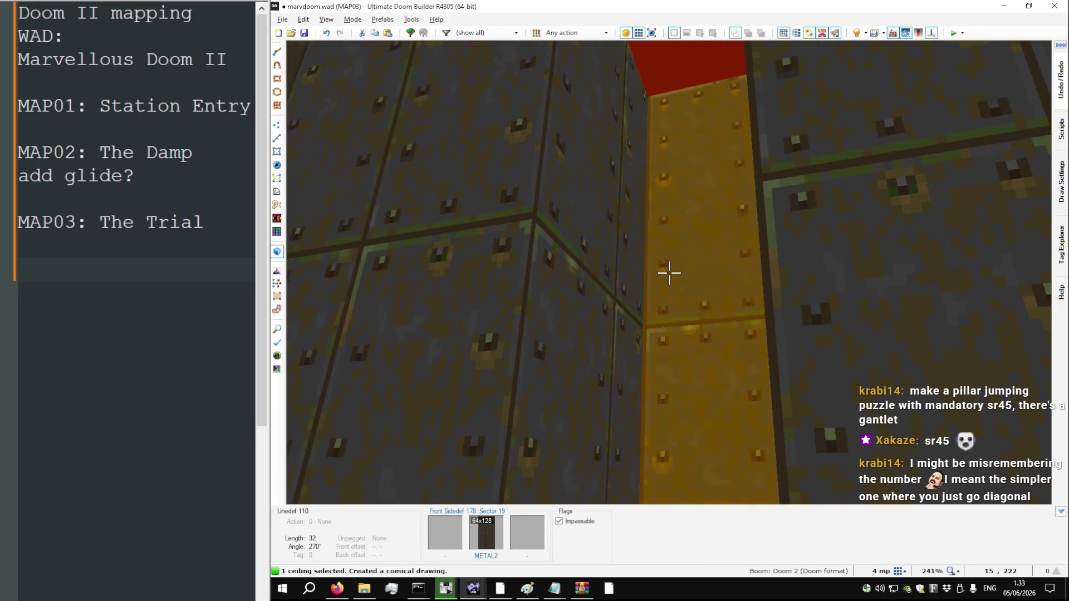
pyautogui.scroll(-5, 668, 273)
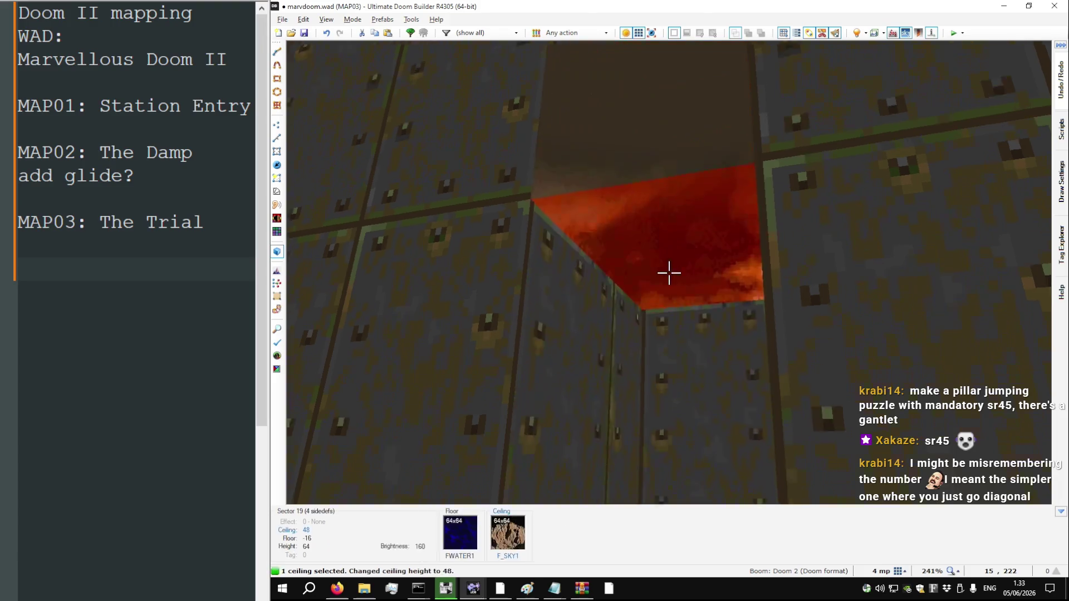
pyautogui.press('Escape')
pyautogui.hotkey('ctrl', 'c')
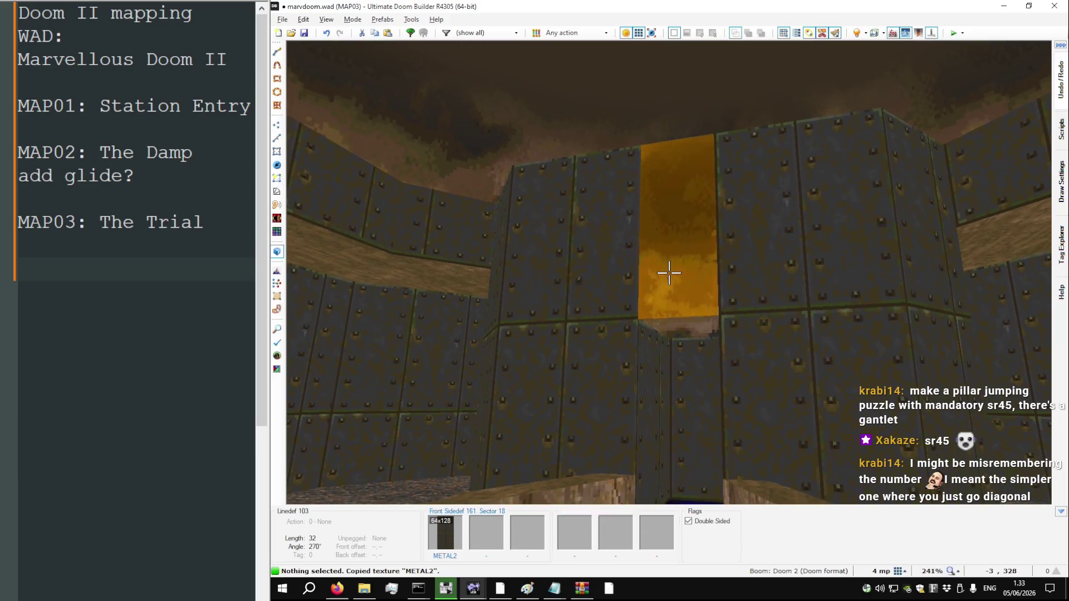
pyautogui.hotkey('ctrl', 'v')
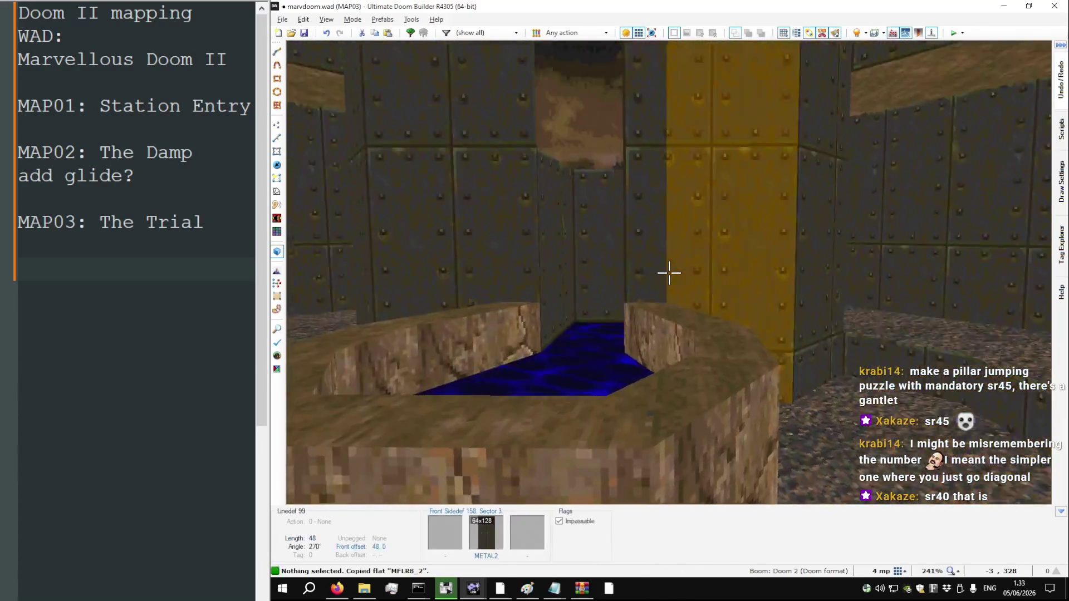
pyautogui.hotkey('ctrl', 'v')
# Make the yellow METAL2 strip's line upper unpegged and return to the 2D map
pyautogui.scroll(-2, 669, 272)
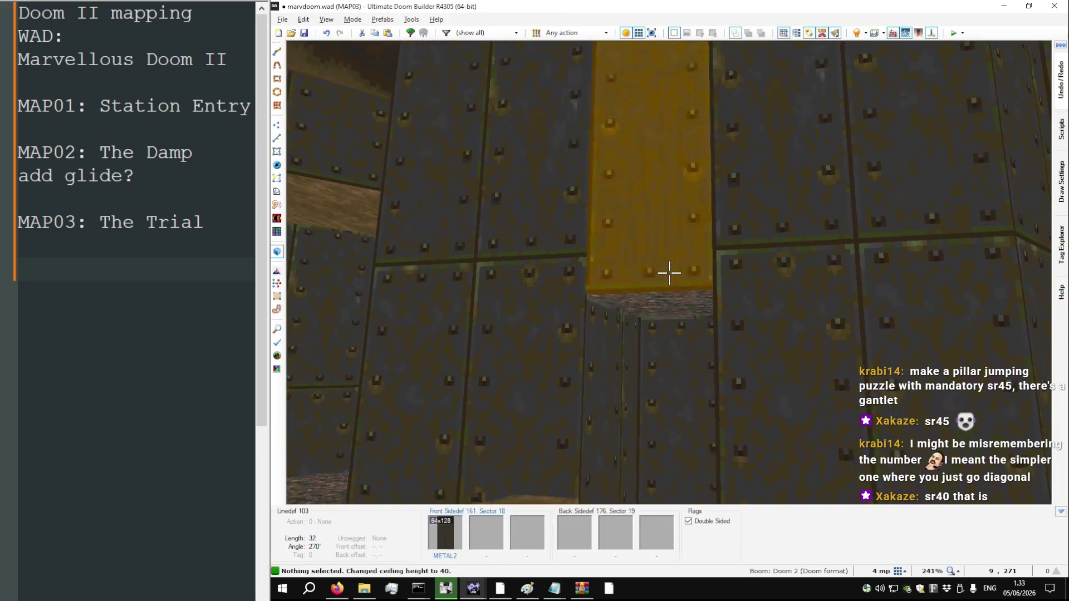
pyautogui.click(668, 272)
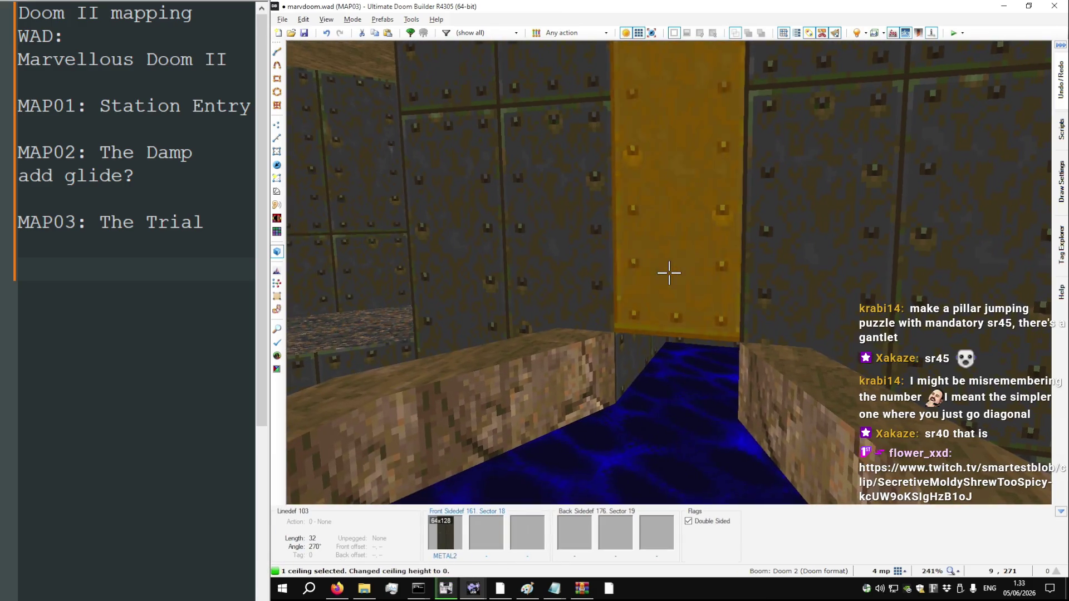
pyautogui.press('c')
pyautogui.press('s')
pyautogui.press('s')
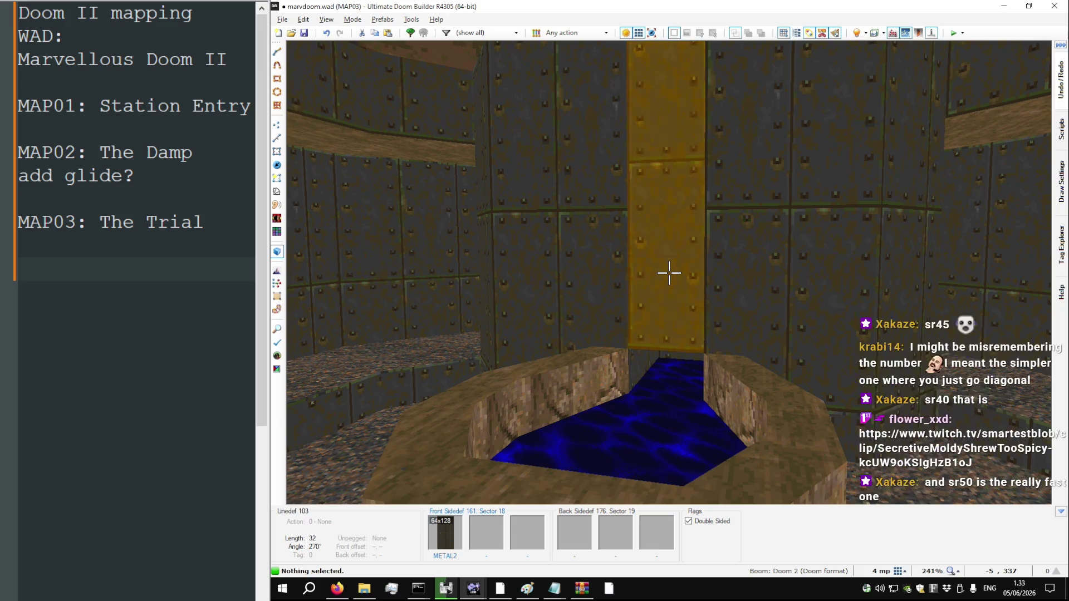
pyautogui.press('u')
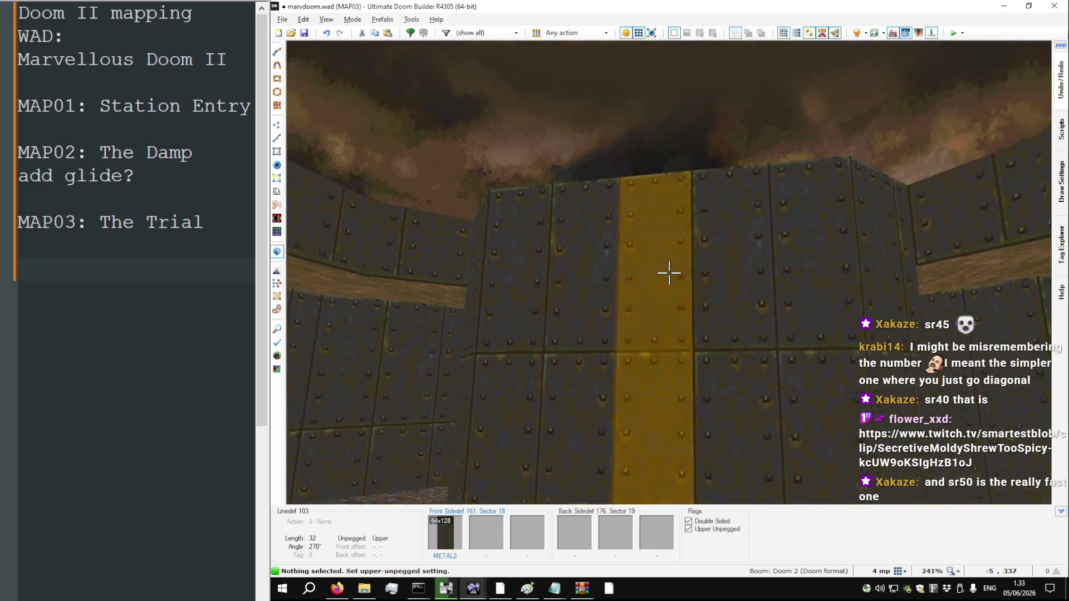
pyautogui.press('q')
pyautogui.press('t')
pyautogui.scroll(4, 672, 285)
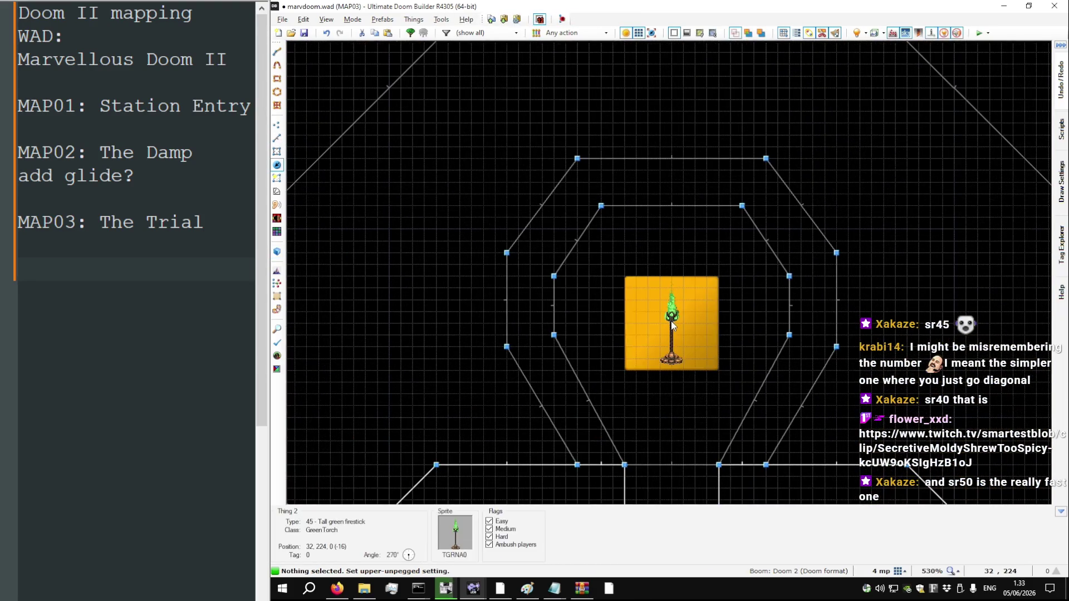
# Turn the tall green firestick into Blue armor and centre it inside the inner octagon
pyautogui.rightClick(670, 320)
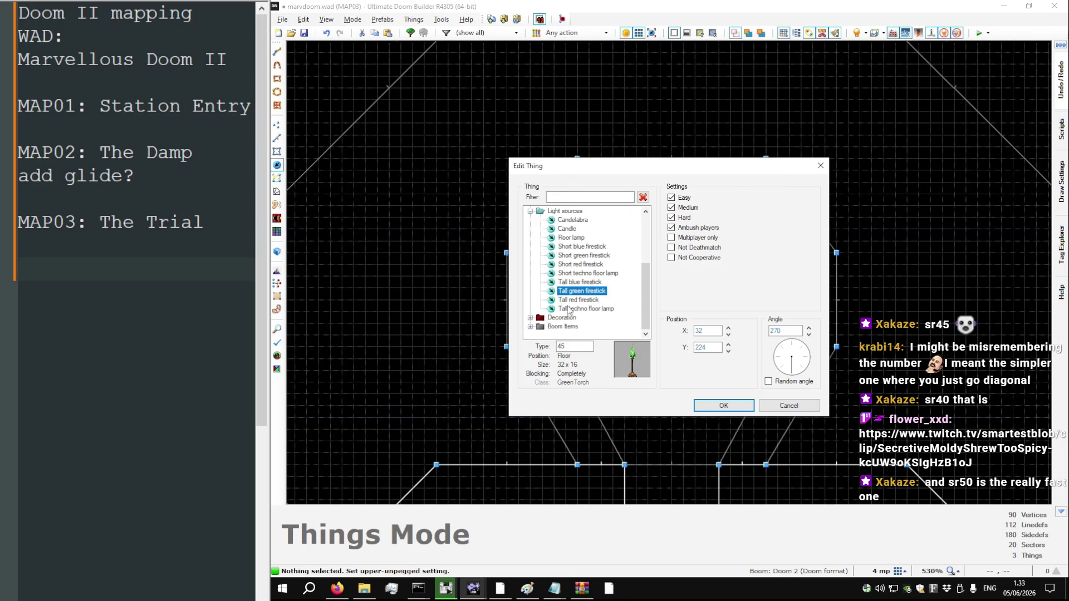
pyautogui.scroll(3, 582, 279)
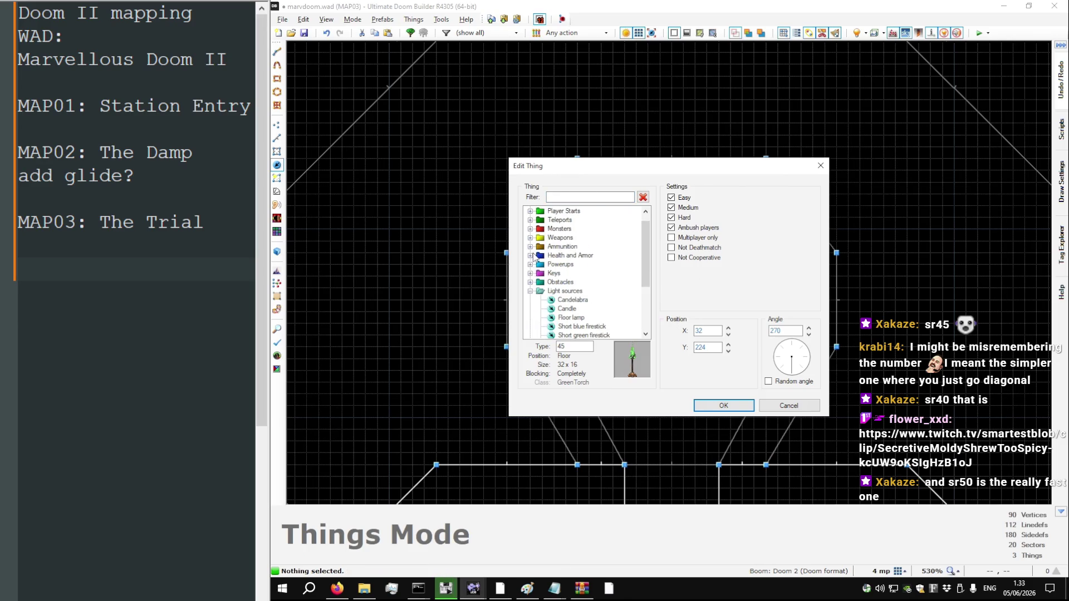
pyautogui.click(530, 255)
pyautogui.doubleClick(576, 273)
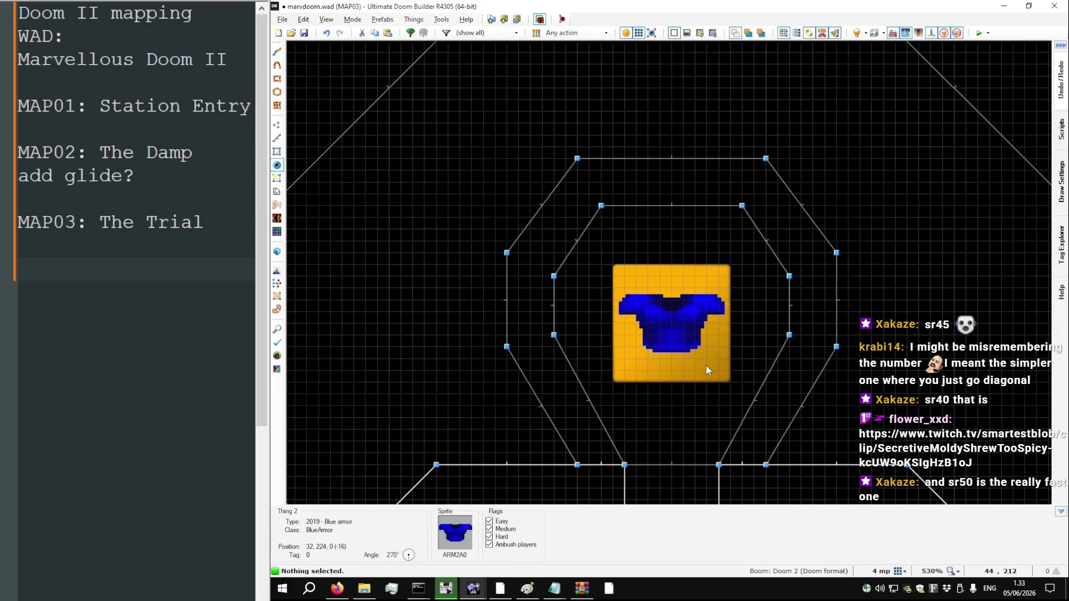
pyautogui.moveTo(706, 344); pyautogui.dragTo(678, 335)
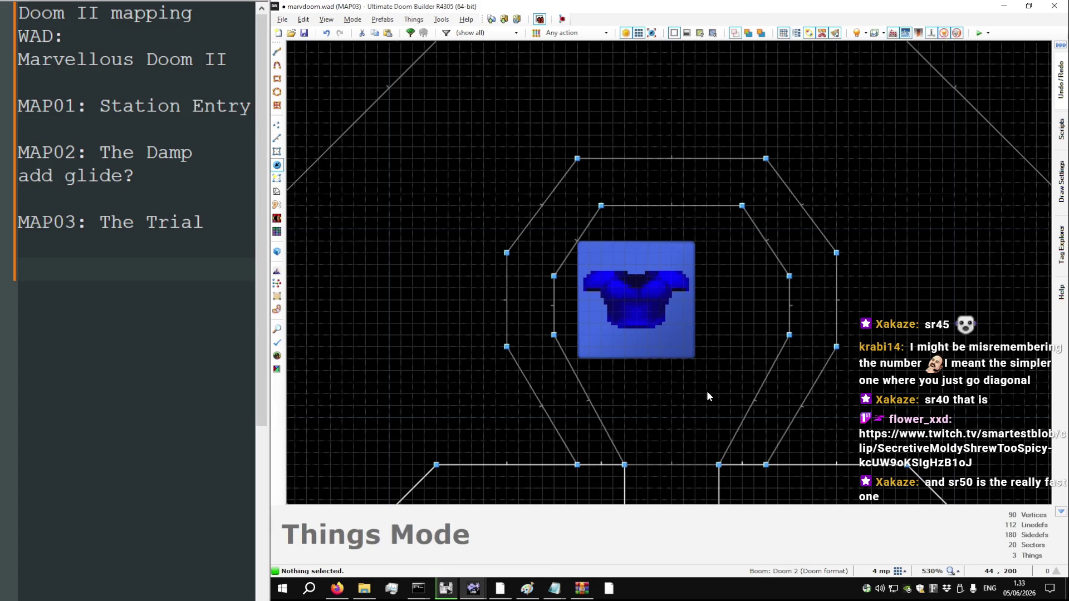
# Save marvdoom.wad with the blue armor in place
pyautogui.hotkey('ctrl', 's')
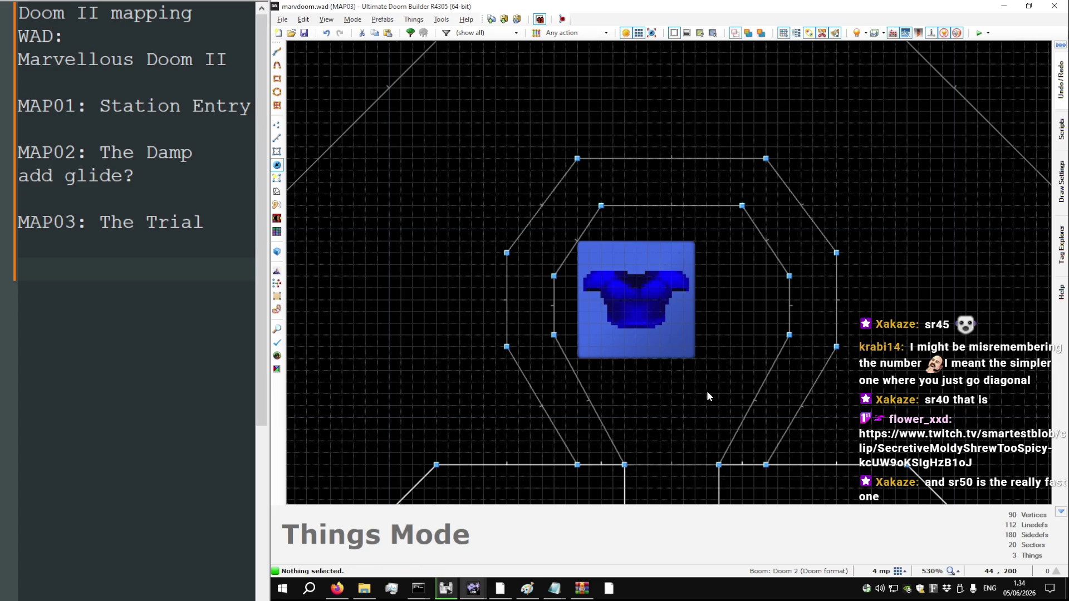
pyautogui.scroll(-1, 661, 162)
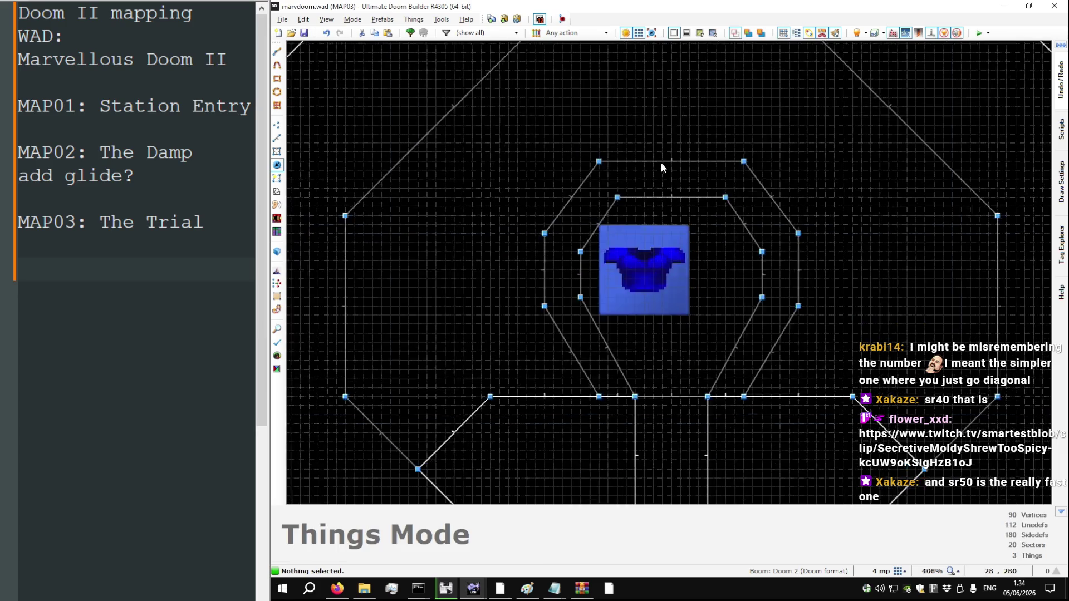
pyautogui.scroll(-3, 661, 164)
pyautogui.scroll(3, 659, 412)
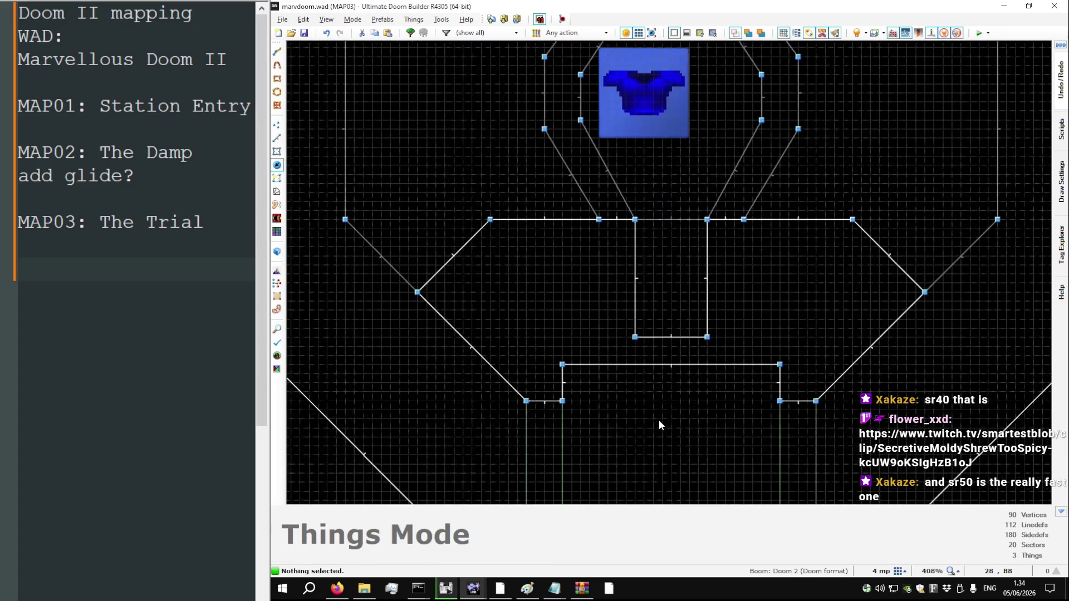
pyautogui.scroll(1, 659, 425)
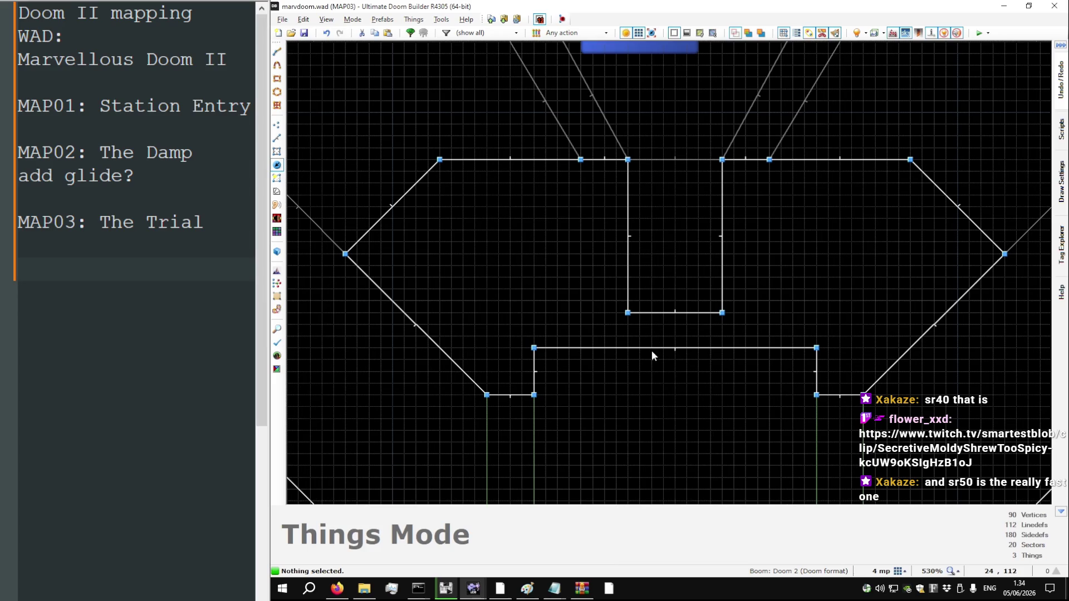
pyautogui.press('l')
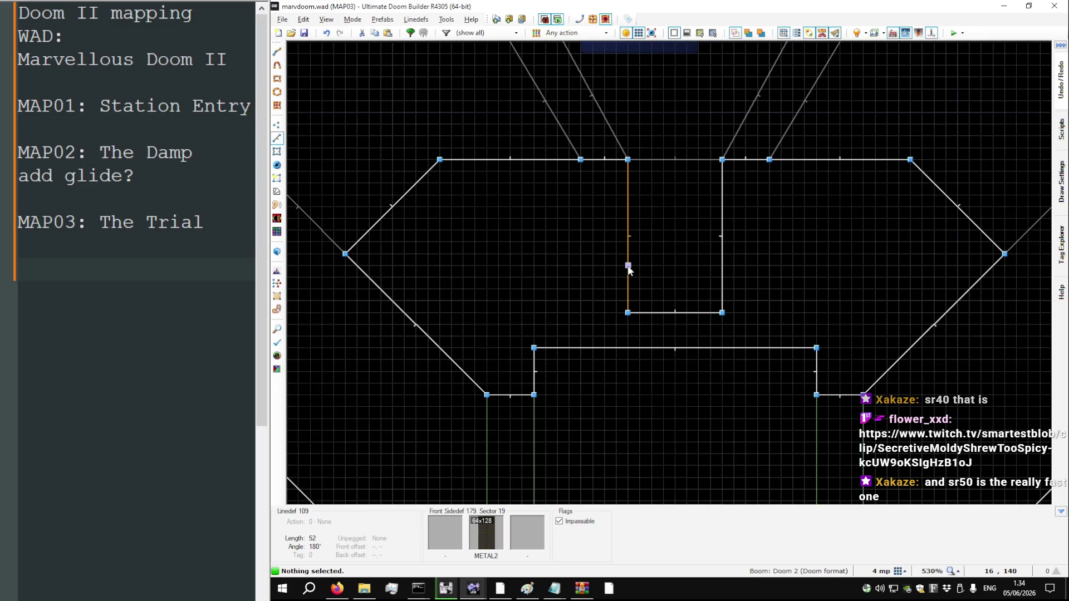
# Start a 64-unit line from the notch's top vertex, then cancel it
pyautogui.scroll(3, 579, 174)
pyautogui.press('d')
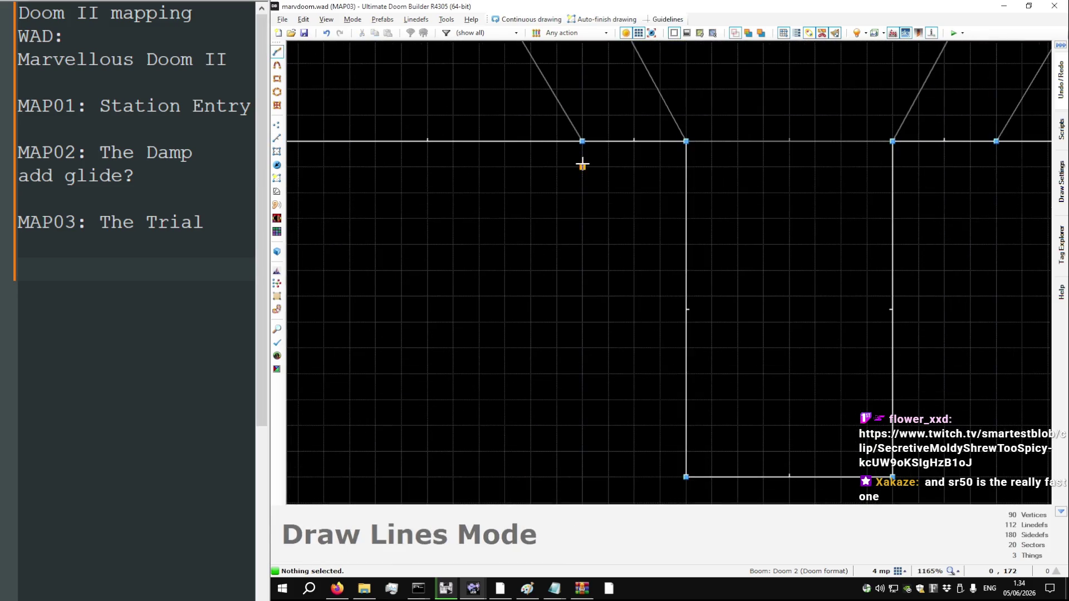
pyautogui.press('Escape')
pyautogui.press('d')
pyautogui.click(582, 142)
pyautogui.scroll(-5, 582, 146)
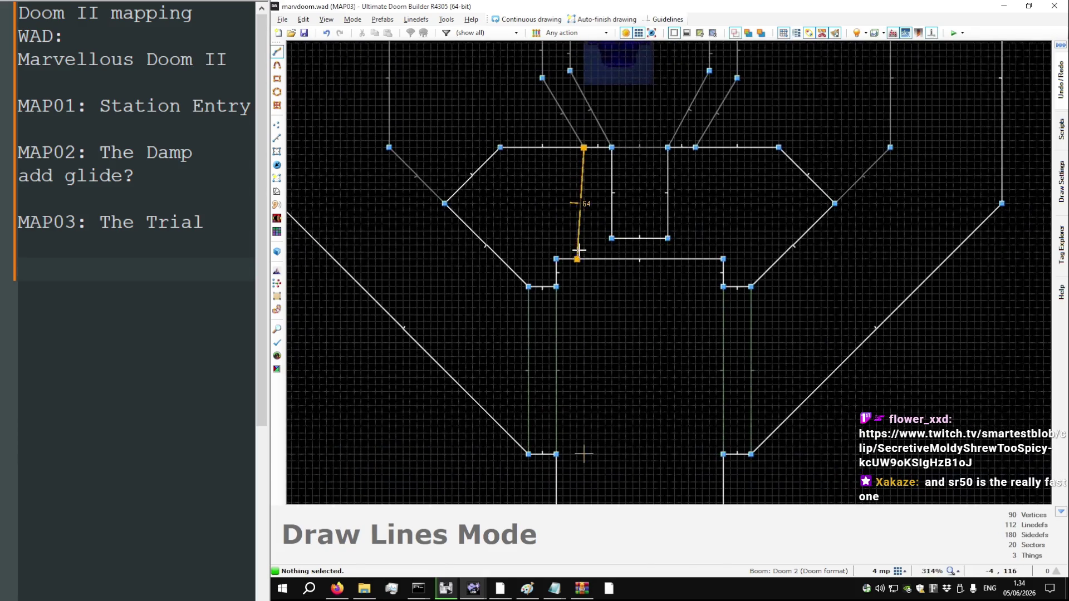
pyautogui.click(584, 259)
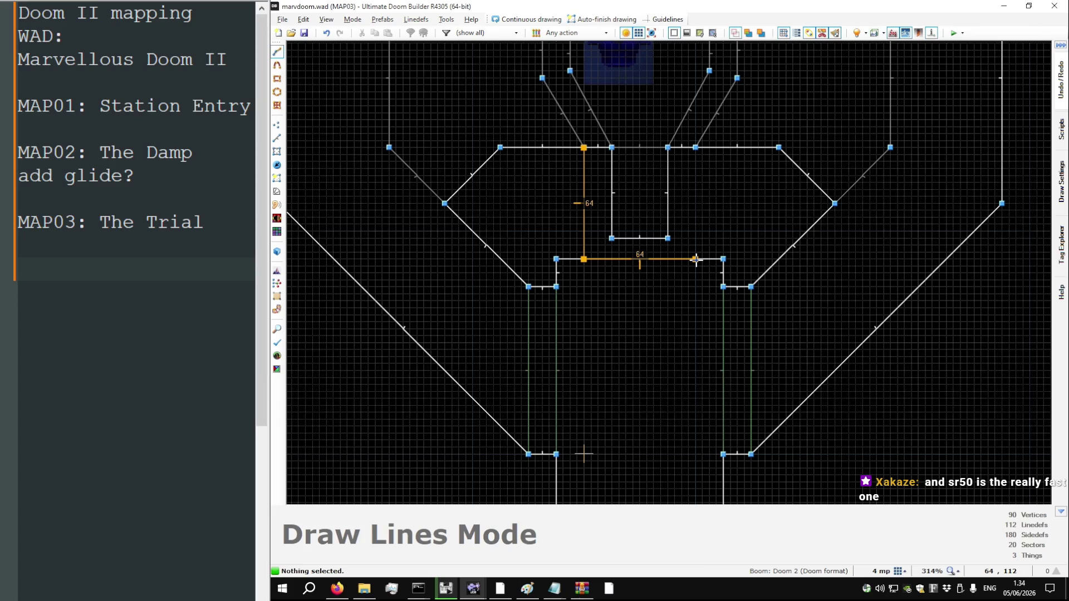
pyautogui.press('Escape')
pyautogui.scroll(-2, 630, 142)
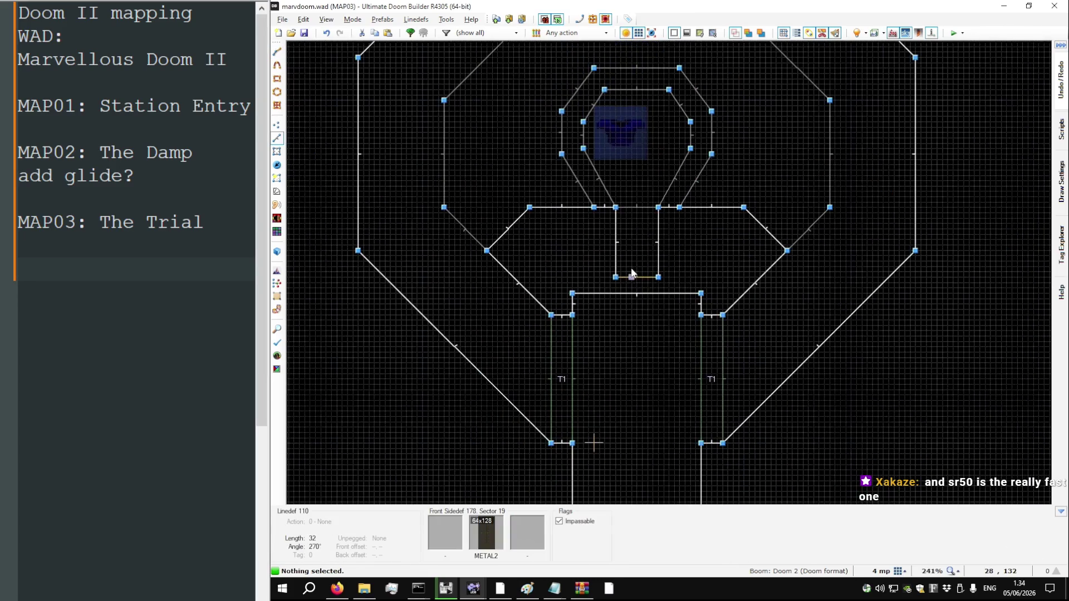
pyautogui.scroll(2, 622, 193)
pyautogui.press('d')
# Widen the notch 16 units on each side and square its bottom corners
pyautogui.press('v')
pyautogui.moveTo(622, 236); pyautogui.dragTo(570, 216)
pyautogui.click(709, 235)
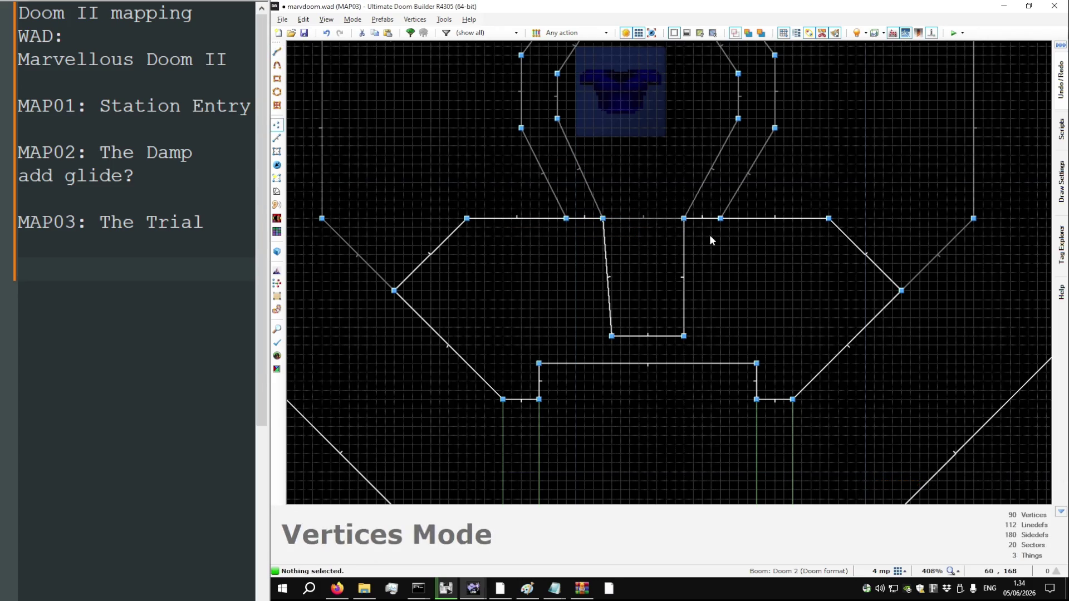
pyautogui.moveTo(684, 218); pyautogui.dragTo(693, 218)
pyautogui.moveTo(684, 336); pyautogui.dragTo(693, 337)
pyautogui.moveTo(611, 336); pyautogui.dragTo(602, 336)
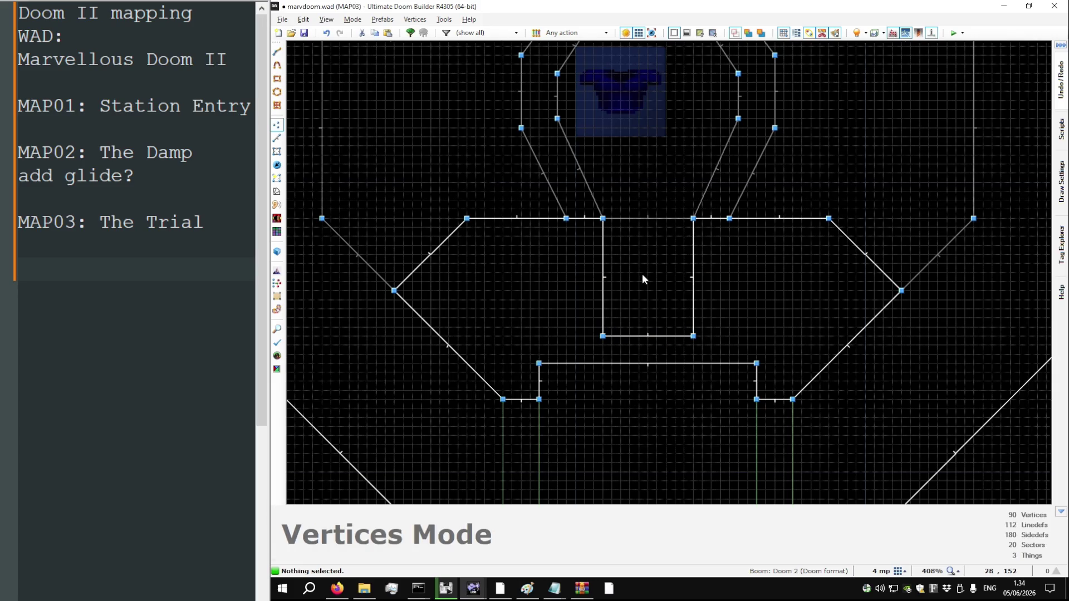
pyautogui.scroll(-2, 609, 343)
pyautogui.scroll(2, 629, 226)
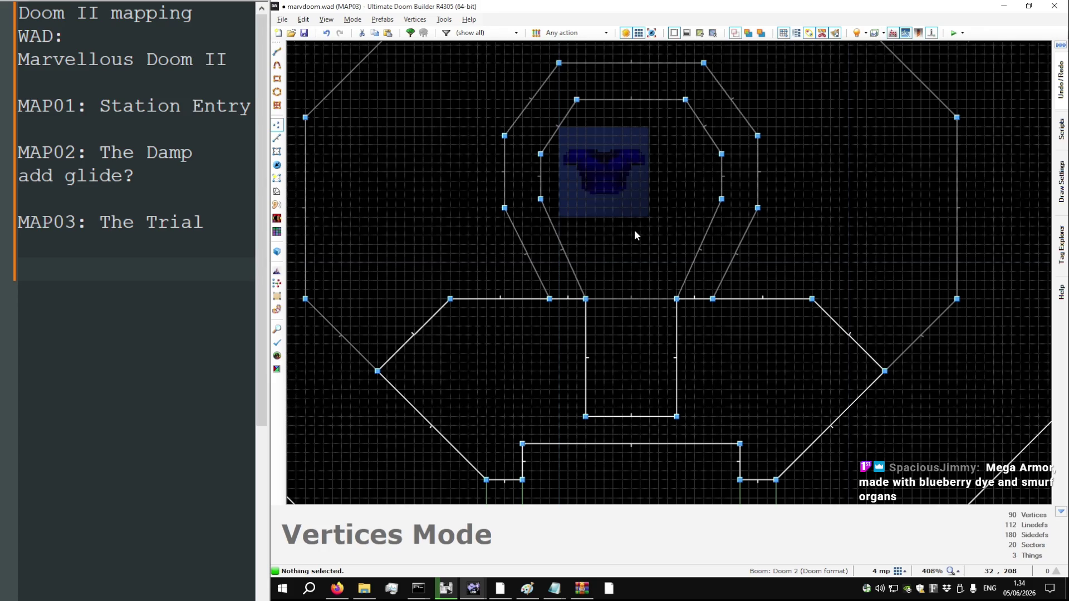
pyautogui.scroll(-3, 634, 229)
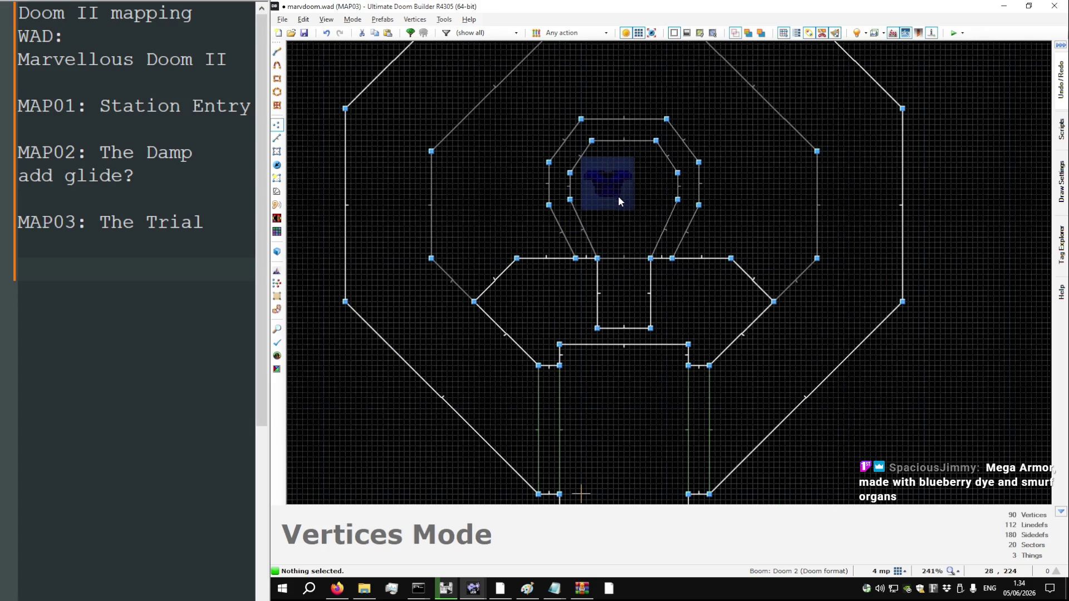
pyautogui.scroll(8, 618, 195)
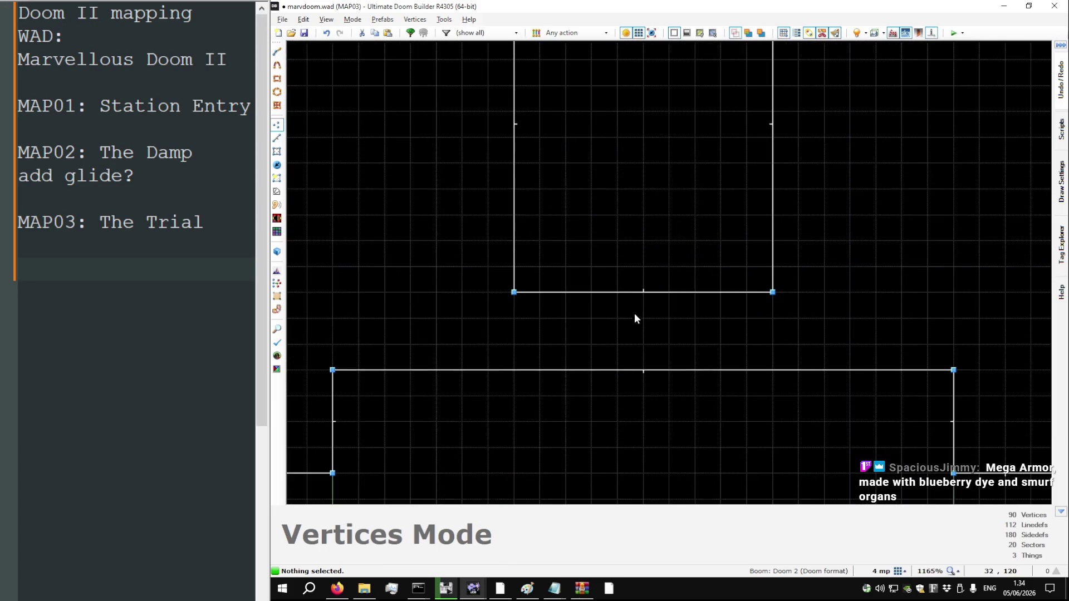
pyautogui.scroll(-4, 634, 313)
# Draw a 40-unit line from the notch's bottom-left corner, closing off a 12-unit strip
pyautogui.press('l')
pyautogui.scroll(5, 584, 311)
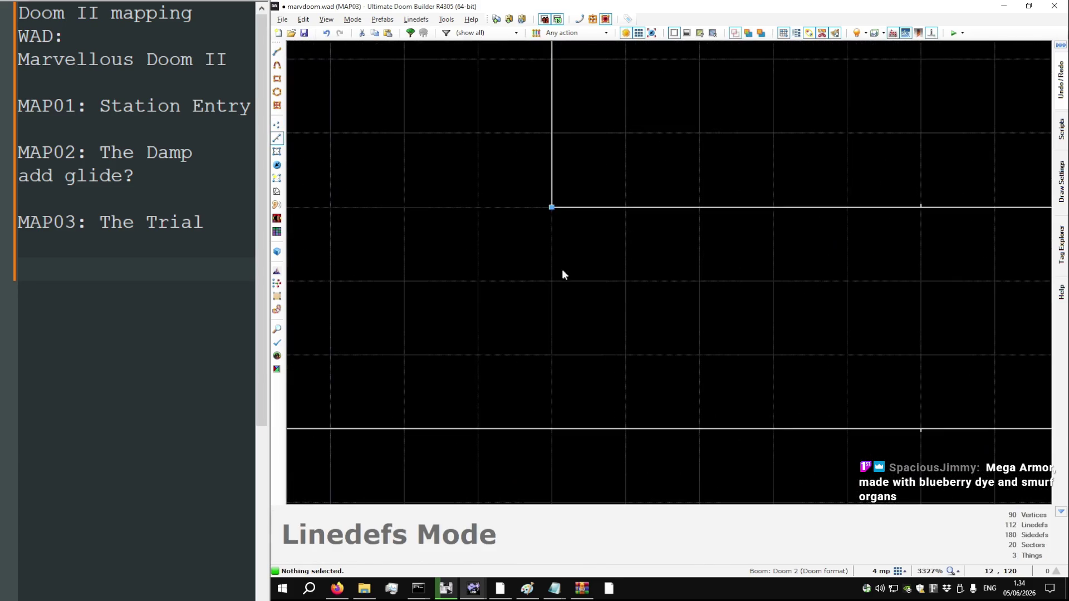
pyautogui.press('d')
pyautogui.scroll(-3, 556, 243)
pyautogui.click(552, 260)
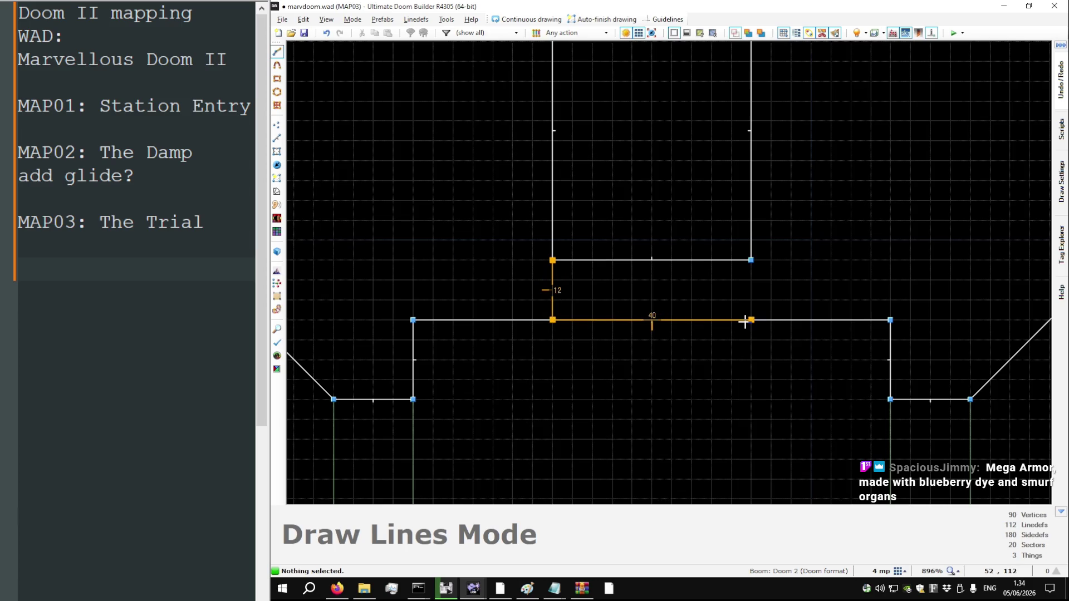
pyautogui.click(572, 260)
pyautogui.press('Return')
# Set the METAL2 upper texture above the yellow door to offset 28,8
pyautogui.press('q')
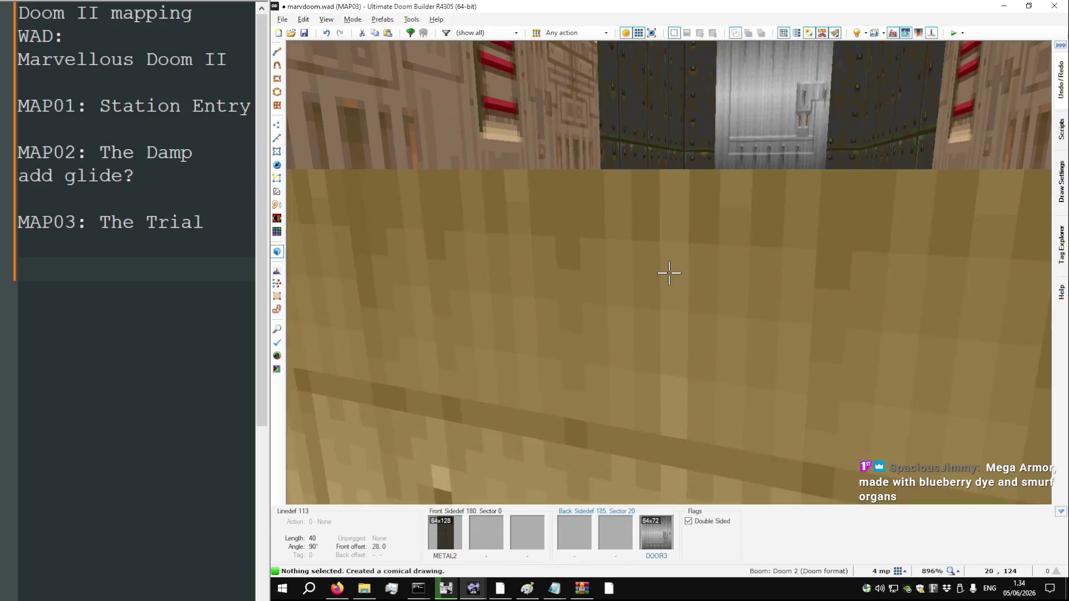
pyautogui.press('w')
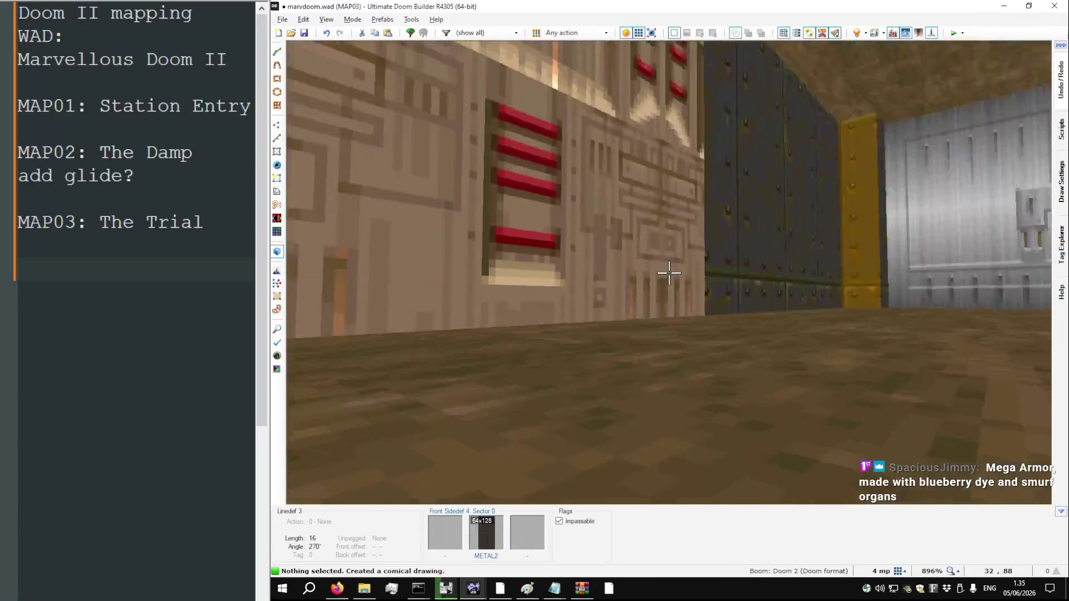
pyautogui.press('w')
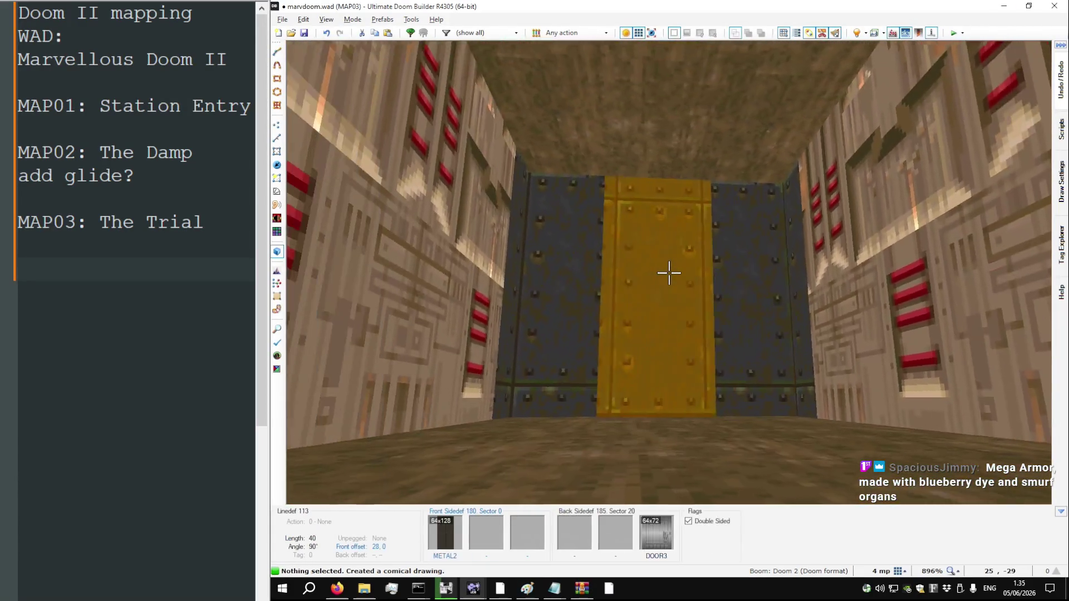
pyautogui.press('Up')
pyautogui.press('Up')
pyautogui.press('Up')
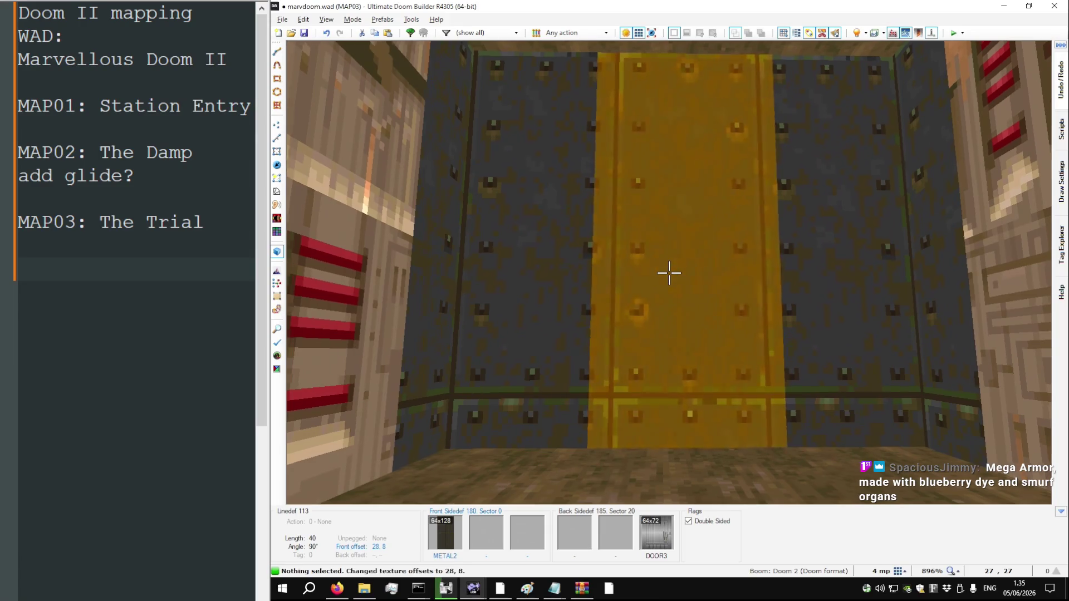
pyautogui.press('w')
pyautogui.press('w')
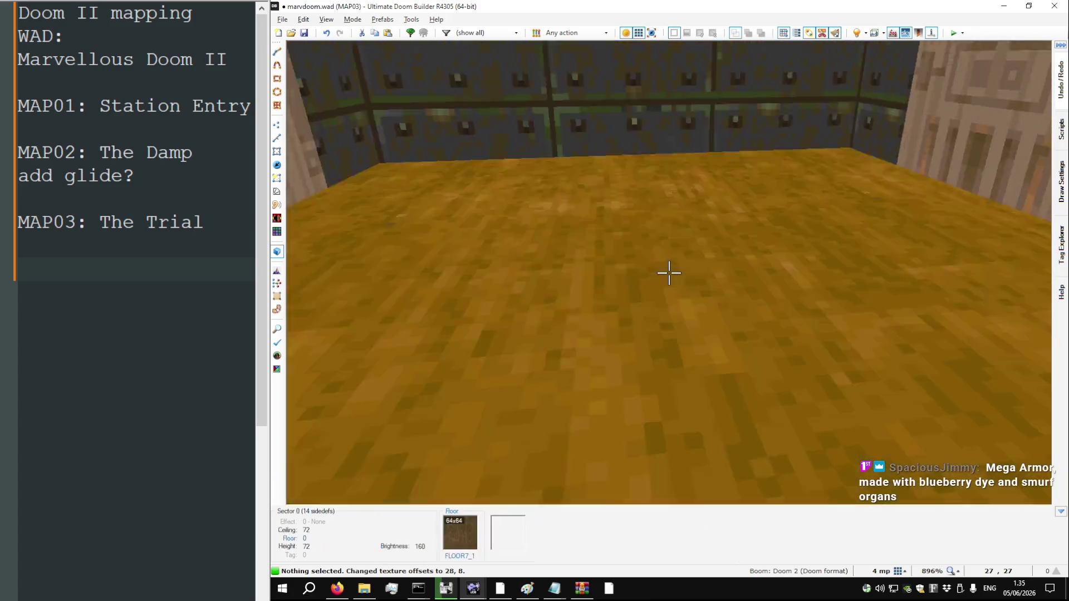
pyautogui.press('s')
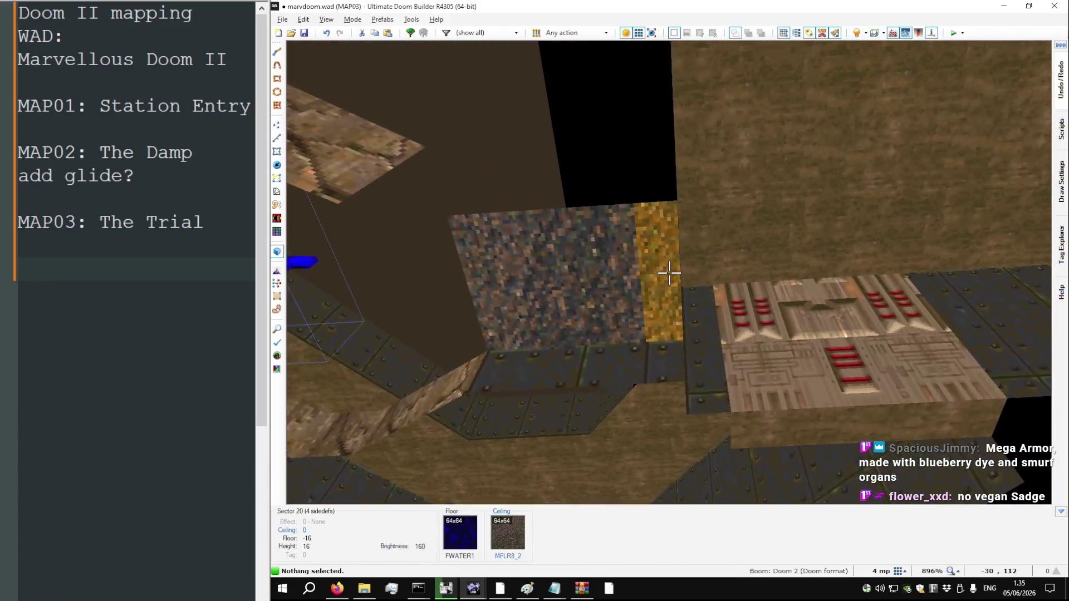
pyautogui.moveTo(669, 273)
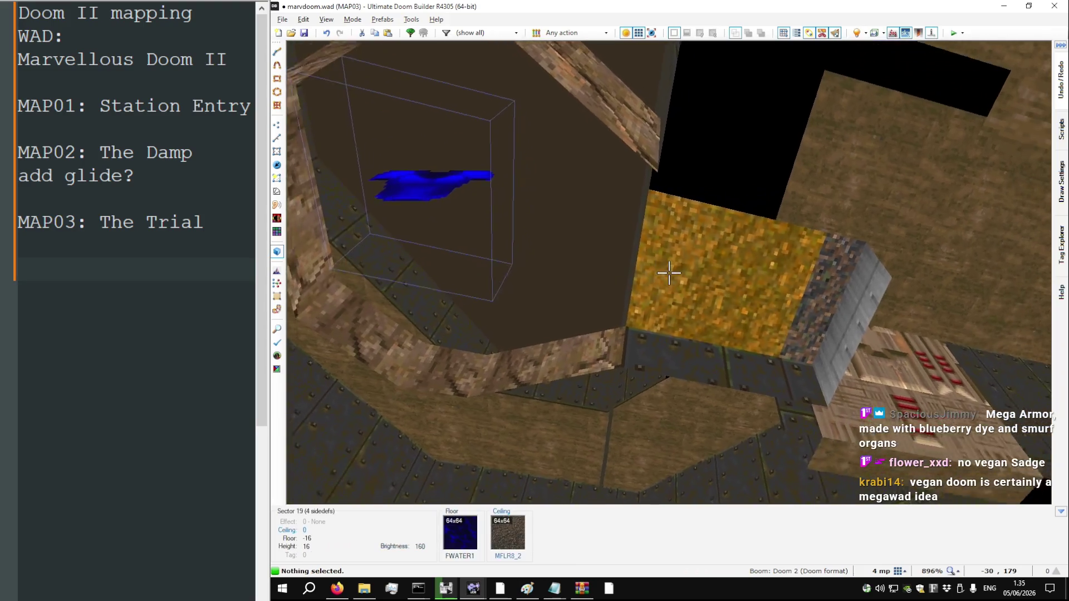
pyautogui.press('q')
# Merge the 12-unit strip and the water rectangle into one sector and check it in 3D
pyautogui.scroll(-5, 669, 272)
pyautogui.press('s')
pyautogui.click(782, 271)
pyautogui.click(781, 268)
pyautogui.hotkey('ctrl', 'j')
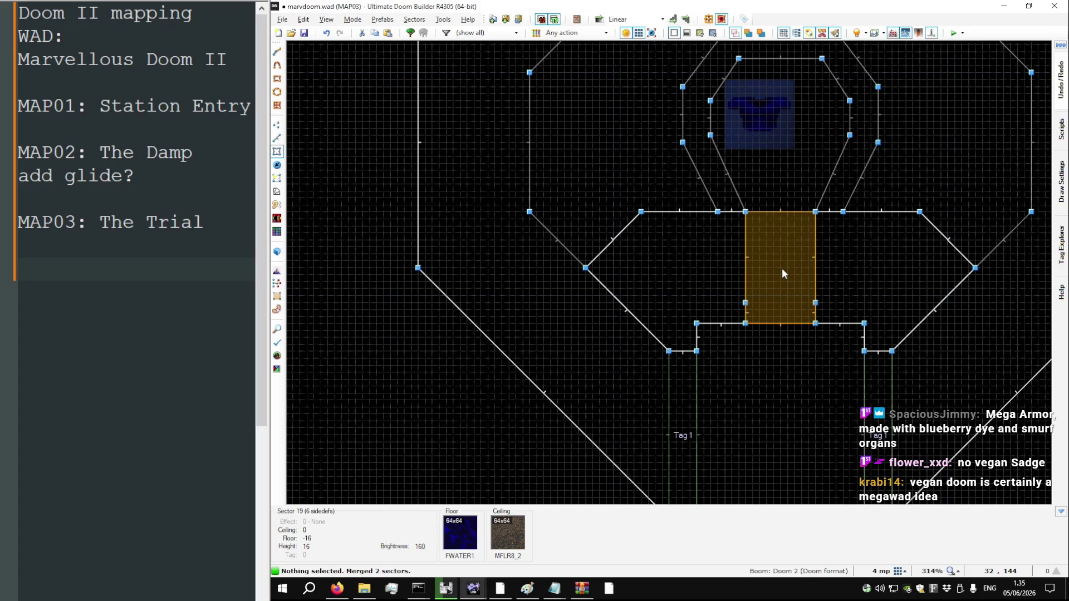
pyautogui.press('q')
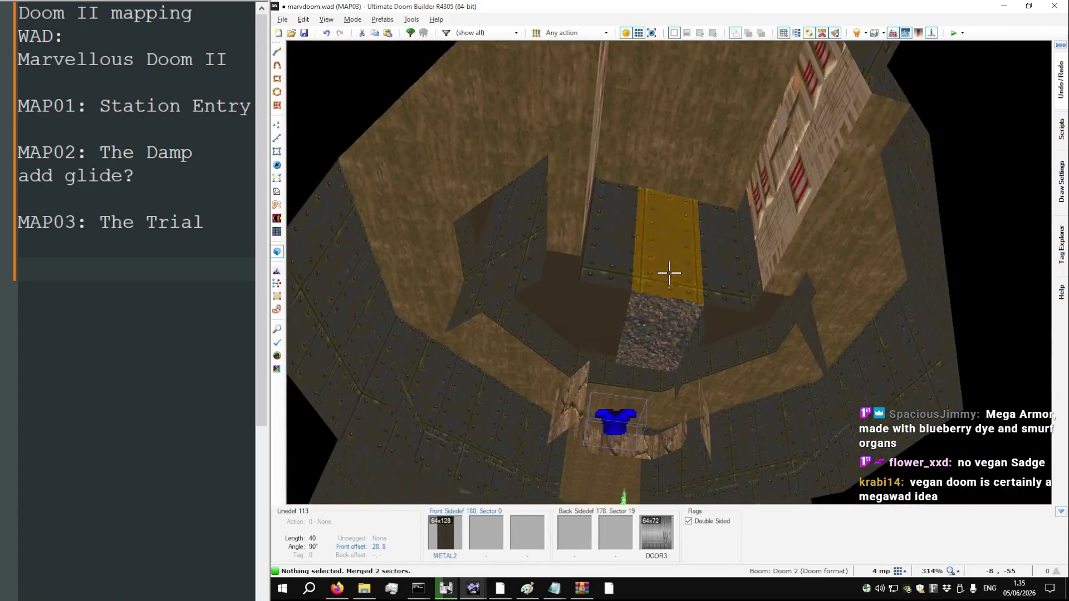
pyautogui.press('q')
pyautogui.scroll(-5, 678, 269)
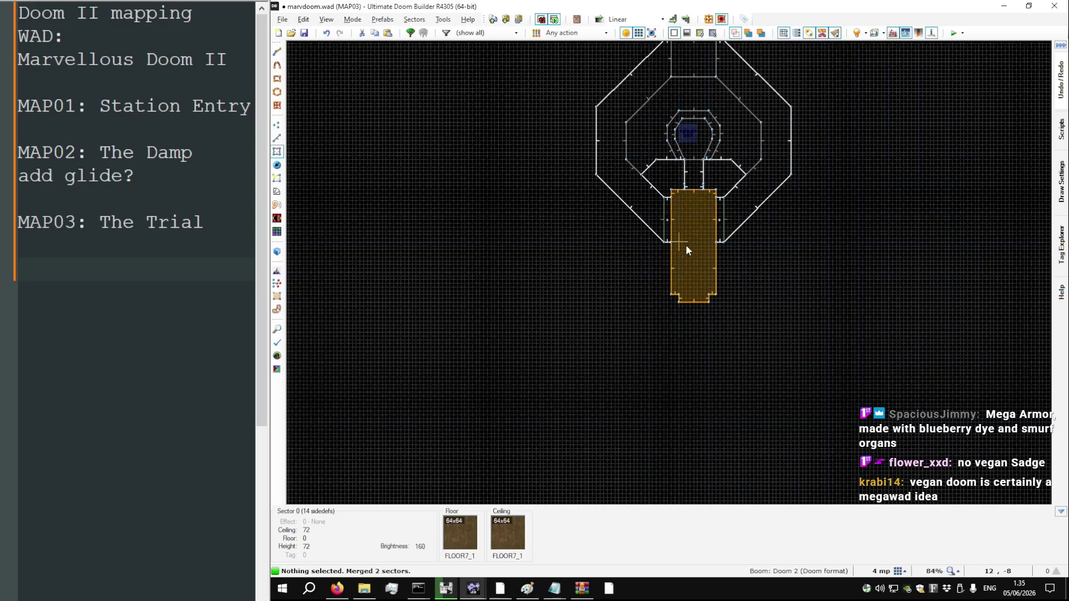
# Review the door line's properties and preview the door briefly in 3D
pyautogui.press('l')
pyautogui.scroll(8, 663, 281)
pyautogui.rightClick(654, 292)
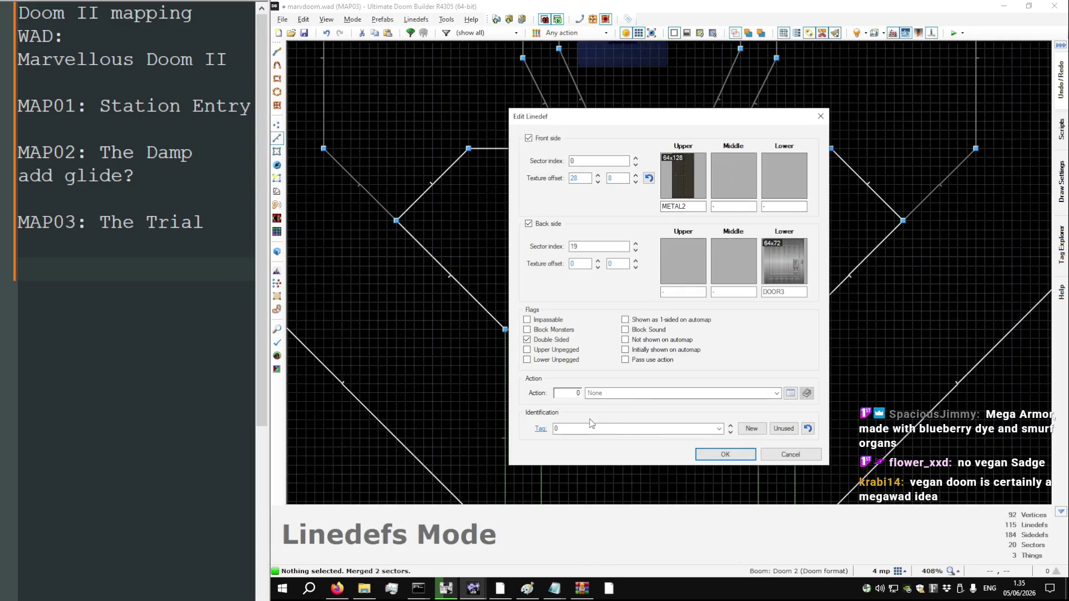
pyautogui.click(712, 455)
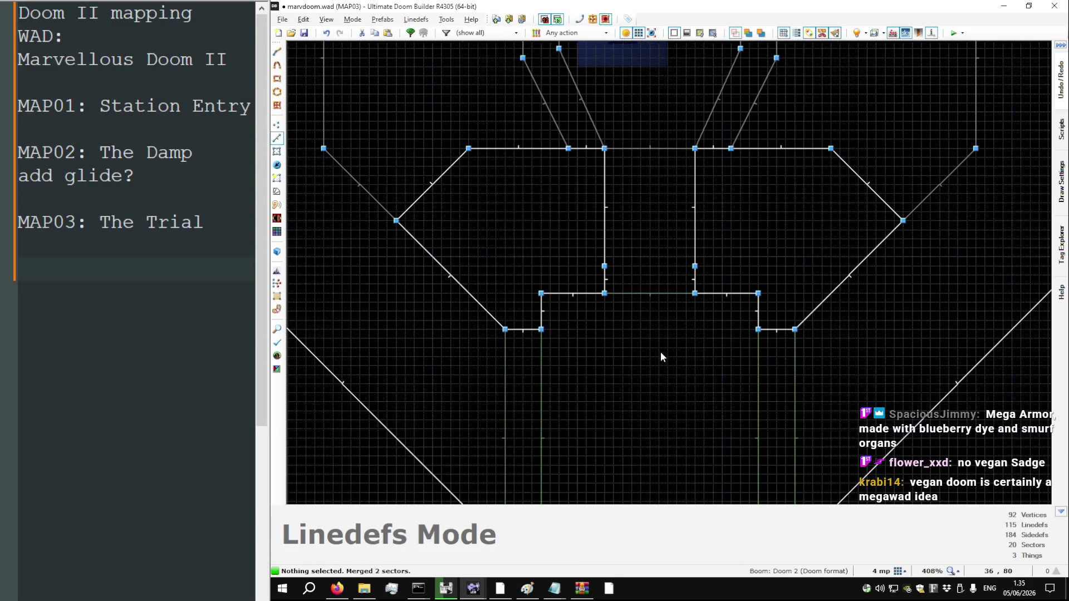
pyautogui.press('w')
pyautogui.press('w')
# Give the door line action 31 D1 Door Open Stay and save the map
pyautogui.rightClick(670, 274)
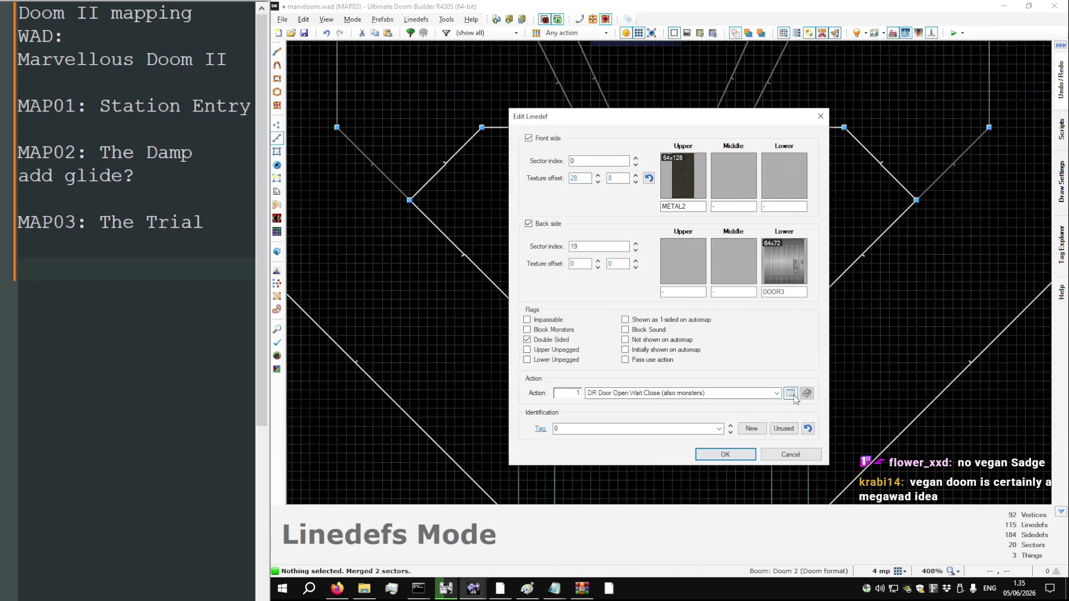
pyautogui.click(791, 394)
pyautogui.write('open stay')
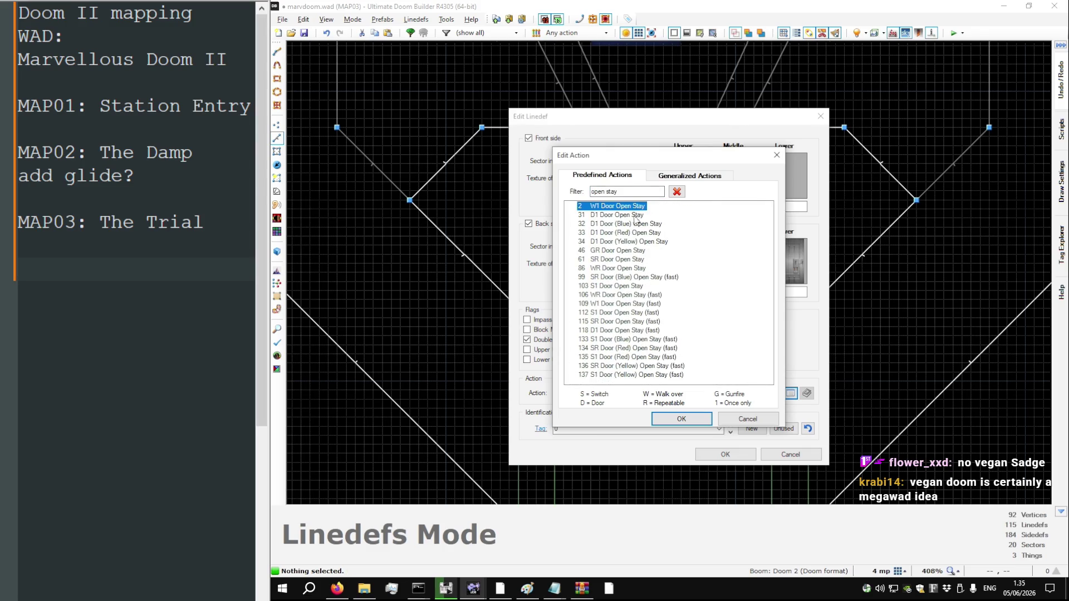
pyautogui.doubleClick(616, 215)
pyautogui.click(727, 454)
pyautogui.hotkey('ctrl', 's')
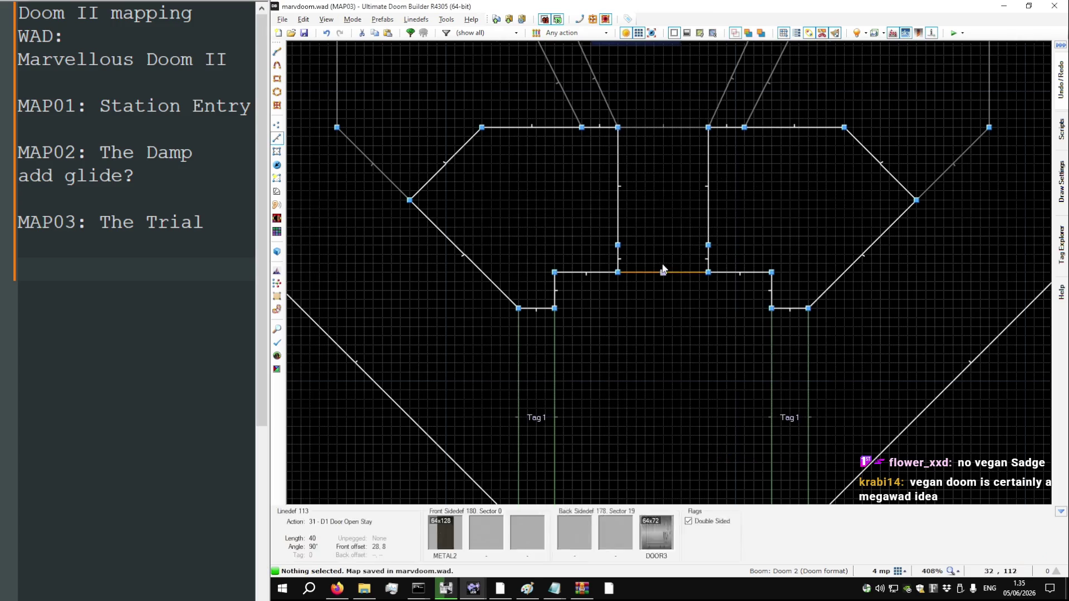
# Delete the leftover vertex on the door line and view the map in 3D
pyautogui.press('v')
pyautogui.press('Delete')
pyautogui.press('q')
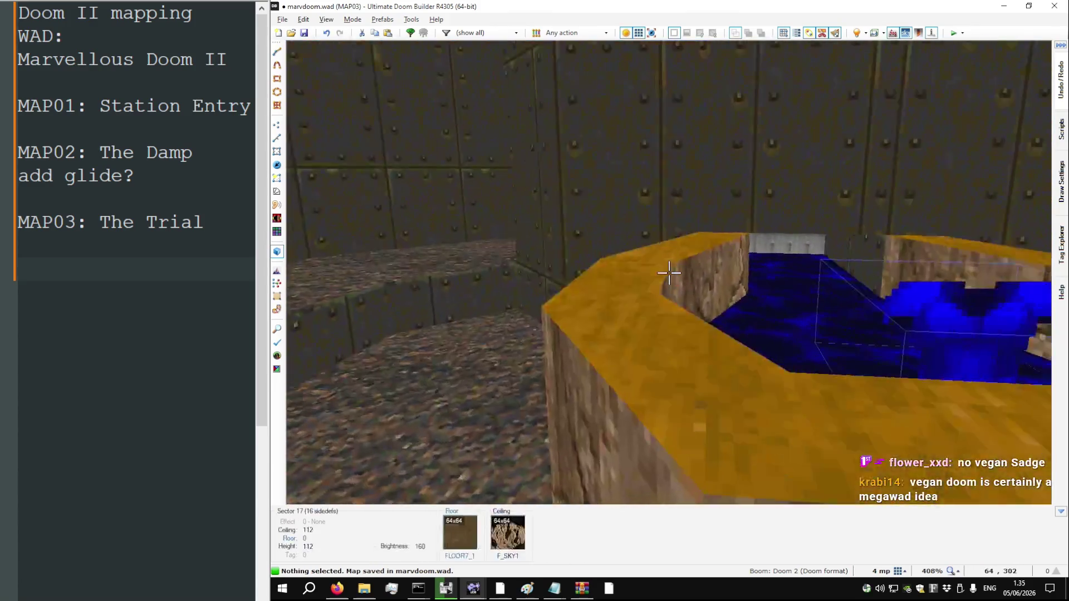
# Confirm the water sector's properties and save marvdoom.wad
pyautogui.press('q')
pyautogui.press('s')
pyautogui.rightClick(632, 377)
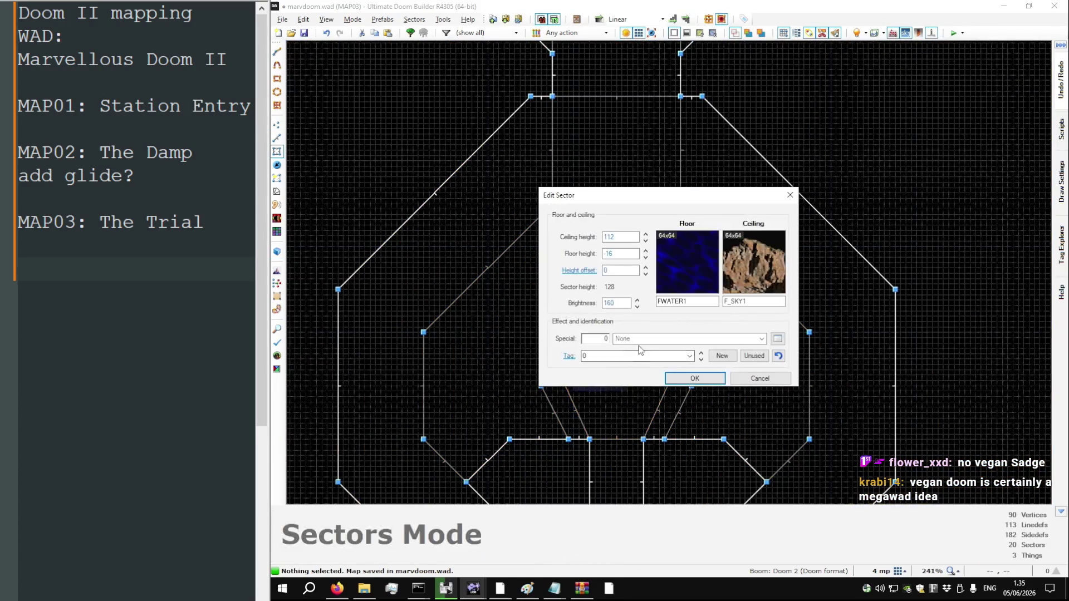
pyautogui.click(703, 378)
pyautogui.hotkey('ctrl', 's')
# Test-play the map and dismiss the missing player 1 start error
pyautogui.scroll(-4, 606, 229)
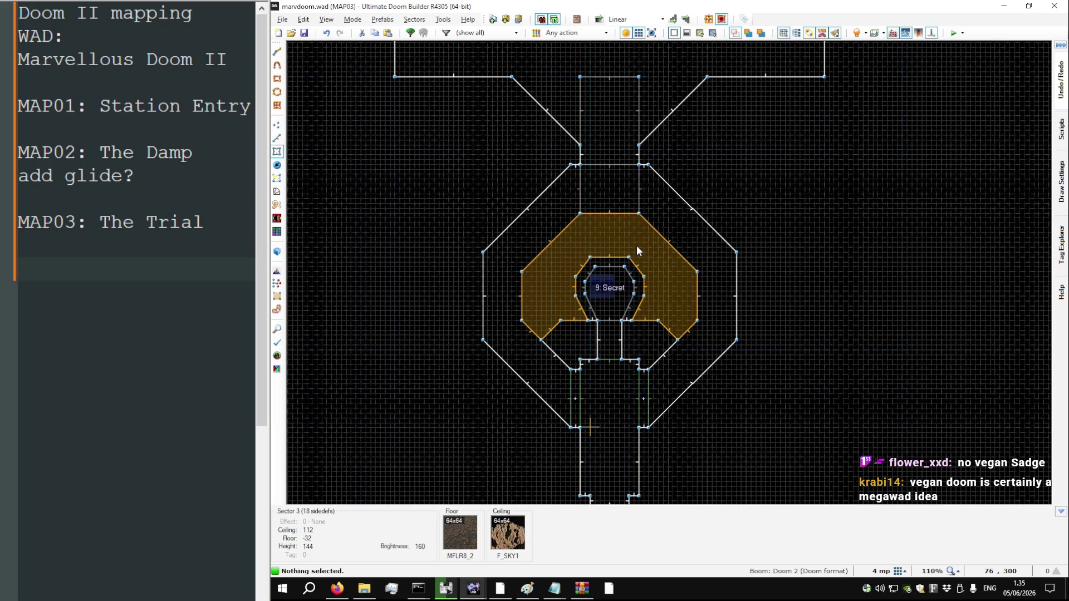
pyautogui.press('F9')
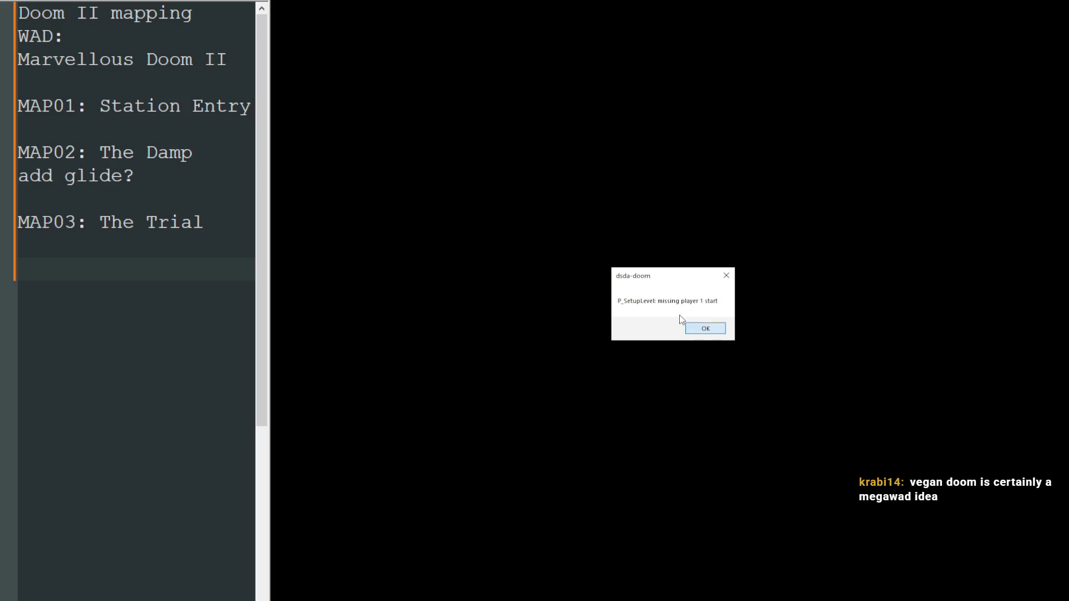
pyautogui.press('Return')
pyautogui.press('t')
pyautogui.scroll(-2, 640, 323)
pyautogui.scroll(5, 615, 415)
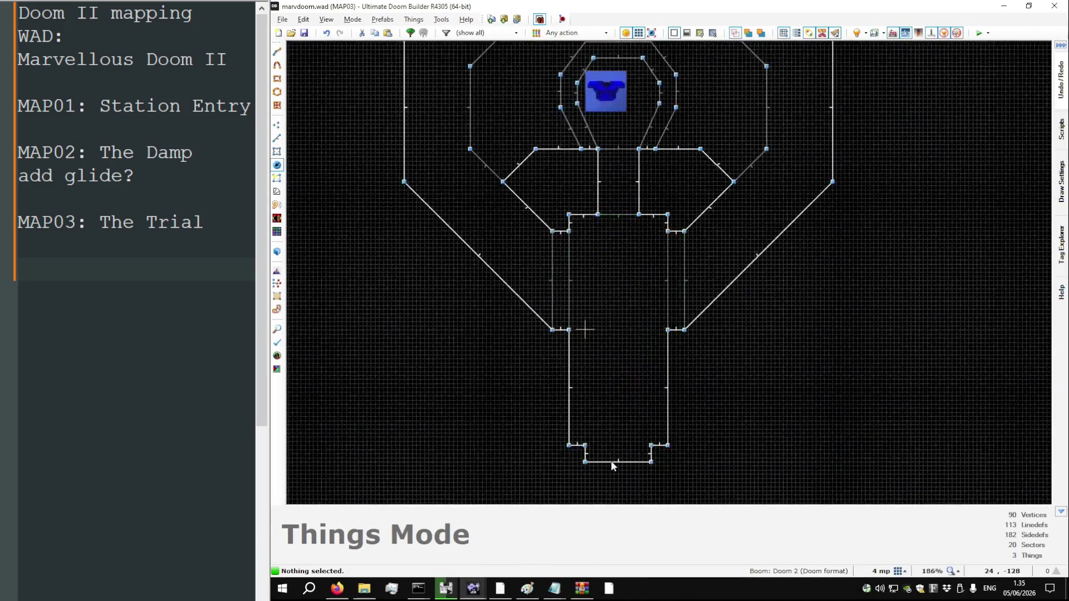
# Insert a Player 1 start facing north (90°) and move it to 4,-60
pyautogui.scroll(3, 615, 439)
pyautogui.press('Insert')
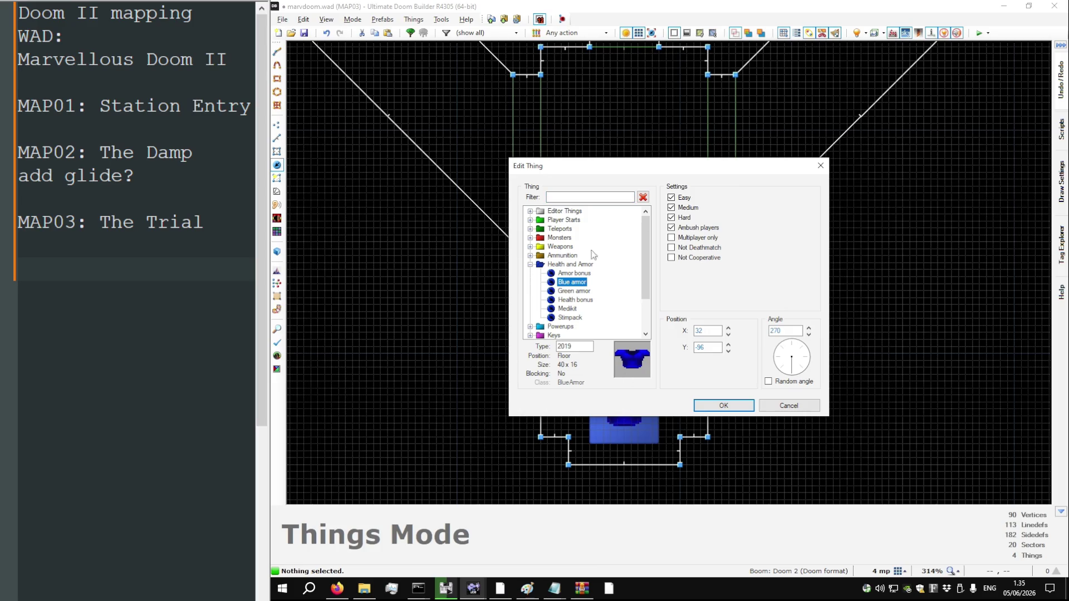
pyautogui.click(530, 220)
pyautogui.doubleClick(565, 228)
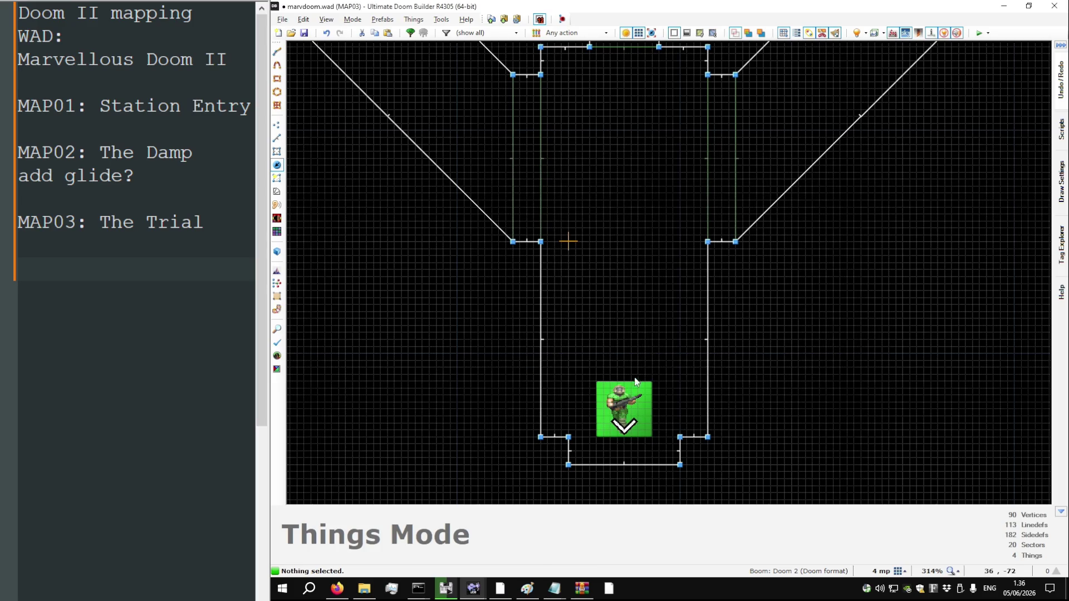
pyautogui.click(788, 341)
pyautogui.press('Return')
pyautogui.moveTo(623, 409)
pyautogui.mouseDown()
pyautogui.moveTo(575, 337)
pyautogui.moveTo(575, 350)
pyautogui.mouseUp()
pyautogui.rightClick(575, 349)
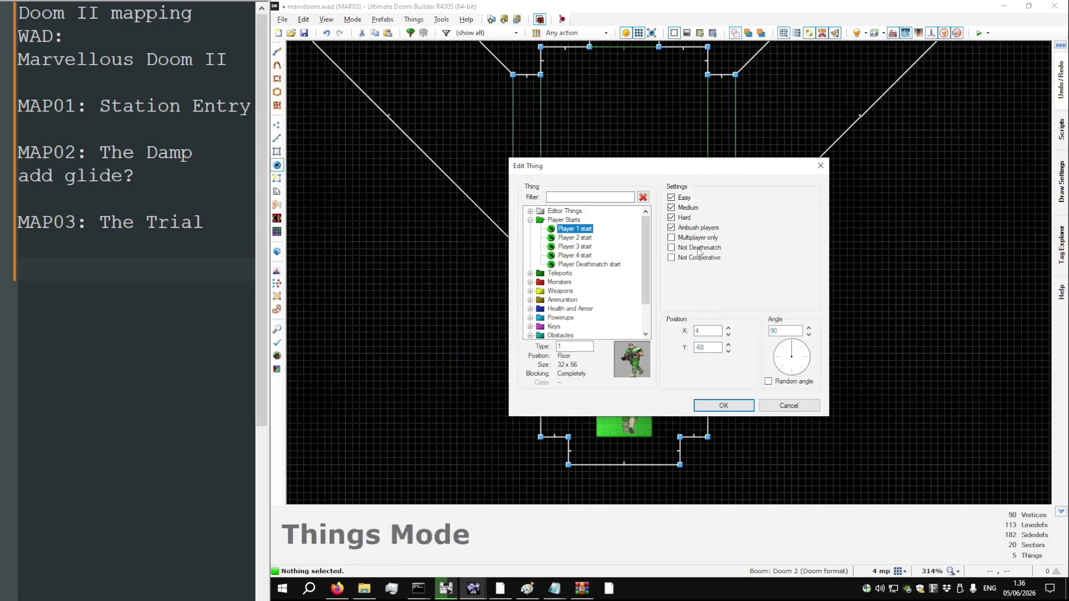
pyautogui.press('Return')
# Add more player starts beside it, including Player 4, then save and launch a test run
pyautogui.rightClick(672, 346)
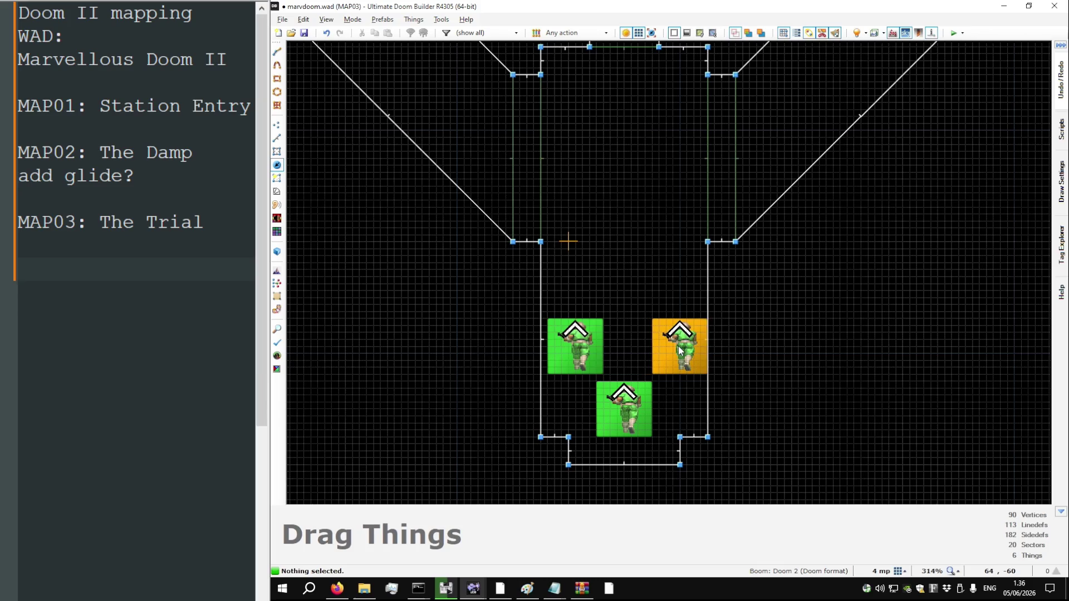
pyautogui.press('Return')
pyautogui.rightClick(617, 275)
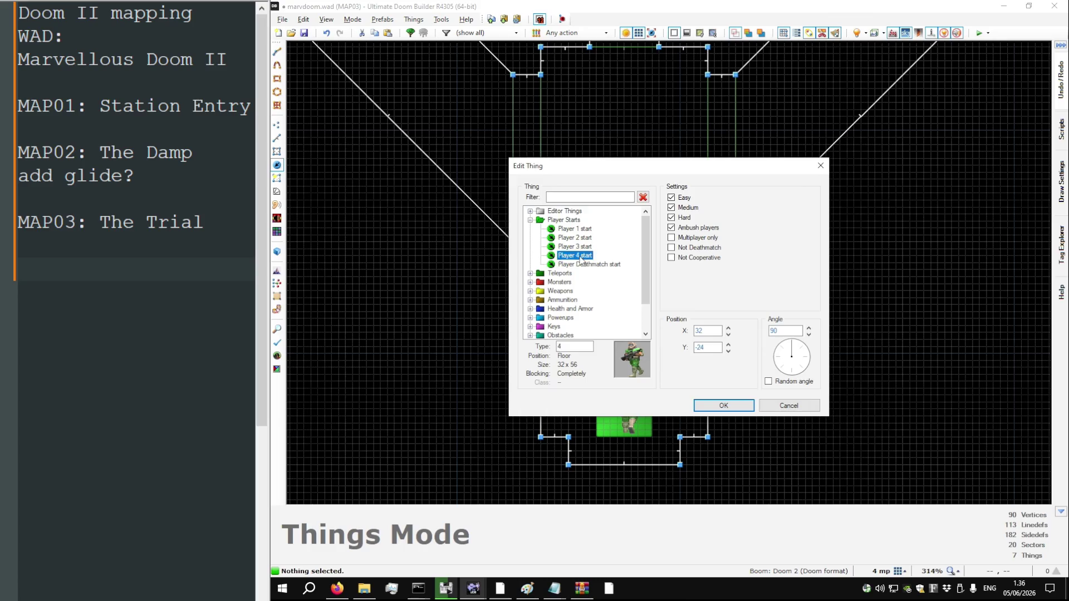
pyautogui.doubleClick(581, 256)
pyautogui.hotkey('ctrl', 's')
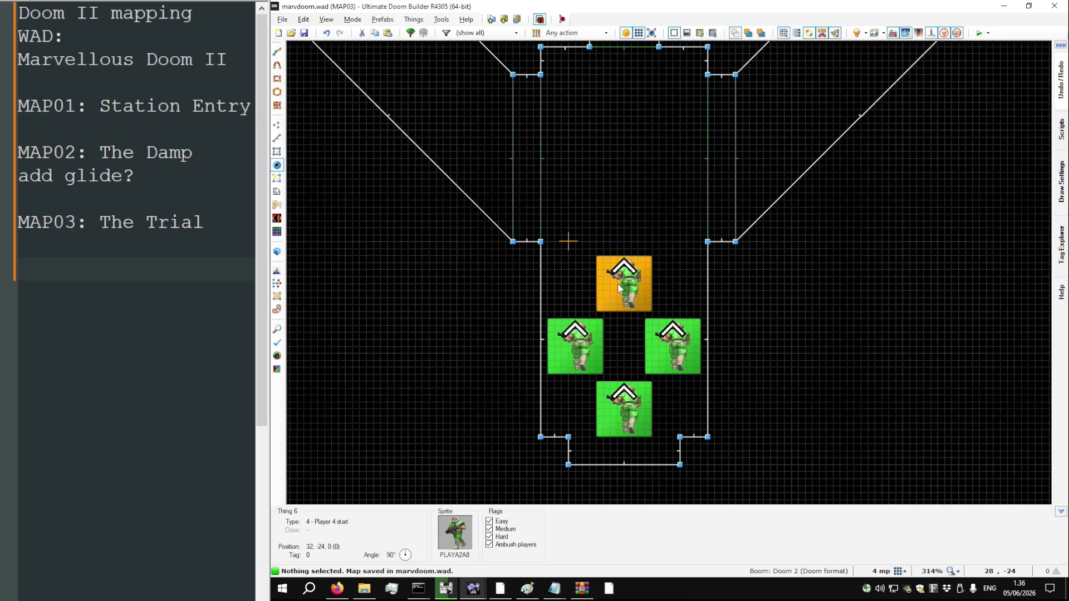
pyautogui.press('F9')
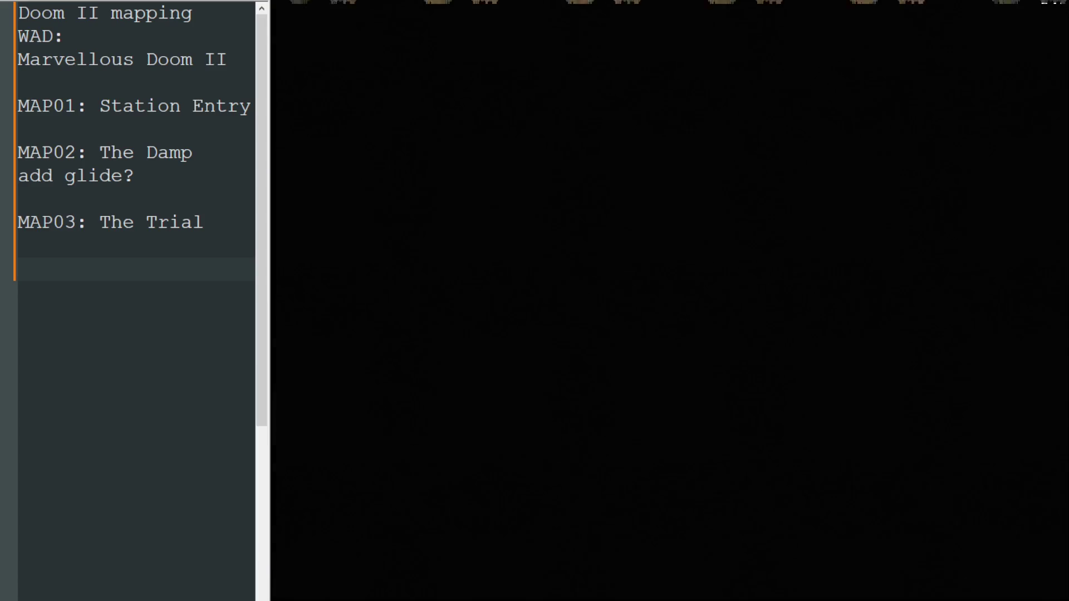
# Turn toward the stairs doorway in the test run, then quit back to the editor
pyautogui.press('Left')
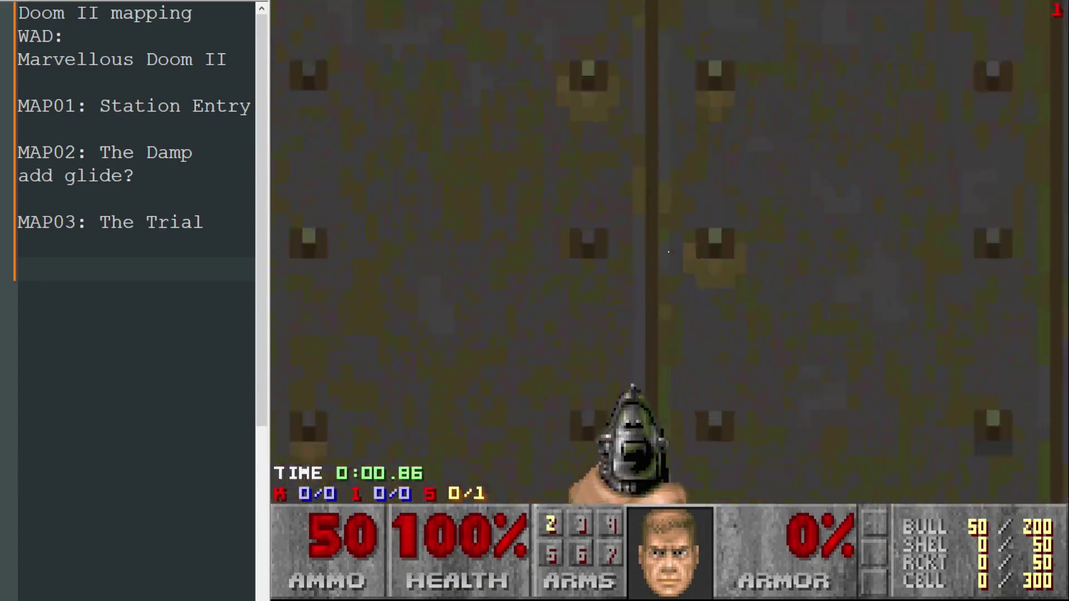
pyautogui.press('Escape')
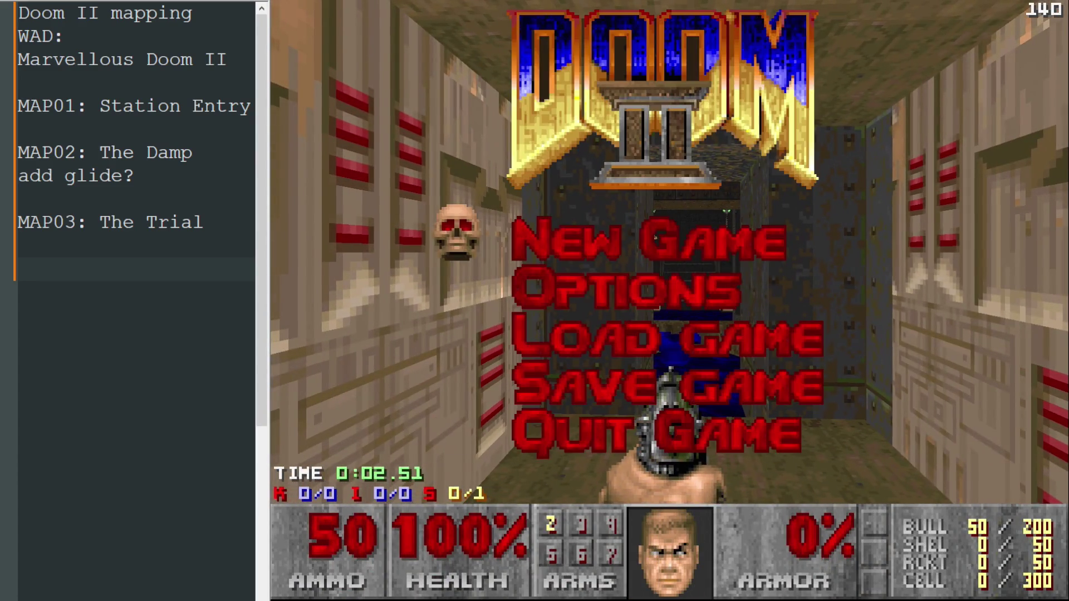
pyautogui.hotkey('alt', 'F4')
# Make the METAL2 wall's texture lower-unpegged in the 3D view
pyautogui.scroll(-5, 679, 313)
pyautogui.scroll(8, 609, 217)
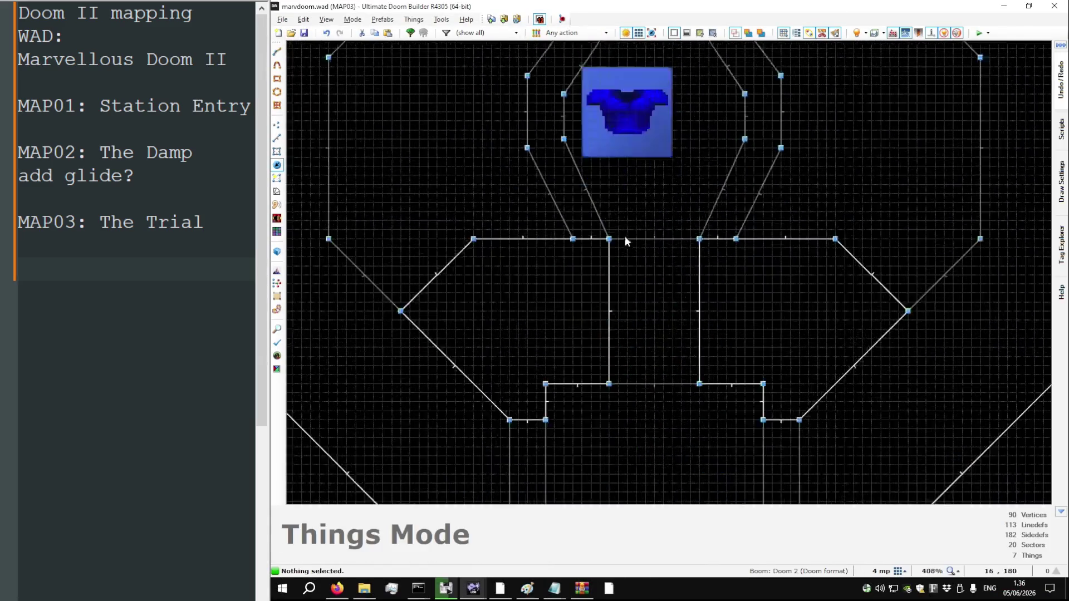
pyautogui.press('w')
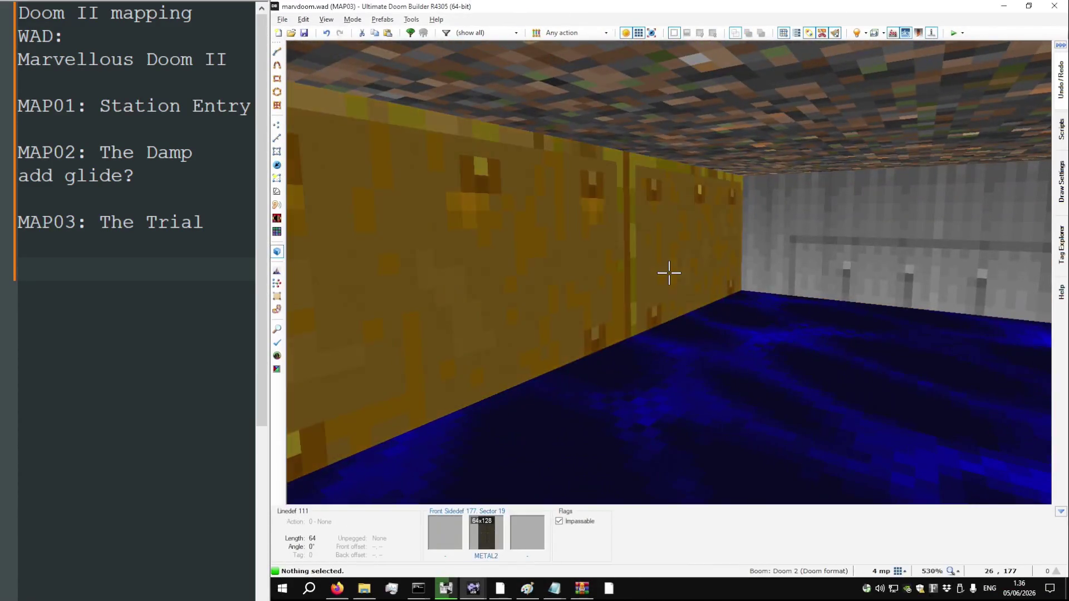
pyautogui.press('l')
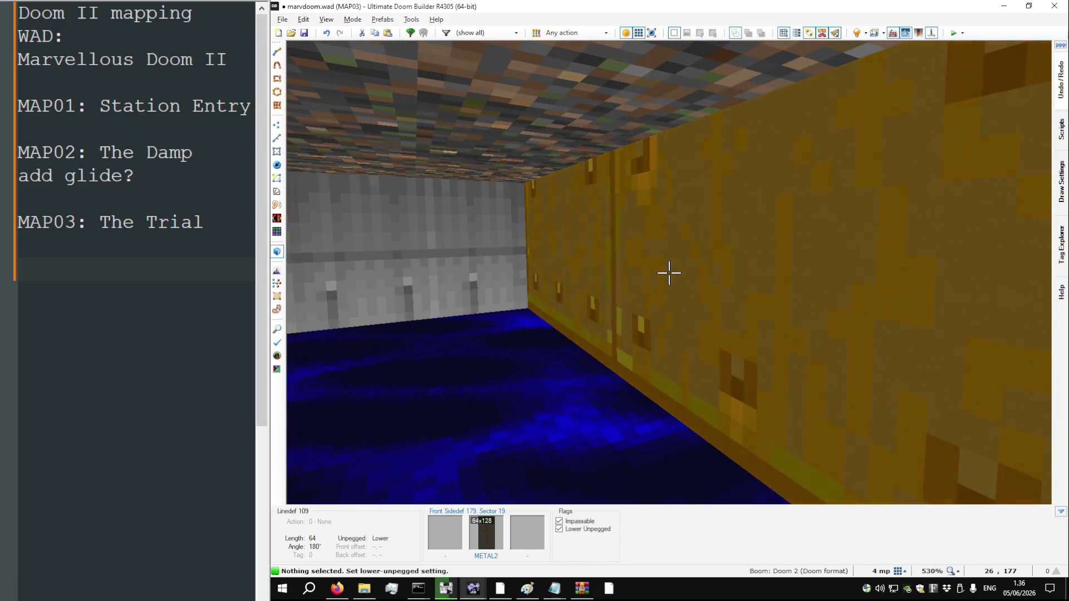
pyautogui.press('w')
# Test-play again, walk up to the metal door, open it onto the water alcove, then quit
pyautogui.press('F9')
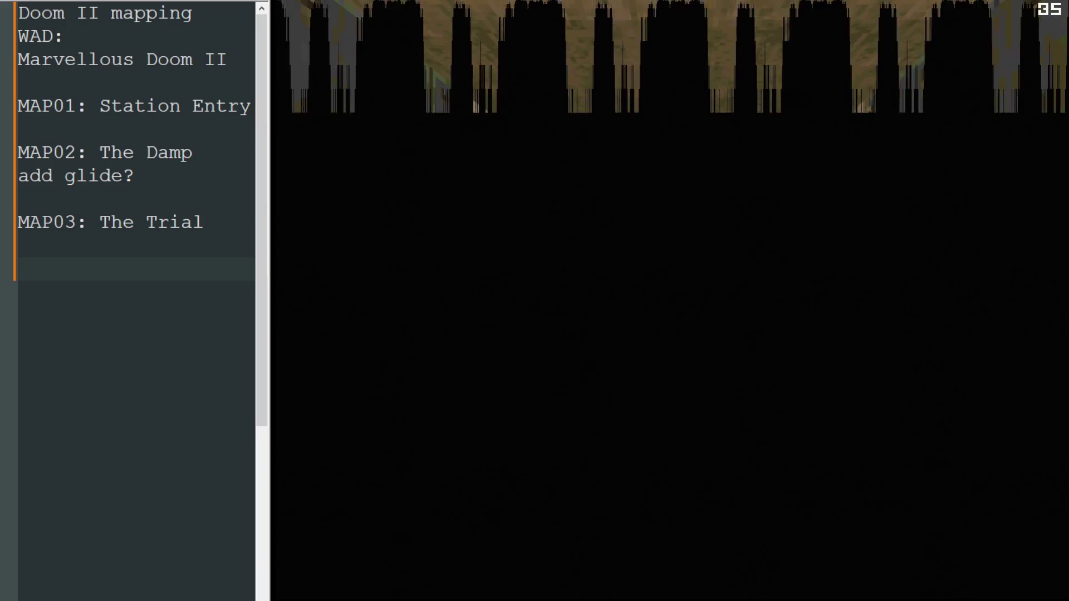
pyautogui.press('Up')
pyautogui.press('space')
pyautogui.press('Down')
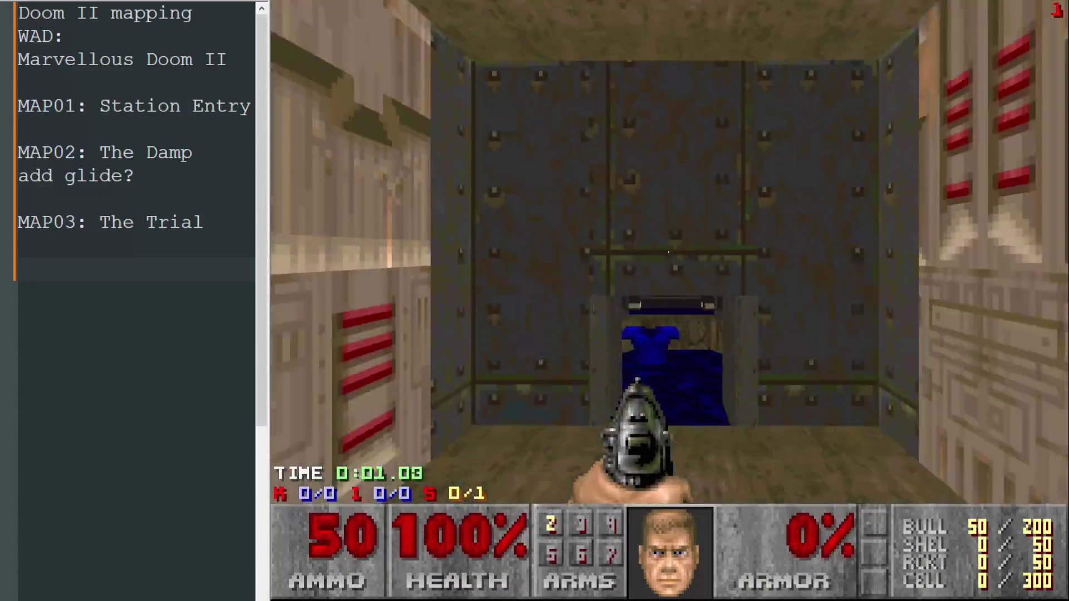
pyautogui.press('Escape')
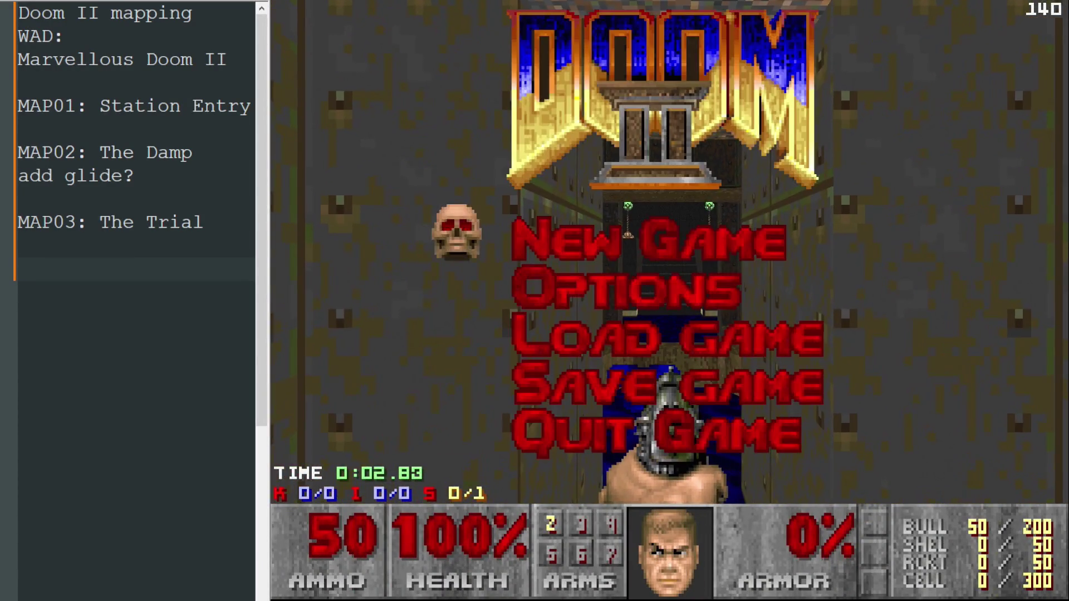
pyautogui.press('Up')
pyautogui.press('Return')
pyautogui.press('y')
pyautogui.scroll(-5, 670, 299)
pyautogui.scroll(5, 676, 367)
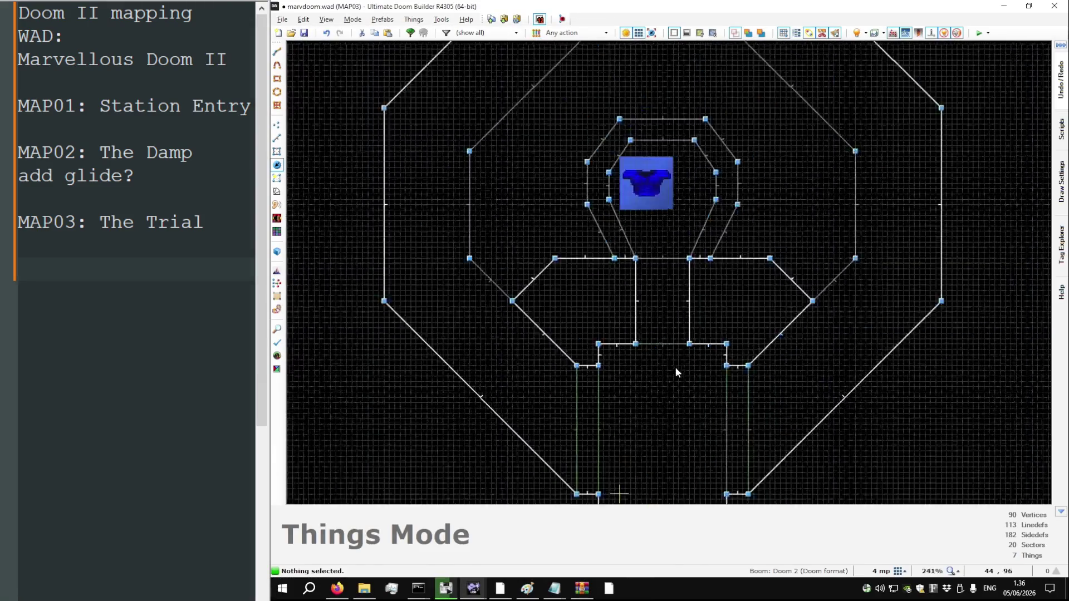
# Preview the area in 3D and review the door line's properties
pyautogui.press('s')
pyautogui.press('w')
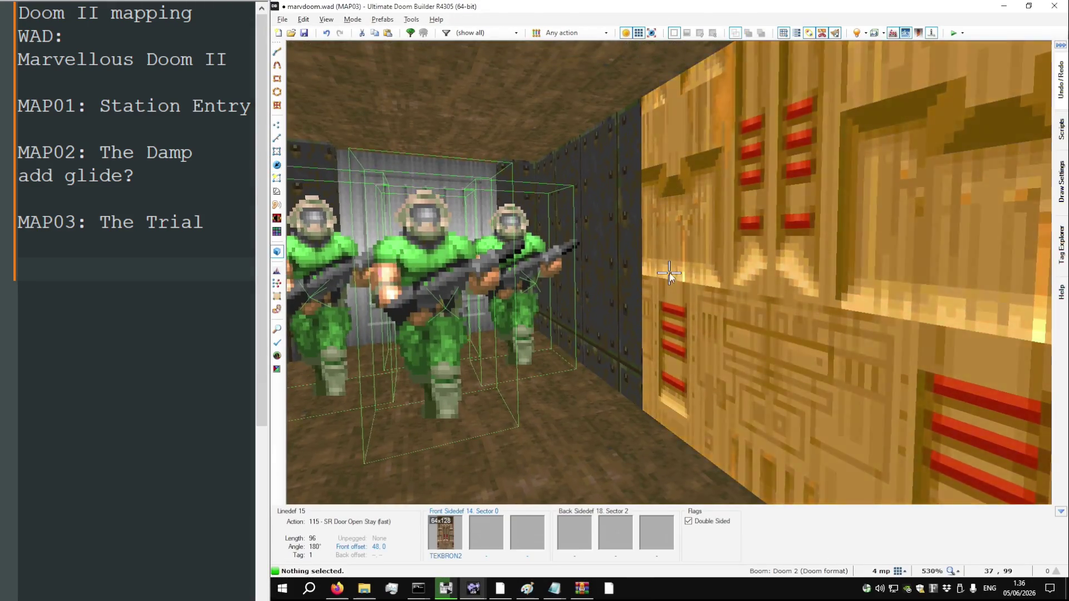
pyautogui.press('w')
pyautogui.scroll(-4, 657, 289)
pyautogui.press('l')
pyautogui.rightClick(651, 265)
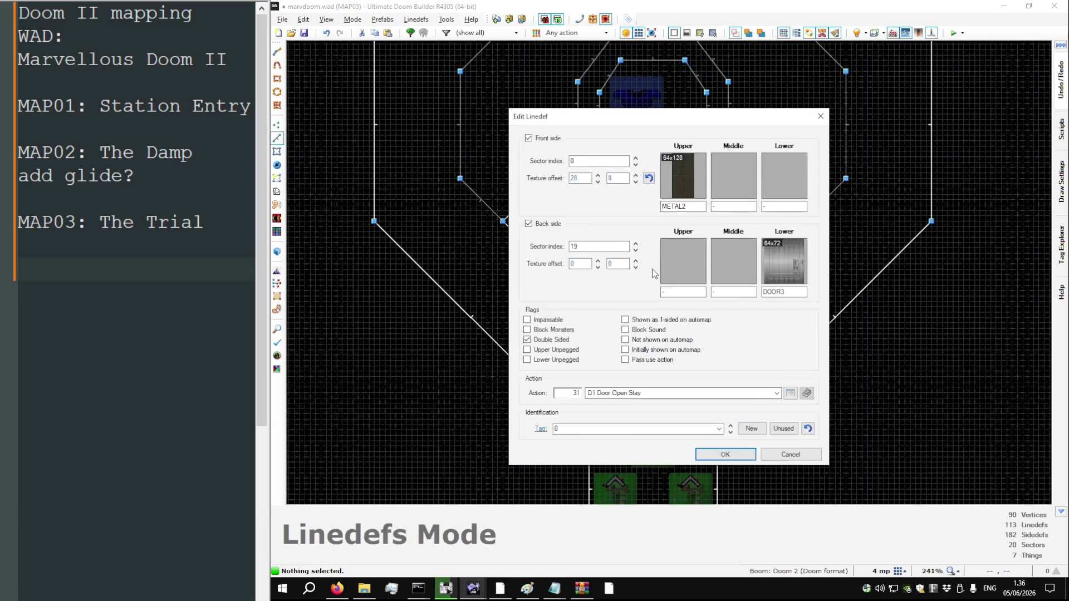
pyautogui.click(725, 454)
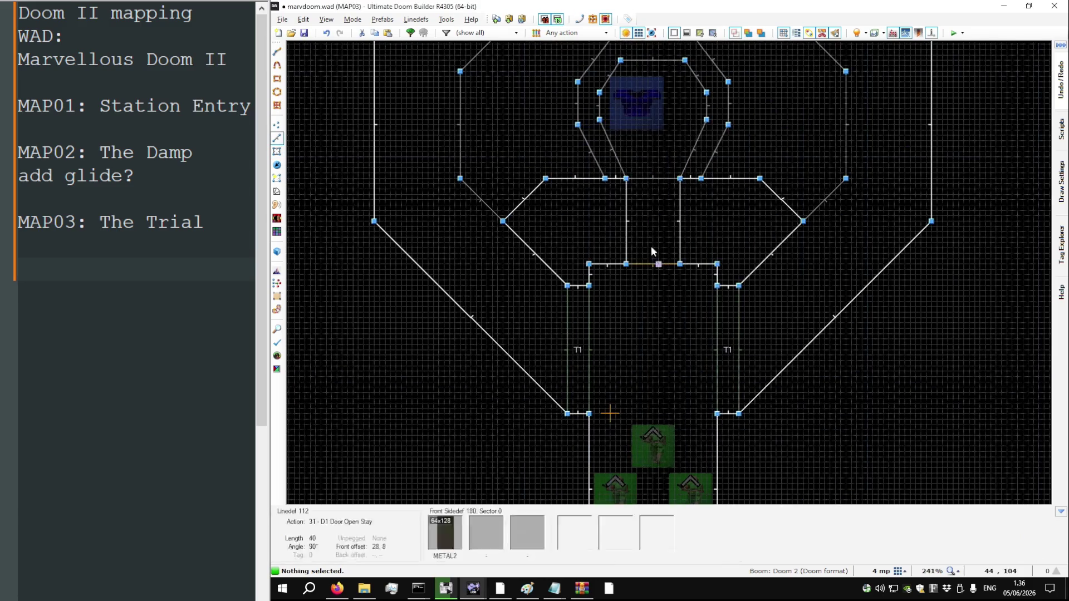
# Review the settings of both alcove side walls together and the alcove's front line
pyautogui.click(621, 217)
pyautogui.click(677, 221)
pyautogui.rightClick(675, 219)
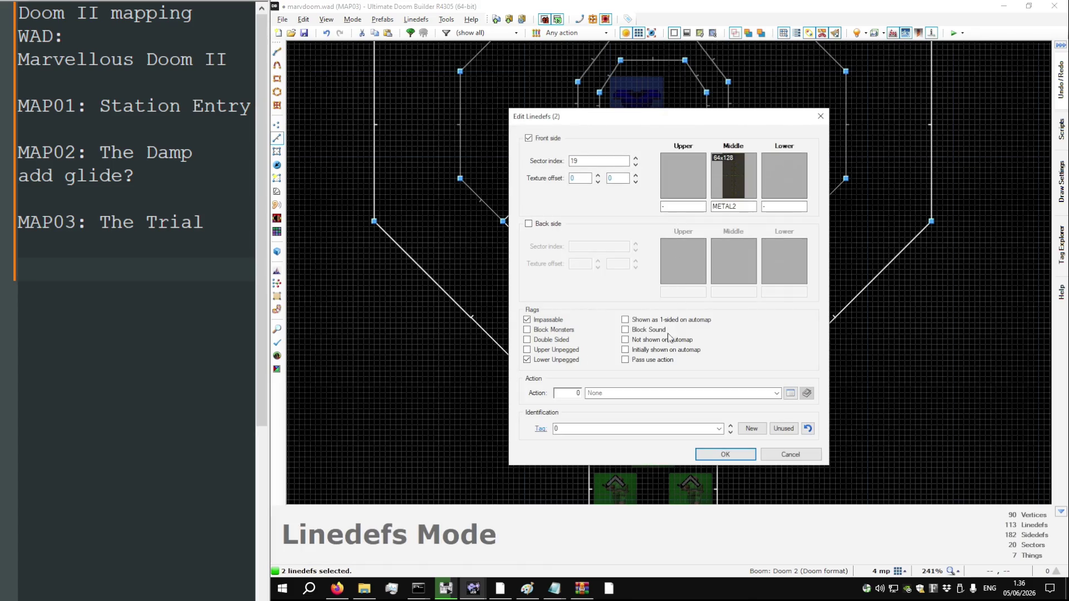
pyautogui.click(724, 454)
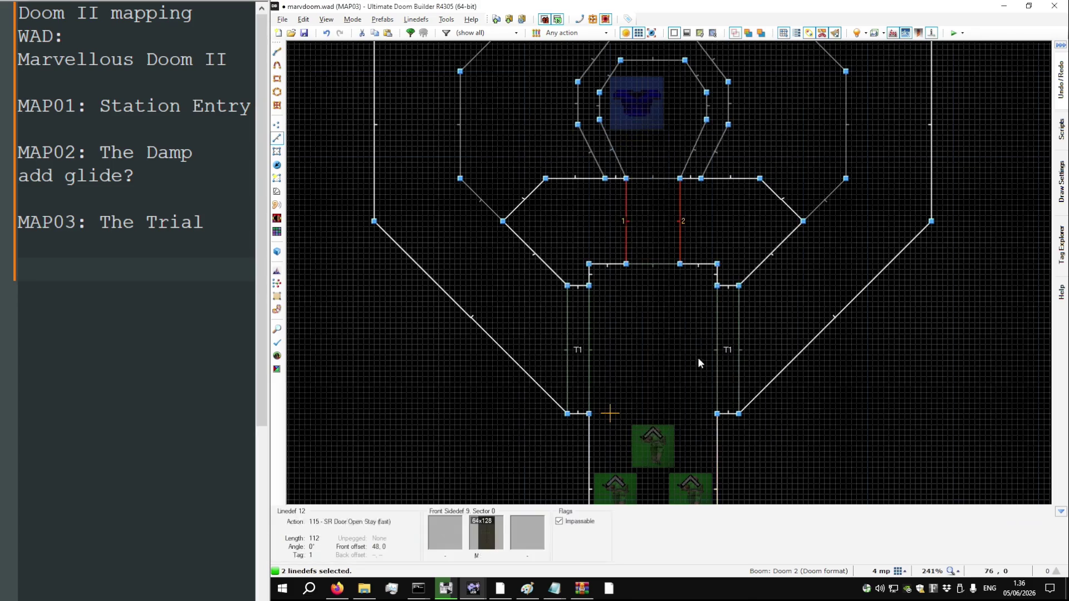
pyautogui.rightClick(654, 173)
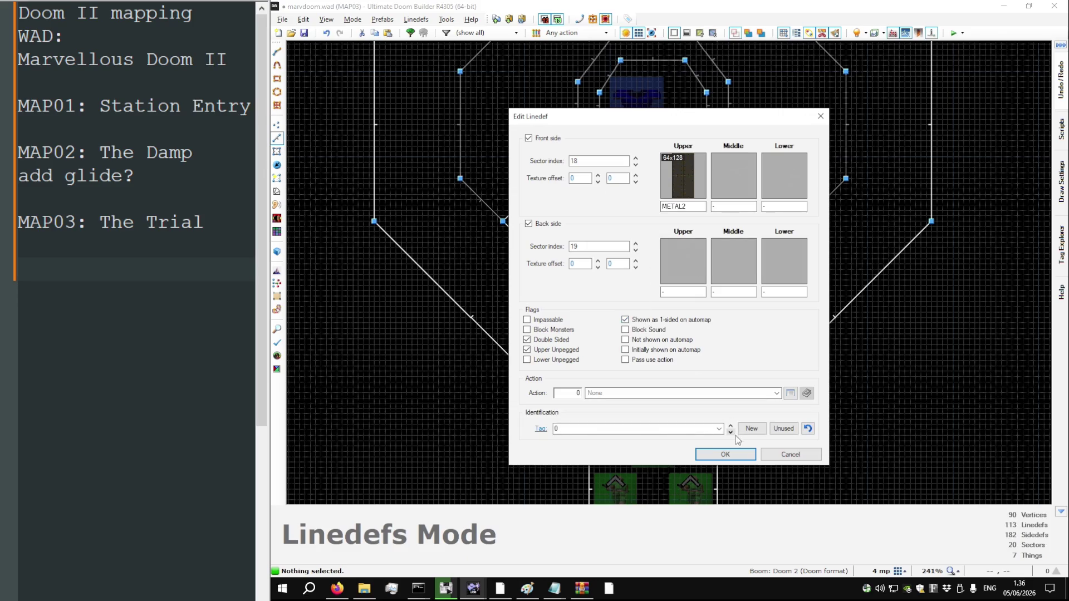
pyautogui.click(726, 455)
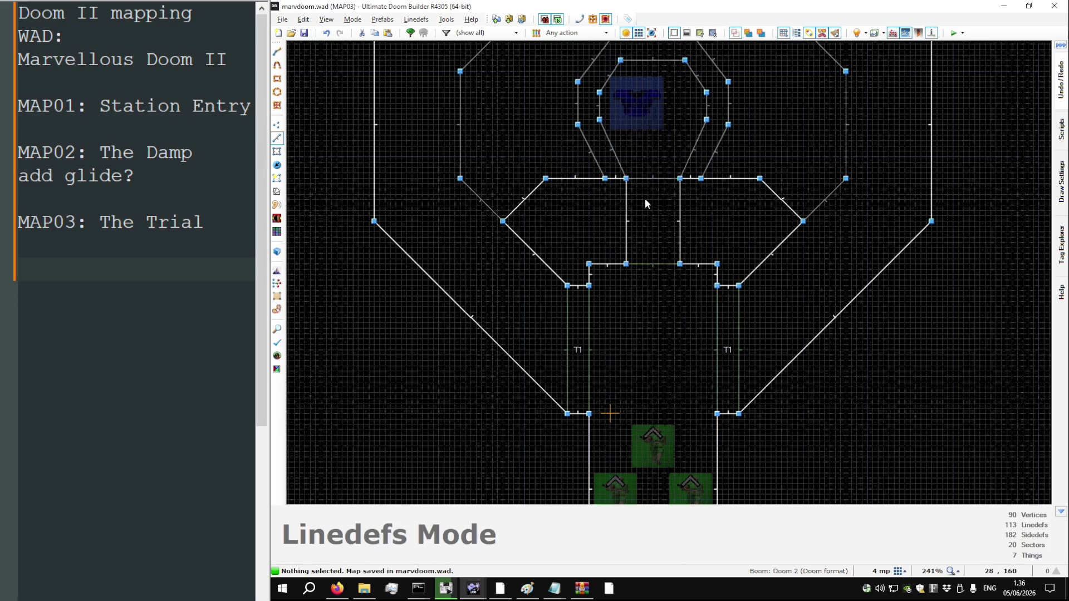
# Return the door ceiling to 0 and view the door from the water room side
pyautogui.press('q')
pyautogui.press('w')
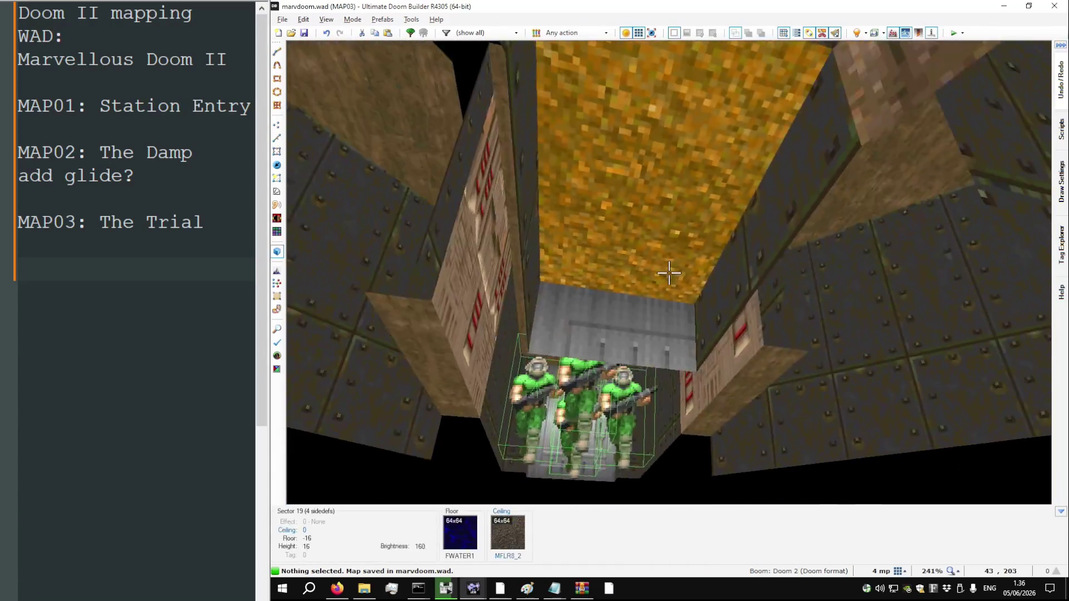
pyautogui.scroll(2, 669, 273)
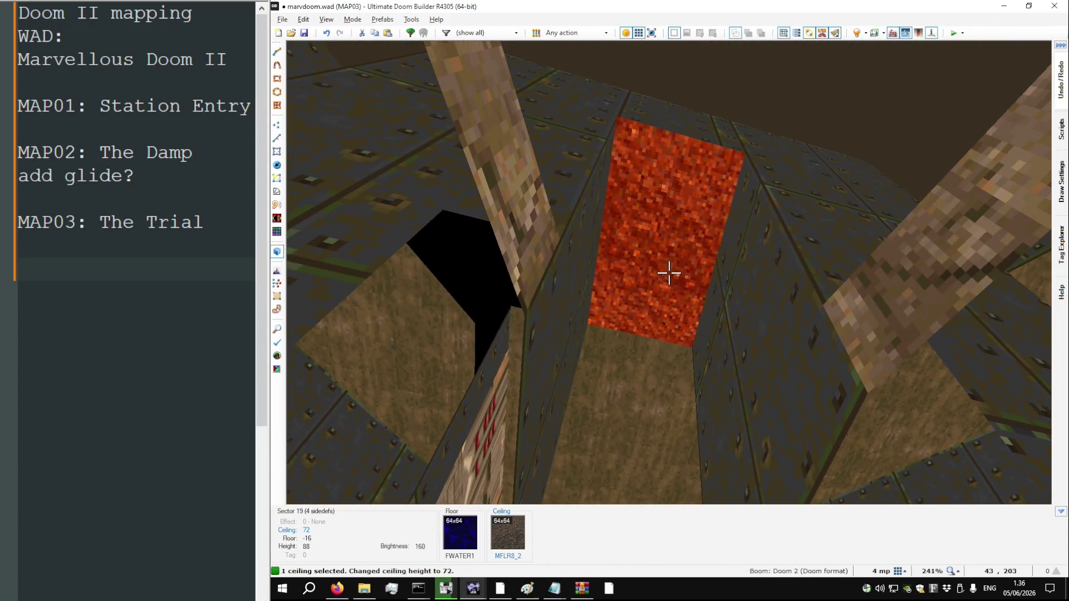
pyautogui.press('w')
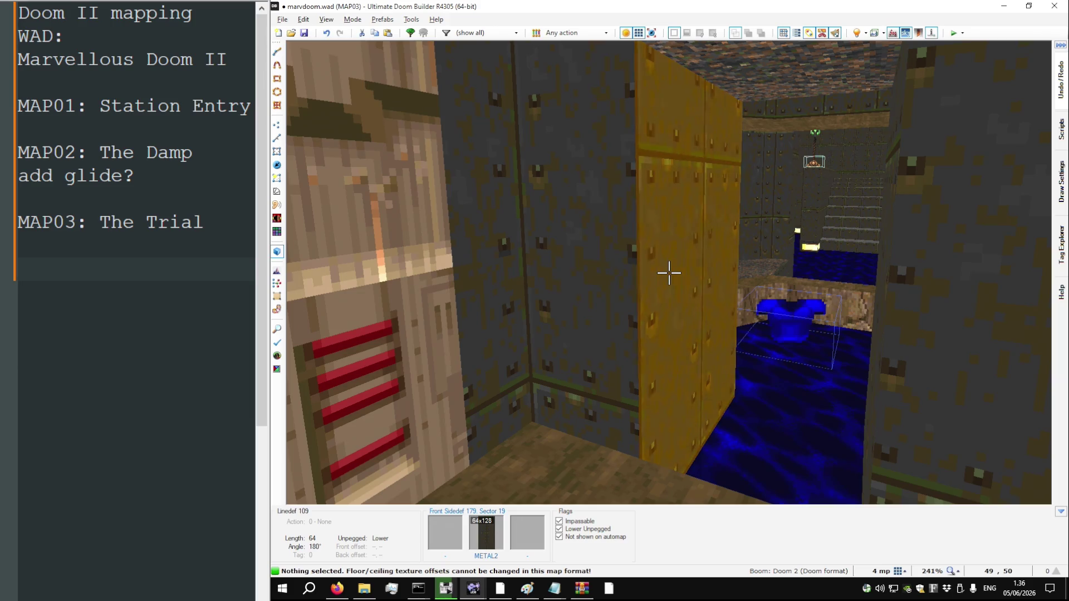
pyautogui.press('w')
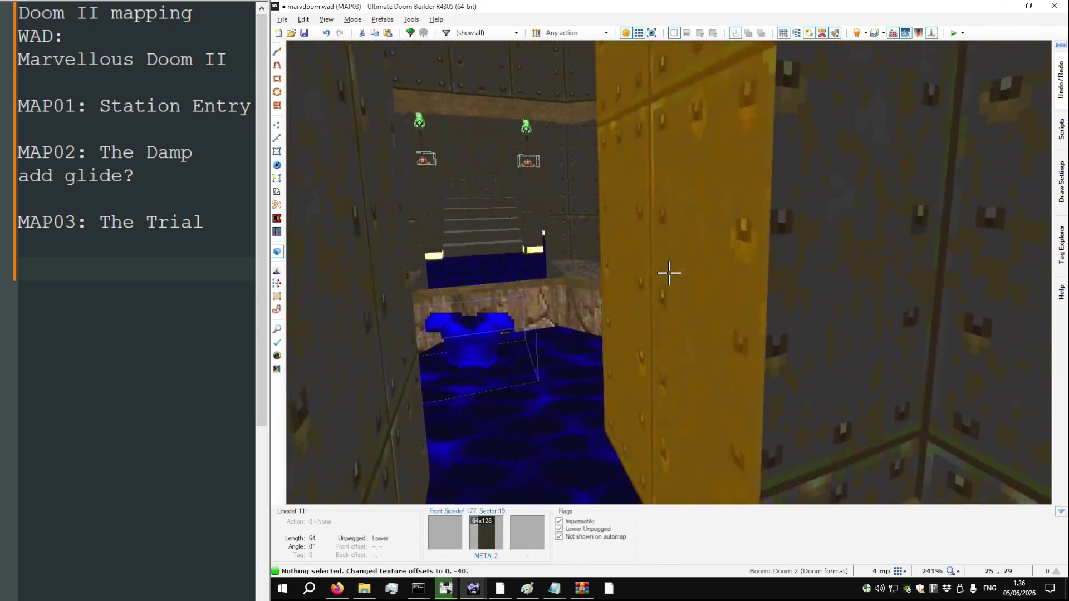
pyautogui.press('s')
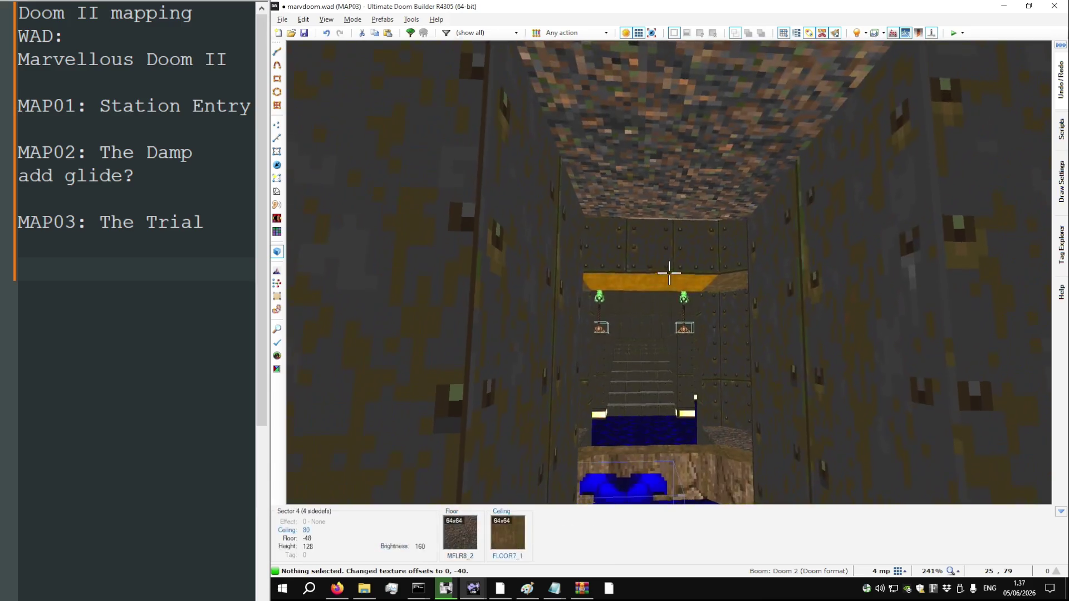
pyautogui.press('w')
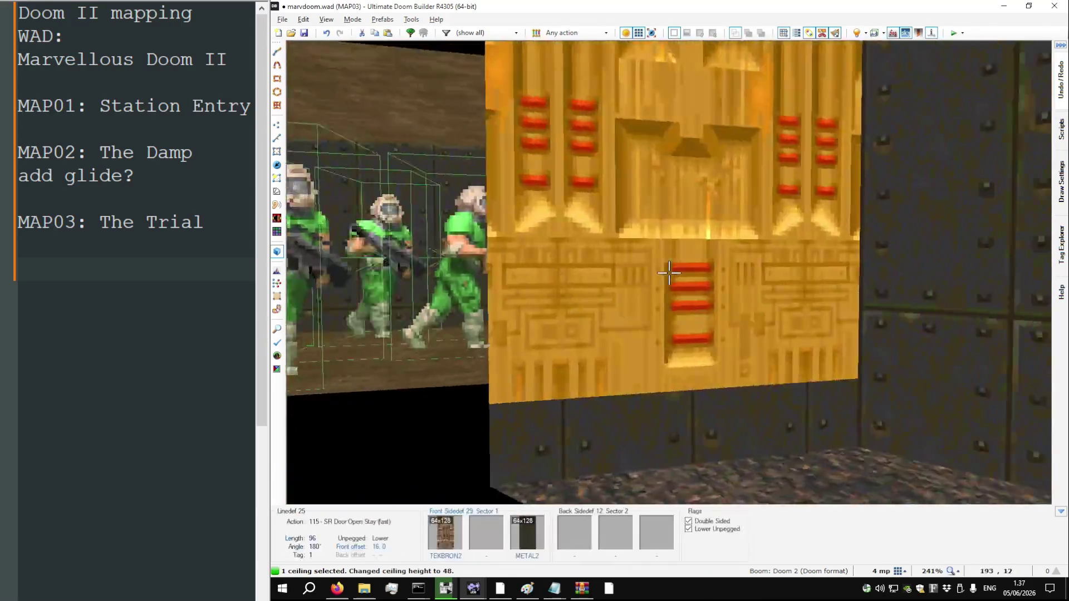
pyautogui.scroll(-5, 668, 273)
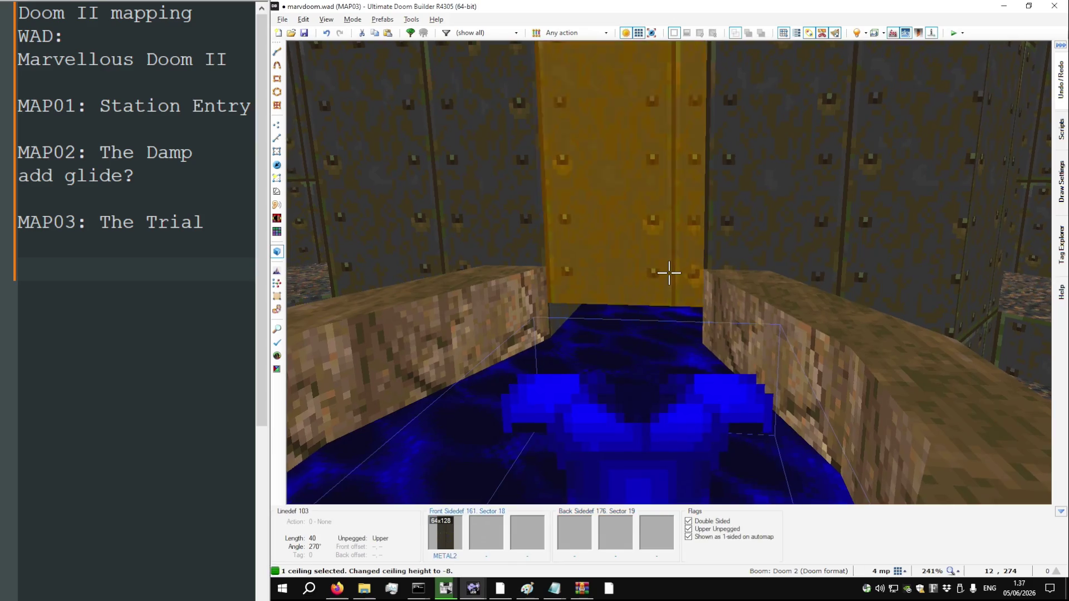
# Copy METAL2 and shift the door's back-side texture offsets to 12, -22
pyautogui.hotkey('ctrl', 'c')
pyautogui.press('w')
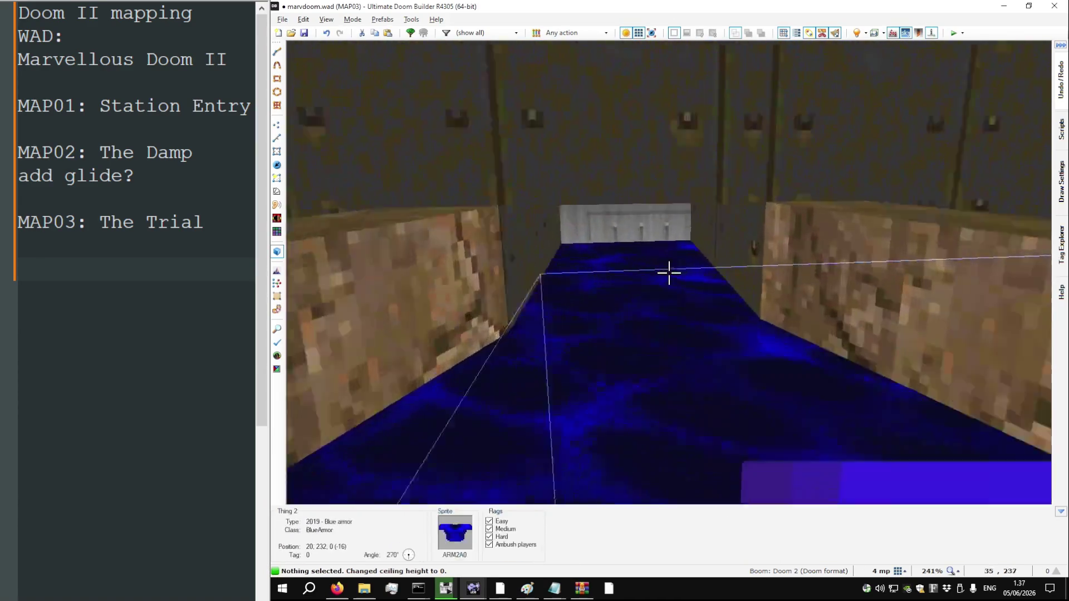
pyautogui.press('Right')
pyautogui.press('Right')
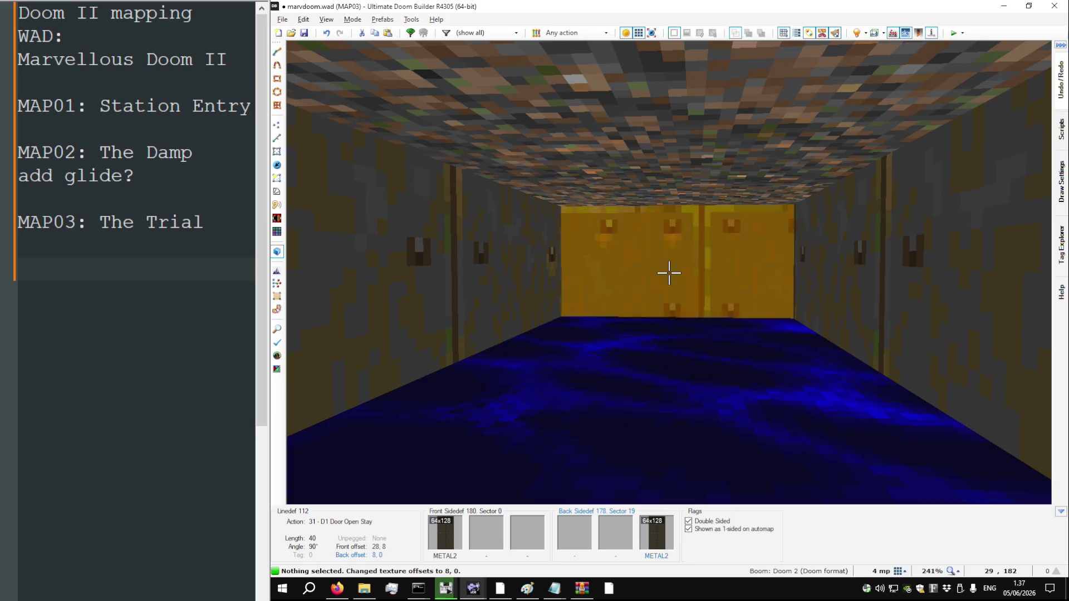
pyautogui.press('Right')
pyautogui.press('Right')
pyautogui.press('Down')
pyautogui.press('Down')
pyautogui.press('Down')
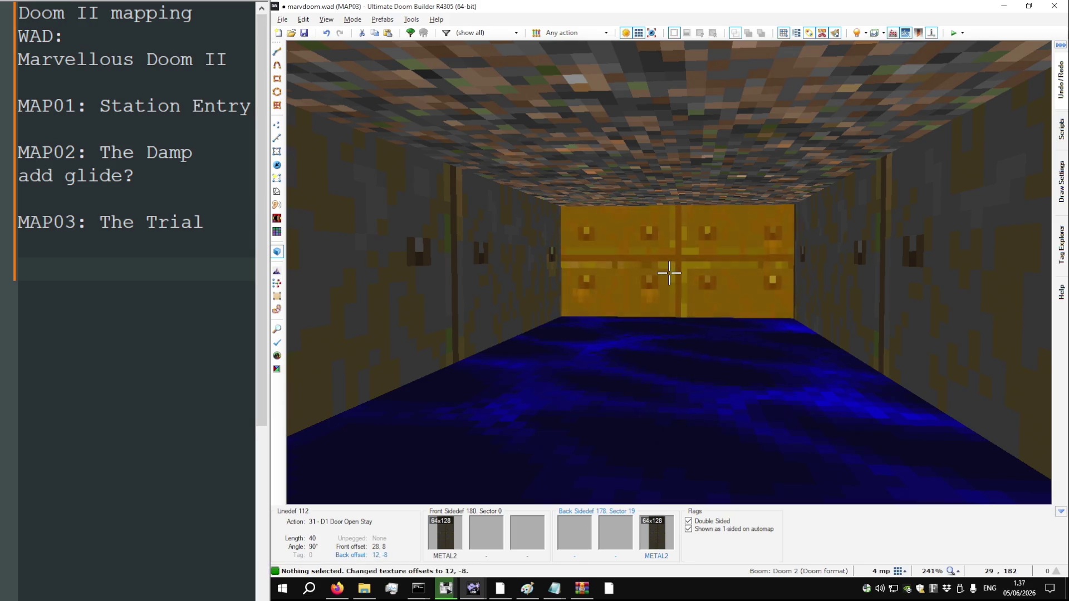
pyautogui.press('Up')
pyautogui.press('Up')
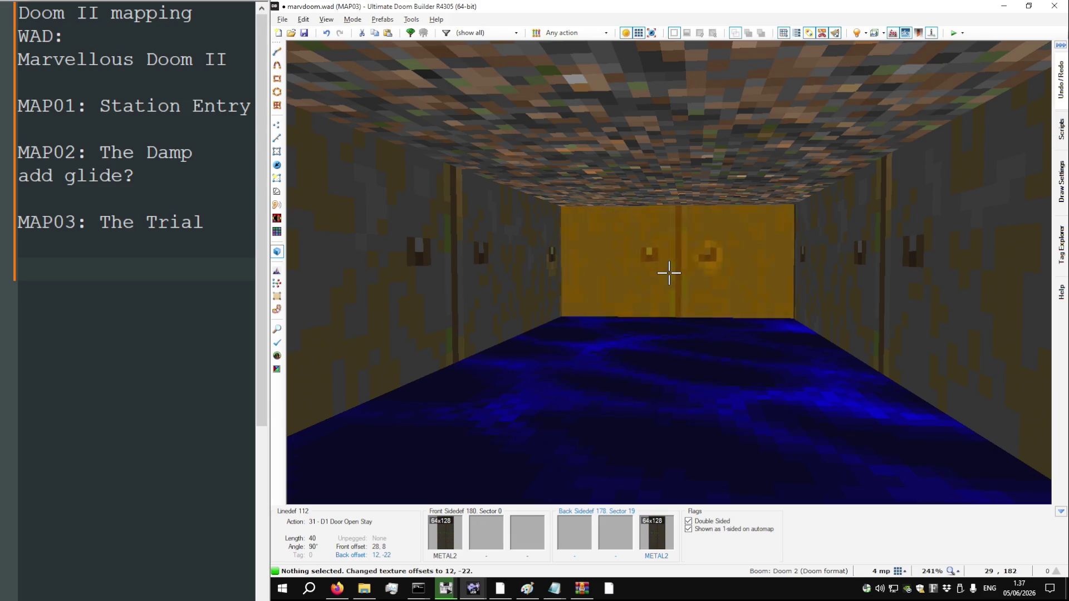
# Inspect the water room ceiling and metal corridor in 3D, then return to 2D
pyautogui.press('w')
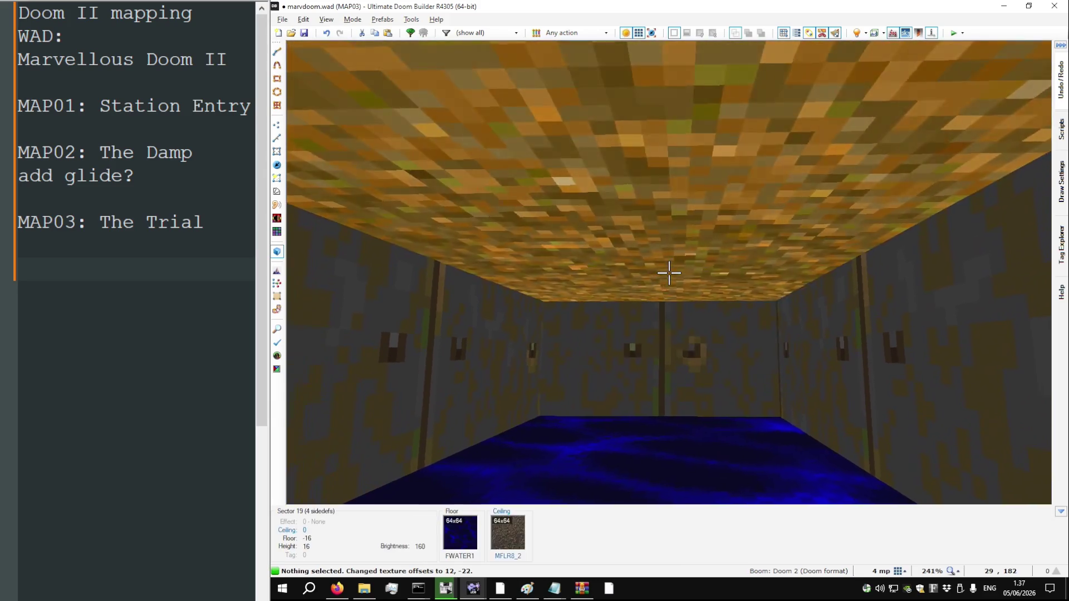
pyautogui.press('w')
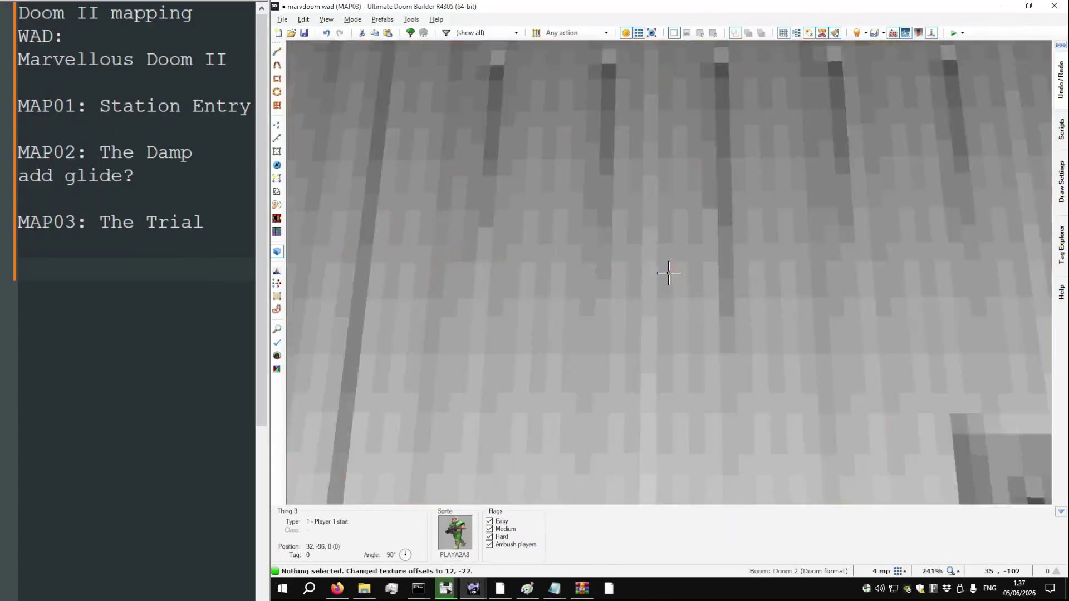
pyautogui.press('q')
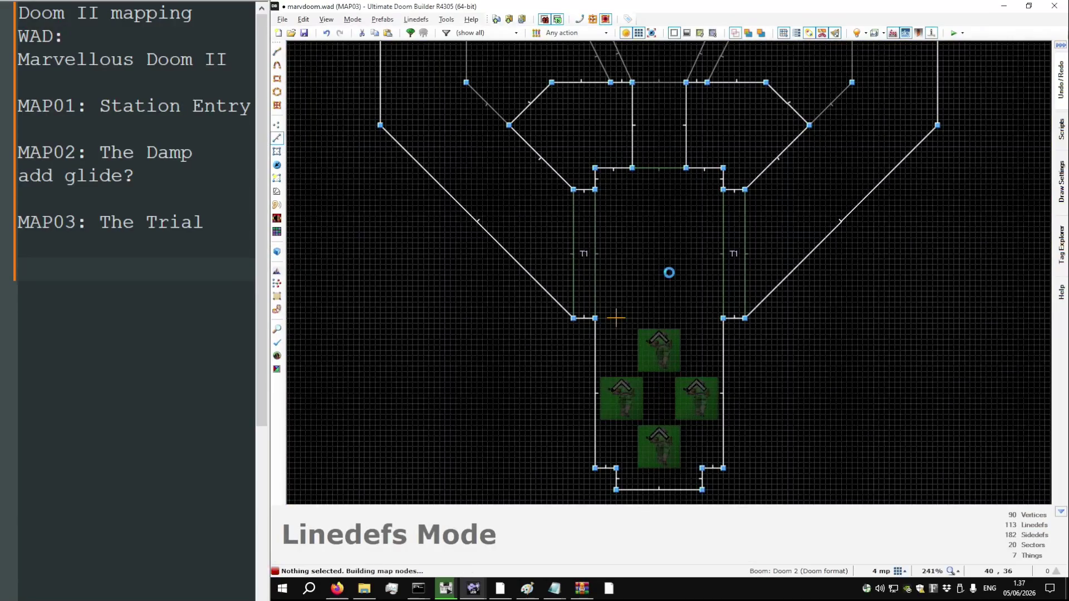
# Test-play MAP03, walk down the starting corridor, and quit back to the editor
pyautogui.press('F9')
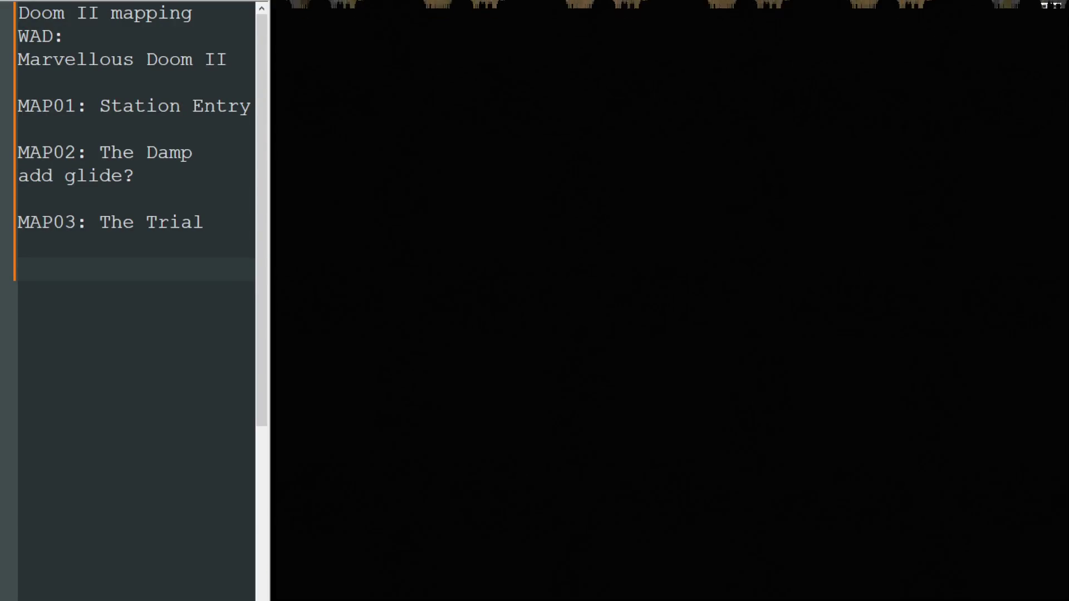
pyautogui.press('Right')
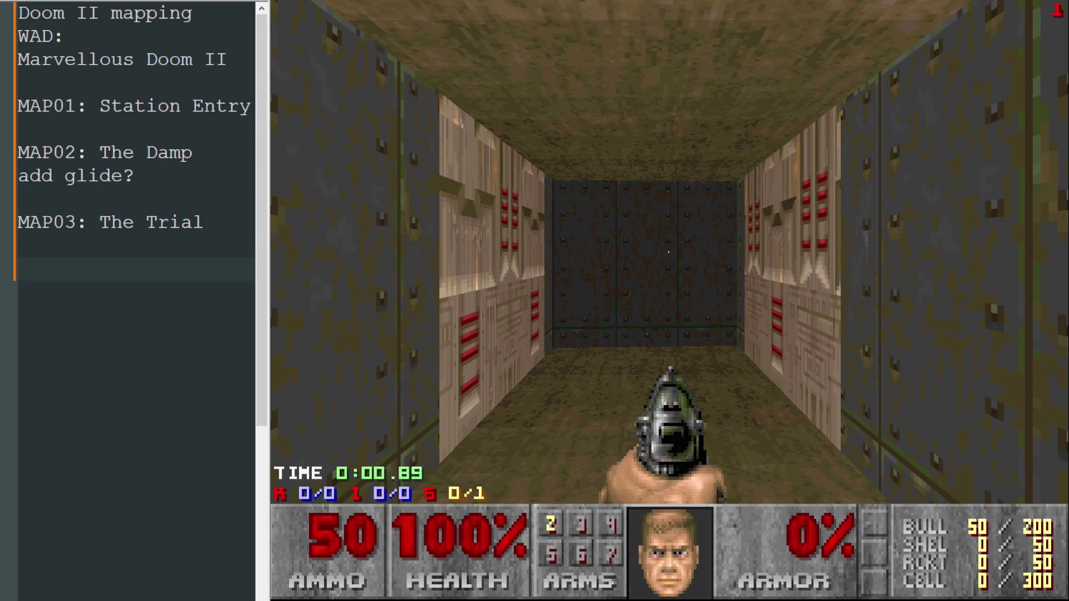
pyautogui.press('Up')
pyautogui.press('Right')
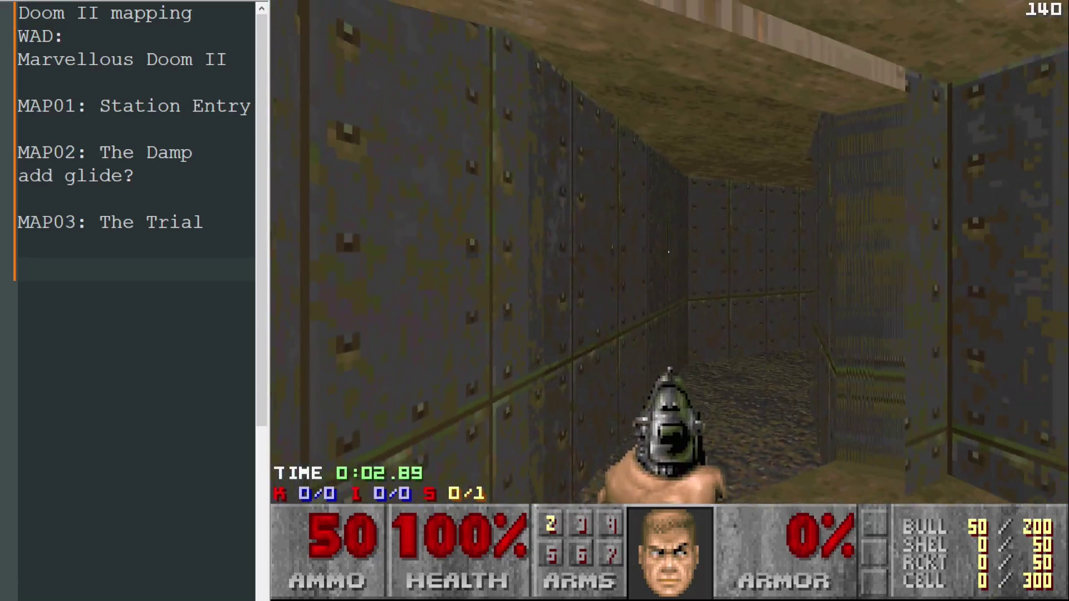
pyautogui.press('Escape')
pyautogui.hotkey('alt', 'F4')
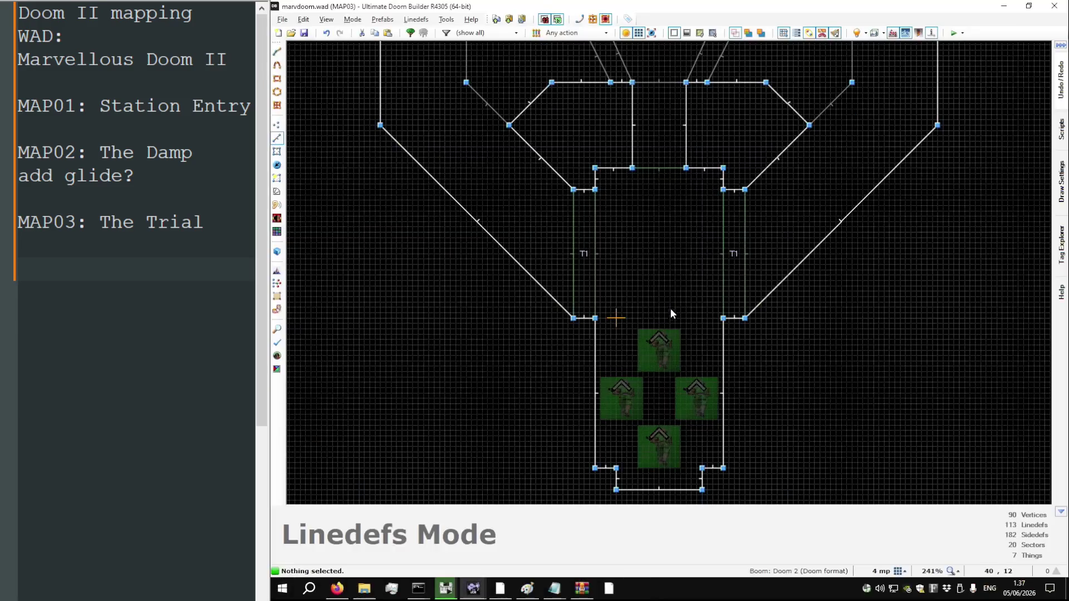
# Put lower-unpegged DOORTRAK textures on the door jambs
pyautogui.press('q')
pyautogui.scroll(-5, 668, 273)
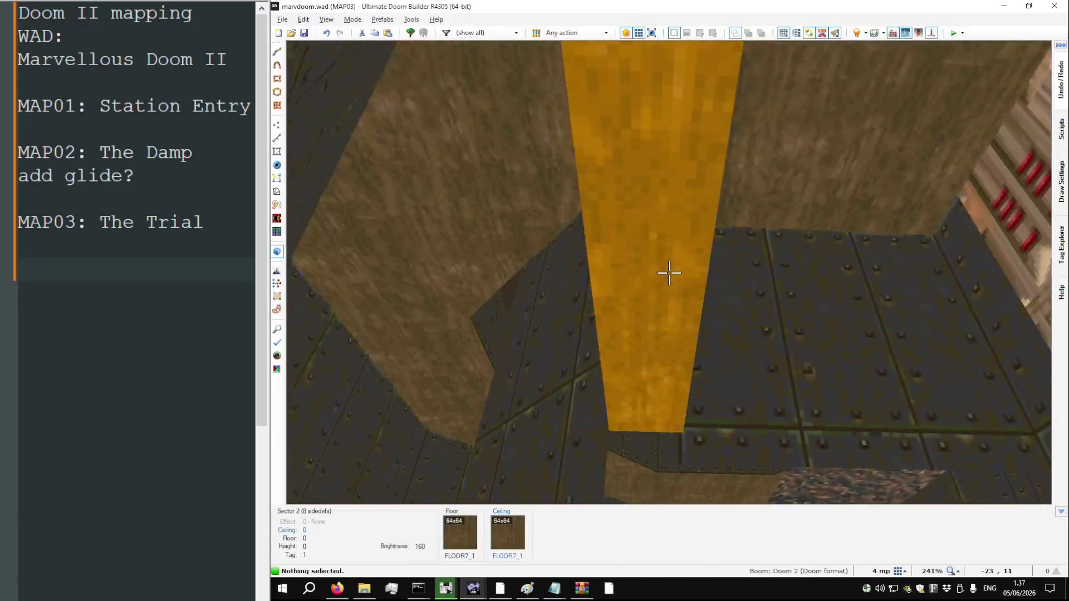
pyautogui.scroll(4, 669, 273)
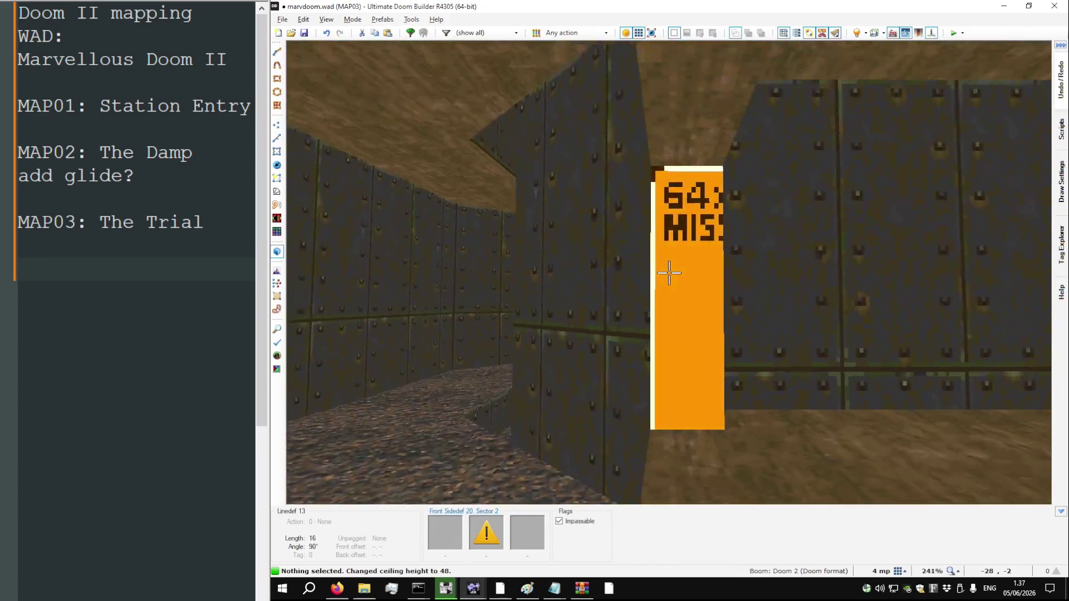
pyautogui.rightClick(668, 272)
pyautogui.write('DOORTRAK')
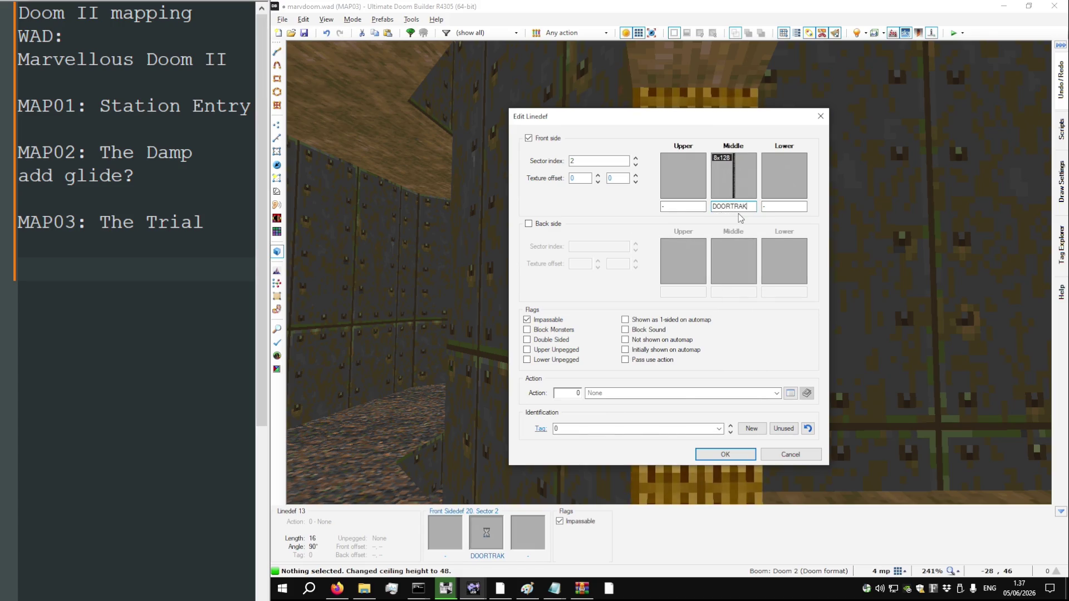
pyautogui.press('Return')
pyautogui.press('l')
pyautogui.hotkey('ctrl', 'c')
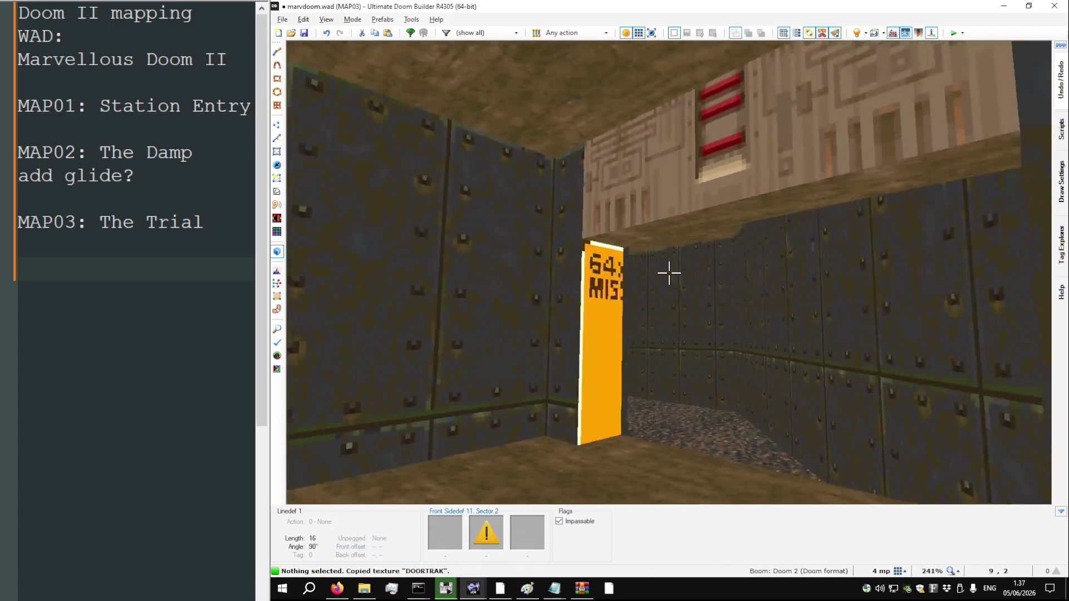
pyautogui.hotkey('ctrl', 'v')
pyautogui.press('l')
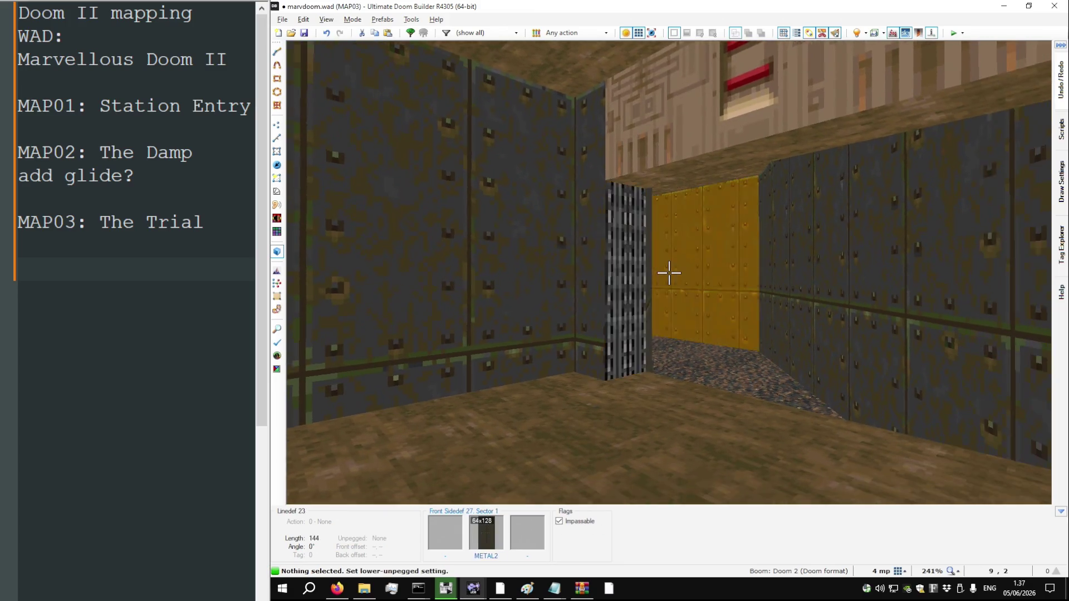
pyautogui.hotkey('ctrl', 'v')
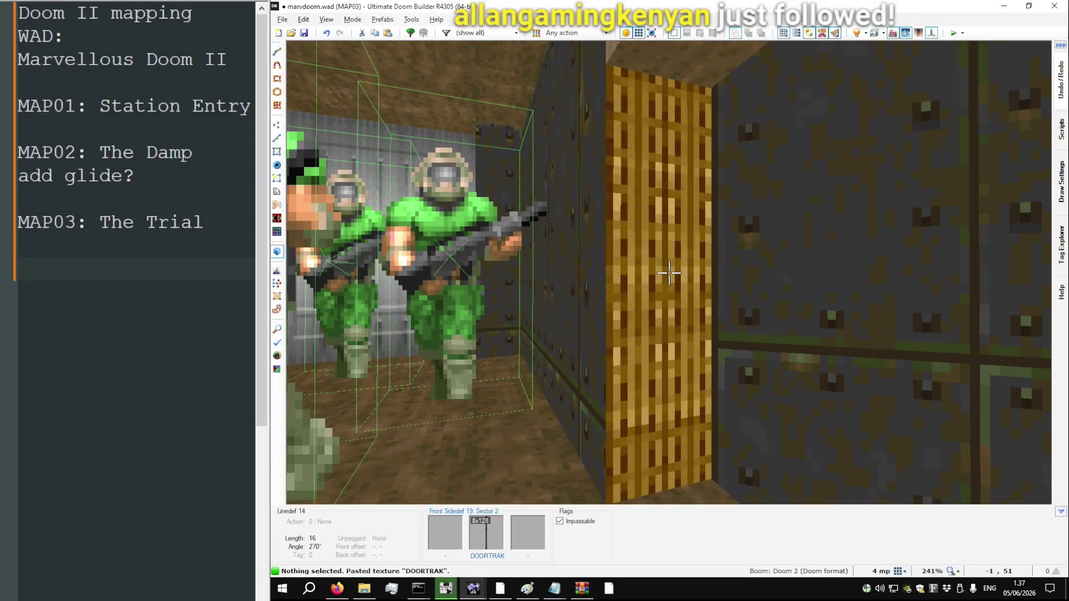
pyautogui.press('l')
# Drop the door sector's ceiling to 0 so the door starts closed
pyautogui.press('s')
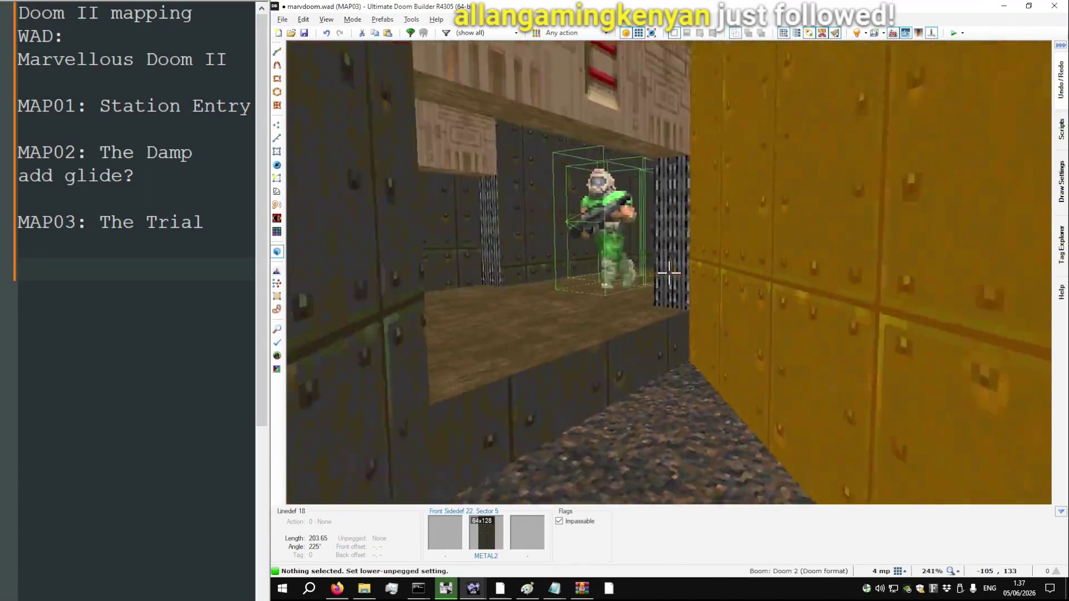
pyautogui.press('w')
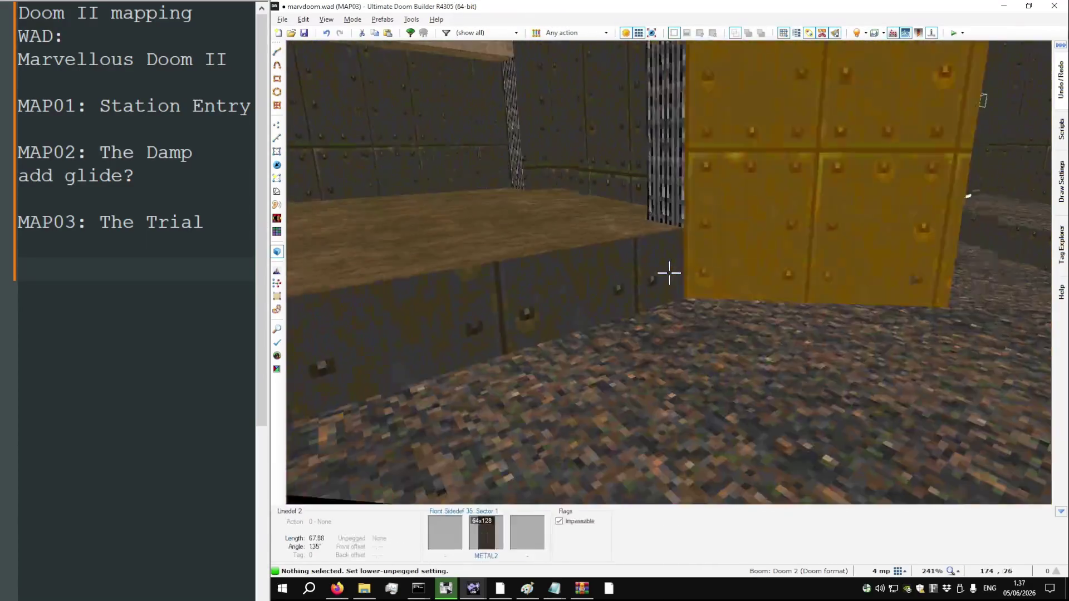
pyautogui.scroll(5, 668, 273)
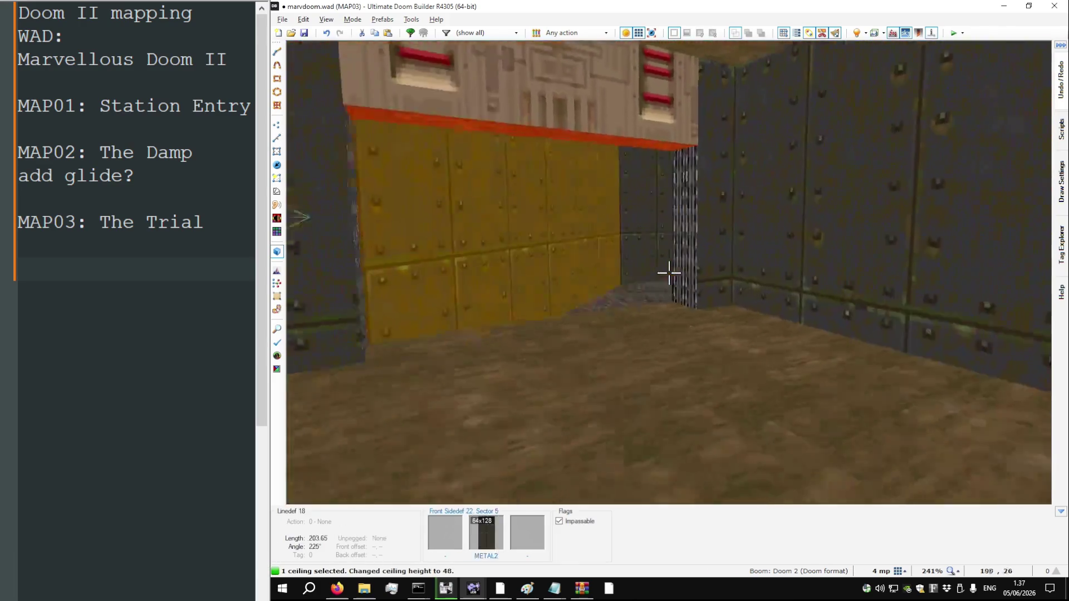
pyautogui.scroll(1, 669, 273)
pyautogui.scroll(-3, 669, 273)
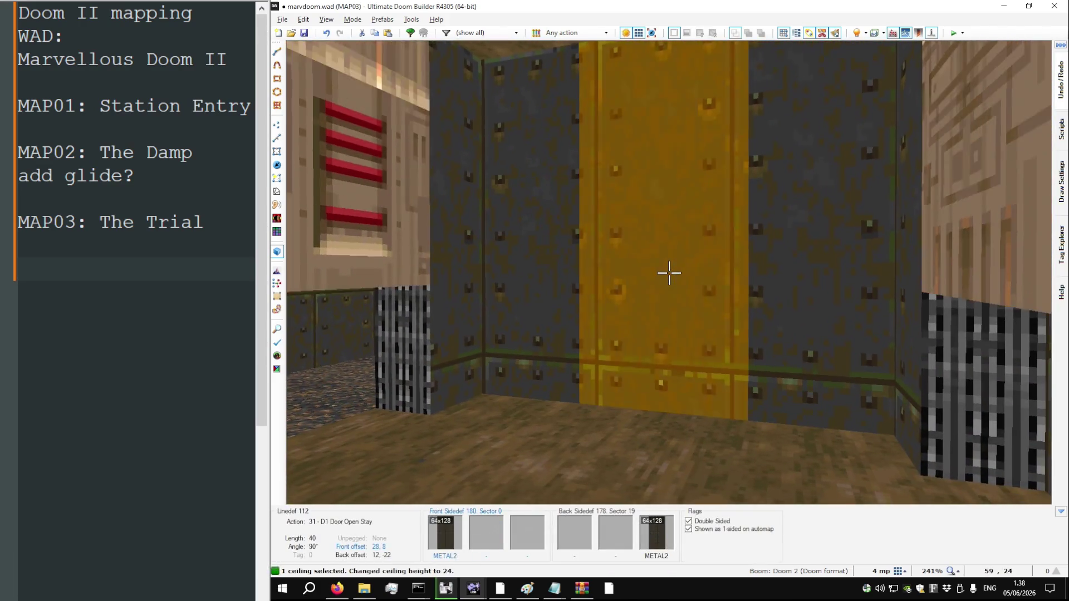
pyautogui.press('Escape')
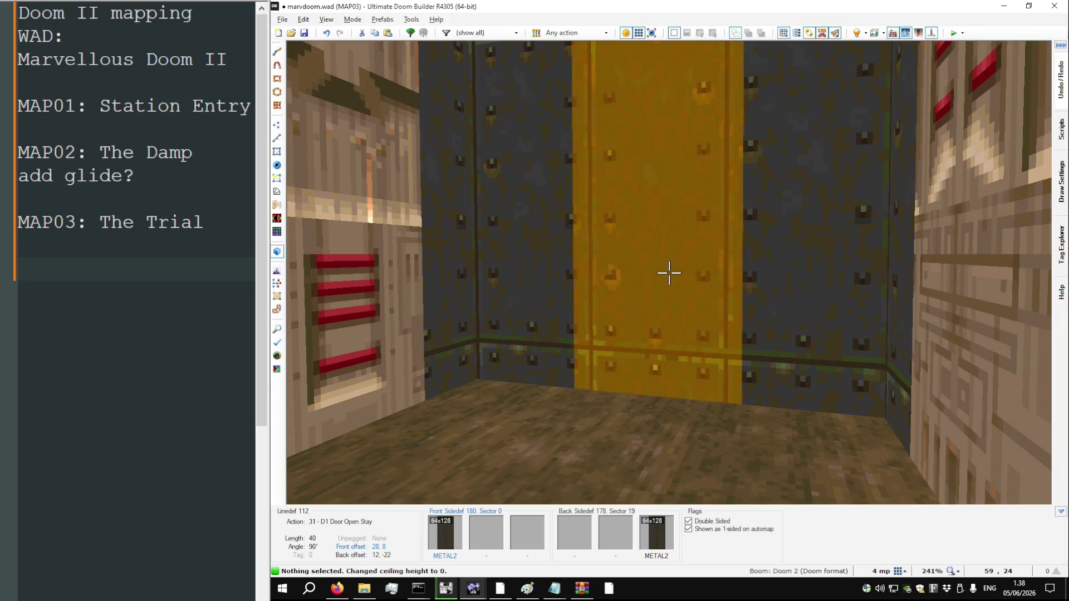
pyautogui.scroll(1, 668, 272)
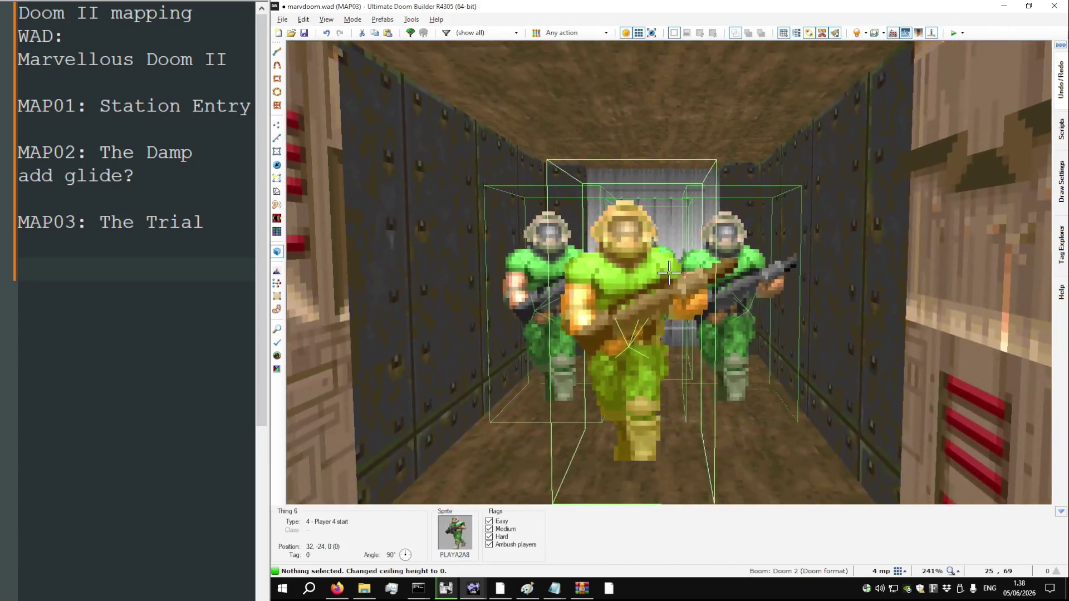
pyautogui.press('w')
# Test-play the map, walk up to the door, then quit back to the editor
pyautogui.press('F9')
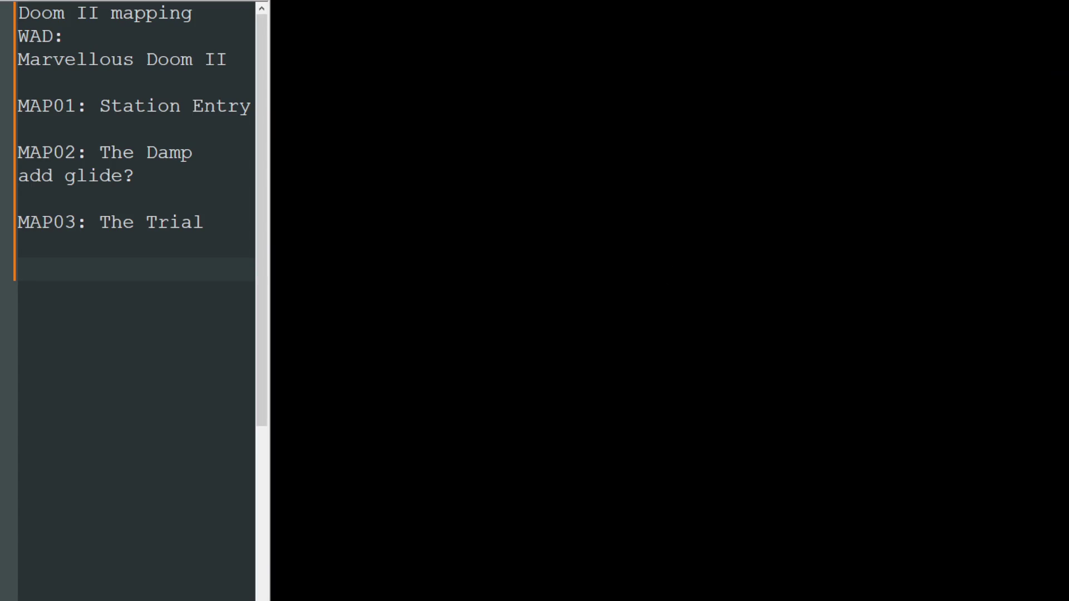
pyautogui.click(668, 252)
pyautogui.press('w')
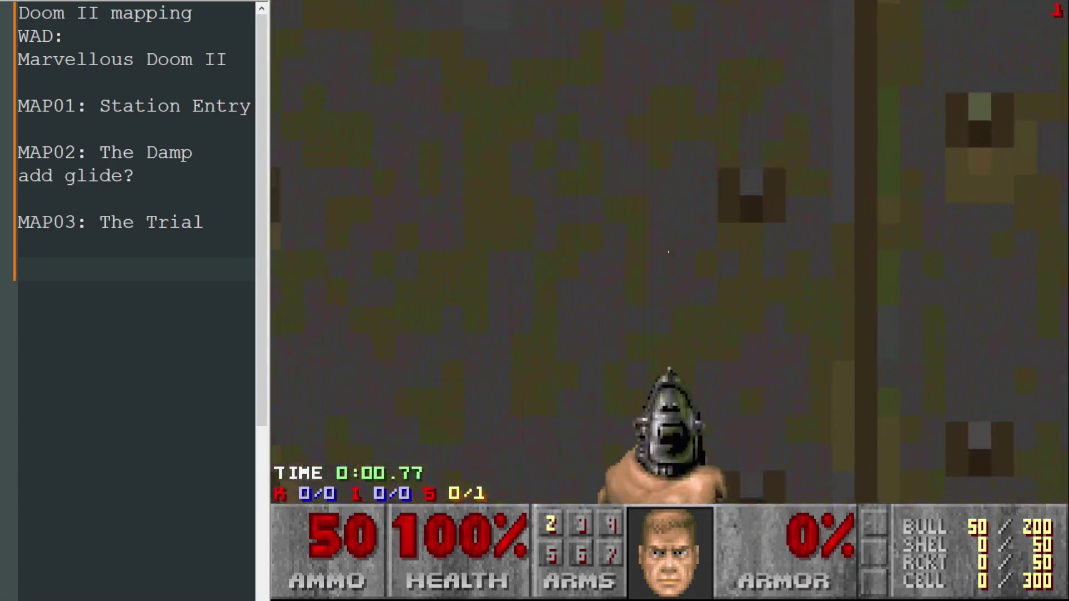
pyautogui.press('s')
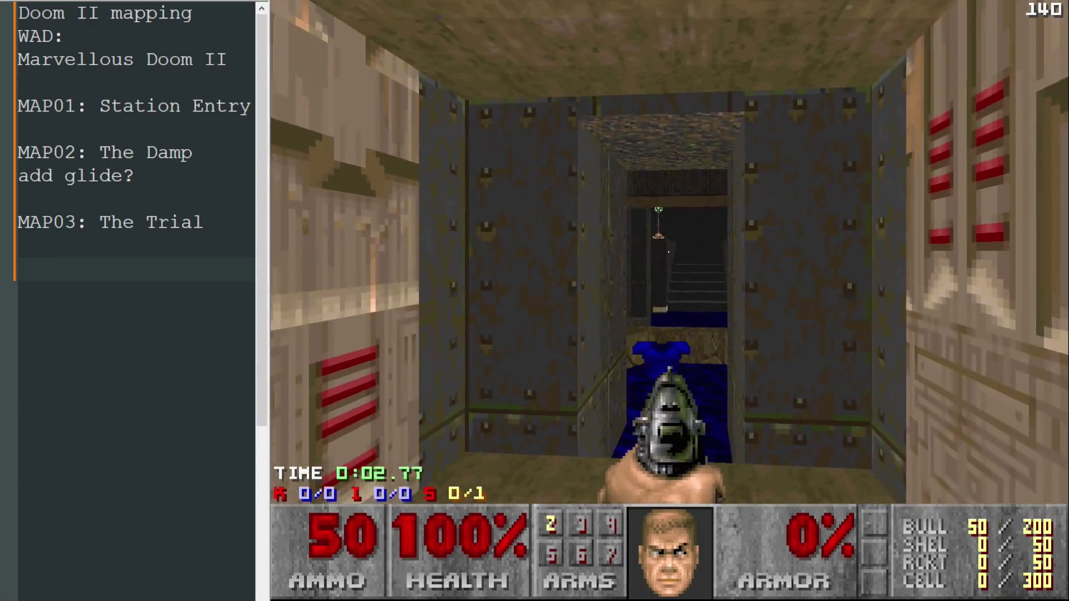
pyautogui.press('Escape')
pyautogui.hotkey('alt', 'F4')
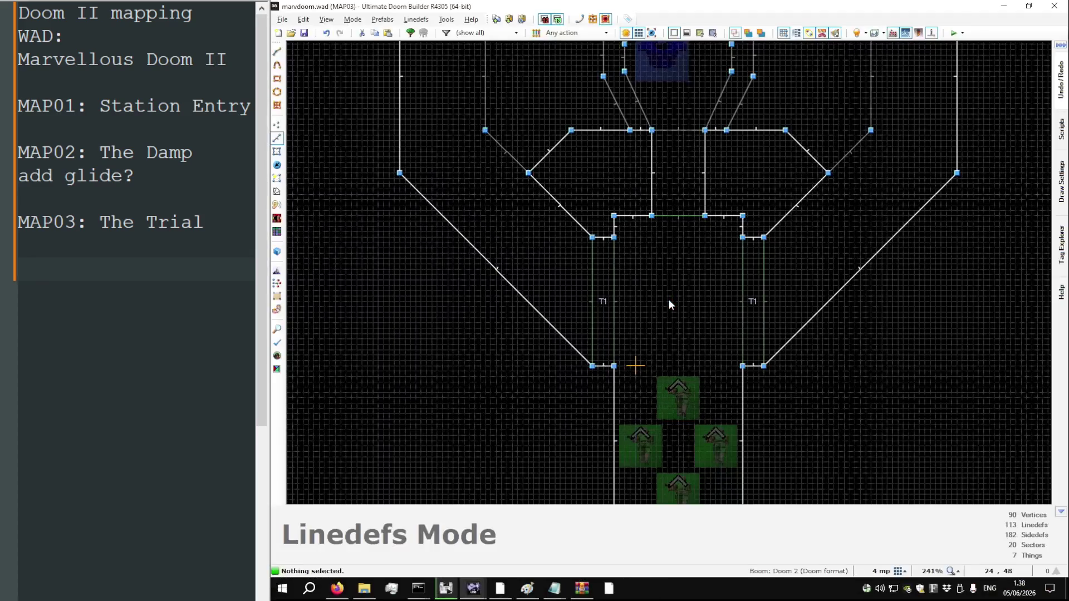
# Inspect the METAL2 door wall in 3D and check the vertices in 2D
pyautogui.press('q')
pyautogui.press('w')
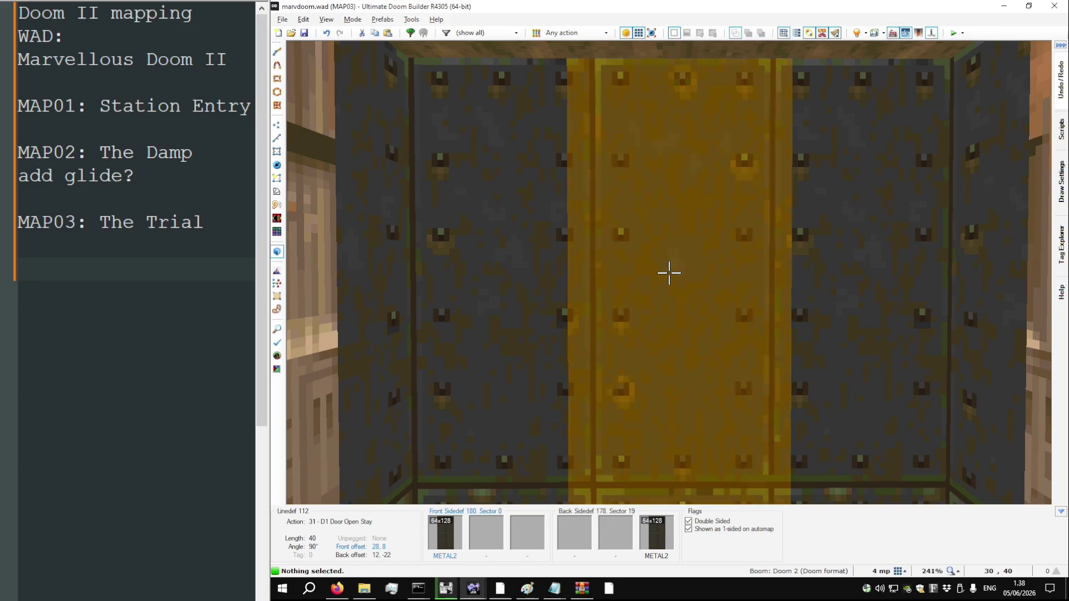
pyautogui.press('q')
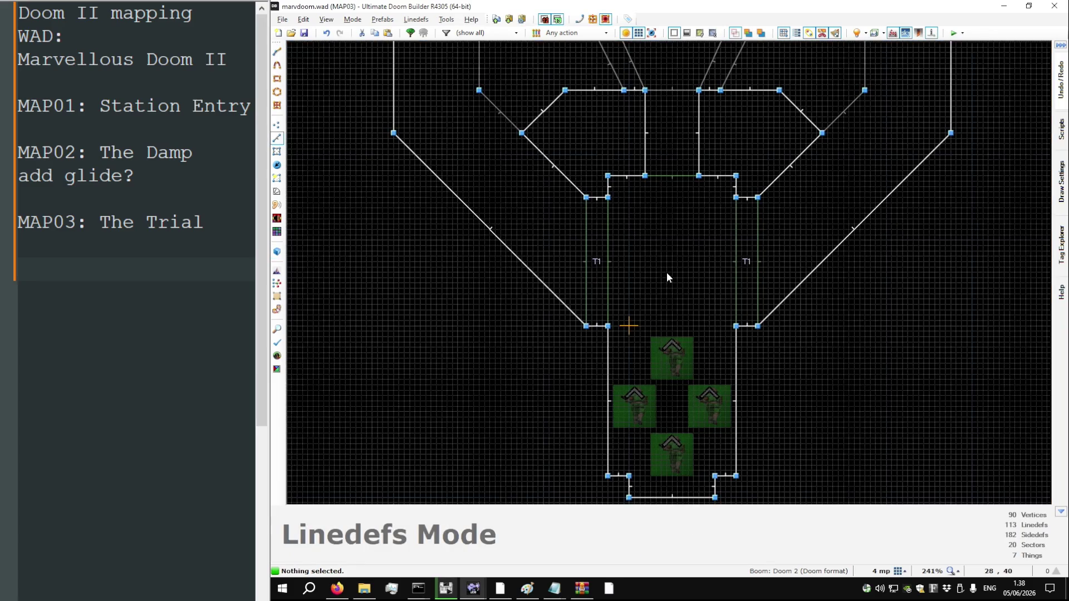
pyautogui.press('v')
pyautogui.scroll(15, 674, 175)
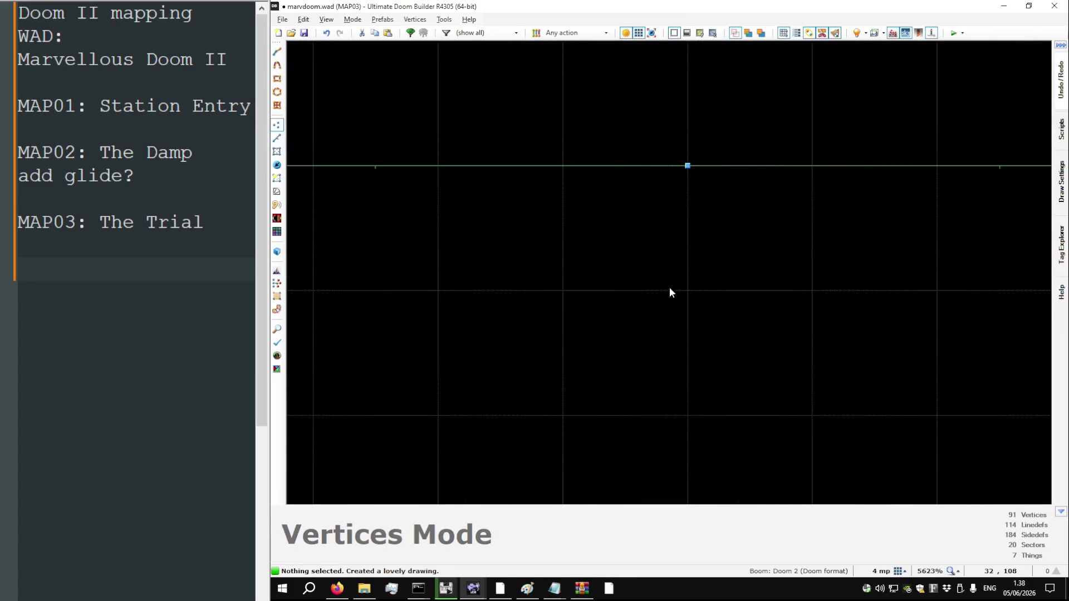
pyautogui.press('q')
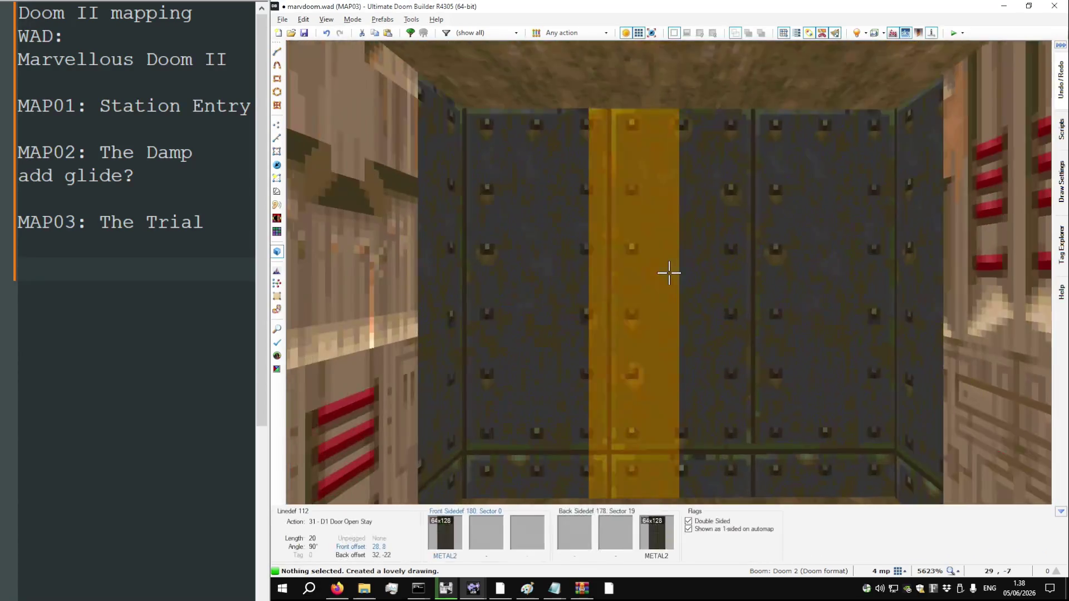
# Nudge the METAL2 texture offsets on linedefs 17 and 110, leaving the wall at 2,0
pyautogui.press('Left')
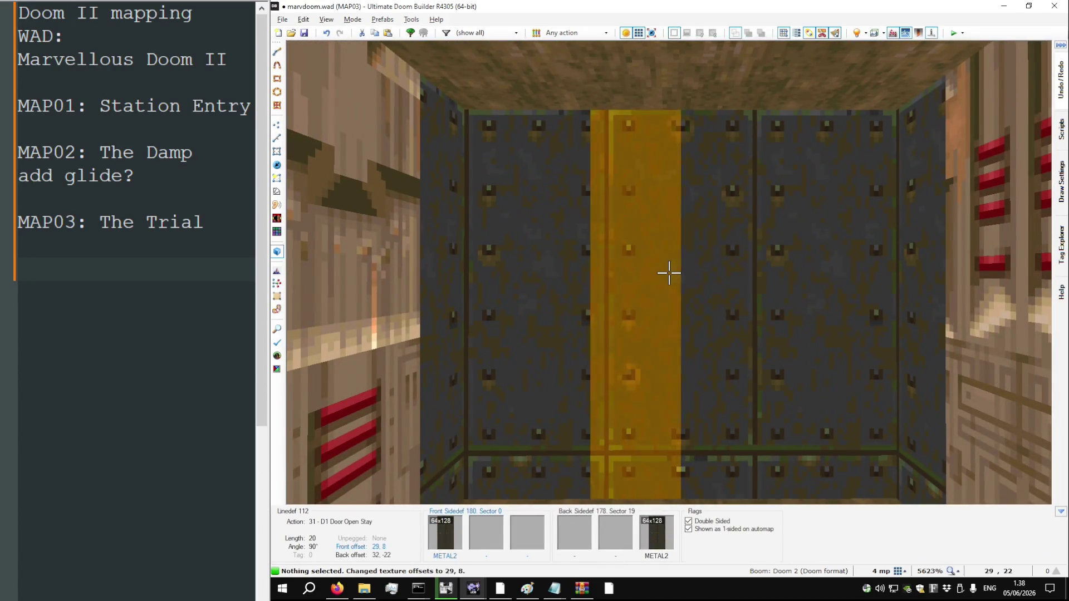
pyautogui.press('Left')
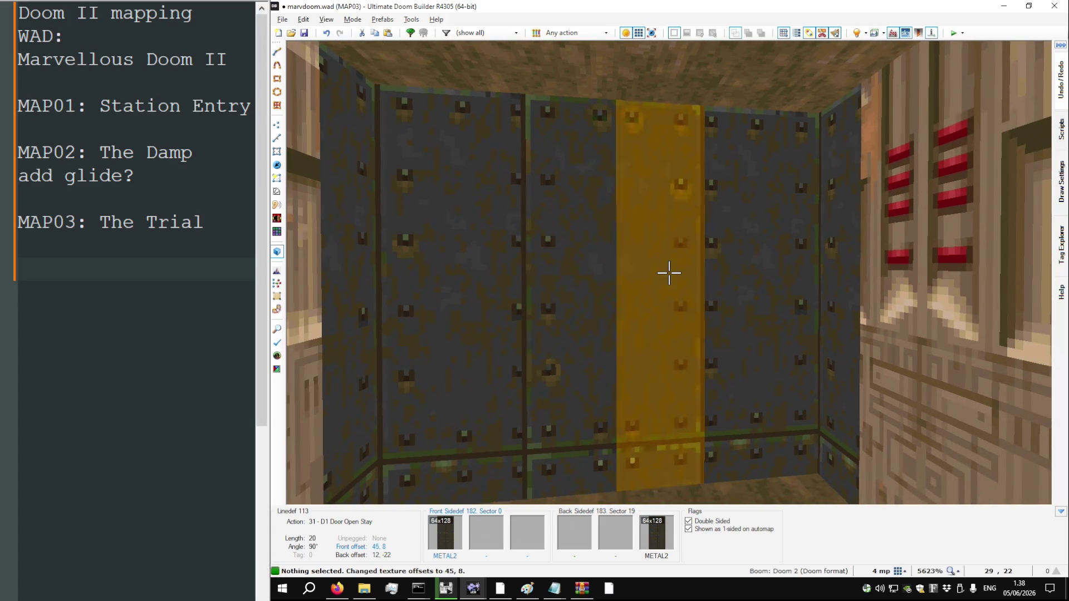
pyautogui.press('Left')
pyautogui.press('Left')
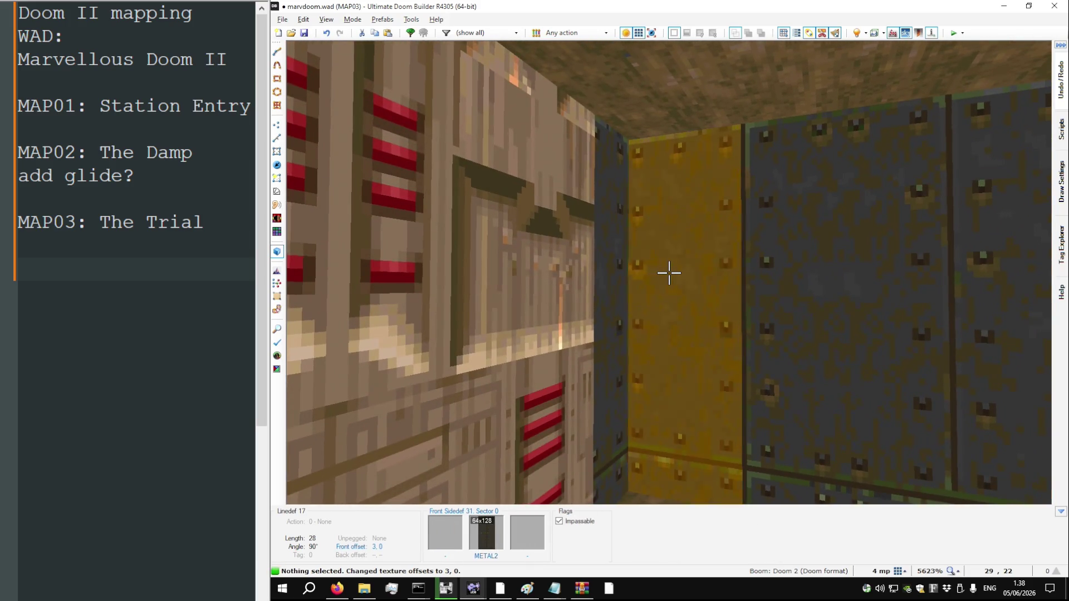
pyautogui.press('Left')
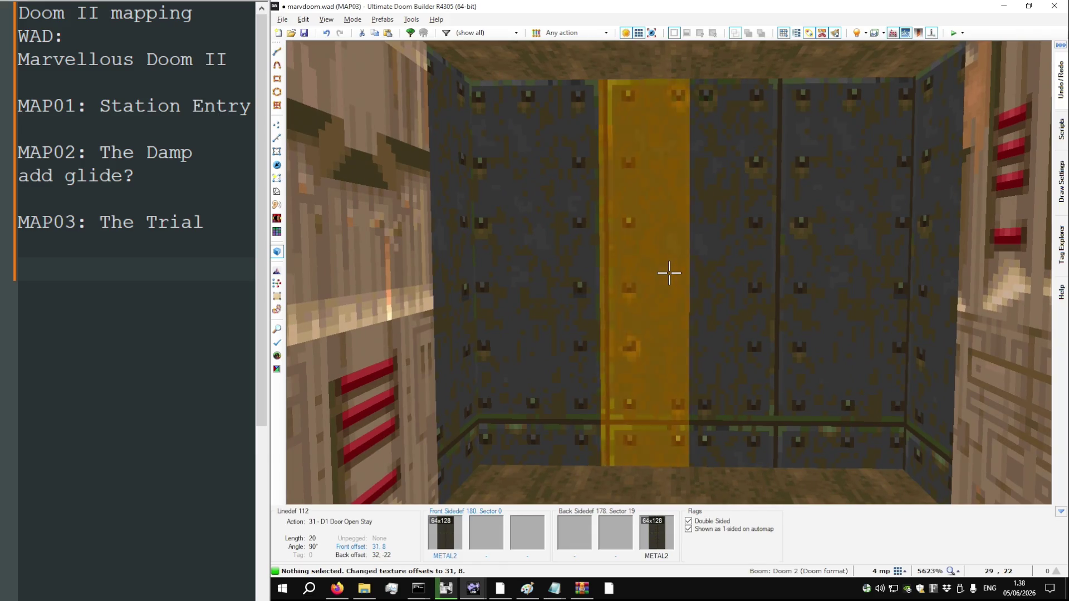
pyautogui.press('Right')
pyautogui.press('Right')
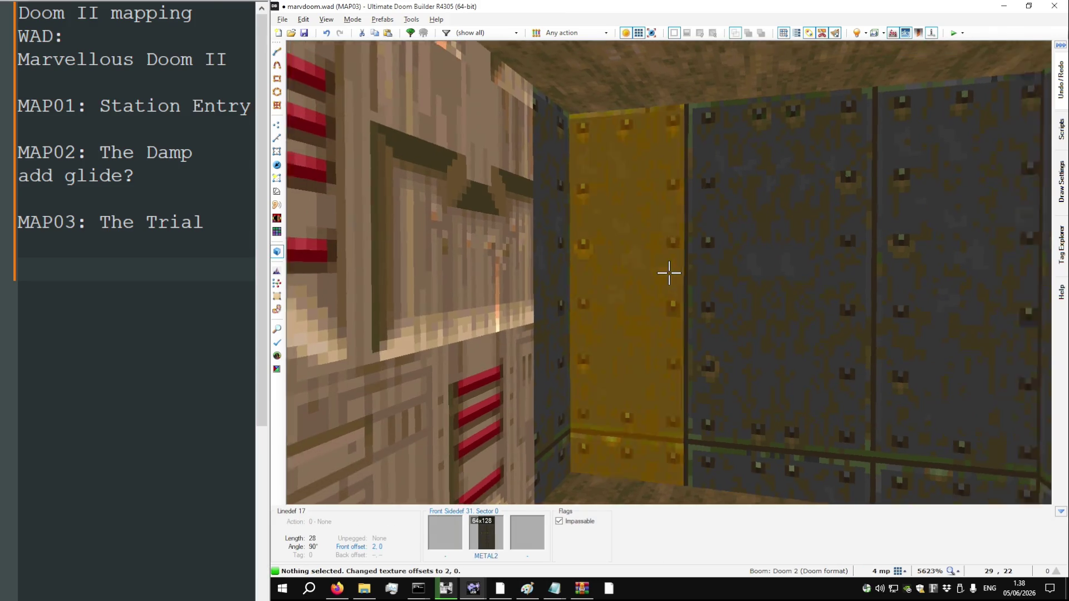
pyautogui.press('Right')
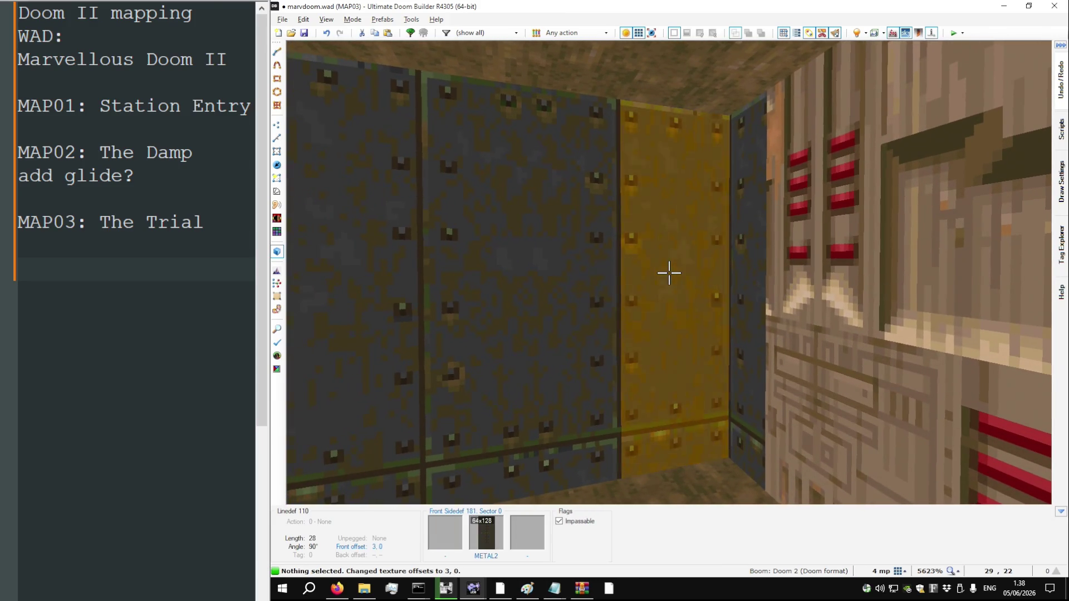
pyautogui.press('Left')
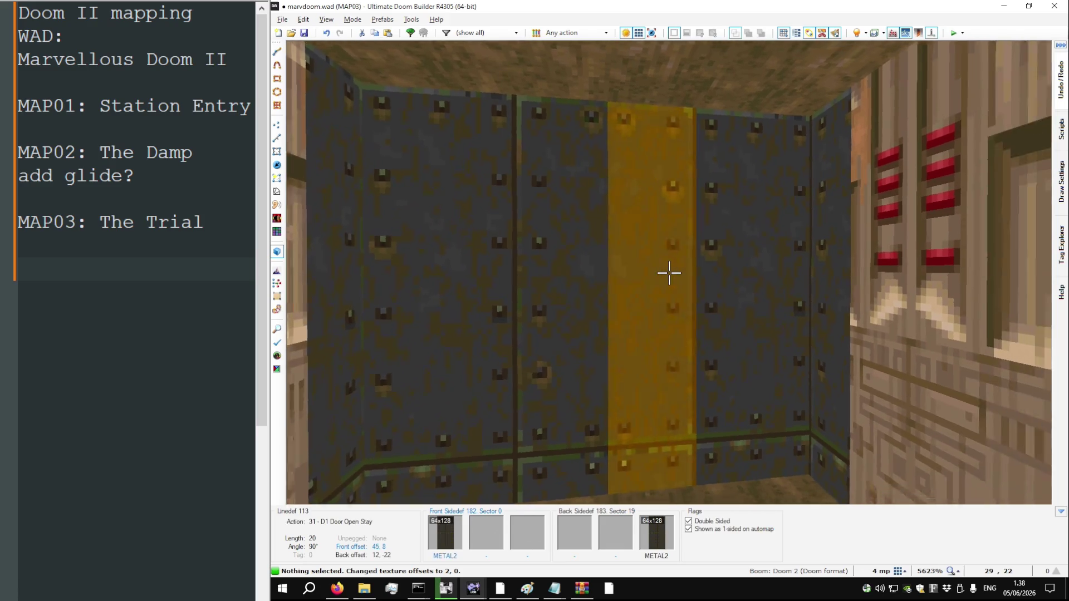
pyautogui.press('w')
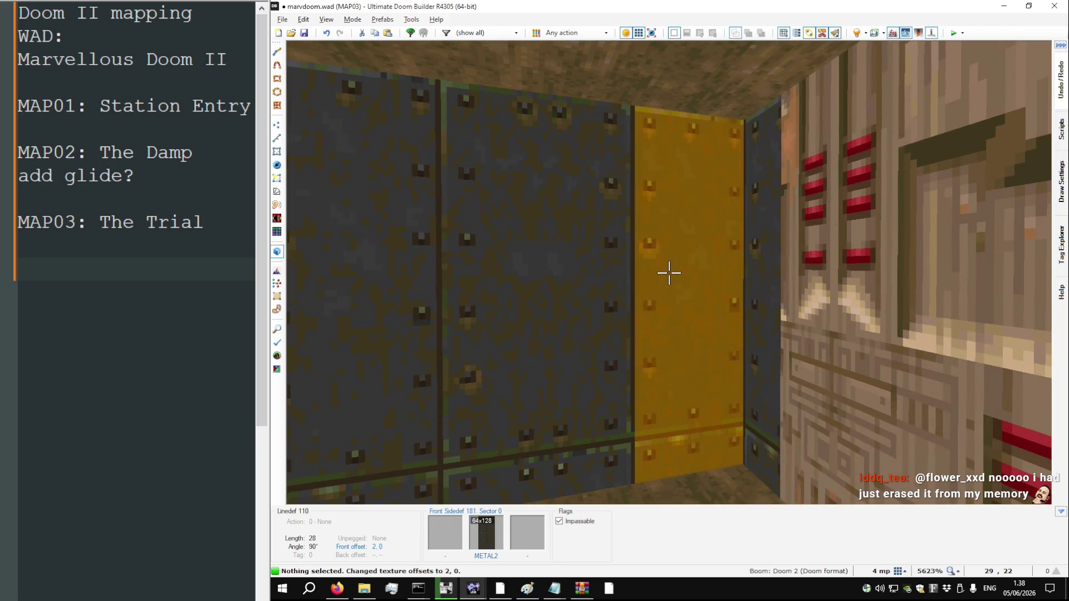
pyautogui.press('Left')
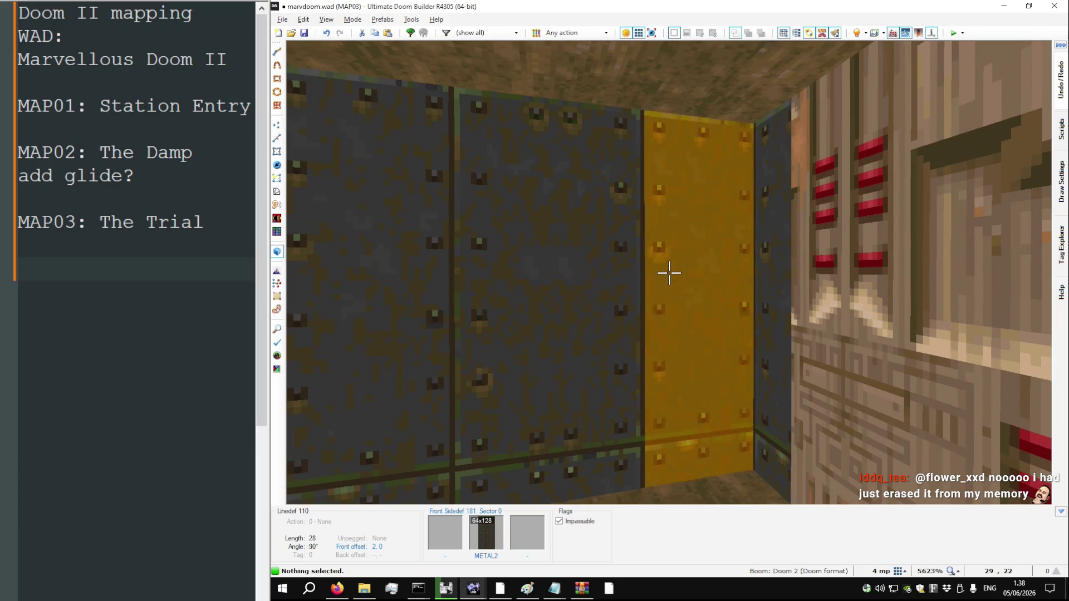
pyautogui.press('q')
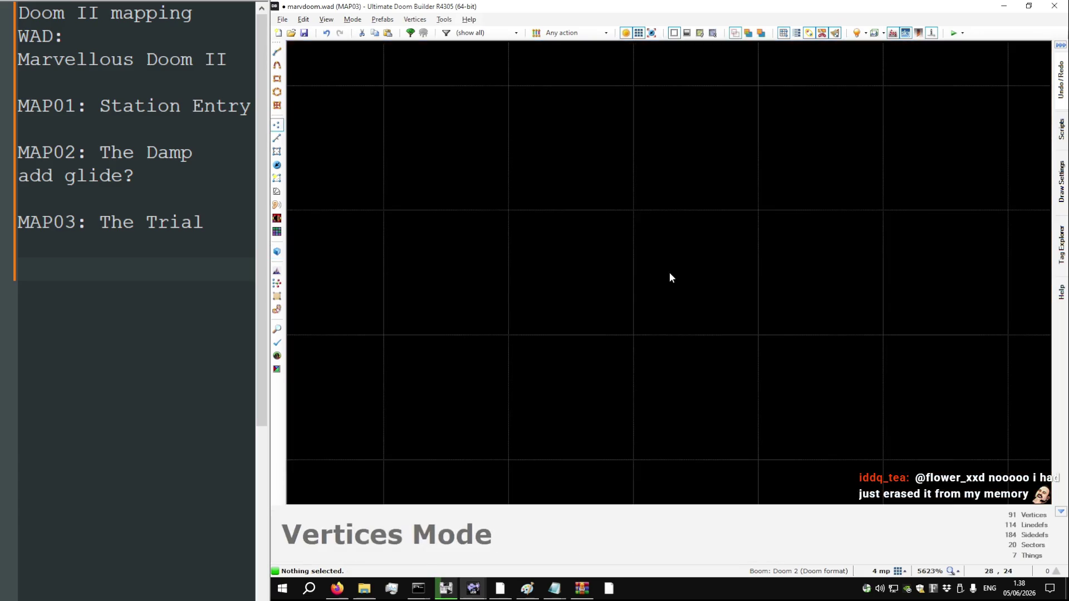
# Save marvdoom.wad, recheck the METAL2 alcove wall in 3D, and launch a test run
pyautogui.scroll(-1, 644, 282)
pyautogui.hotkey('ctrl', 's')
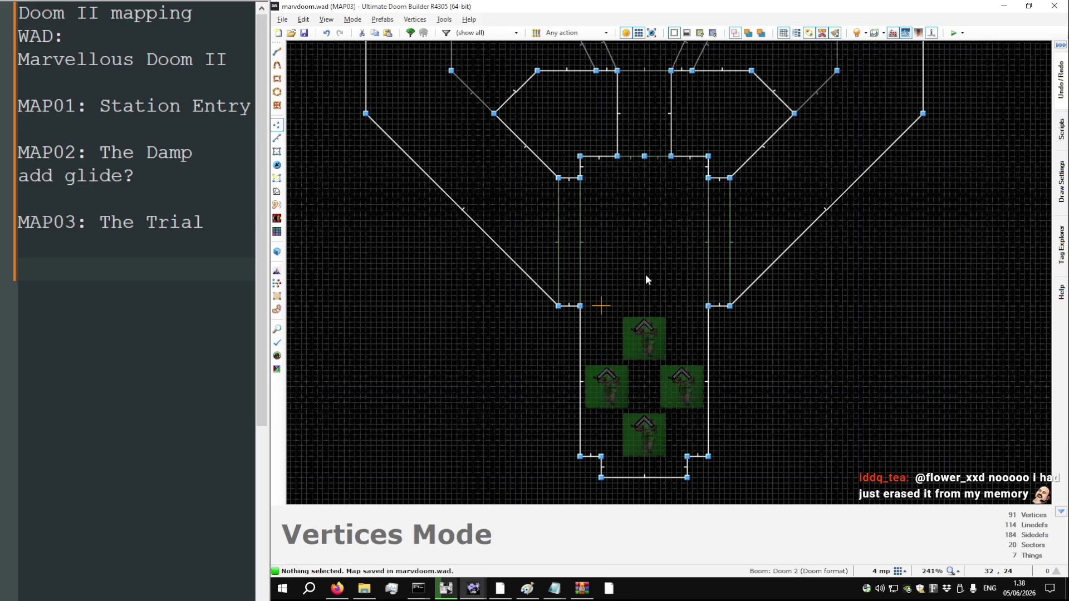
pyautogui.press('q')
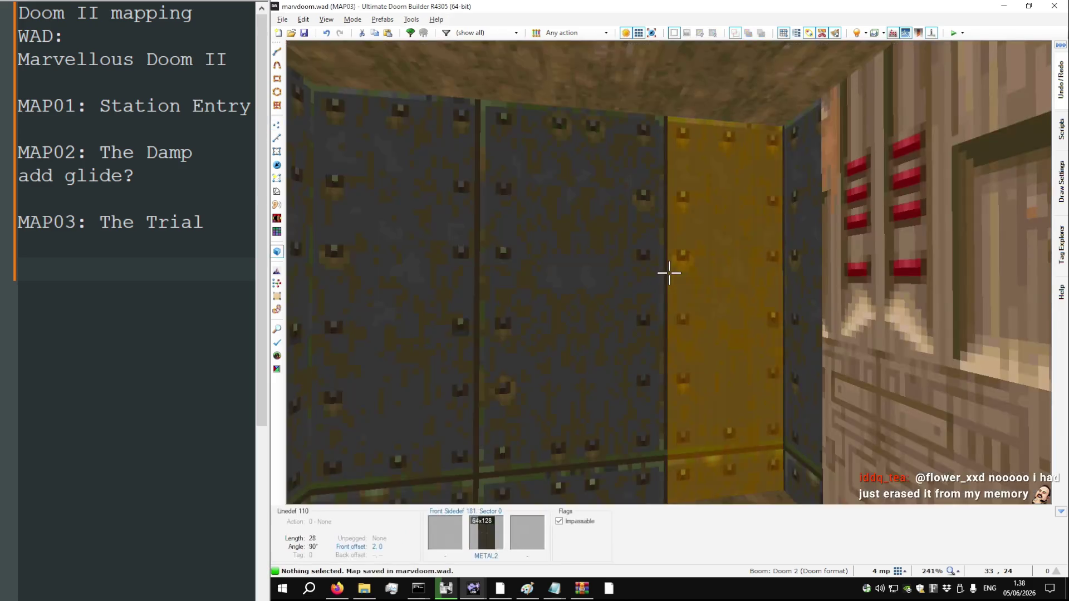
pyautogui.press('q')
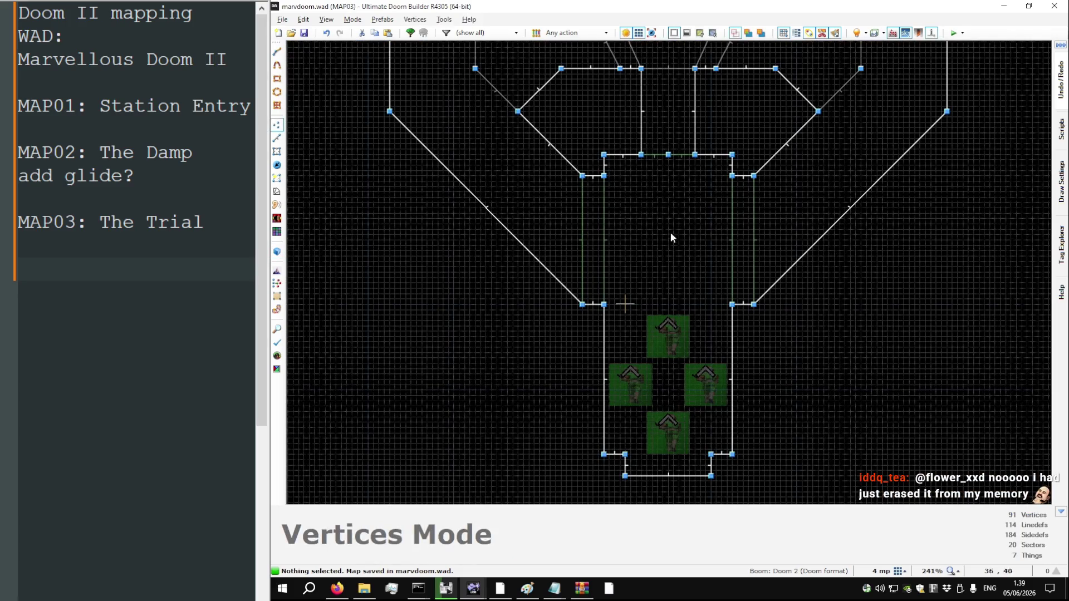
pyautogui.press('F9')
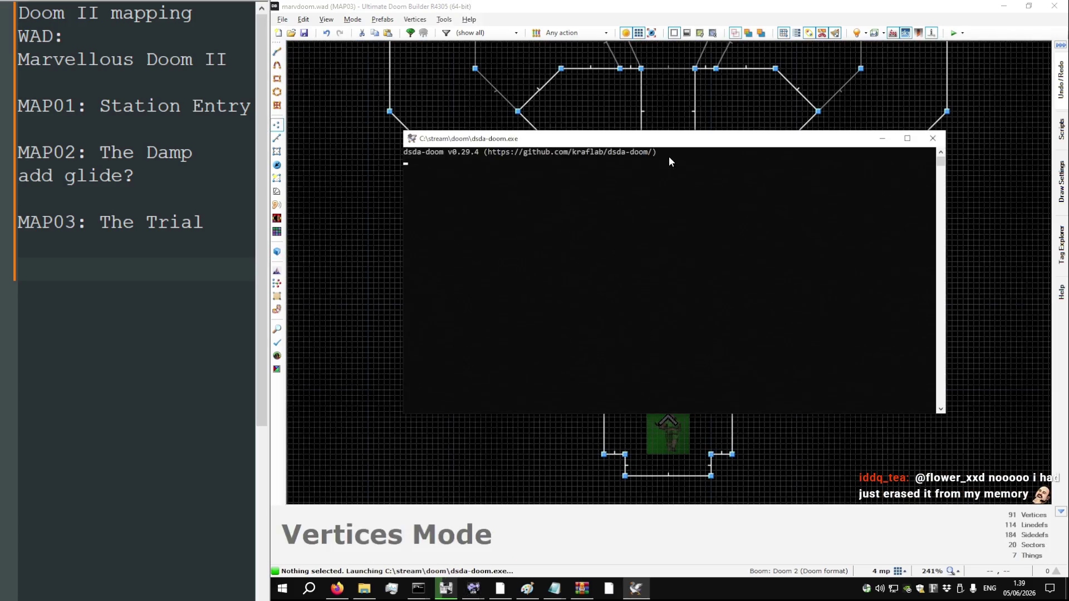
# Walk down MAP03's corridor, grab the megaarmor, and head into the next room
pyautogui.press('w')
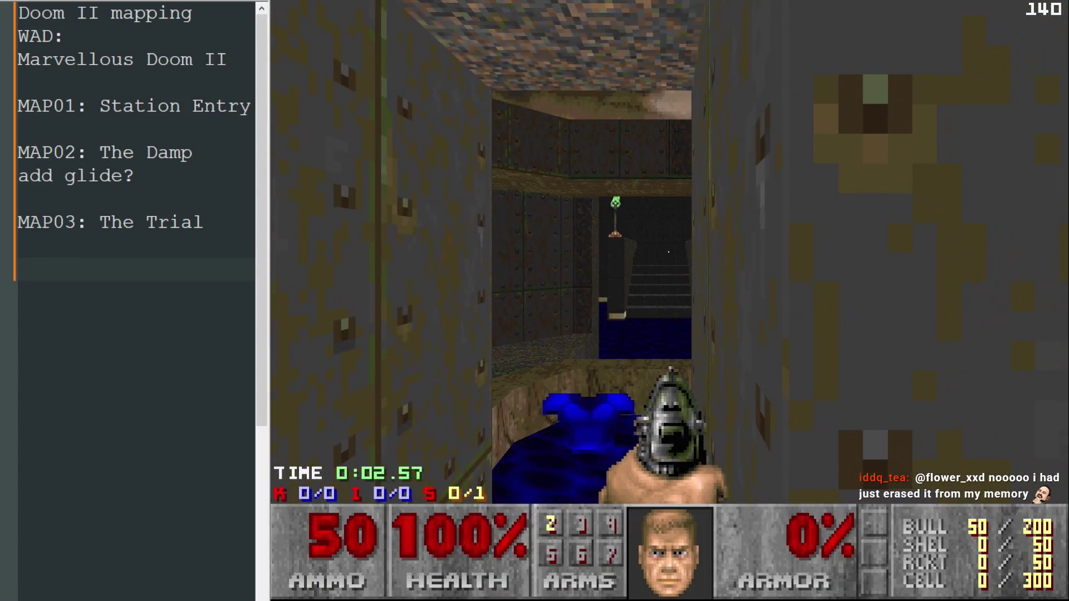
pyautogui.press('w')
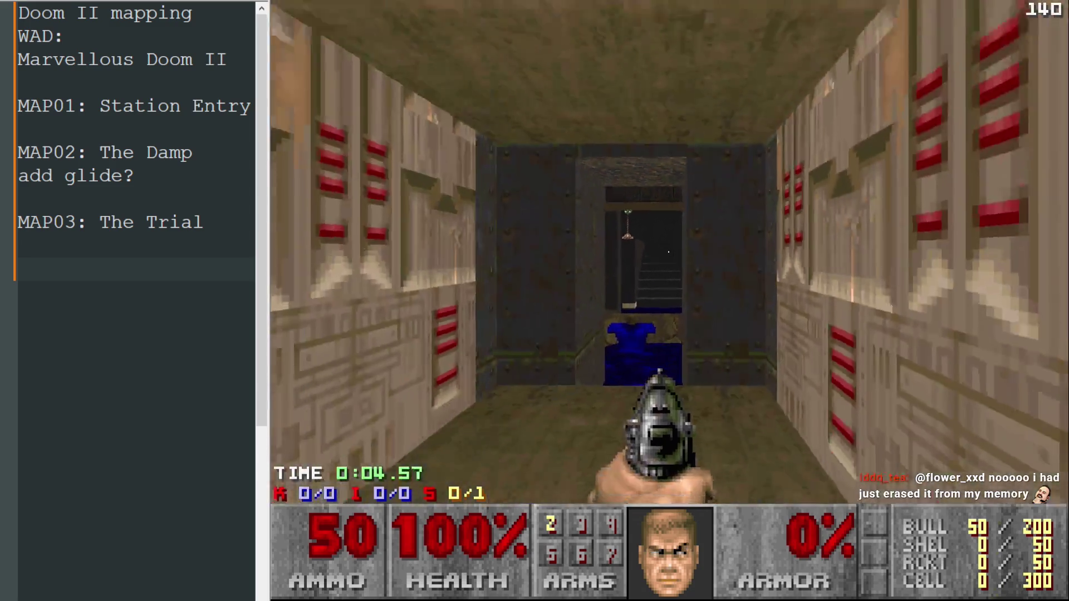
pyautogui.press('w')
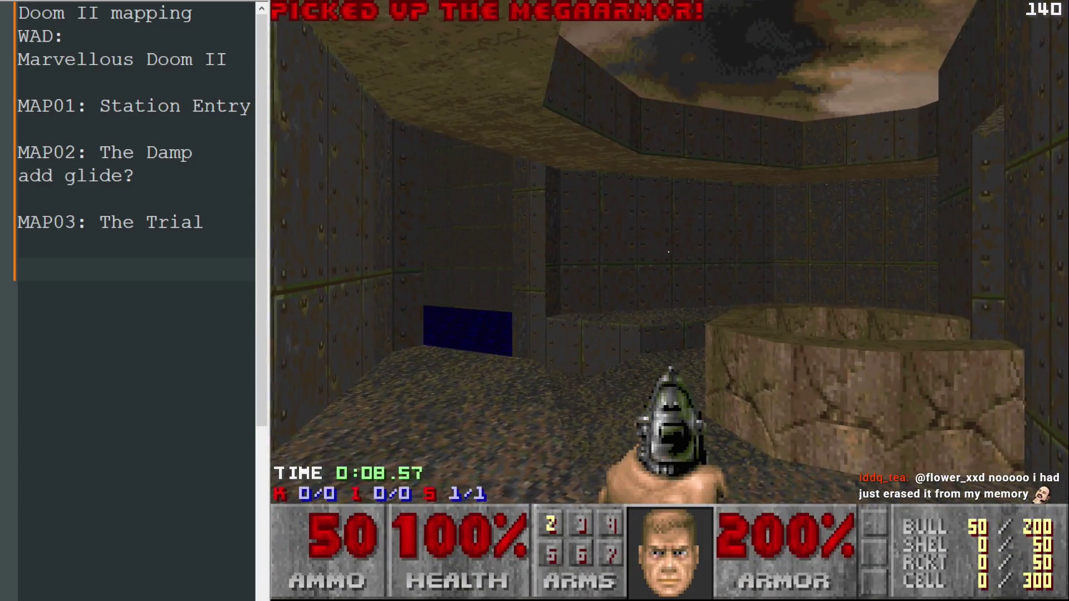
pyautogui.press('w')
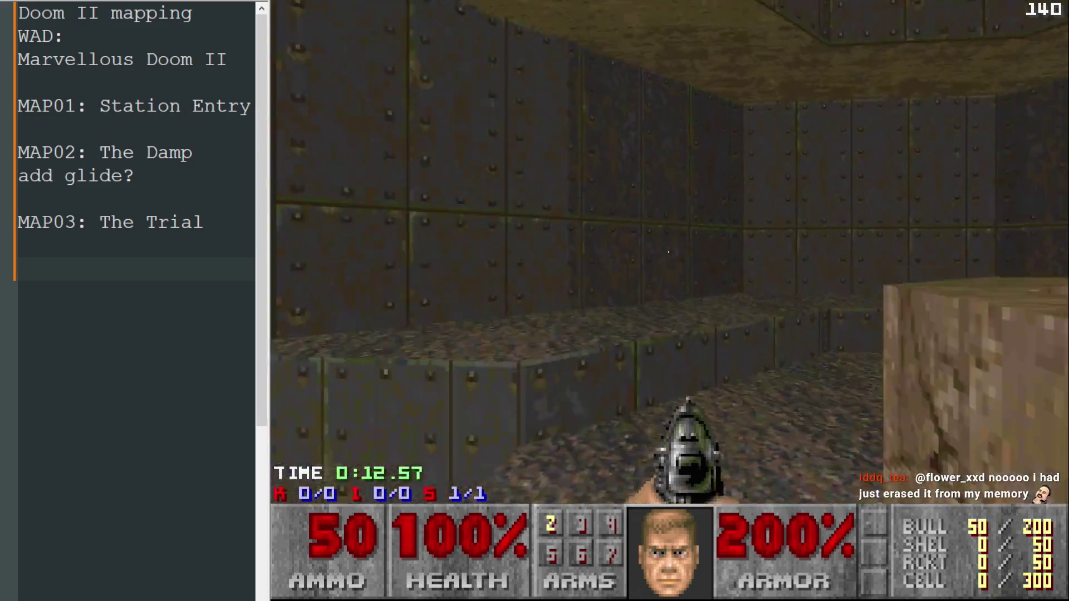
# Turn through the blue-floored doorway into the stair room and climb the stairs to the upper ledge
pyautogui.press('Right')
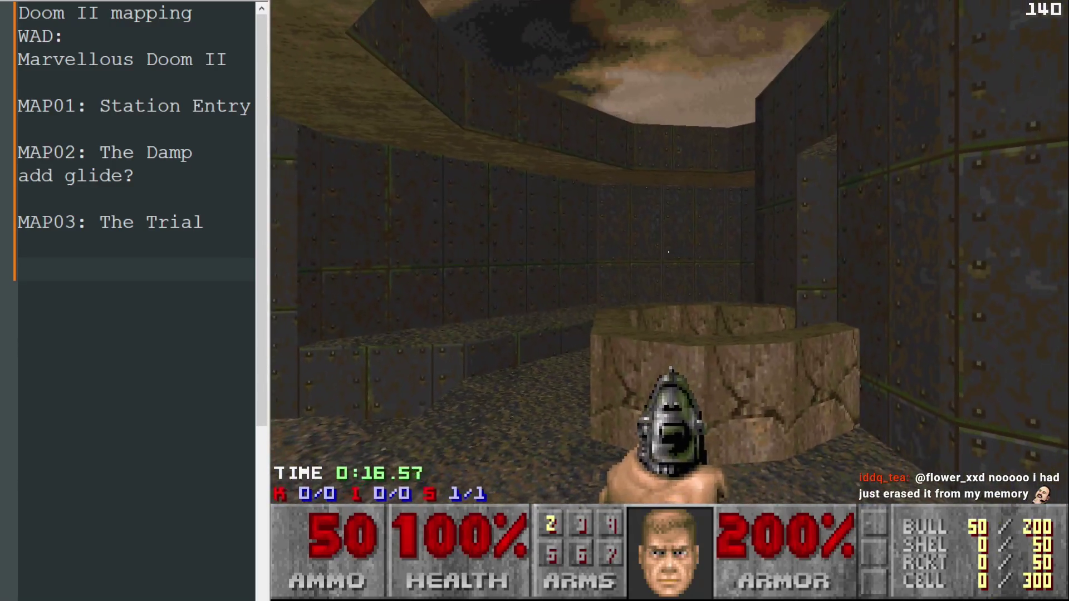
pyautogui.press('Right')
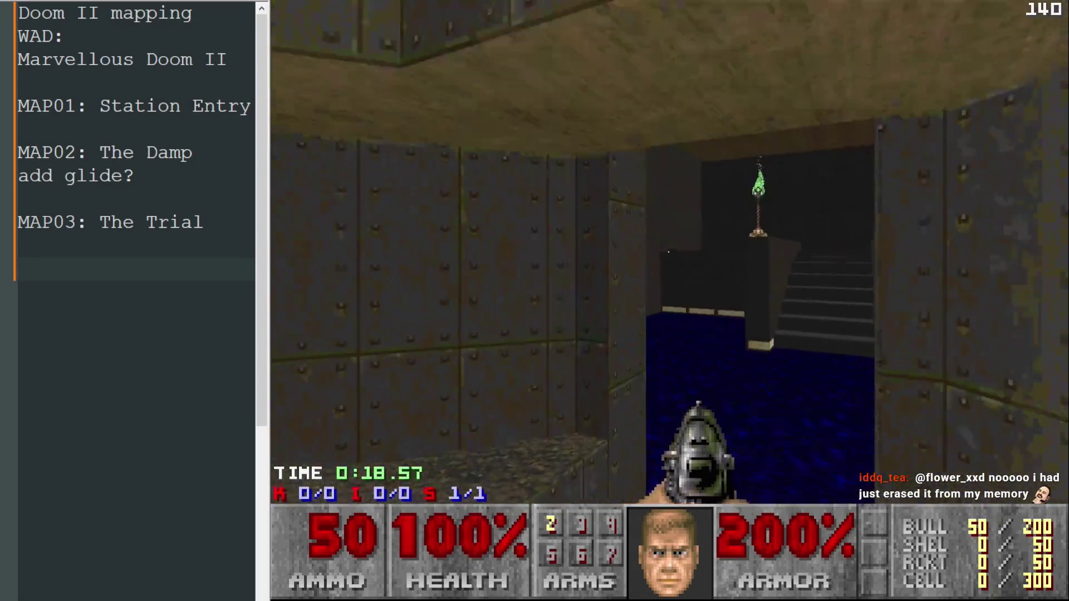
pyautogui.press('Right')
pyautogui.press('Up')
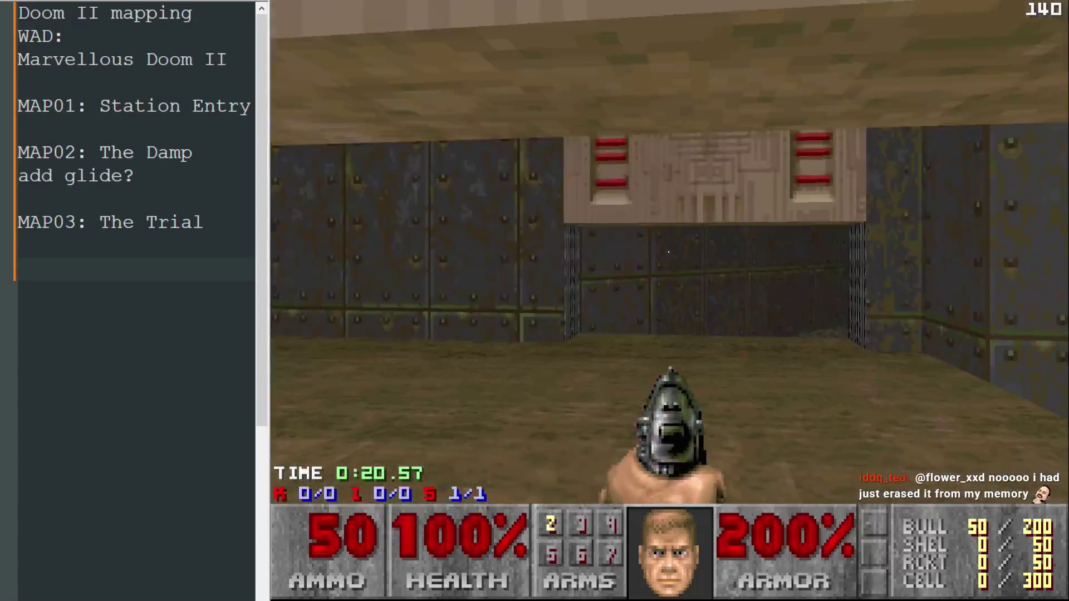
pyautogui.press('Right')
pyautogui.press('Up')
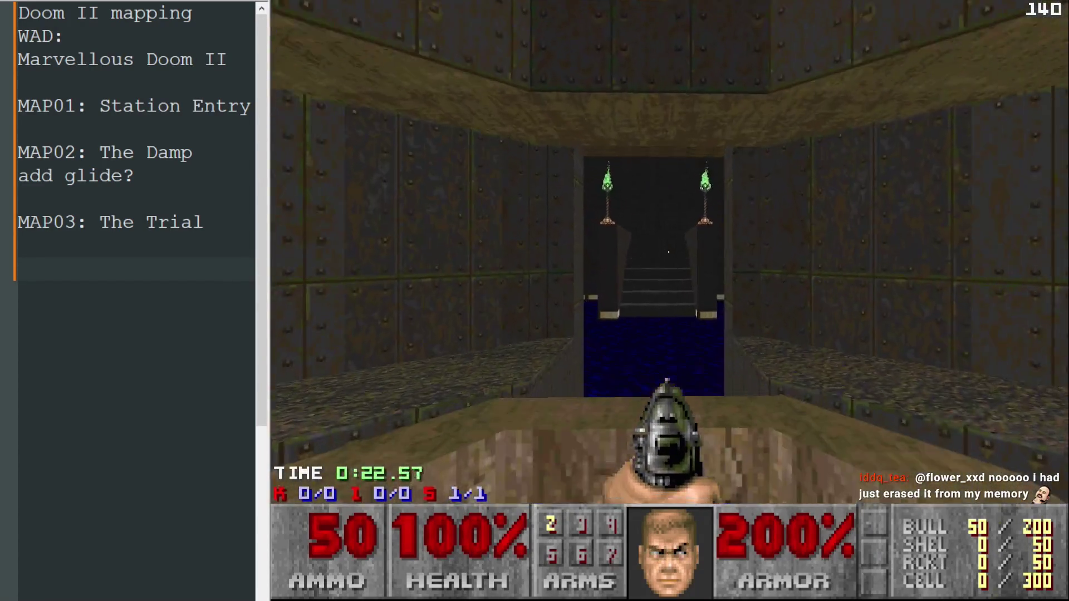
pyautogui.press('Up')
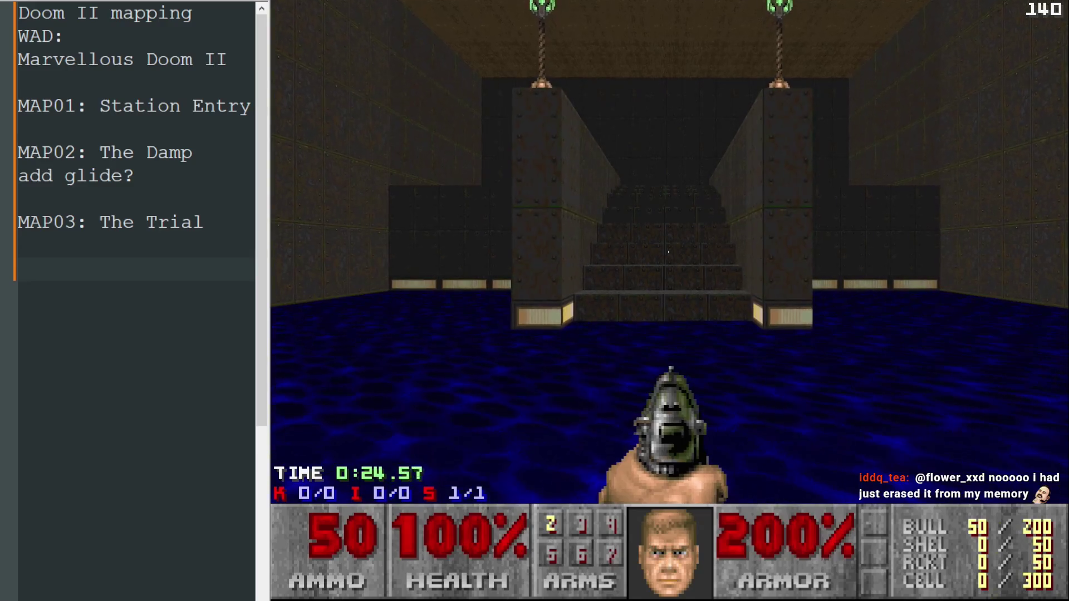
pyautogui.press('Up')
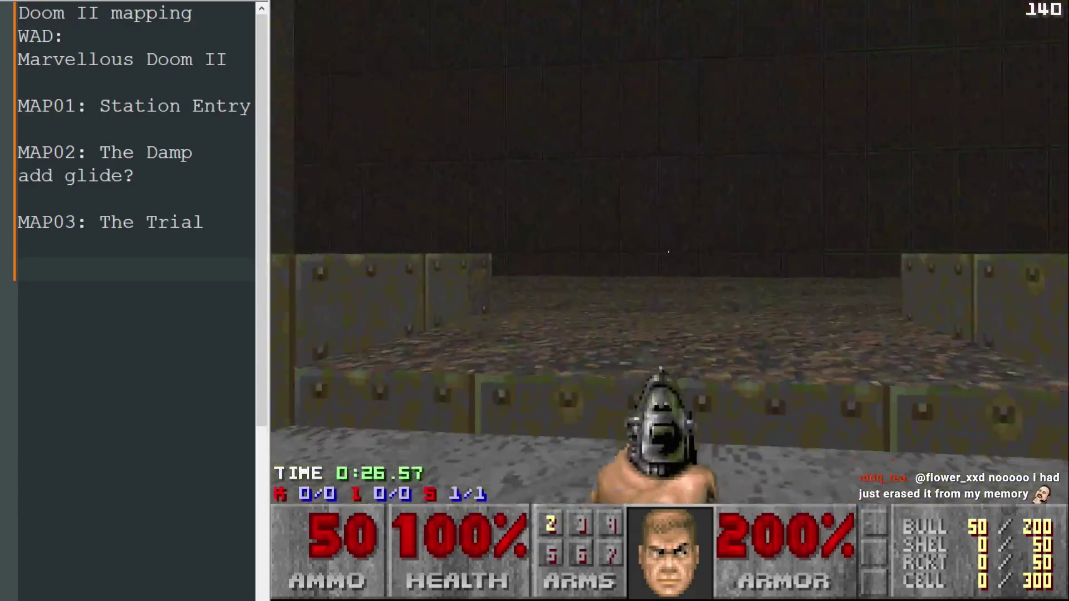
# Back off the stairs, look around the ledge room, then quit dsda-doom
pyautogui.press('Down')
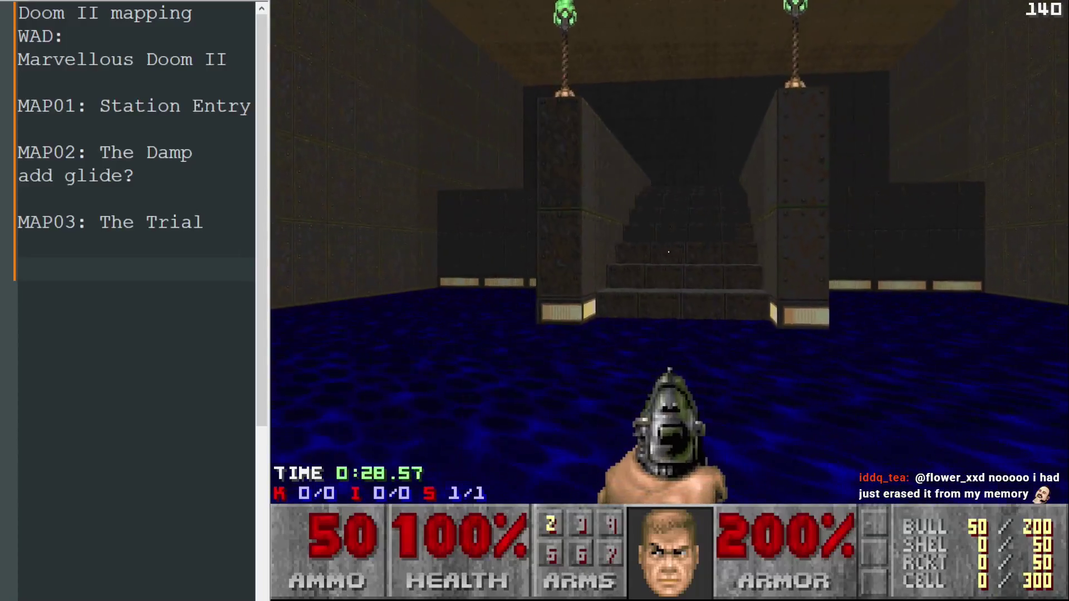
pyautogui.press('Left')
pyautogui.press('Left')
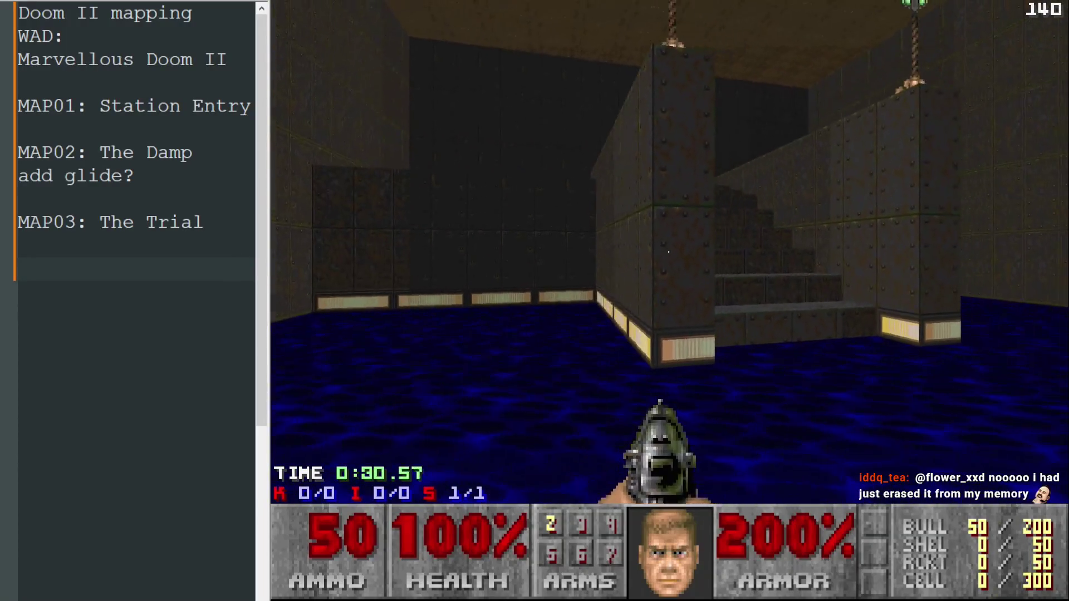
pyautogui.press('Right')
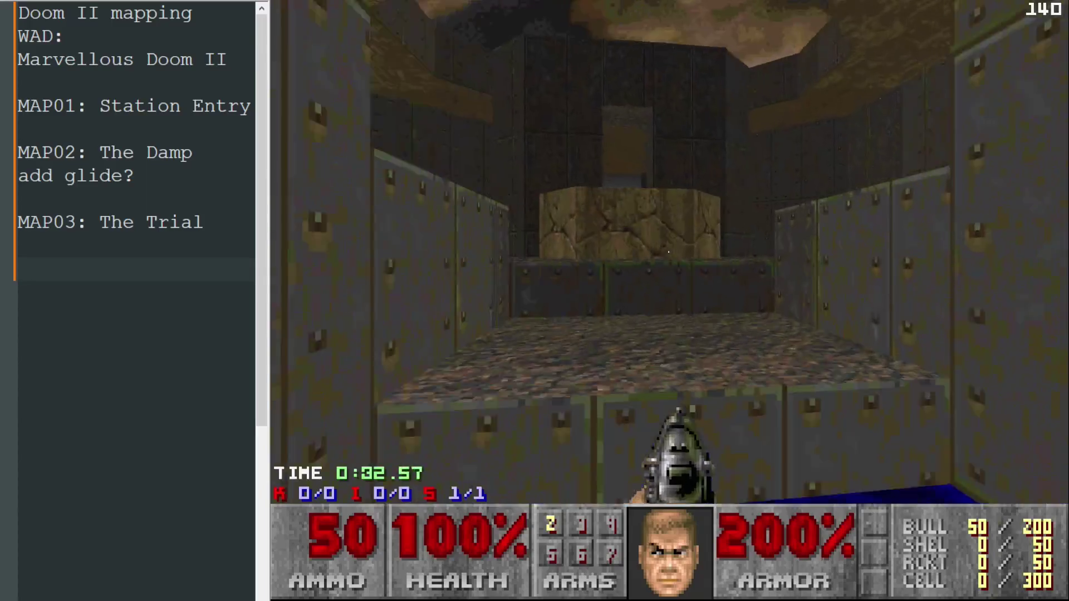
pyautogui.press('Up')
pyautogui.press('Left')
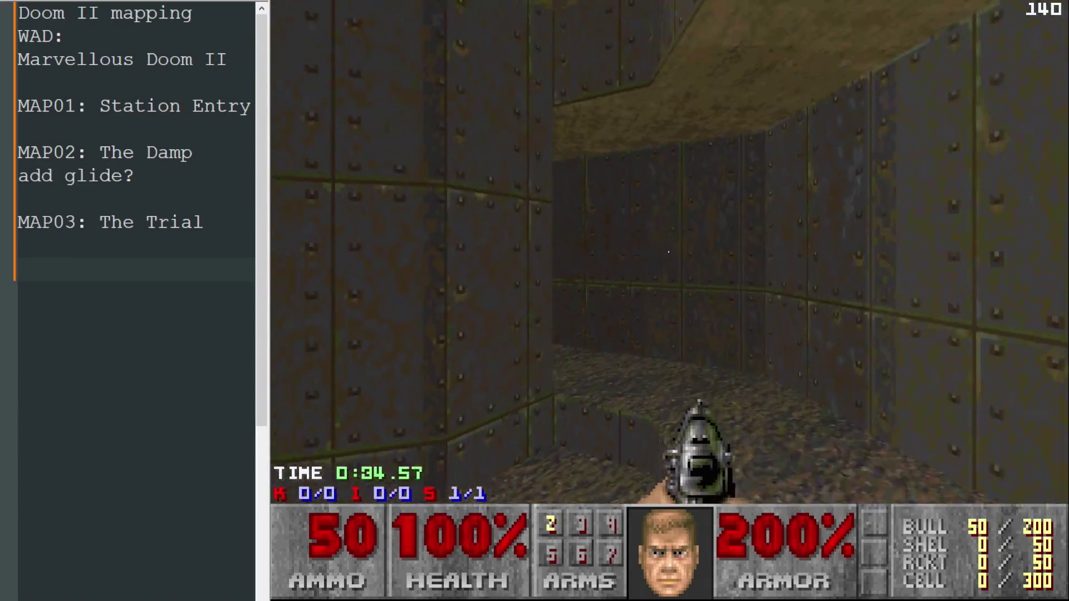
pyautogui.press('Escape')
pyautogui.hotkey('alt', 'F4')
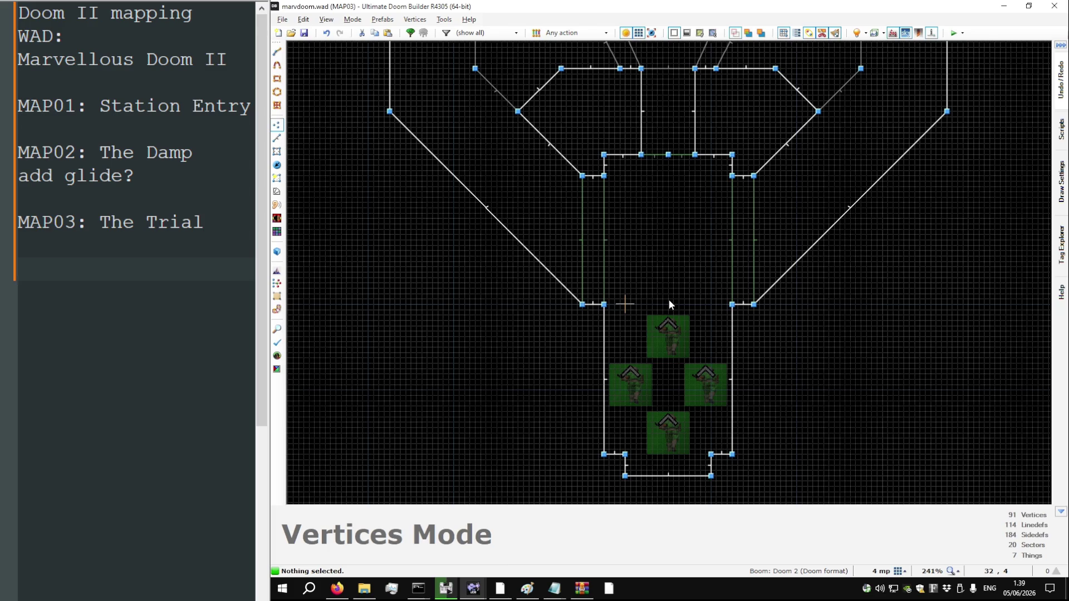
# In Things Mode, insert a Commander Keen thing beside the stairs in MAP03's stair room
pyautogui.scroll(-4, 642, 309)
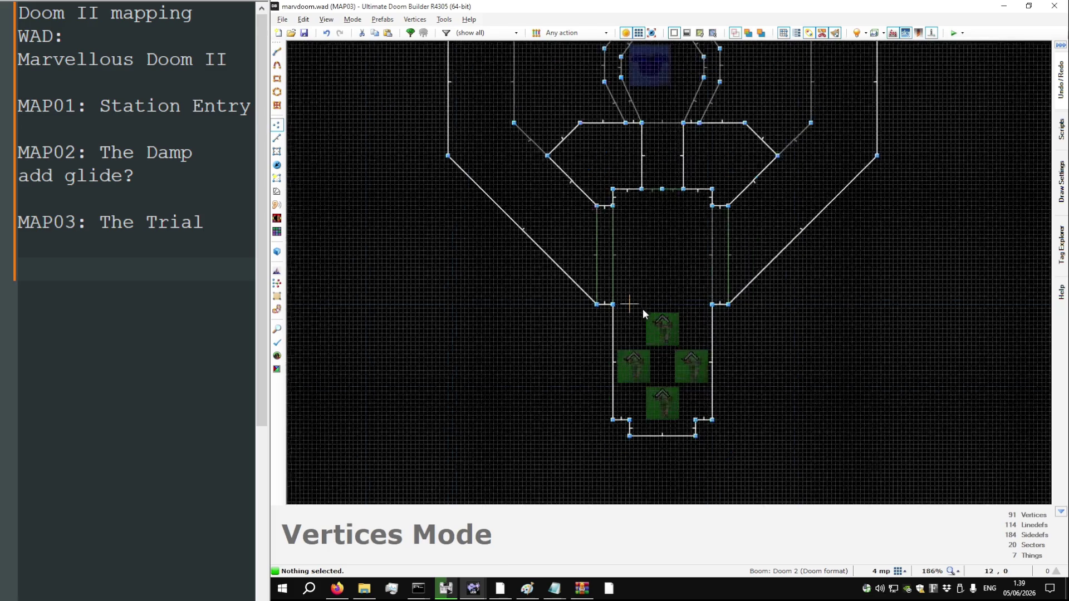
pyautogui.scroll(-3, 641, 320)
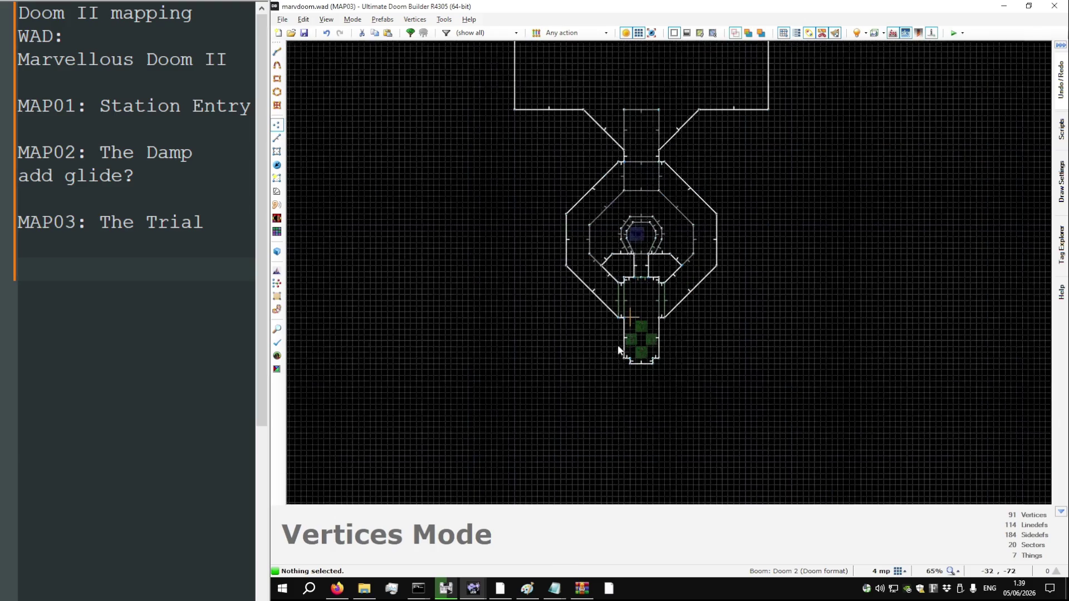
pyautogui.scroll(6, 614, 101)
pyautogui.scroll(-5, 554, 331)
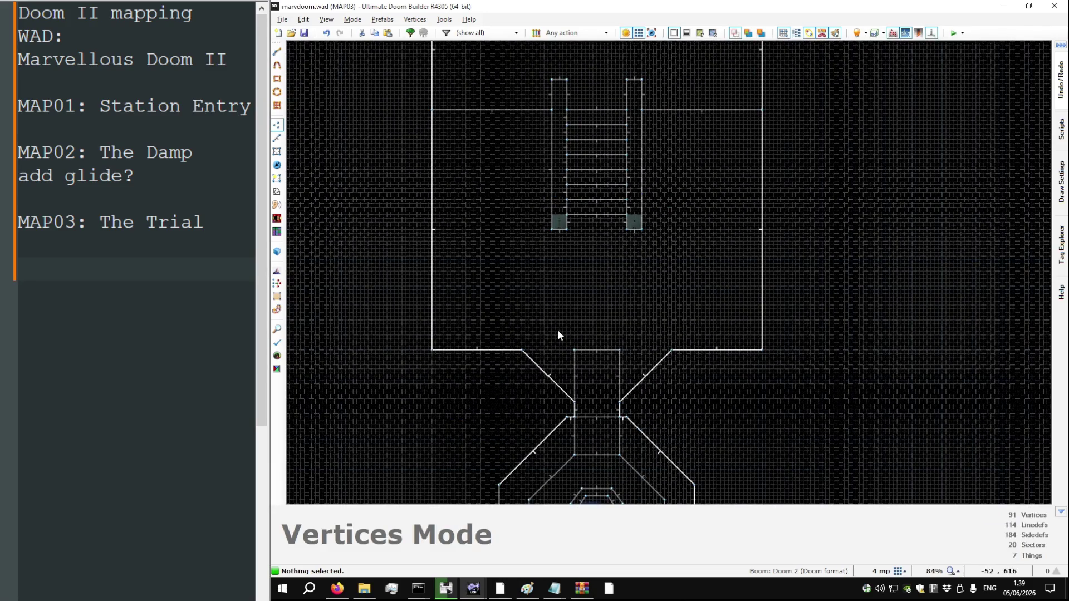
pyautogui.press('t')
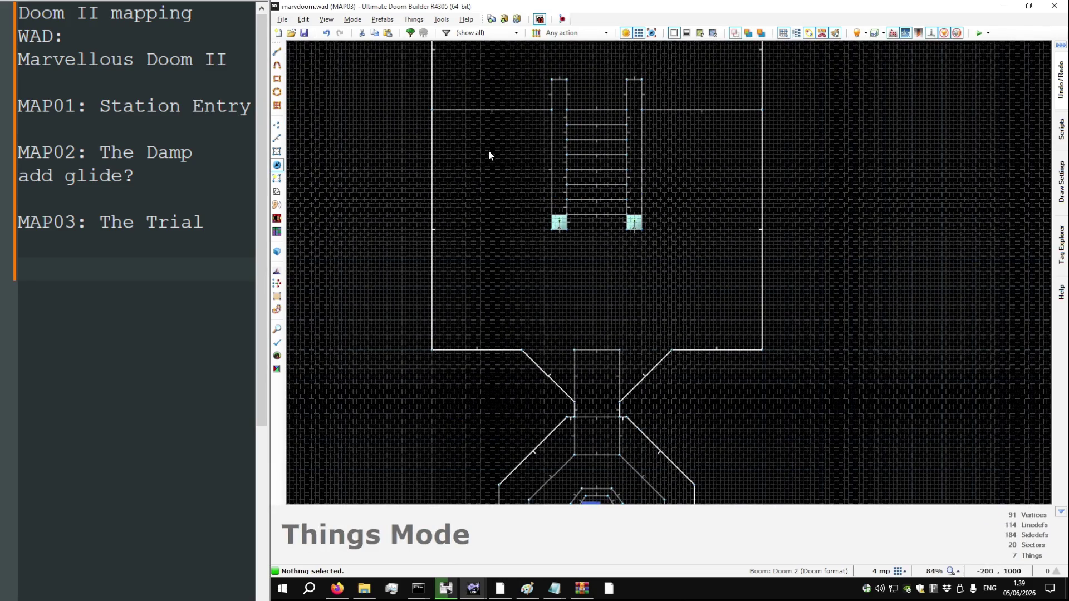
pyautogui.scroll(3, 484, 139)
pyautogui.rightClick(495, 142)
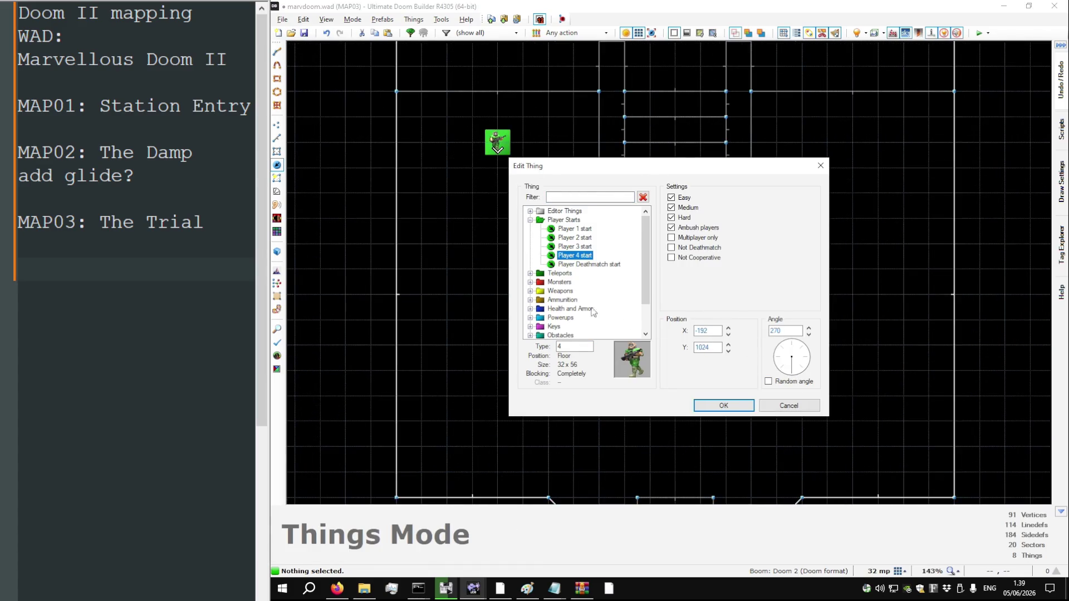
pyautogui.doubleClick(584, 267)
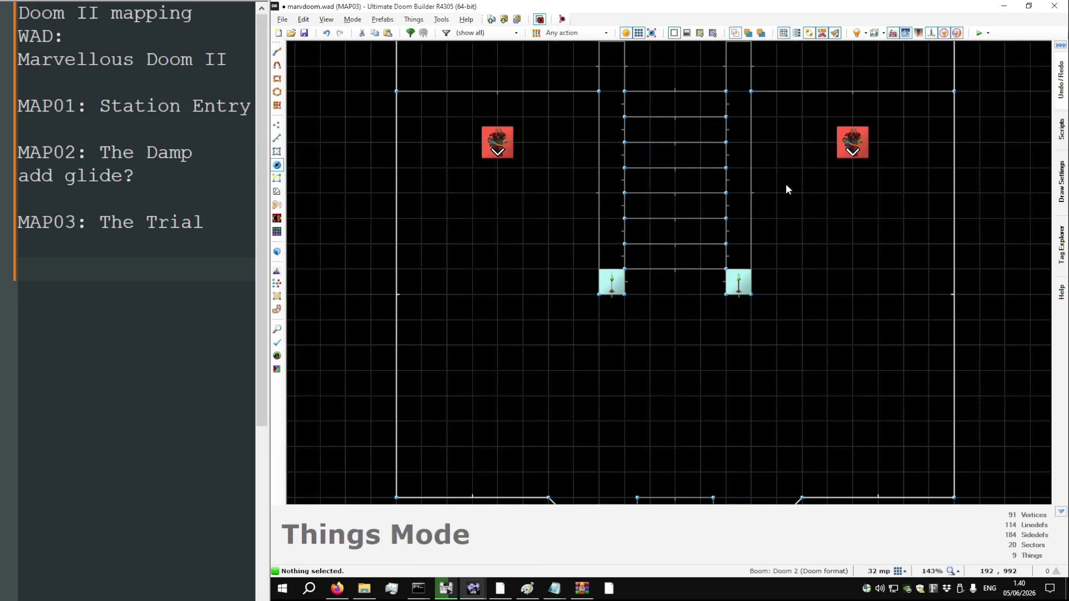
pyautogui.scroll(-4, 646, 225)
pyautogui.press('w')
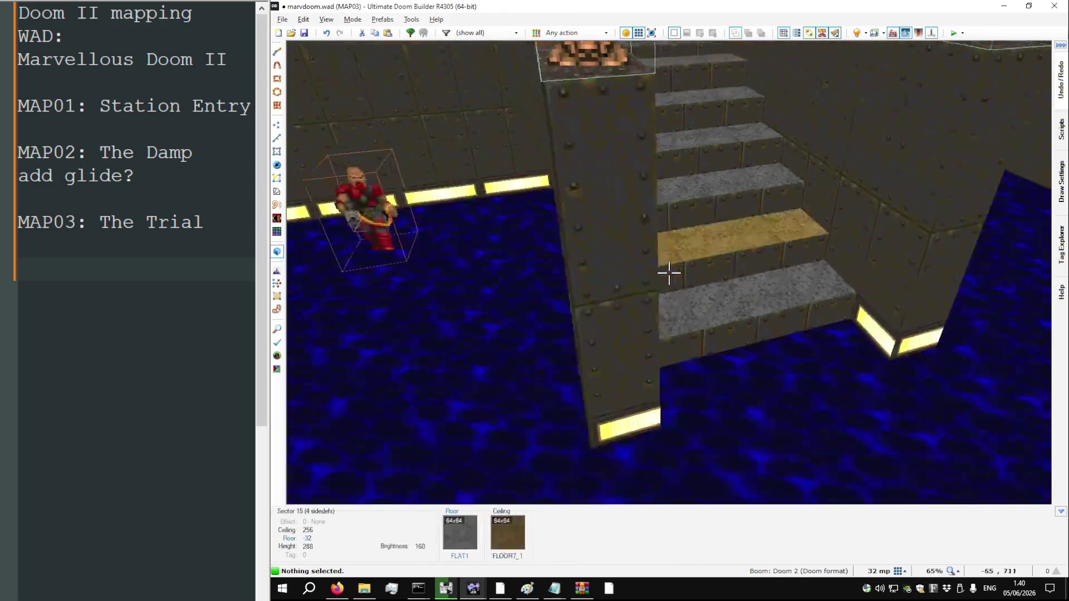
pyautogui.press('s')
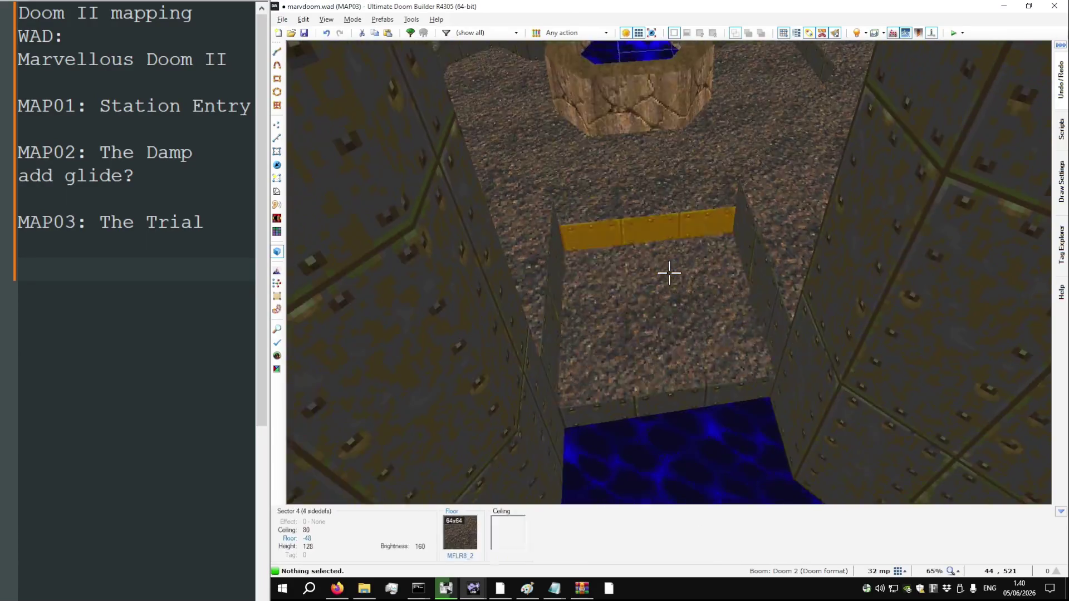
pyautogui.press('w')
pyautogui.scroll(5, 670, 271)
pyautogui.scroll(-3, 643, 342)
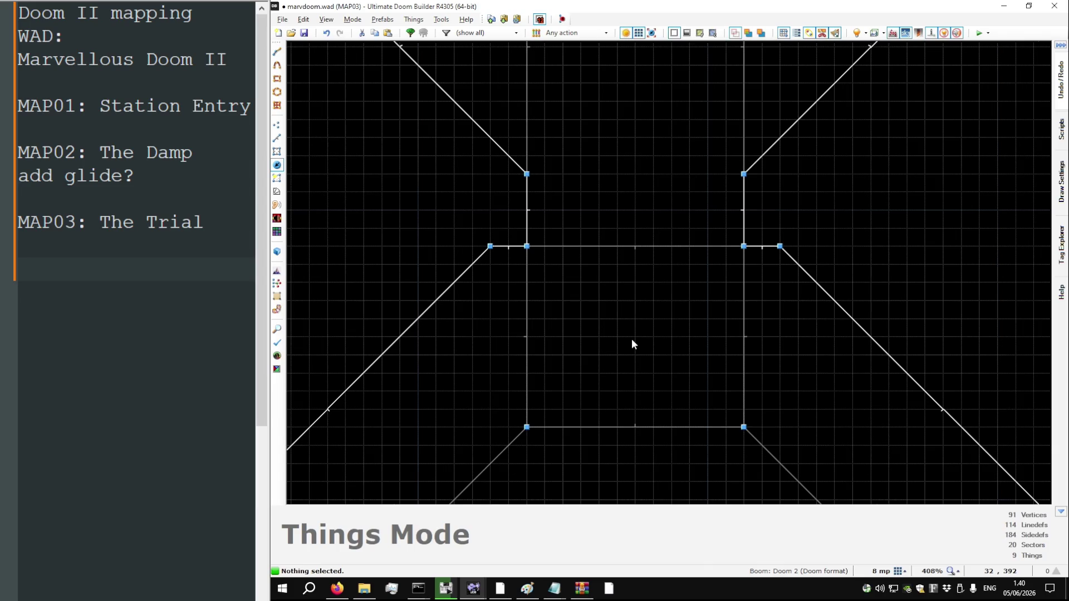
pyautogui.write('firs t')
pyautogui.press('BackSpace')
pyautogui.press('BackSpace')
pyautogui.write('t SSG')
pyautogui.press('Return')
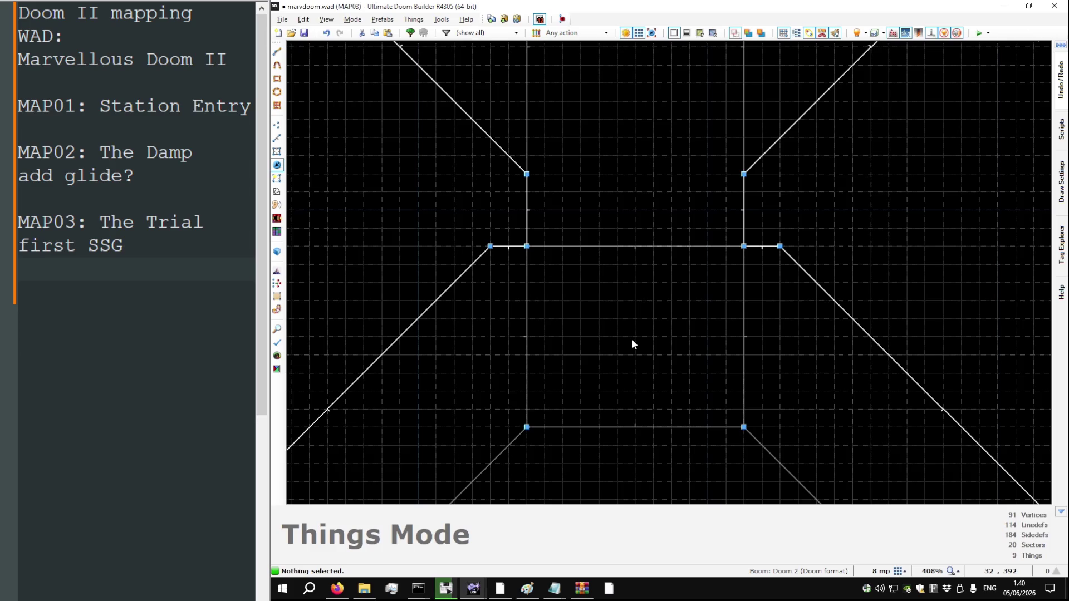
pyautogui.scroll(-10, 617, 345)
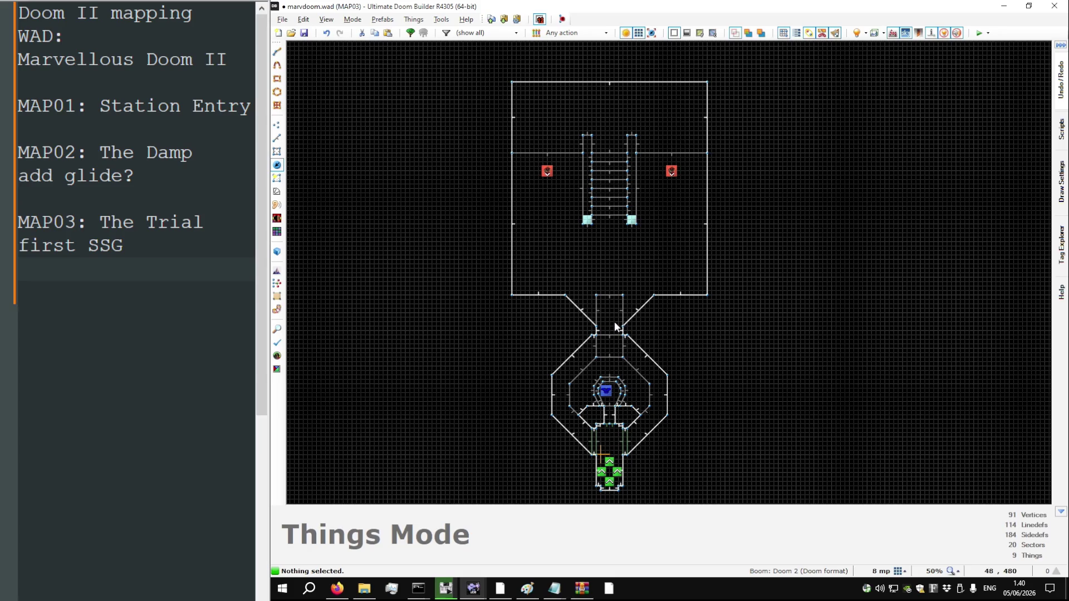
pyautogui.scroll(4, 613, 322)
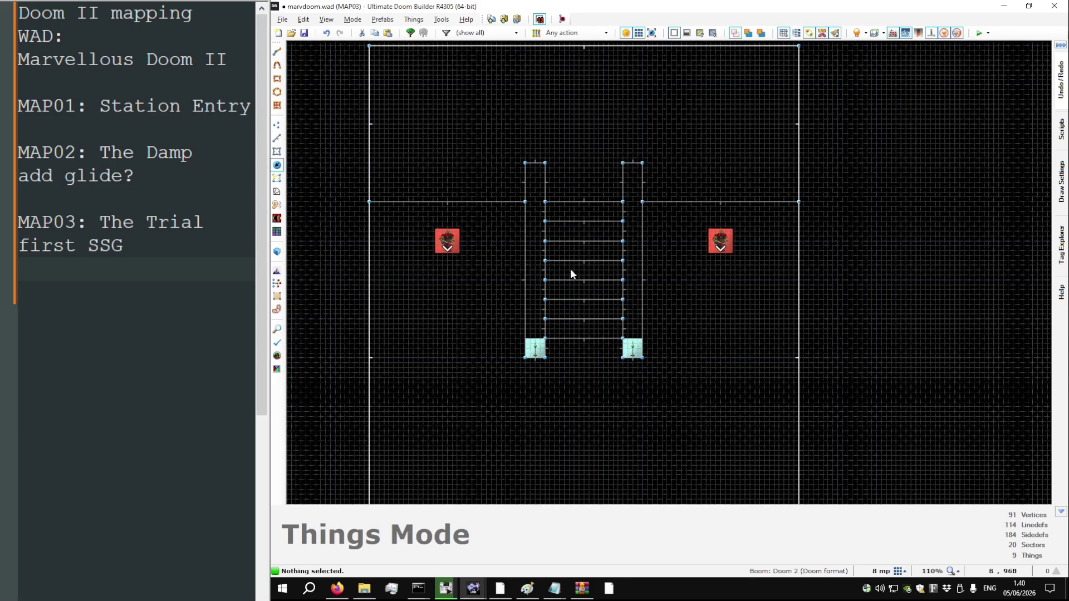
pyautogui.scroll(2, 587, 166)
pyautogui.scroll(-1, 620, 212)
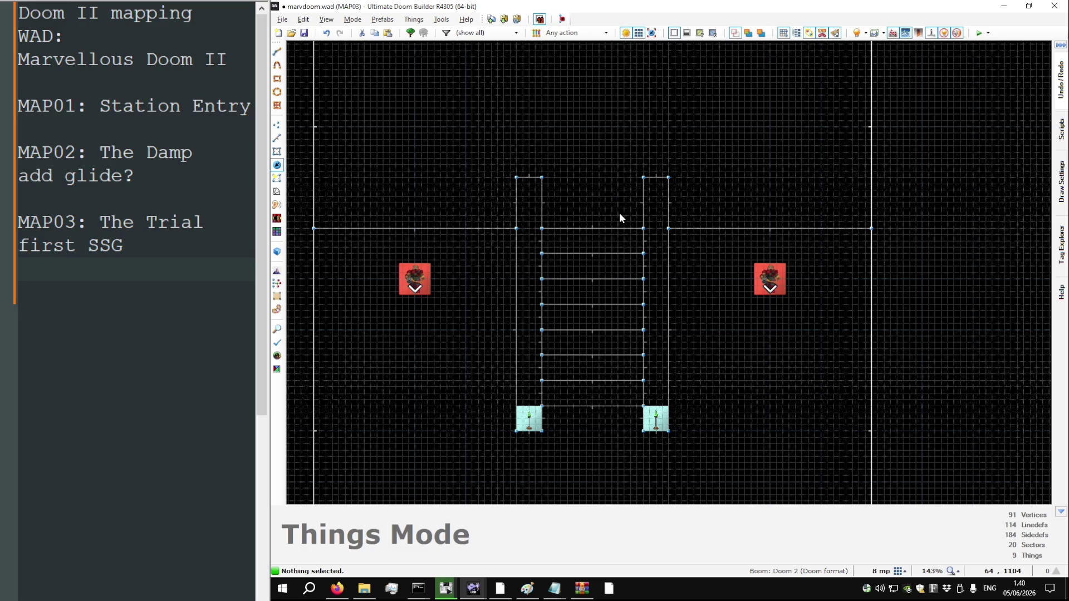
pyautogui.scroll(-4, 618, 208)
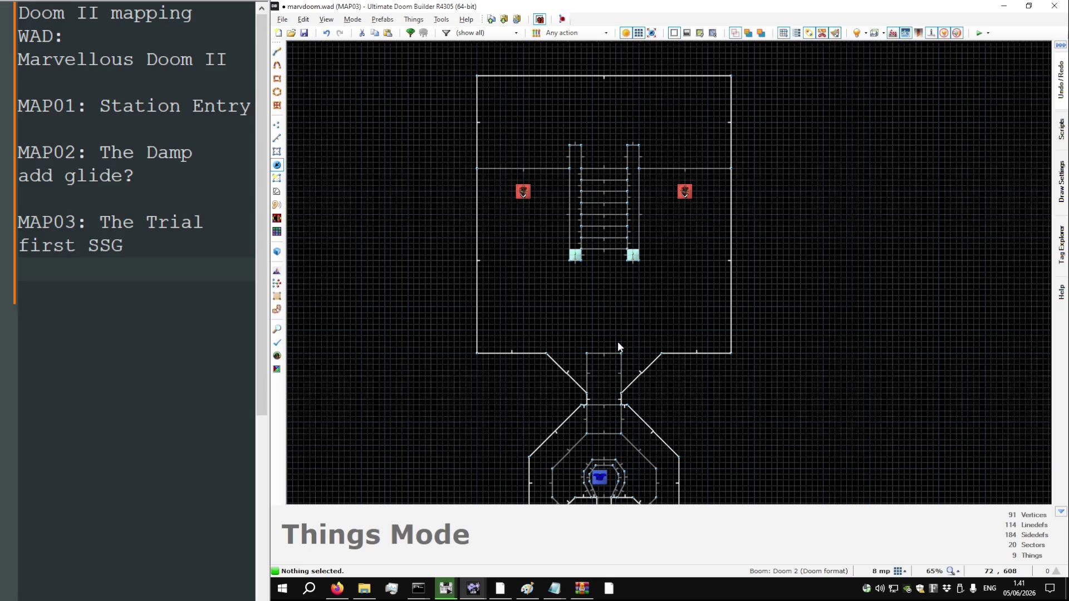
# Fly through DOOM2 MAP03 in 3D past the blue armor pedestal, water pit and rocket launcher
pyautogui.press('w')
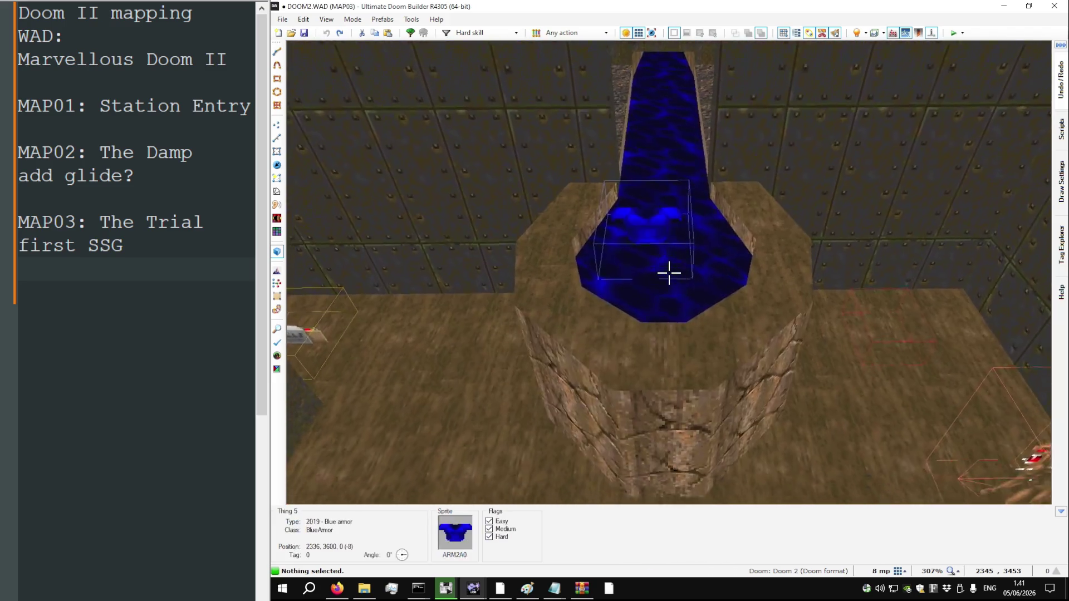
pyautogui.press('w')
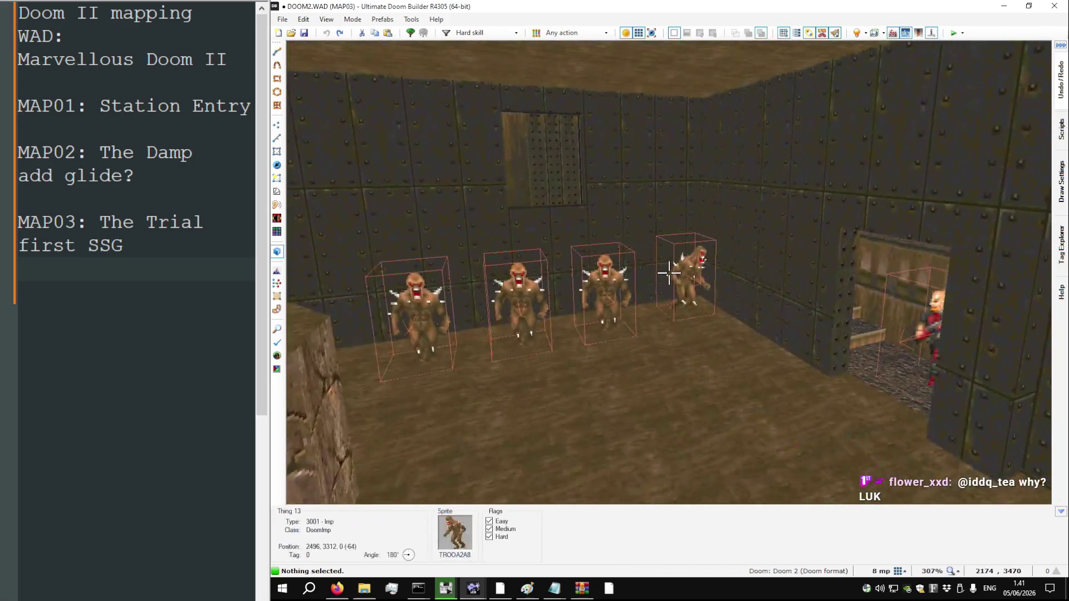
pyautogui.press('s')
pyautogui.press('w')
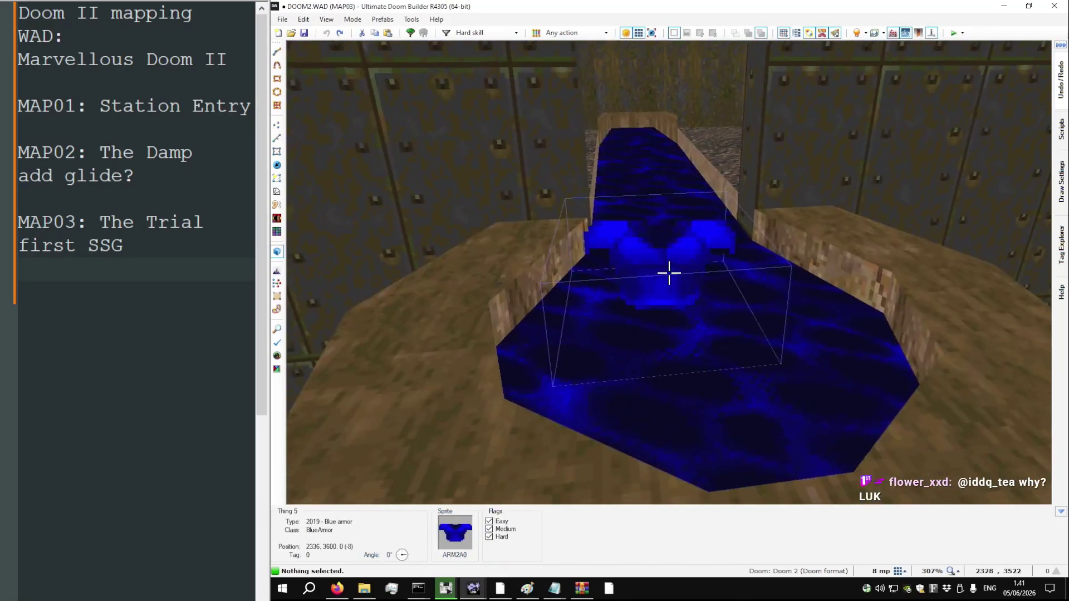
pyautogui.press('w')
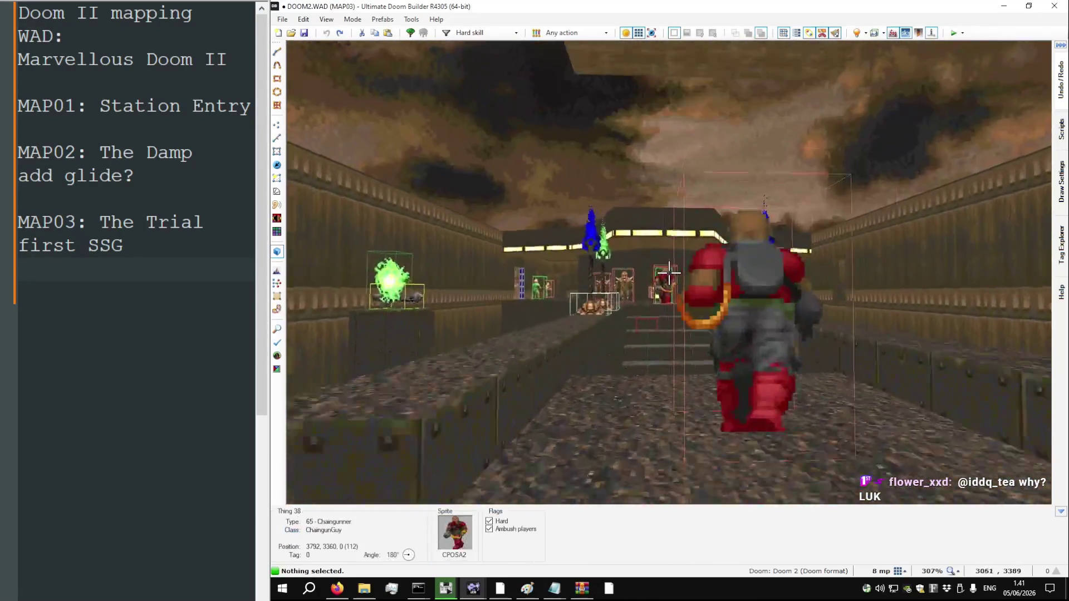
pyautogui.press('w')
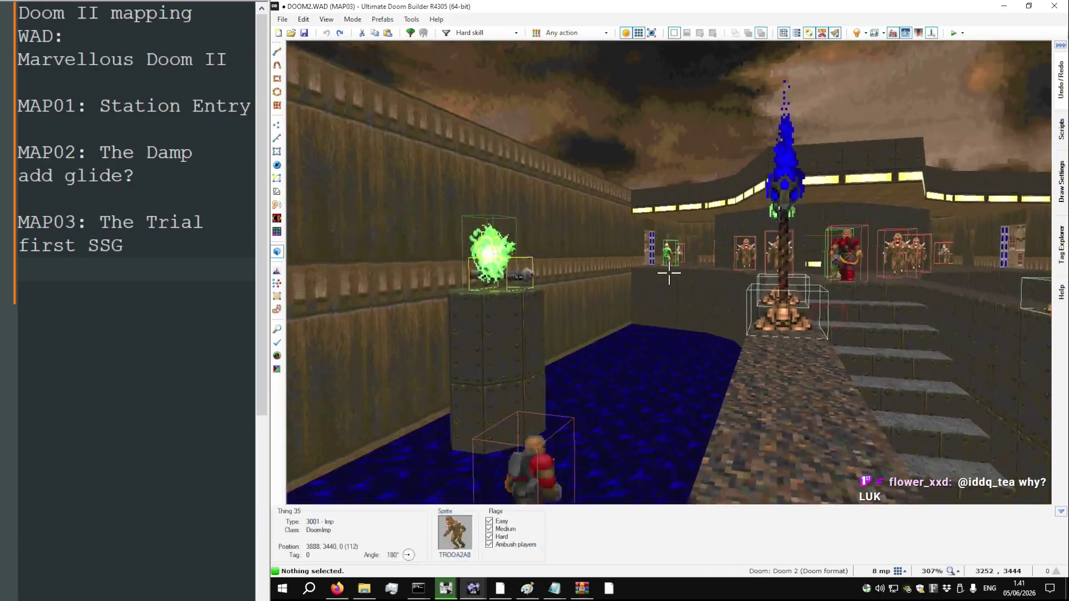
pyautogui.press('w')
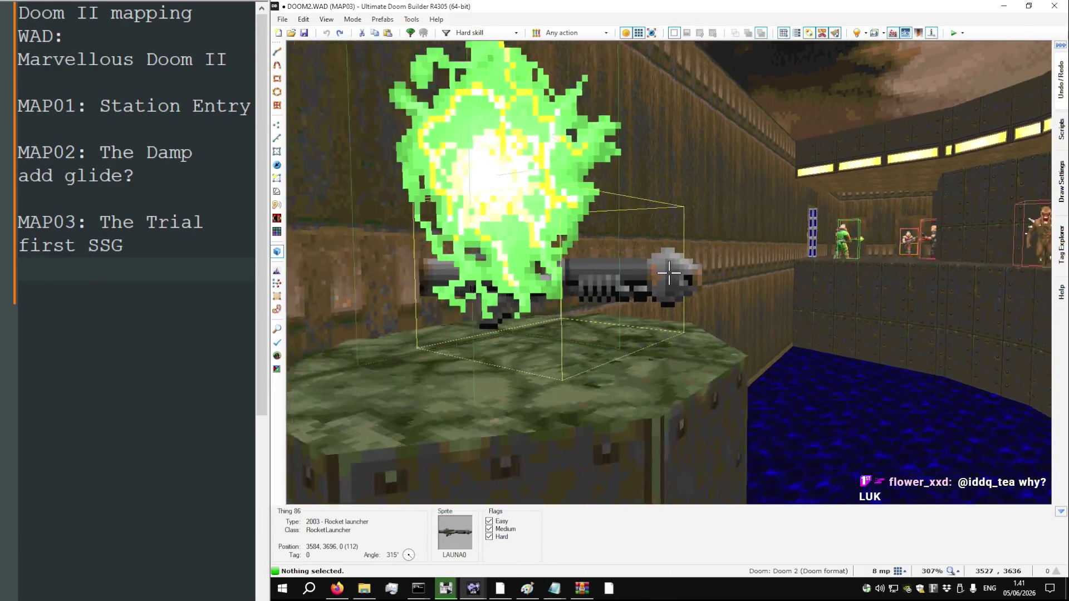
pyautogui.press('s')
pyautogui.press('w')
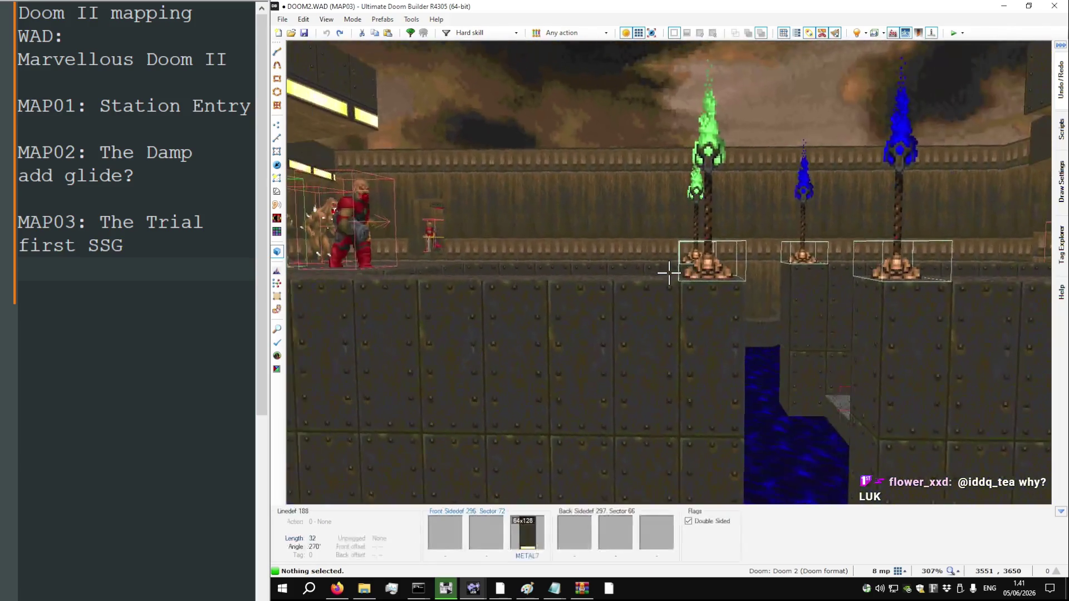
# Continue past the blue liquid area and monster rooms into the wooden room with troopers
pyautogui.press('w')
pyautogui.press('w')
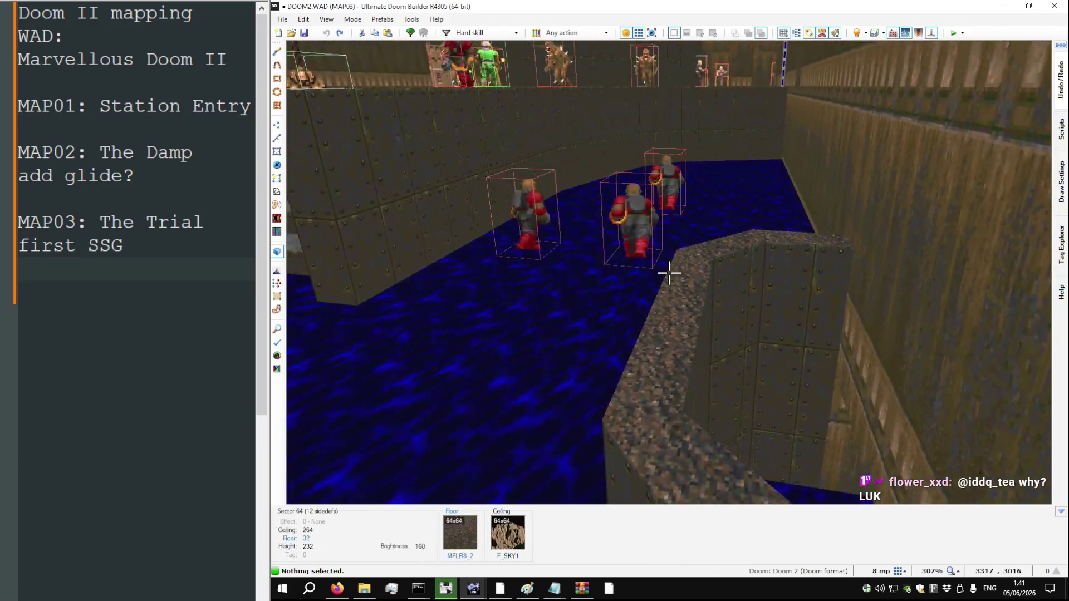
pyautogui.press('w')
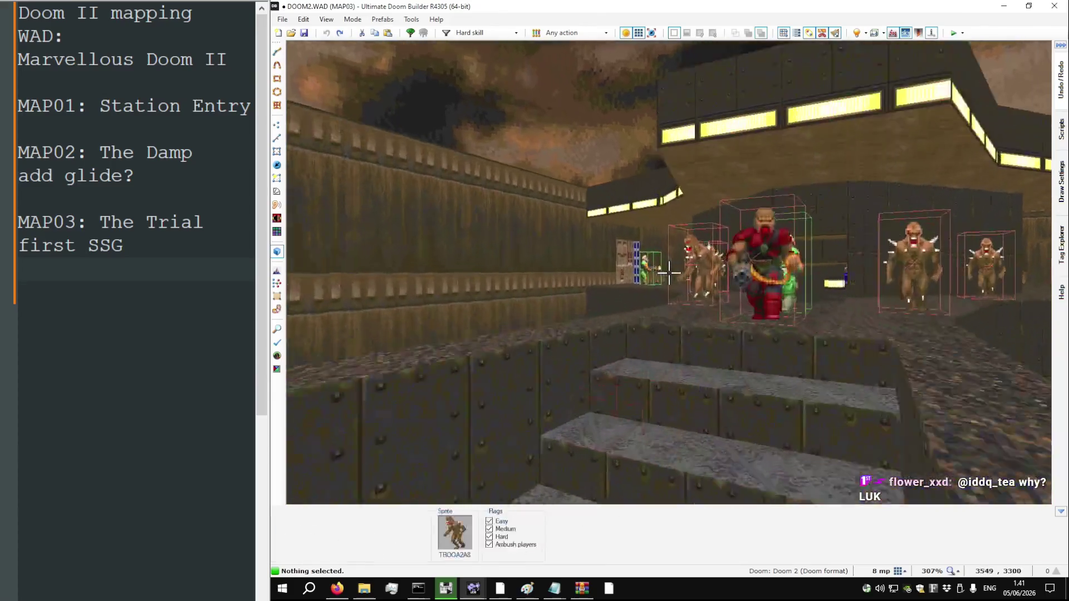
pyautogui.press('w')
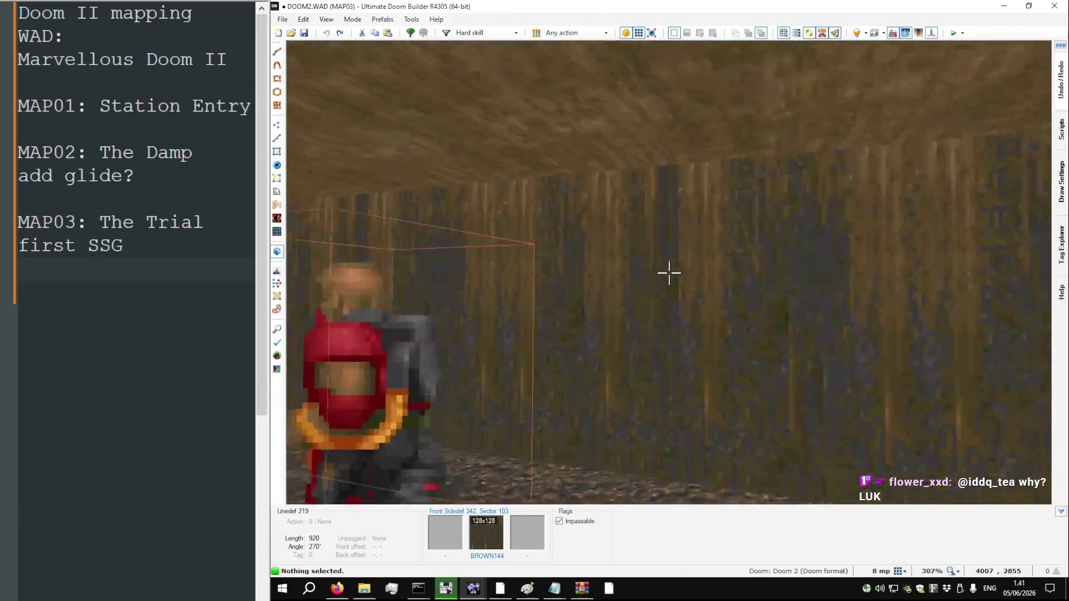
pyautogui.press('w')
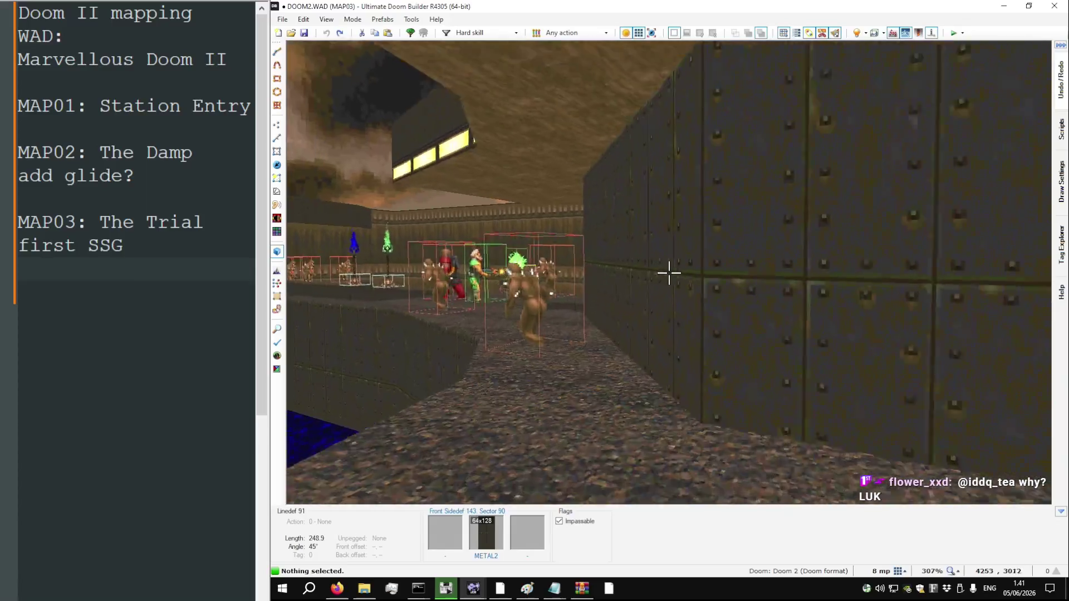
pyautogui.press('w')
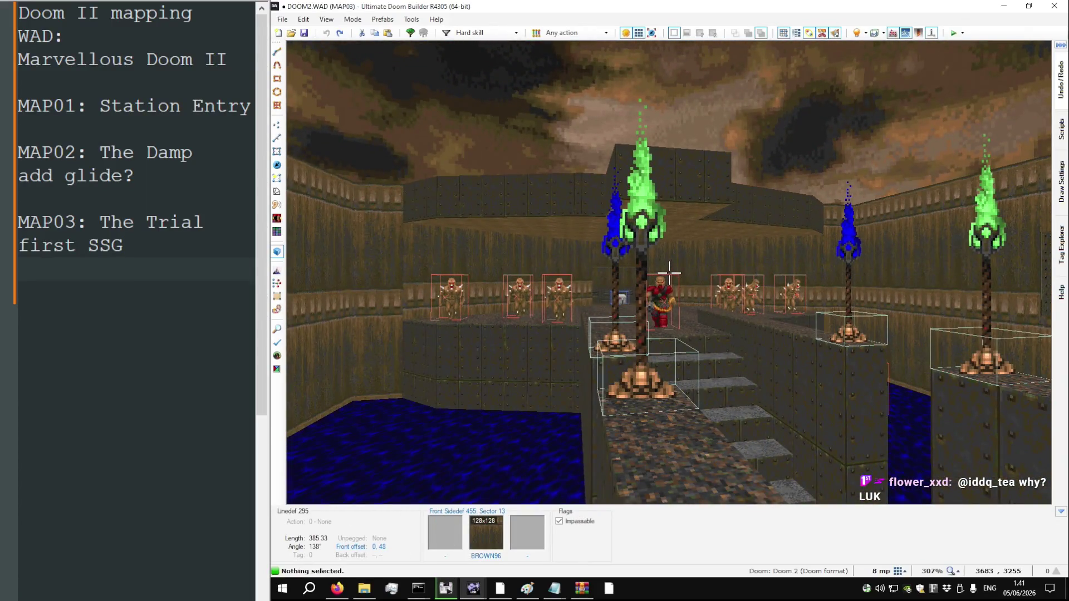
pyautogui.press('w')
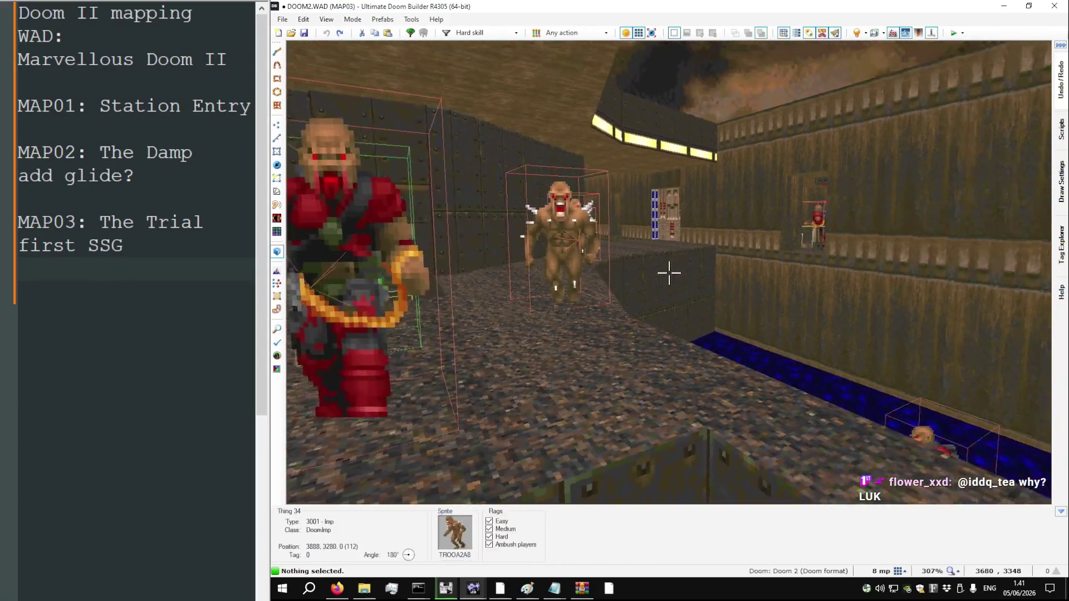
pyautogui.press('w')
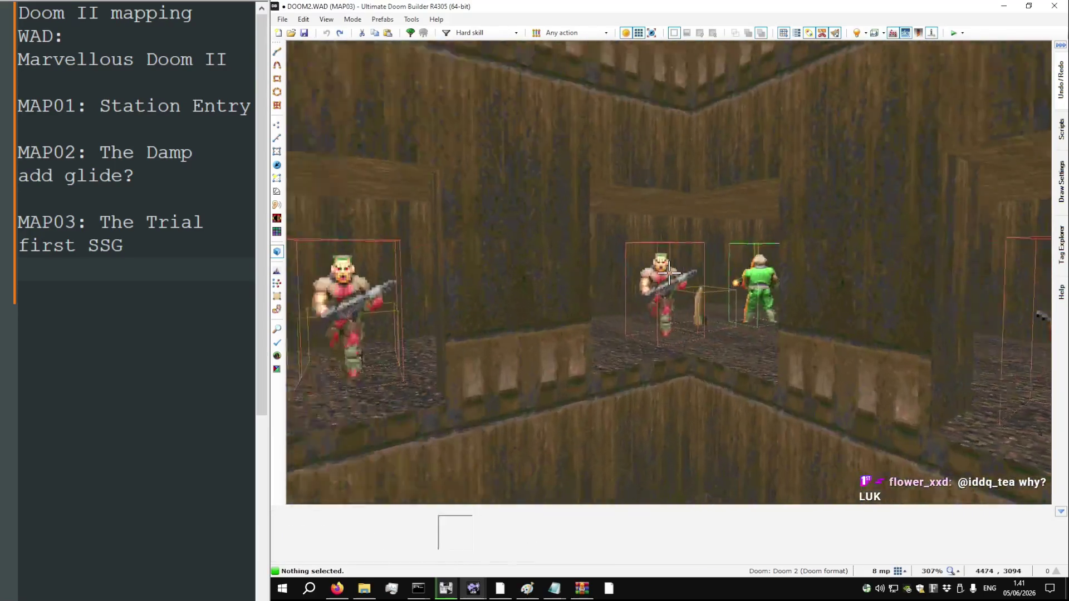
# Tour the blue keycard room and metal corridor up to the stairs, then return to 2D
pyautogui.press('w')
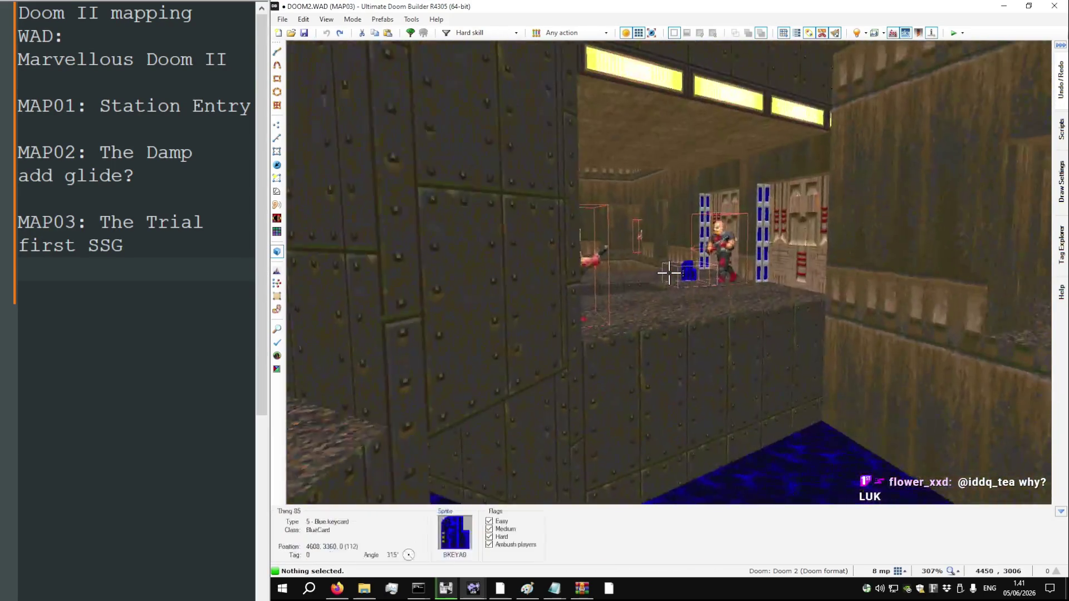
pyautogui.press('w')
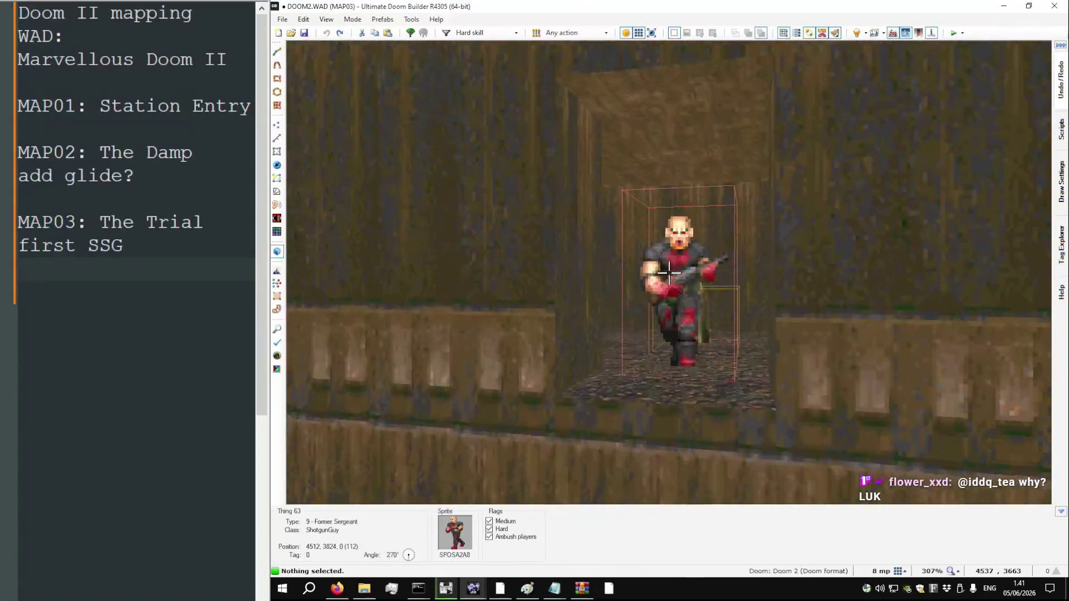
pyautogui.press('w')
pyautogui.press('w')
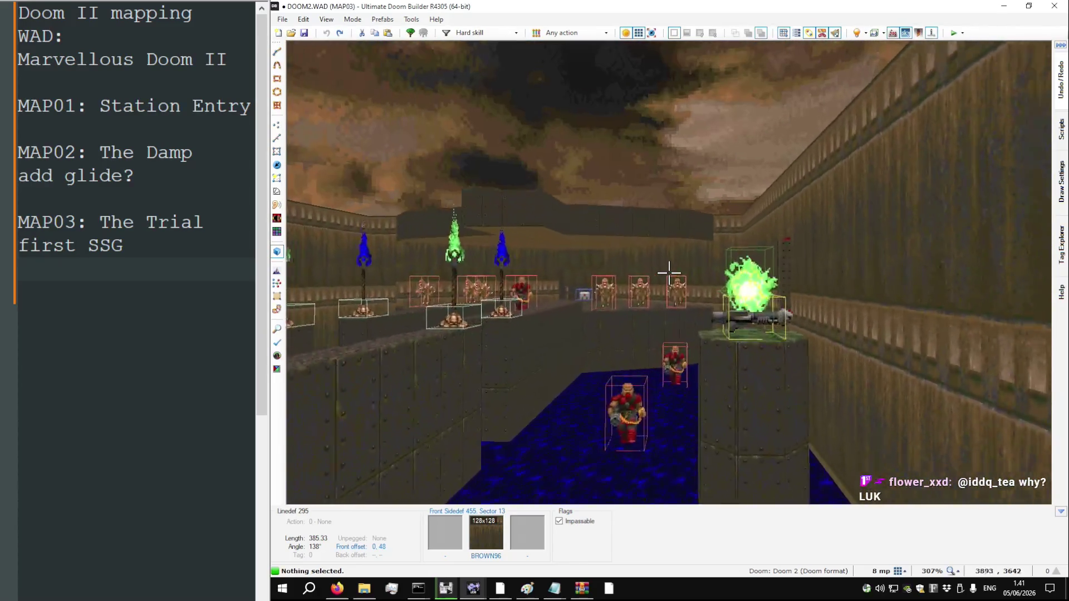
pyautogui.press('w')
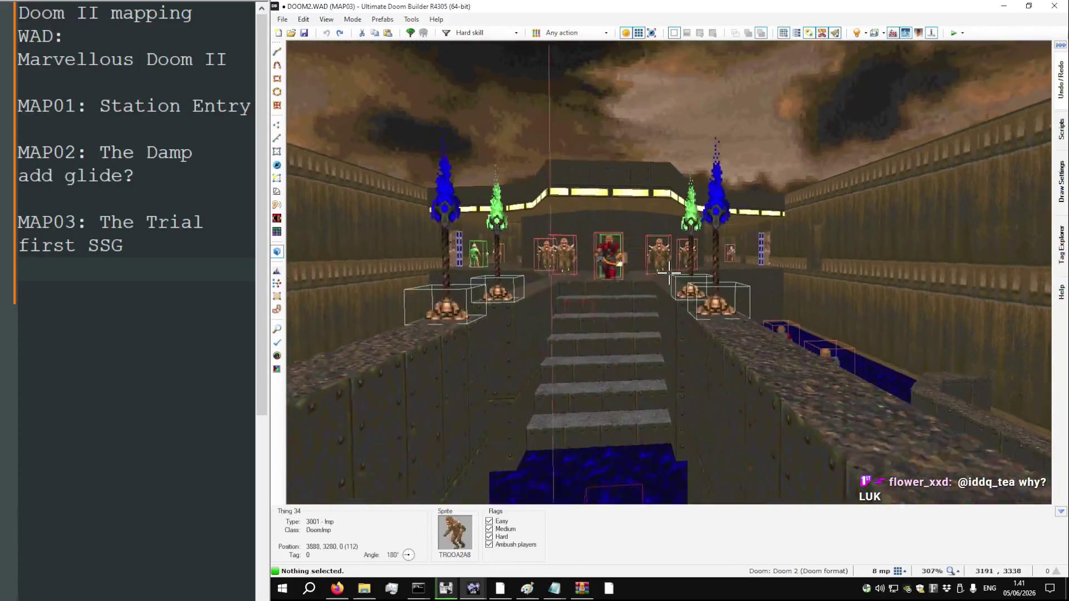
pyautogui.press('w')
pyautogui.press('q')
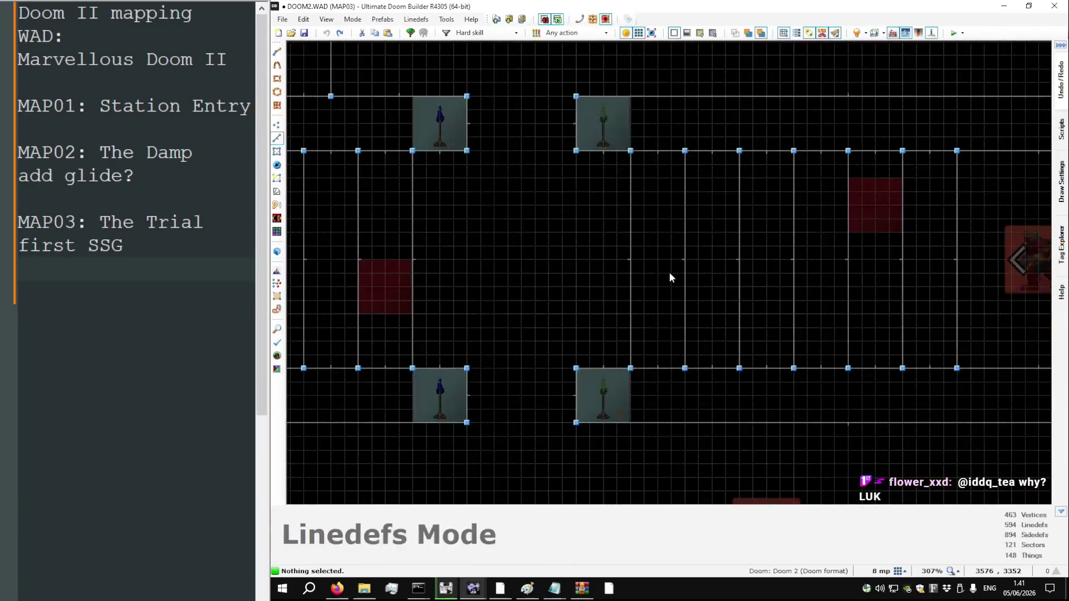
pyautogui.scroll(-10, 670, 267)
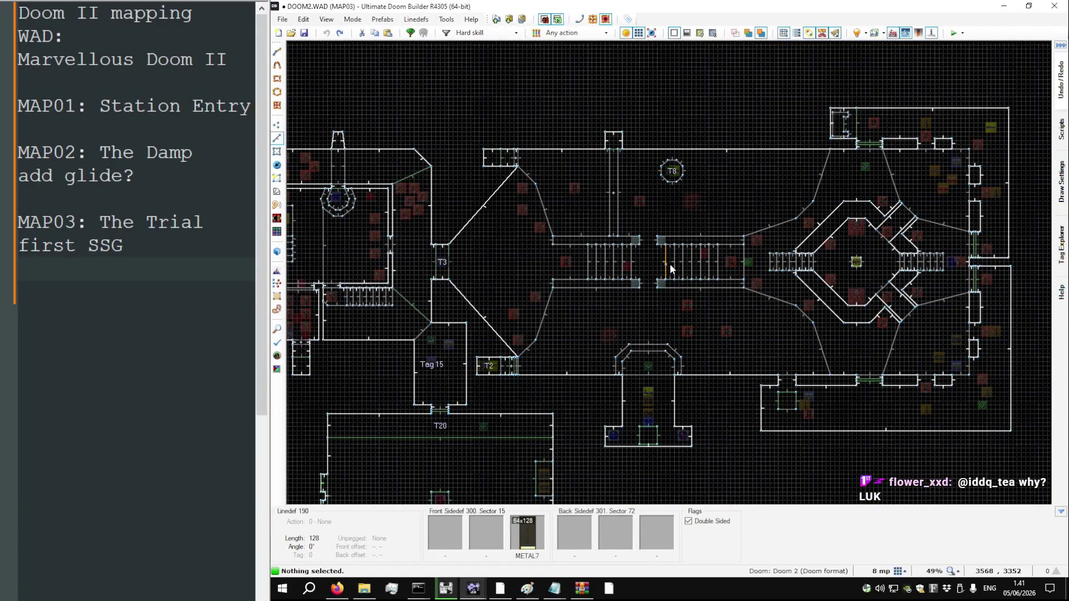
pyautogui.hotkey('alt', 'Tab')
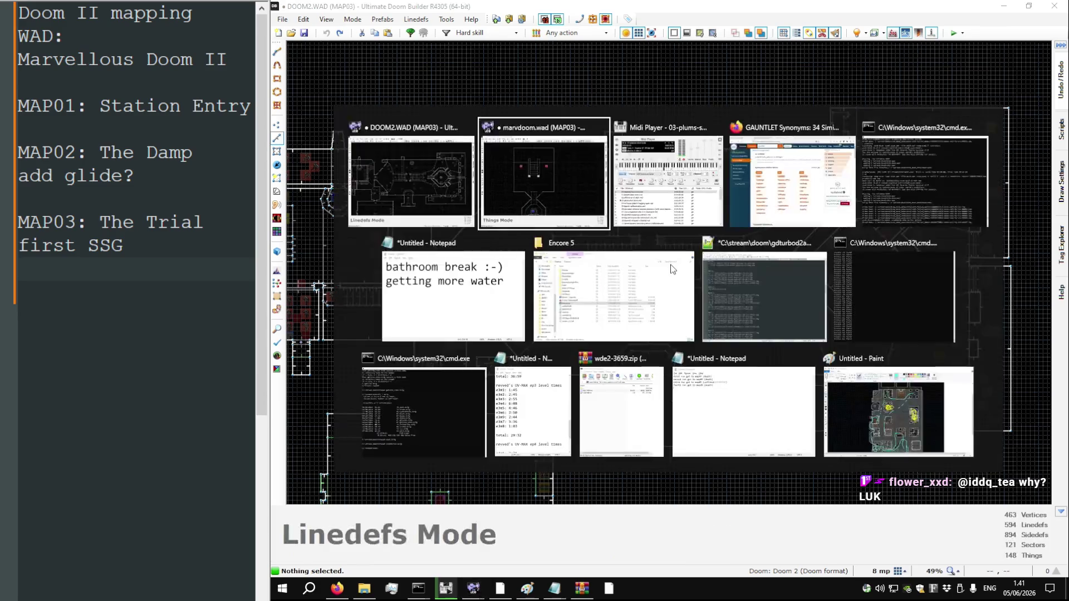
pyautogui.press('l')
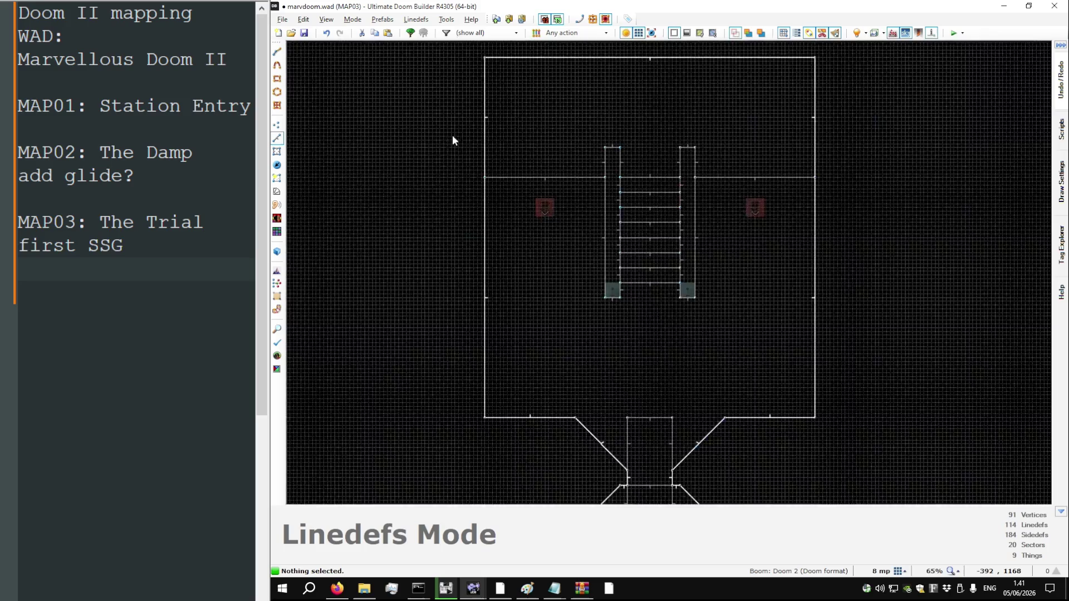
pyautogui.scroll(9, 452, 136)
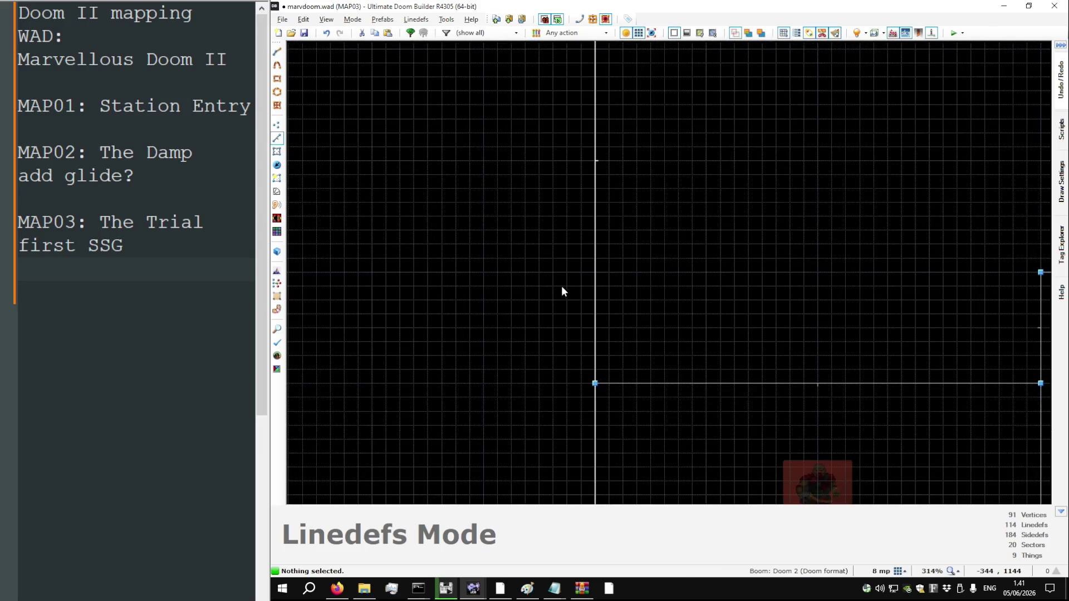
pyautogui.hotkey('alt', 'Tab')
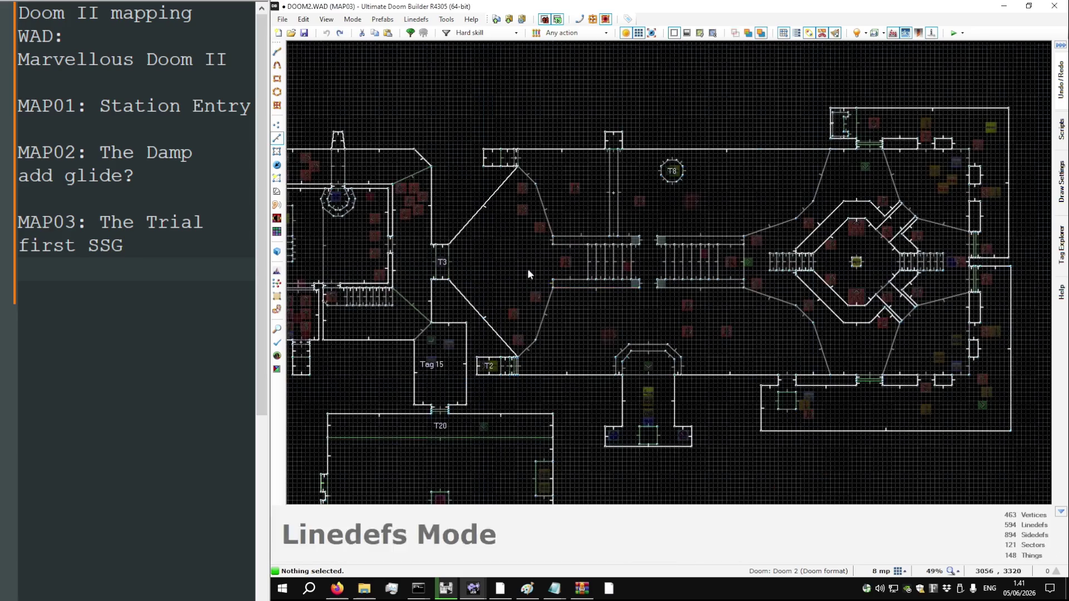
pyautogui.scroll(7, 787, 222)
pyautogui.scroll(-2, 761, 300)
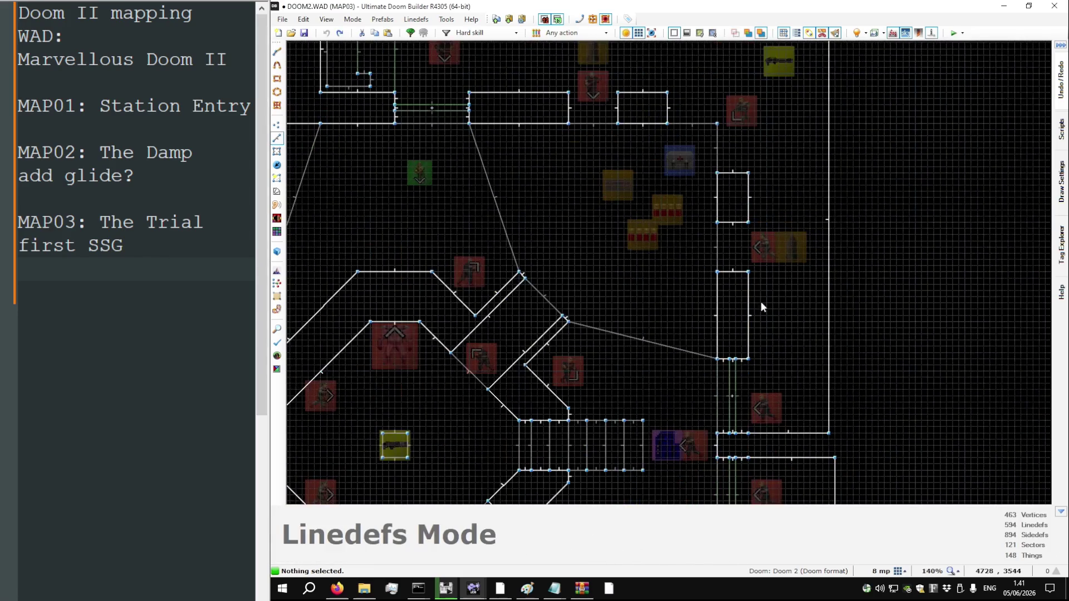
pyautogui.press(']')
pyautogui.press(']')
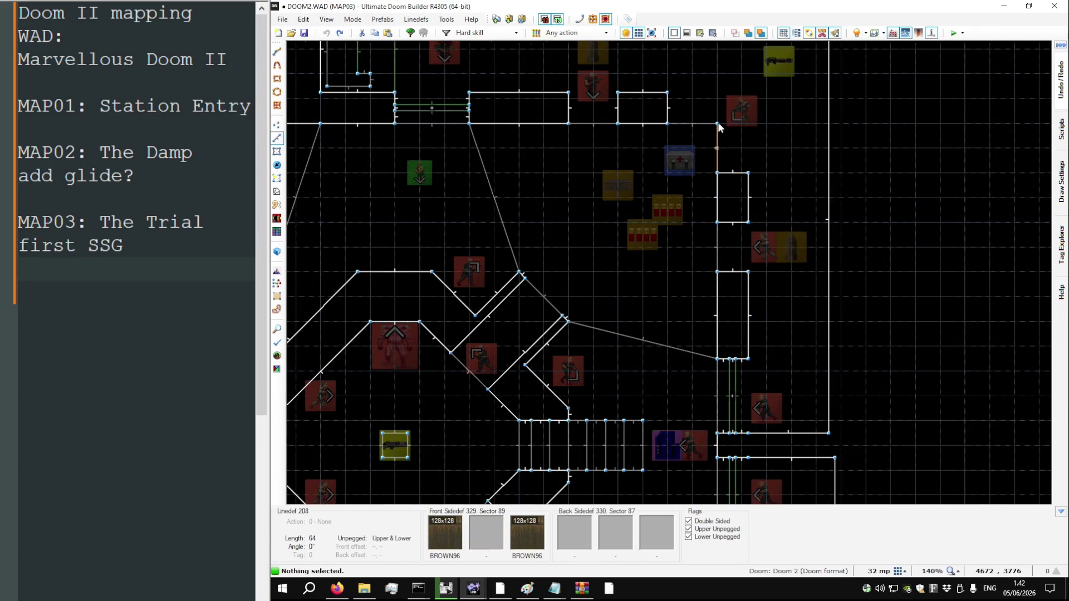
pyautogui.scroll(-4, 714, 166)
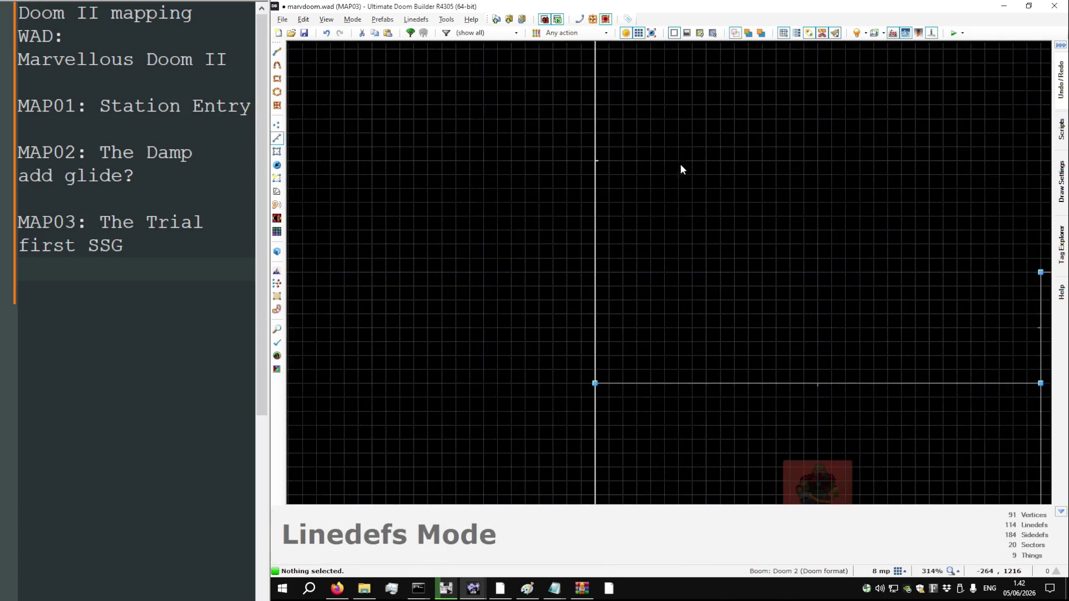
pyautogui.scroll(5, 613, 94)
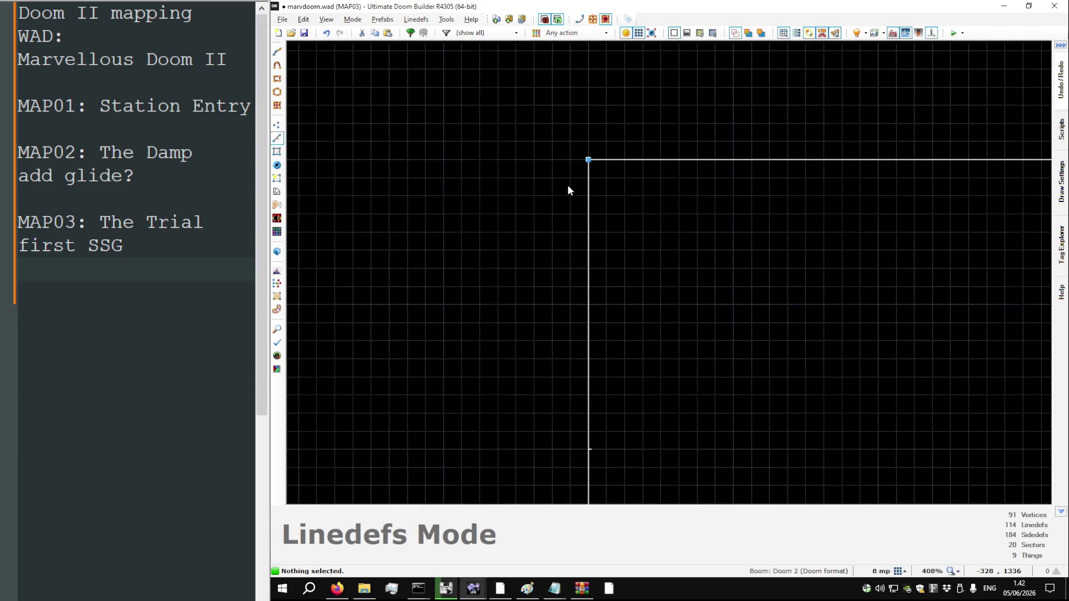
pyautogui.scroll(8, 715, 179)
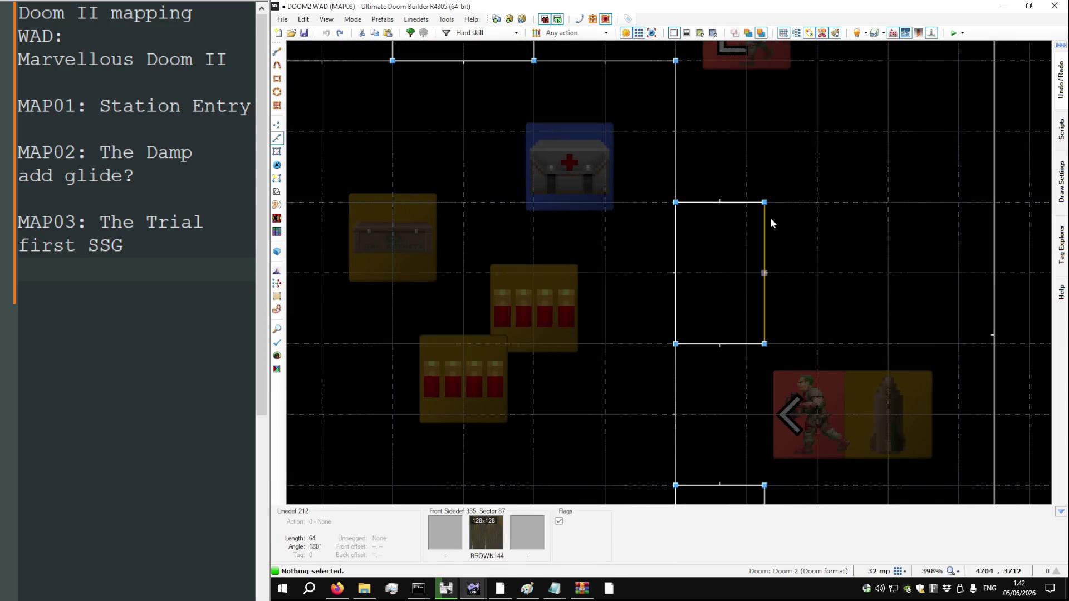
pyautogui.scroll(-8, 702, 225)
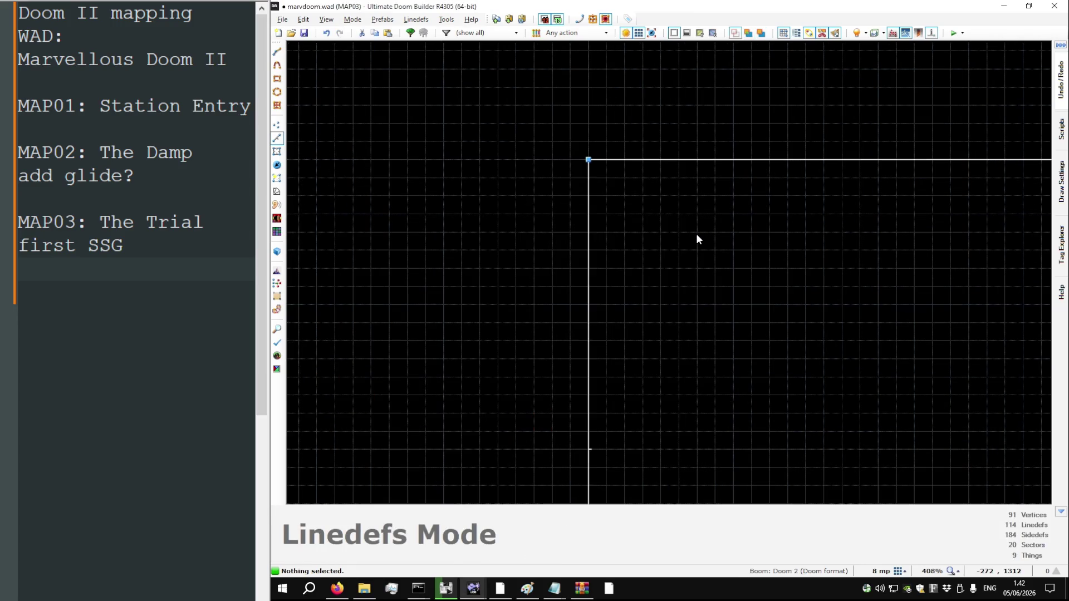
pyautogui.scroll(-3, 604, 222)
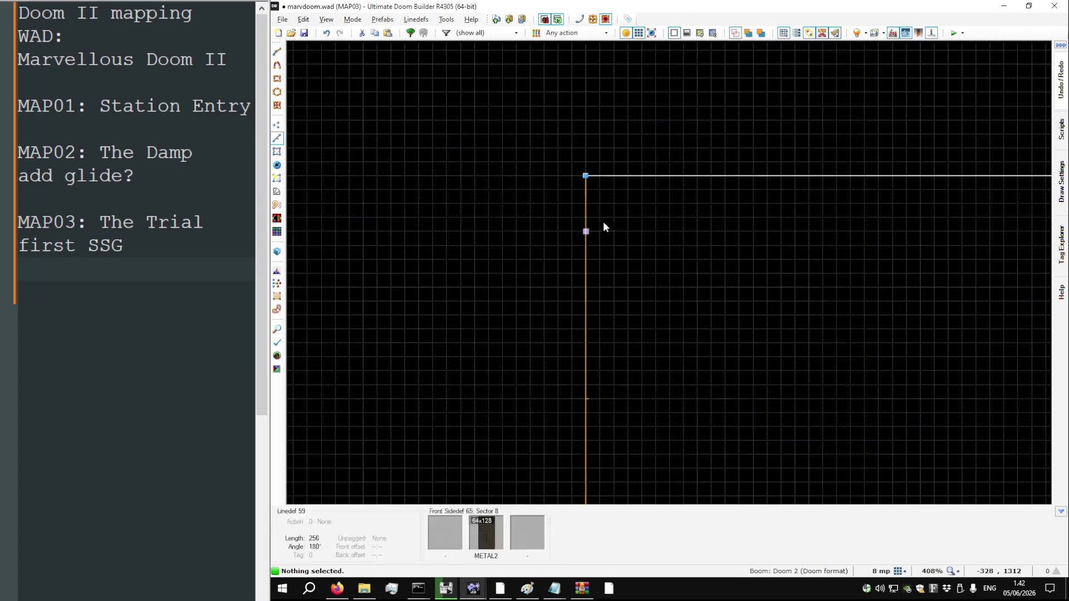
pyautogui.press('d')
# Draw the closed U-shaped ledge outline around the stair room, with a 960-unit outer top edge
pyautogui.click(547, 177)
pyautogui.click(546, 125)
pyautogui.scroll(-4, 479, 173)
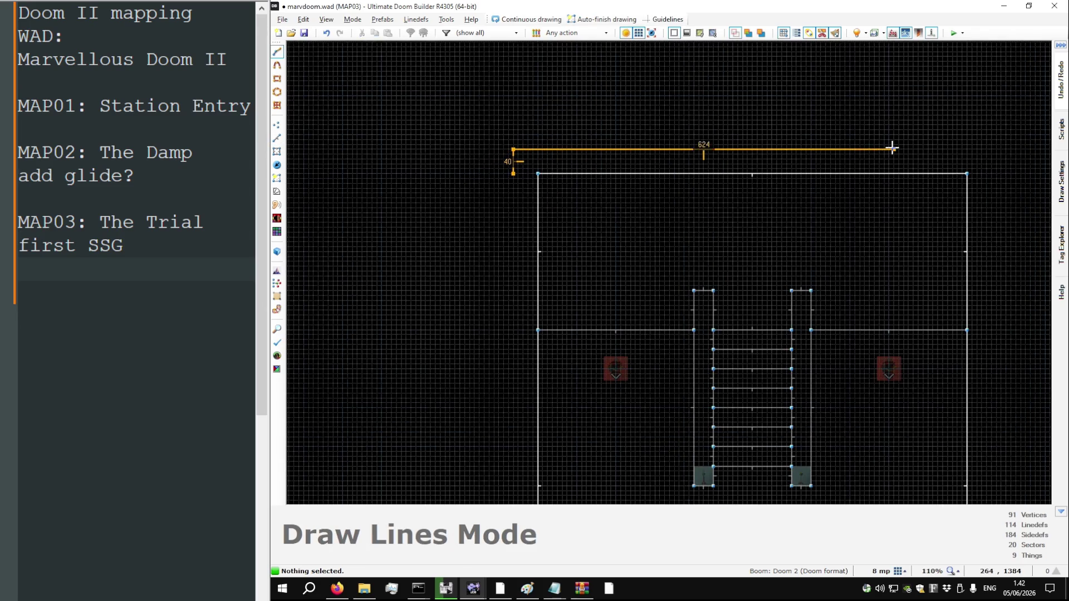
pyautogui.click(990, 149)
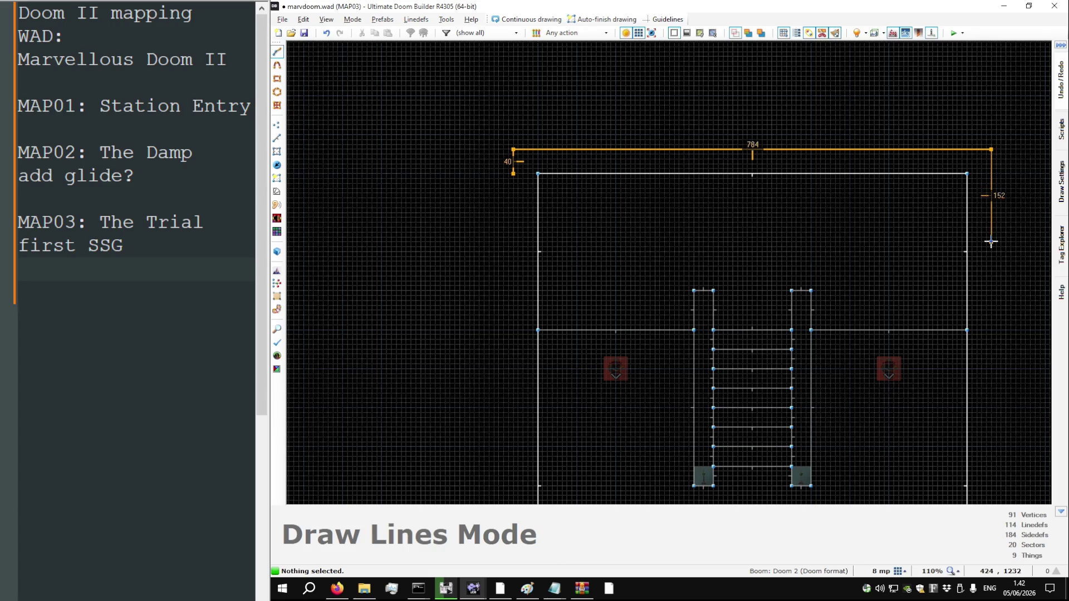
pyautogui.click(991, 330)
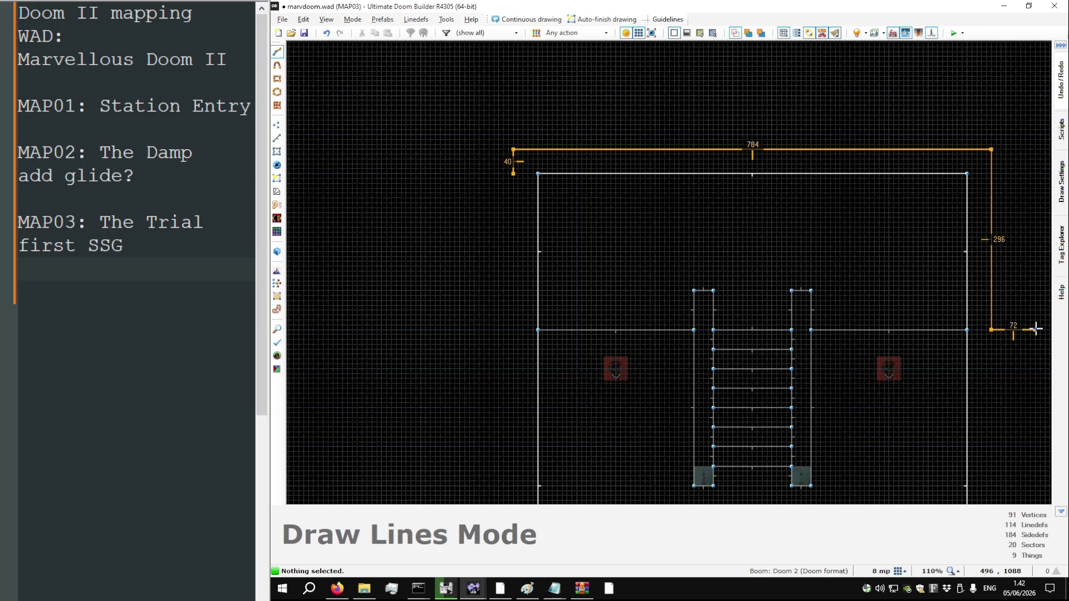
pyautogui.scroll(-2, 790, 326)
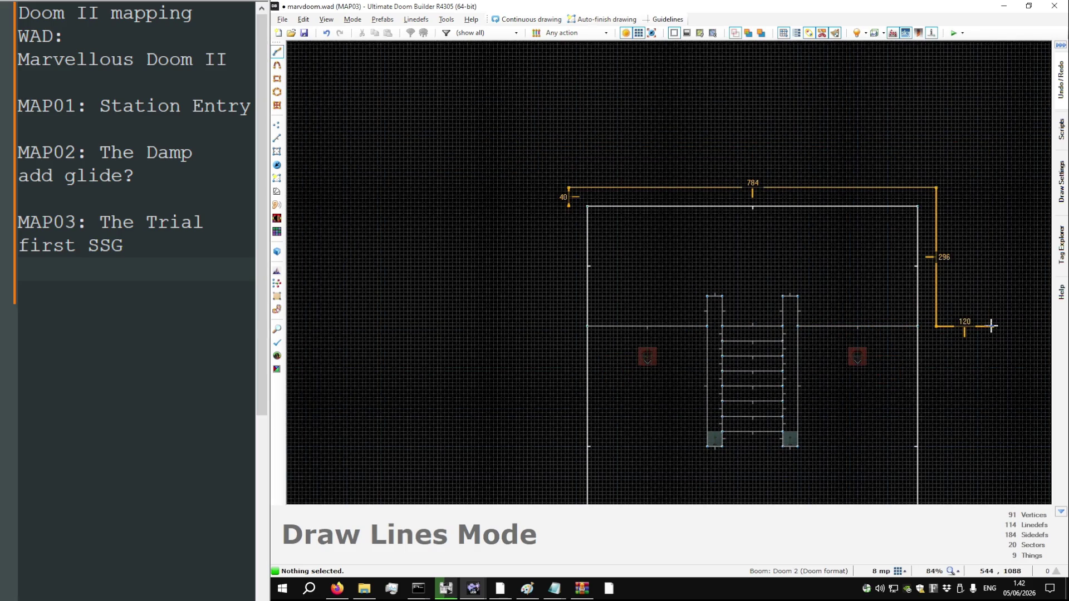
pyautogui.click(978, 326)
pyautogui.click(978, 146)
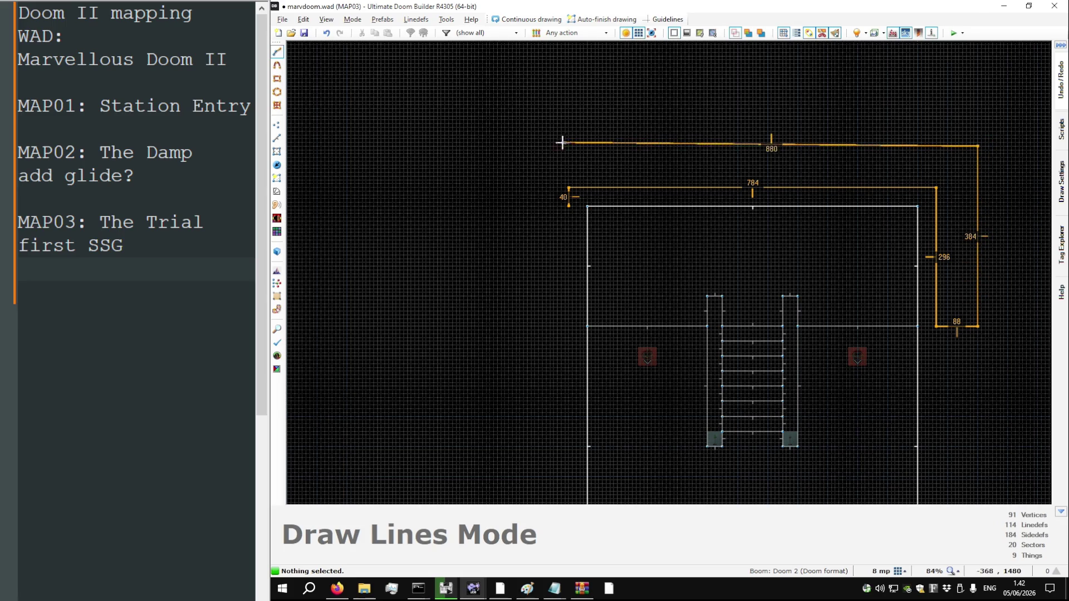
pyautogui.click(527, 146)
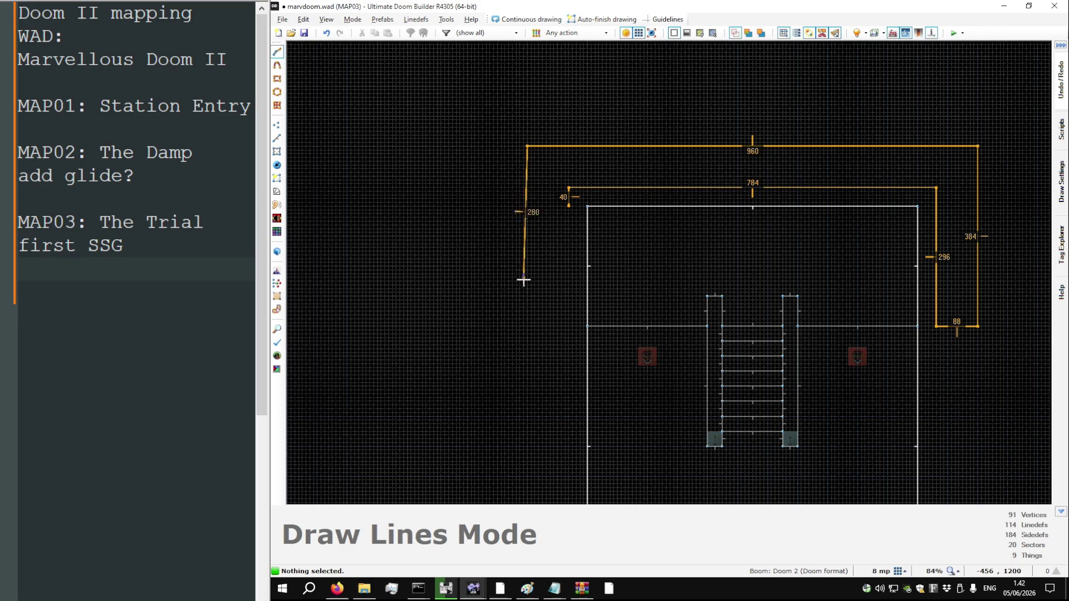
pyautogui.click(527, 321)
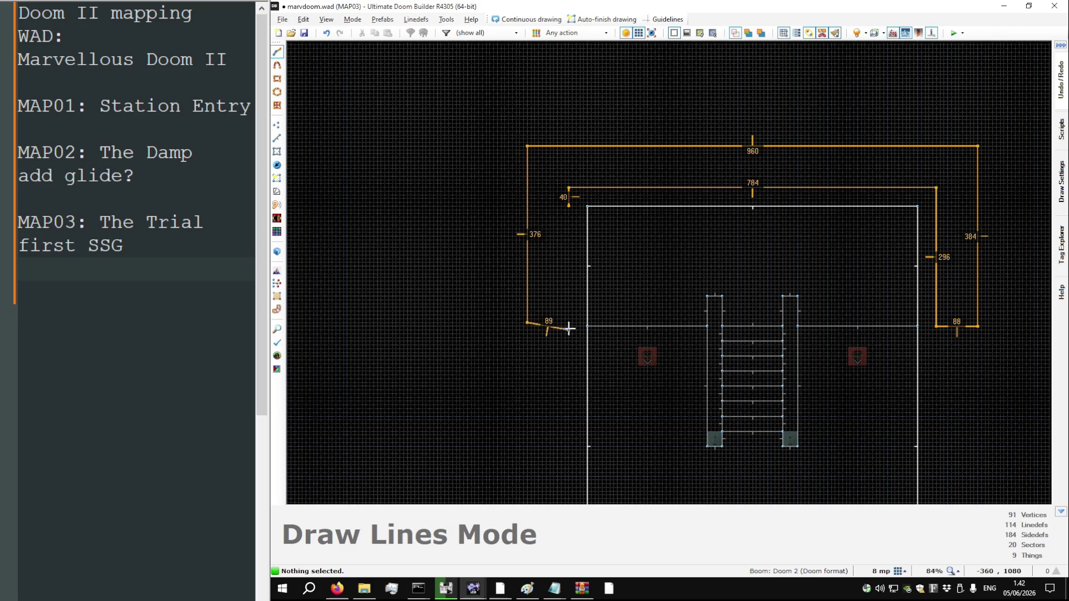
pyautogui.click(568, 322)
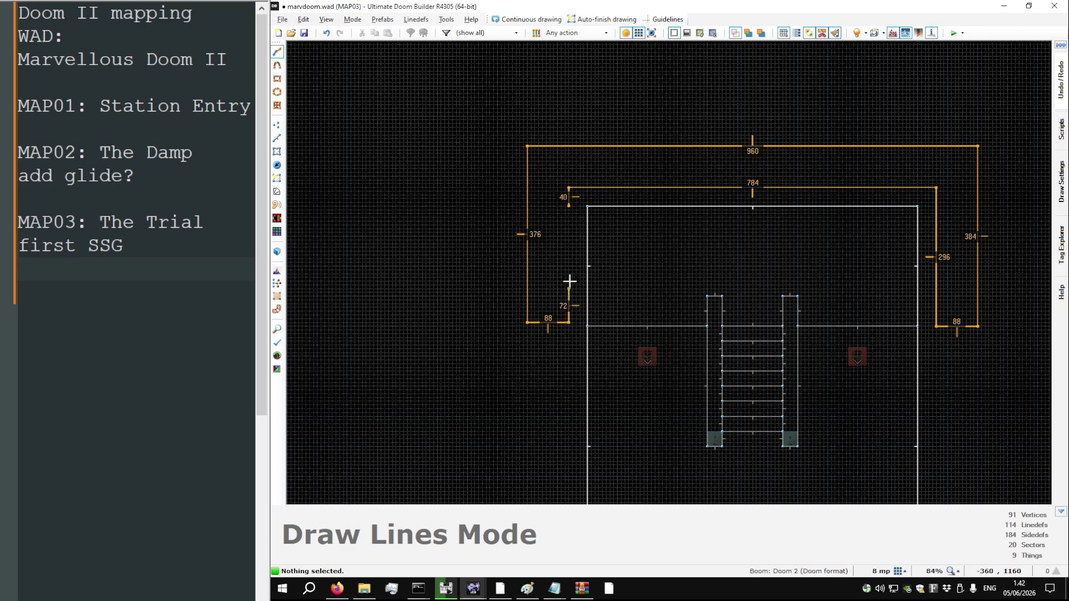
pyautogui.click(568, 206)
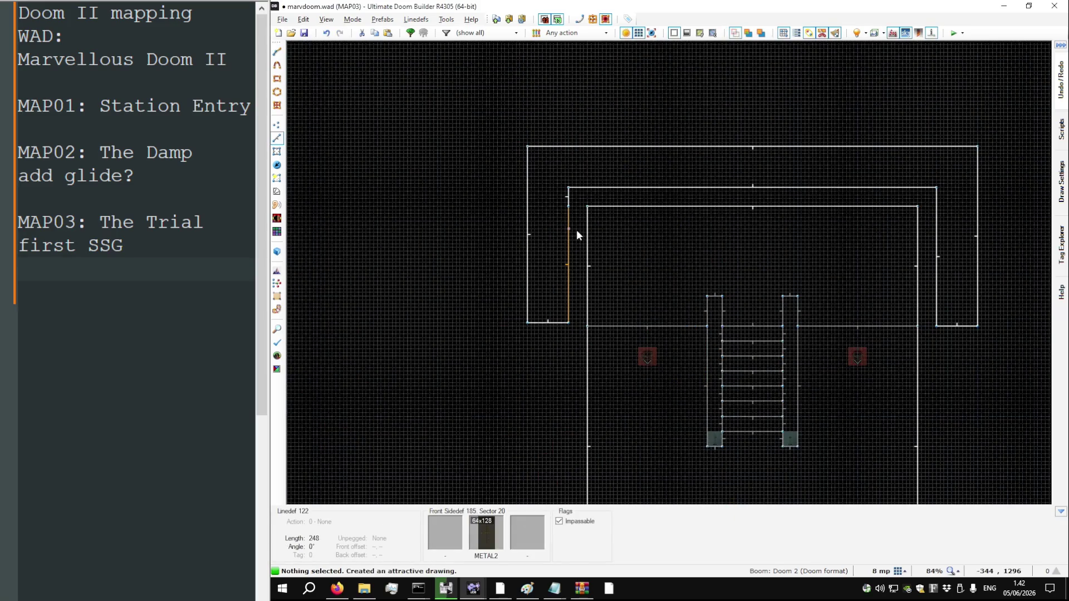
pyautogui.scroll(6, 572, 216)
# Merge the stray vertex into the ledge's top corner and check the DOOM2 reference map
pyautogui.press('v')
pyautogui.moveTo(572, 196)
pyautogui.mouseDown()
pyautogui.moveTo(577, 67)
pyautogui.moveTo(585, 71)
pyautogui.mouseUp()
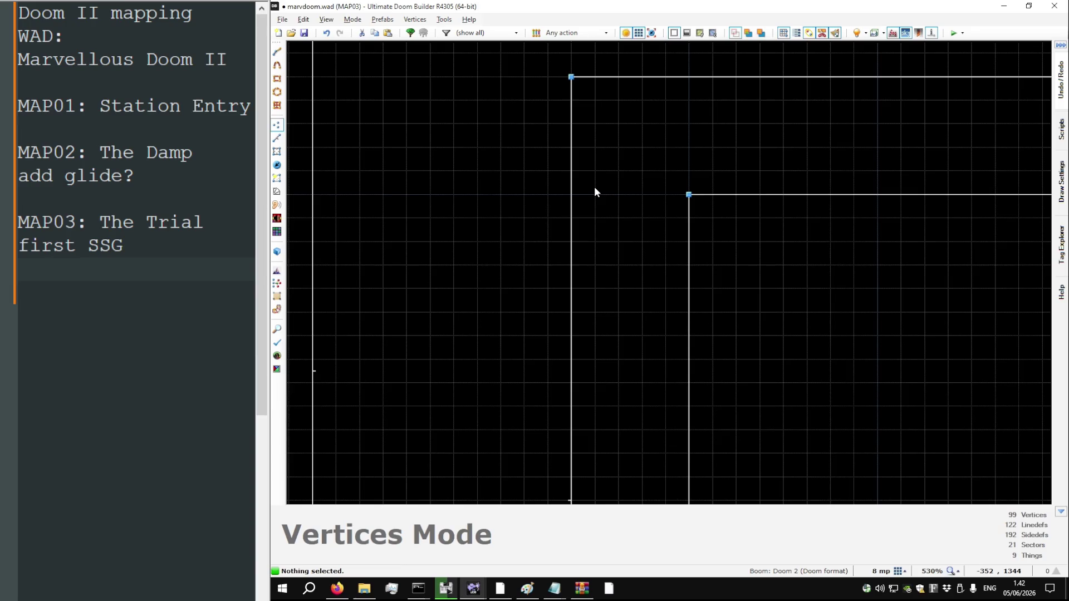
pyautogui.press('l')
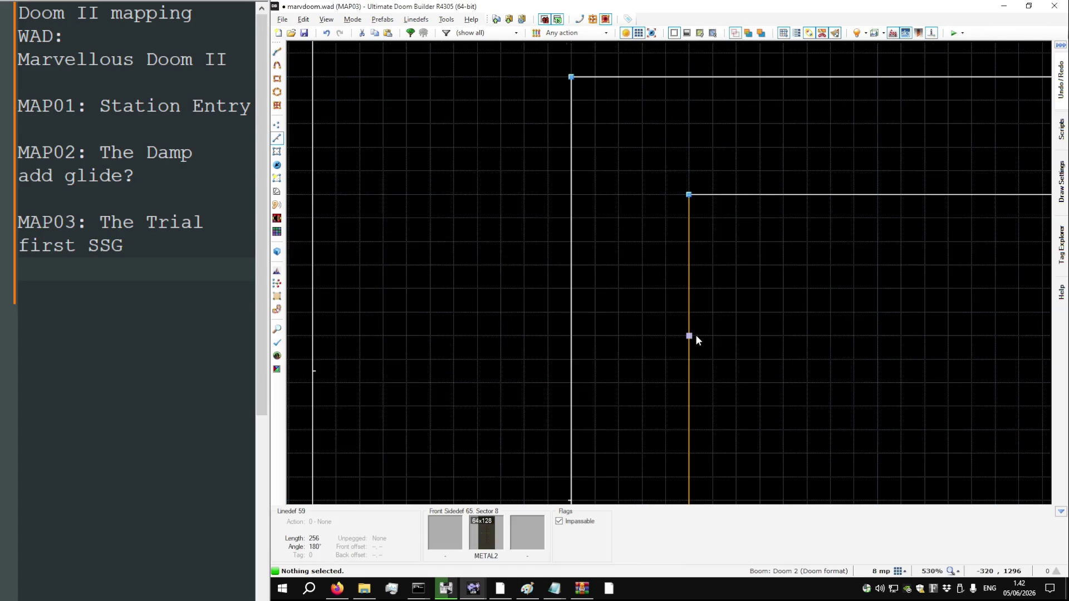
pyautogui.hotkey('alt', 'Tab')
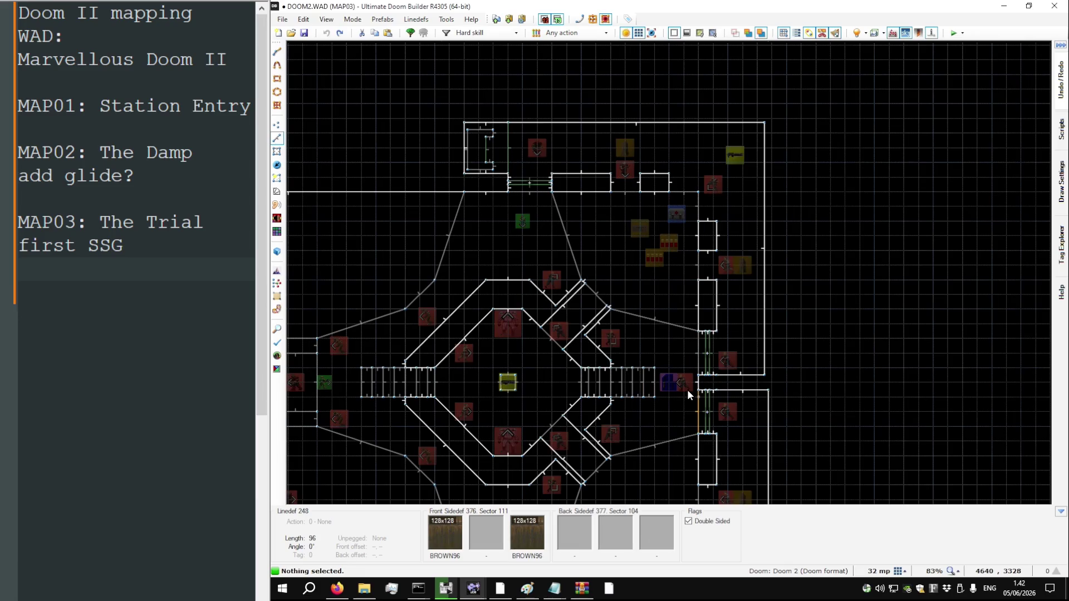
pyautogui.hotkey('alt', 'Tab')
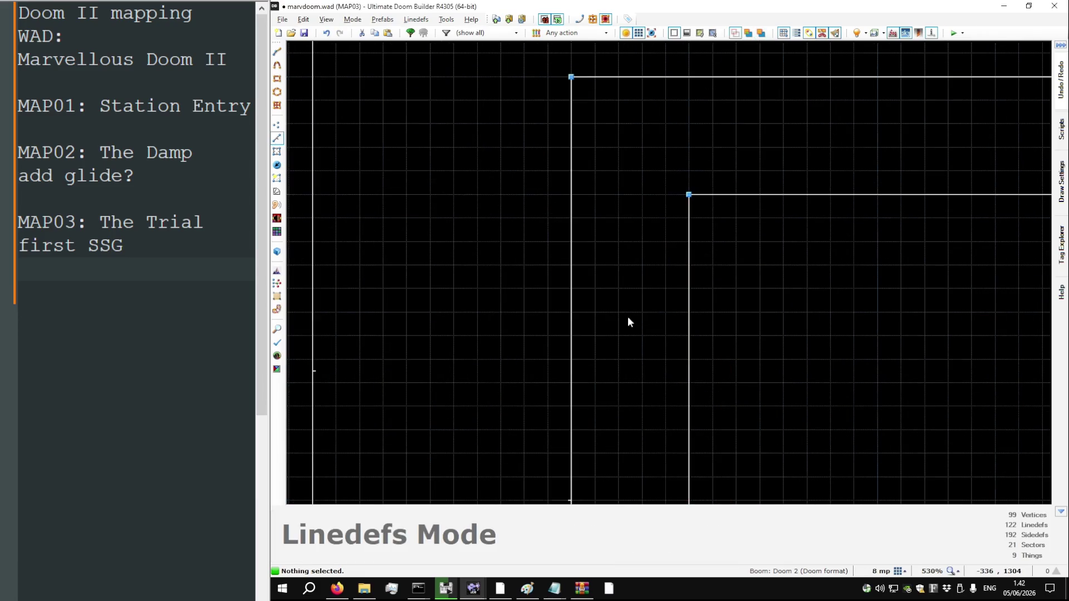
pyautogui.press('v')
# Drag ledge vertices into the first small alcove box, keeping the inner ledge line horizontal
pyautogui.moveTo(576, 310)
pyautogui.mouseDown()
pyautogui.moveTo(622, 330)
pyautogui.moveTo(618, 318)
pyautogui.moveTo(617, 341)
pyautogui.moveTo(614, 272)
pyautogui.mouseUp()
pyautogui.moveTo(574, 232)
pyautogui.mouseDown()
pyautogui.moveTo(646, 263)
pyautogui.moveTo(666, 227)
pyautogui.moveTo(681, 232)
pyautogui.moveTo(679, 272)
pyautogui.mouseUp()
pyautogui.scroll(-4, 530, 229)
pyautogui.scroll(4, 633, 231)
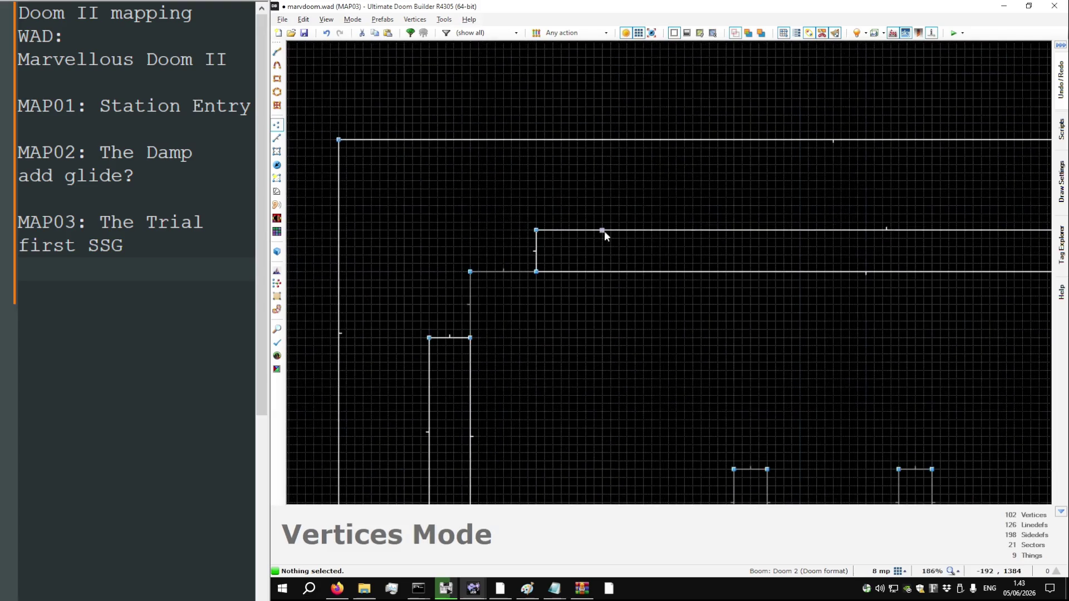
pyautogui.moveTo(638, 230); pyautogui.dragTo(602, 272)
pyautogui.click(686, 265)
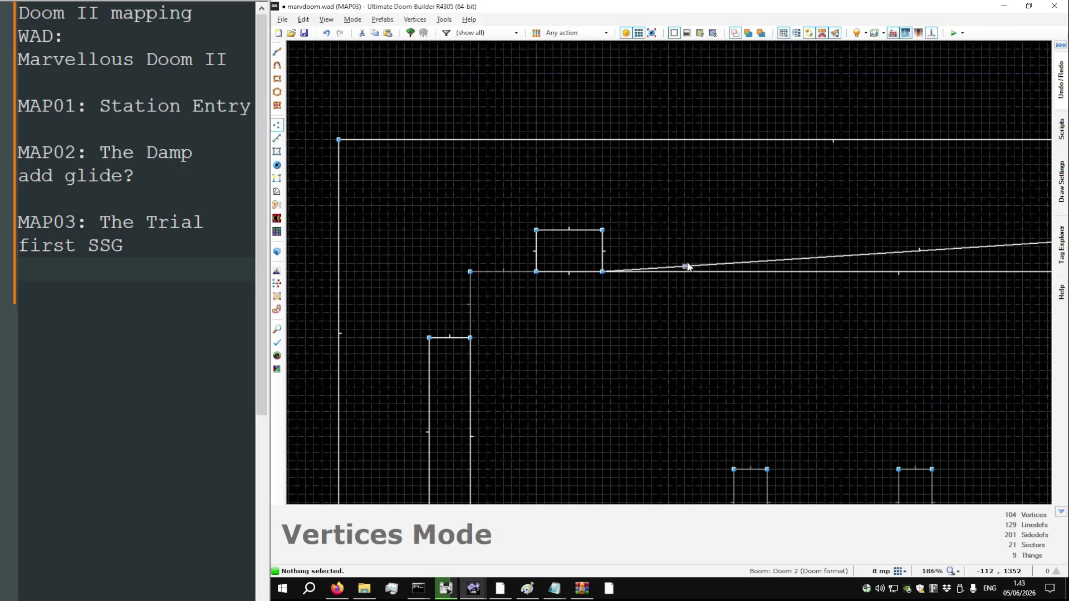
pyautogui.moveTo(718, 265)
pyautogui.mouseDown()
pyautogui.moveTo(667, 230)
pyautogui.moveTo(668, 272)
pyautogui.mouseUp()
pyautogui.scroll(-3, 499, 260)
pyautogui.scroll(1, 587, 276)
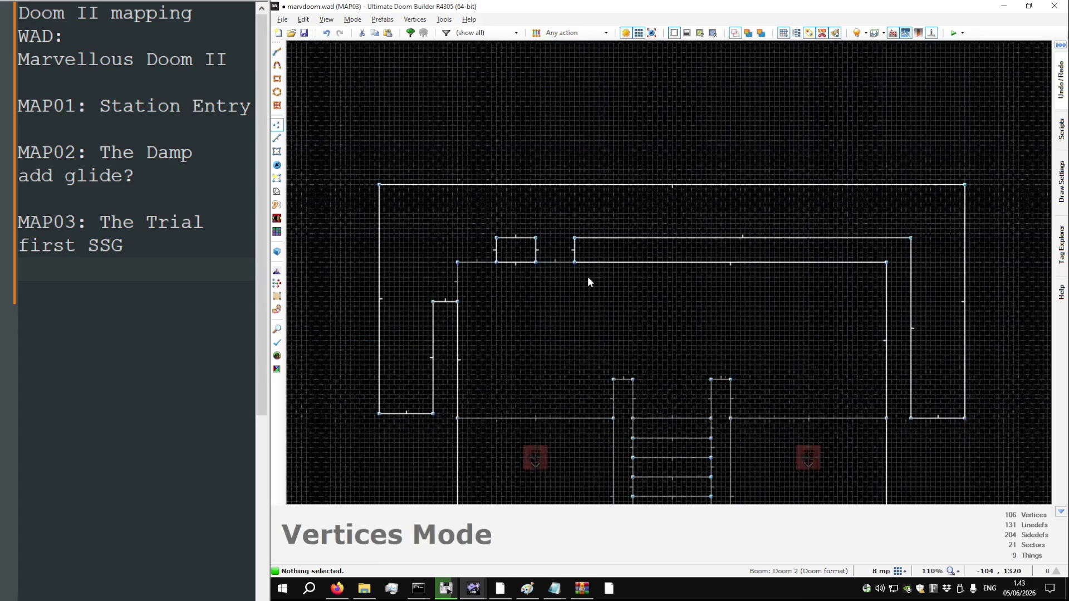
pyautogui.scroll(3, 589, 281)
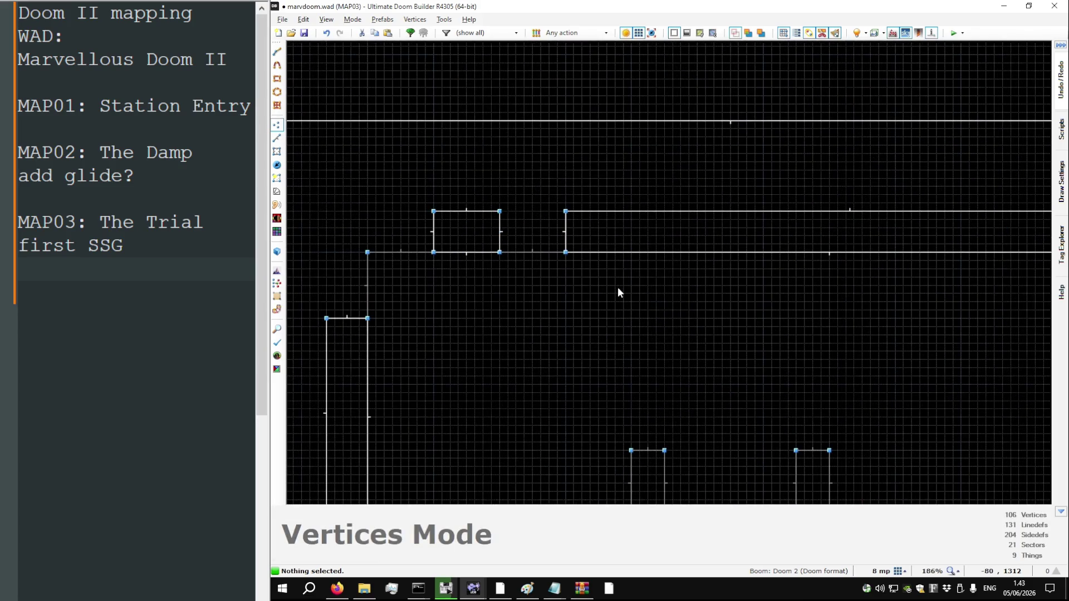
pyautogui.scroll(-3, 475, 274)
pyautogui.scroll(5, 418, 319)
pyautogui.scroll(2, 418, 322)
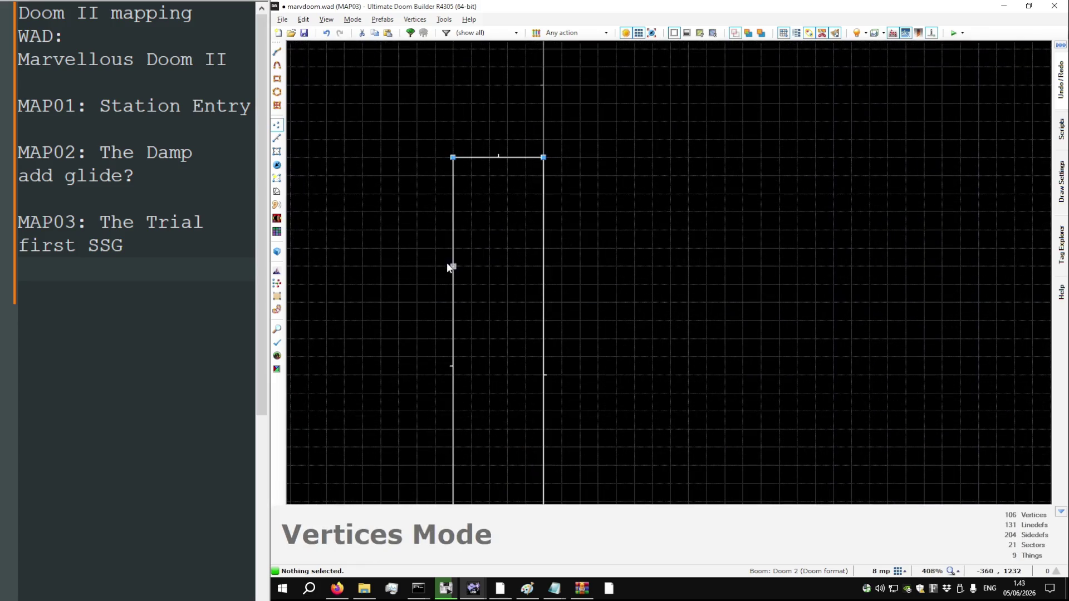
# Insert four vertices on the left wall and drag them into a second alcove, undoing one misplaced move
pyautogui.rightClick(453, 303)
pyautogui.rightClick(453, 356)
pyautogui.rightClick(453, 447)
pyautogui.rightClick(453, 407)
pyautogui.moveTo(453, 406)
pyautogui.mouseDown()
pyautogui.moveTo(519, 450)
pyautogui.moveTo(544, 449)
pyautogui.mouseUp()
pyautogui.moveTo(453, 356); pyautogui.dragTo(566, 309)
pyautogui.hotkey('ctrl', 'z')
pyautogui.moveTo(453, 356); pyautogui.dragTo(544, 303)
pyautogui.scroll(-8, 553, 239)
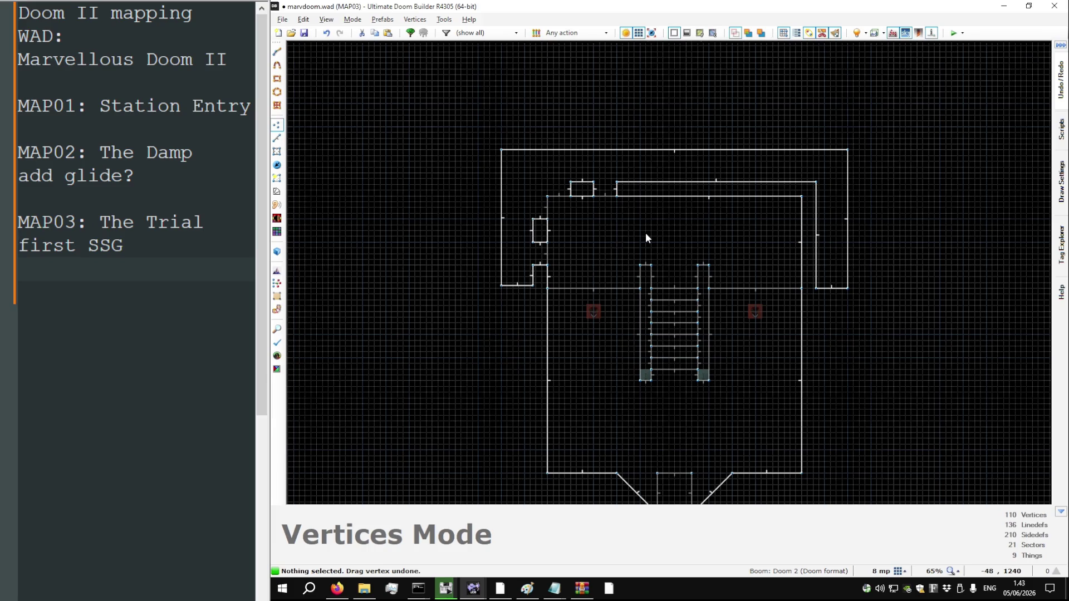
pyautogui.scroll(-3, 595, 243)
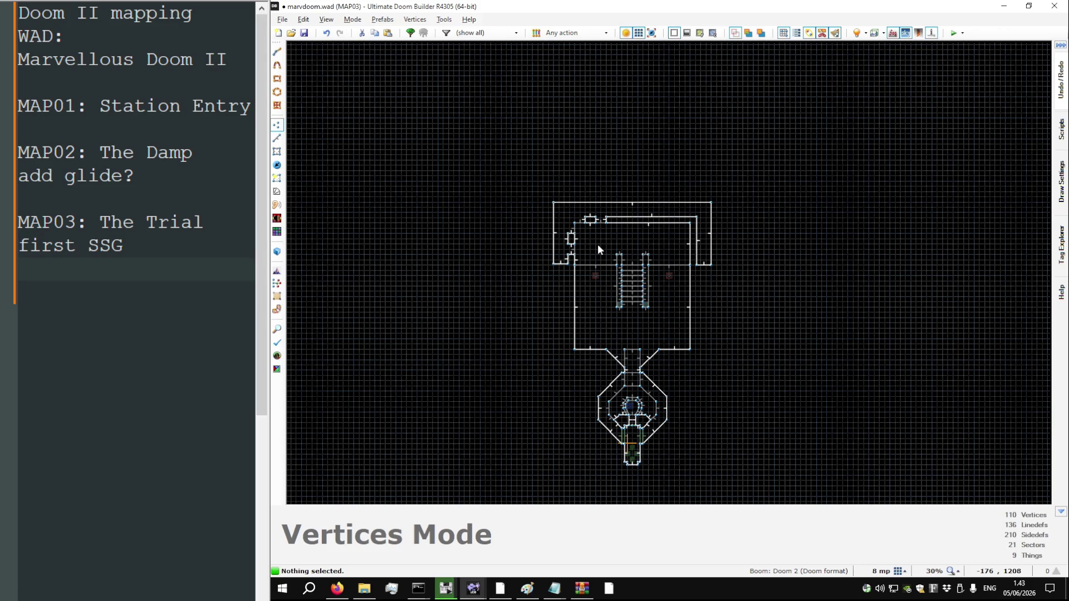
pyautogui.scroll(4, 657, 200)
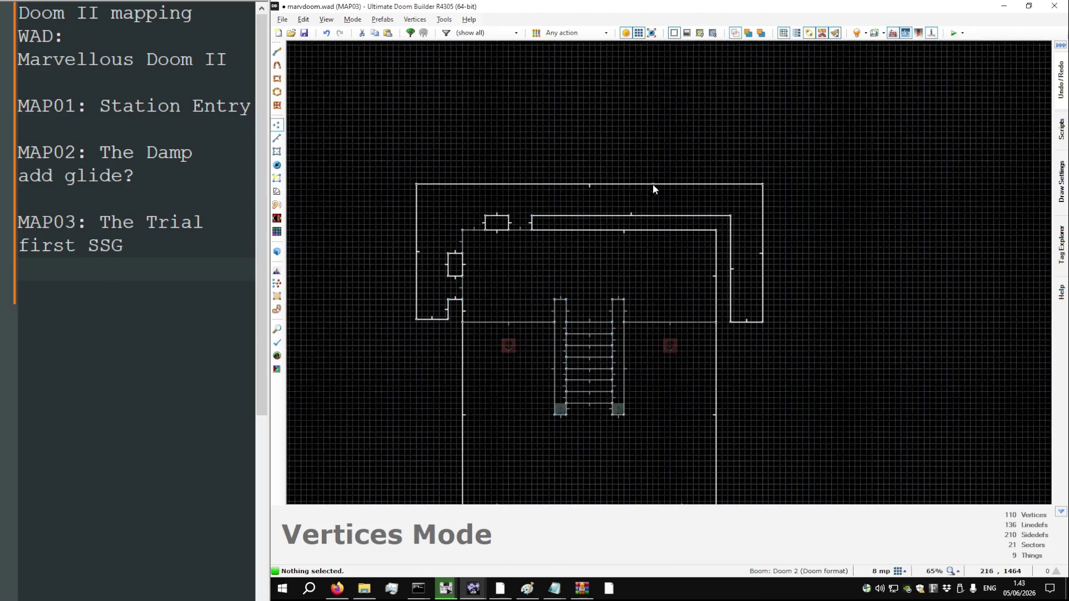
pyautogui.scroll(8, 734, 216)
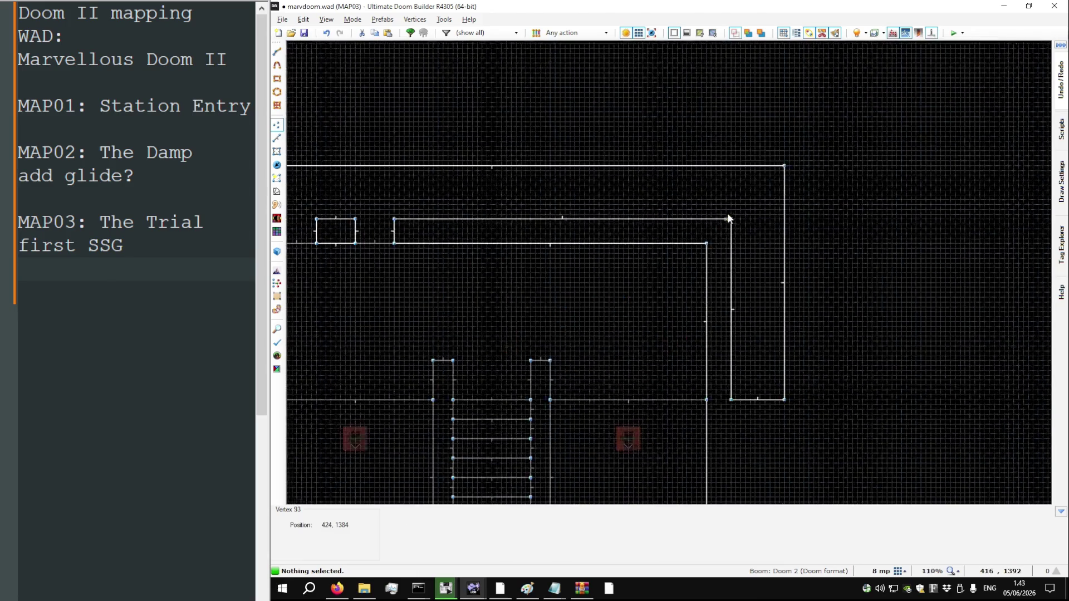
# Reshape the ledge's upper-right corner and right wall into squared alcove walls
pyautogui.moveTo(595, 229)
pyautogui.mouseDown()
pyautogui.moveTo(553, 231)
pyautogui.moveTo(556, 276)
pyautogui.moveTo(580, 298)
pyautogui.moveTo(659, 275)
pyautogui.moveTo(667, 299)
pyautogui.mouseUp()
pyautogui.moveTo(737, 228)
pyautogui.mouseDown()
pyautogui.moveTo(725, 303)
pyautogui.moveTo(737, 423)
pyautogui.moveTo(734, 410)
pyautogui.moveTo(668, 411)
pyautogui.mouseUp()
pyautogui.scroll(-5, 716, 389)
pyautogui.scroll(7, 676, 349)
pyautogui.press('d')
pyautogui.click(720, 309)
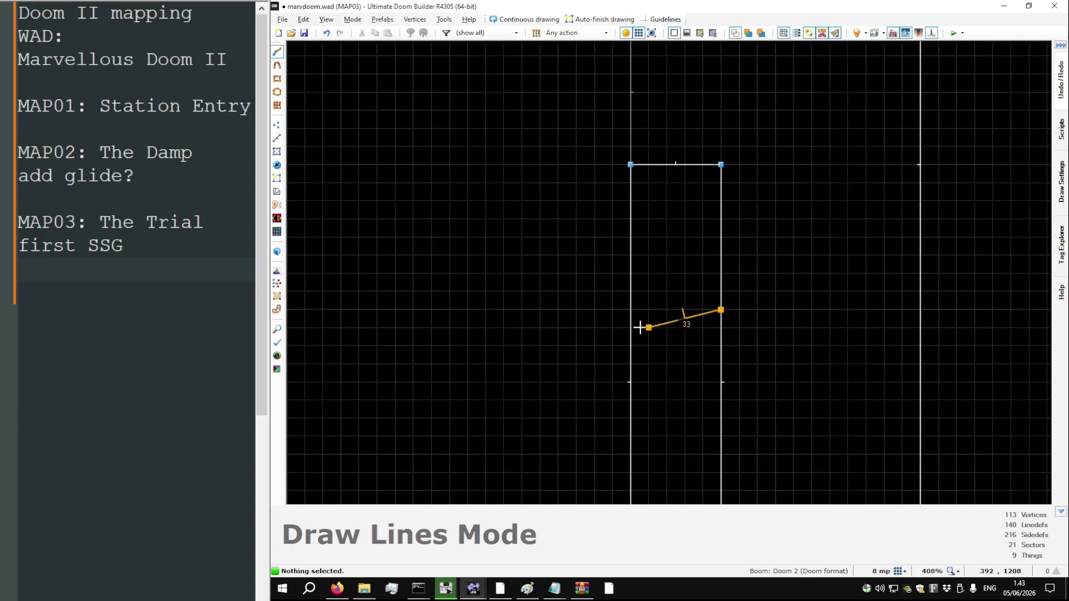
pyautogui.rightClick(709, 324)
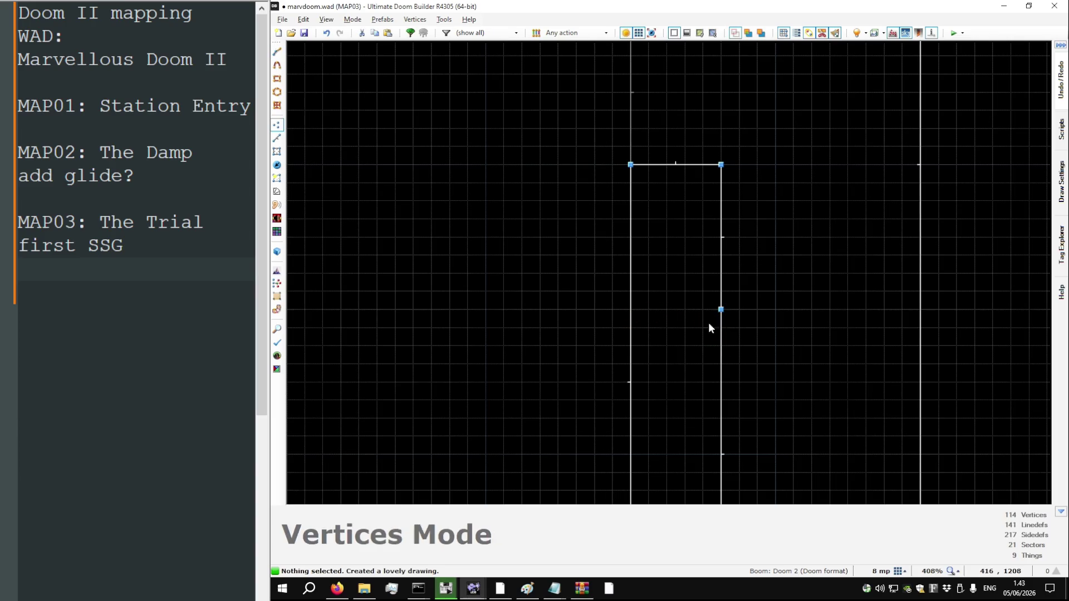
pyautogui.rightClick(720, 453)
pyautogui.press('Escape')
pyautogui.moveTo(723, 384); pyautogui.dragTo(637, 317)
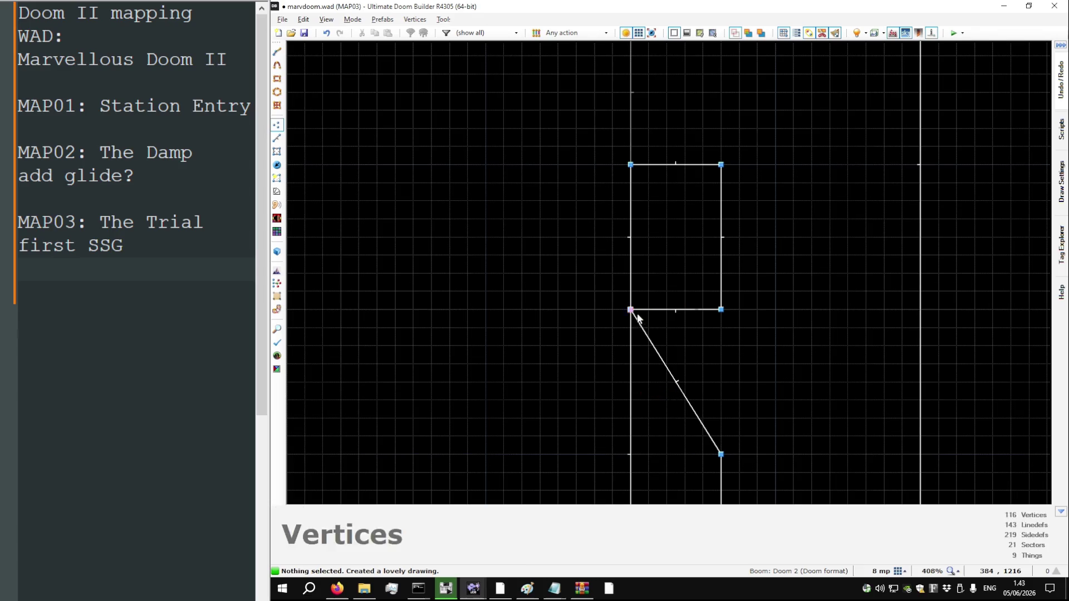
pyautogui.moveTo(675, 382); pyautogui.dragTo(632, 453)
# Insert vertices on the top line and pull one down onto the lower line to start the alcove row
pyautogui.scroll(-7, 679, 416)
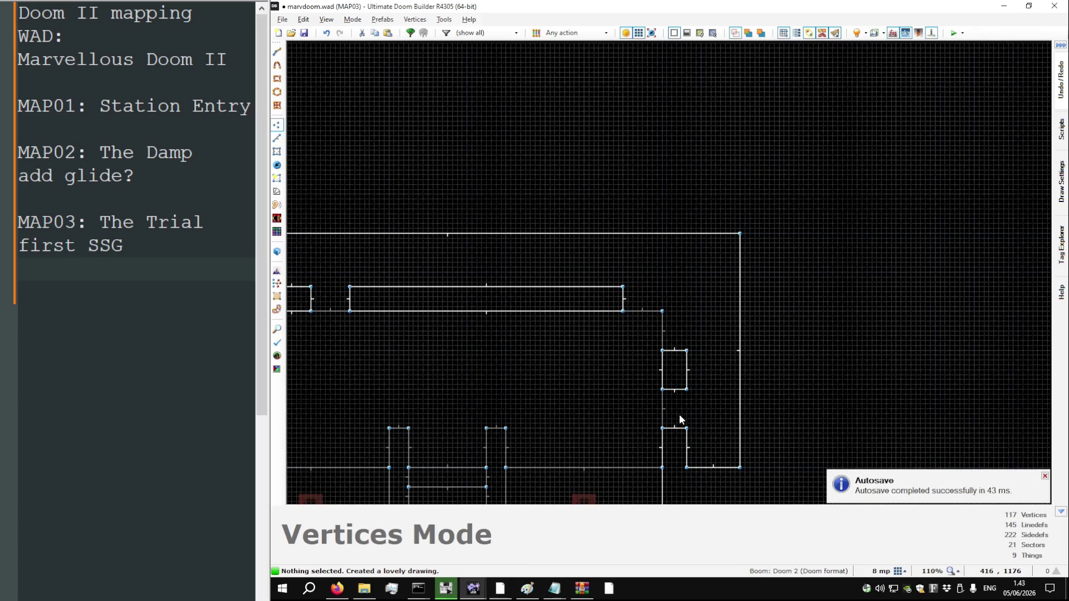
pyautogui.scroll(-3, 738, 381)
pyautogui.scroll(12, 642, 331)
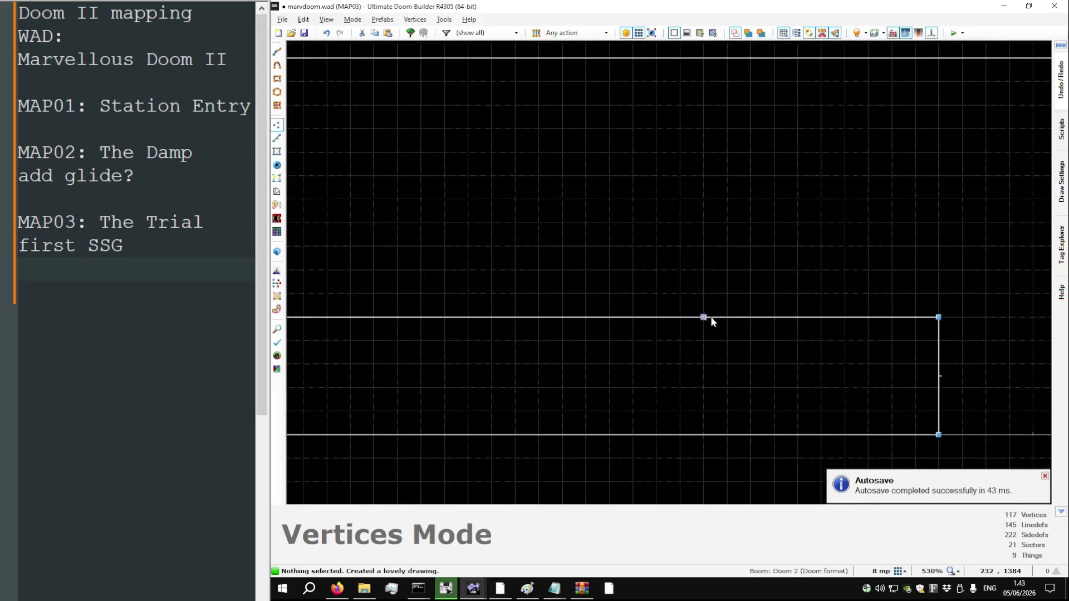
pyautogui.press('Insert')
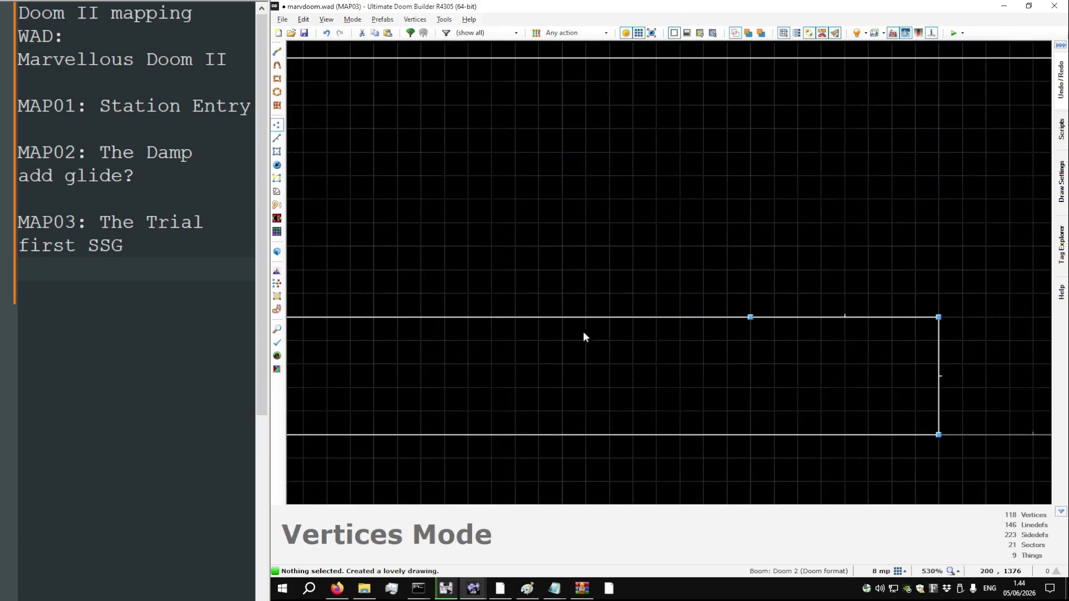
pyautogui.scroll(4, 583, 333)
pyautogui.press('Insert')
pyautogui.press('Insert')
pyautogui.scroll(-6, 668, 297)
pyautogui.moveTo(671, 297)
pyautogui.mouseDown()
pyautogui.moveTo(683, 314)
pyautogui.moveTo(627, 386)
pyautogui.moveTo(791, 374)
pyautogui.mouseUp()
pyautogui.scroll(-2, 840, 342)
pyautogui.scroll(-8, 859, 329)
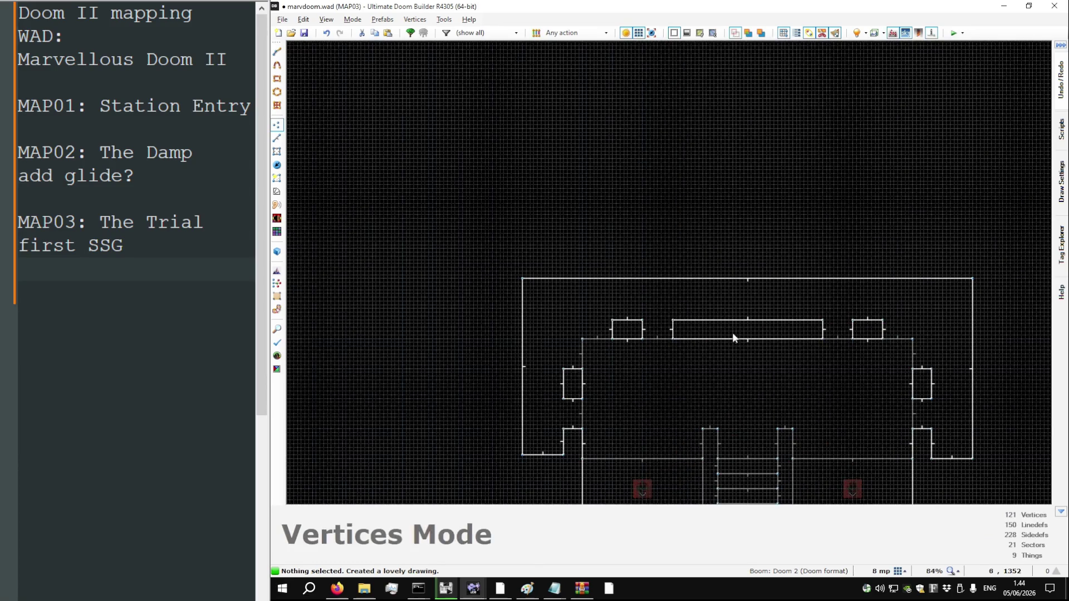
pyautogui.scroll(10, 718, 329)
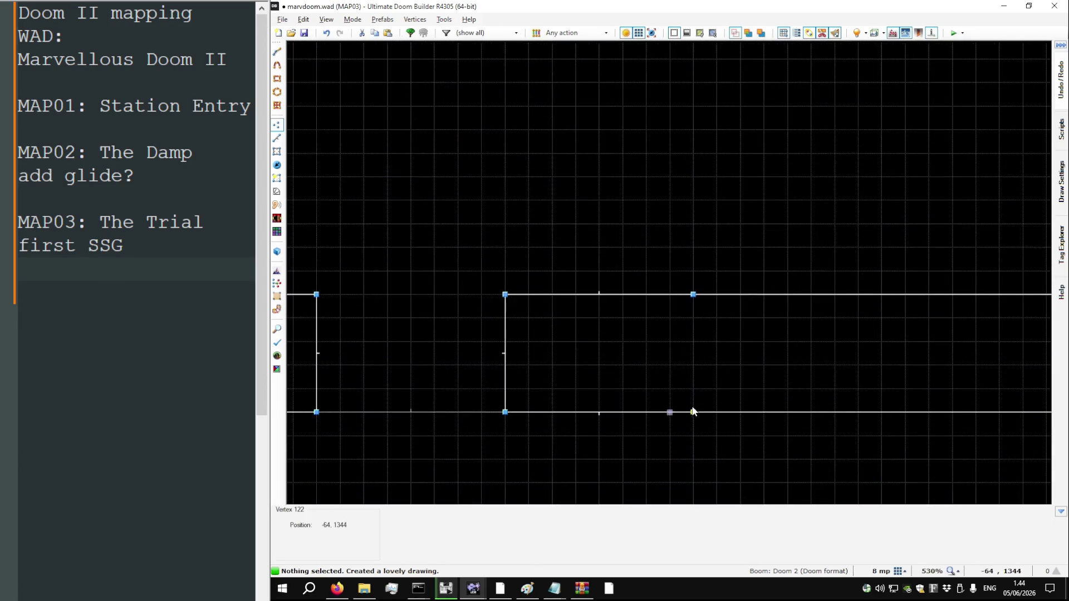
pyautogui.scroll(-5, 694, 412)
# Pull further top-line vertices down to finish the row of five alcoves, then save marvdoom.wad
pyautogui.press('v')
pyautogui.moveTo(731, 300)
pyautogui.mouseDown()
pyautogui.moveTo(692, 353)
pyautogui.moveTo(787, 353)
pyautogui.moveTo(774, 353)
pyautogui.moveTo(774, 300)
pyautogui.mouseUp()
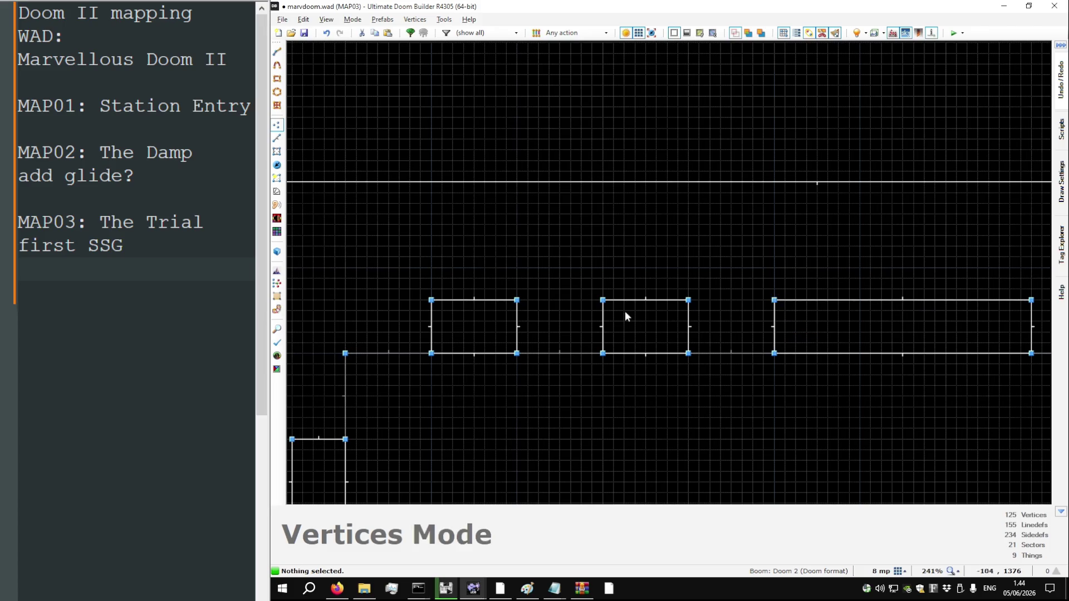
pyautogui.scroll(-2, 624, 313)
pyautogui.scroll(4, 732, 279)
pyautogui.press('d')
pyautogui.click(732, 224)
pyautogui.scroll(1, 716, 334)
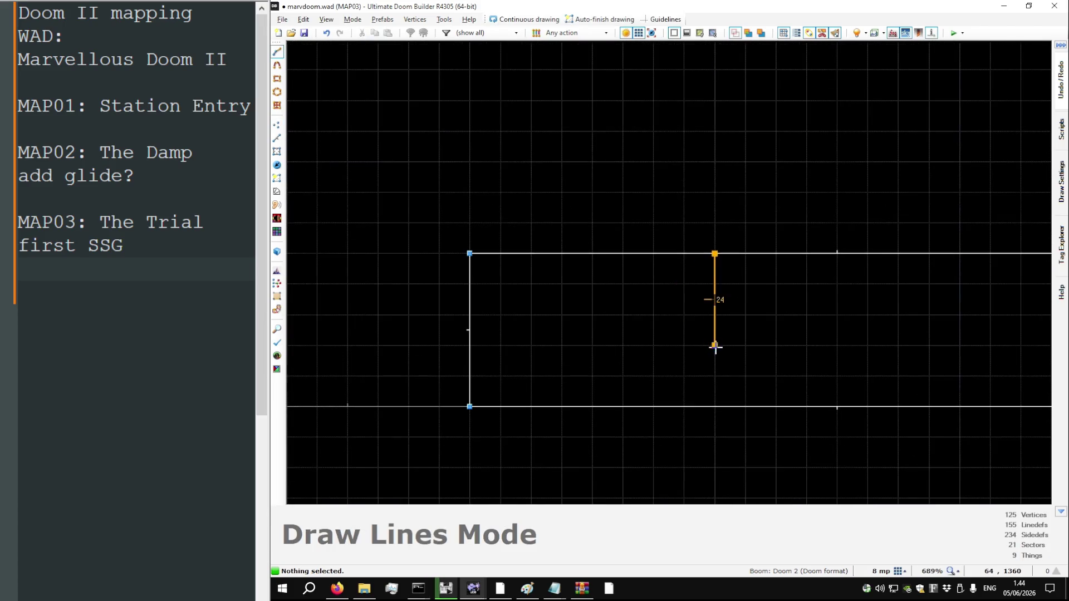
pyautogui.scroll(-4, 713, 347)
pyautogui.click(711, 310)
pyautogui.moveTo(735, 311)
pyautogui.mouseDown()
pyautogui.moveTo(711, 362)
pyautogui.moveTo(823, 379)
pyautogui.mouseUp()
pyautogui.scroll(-7, 749, 227)
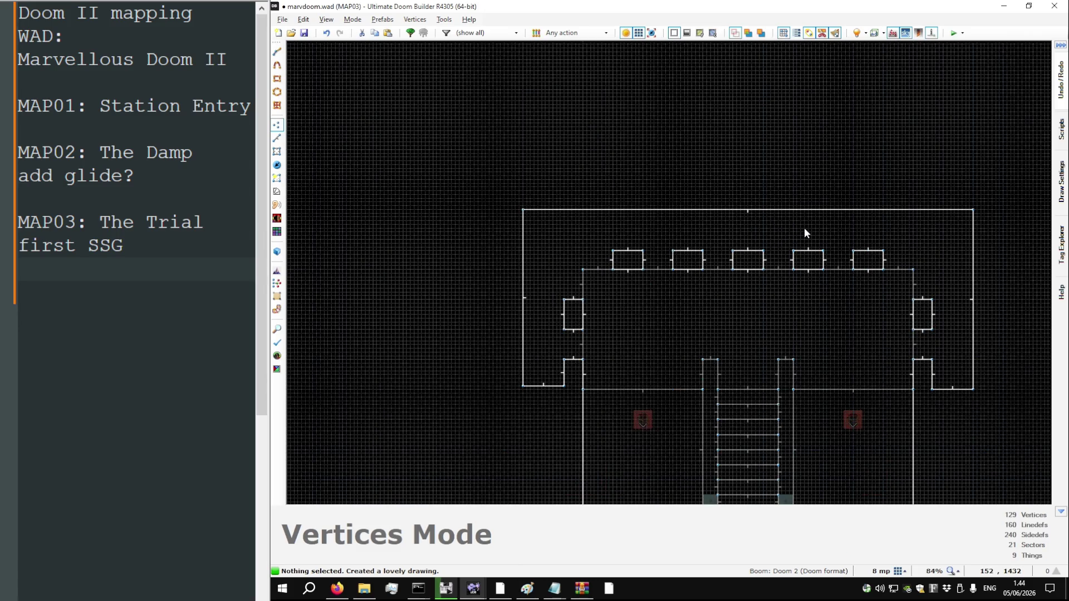
pyautogui.hotkey('ctrl', 's')
pyautogui.press('w')
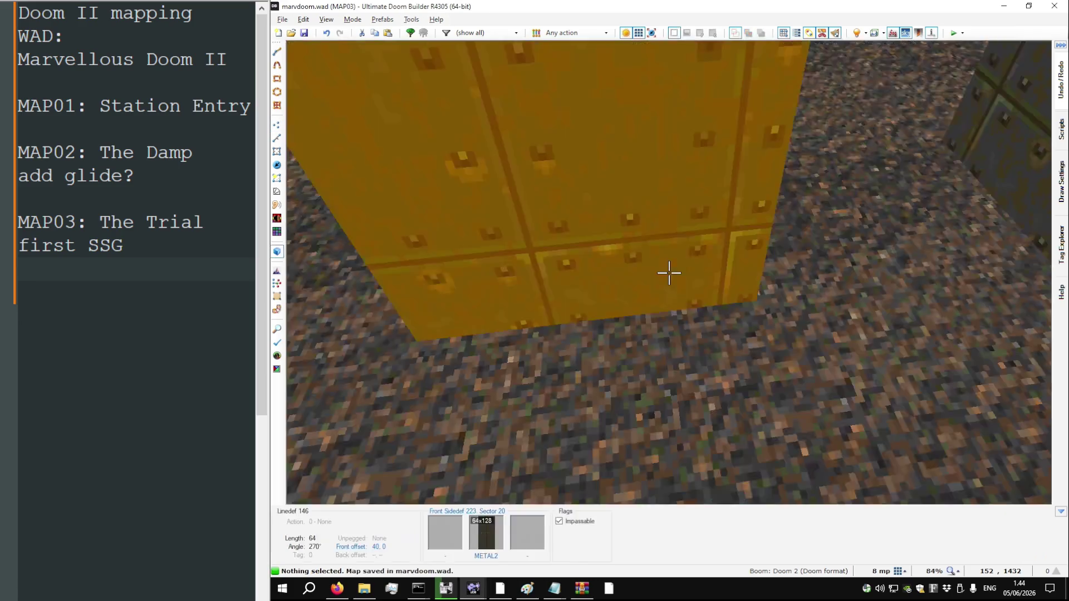
pyautogui.press('w')
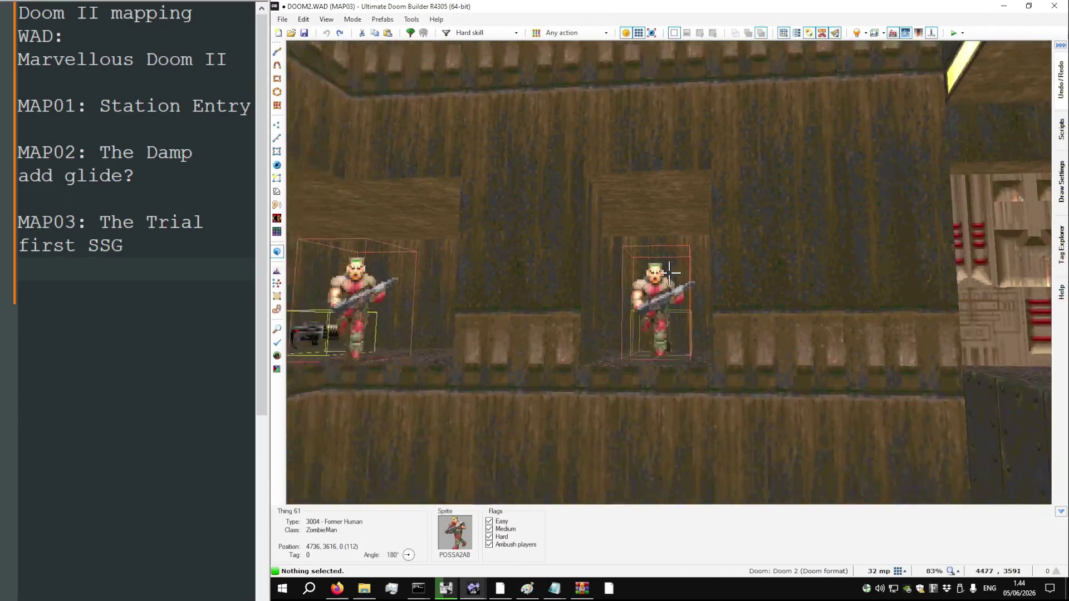
pyautogui.press('w')
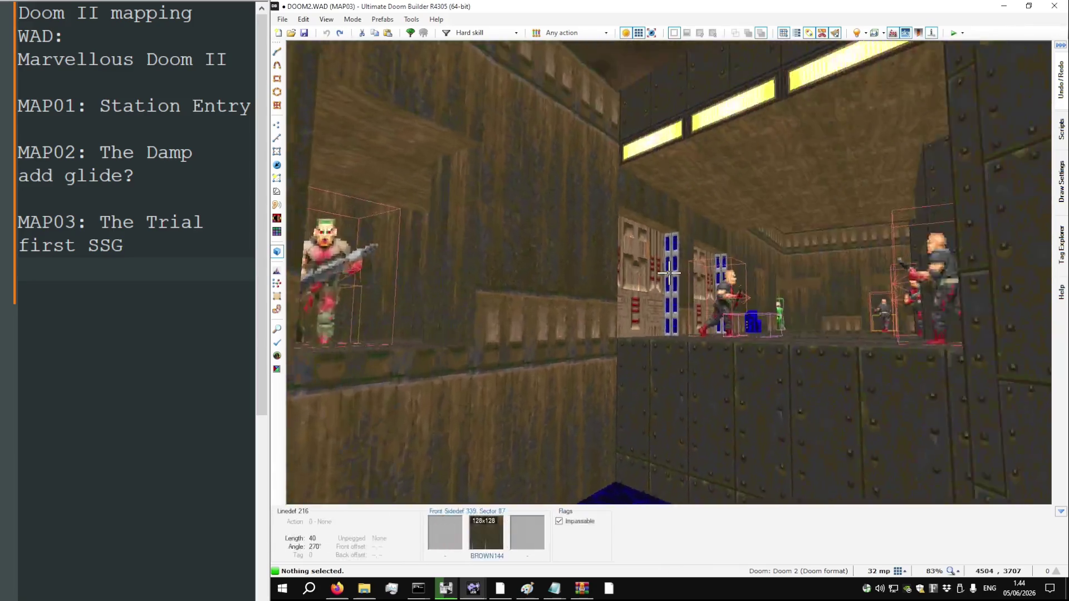
pyautogui.press('w')
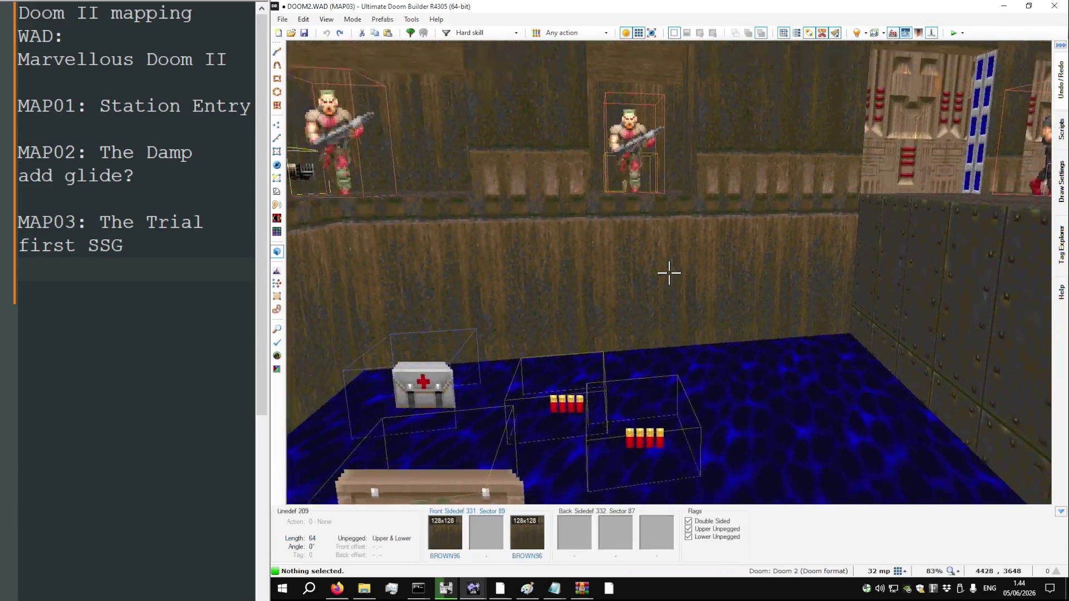
pyautogui.press('w')
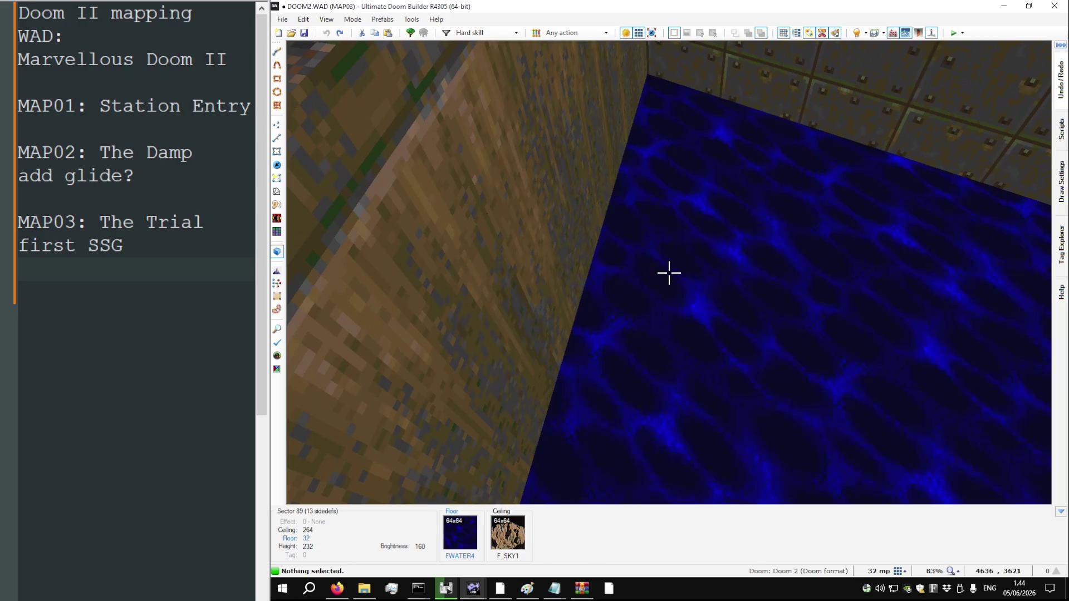
pyautogui.press('s')
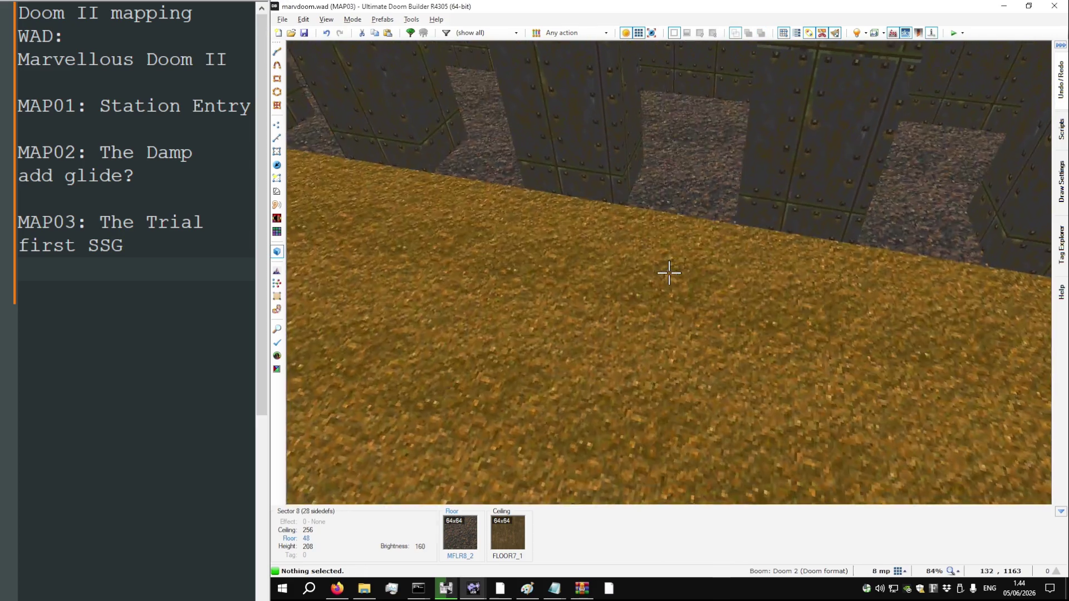
pyautogui.press('w')
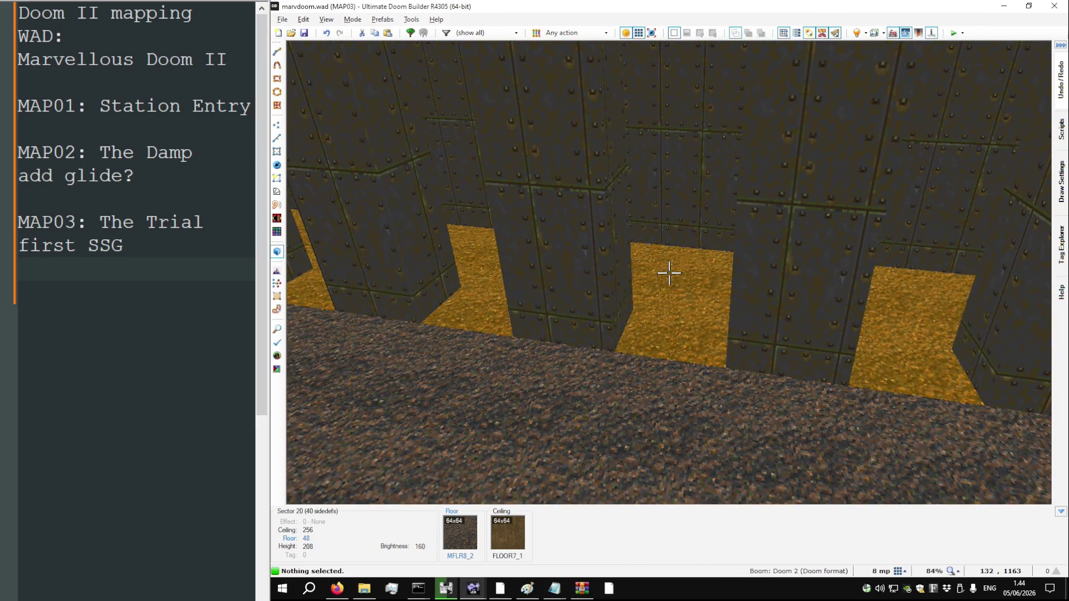
# Raise the selected alcove floor to height 128, then fill the missing alcove walls with METAL2
pyautogui.click(669, 273)
pyautogui.scroll(1, 668, 273)
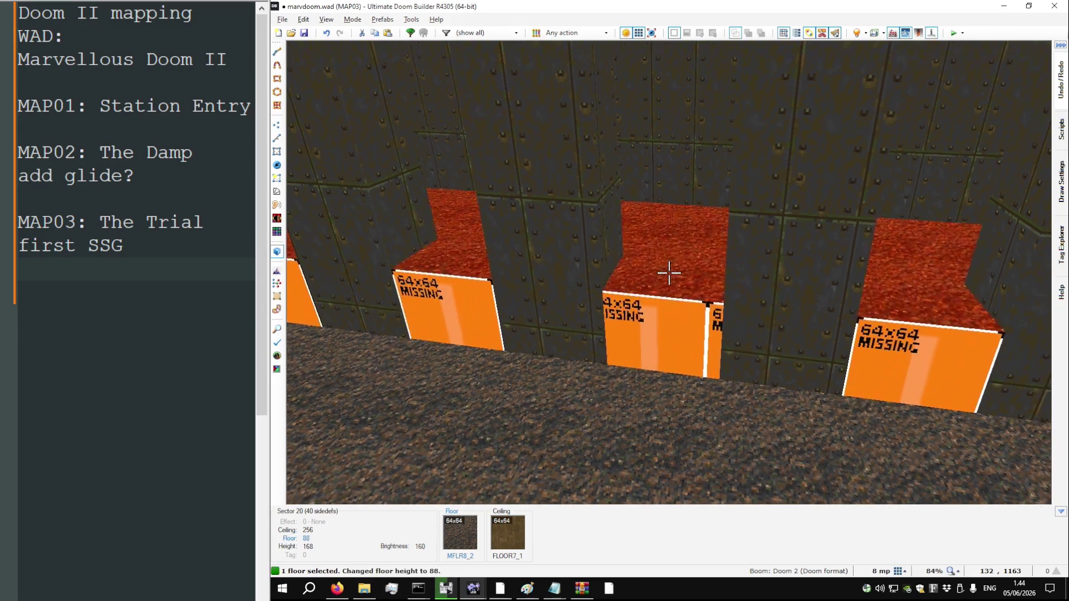
pyautogui.scroll(3, 668, 273)
pyautogui.scroll(-2, 669, 273)
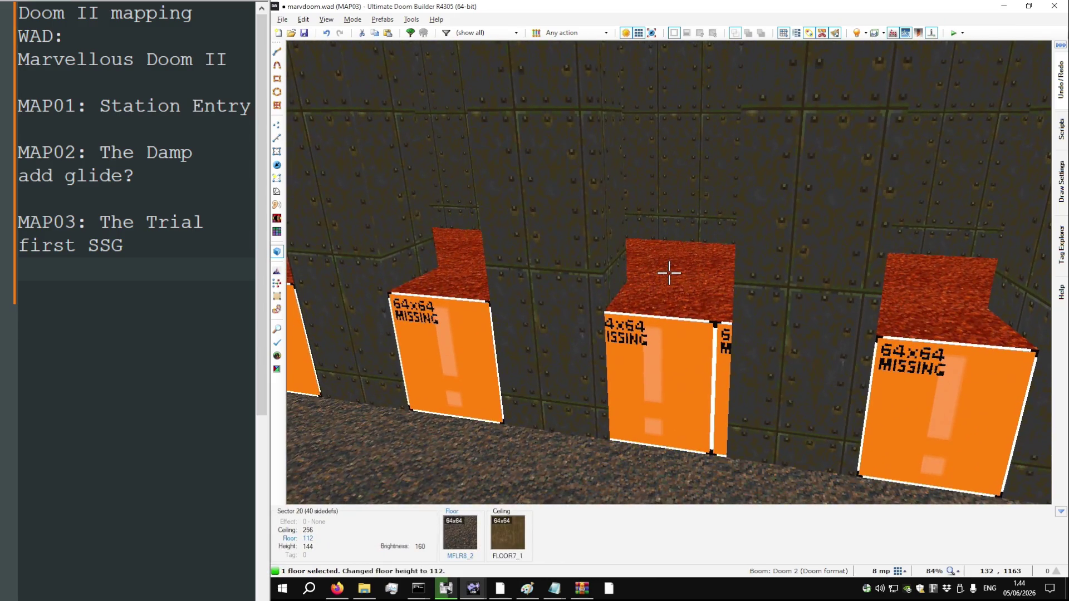
pyautogui.scroll(-7, 669, 273)
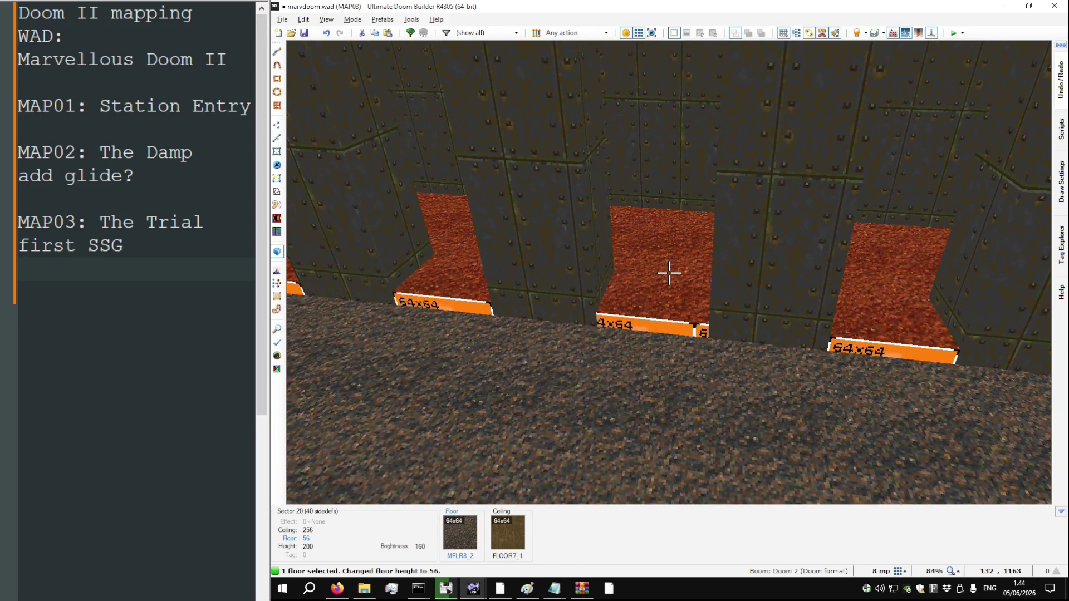
pyautogui.scroll(9, 669, 273)
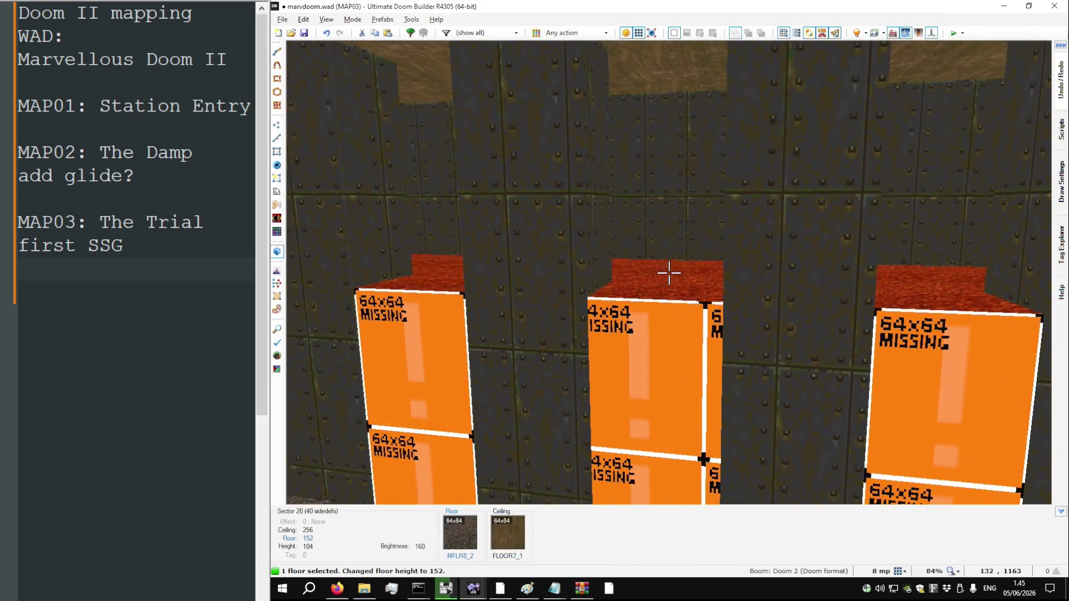
pyautogui.scroll(-3, 669, 273)
pyautogui.press('c')
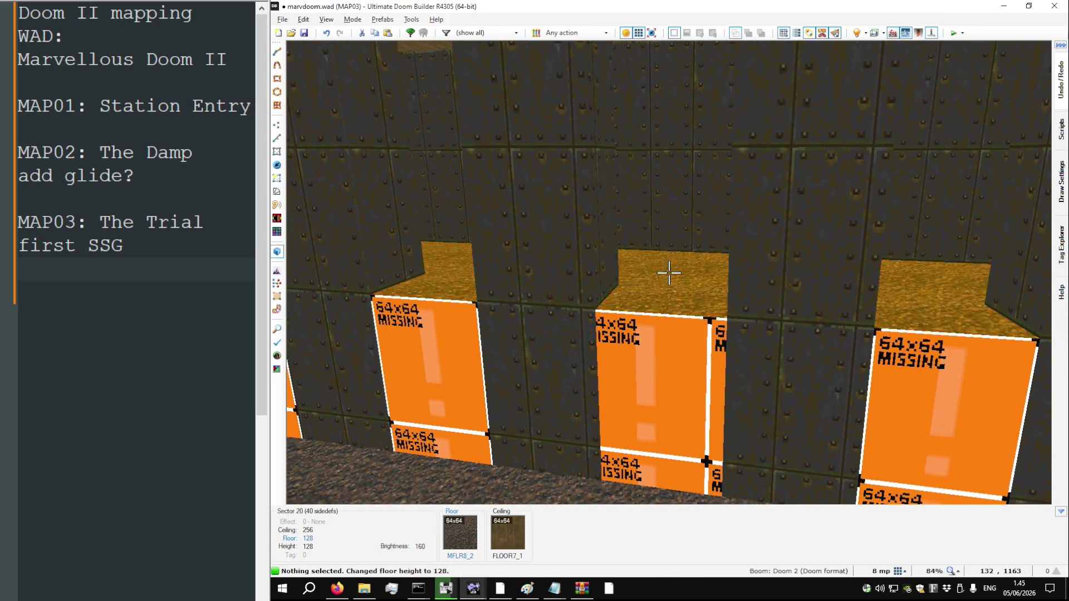
pyautogui.press('s')
pyautogui.keyDown('ctrl'); pyautogui.keyDown('shift'); pyautogui.click(668, 273); pyautogui.keyUp('shift'); pyautogui.keyUp('ctrl')
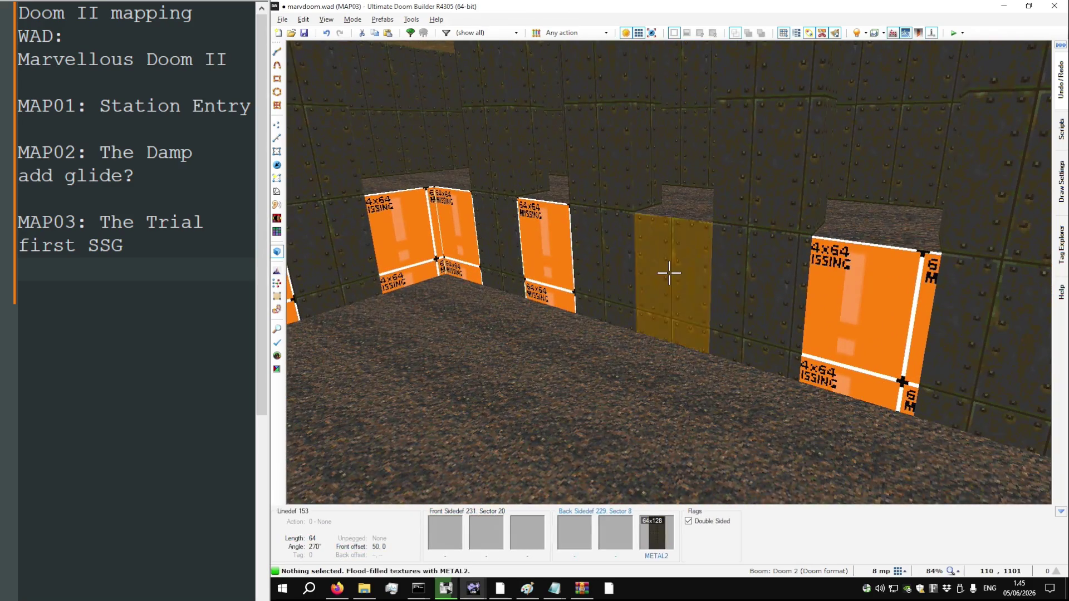
# Paste METAL2 onto another untextured alcove upper wall, then fly across the stair room
pyautogui.hotkey('ctrl', 'v')
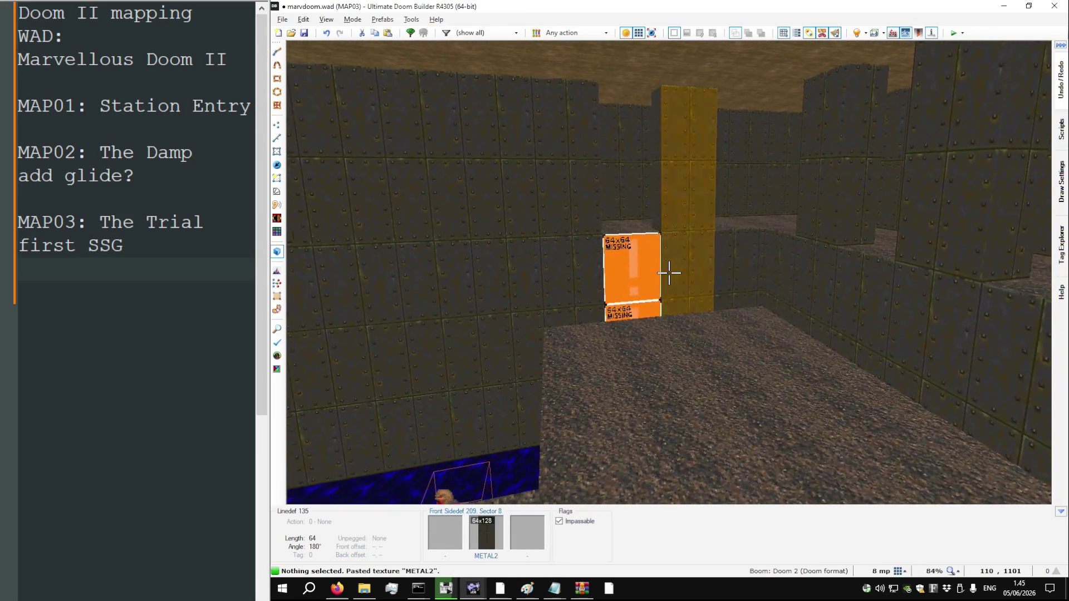
pyautogui.press('d')
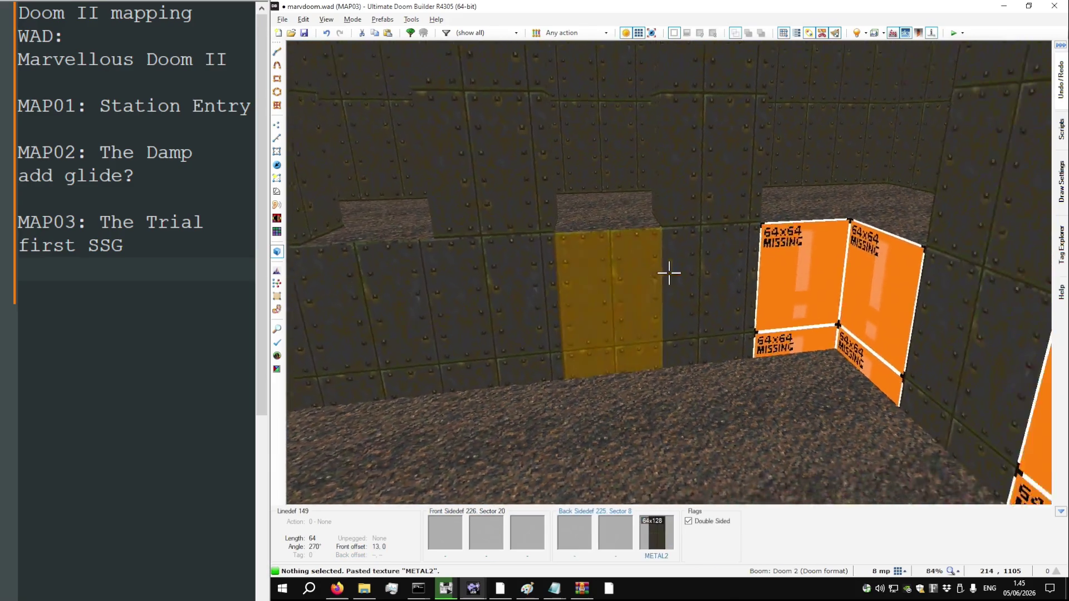
pyautogui.press('w')
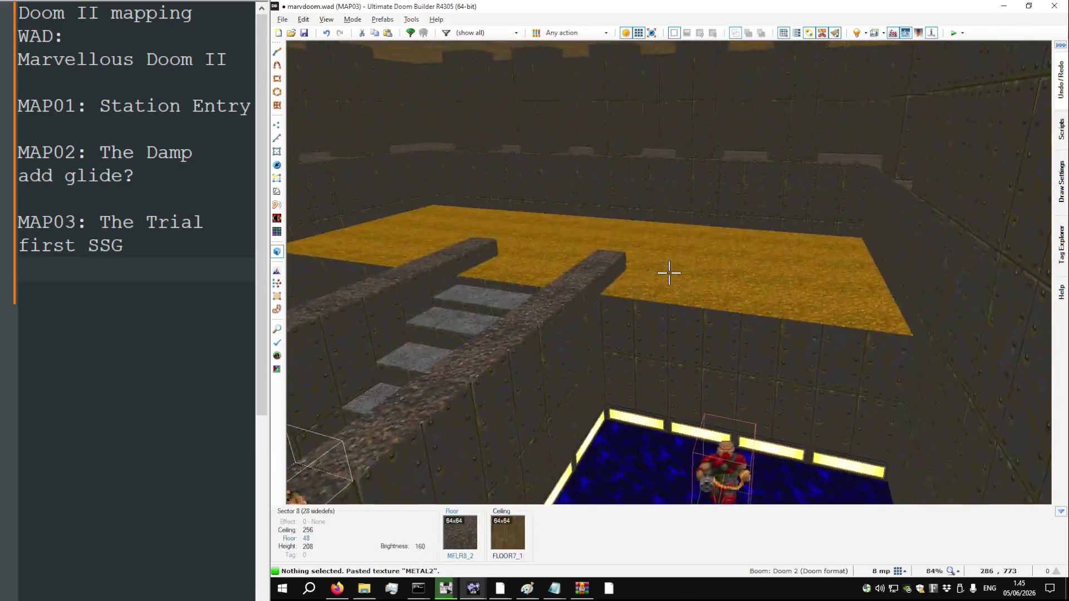
pyautogui.press('w')
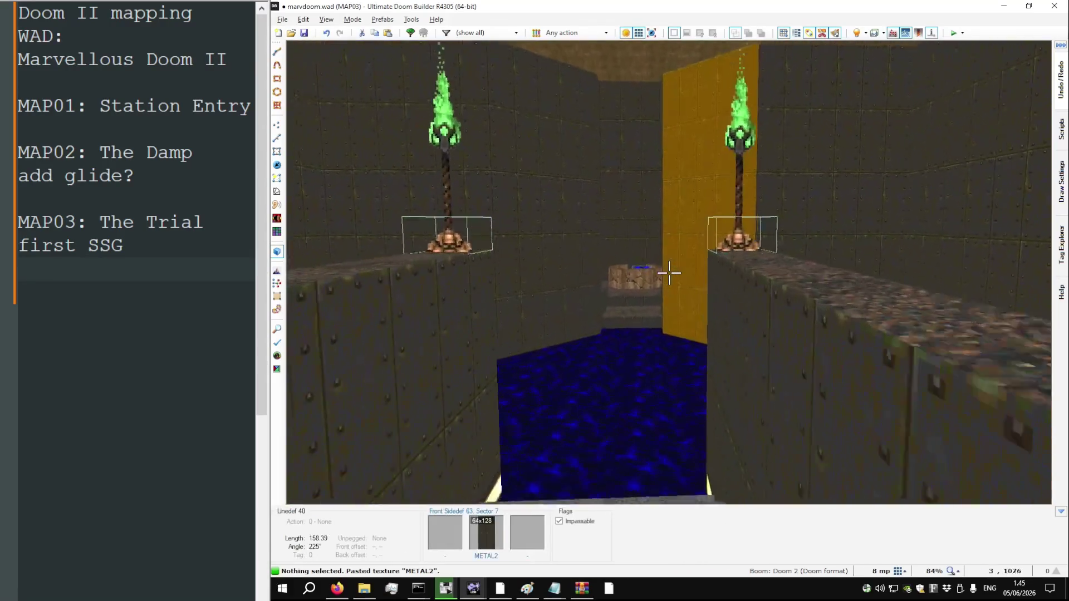
pyautogui.press('w')
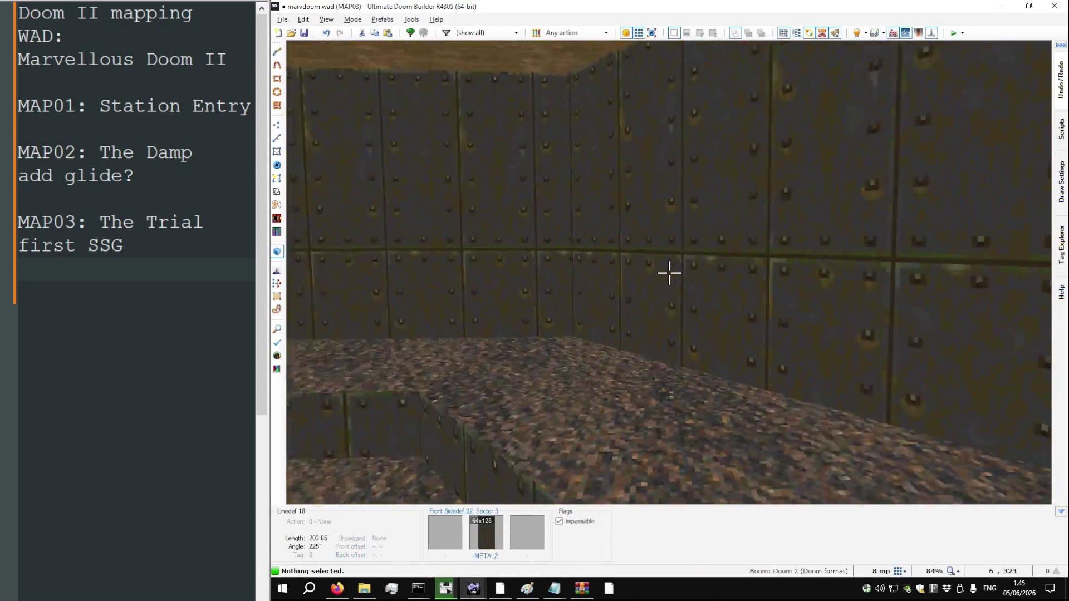
pyautogui.press('w')
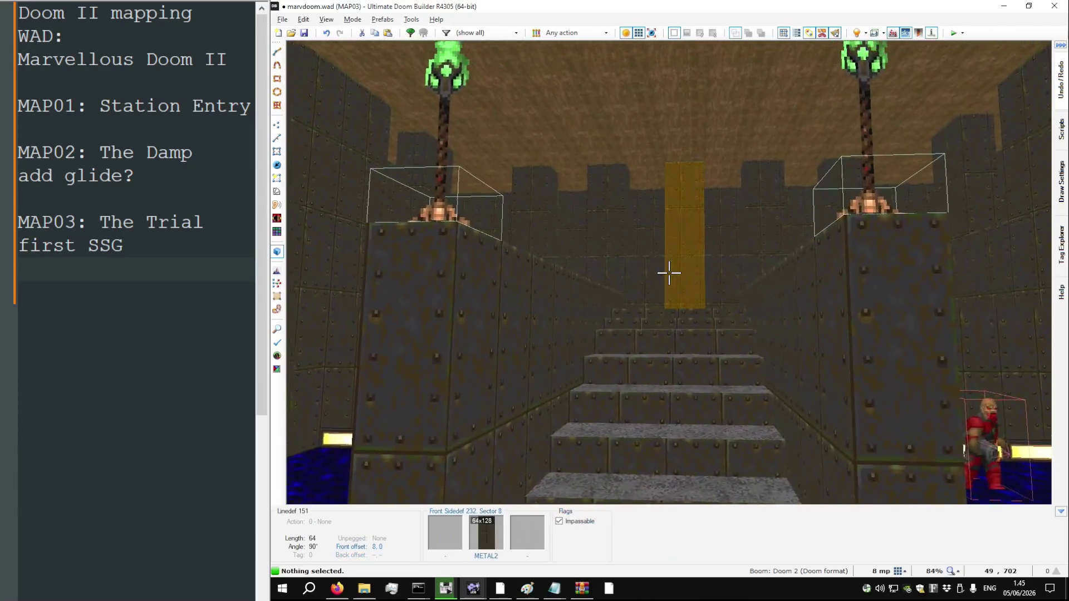
pyautogui.press('w')
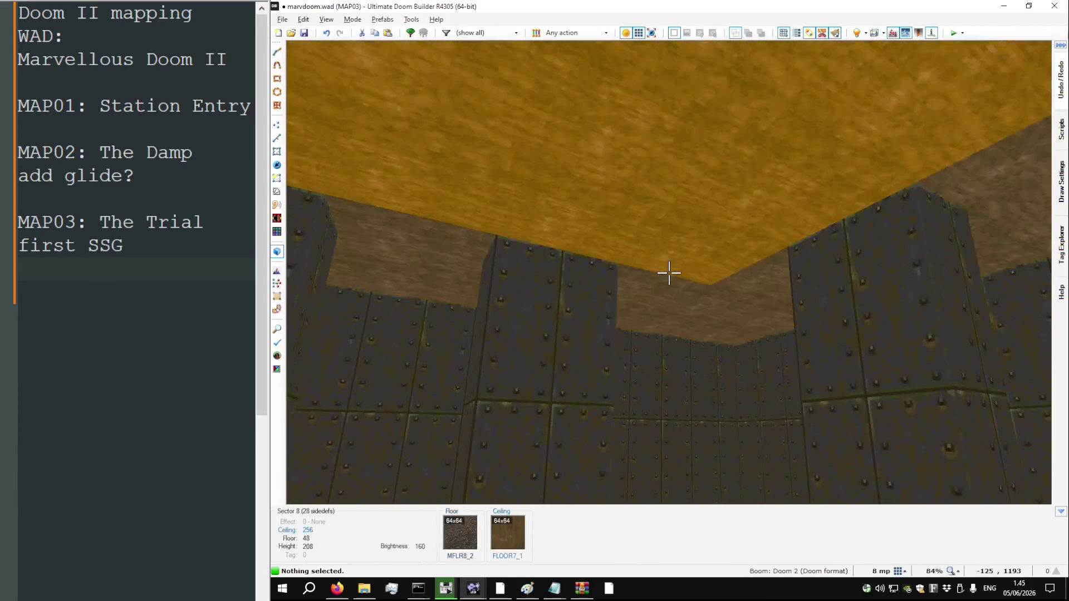
# Paste METAL2 onto the missing upper walls of the next alcove
pyautogui.scroll(-4, 668, 273)
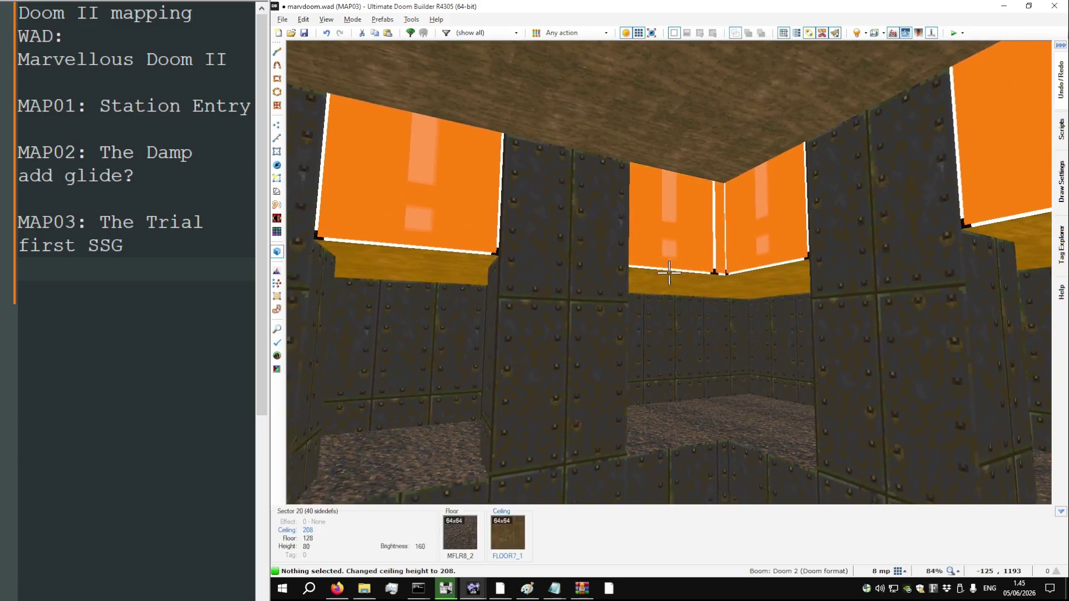
pyautogui.scroll(-1, 669, 272)
pyautogui.press('w')
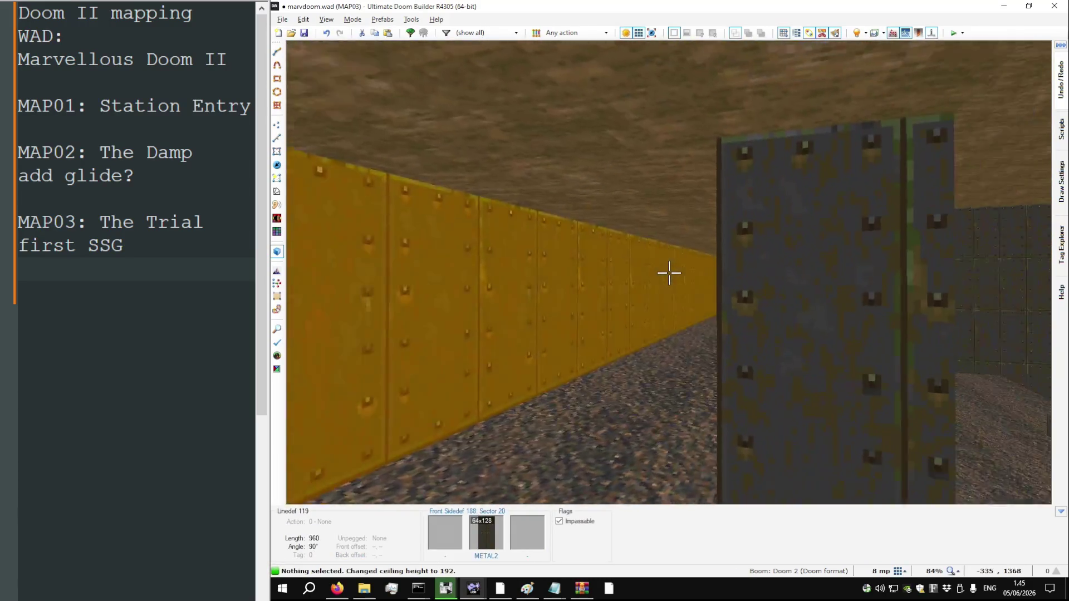
pyautogui.press('w')
pyautogui.hotkey('ctrl', 'v')
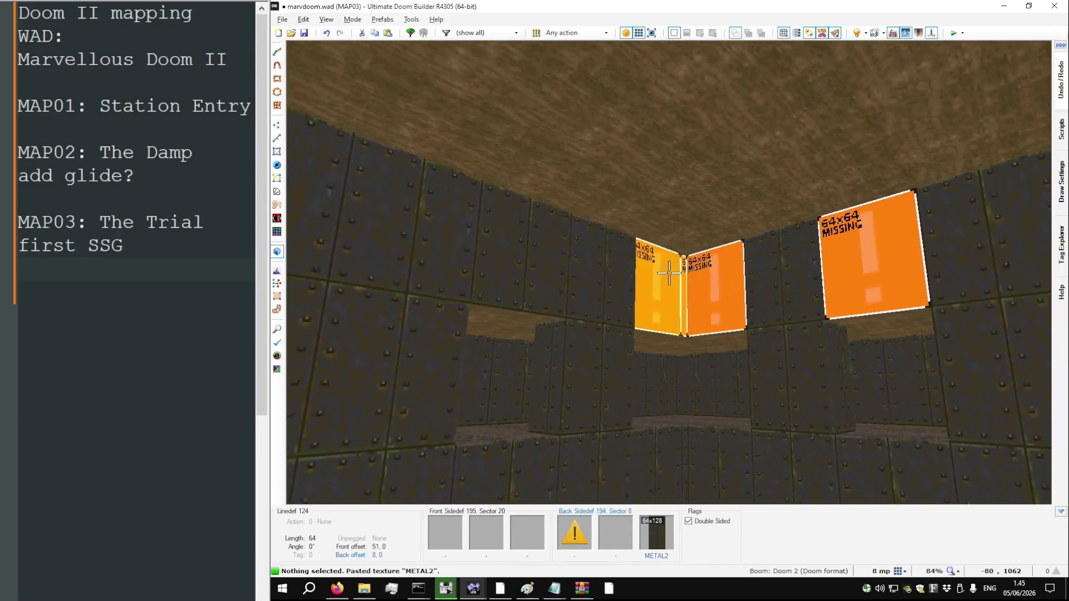
pyautogui.hotkey('ctrl', 'v')
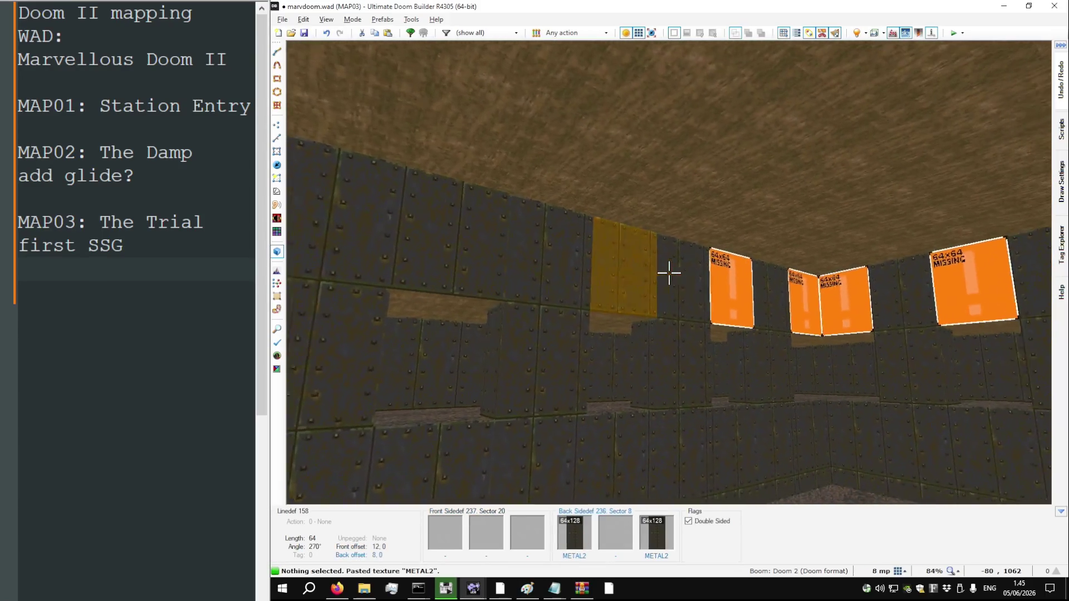
# Zero the METAL2 offsets on the alcove walls, trying then undoing auto-align
pyautogui.press('w')
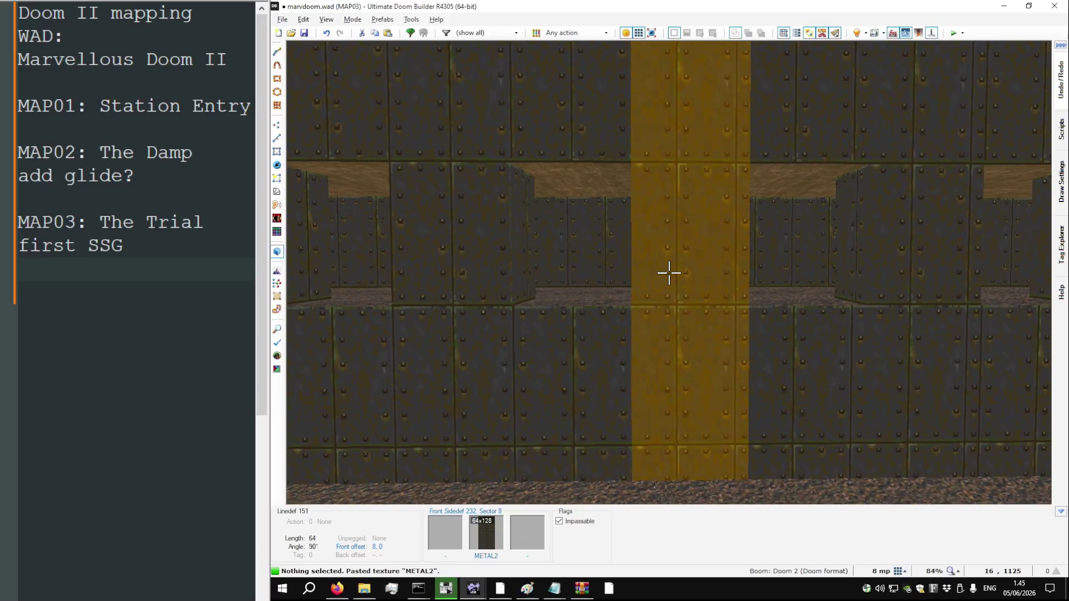
pyautogui.press('r')
pyautogui.hotkey('shift', 'a')
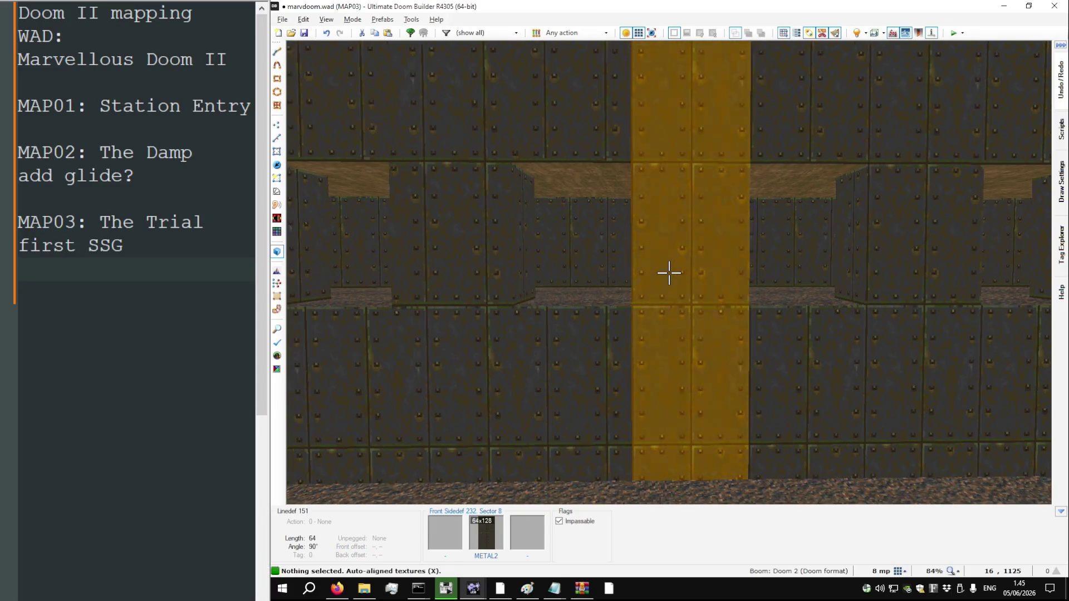
pyautogui.hotkey('ctrl', 'z')
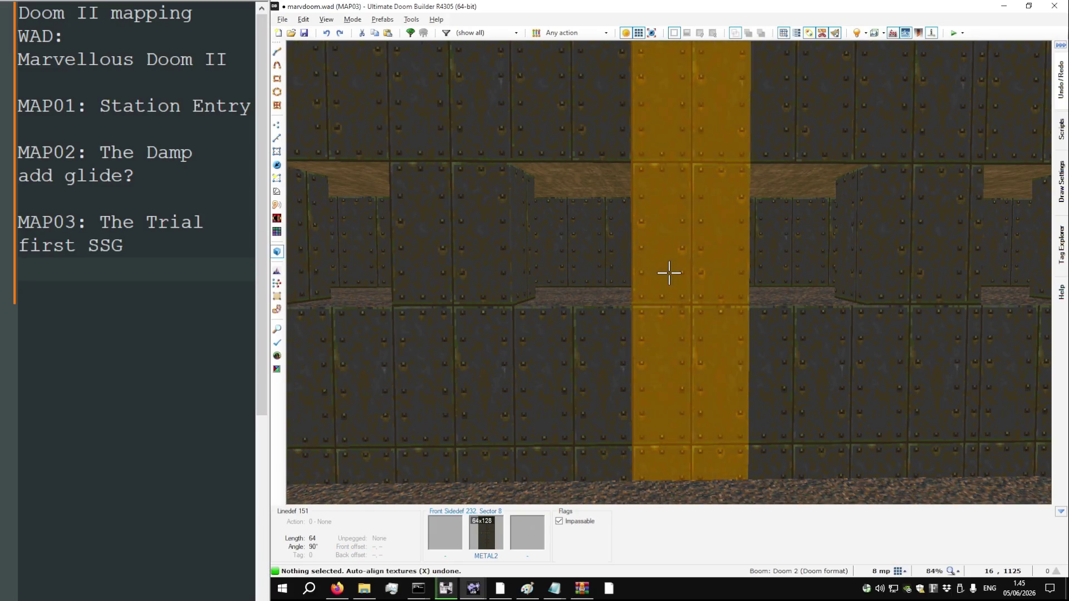
pyautogui.press('s')
pyautogui.press('r')
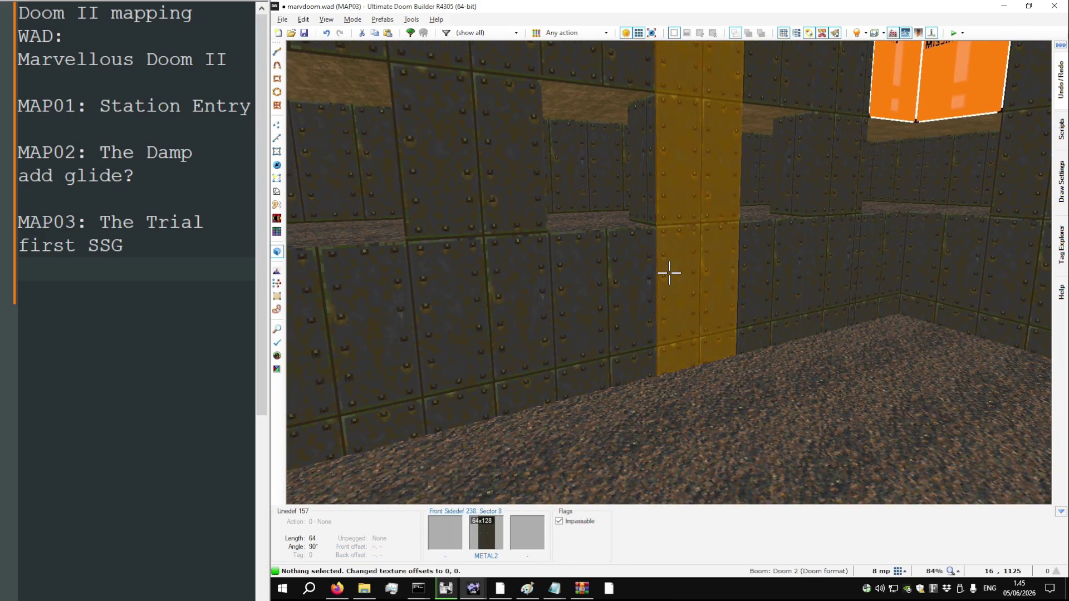
# Paste METAL2 onto a remaining missing upper wall and zero the corner alcove's offsets
pyautogui.press('s')
pyautogui.press('w')
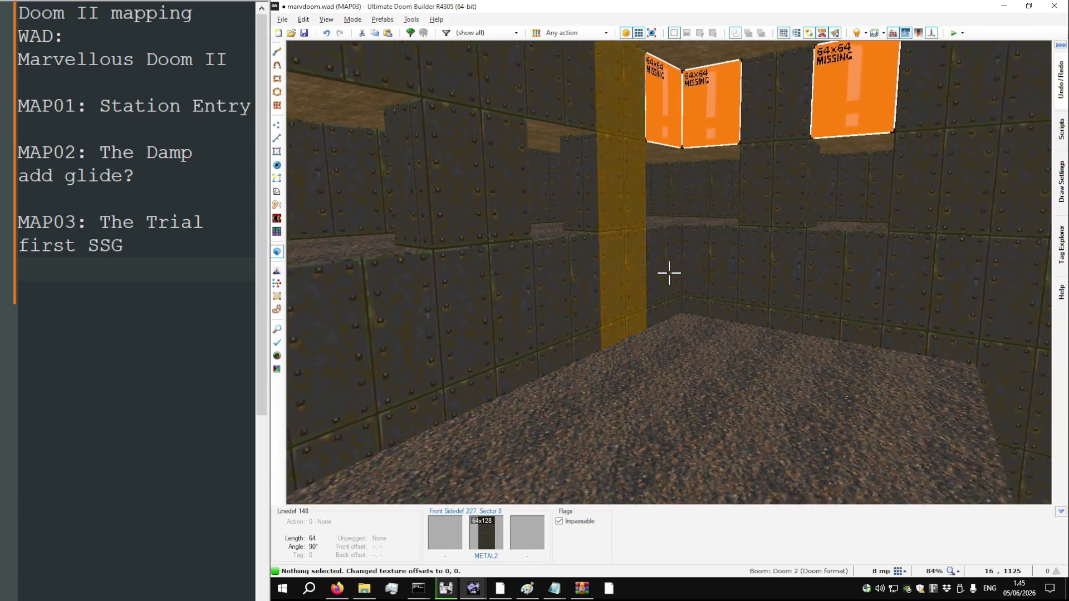
pyautogui.press('a')
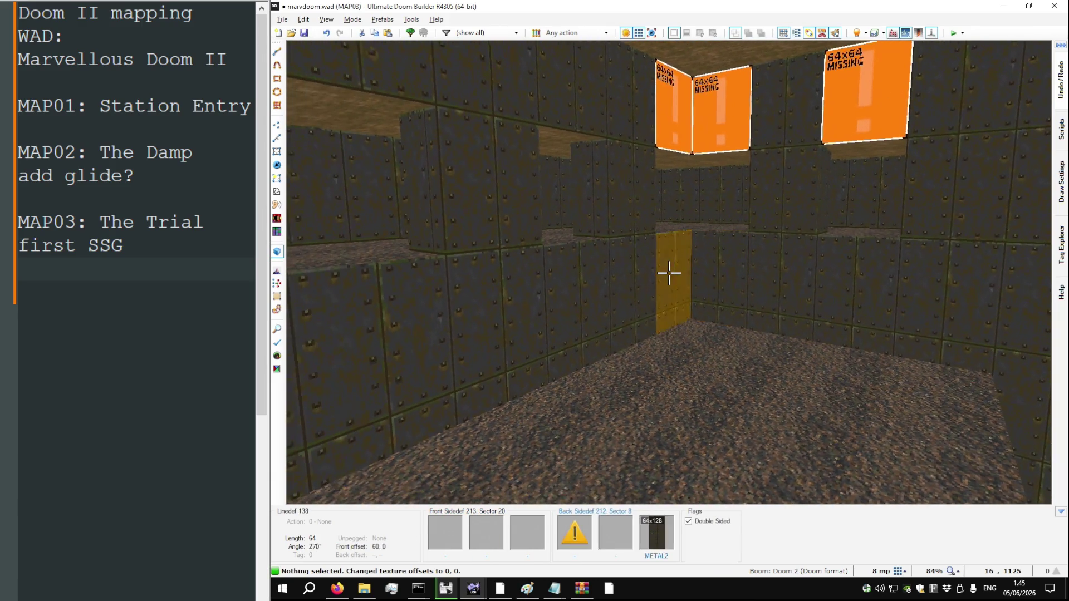
pyautogui.hotkey('ctrl', 'v')
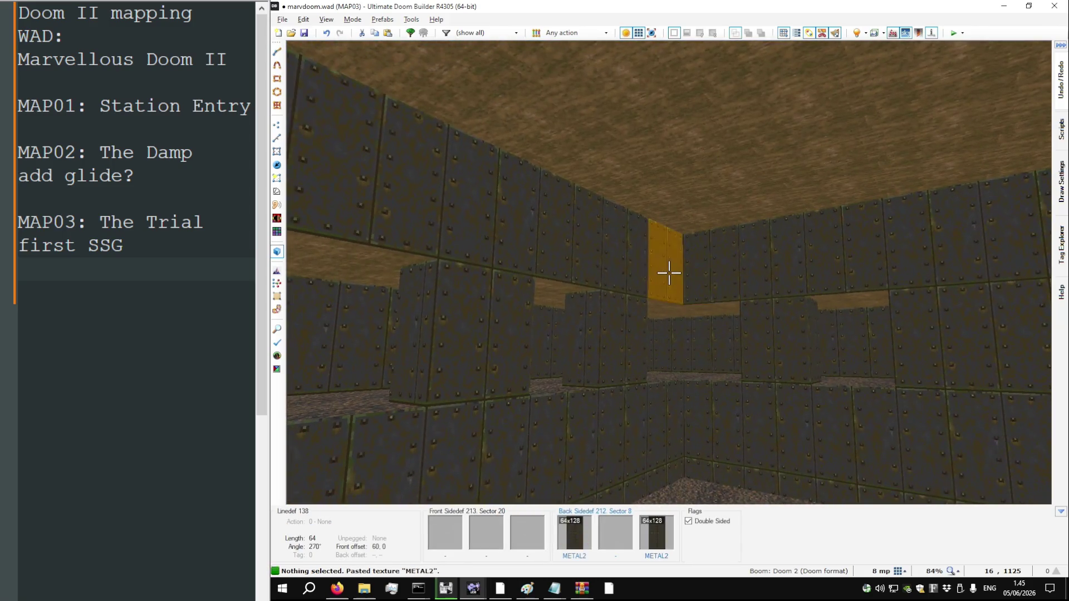
pyautogui.press('s')
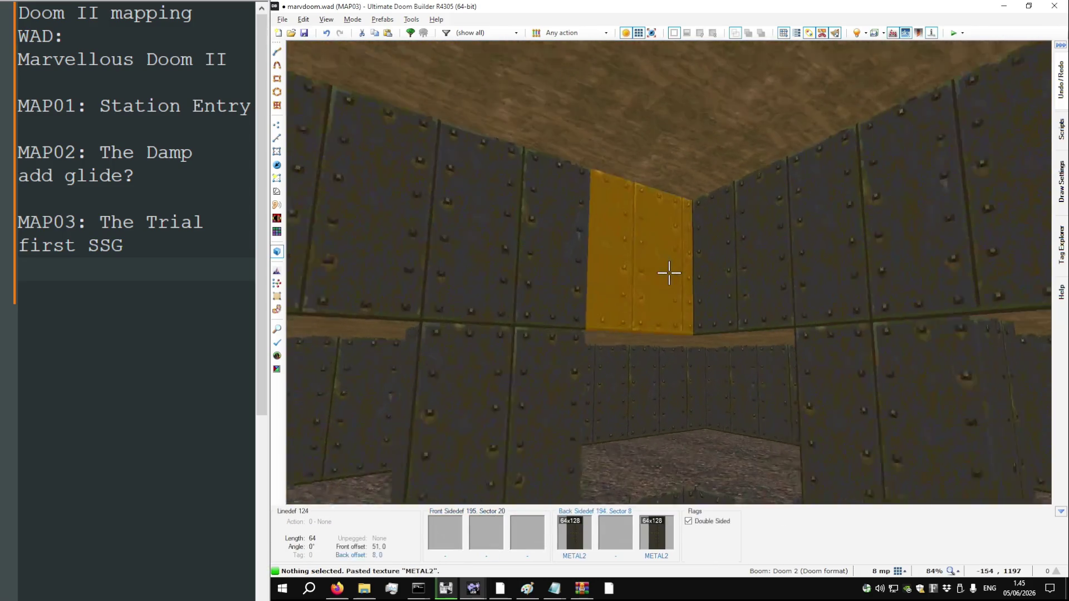
pyautogui.press('r')
pyautogui.press('w')
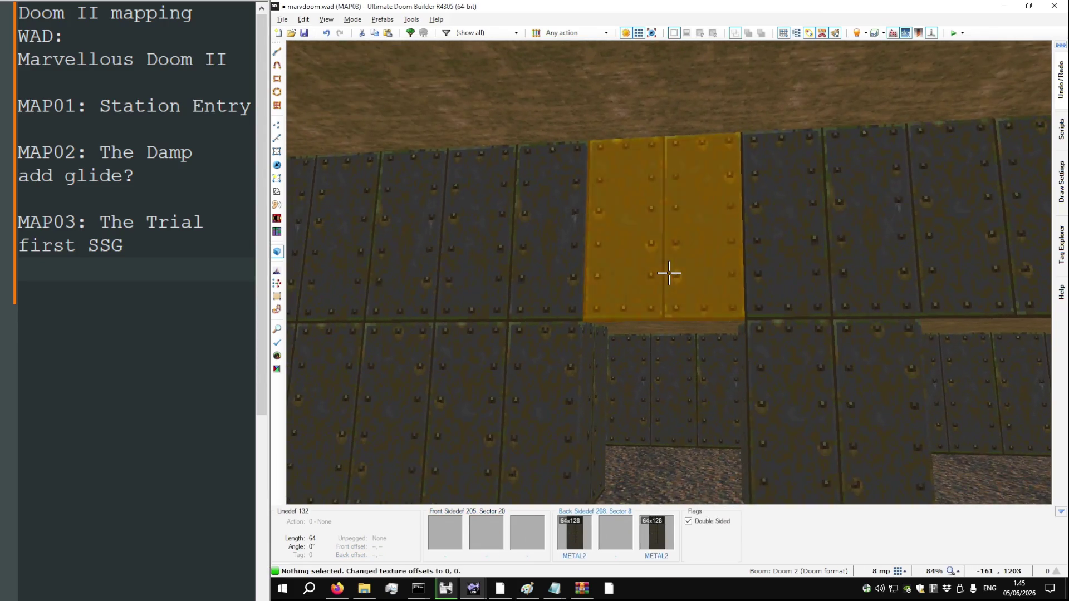
# Inspect the METAL2 alcove column, torch-lined long wall and staircase in 3D
pyautogui.press('w')
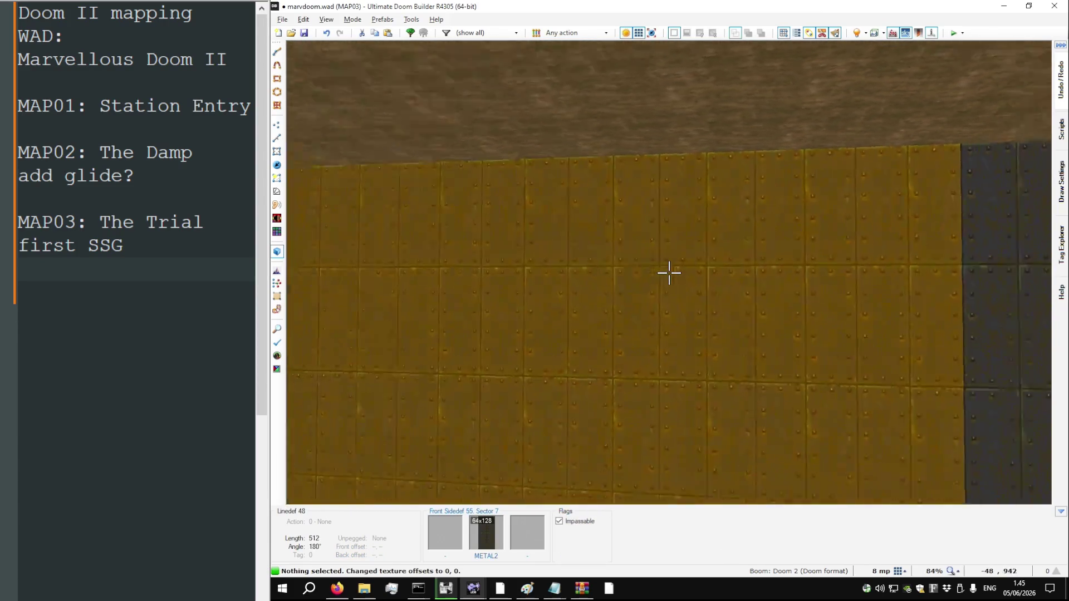
pyautogui.press('s')
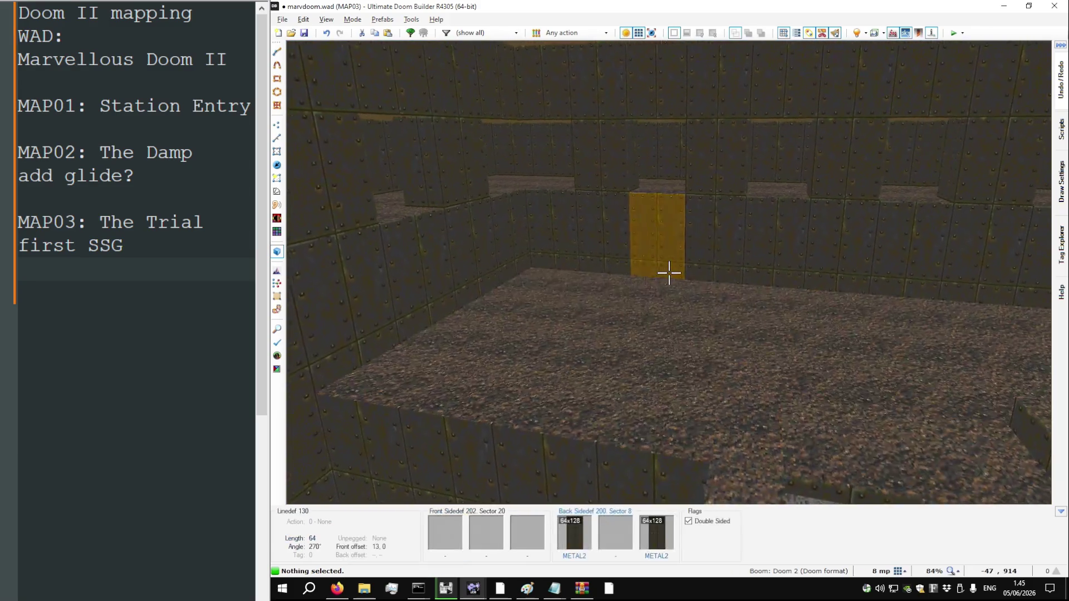
pyautogui.press('w')
pyautogui.press('s')
pyautogui.press('w')
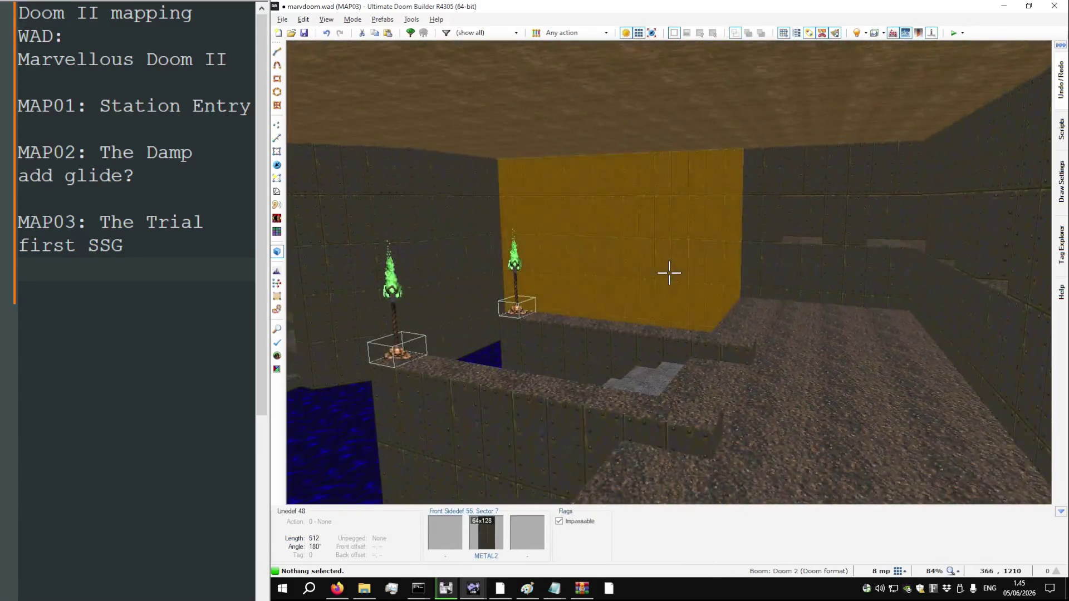
pyautogui.press('d')
pyautogui.press('w')
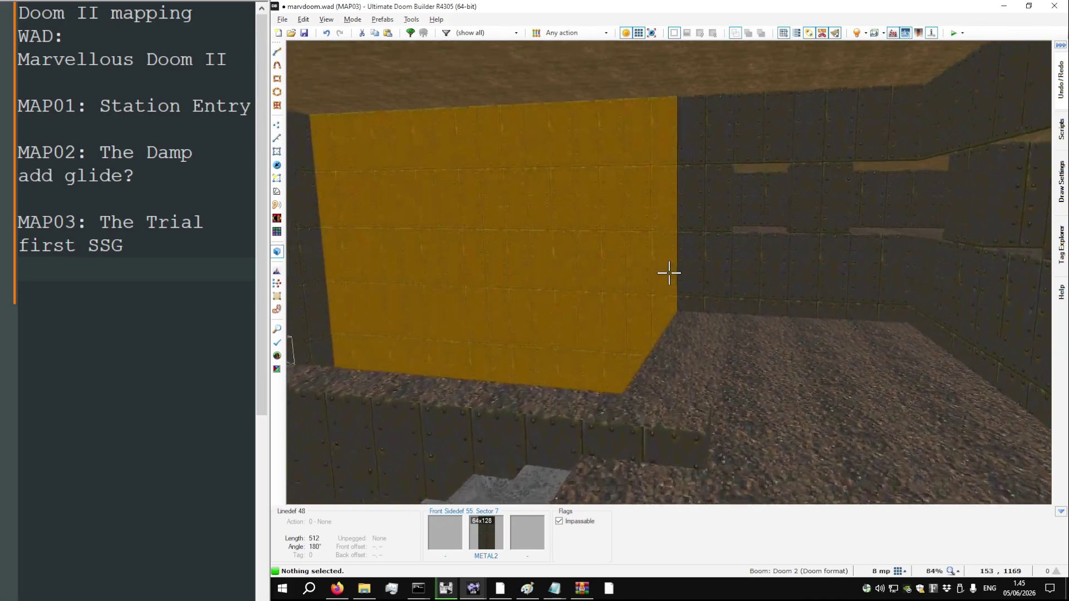
pyautogui.press('w')
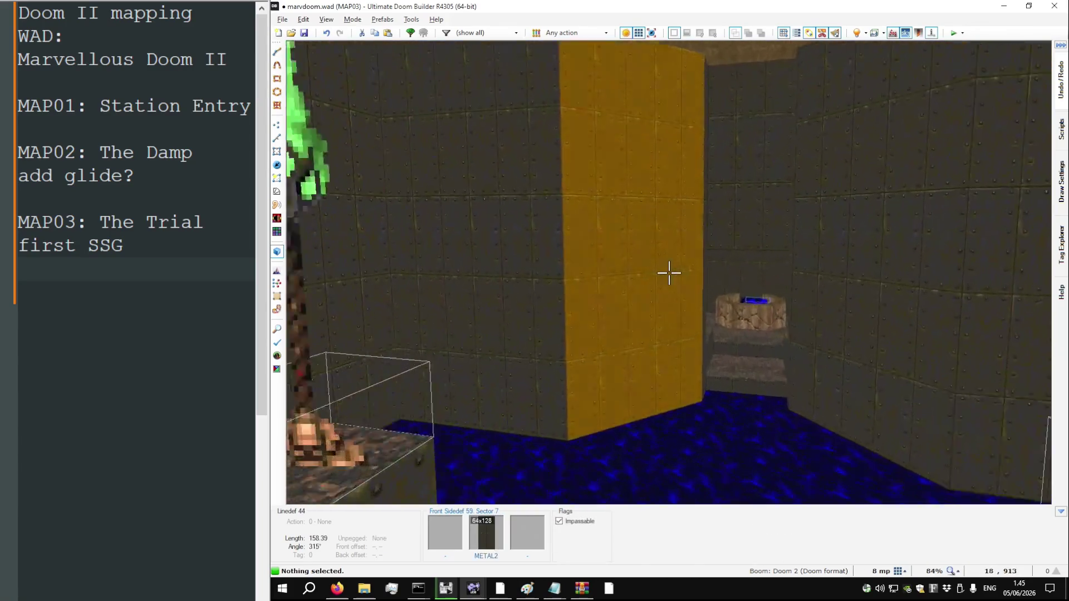
pyautogui.press('d')
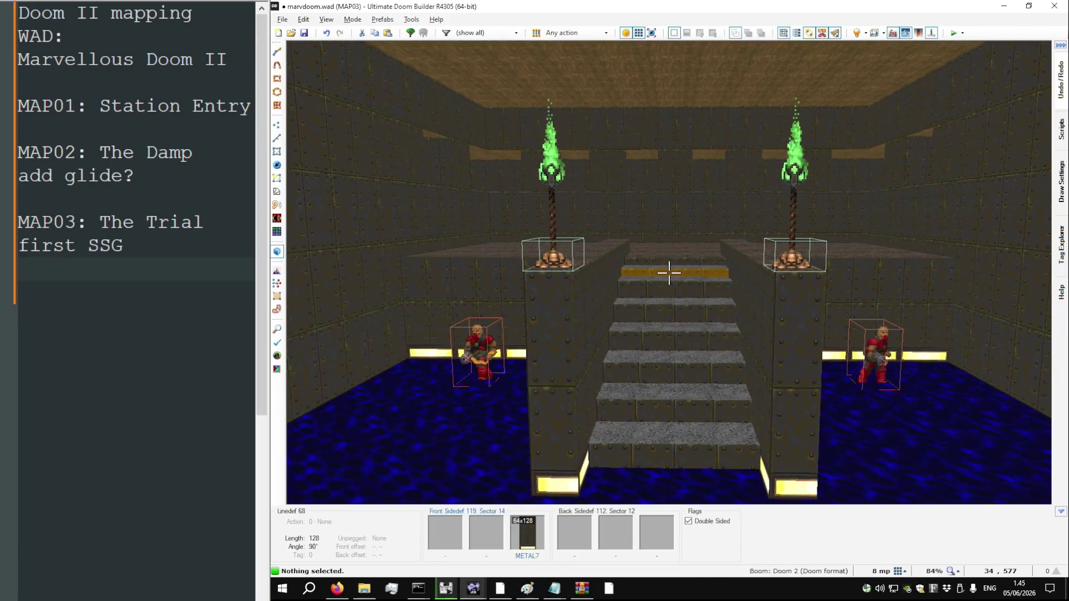
pyautogui.moveTo(669, 273)
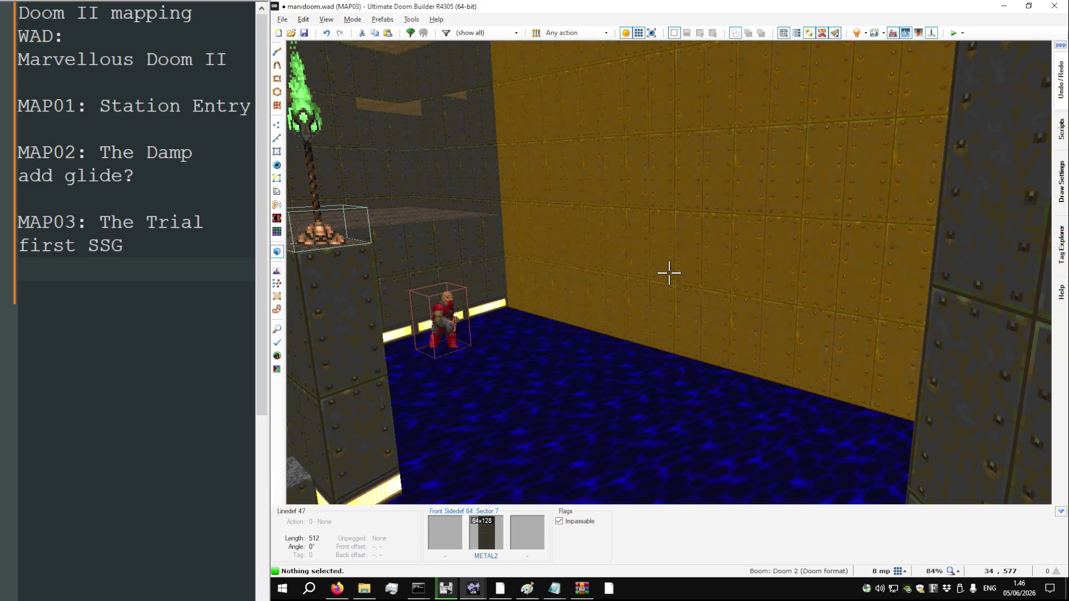
pyautogui.press('w')
# Return to the 2D map and save MAP03 in marvdoom.wad, then switch windows
pyautogui.press('q')
pyautogui.hotkey('ctrl', 's')
pyautogui.hotkey('alt', 'Tab')
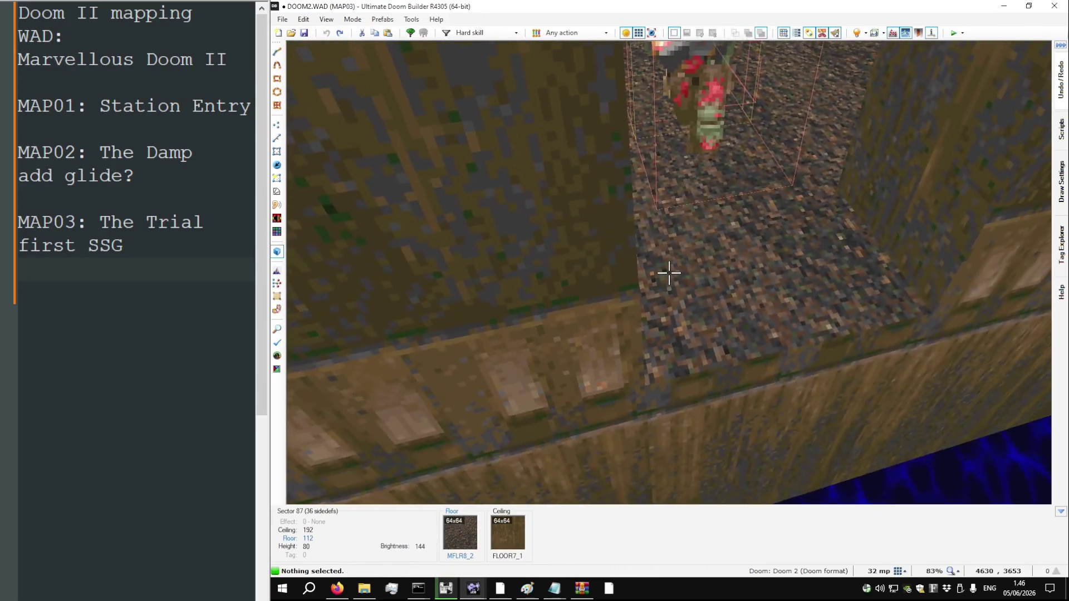
# Show DOOM2 MAP03 in 2D Things Mode, zooming out then in on the red keycard room
pyautogui.press('q')
pyautogui.scroll(-3, 666, 255)
pyautogui.press('t')
pyautogui.scroll(6, 662, 325)
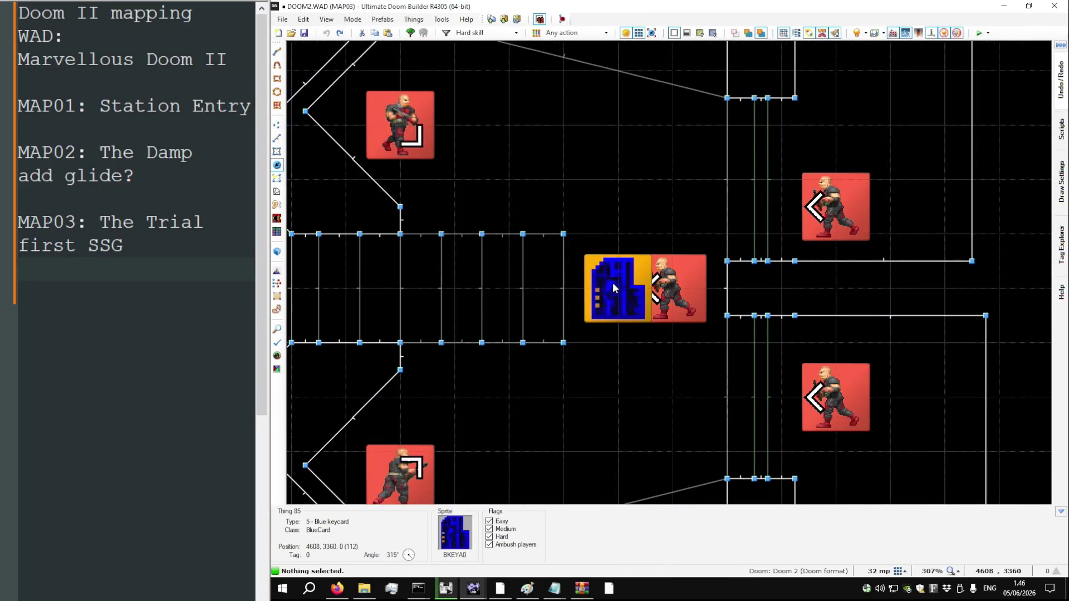
pyautogui.scroll(-10, 745, 340)
pyautogui.scroll(8, 486, 478)
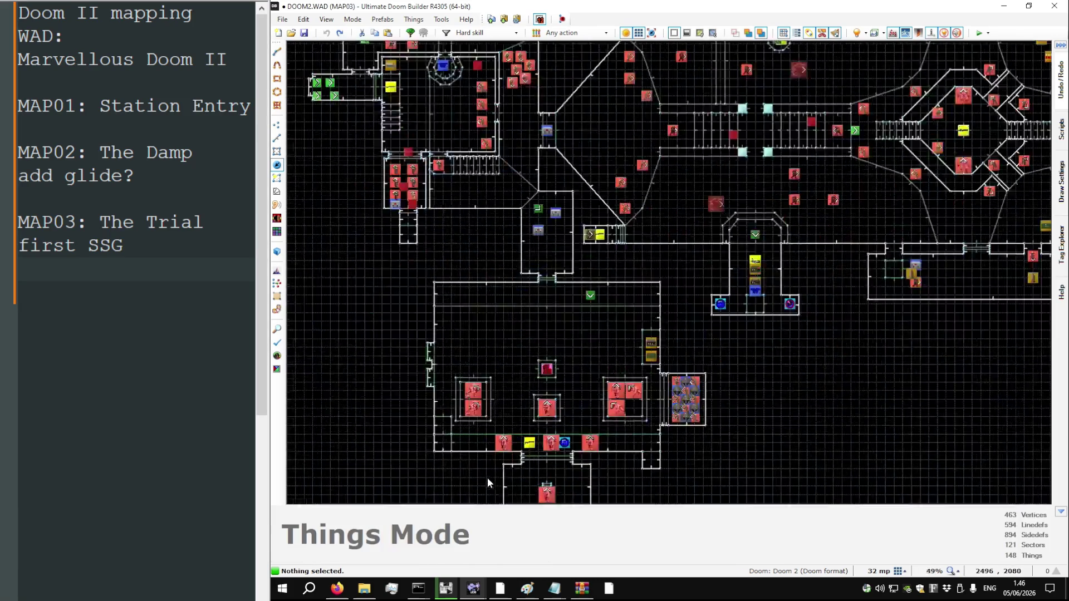
pyautogui.scroll(-3, 663, 118)
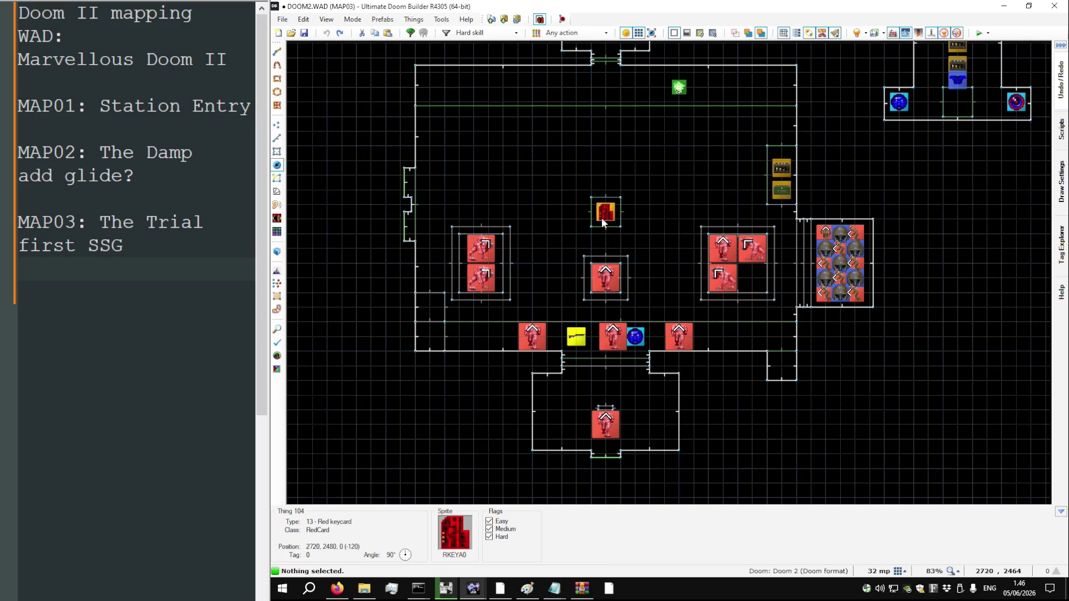
# Zoom in on the wall notch by the stairs and halve the grid to 16 units
pyautogui.scroll(-3, 536, 366)
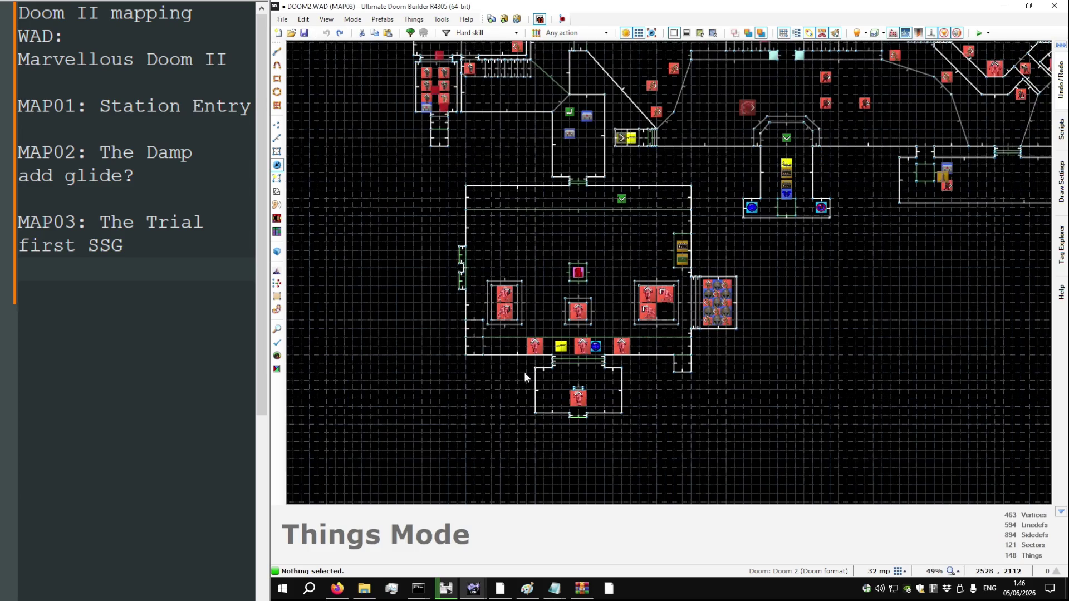
pyautogui.scroll(-1, 524, 378)
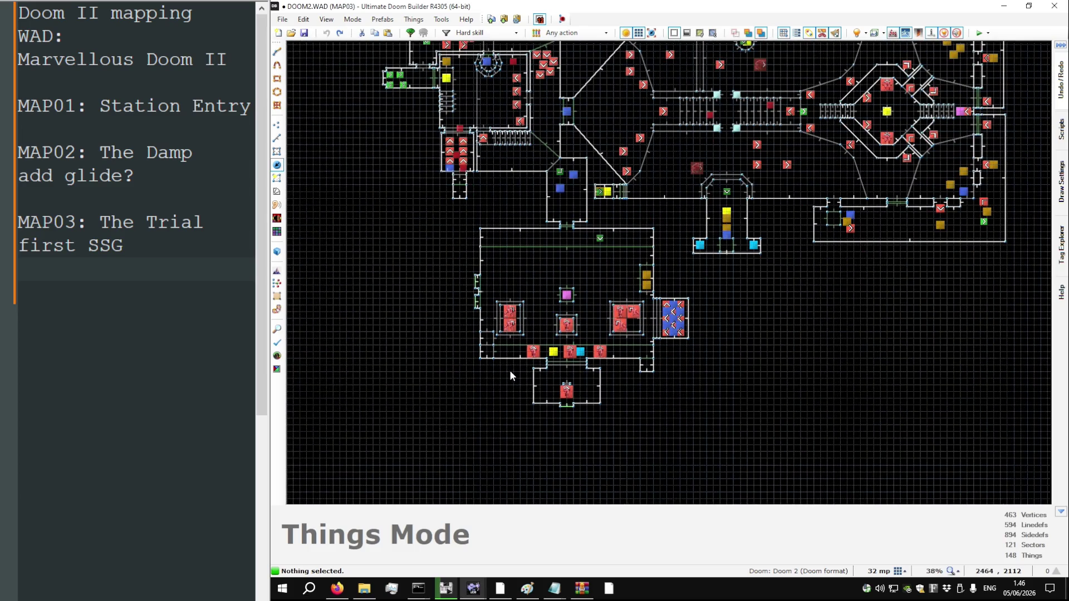
pyautogui.scroll(-2, 510, 372)
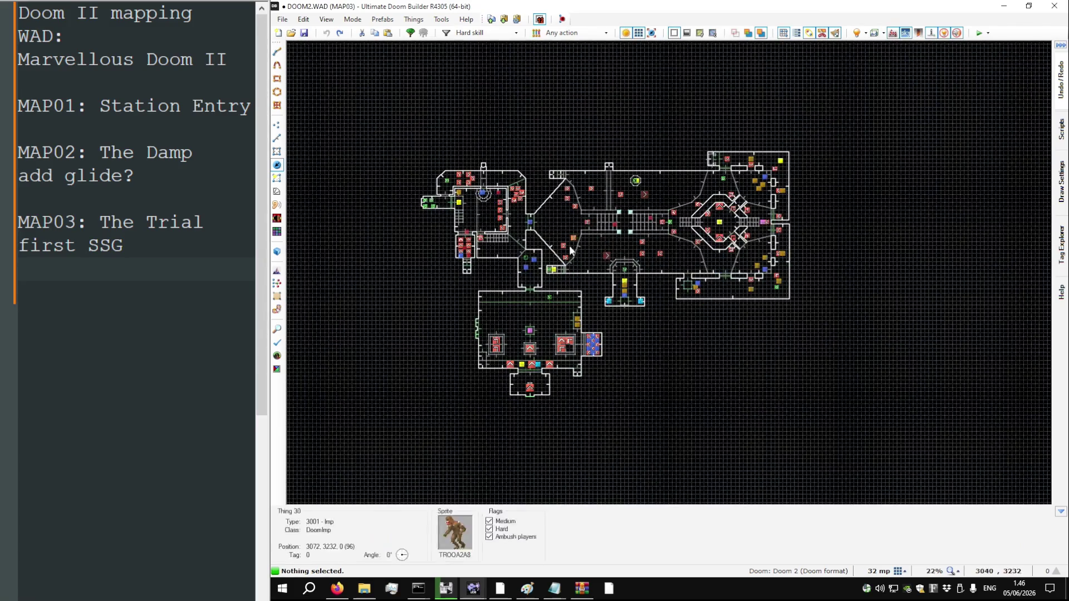
pyautogui.scroll(7, 516, 385)
pyautogui.scroll(-3, 660, 319)
pyautogui.scroll(-1, 476, 411)
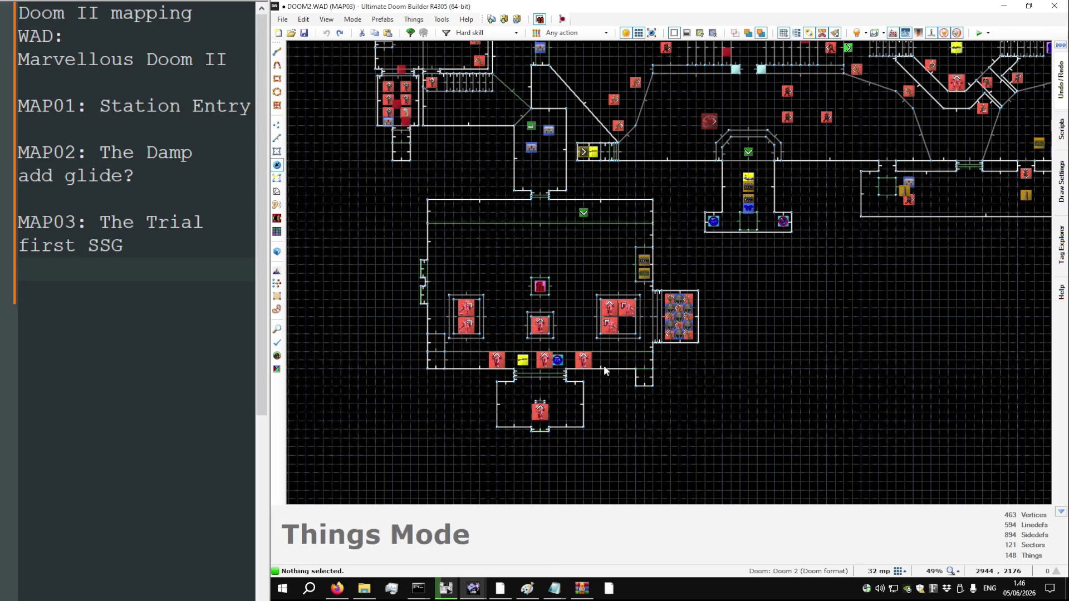
pyautogui.scroll(-3, 604, 365)
pyautogui.scroll(3, 715, 186)
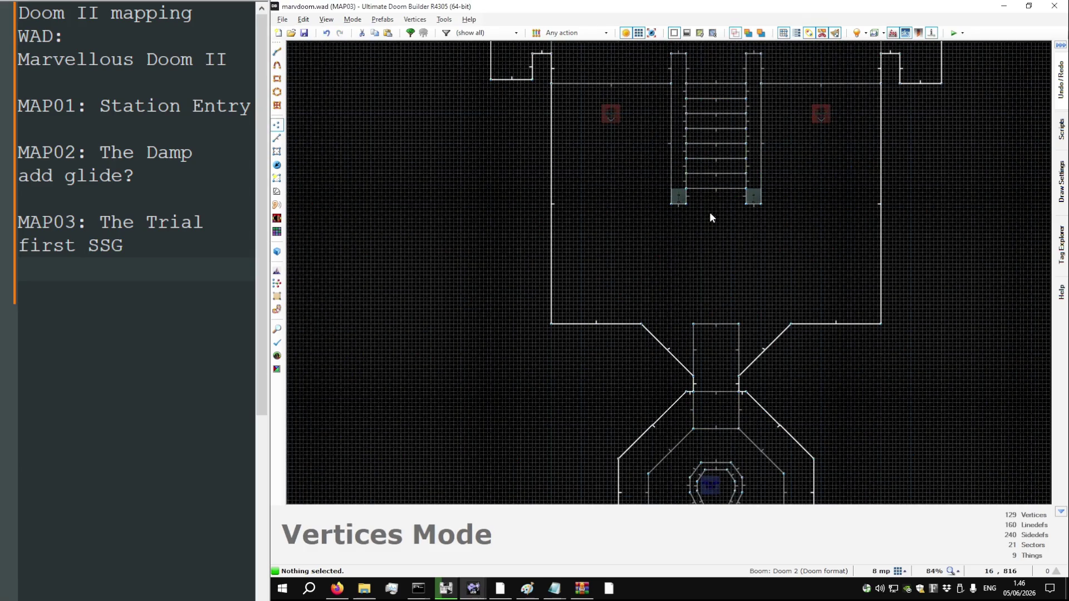
pyautogui.scroll(4, 637, 235)
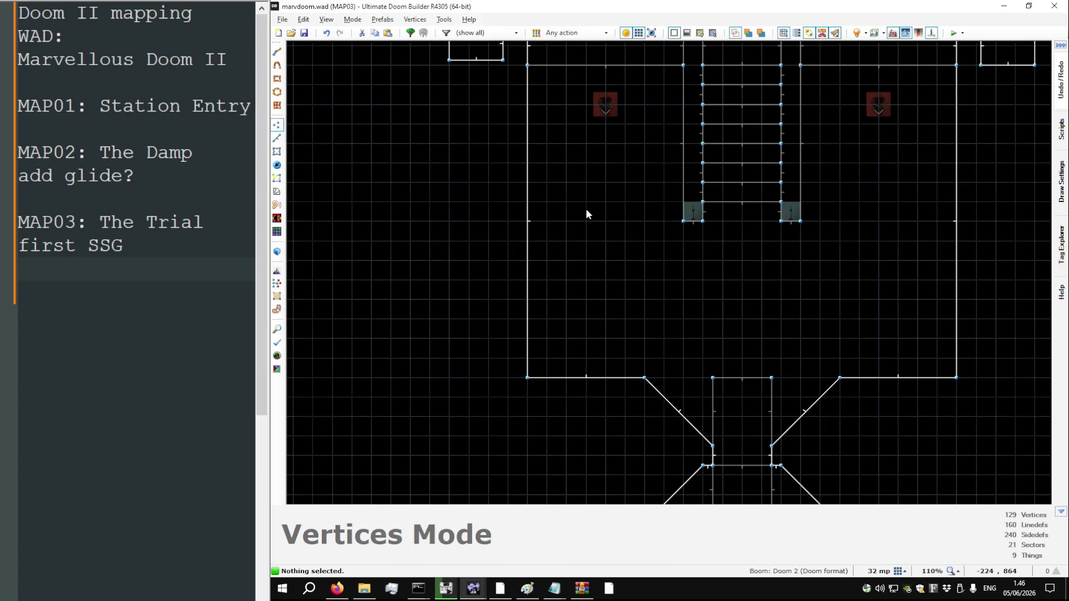
pyautogui.scroll(-4, 572, 264)
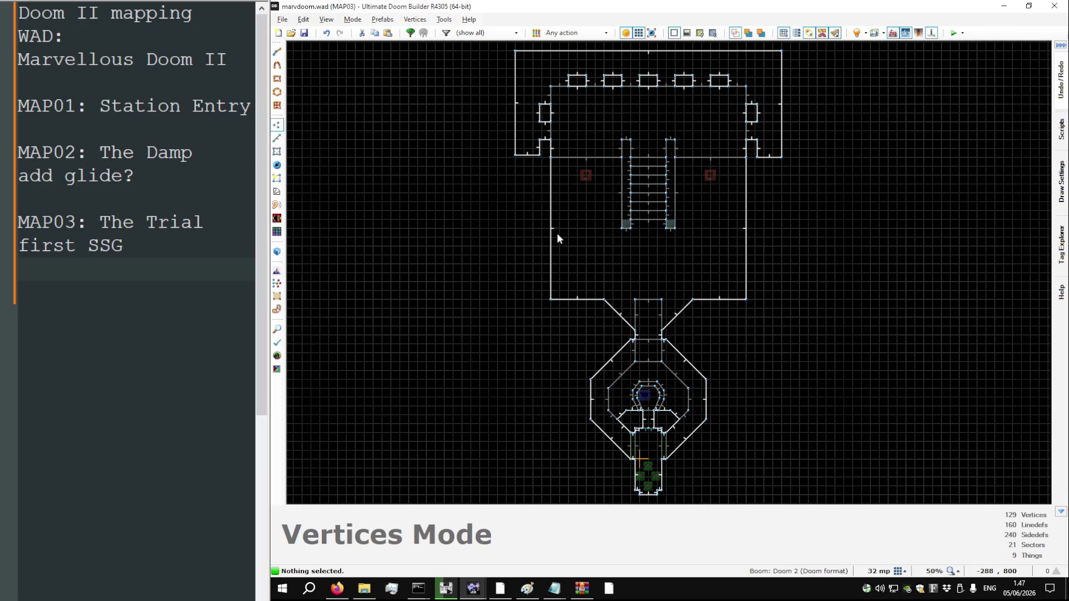
pyautogui.scroll(8, 537, 145)
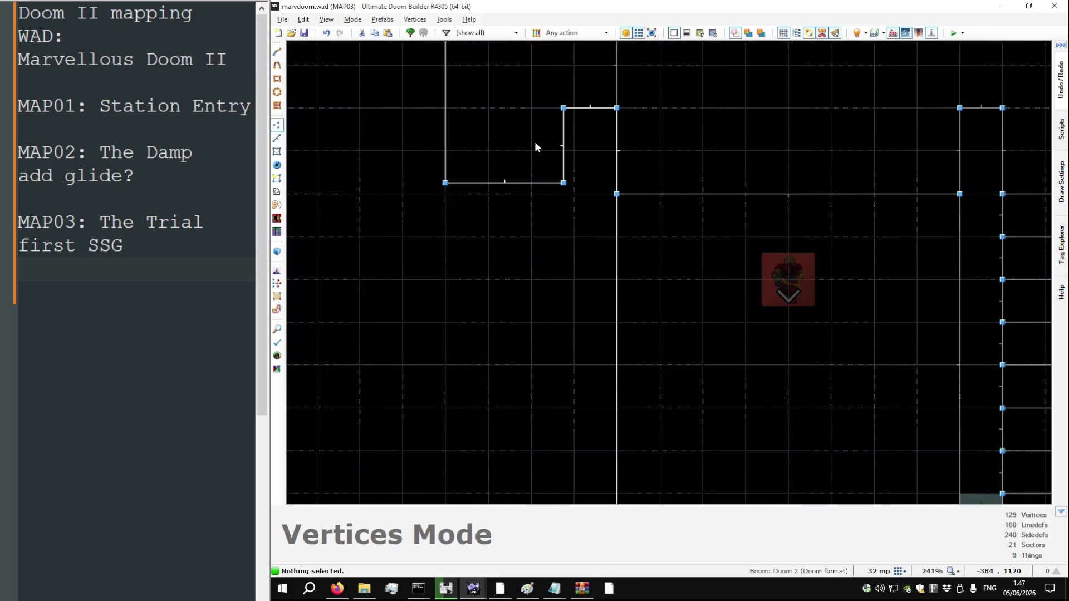
pyautogui.press('[')
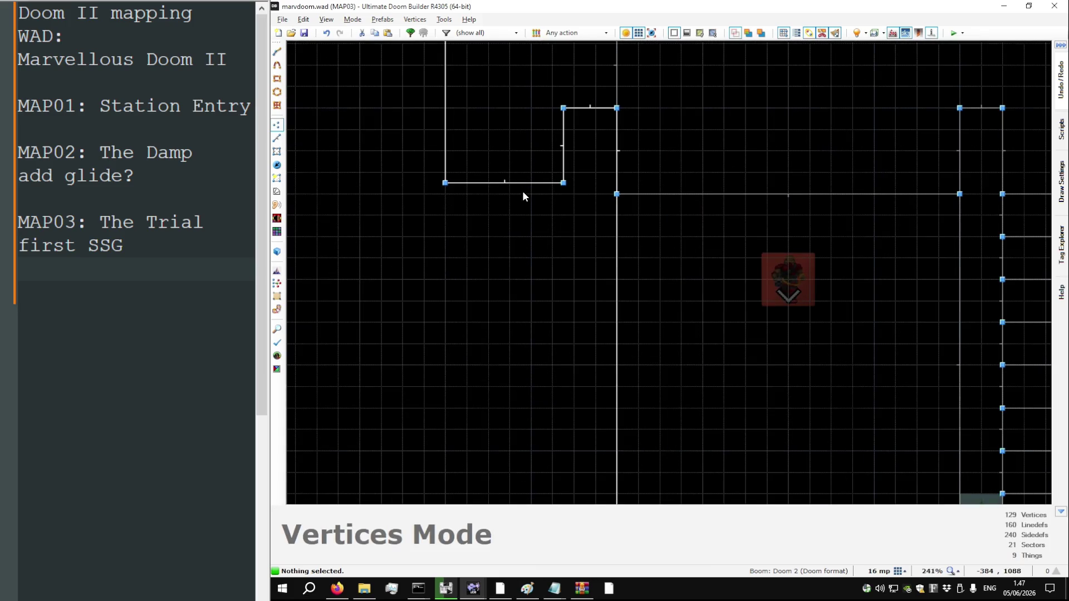
pyautogui.press('Insert')
# Undo the vertex drag, linedef split and linedef drag to restore the notch's original shape
pyautogui.hotkey('ctrl', 'z')
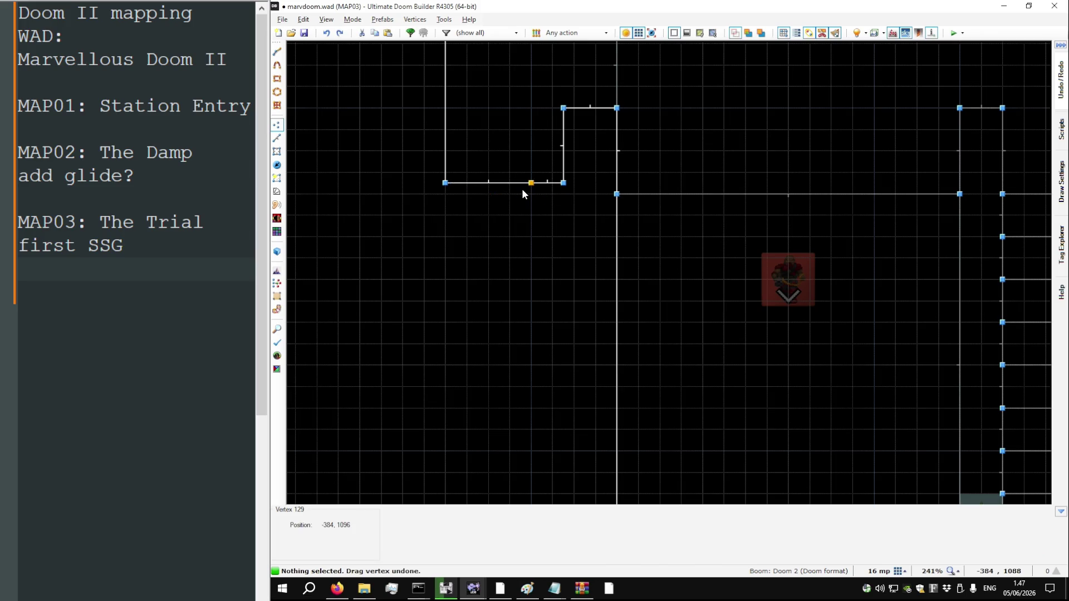
pyautogui.hotkey('ctrl', 'z')
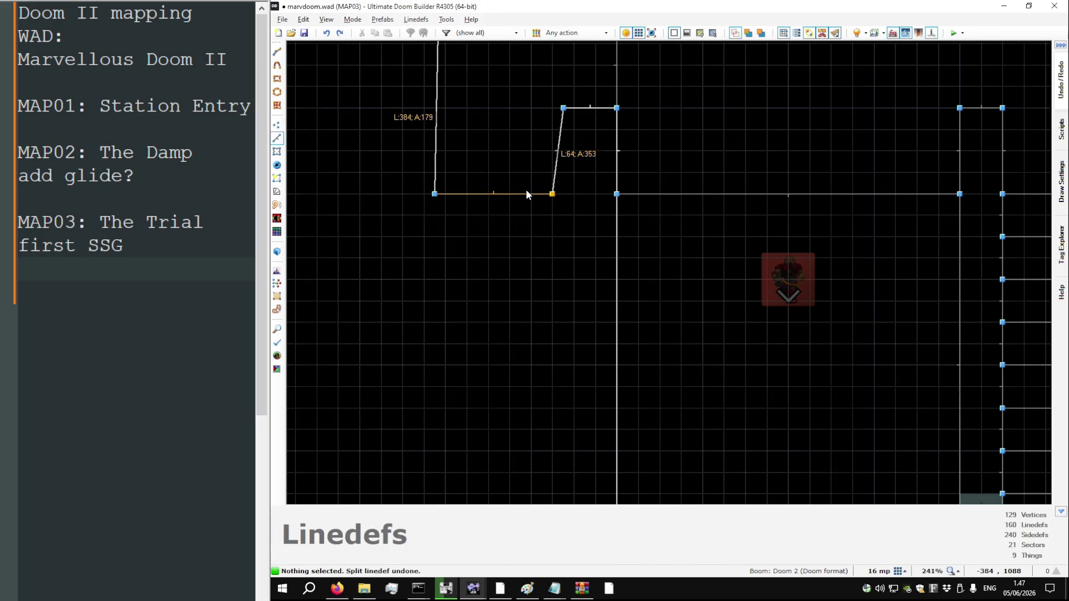
pyautogui.hotkey('ctrl', 'z')
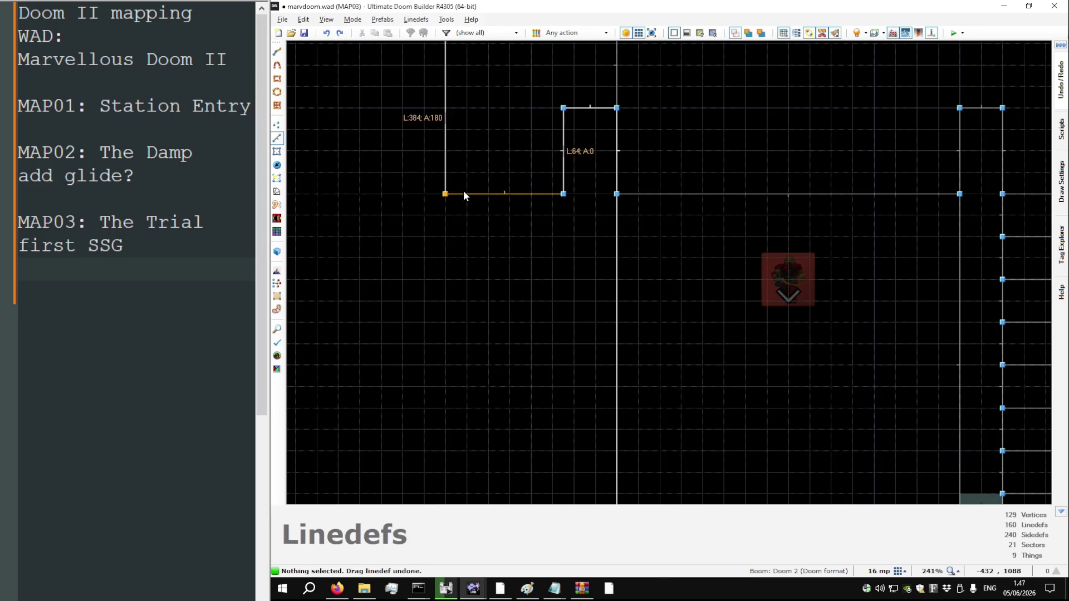
pyautogui.scroll(-8, 382, 206)
pyautogui.scroll(8, 847, 207)
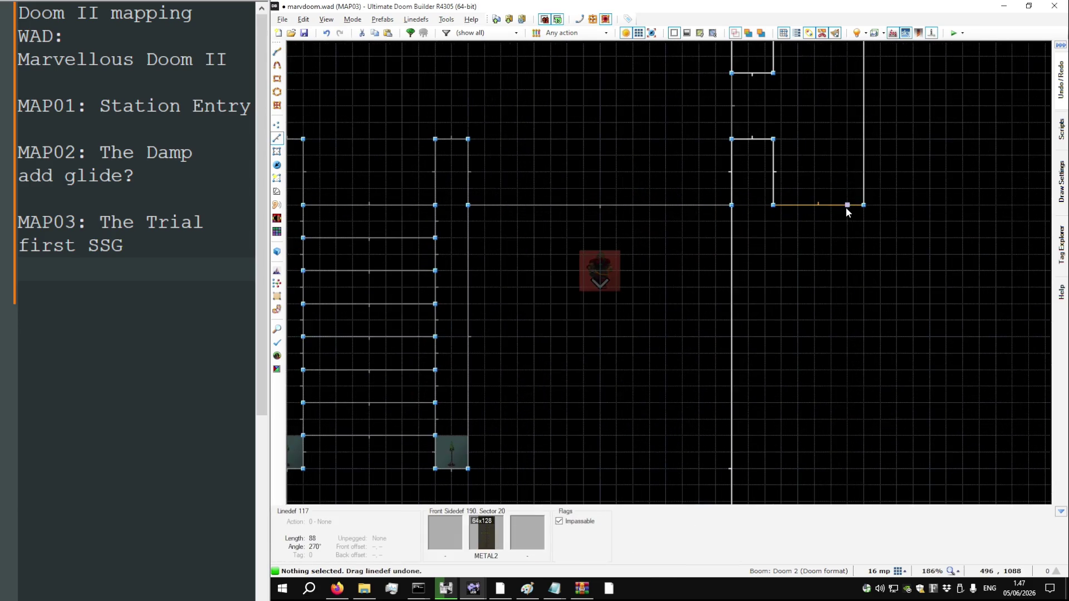
pyautogui.scroll(-7, 846, 207)
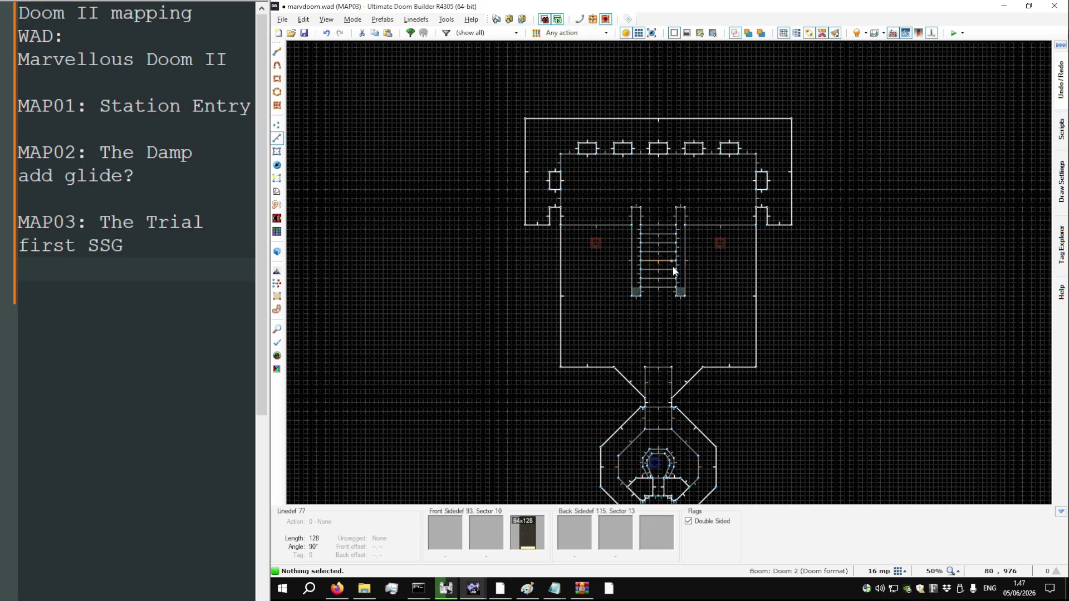
# Preview the yellow wall, torches and round room in 3D Visual Mode
pyautogui.press('l')
pyautogui.press('q')
pyautogui.press('s')
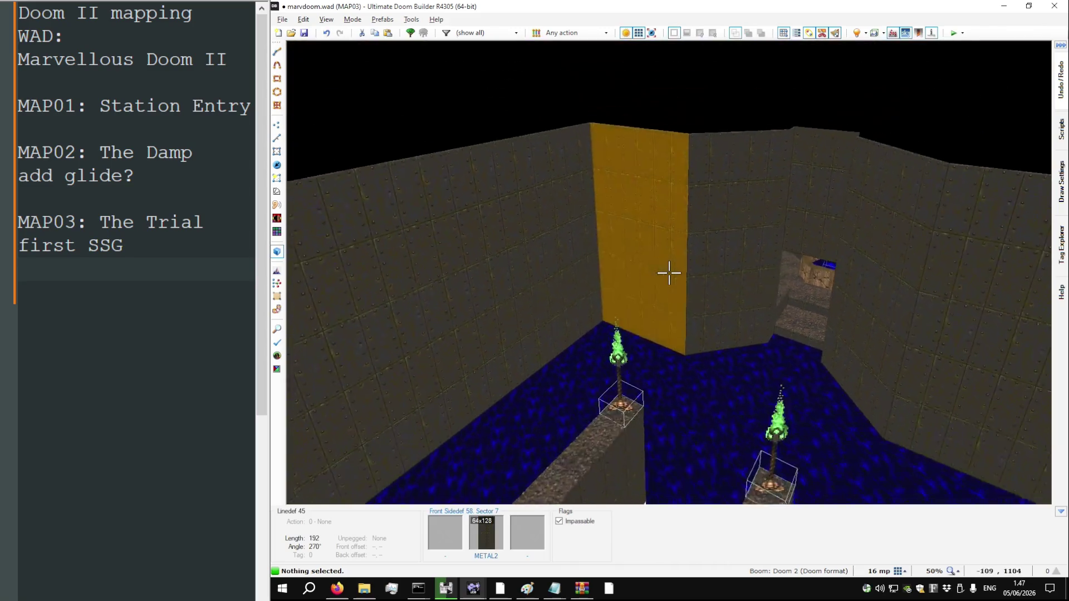
pyautogui.press('w')
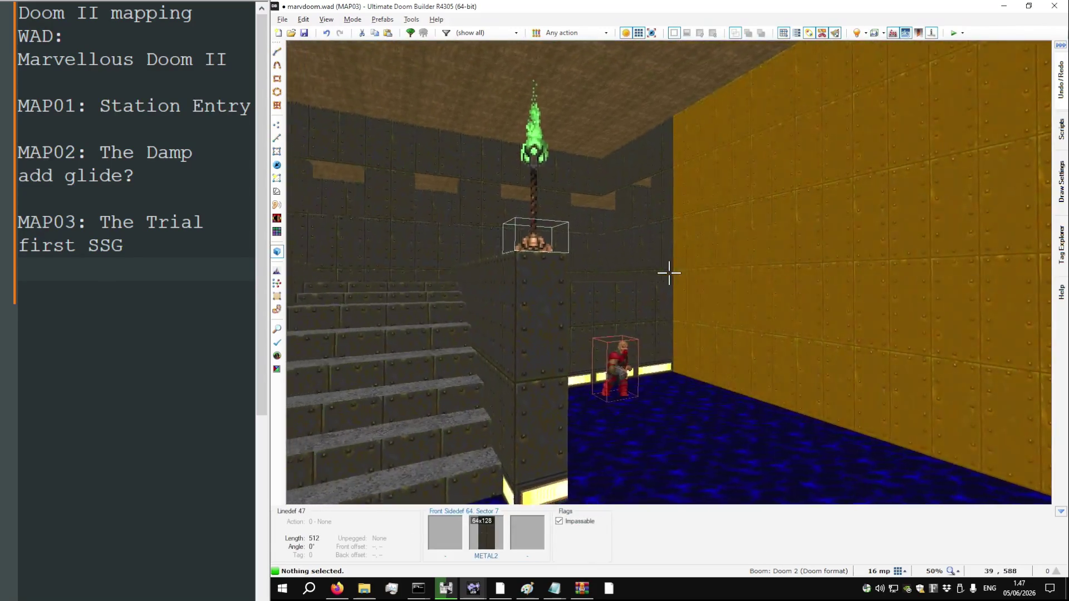
pyautogui.press('q')
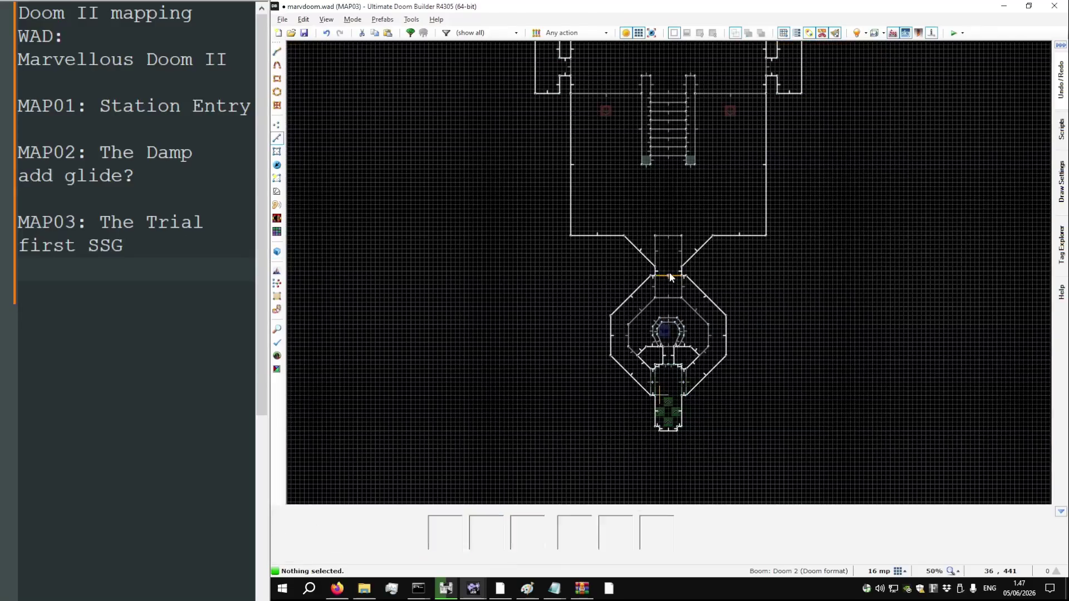
# In Vertices Mode, pull the corridor junction corner up and shift the upper octagon corner left
pyautogui.press('v')
pyautogui.scroll(5, 597, 299)
pyautogui.moveTo(640, 307)
pyautogui.mouseDown()
pyautogui.moveTo(640, 272)
pyautogui.moveTo(639, 298)
pyautogui.mouseUp()
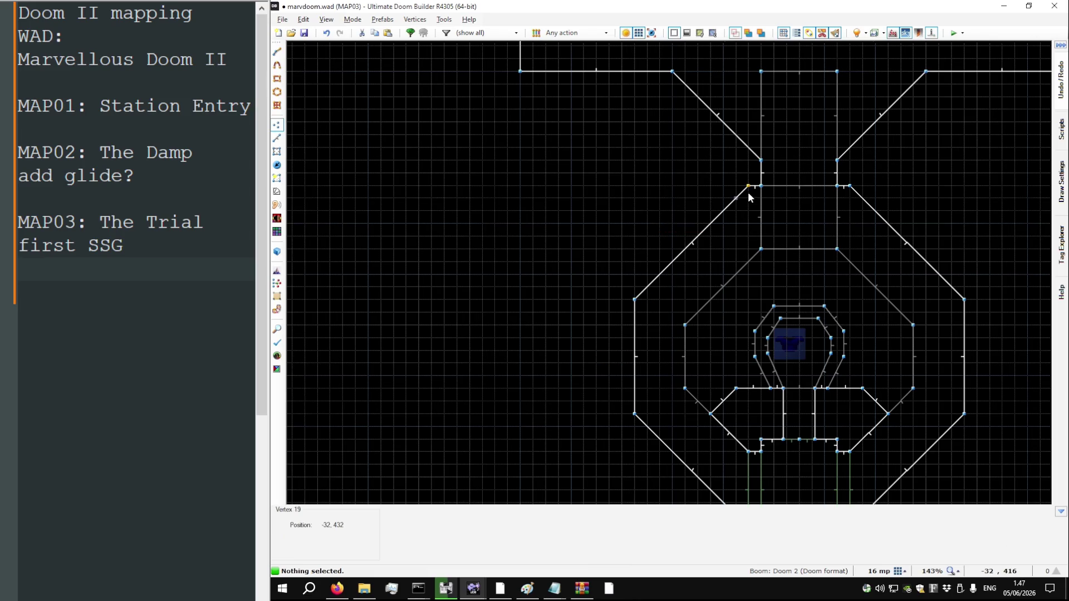
pyautogui.moveTo(748, 188); pyautogui.dragTo(733, 190)
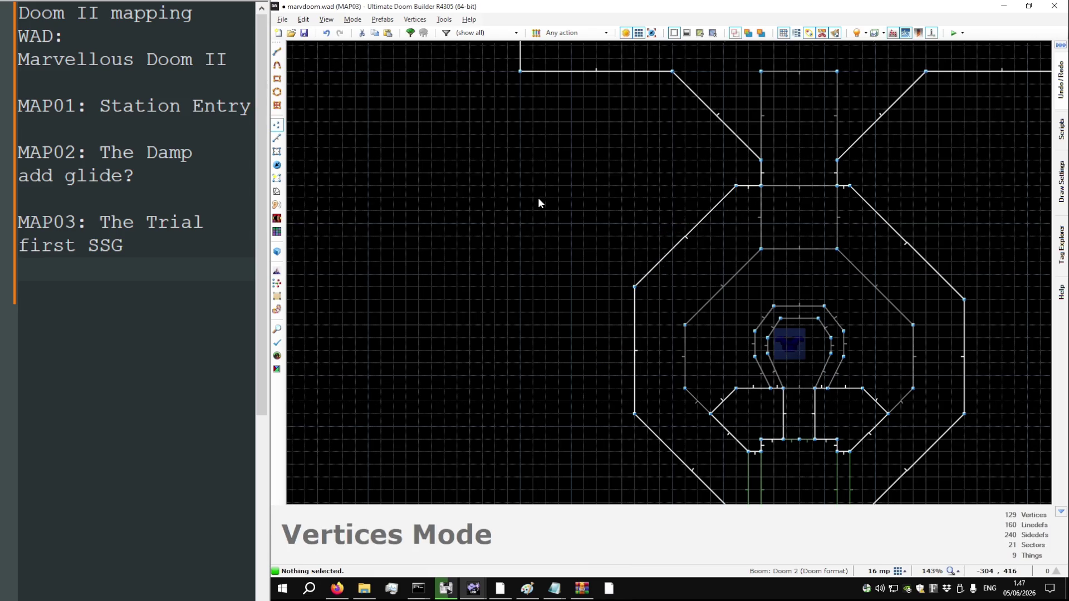
pyautogui.scroll(-3, 538, 197)
pyautogui.scroll(3, 584, 331)
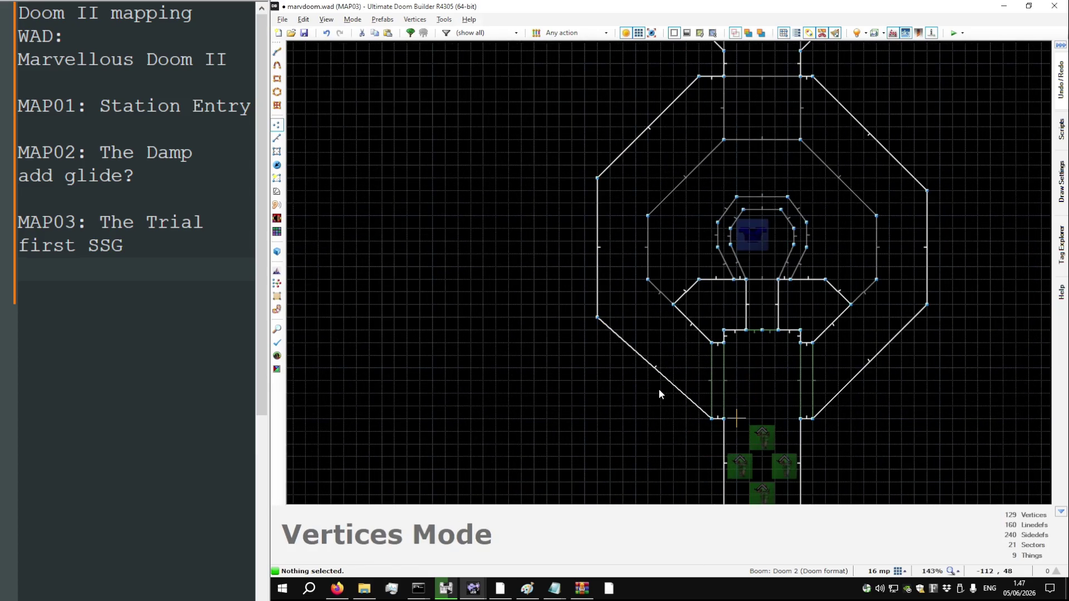
# Add new corners on the two diagonal walls and adjust the octagon's right and top-right corners
pyautogui.moveTo(667, 382)
pyautogui.mouseDown()
pyautogui.moveTo(692, 425)
pyautogui.moveTo(699, 418)
pyautogui.mouseUp()
pyautogui.moveTo(827, 400); pyautogui.dragTo(825, 418)
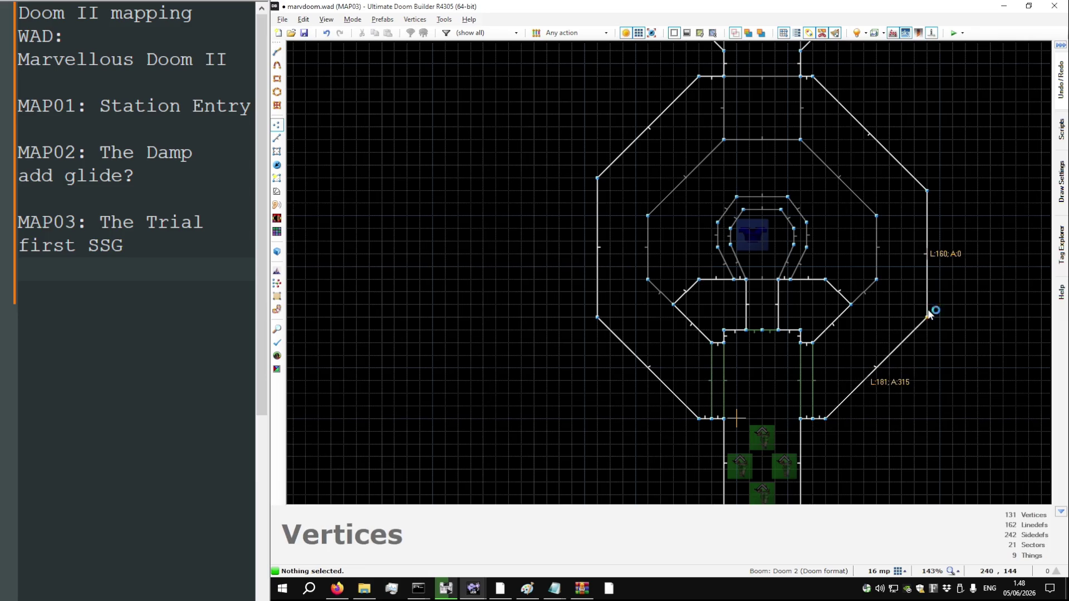
pyautogui.moveTo(927, 190); pyautogui.dragTo(927, 202)
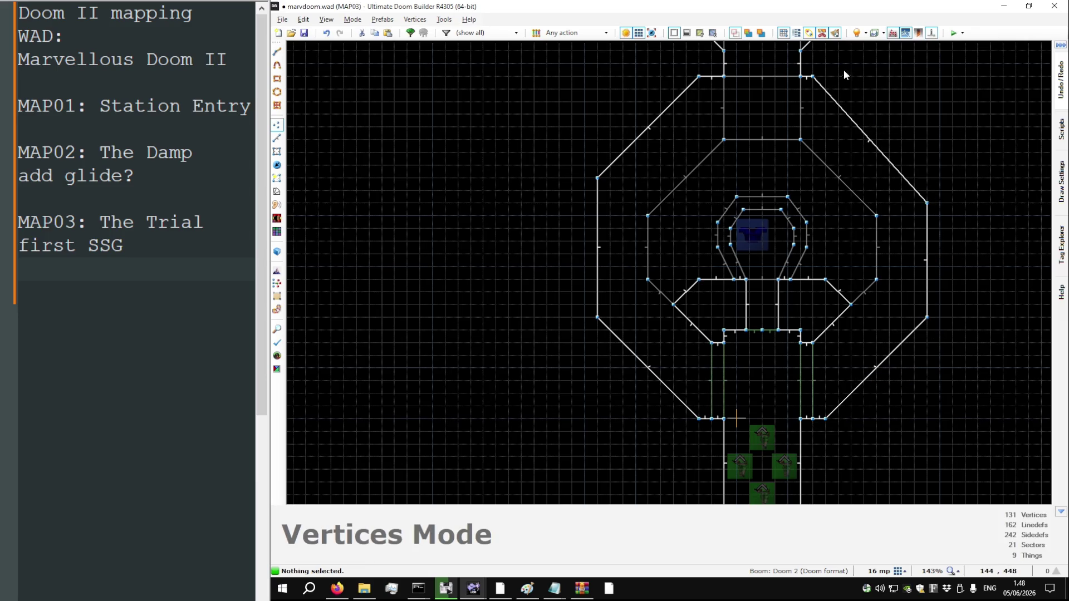
pyautogui.moveTo(814, 79); pyautogui.dragTo(826, 77)
pyautogui.moveTo(925, 202); pyautogui.dragTo(926, 178)
# Realign the upper and lower corners of the left and right walls, save, and check in 3D
pyautogui.scroll(-3, 655, 206)
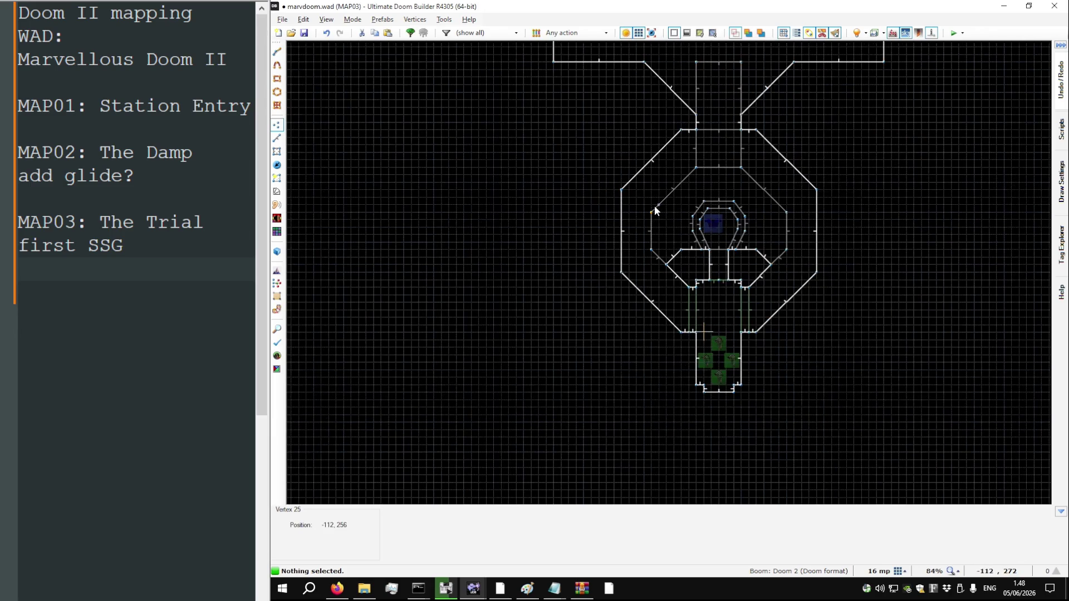
pyautogui.scroll(4, 759, 191)
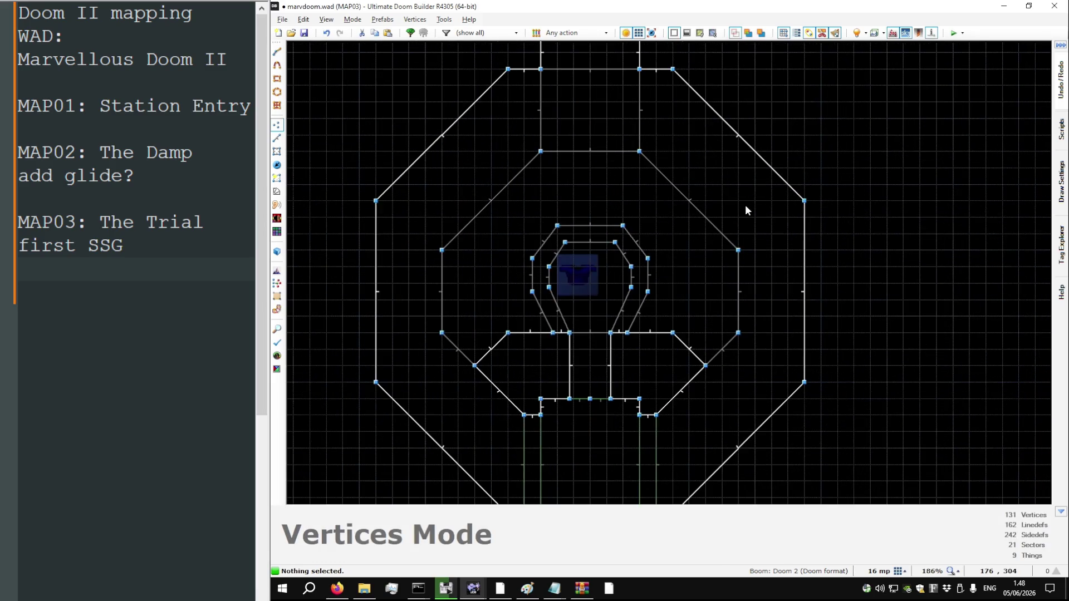
pyautogui.scroll(-1, 744, 204)
pyautogui.moveTo(782, 203); pyautogui.dragTo(789, 212)
pyautogui.moveTo(787, 307); pyautogui.dragTo(790, 301)
pyautogui.moveTo(526, 311); pyautogui.dragTo(516, 301)
pyautogui.moveTo(527, 205); pyautogui.dragTo(516, 212)
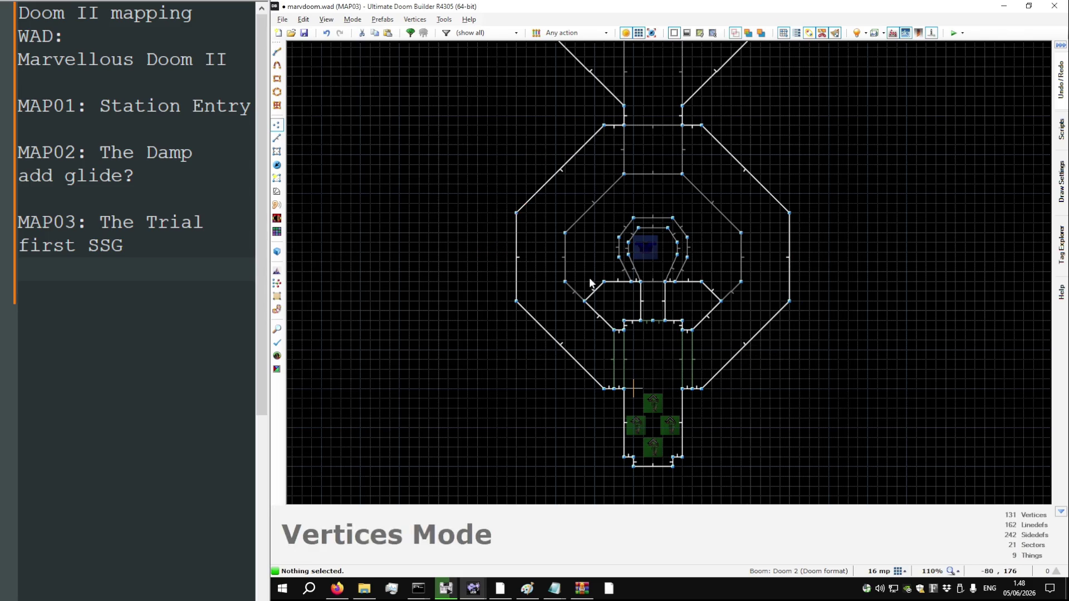
pyautogui.hotkey('ctrl', 's')
pyautogui.press('q')
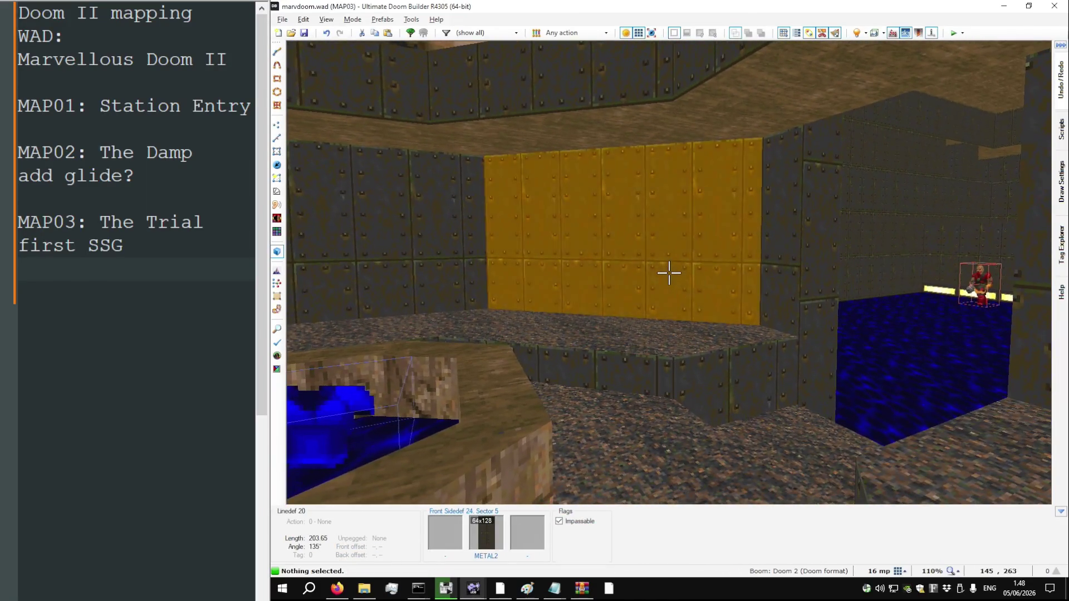
# Change the corridor's Chaingunner into a Chaingun pickup and nudge it slightly up the corridor
pyautogui.press('q')
pyautogui.press('t')
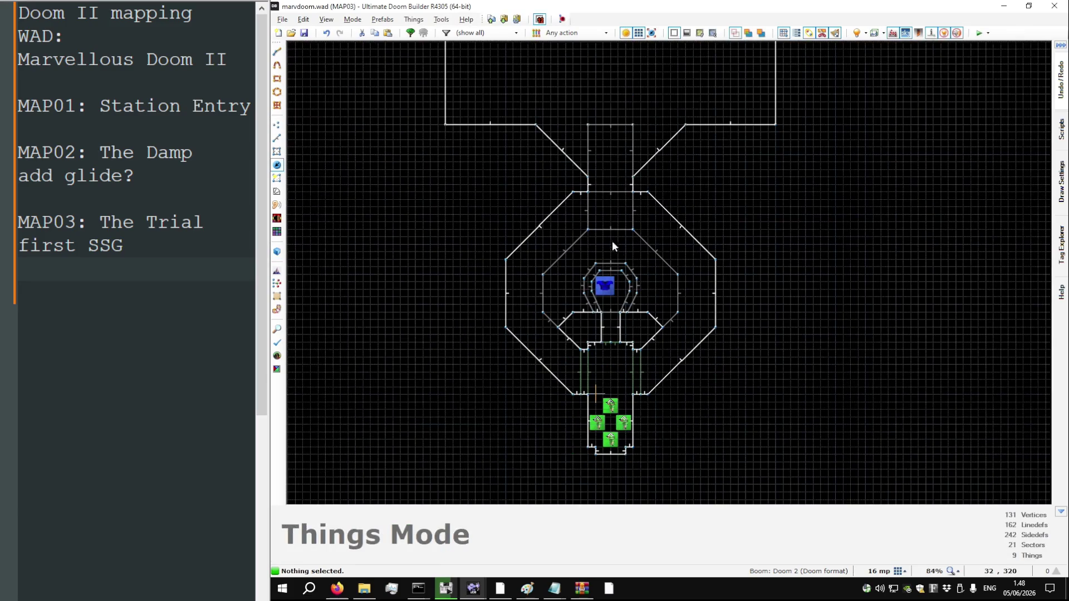
pyautogui.scroll(4, 612, 234)
pyautogui.rightClick(620, 218)
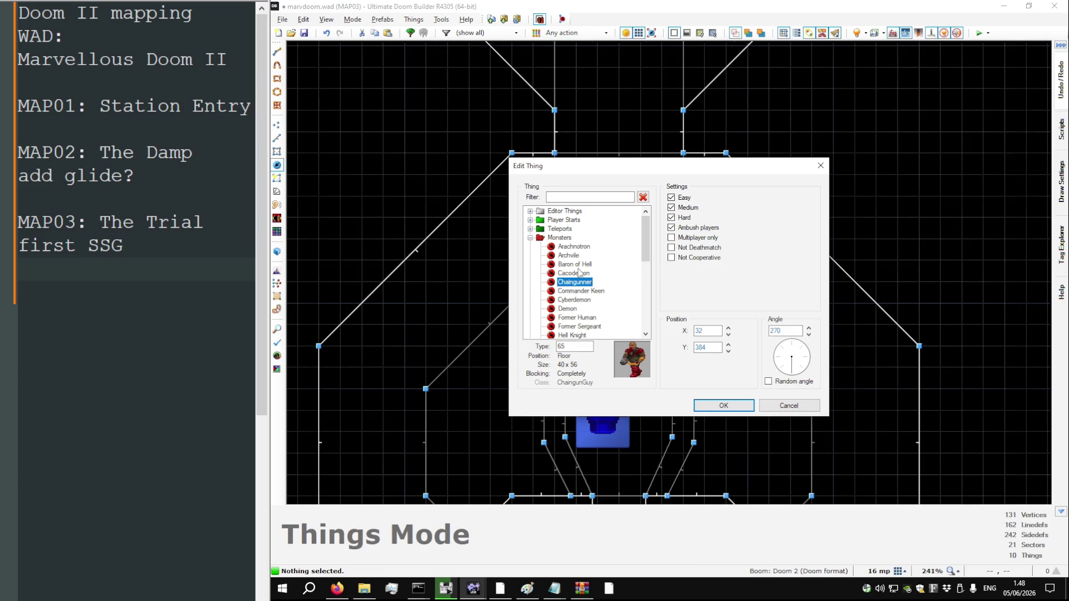
pyautogui.scroll(-4, 579, 272)
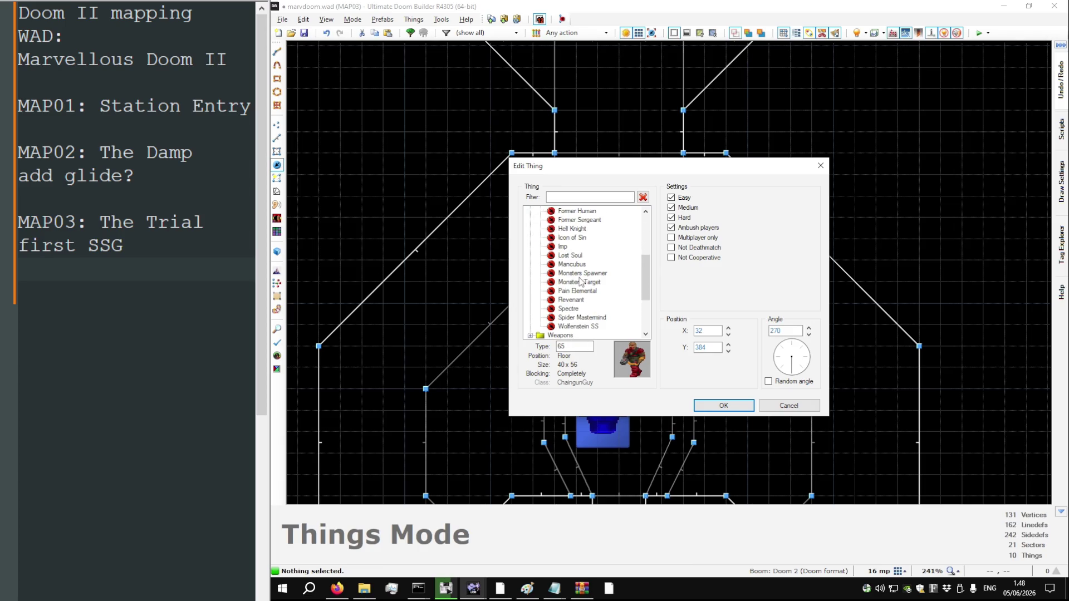
pyautogui.scroll(5, 579, 281)
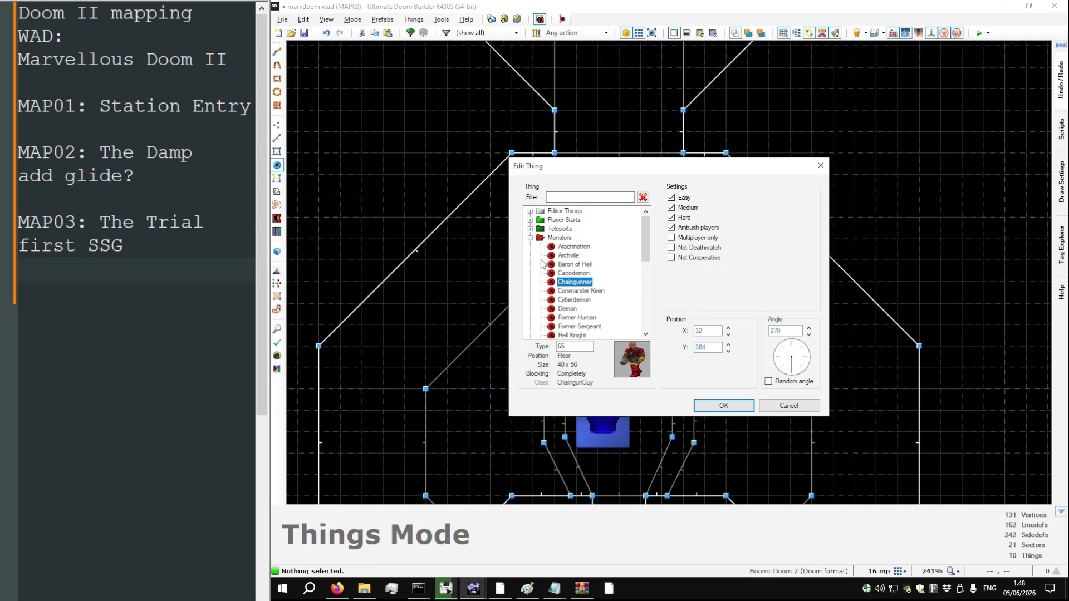
pyautogui.click(530, 238)
pyautogui.click(530, 247)
pyautogui.doubleClick(572, 268)
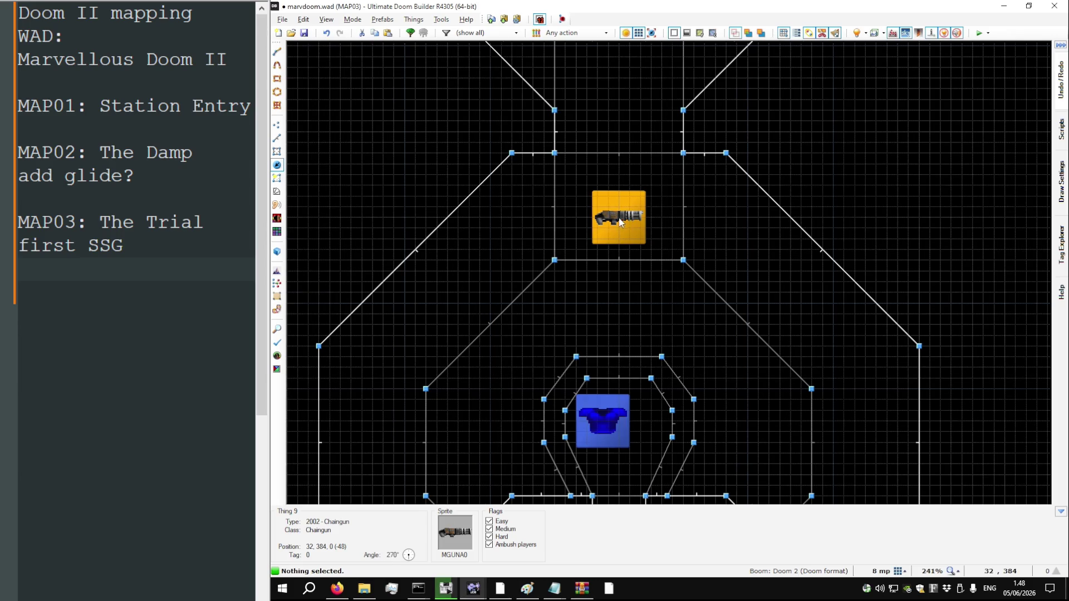
pyautogui.moveTo(629, 223); pyautogui.dragTo(627, 213)
# Insert a Box of Ammo just above the chaingun
pyautogui.scroll(-4, 614, 238)
pyautogui.scroll(-1, 613, 238)
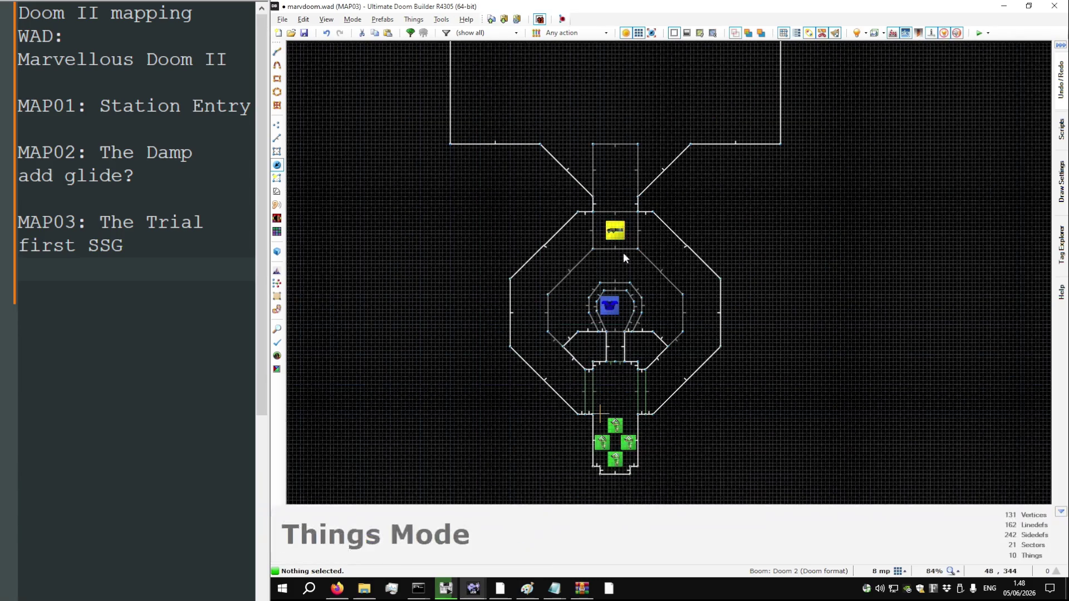
pyautogui.scroll(6, 611, 192)
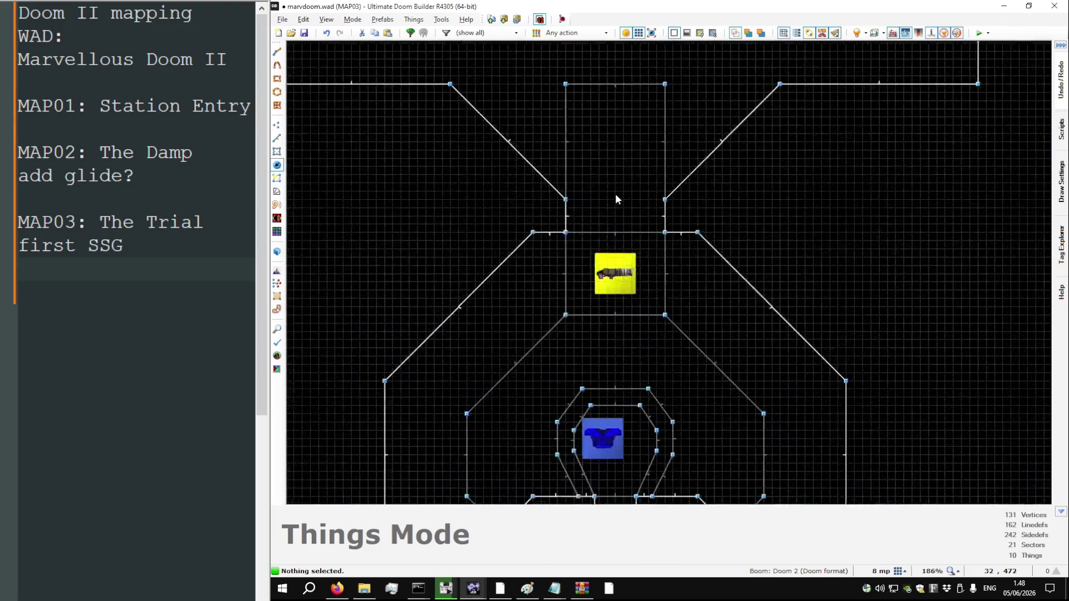
pyautogui.press('Insert')
pyautogui.moveTo(620, 216); pyautogui.dragTo(615, 192)
pyautogui.rightClick(616, 193)
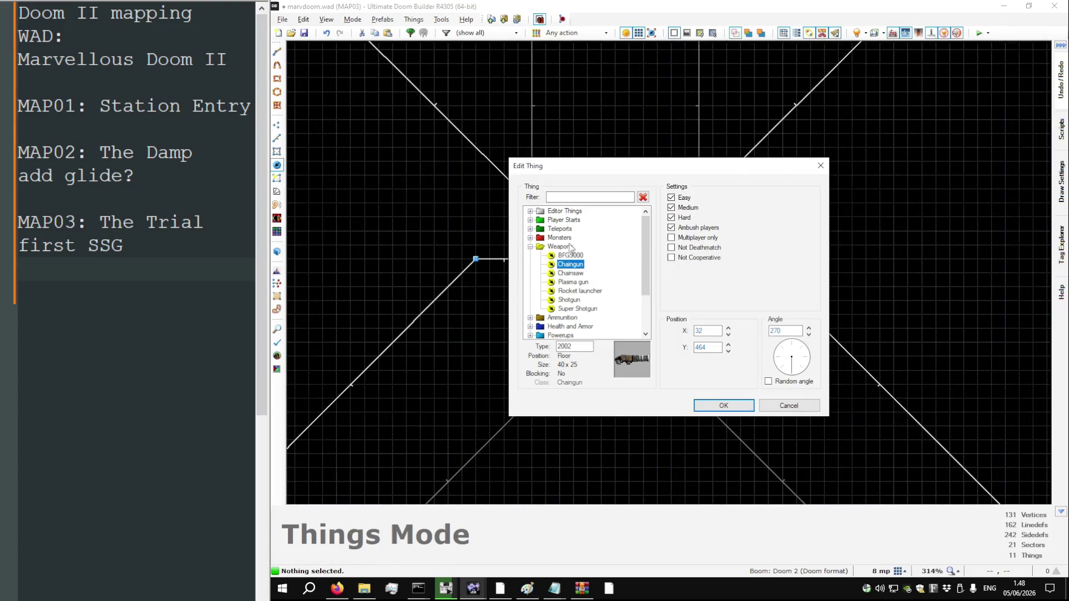
pyautogui.click(531, 317)
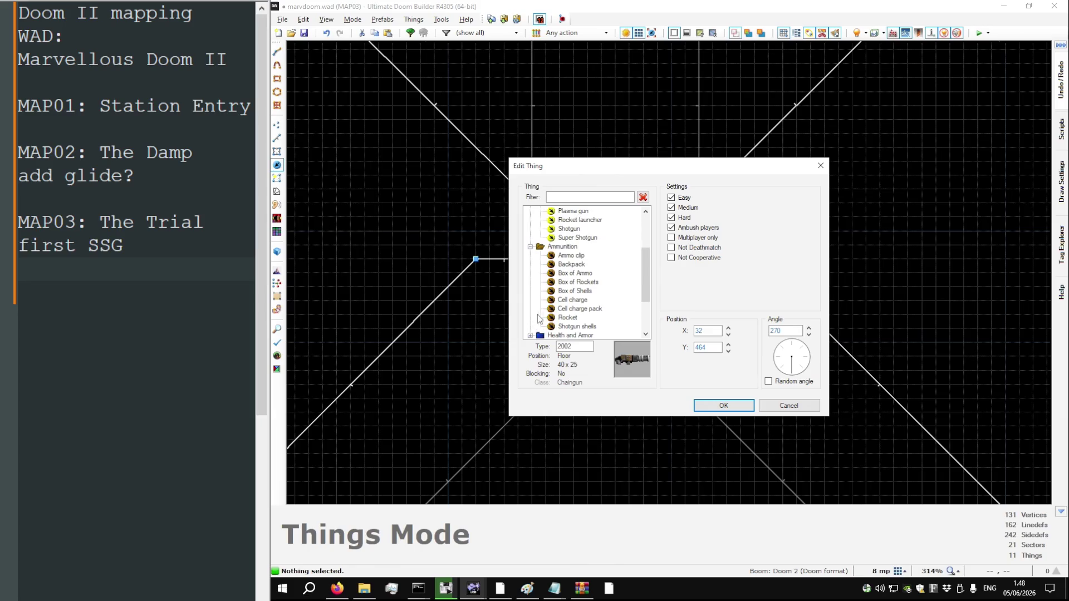
pyautogui.doubleClick(577, 275)
pyautogui.scroll(-3, 609, 201)
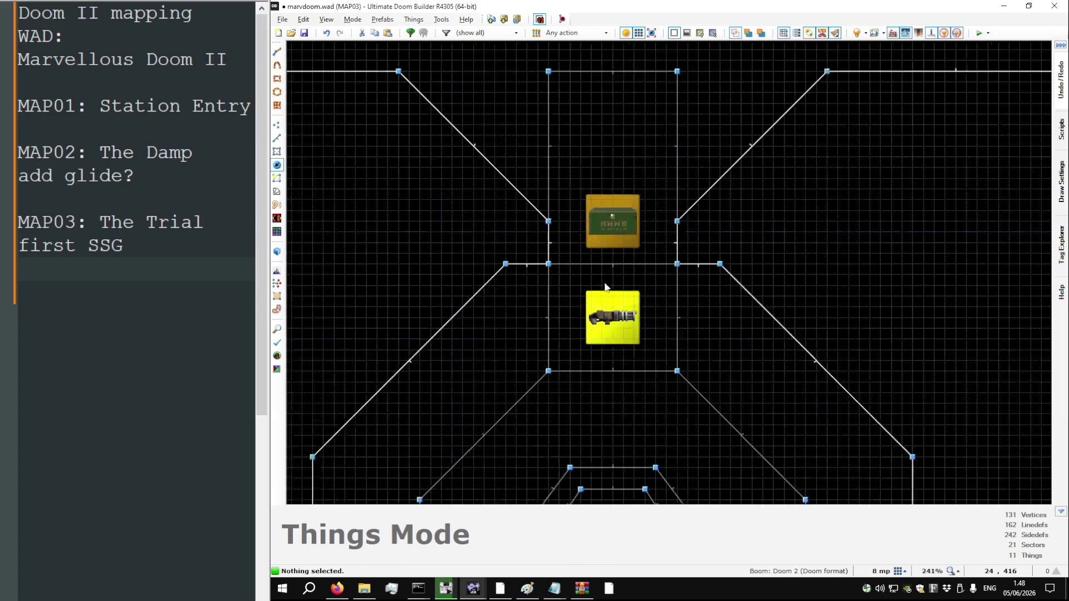
# Place a second Box of Ammo further up the corridor
pyautogui.press('Insert')
pyautogui.moveTo(609, 202); pyautogui.dragTo(611, 159)
pyautogui.hotkey('alt', 'Tab')
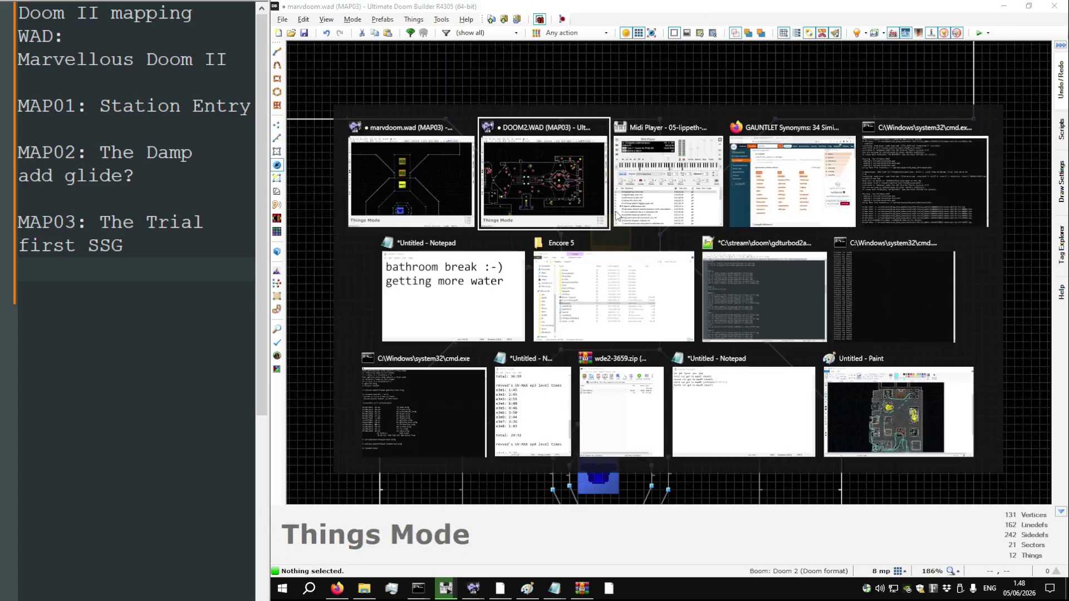
pyautogui.scroll(-2, 714, 178)
pyautogui.scroll(10, 513, 305)
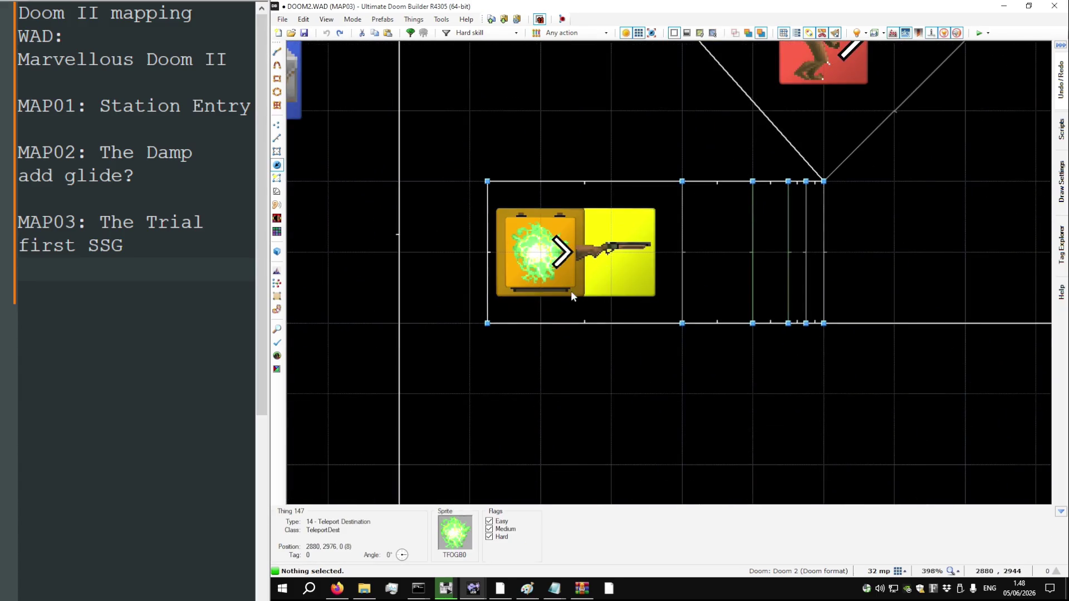
pyautogui.press('Delete')
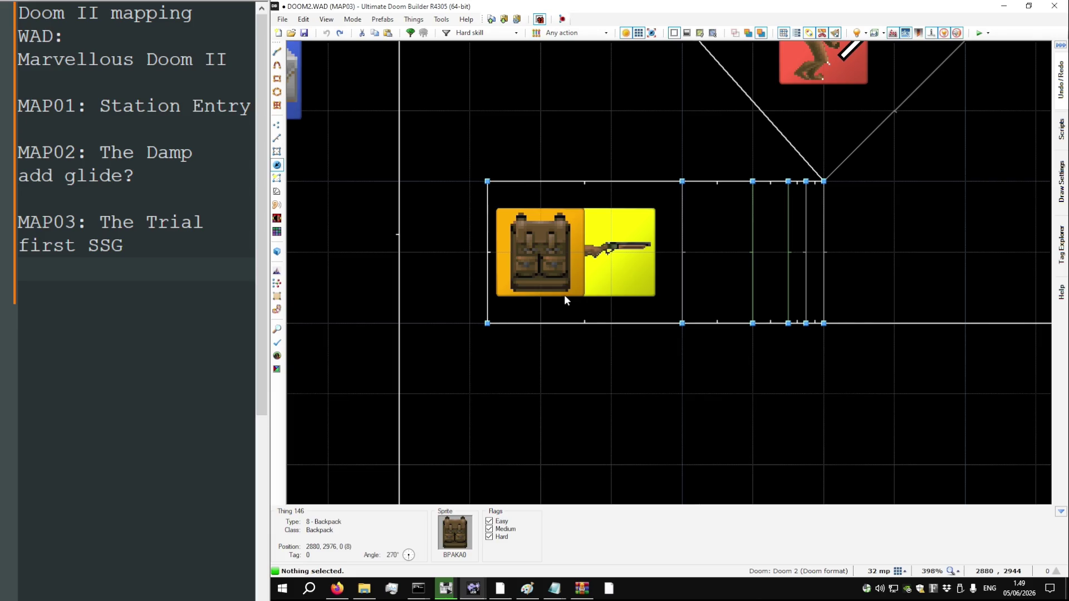
pyautogui.hotkey('ctrl', 'z')
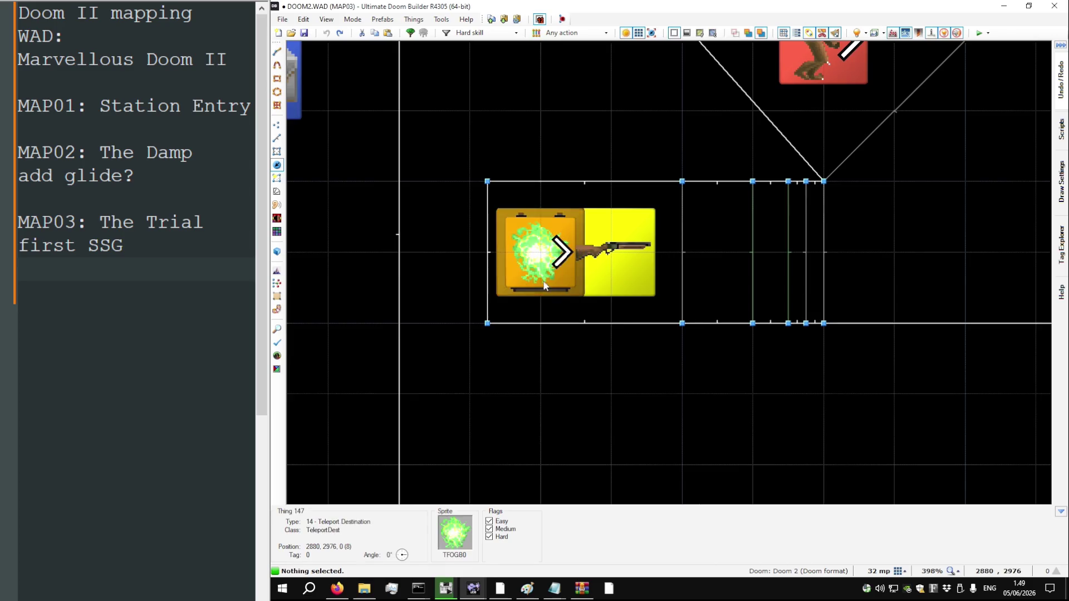
pyautogui.scroll(-4, 514, 306)
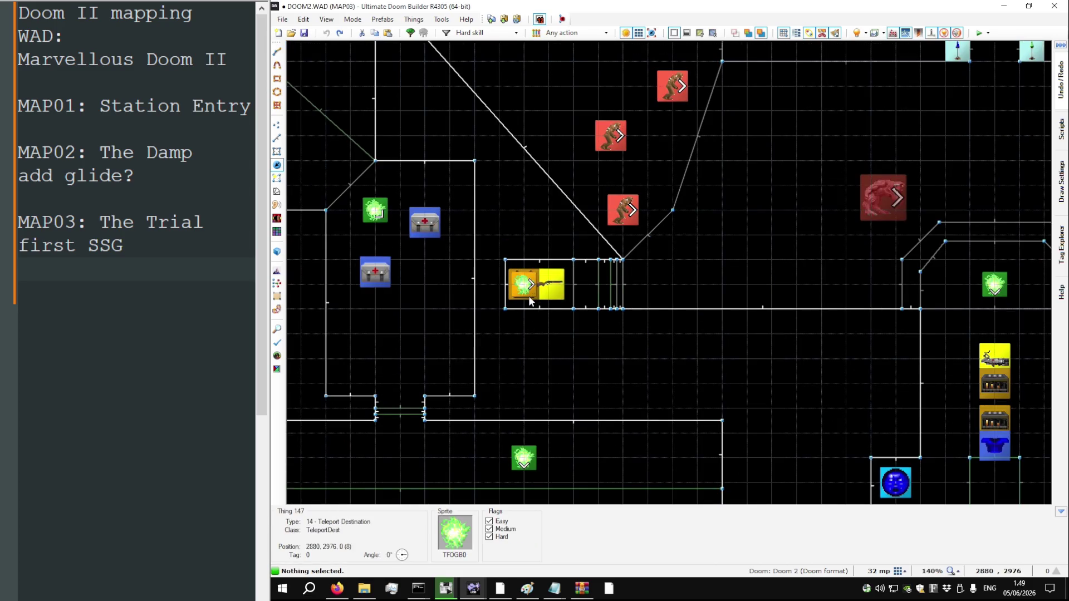
pyautogui.scroll(-1, 528, 295)
pyautogui.scroll(8, 534, 296)
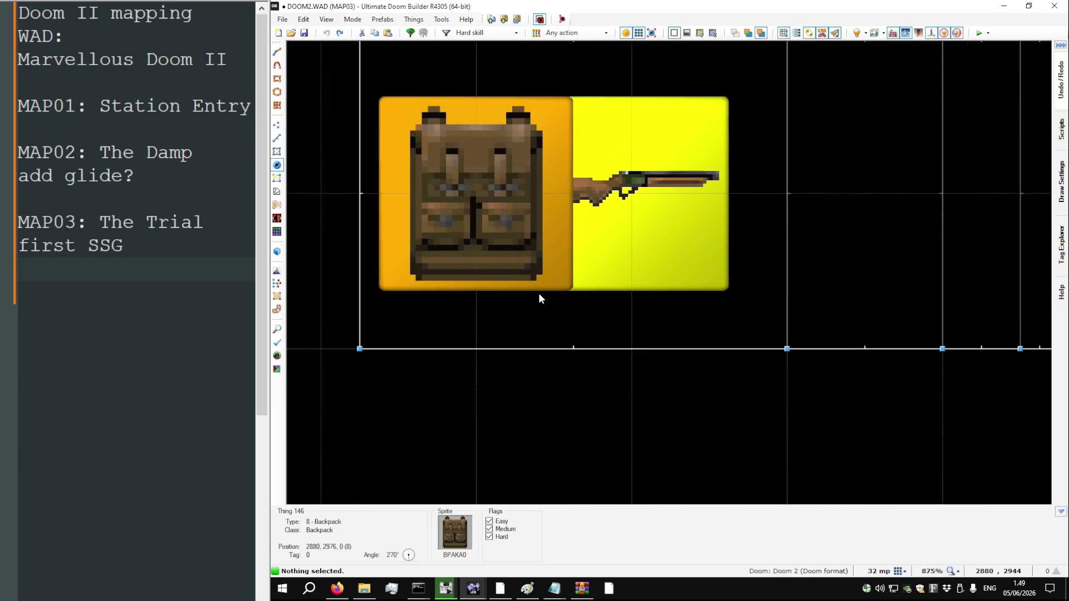
pyautogui.scroll(-14, 543, 289)
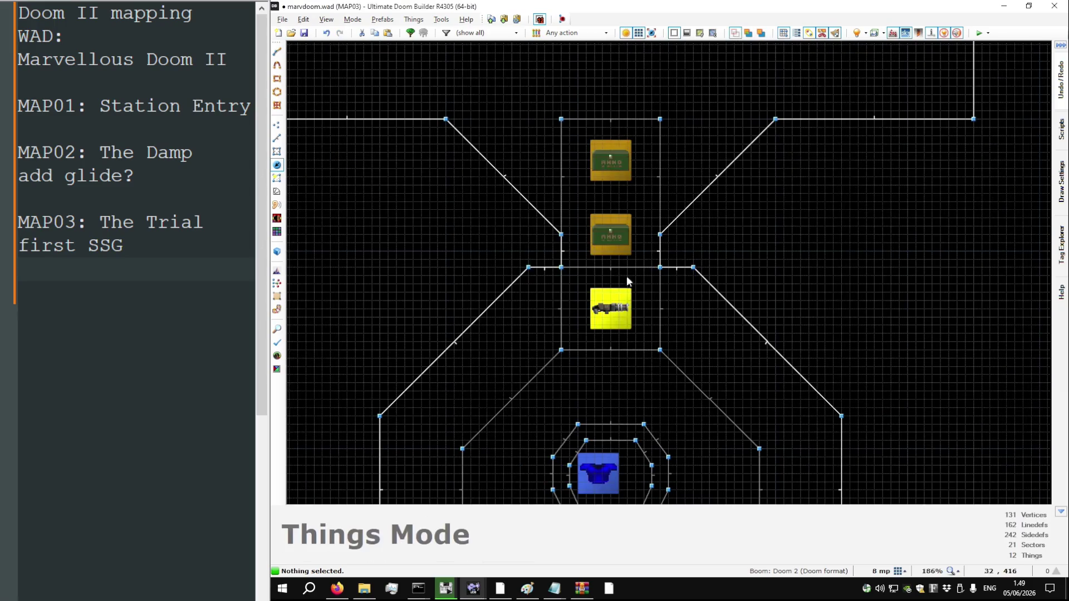
# Turn the newly inserted thing beside the left monster into a Former Sergeant
pyautogui.scroll(-2, 538, 360)
pyautogui.scroll(-2, 555, 359)
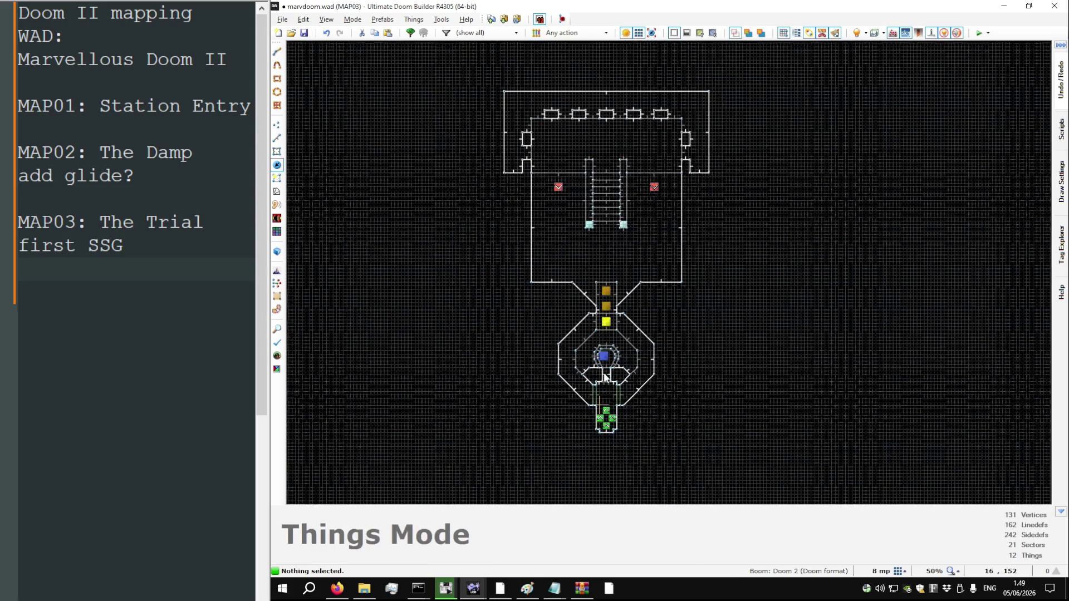
pyautogui.scroll(4, 561, 205)
pyautogui.scroll(4, 599, 162)
pyautogui.rightClick(606, 158)
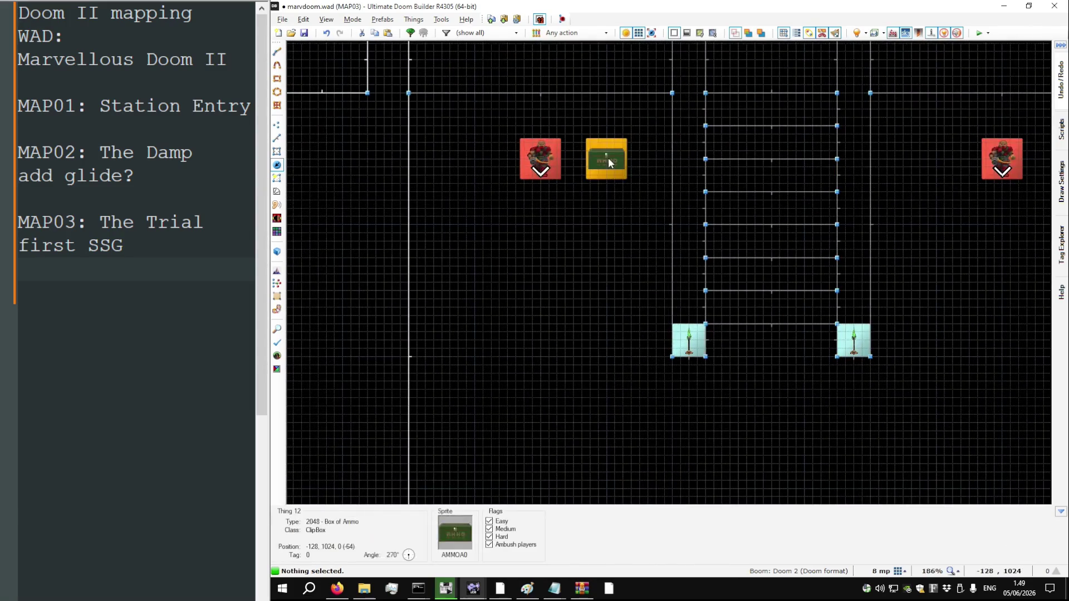
pyautogui.doubleClick(559, 237)
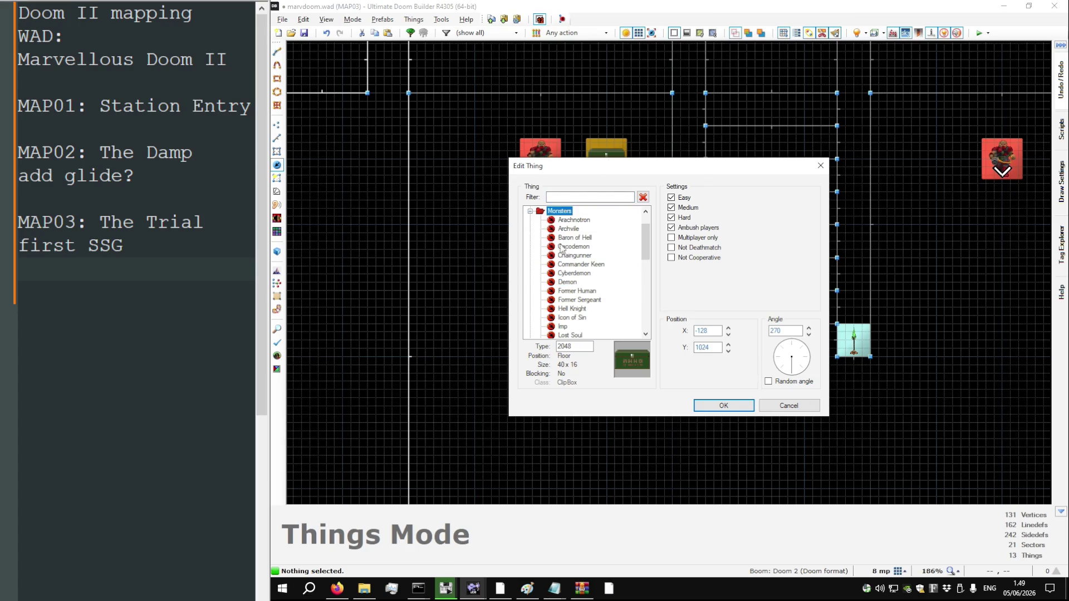
pyautogui.scroll(-2, 583, 271)
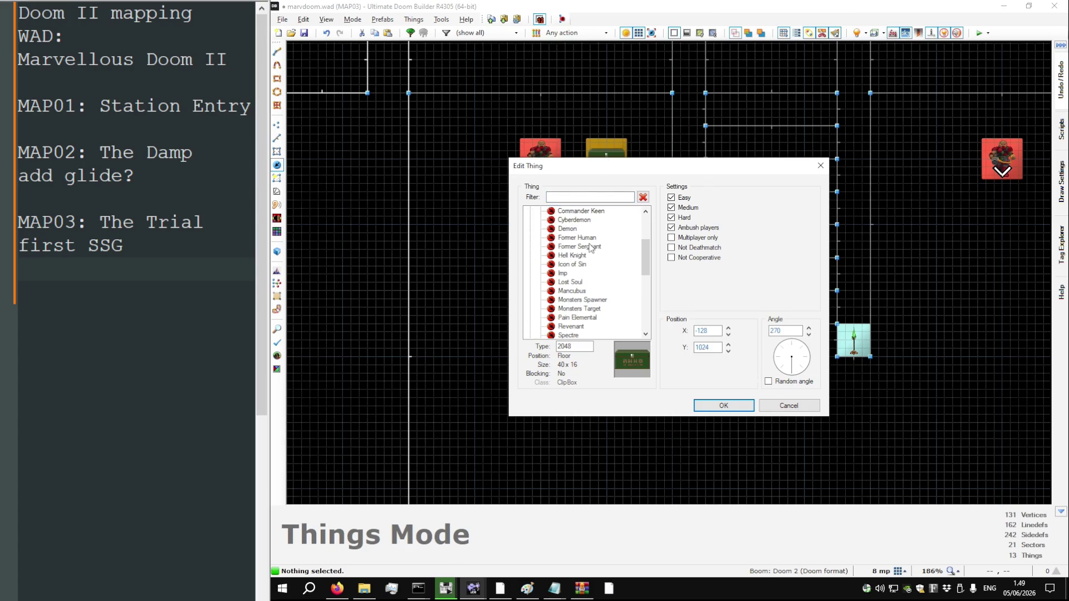
pyautogui.doubleClick(590, 247)
# Add a matching shotgun guy by the right-hand monster, nudge it one grid step left, and save
pyautogui.rightClick(949, 156)
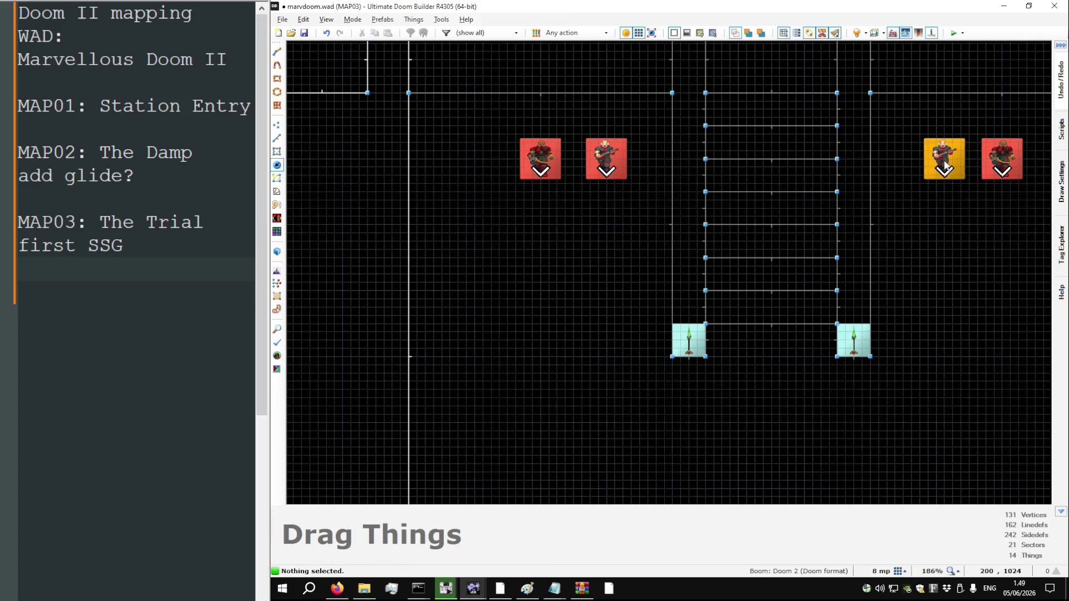
pyautogui.moveTo(928, 169); pyautogui.dragTo(910, 167)
pyautogui.hotkey('ctrl', 's')
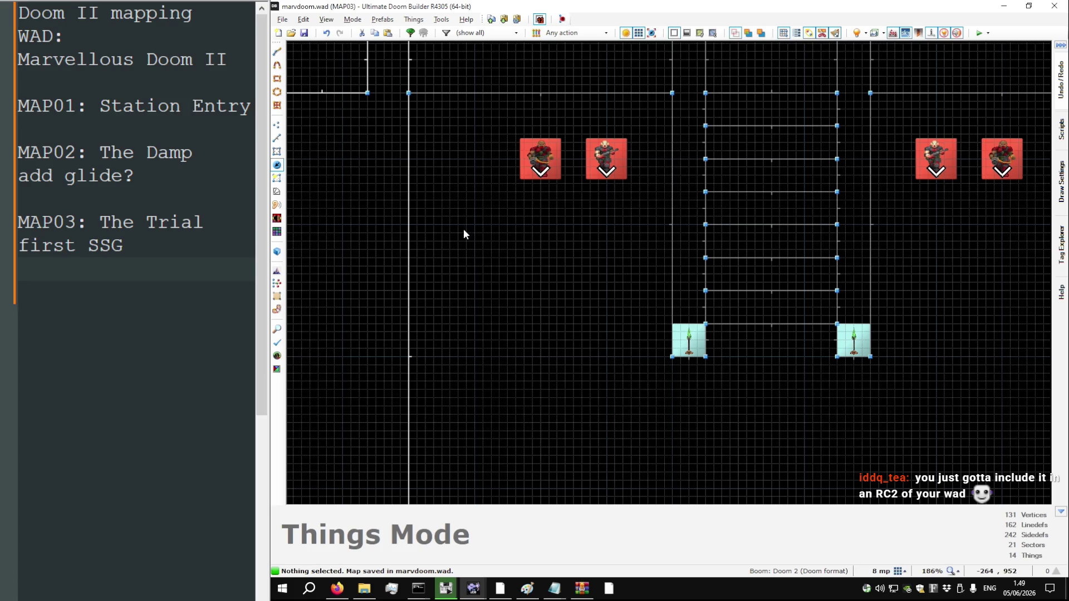
# Select the corridor's ammo boxes and chaingun, then compare with the original DOOM2 MAP03
pyautogui.scroll(-6, 423, 226)
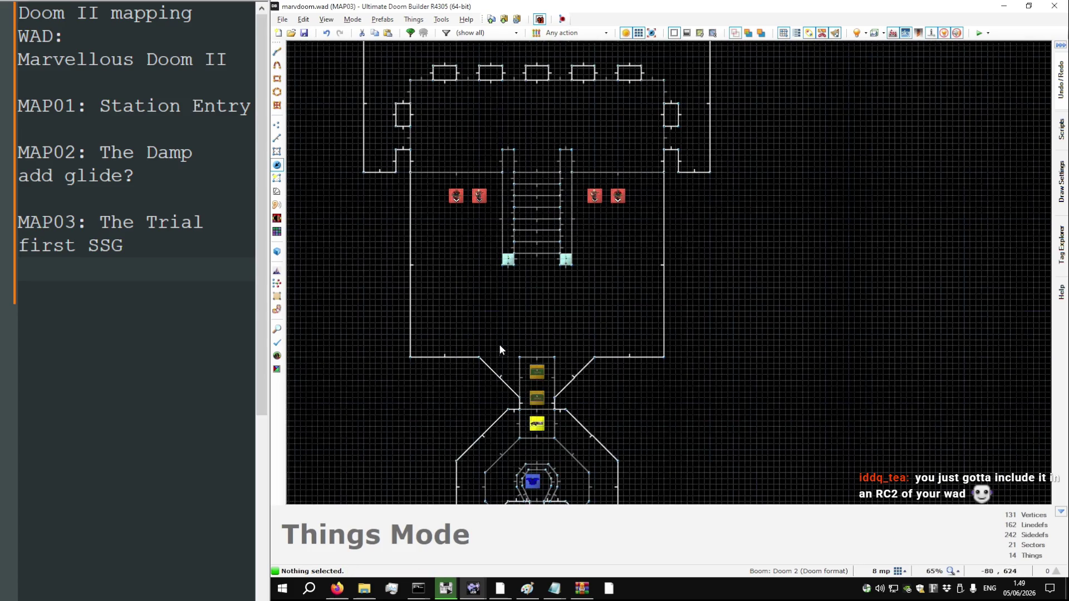
pyautogui.scroll(7, 520, 446)
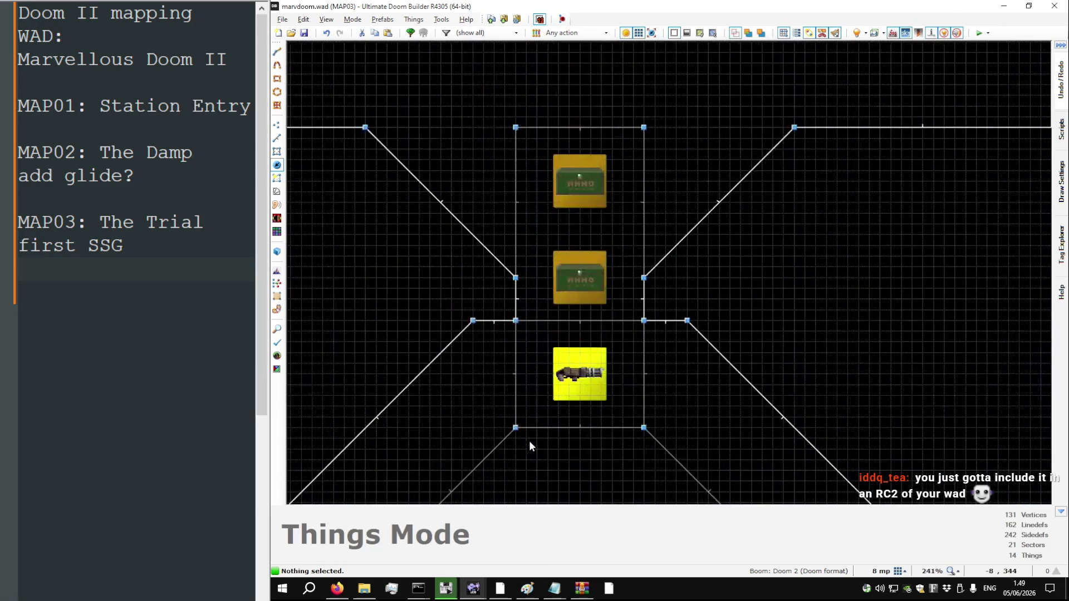
pyautogui.moveTo(613, 409); pyautogui.dragTo(543, 143)
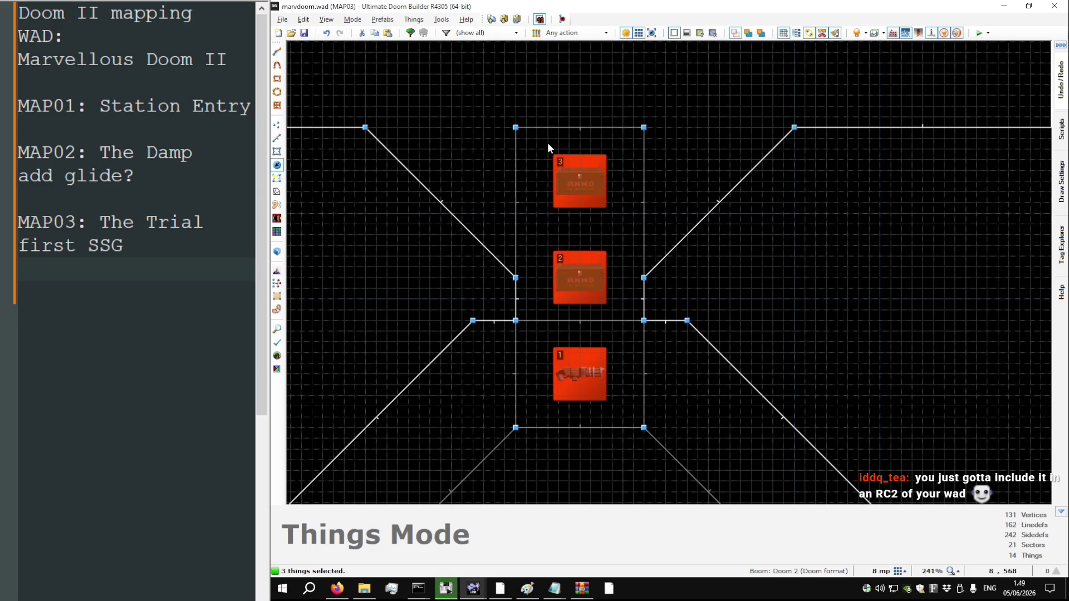
pyautogui.click(615, 225)
pyautogui.hotkey('alt', 'Tab')
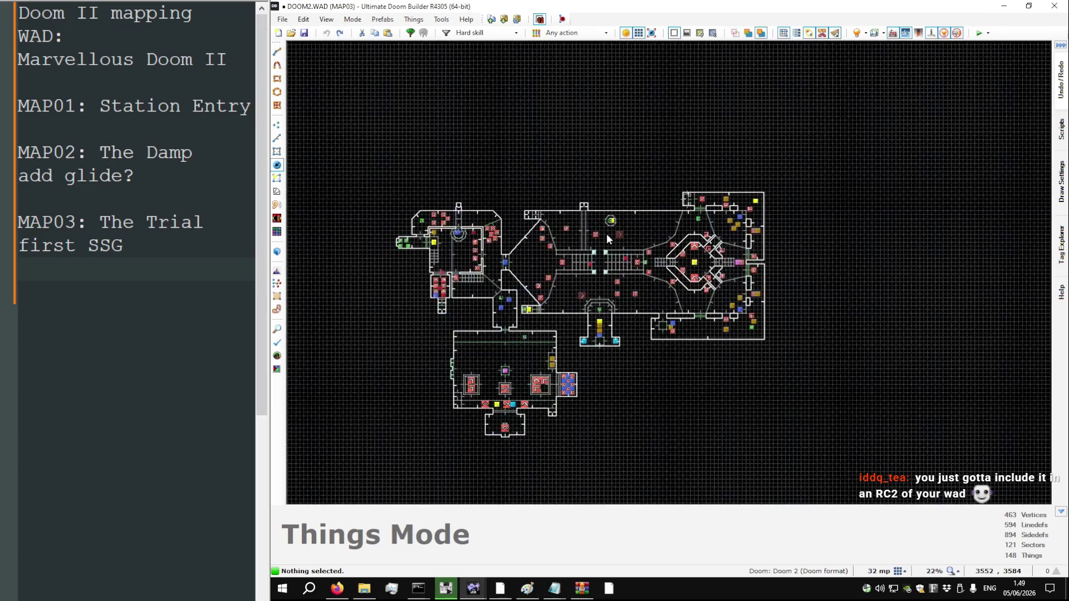
pyautogui.scroll(15, 493, 309)
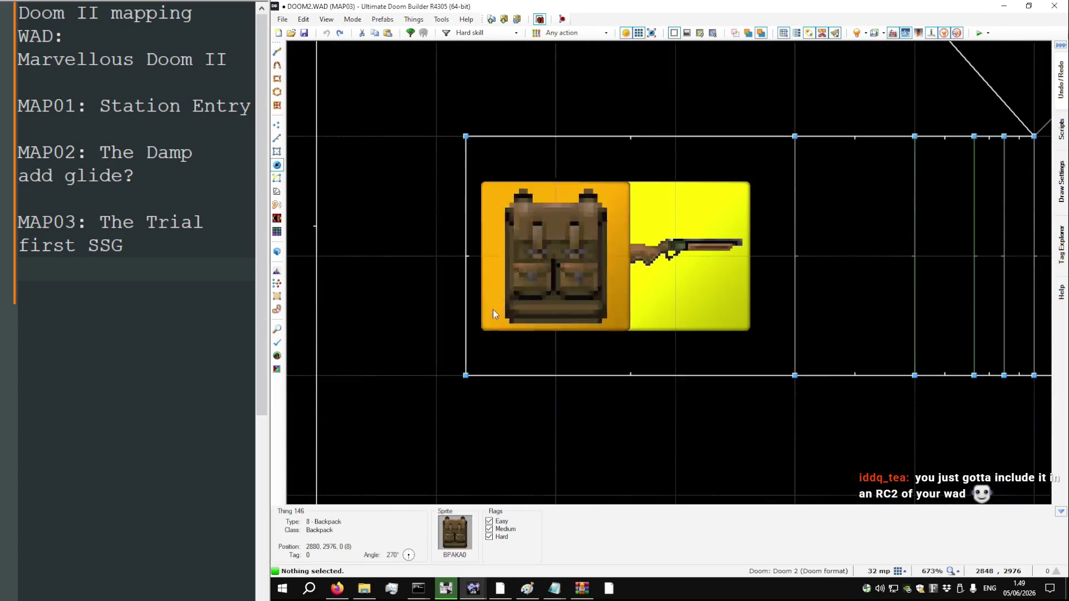
pyautogui.hotkey('alt', 'Tab')
pyautogui.scroll(-4, 547, 336)
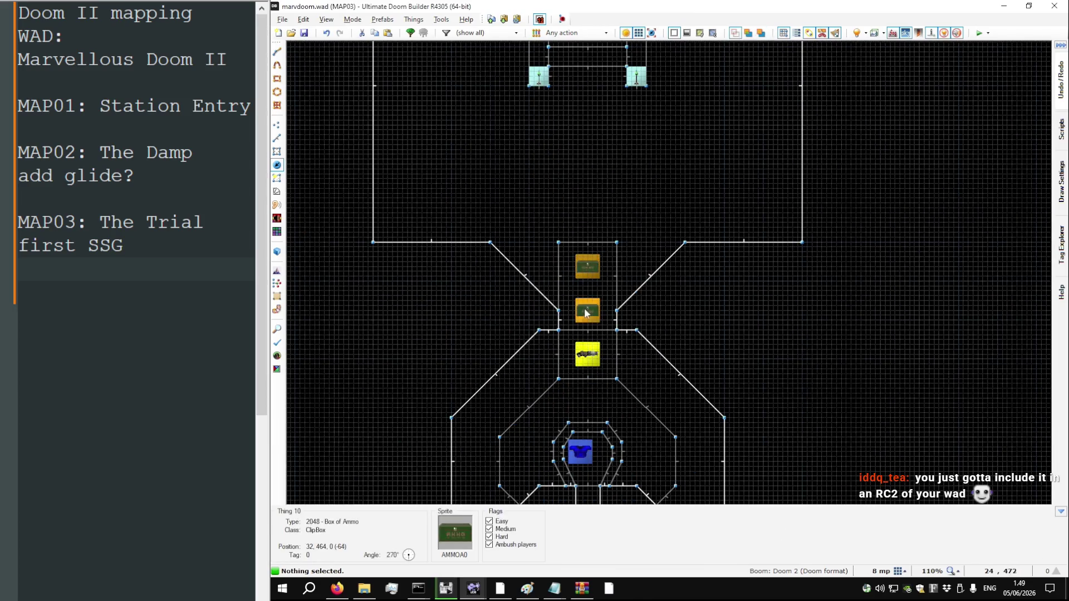
# Move the lower ammo box 8 units up the corridor and paste a new thing near the stairs
pyautogui.moveTo(588, 313); pyautogui.dragTo(586, 302)
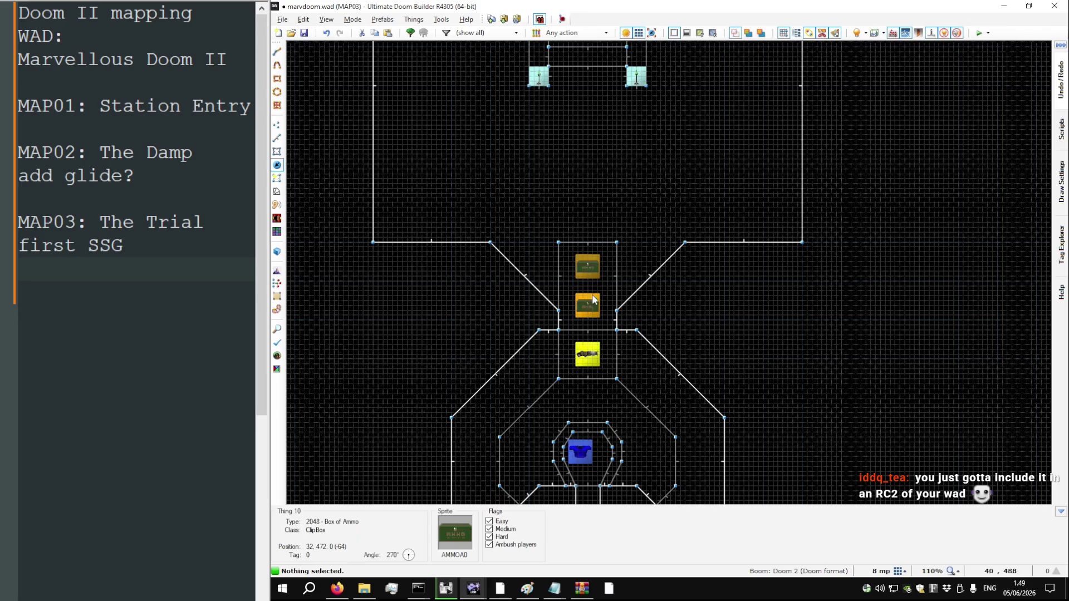
pyautogui.scroll(-4, 592, 290)
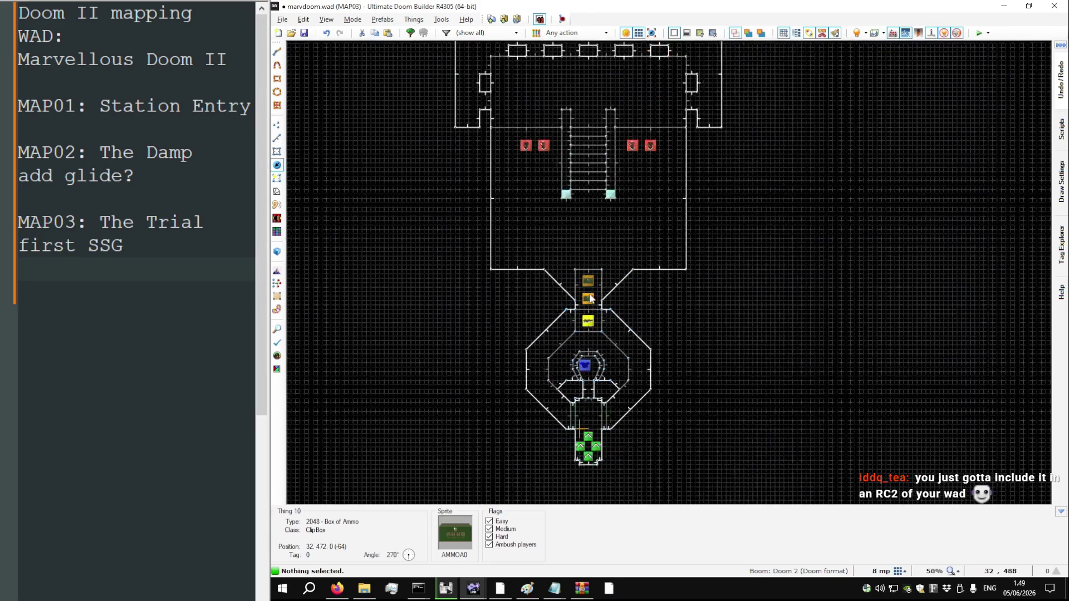
pyautogui.scroll(1, 581, 226)
pyautogui.scroll(1, 572, 137)
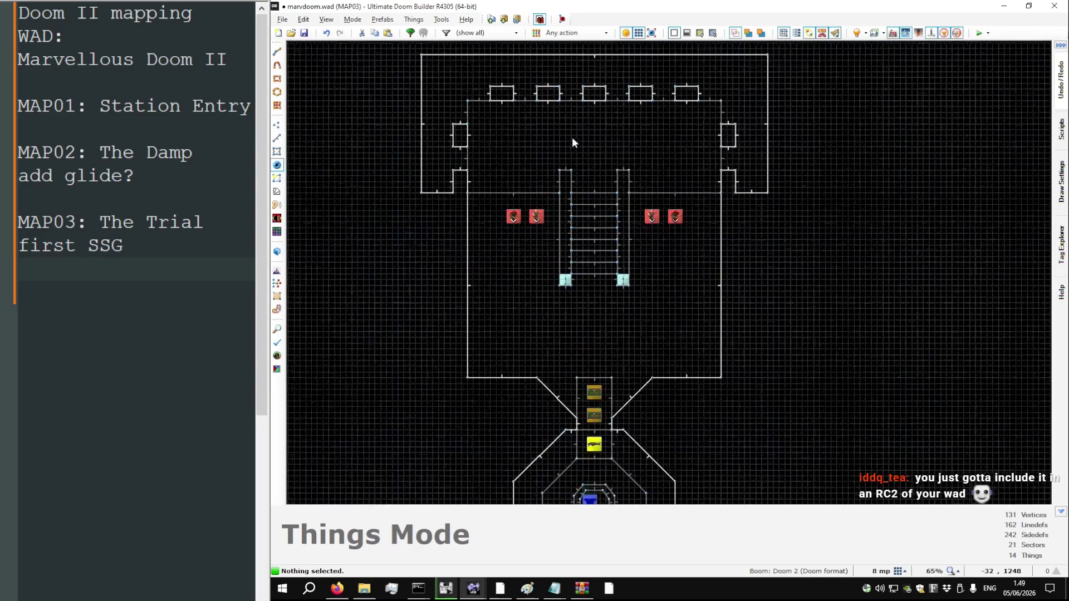
pyautogui.scroll(4, 565, 209)
pyautogui.hotkey('ctrl', 'v')
# Drop the pasted torch at the top of the stairs and make both top torches Short blue firesticks
pyautogui.click(566, 167)
pyautogui.rightClick(566, 167)
pyautogui.scroll(-5, 554, 271)
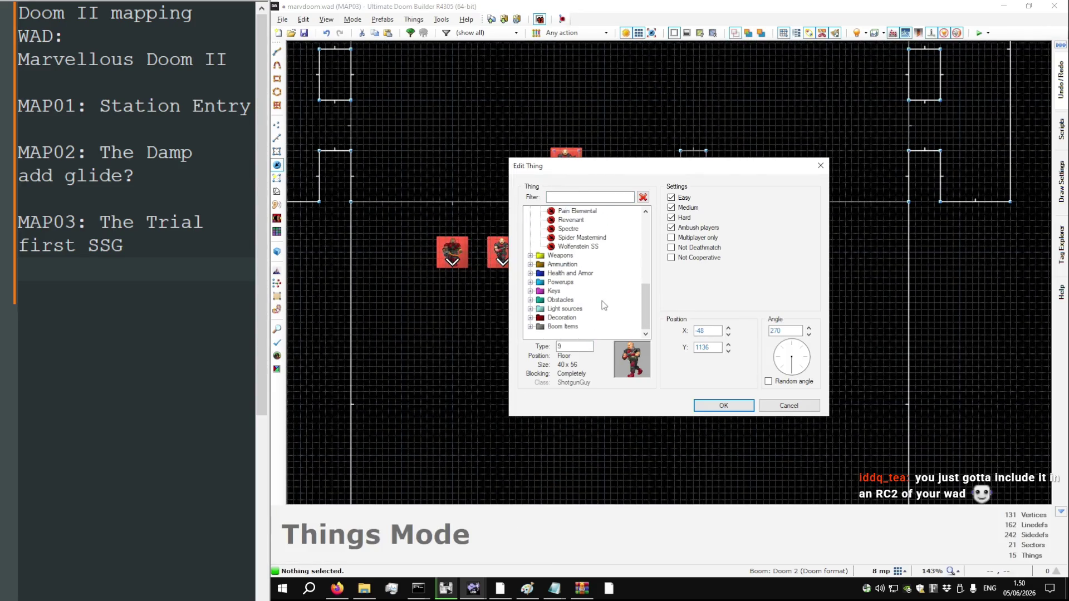
pyautogui.doubleClick(571, 309)
pyautogui.doubleClick(582, 264)
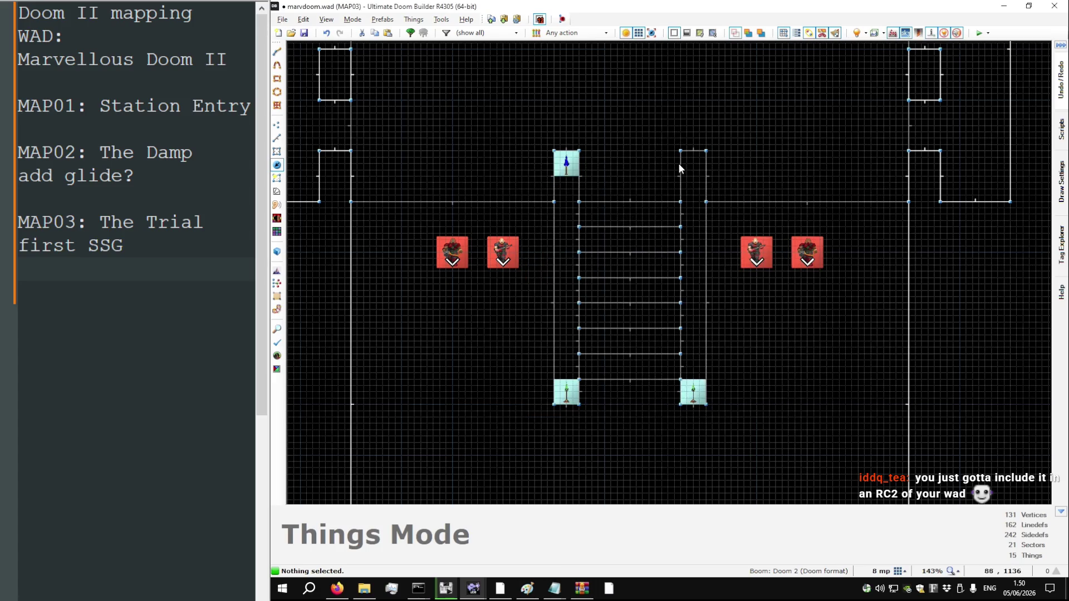
pyautogui.rightClick(693, 163)
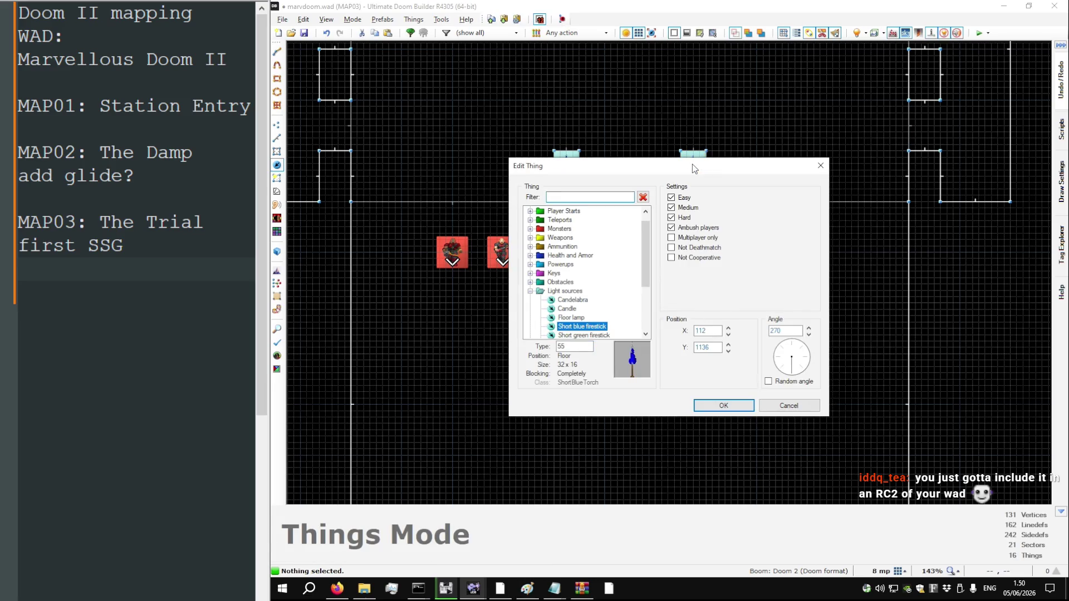
pyautogui.press('Return')
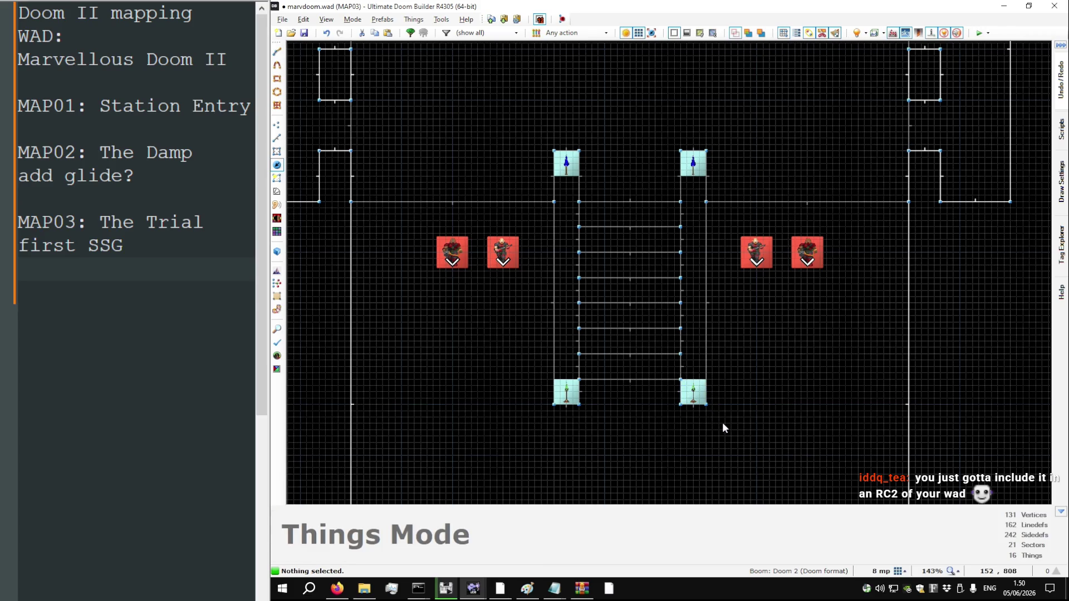
pyautogui.click(692, 392)
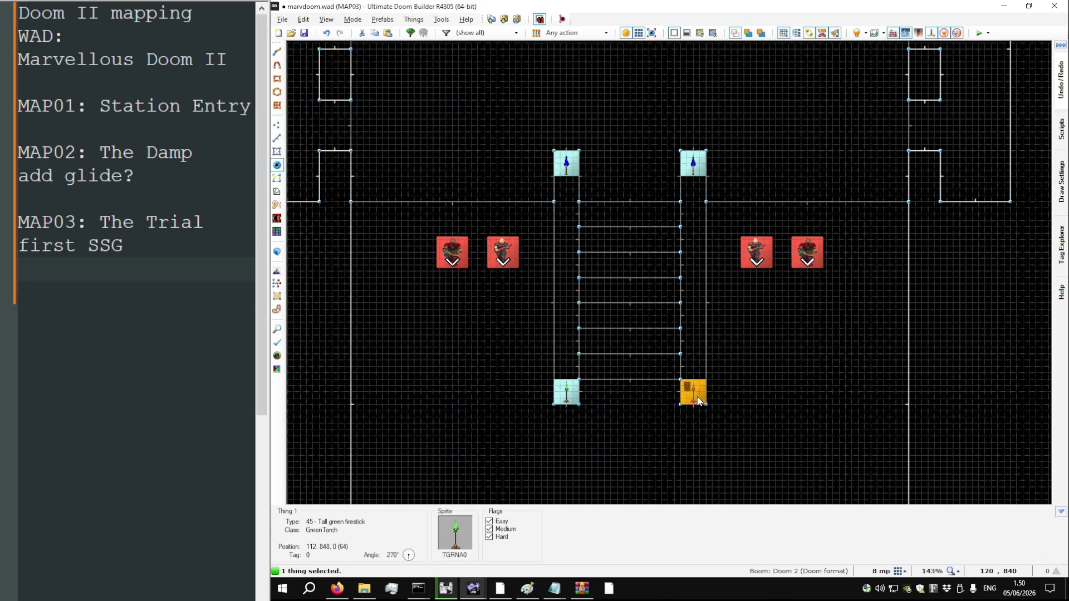
# Delete the four torches at the corners of the stairs
pyautogui.click(572, 401)
pyautogui.click(566, 163)
pyautogui.click(693, 163)
pyautogui.press('Delete')
# Insert type 57 short red firesticks at all four stair corners
pyautogui.press('Insert')
pyautogui.write('57')
pyautogui.press('Return')
pyautogui.press('Insert')
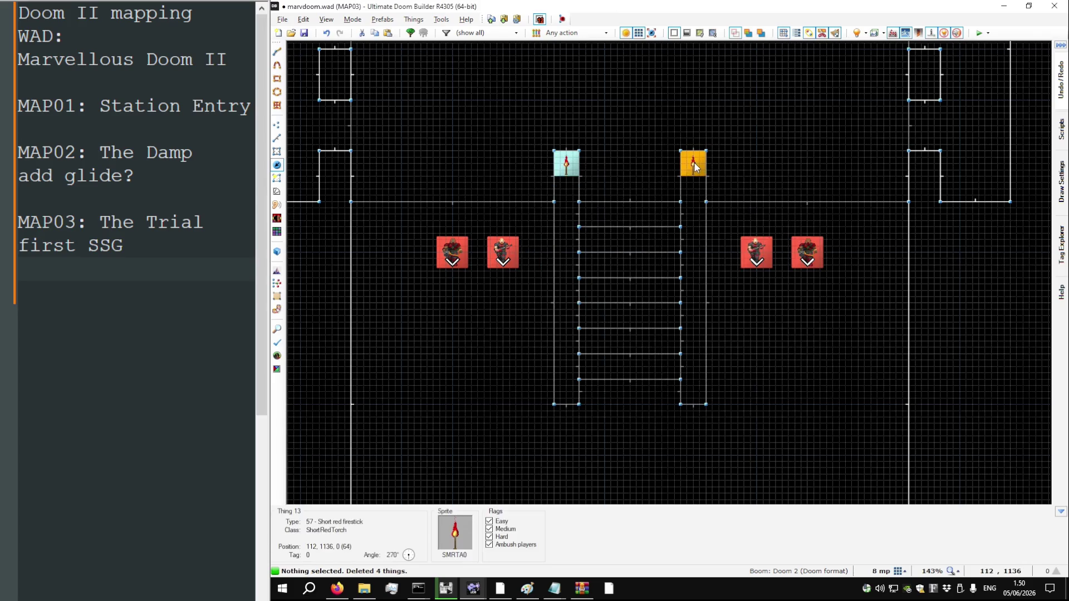
pyautogui.press('Return')
pyautogui.press('Insert')
pyautogui.press('Return')
pyautogui.press('Insert')
pyautogui.press('Return')
# Make the four red firesticks Easy-only by clearing their Medium, Hard and Ambush flags
pyautogui.click(566, 393)
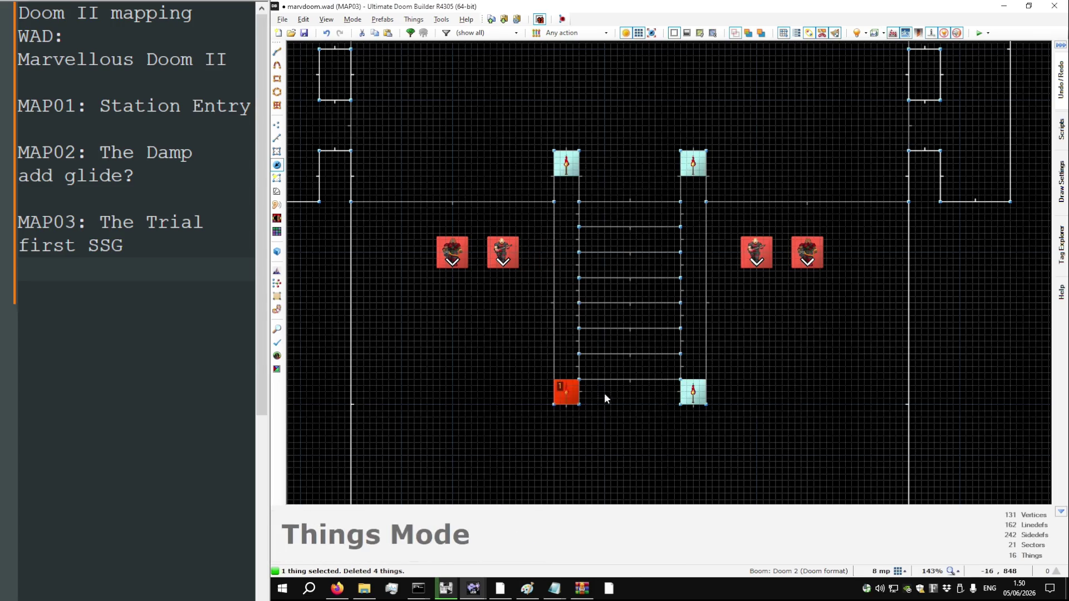
pyautogui.click(690, 390)
pyautogui.click(689, 165)
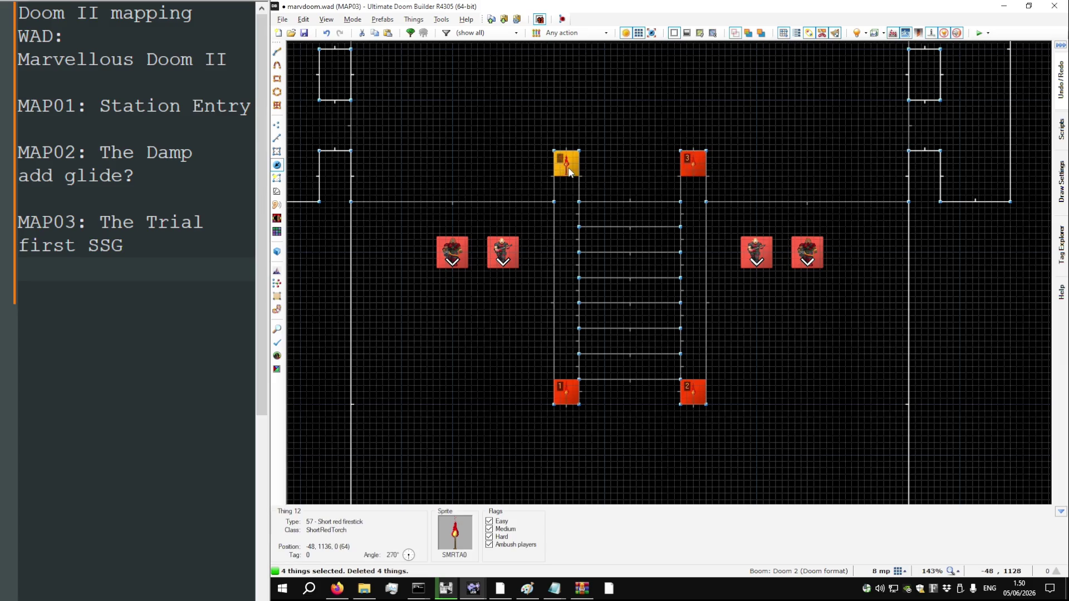
pyautogui.rightClick(576, 178)
pyautogui.click(694, 228)
pyautogui.click(691, 217)
pyautogui.click(691, 207)
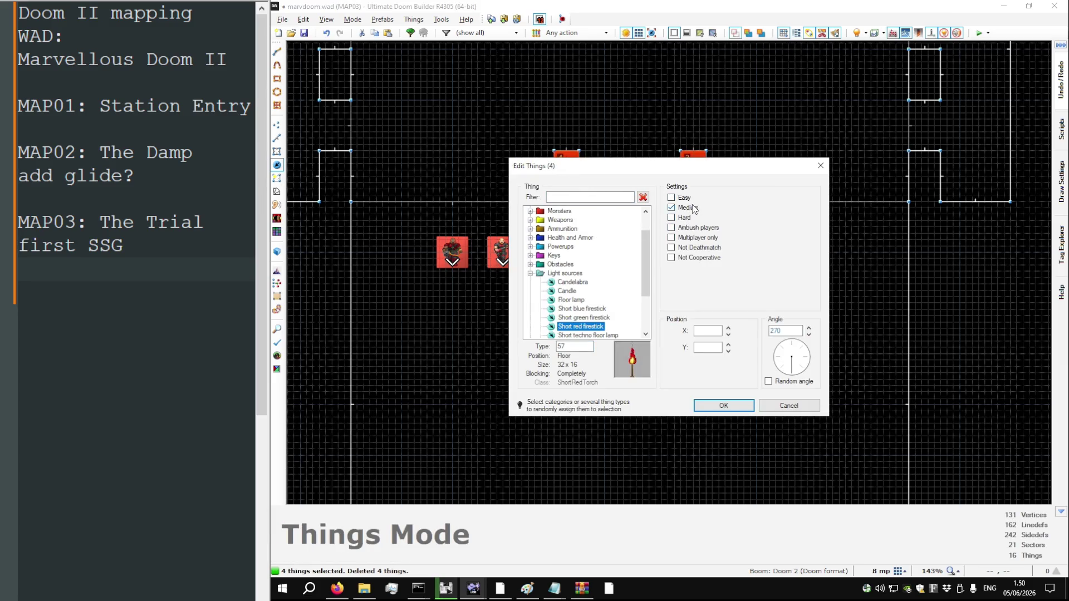
pyautogui.click(731, 407)
pyautogui.click(693, 454)
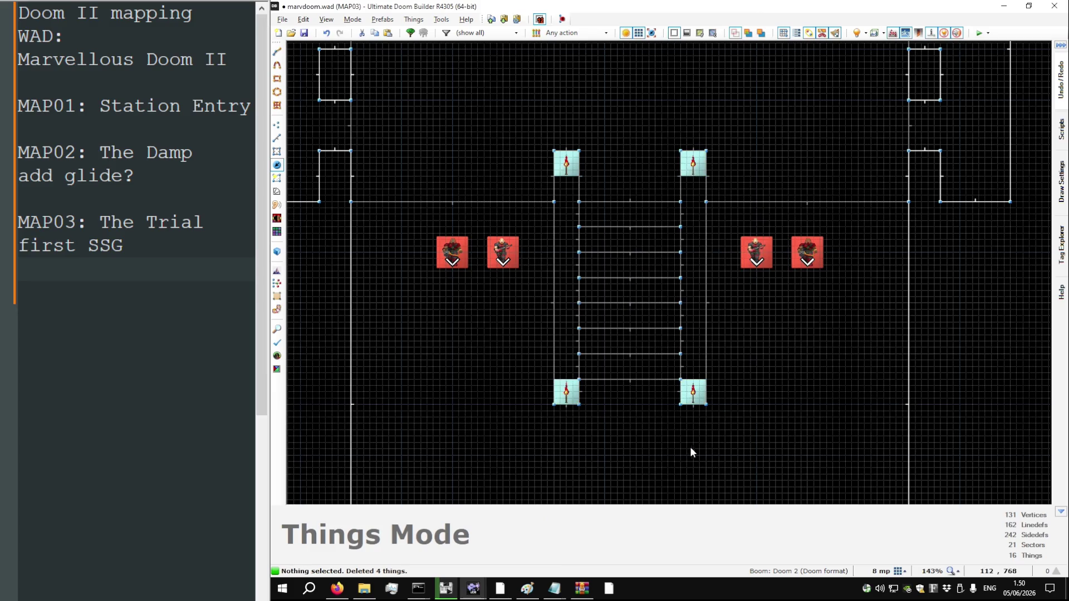
pyautogui.scroll(5, 573, 167)
# Under the Medium skill filter, add a Short green firestick flagged for Medium only beside the red torch
pyautogui.click(493, 33)
pyautogui.click(499, 72)
pyautogui.rightClick(553, 143)
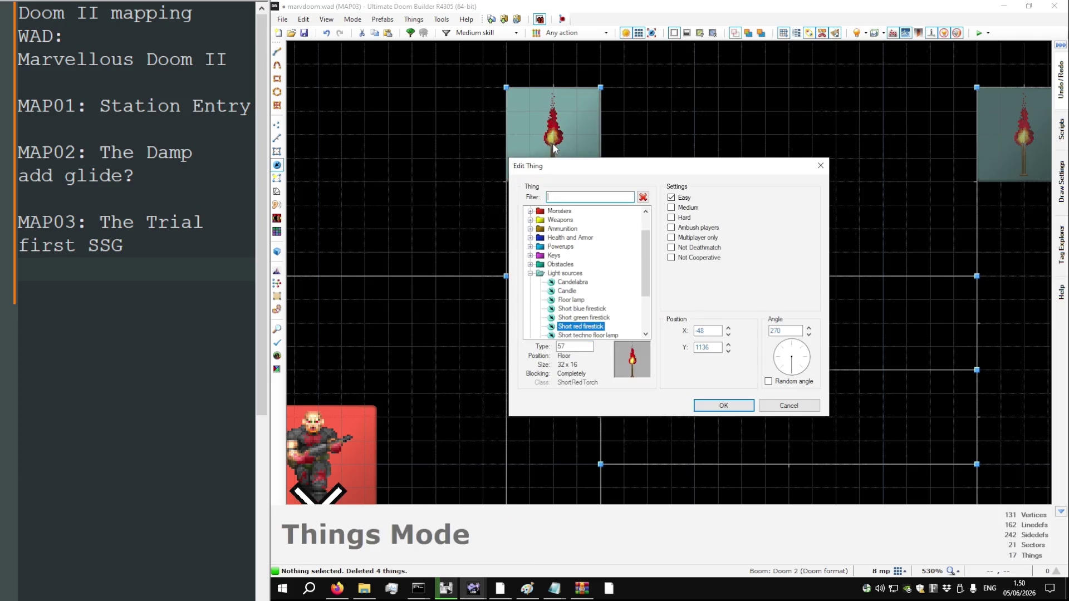
pyautogui.press('Return')
pyautogui.scroll(-2, 556, 167)
pyautogui.rightClick(554, 233)
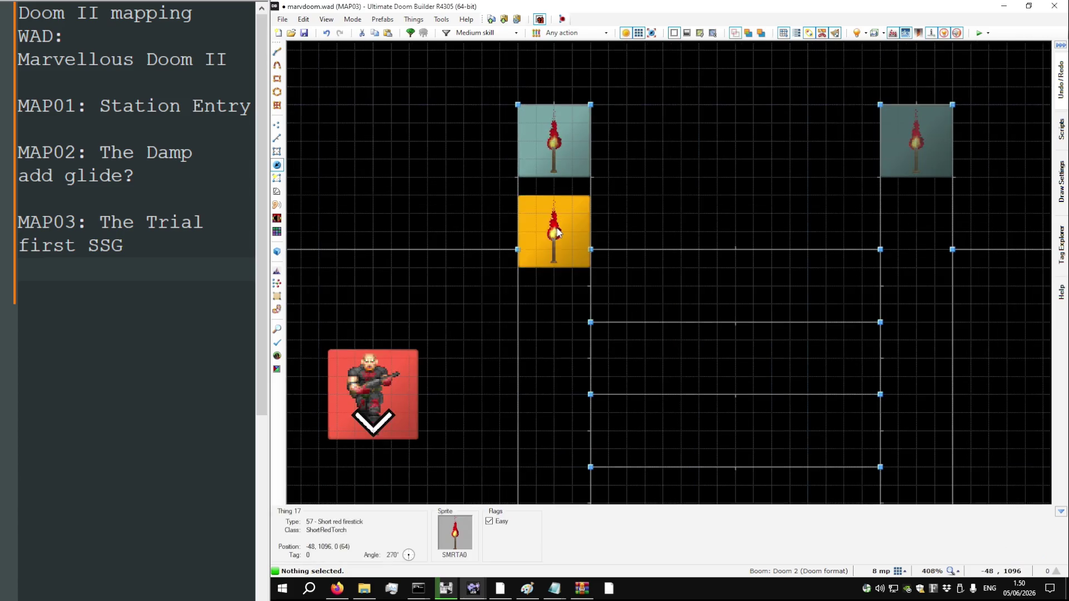
pyautogui.click(595, 309)
pyautogui.click(595, 318)
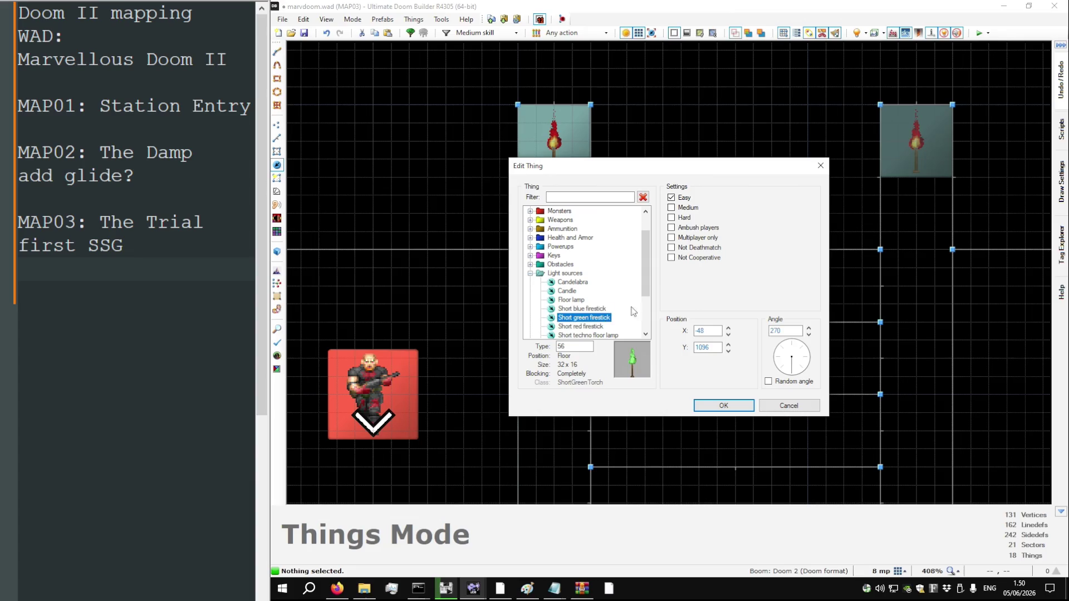
pyautogui.click(680, 198)
pyautogui.click(688, 208)
pyautogui.click(726, 406)
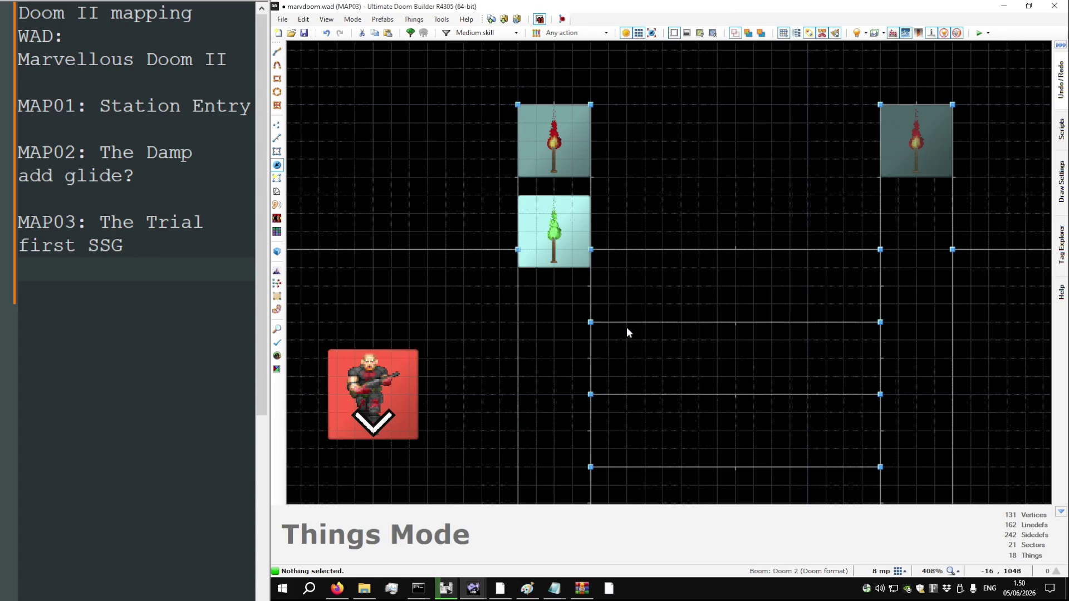
# Add three more Medium-only green firesticks and move all four onto the stair corners
pyautogui.hotkey('ctrl', 'v')
pyautogui.click(921, 224)
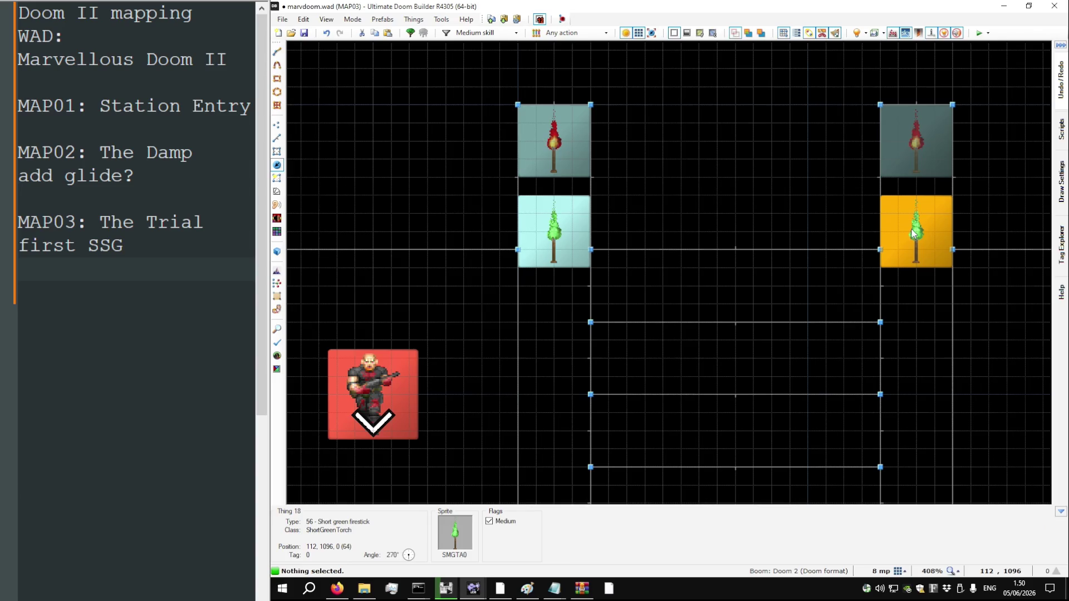
pyautogui.scroll(-6, 891, 251)
pyautogui.scroll(3, 864, 356)
pyautogui.press('Insert')
pyautogui.press('Return')
pyautogui.press('Insert')
pyautogui.press('Return')
pyautogui.moveTo(650, 421); pyautogui.dragTo(651, 422)
pyautogui.moveTo(853, 380); pyautogui.dragTo(853, 423)
pyautogui.scroll(2, 827, 199)
pyautogui.moveTo(823, 174); pyautogui.dragTo(823, 117)
pyautogui.moveTo(551, 185); pyautogui.dragTo(550, 119)
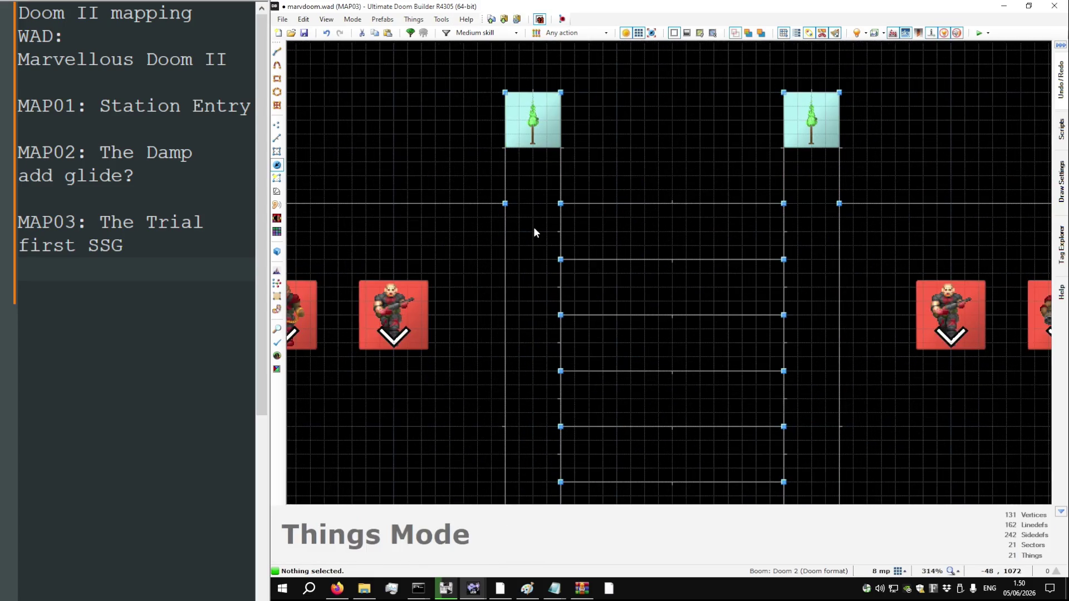
# Insert a Short blue firestick flagged for Hard skill only
pyautogui.press('Insert')
pyautogui.scroll(-1, 595, 311)
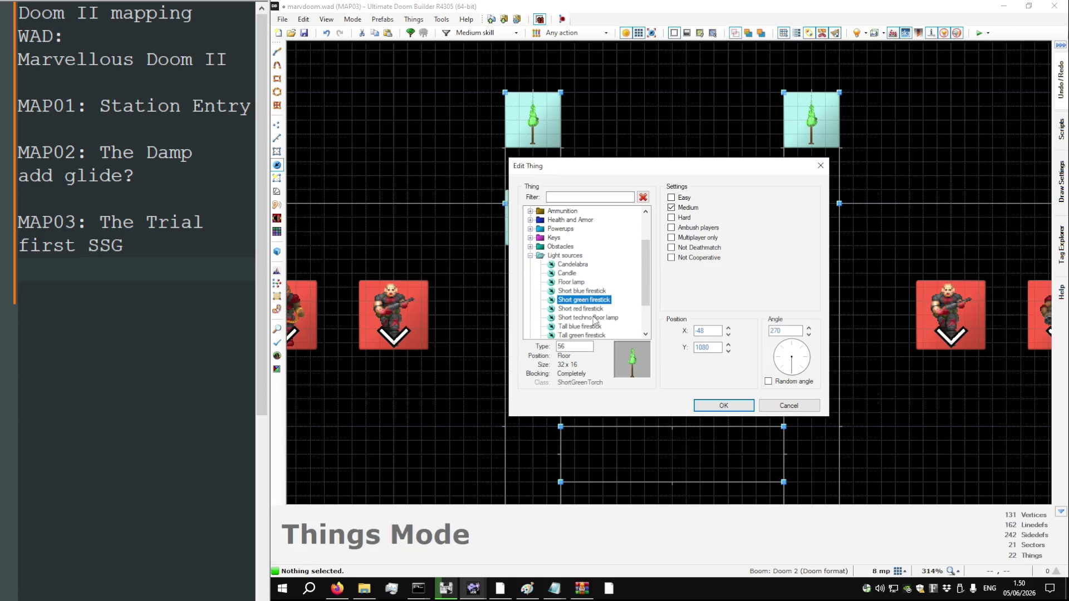
pyautogui.click(593, 291)
pyautogui.click(683, 208)
pyautogui.click(683, 218)
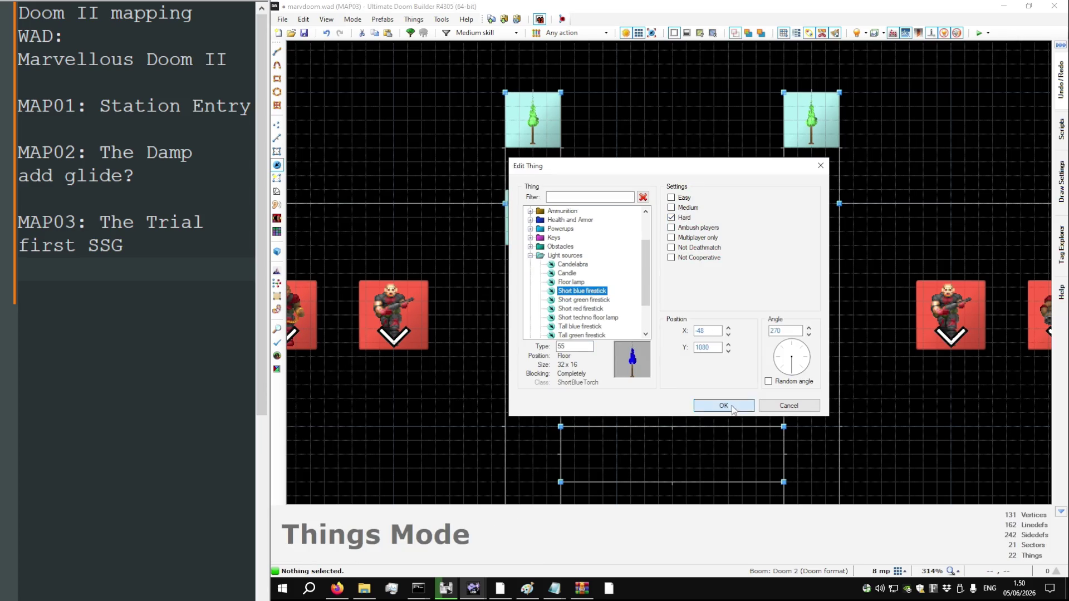
pyautogui.click(723, 406)
# Under the Hard skill filter, place Hard-only blue firesticks at all four stair corners
pyautogui.click(479, 32)
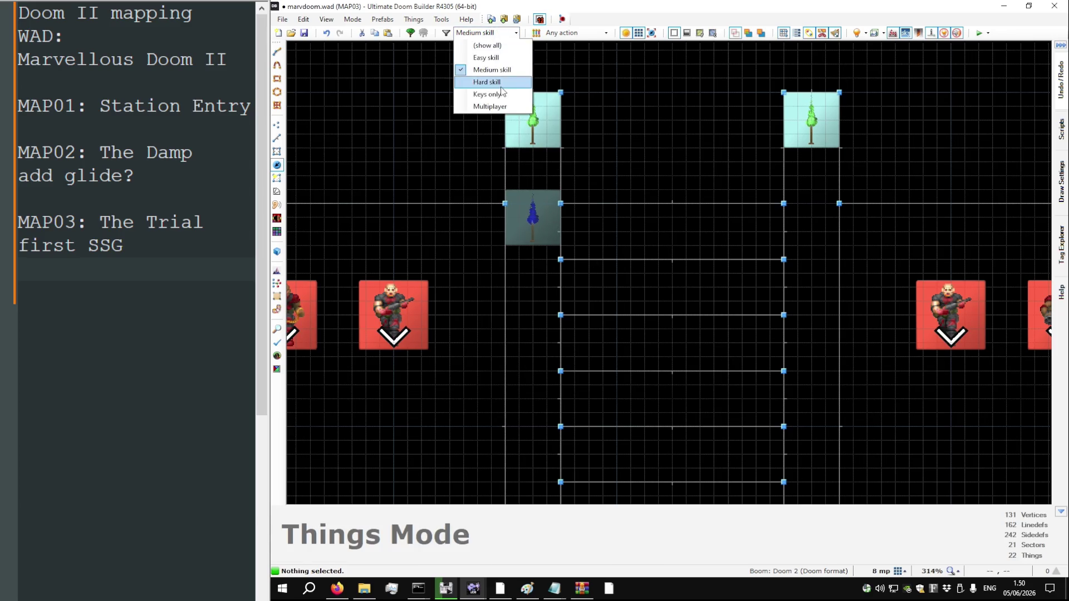
pyautogui.click(470, 82)
pyautogui.moveTo(524, 235); pyautogui.dragTo(544, 119)
pyautogui.rightClick(803, 209)
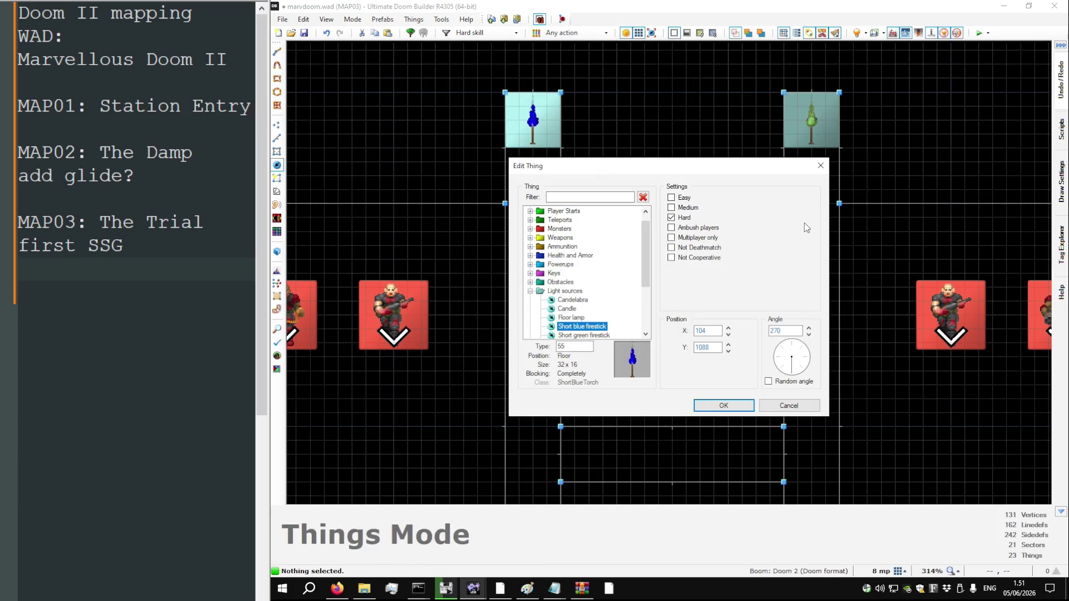
pyautogui.press('Return')
pyautogui.moveTo(803, 201)
pyautogui.mouseDown()
pyautogui.moveTo(830, 113)
pyautogui.moveTo(819, 109)
pyautogui.mouseUp()
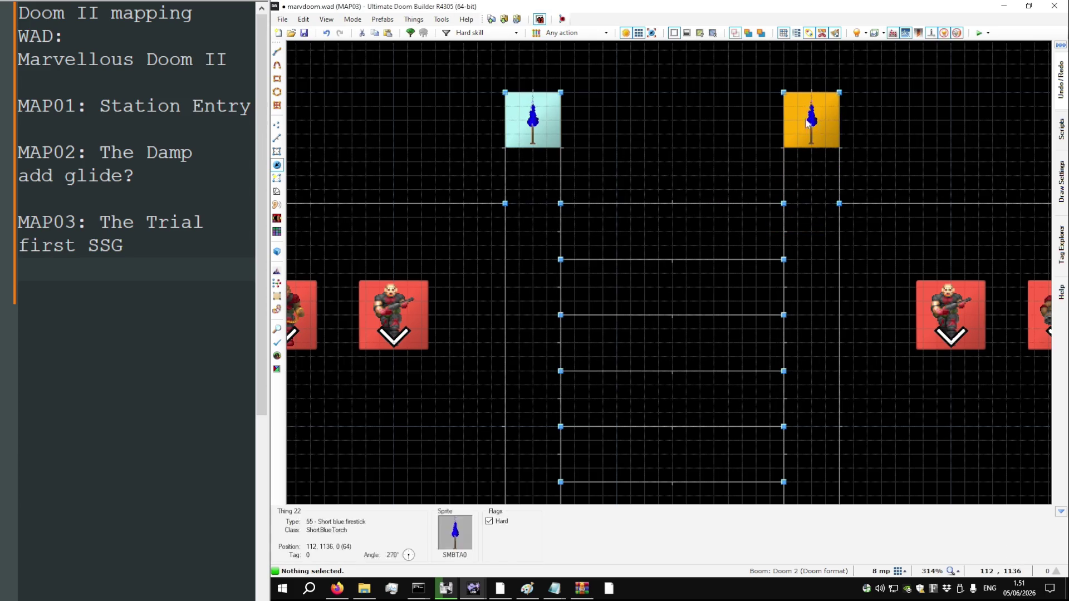
pyautogui.scroll(-4, 779, 140)
pyautogui.scroll(4, 767, 280)
pyautogui.hotkey('ctrl', 'v')
pyautogui.click(769, 355)
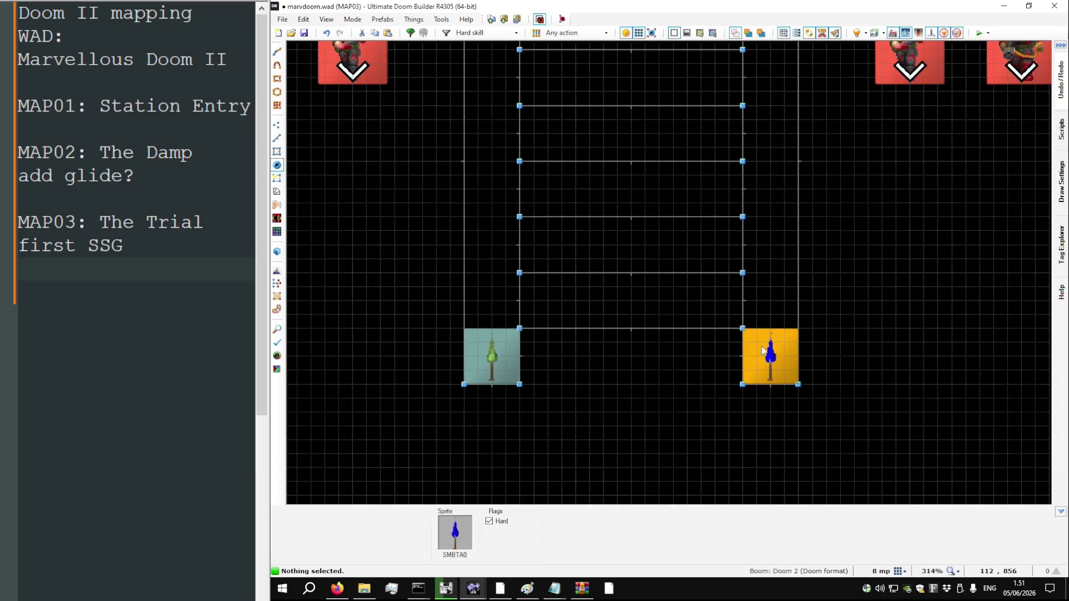
pyautogui.hotkey('ctrl', 'v')
pyautogui.click(501, 351)
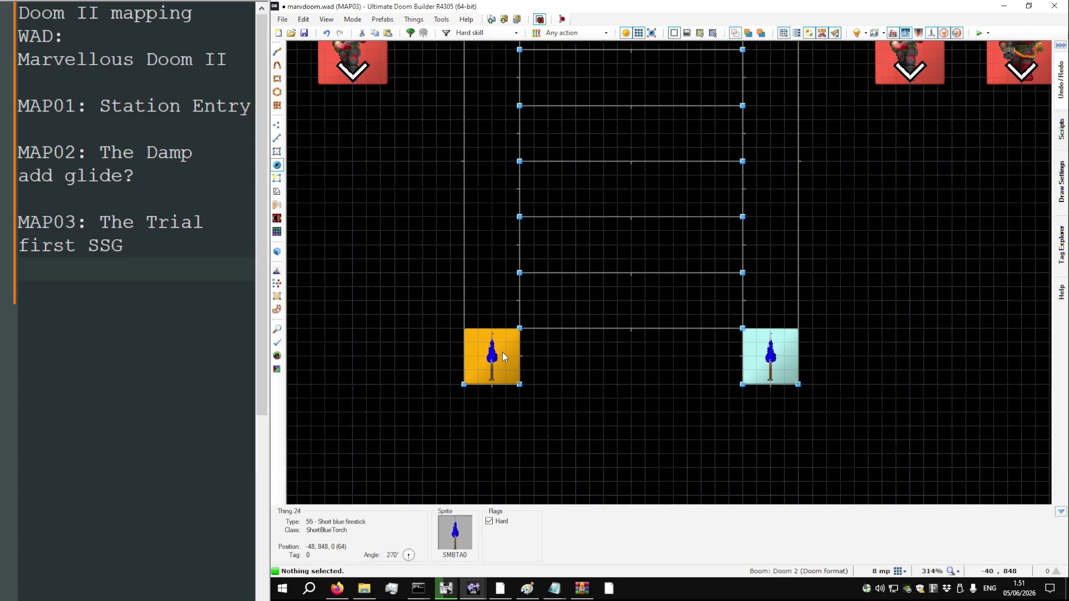
# Show things of every skill, check the stacked corner torches' properties, and save the map
pyautogui.click(484, 32)
pyautogui.click(479, 44)
pyautogui.scroll(6, 463, 329)
pyautogui.rightClick(526, 378)
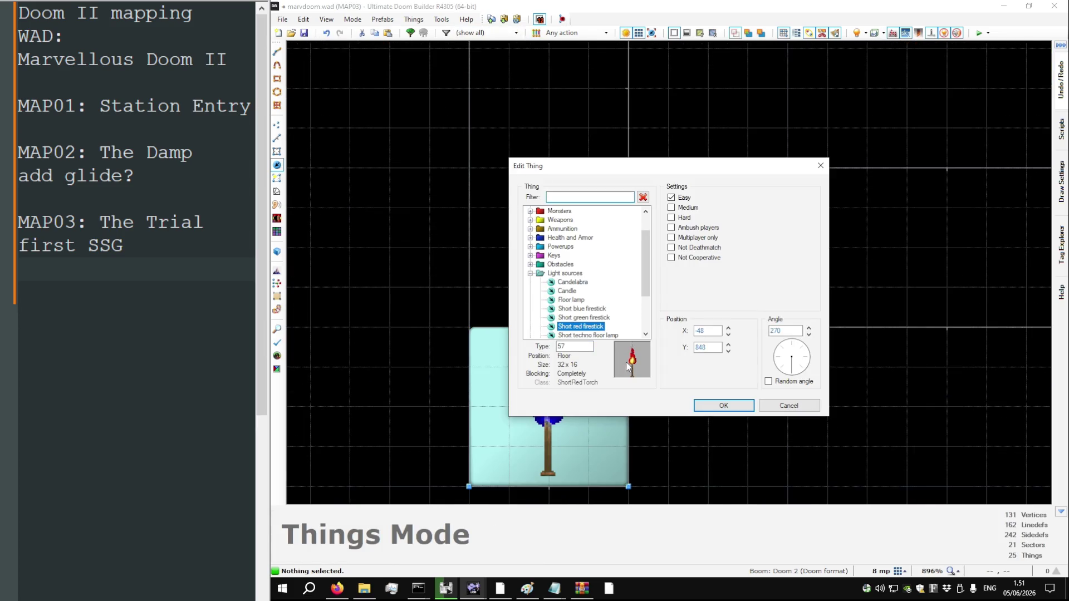
pyautogui.click(723, 405)
pyautogui.moveTo(687, 446); pyautogui.dragTo(467, 326)
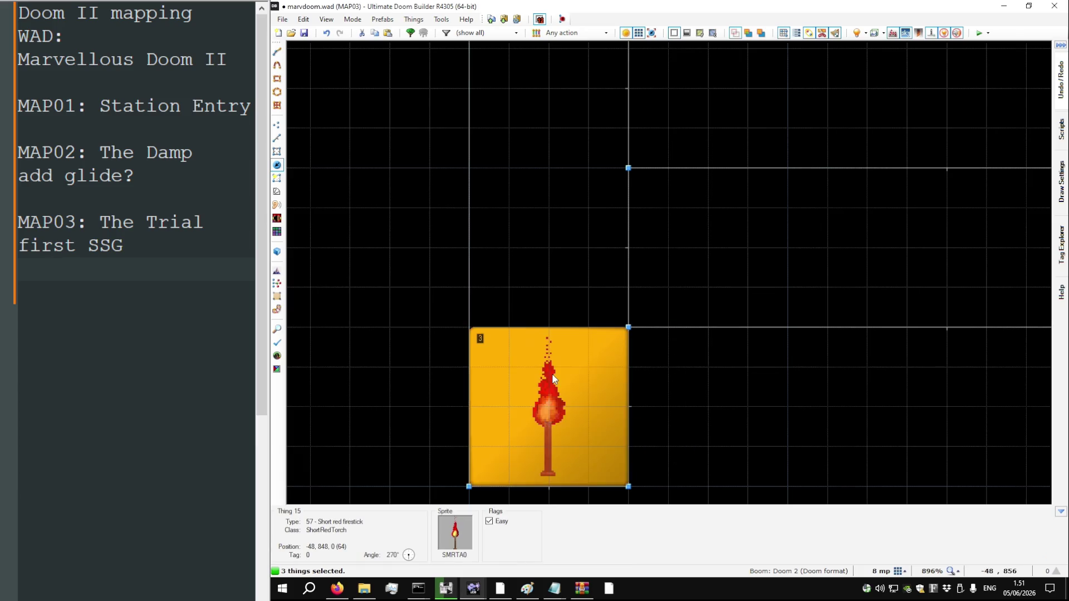
pyautogui.rightClick(565, 379)
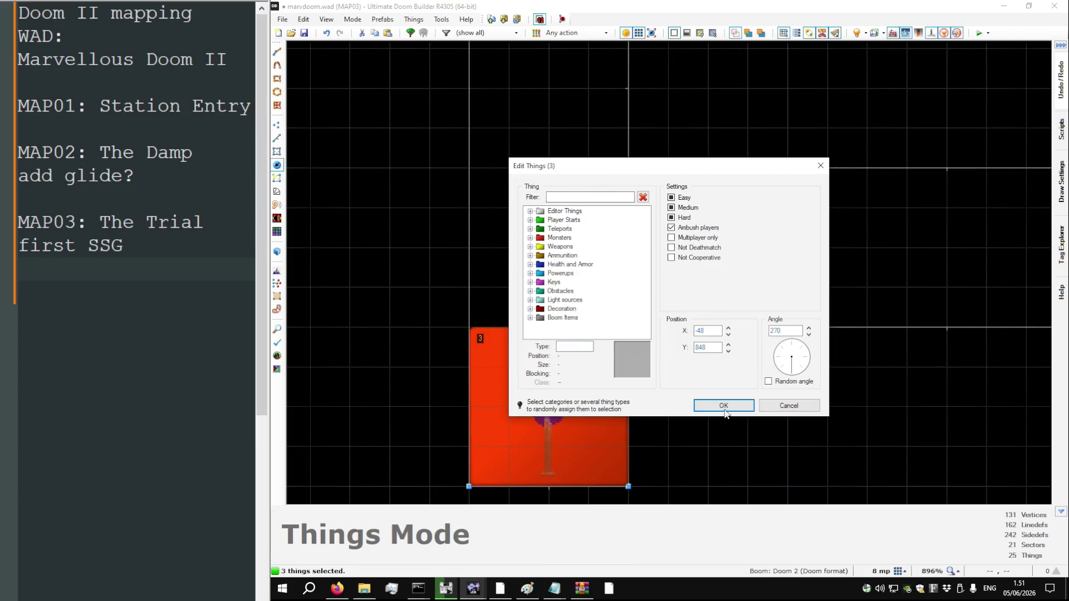
pyautogui.click(723, 406)
pyautogui.scroll(-5, 630, 362)
pyautogui.moveTo(459, 238); pyautogui.dragTo(622, 419)
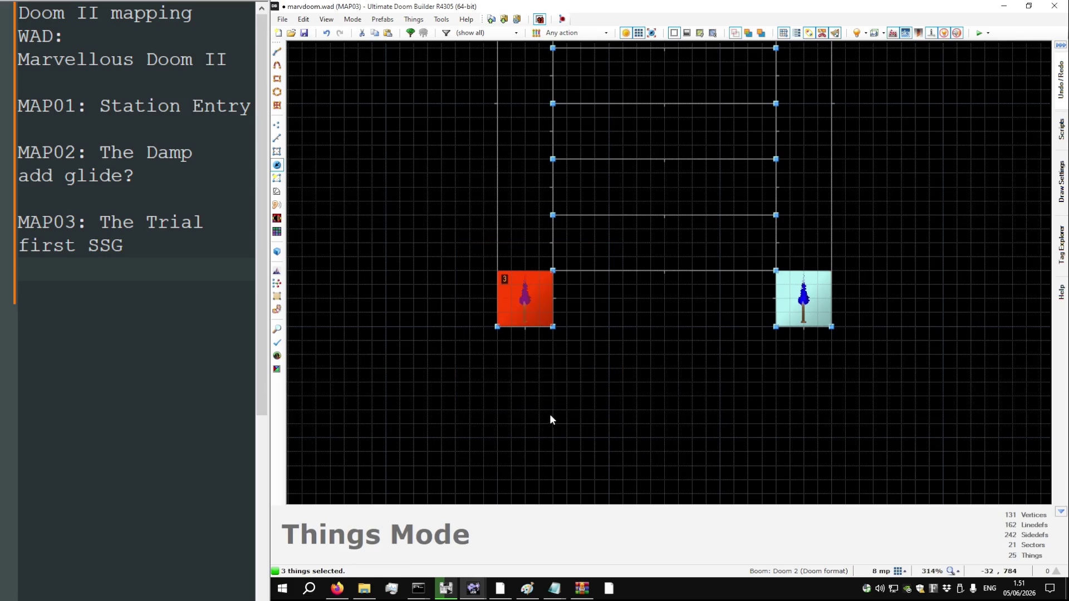
pyautogui.click(549, 413)
pyautogui.scroll(-4, 544, 419)
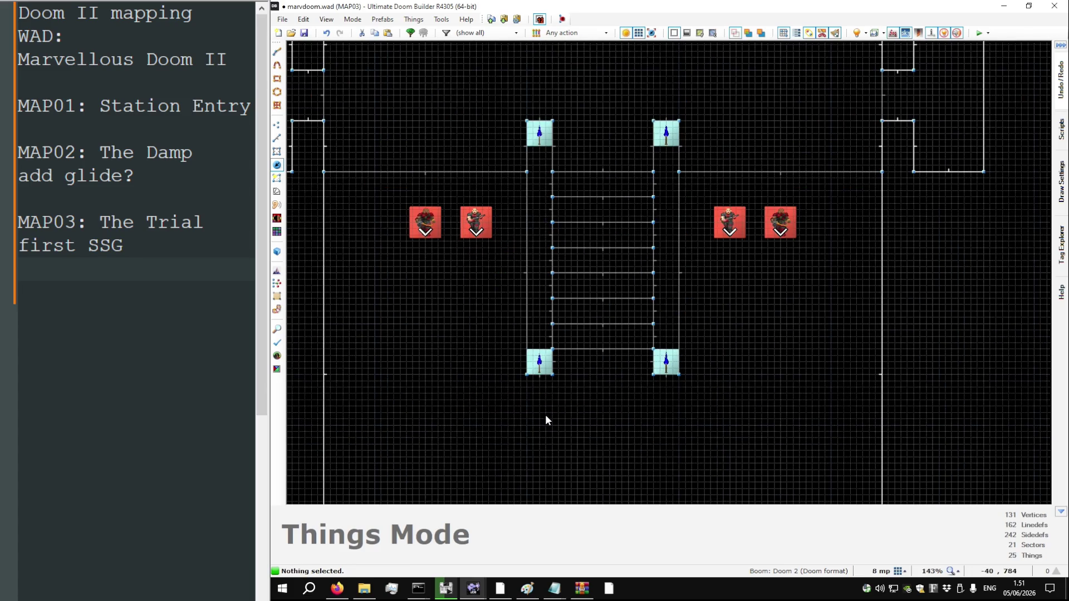
pyautogui.hotkey('ctrl', 's')
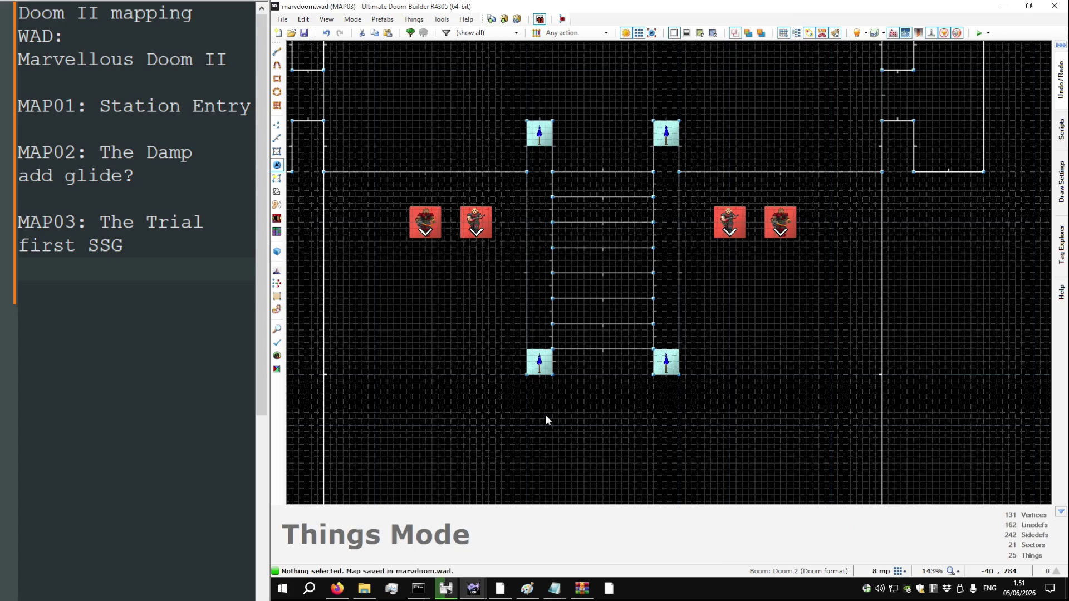
pyautogui.scroll(-1, 545, 251)
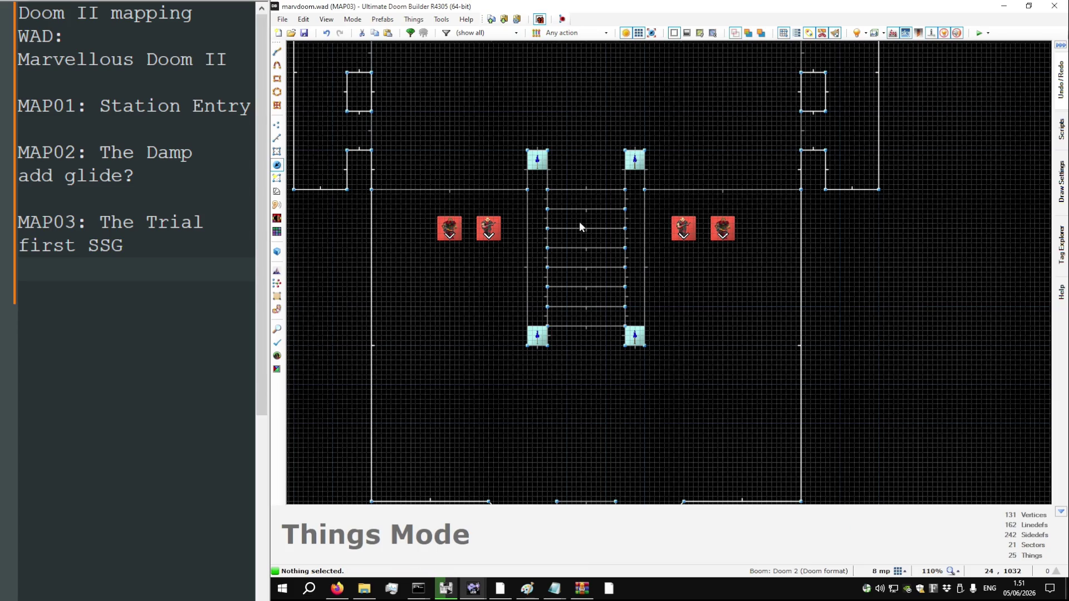
pyautogui.scroll(-1, 587, 253)
pyautogui.scroll(2, 573, 203)
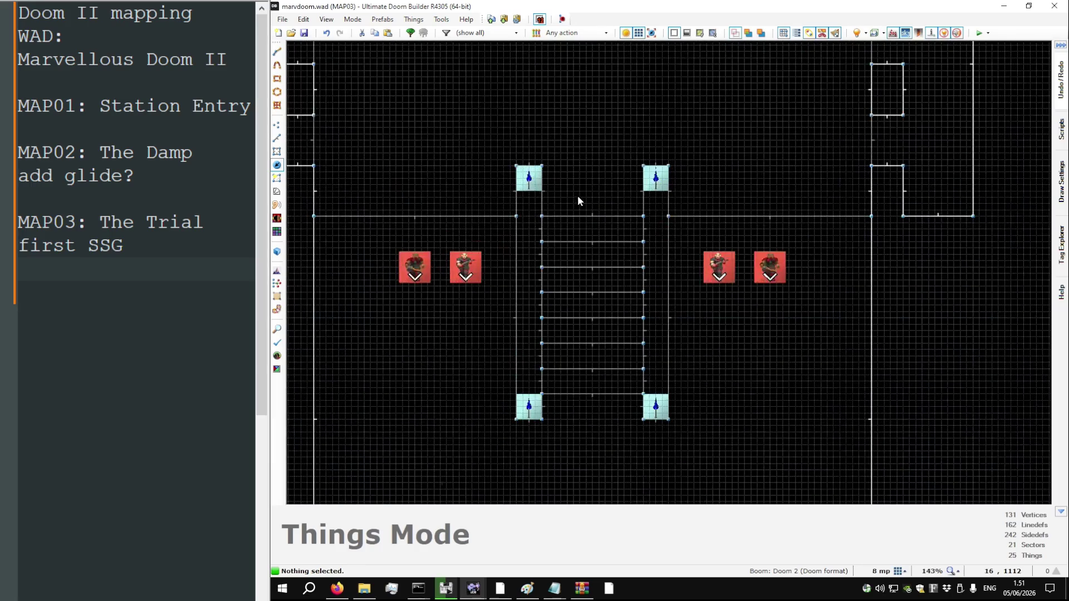
pyautogui.scroll(-1, 577, 231)
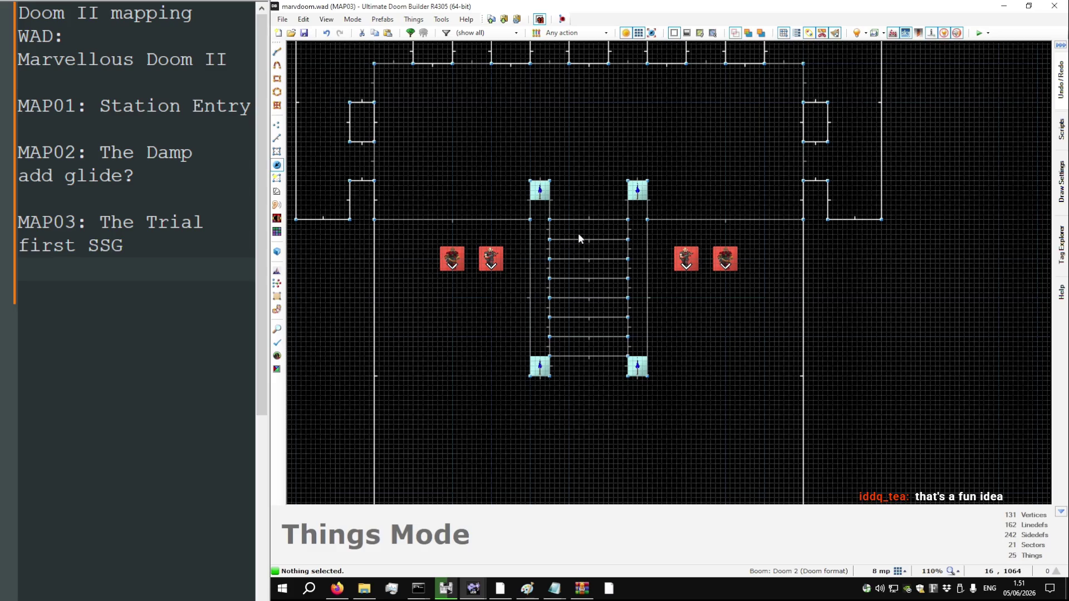
pyautogui.scroll(-3, 563, 254)
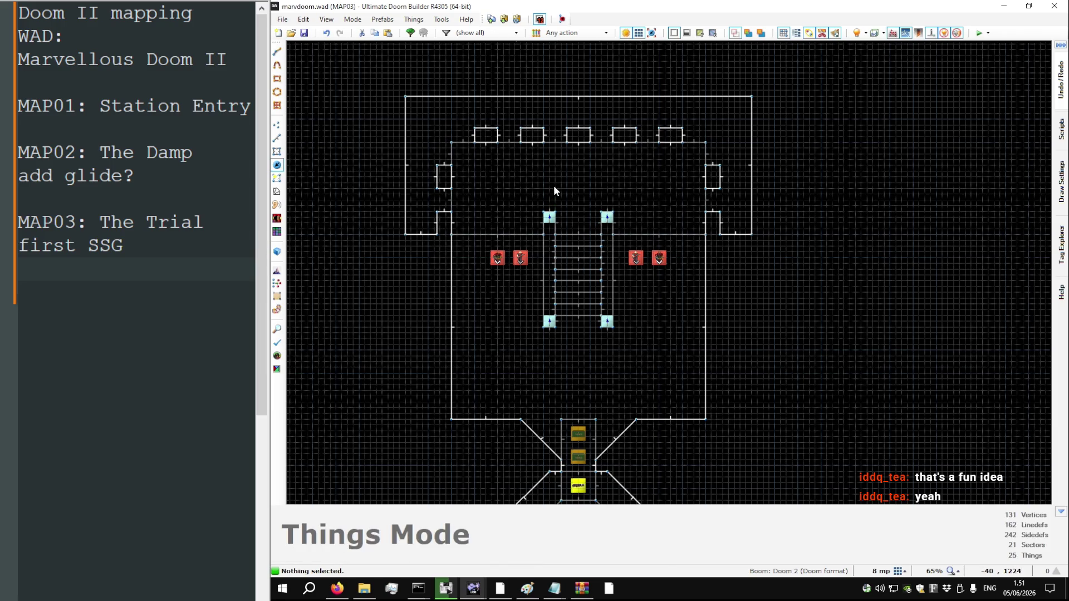
pyautogui.press('q')
pyautogui.press('w')
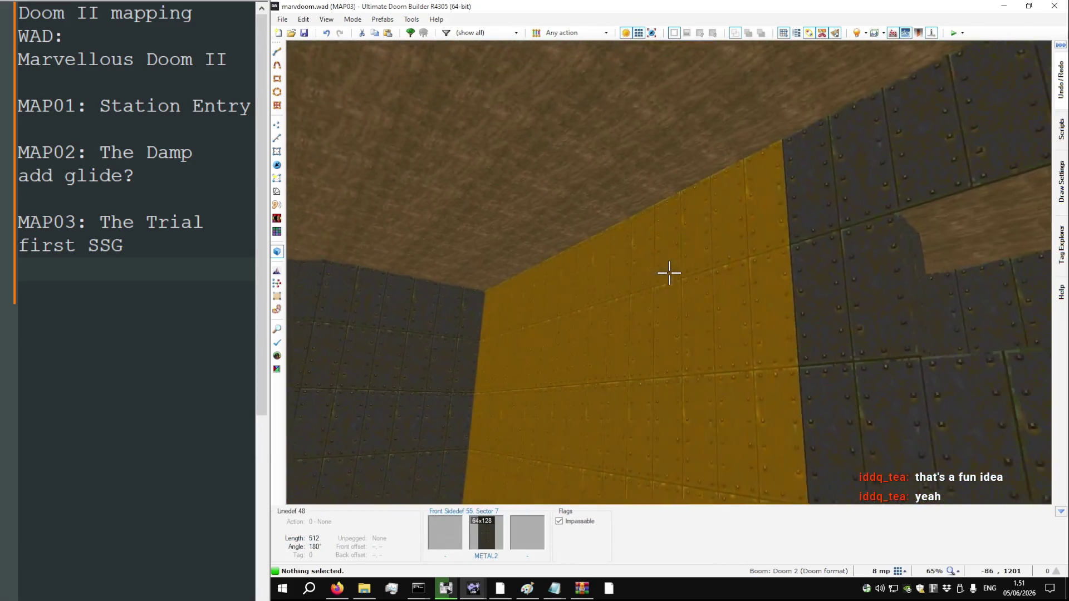
pyautogui.press('q')
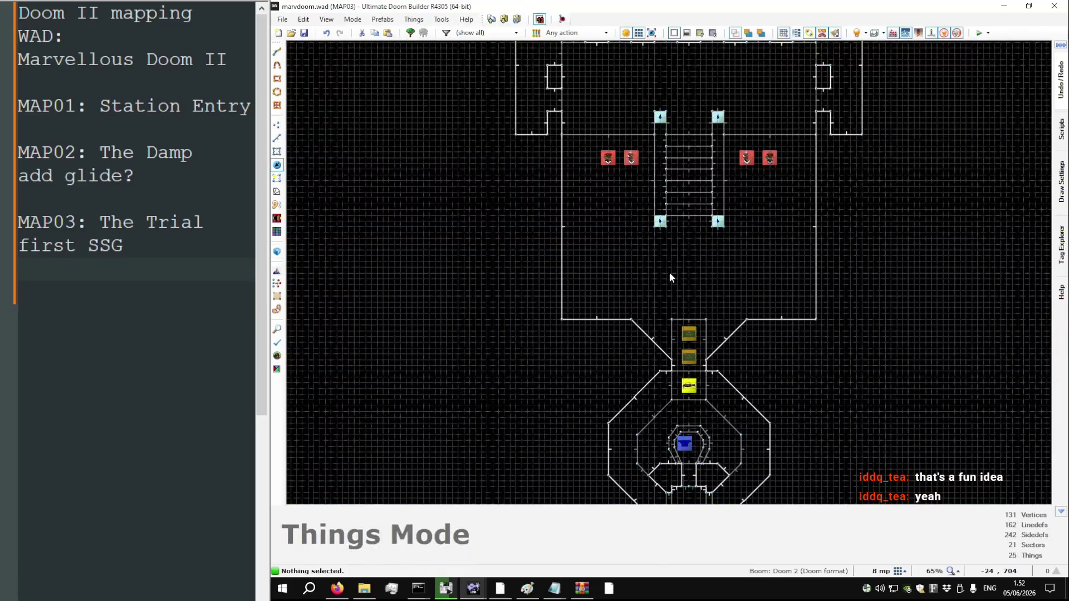
pyautogui.press('F9')
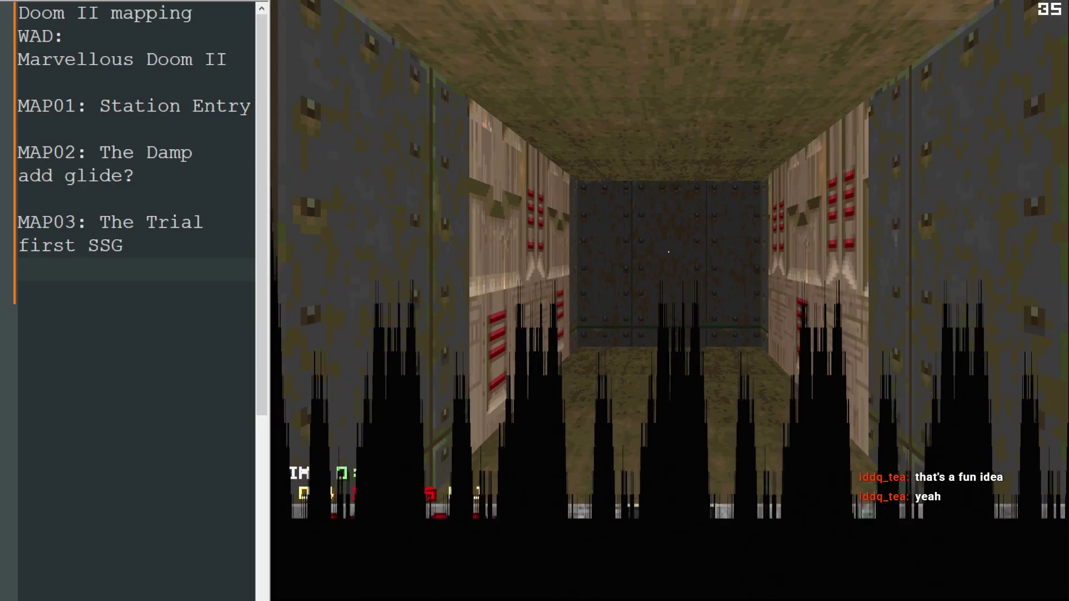
pyautogui.press('w')
pyautogui.press('w')
pyautogui.press('space')
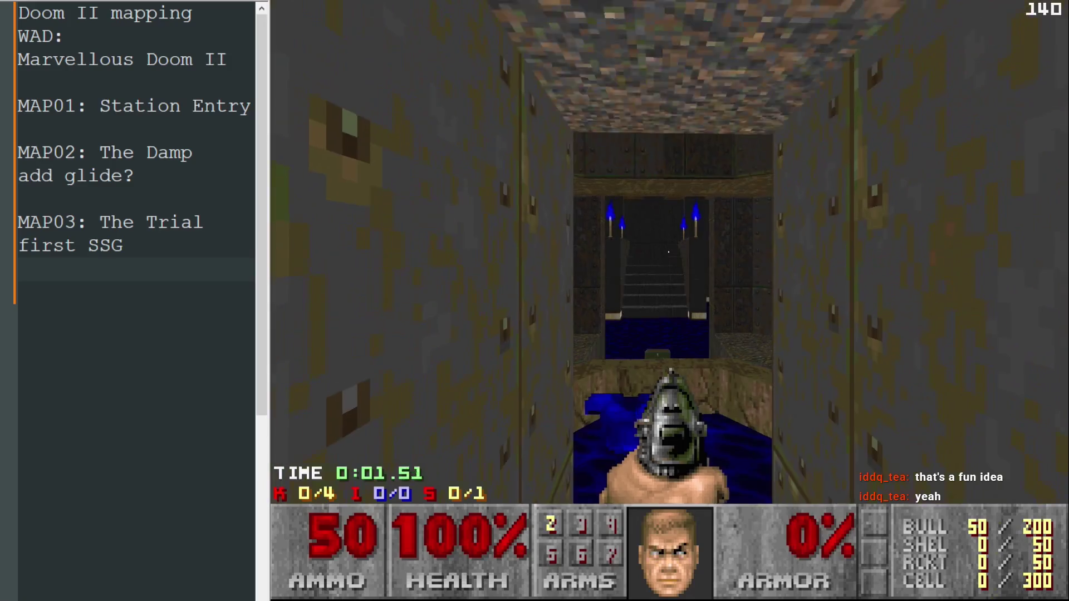
pyautogui.press('Escape')
pyautogui.hotkey('alt', 'F4')
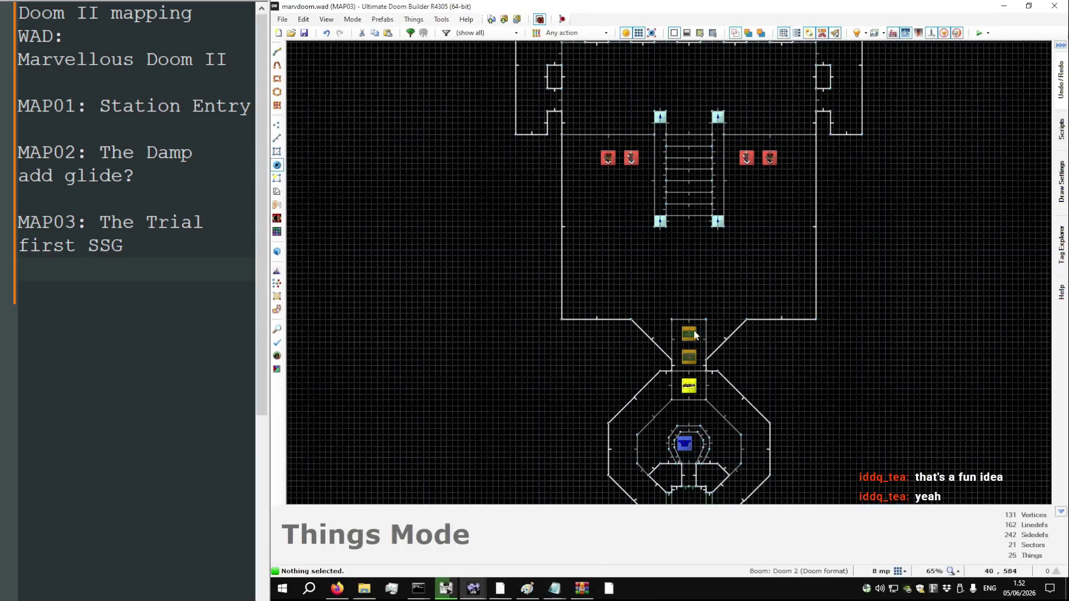
# Give both secret door lines action 118 D1 Door Open Stay (fast), then save and test-play
pyautogui.scroll(5, 703, 476)
pyautogui.scroll(5, 653, 339)
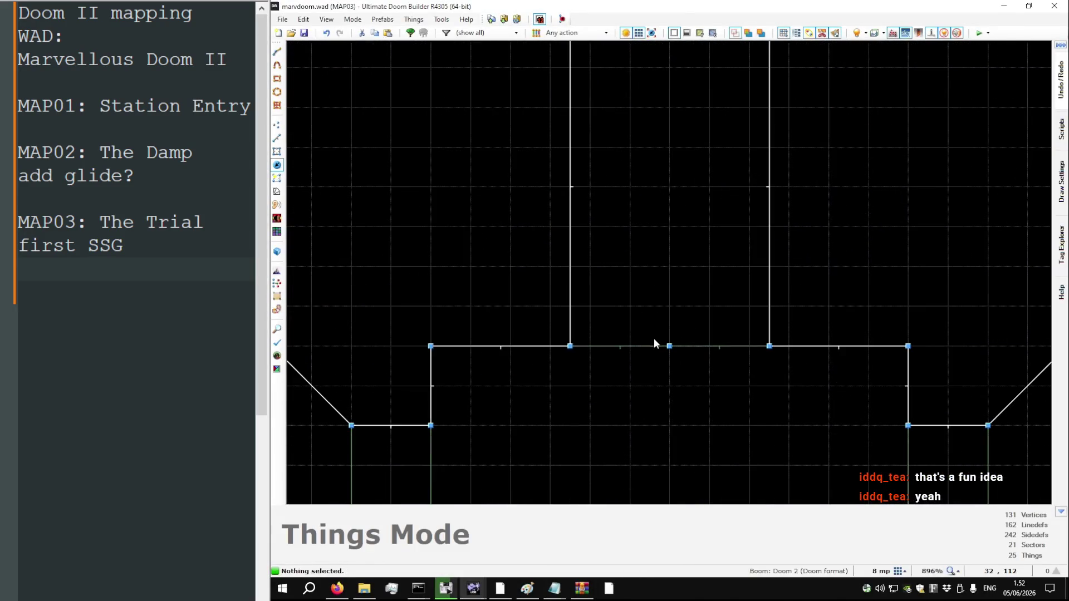
pyautogui.press('l')
pyautogui.click(652, 345)
pyautogui.click(696, 346)
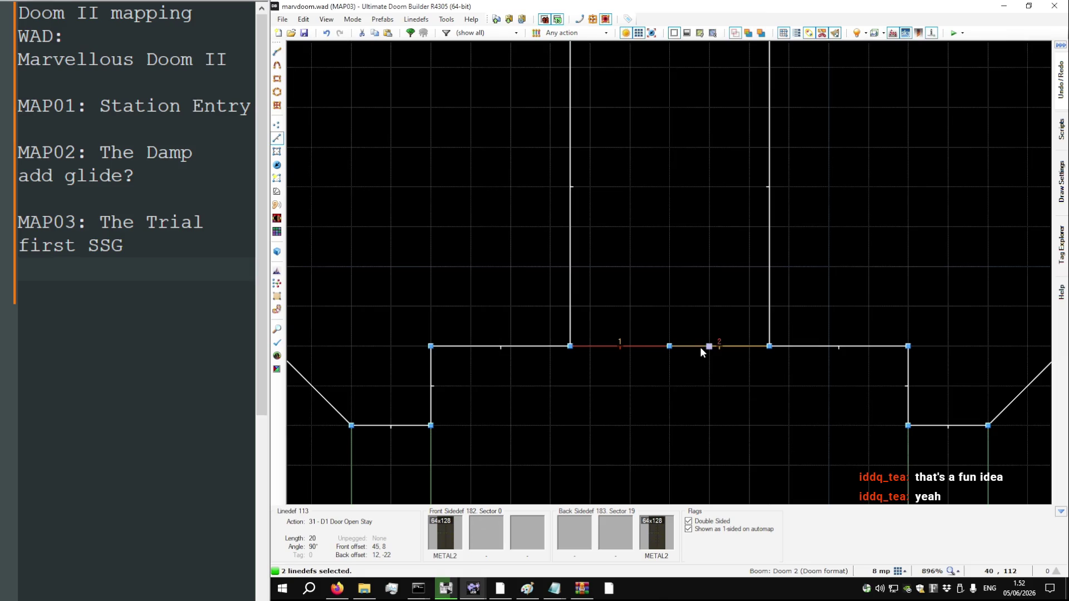
pyautogui.rightClick(700, 346)
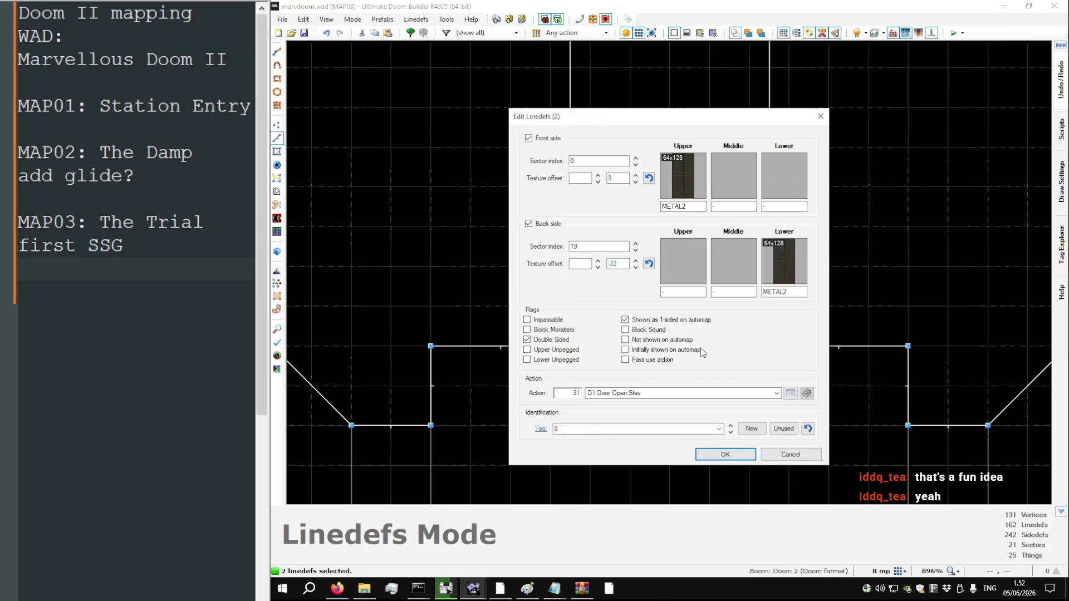
pyautogui.click(790, 394)
pyautogui.write('d1')
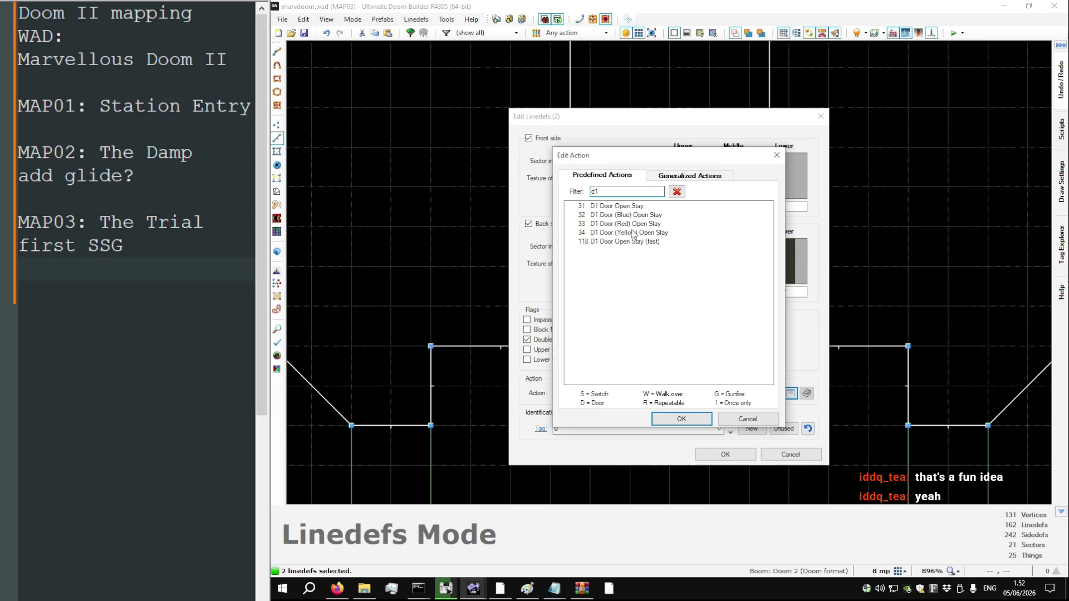
pyautogui.doubleClick(626, 241)
pyautogui.click(718, 454)
pyautogui.press('F9')
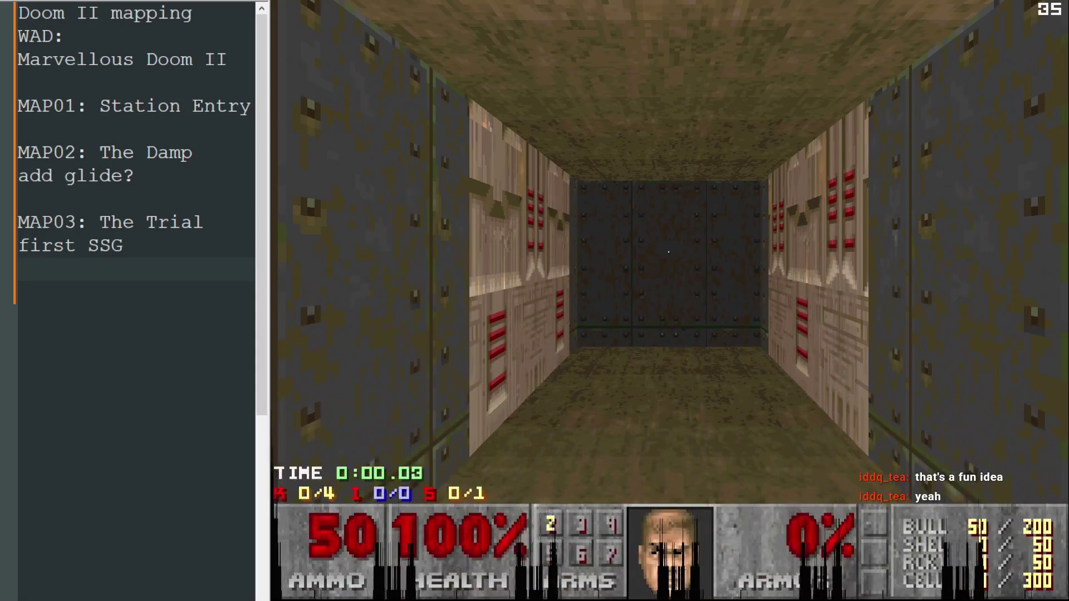
# Walk through the secret room, shoot a zombie with the chaingun, then quit dsda-doom
pyautogui.press('w')
pyautogui.press('w')
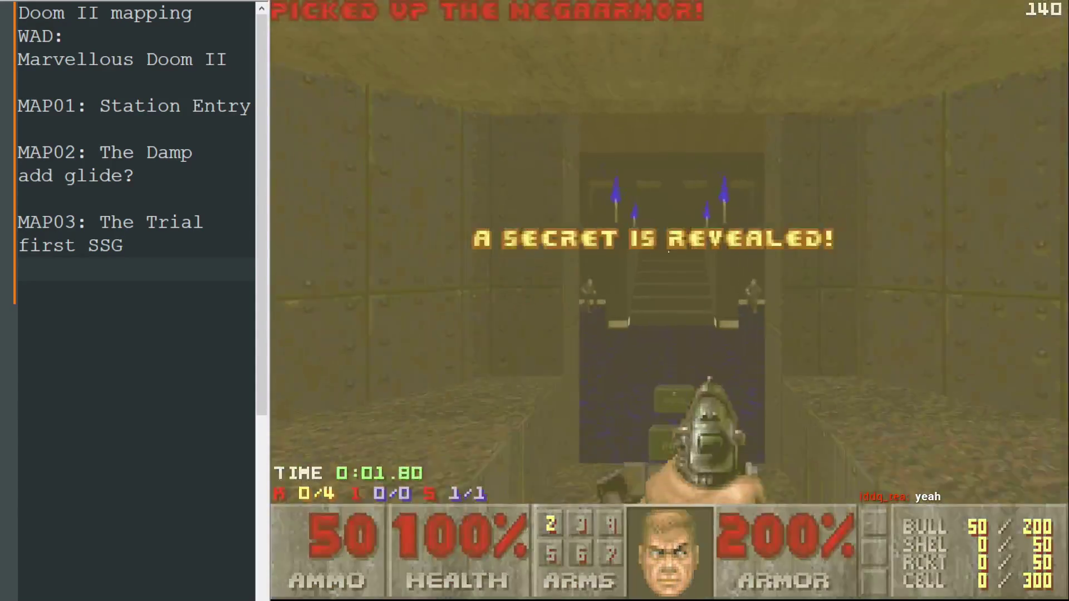
pyautogui.press('s')
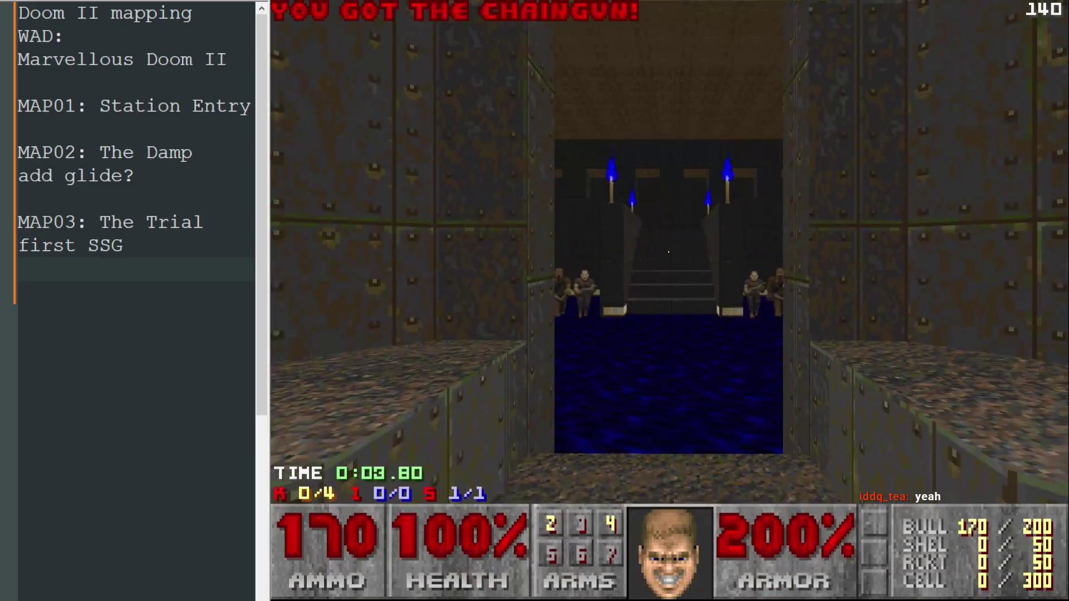
pyautogui.press('w')
pyautogui.press('ctrl')
pyautogui.press('Escape')
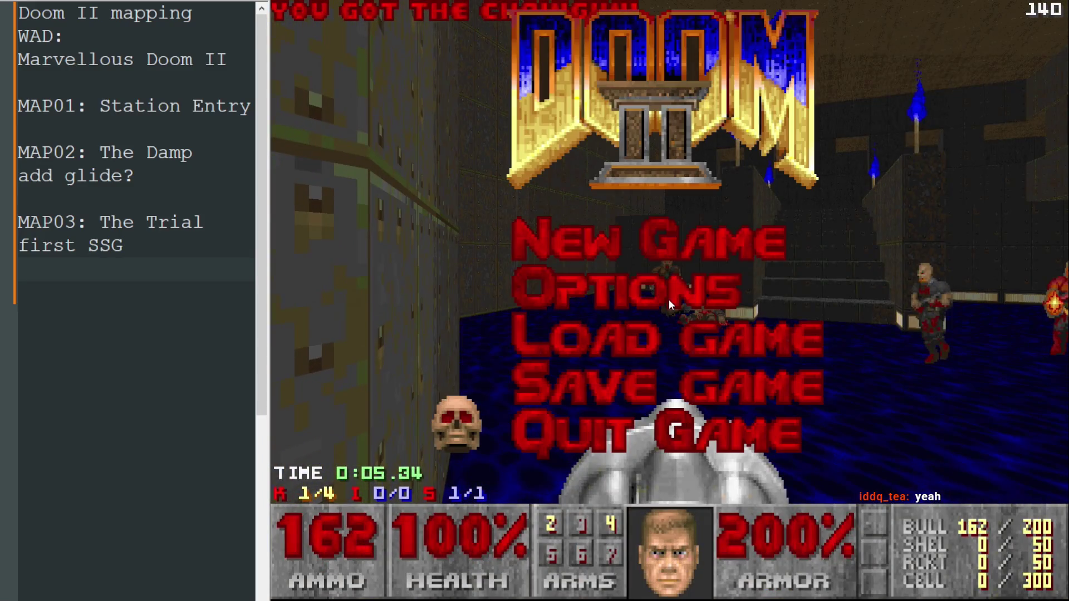
pyautogui.hotkey('alt', 'F4')
pyautogui.scroll(-4, 640, 343)
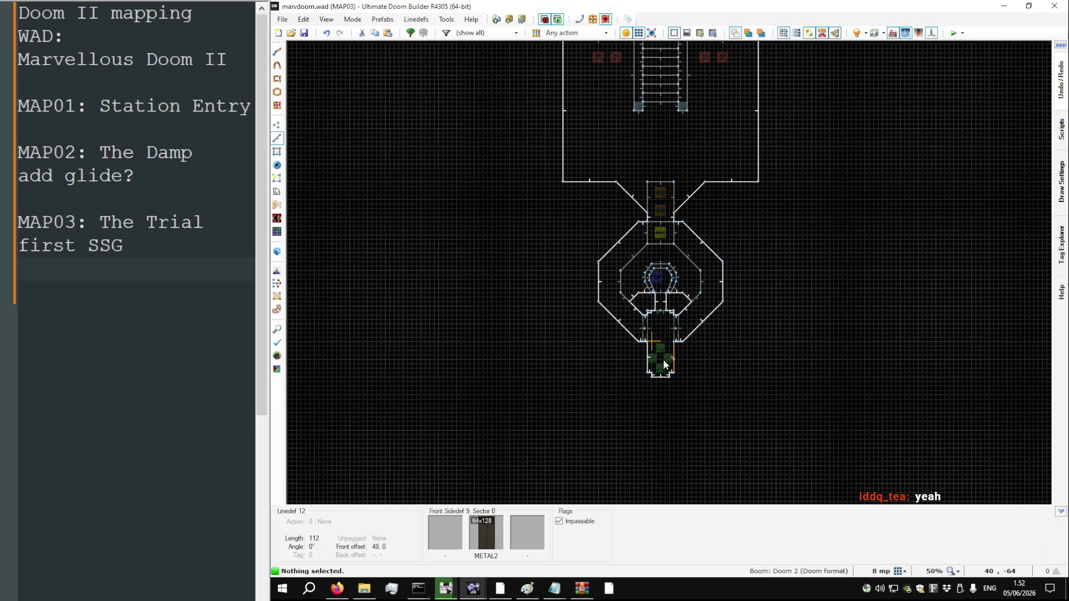
# Select the upper stair room plus its four adjoining wall segments and drag it north
pyautogui.scroll(-1, 629, 390)
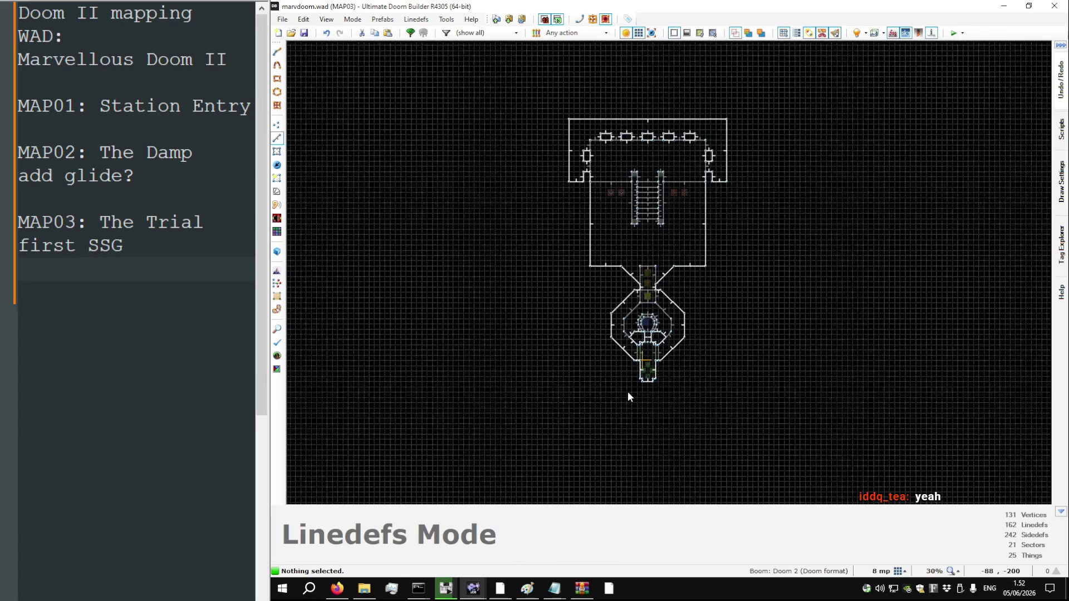
pyautogui.scroll(2, 693, 193)
pyautogui.scroll(-2, 826, 333)
pyautogui.moveTo(830, 328); pyautogui.dragTo(513, 99)
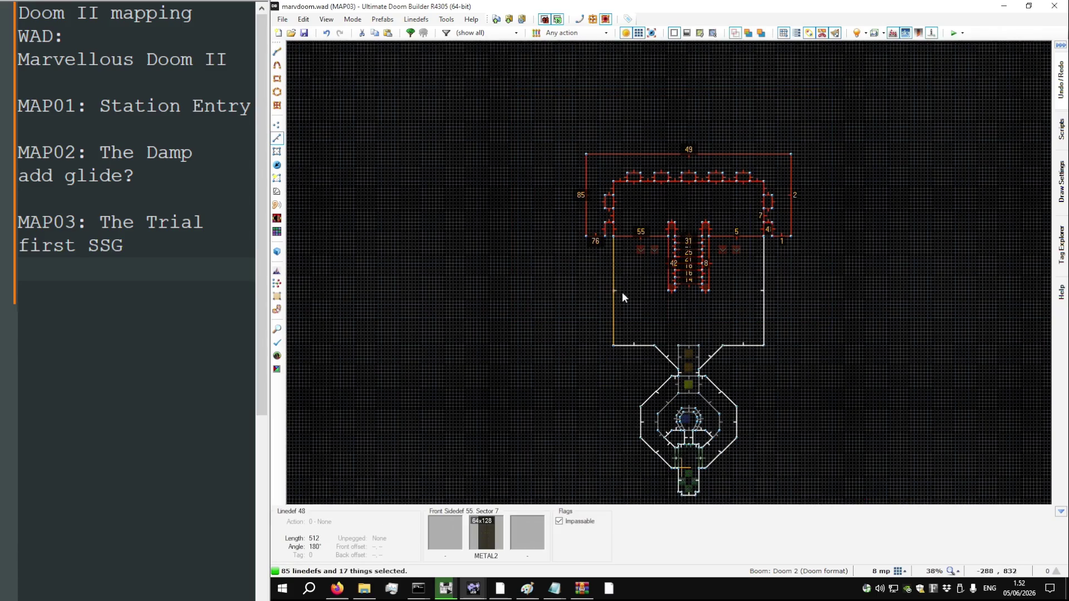
pyautogui.moveTo(828, 339); pyautogui.dragTo(559, 117)
pyautogui.click(610, 284)
pyautogui.click(640, 347)
pyautogui.click(756, 338)
pyautogui.click(756, 341)
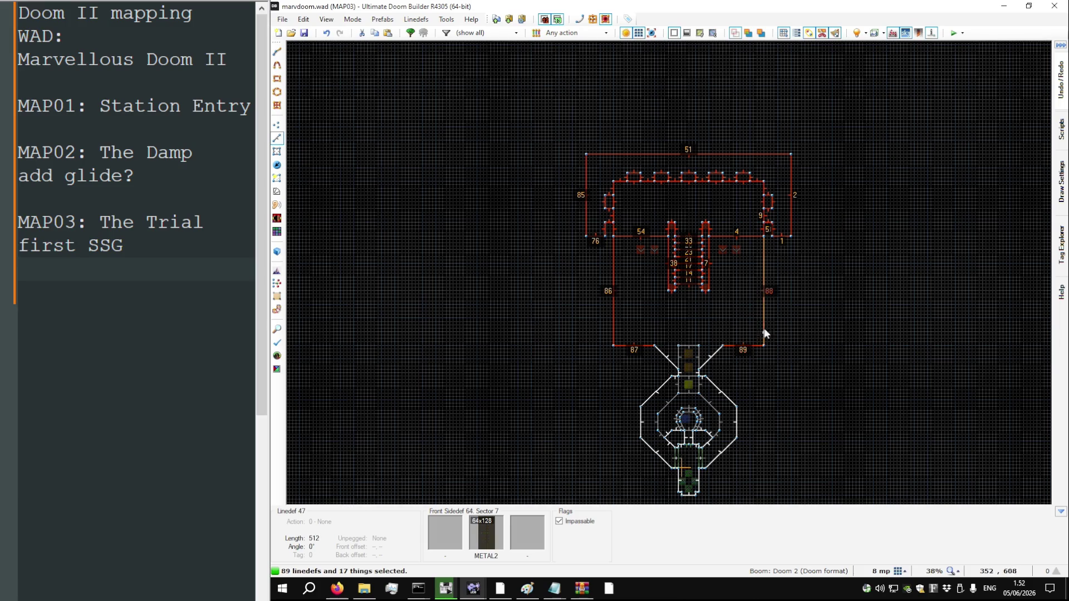
pyautogui.moveTo(767, 298); pyautogui.dragTo(765, 247)
# Delete the extra vertex on the right diagonal wall, join it to the passage corner, and save
pyautogui.press('Escape')
pyautogui.scroll(2, 693, 361)
pyautogui.scroll(5, 649, 367)
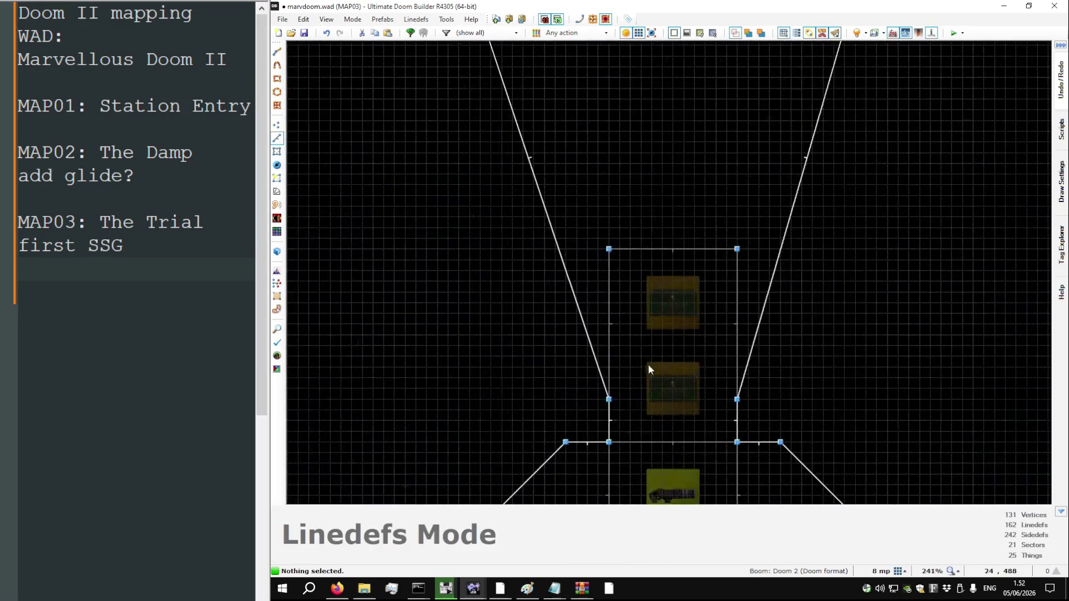
pyautogui.scroll(-3, 613, 358)
pyautogui.press('v')
pyautogui.press('Delete')
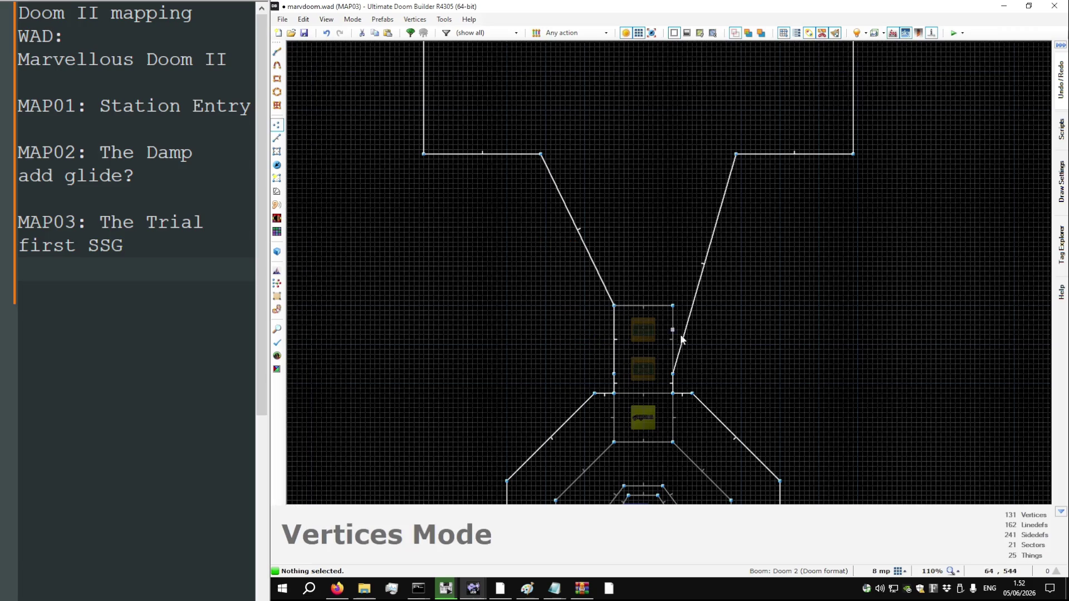
pyautogui.moveTo(685, 336); pyautogui.dragTo(680, 308)
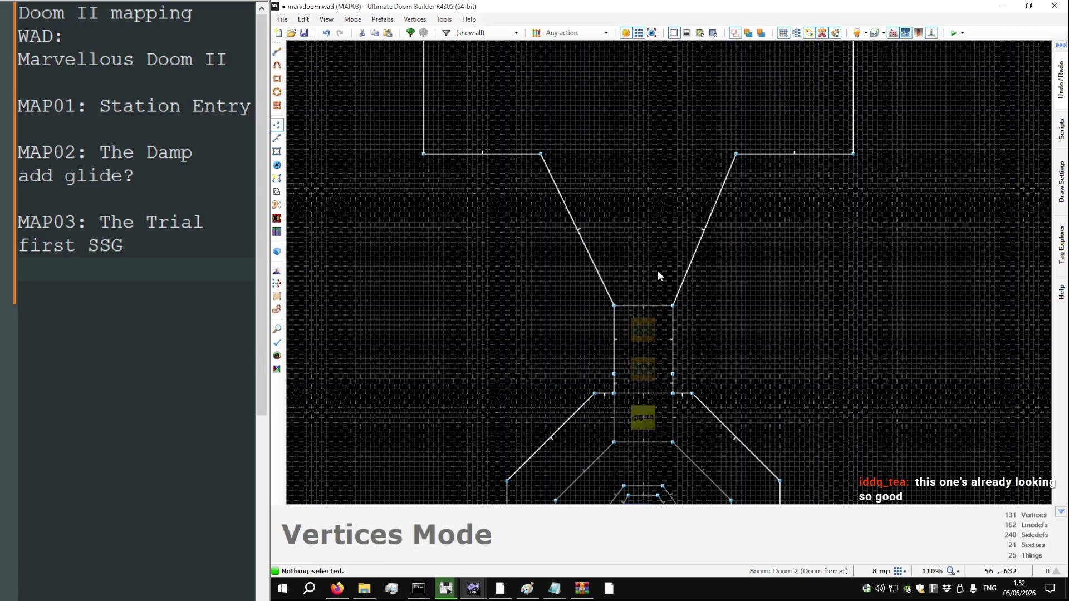
pyautogui.scroll(4, 664, 416)
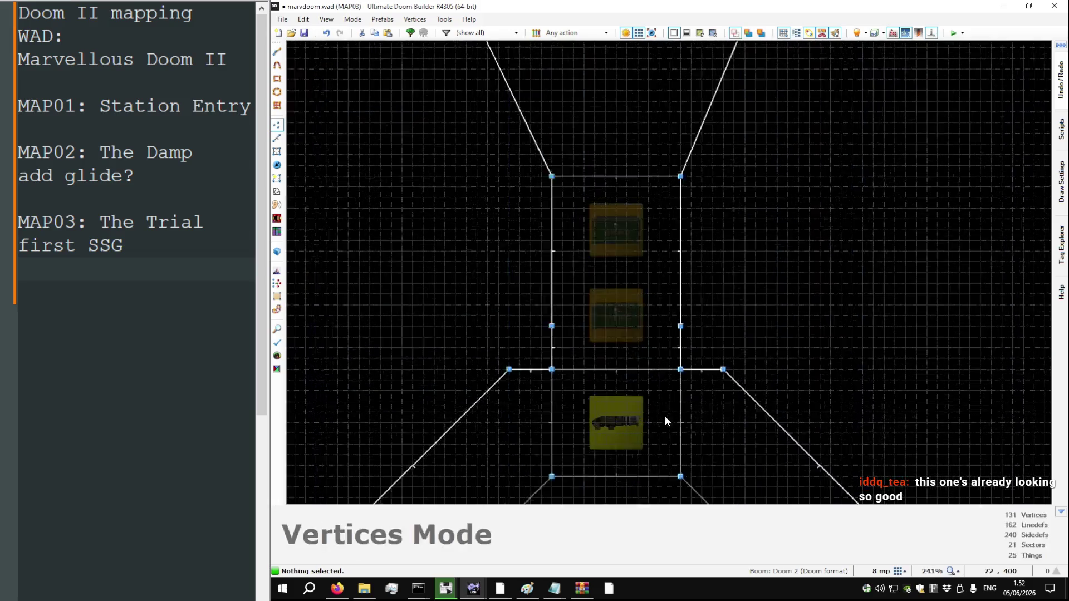
pyautogui.hotkey('ctrl', 's')
# Drag the yellow-key corridor sector north to reshape it
pyautogui.scroll(-7, 671, 402)
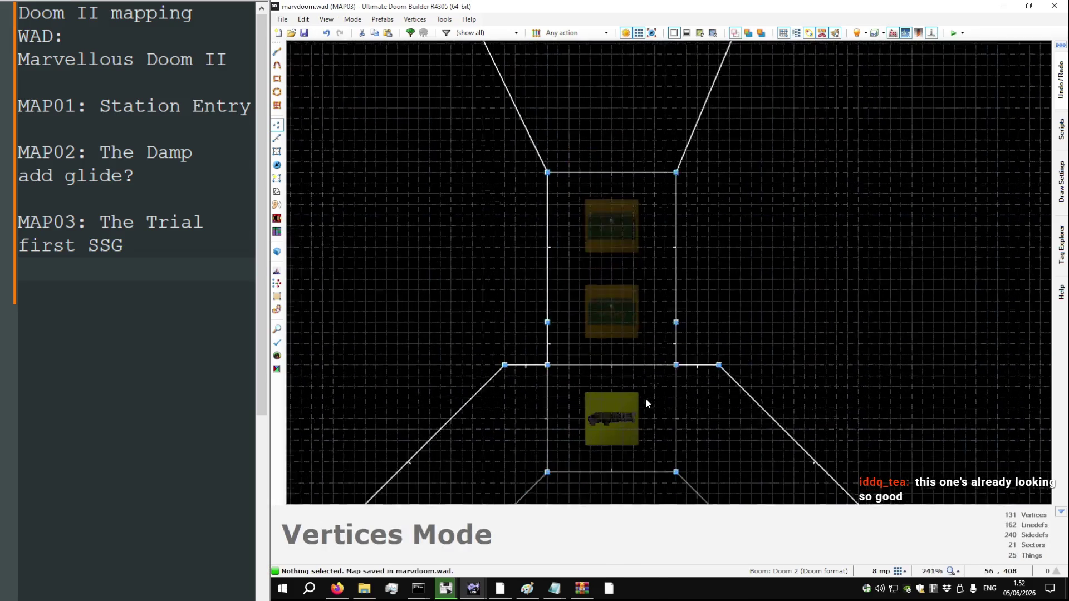
pyautogui.scroll(3, 623, 402)
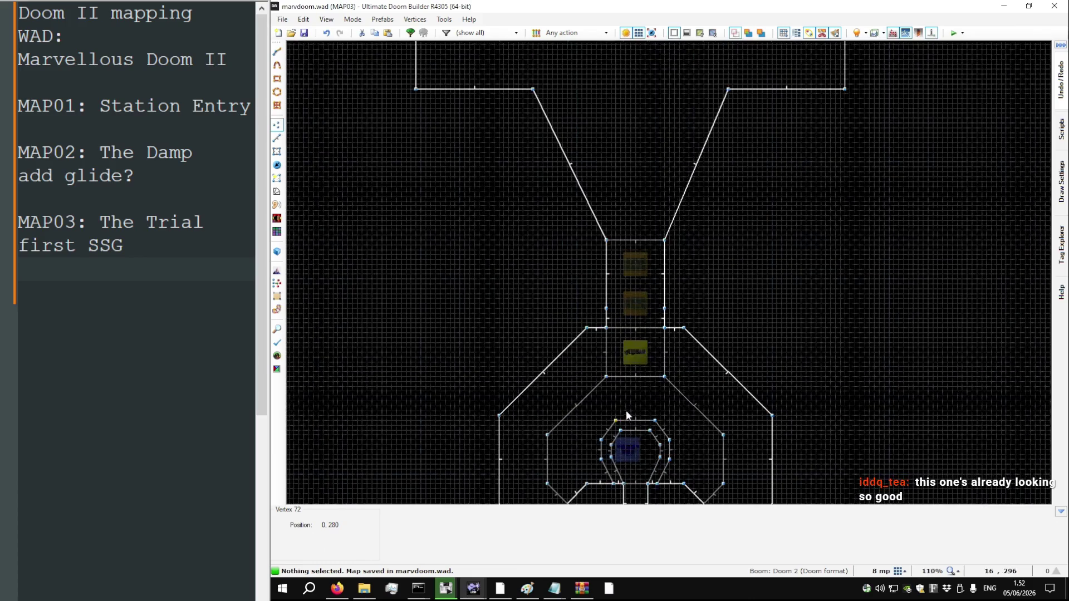
pyautogui.press('s')
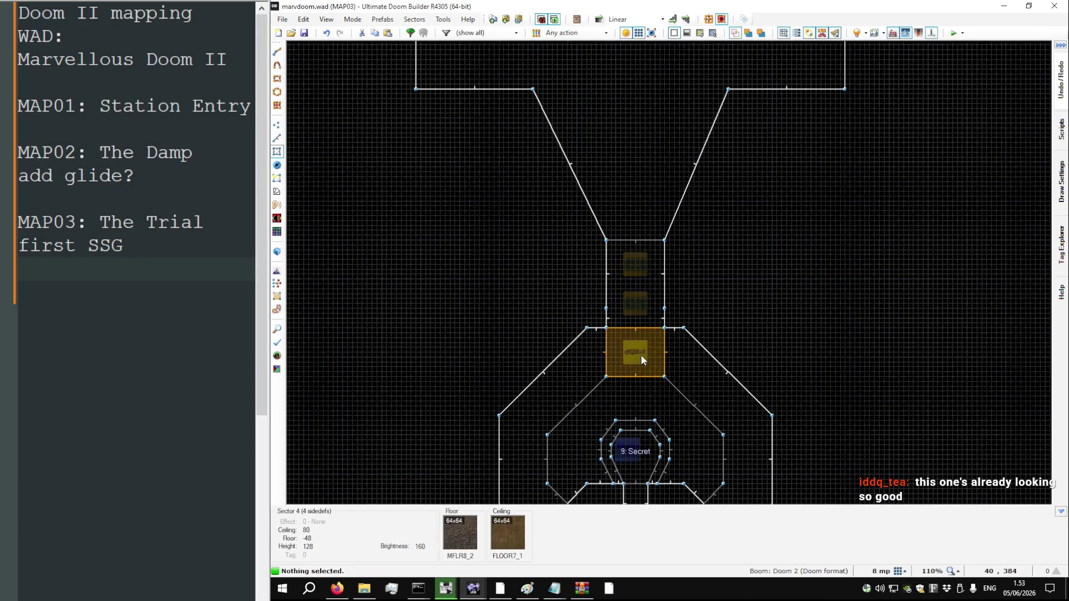
pyautogui.moveTo(641, 352)
pyautogui.mouseDown()
pyautogui.moveTo(640, 234)
pyautogui.moveTo(642, 319)
pyautogui.moveTo(643, 305)
pyautogui.mouseUp()
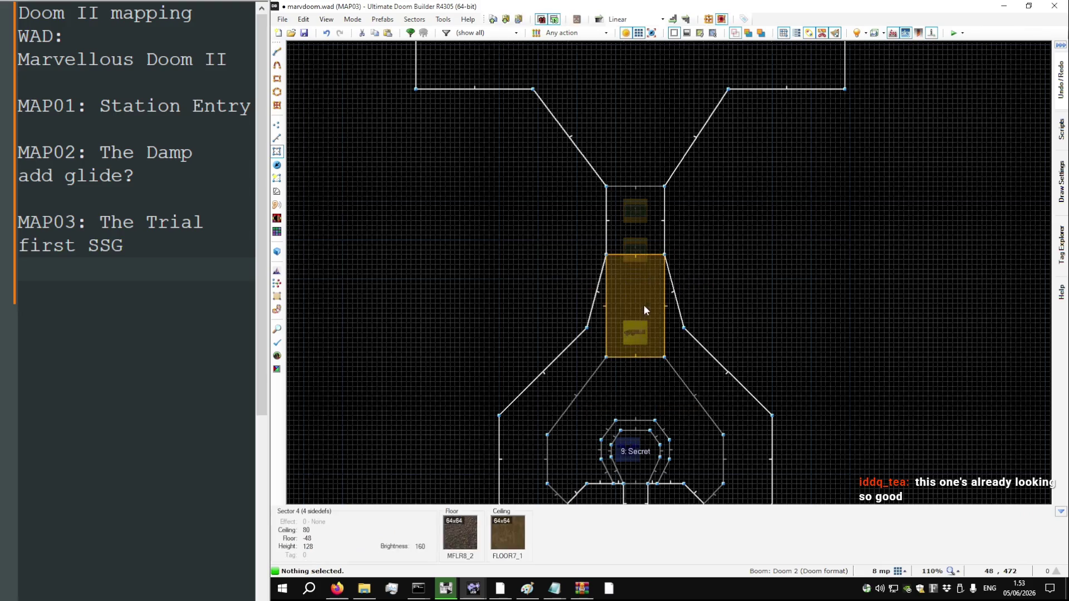